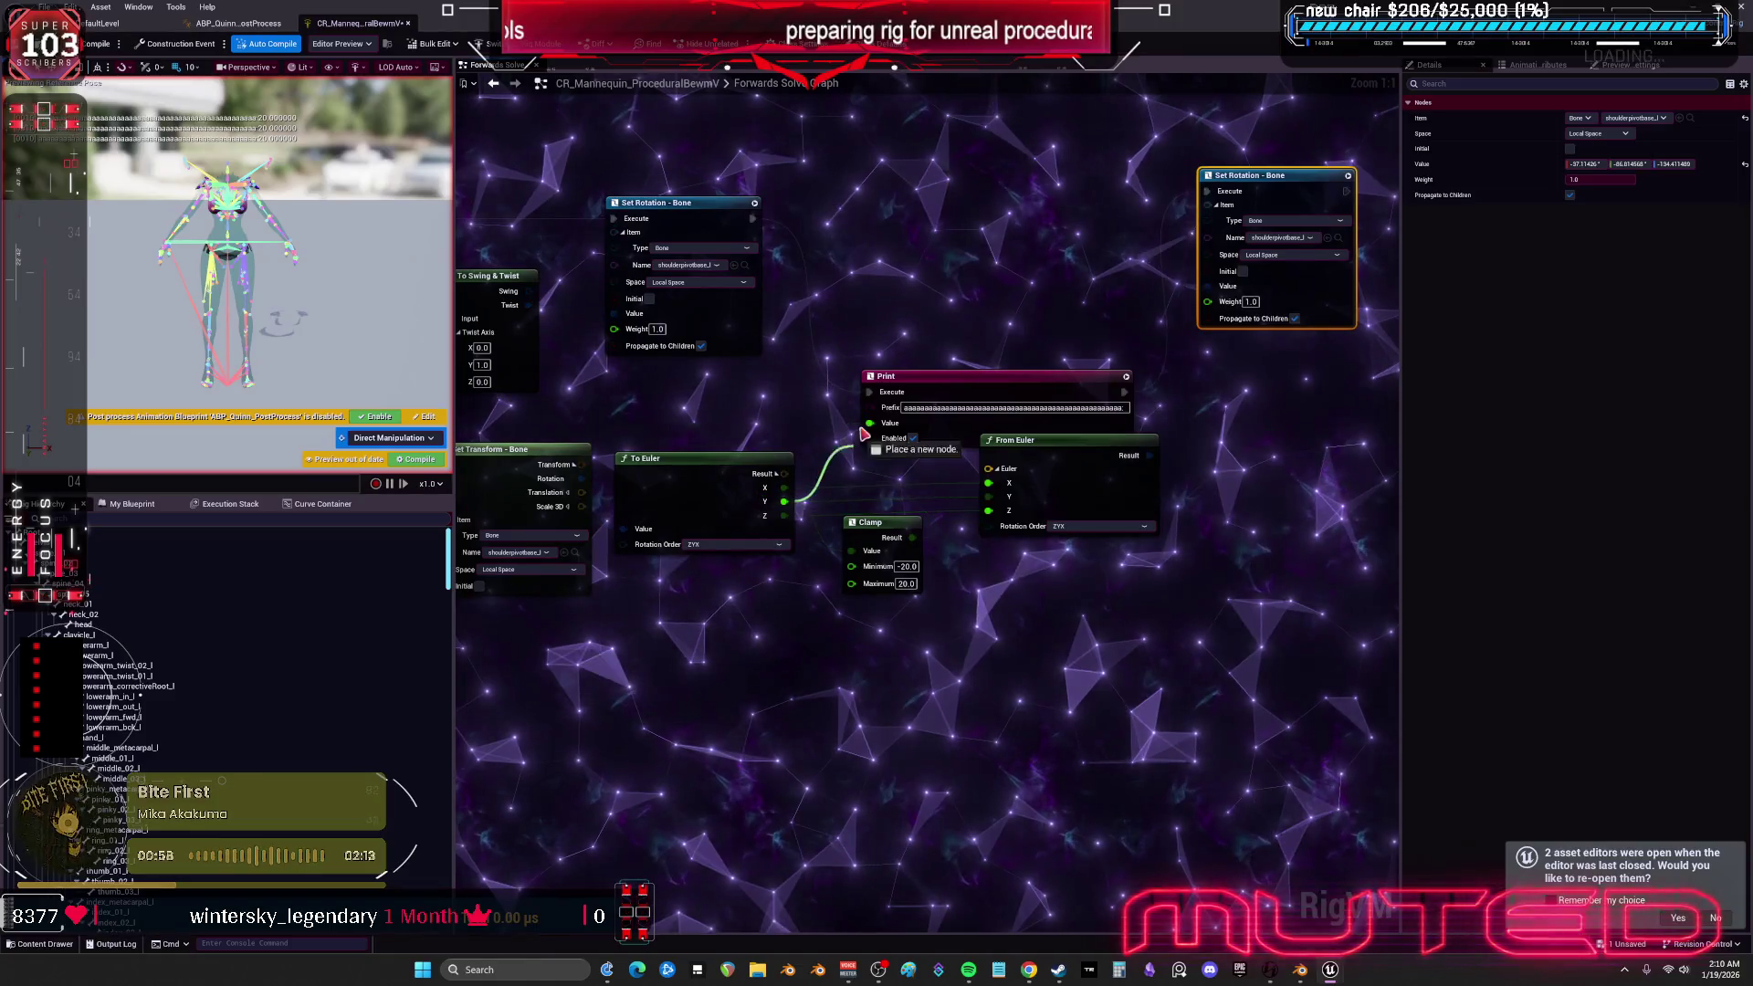
- Wire To Euler Y into Print Value, then test-raise upperarm_l in the mesh viewport
left_click(99, 44)
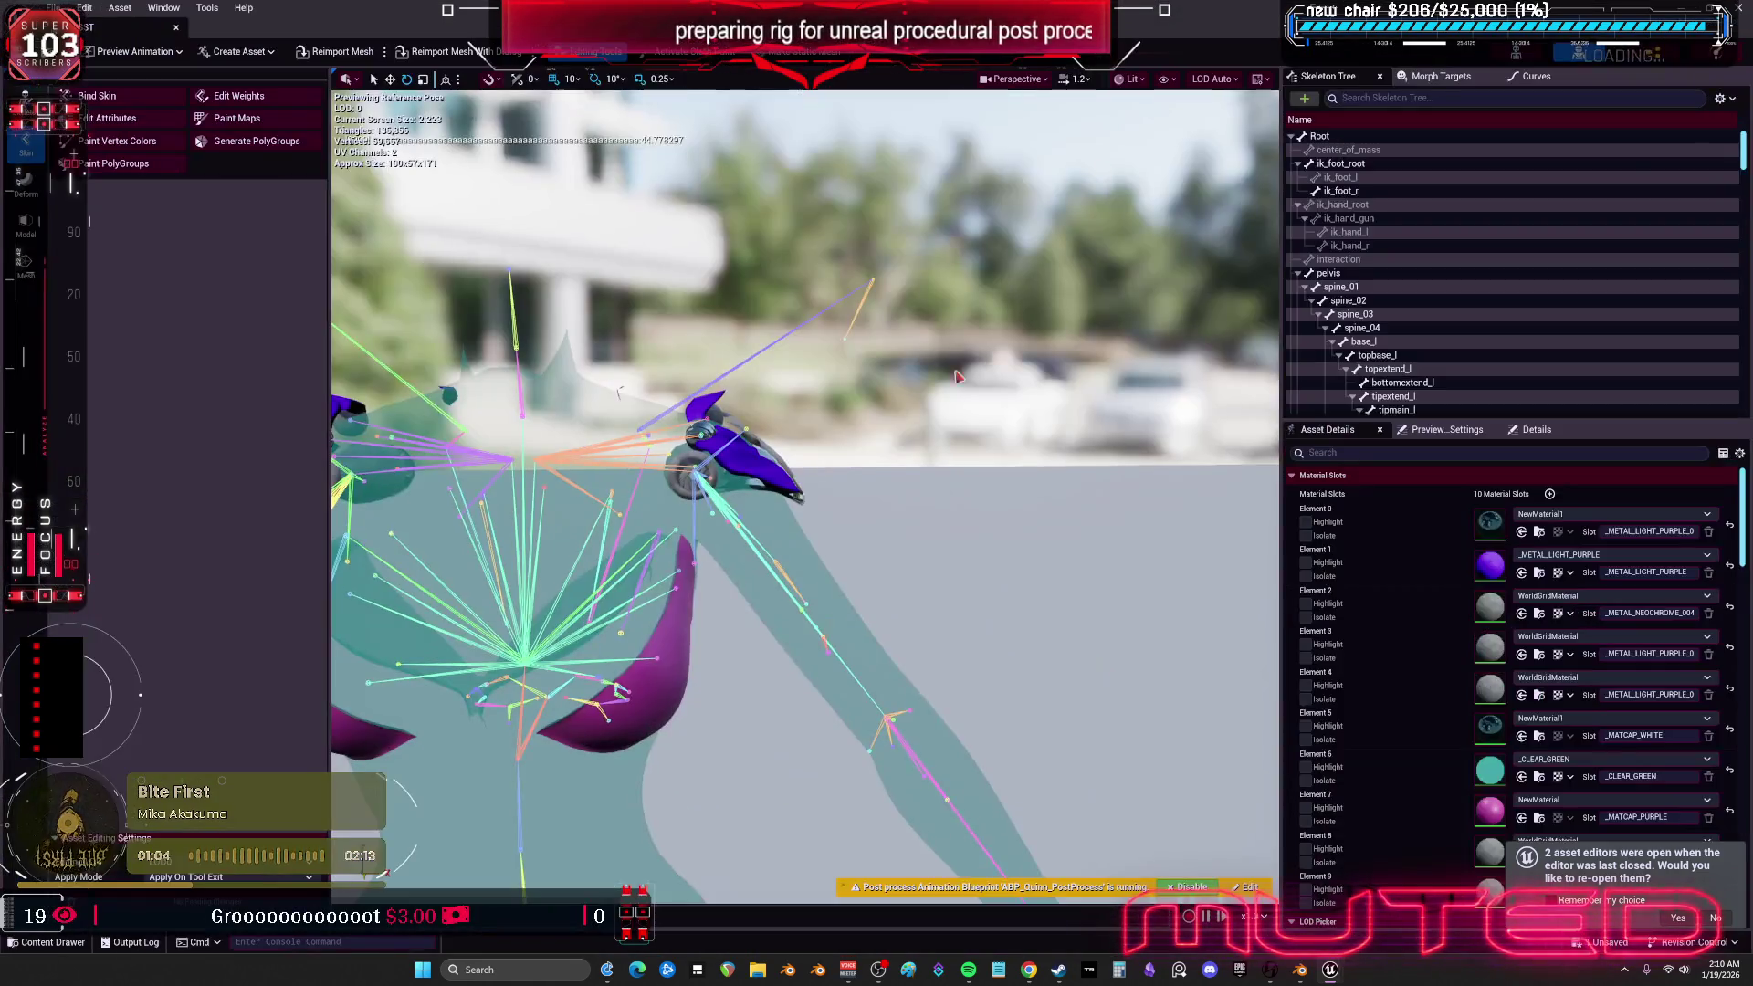
left_click(747, 496)
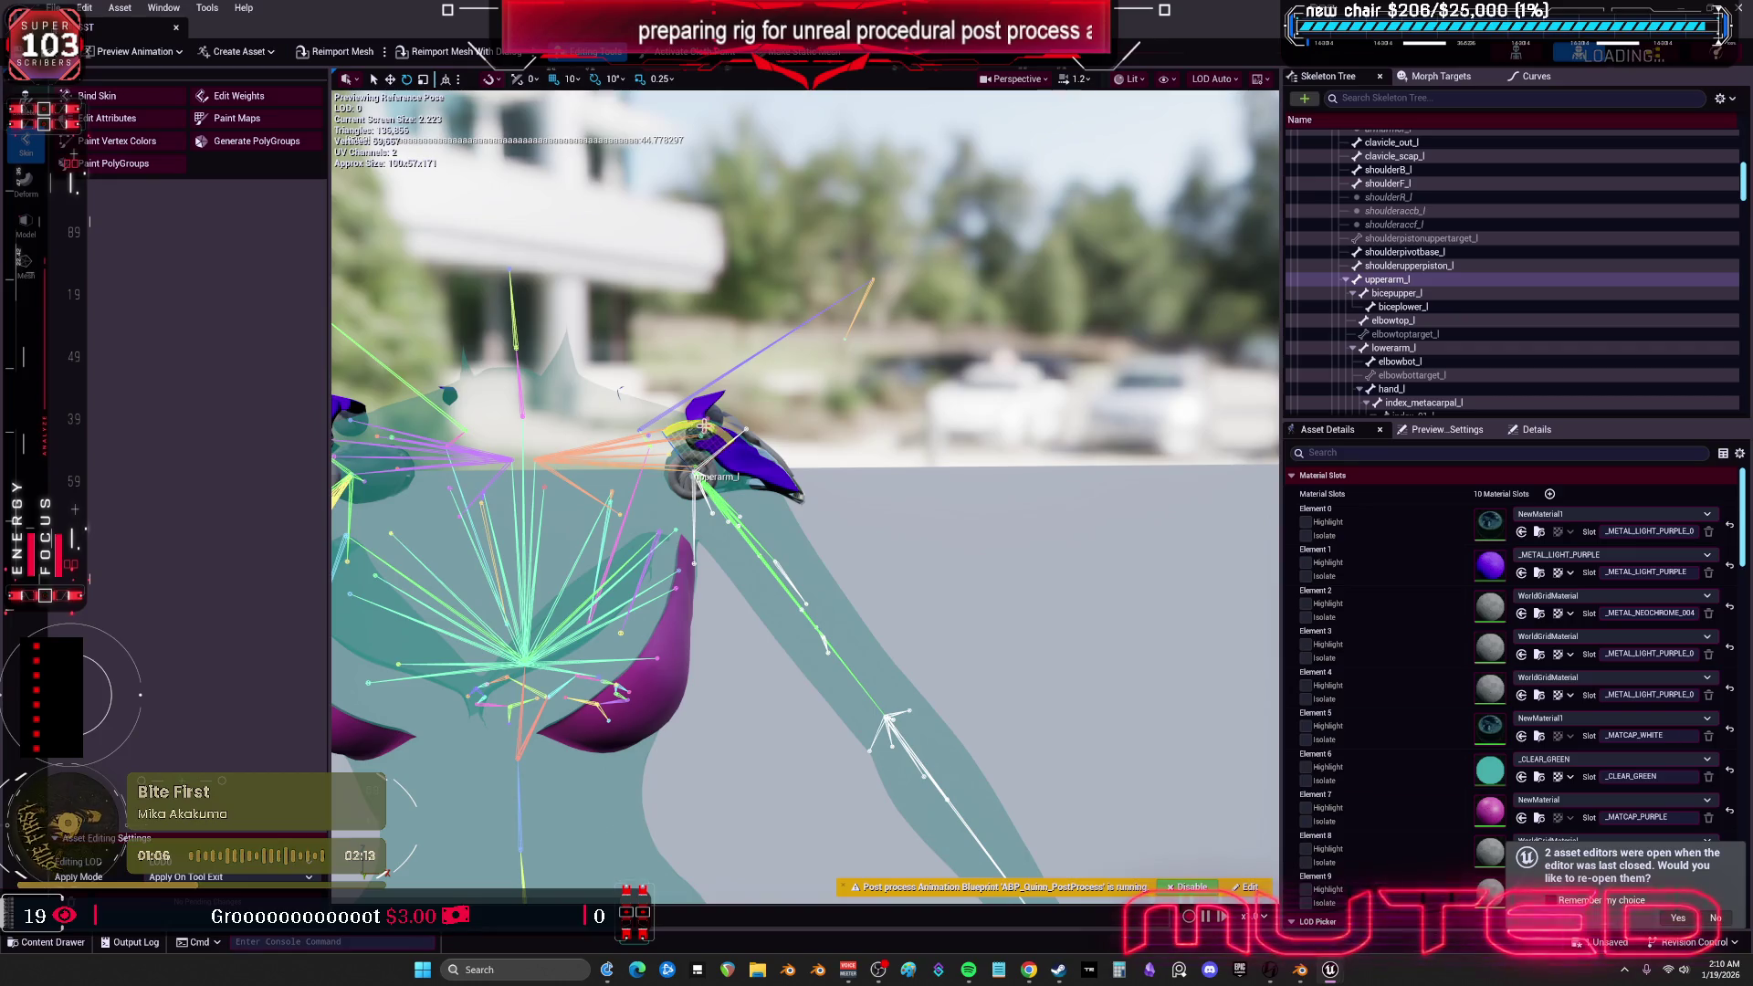
left_click_drag(703, 426, 701, 430)
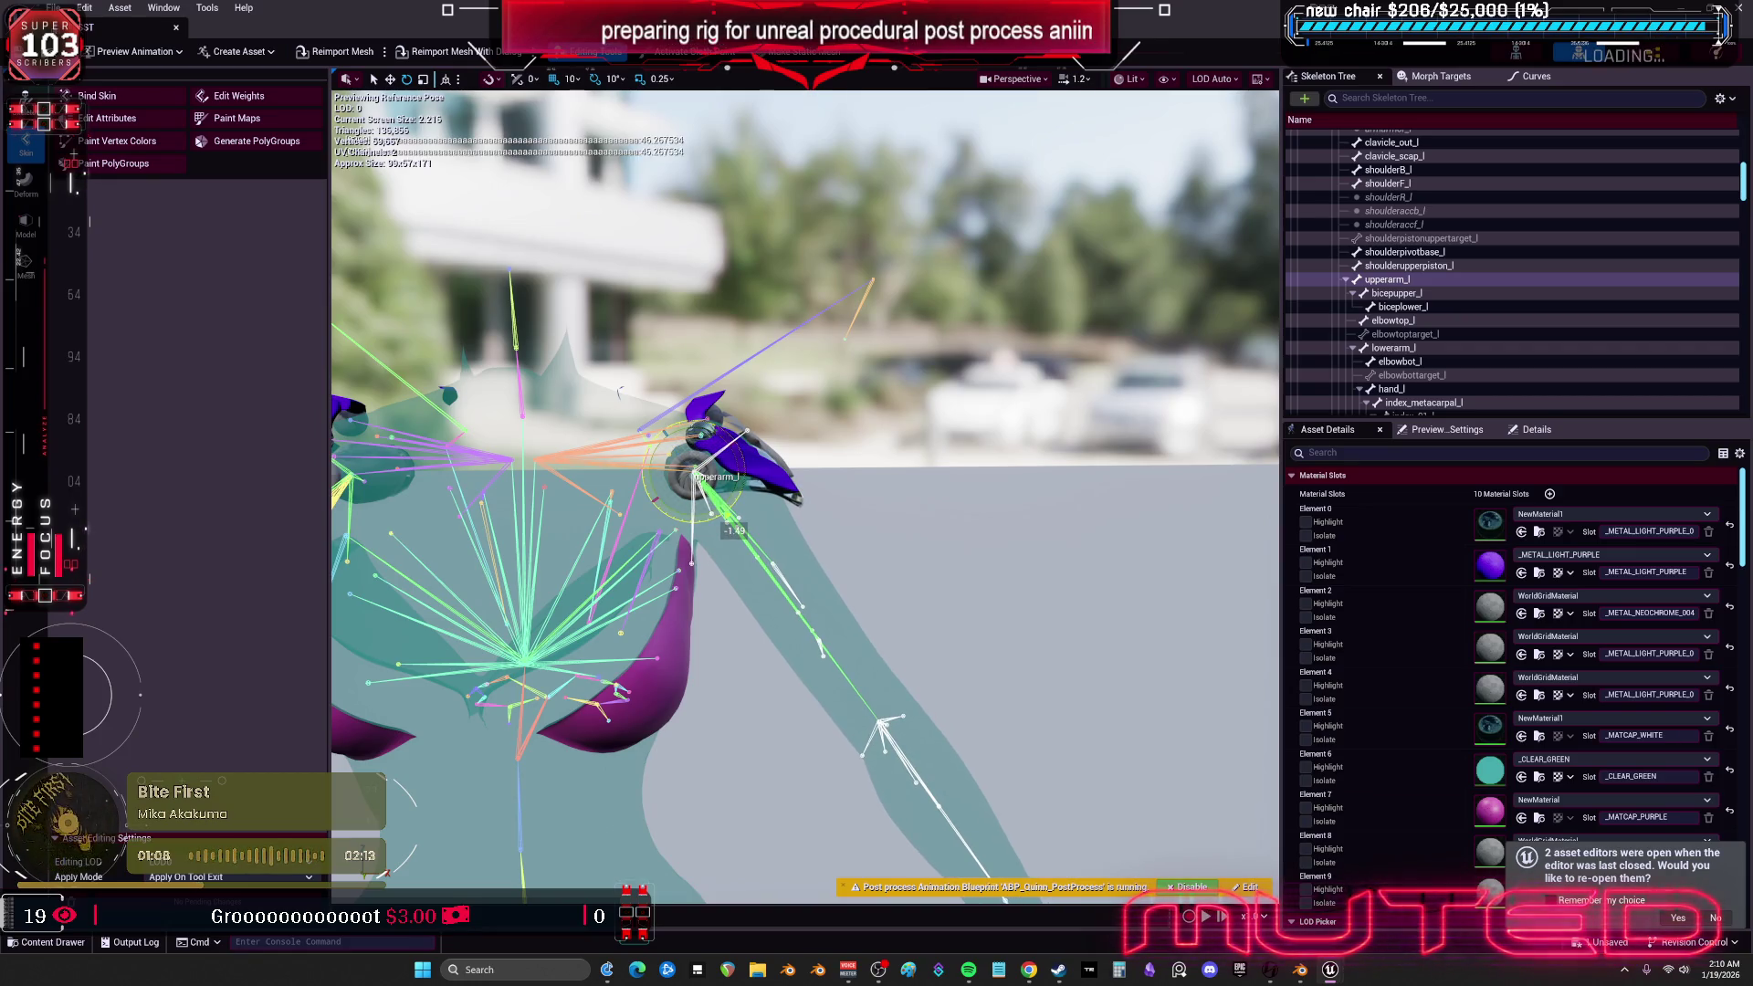
mouse_move(733, 523)
left_mouse_down()
mouse_move(742, 443)
mouse_move(708, 417)
left_mouse_up()
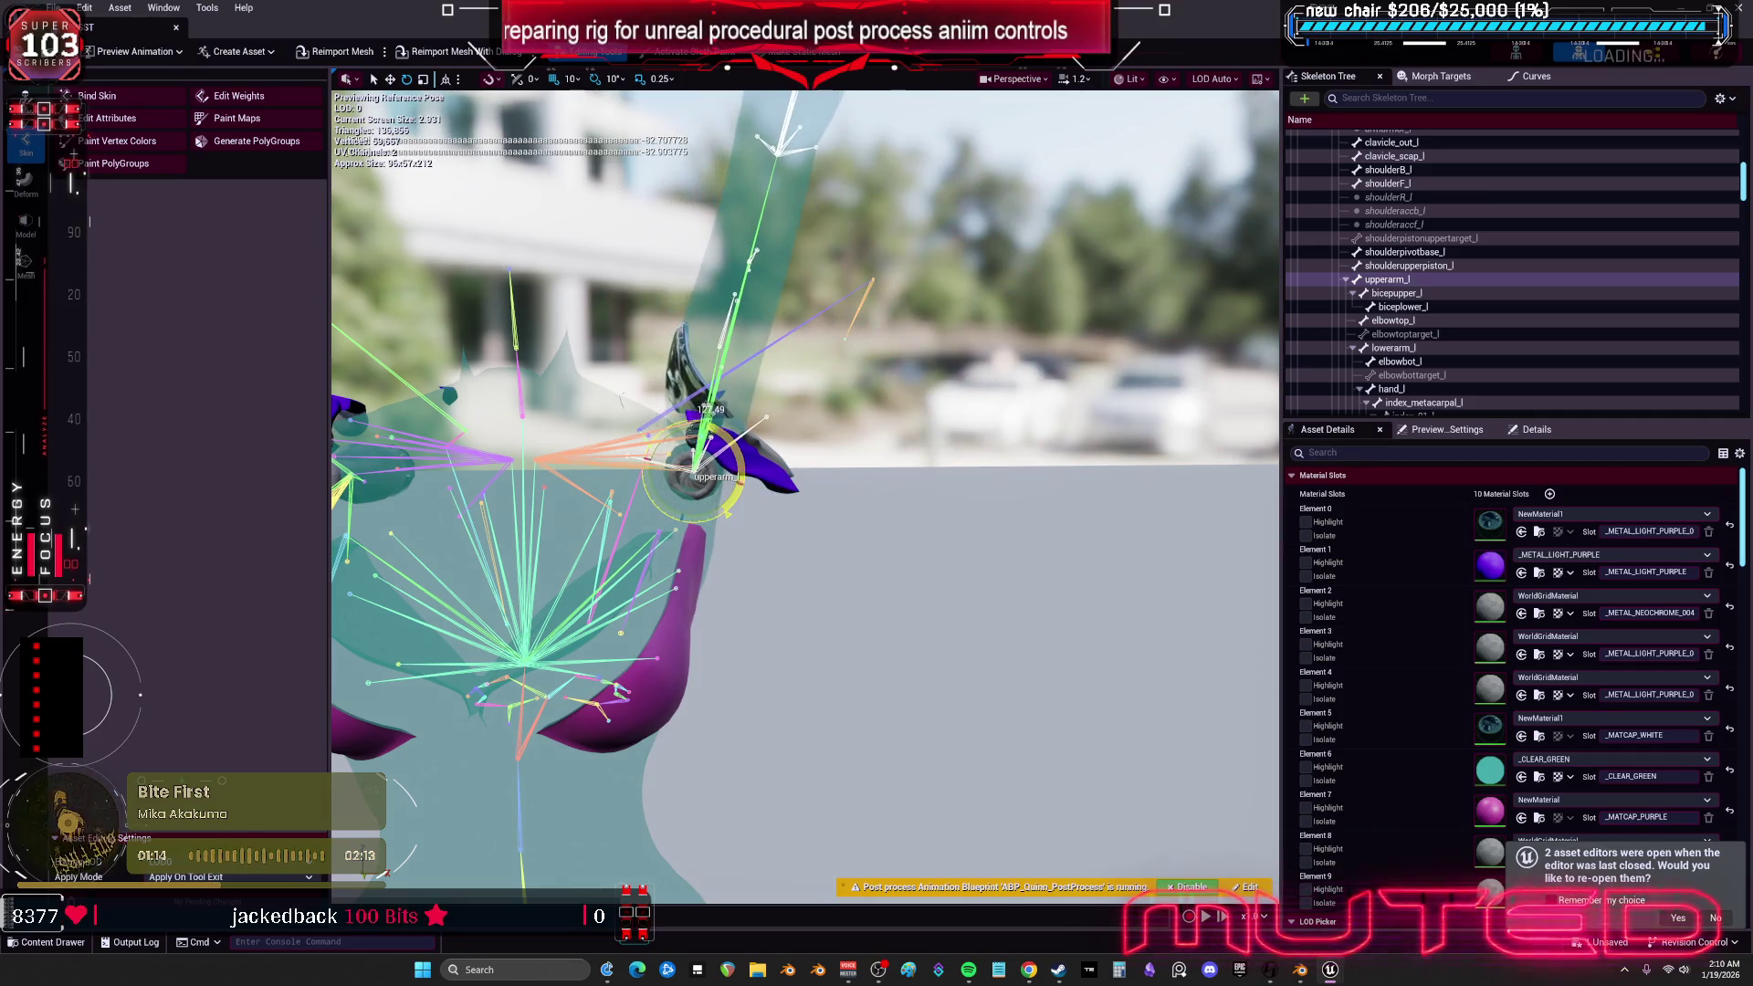
key("alt+Tab")
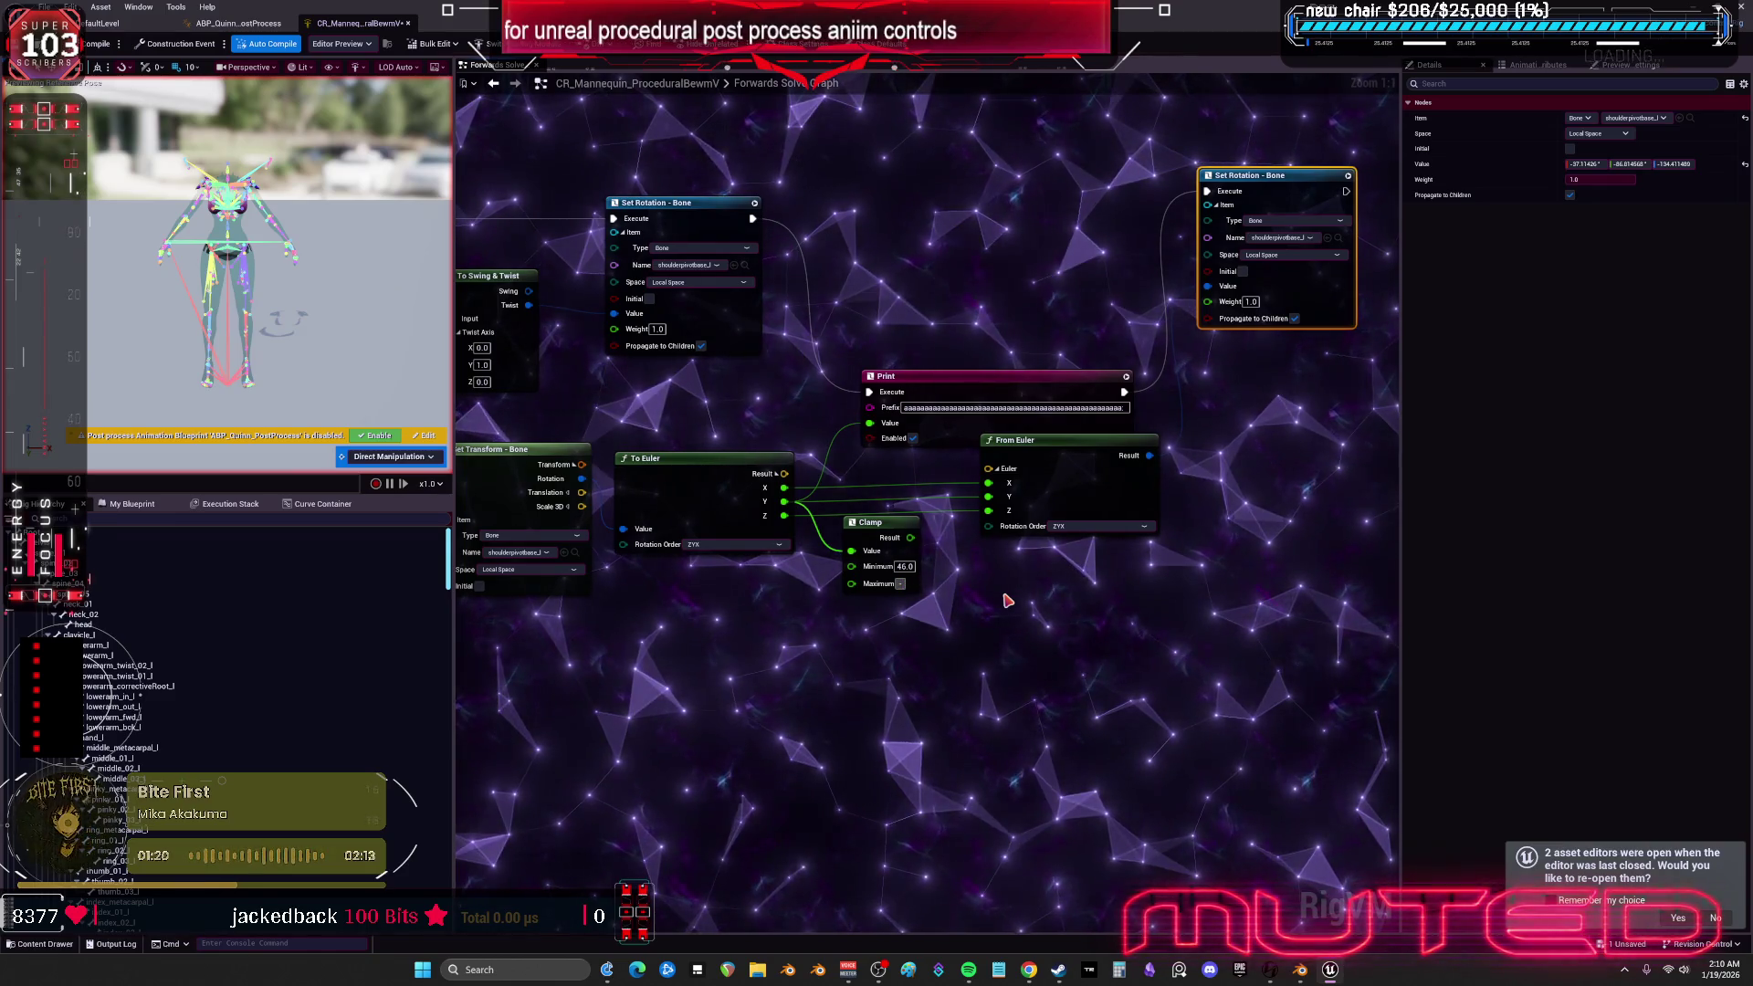
- Commit -86 as the Clamp maximum and wire Clamp Result into From Euler Z
left_click(1050, 607)
mouse_move(915, 538)
left_mouse_down()
mouse_move(1029, 501)
mouse_move(997, 498)
mouse_move(950, 531)
mouse_move(988, 511)
left_mouse_up()
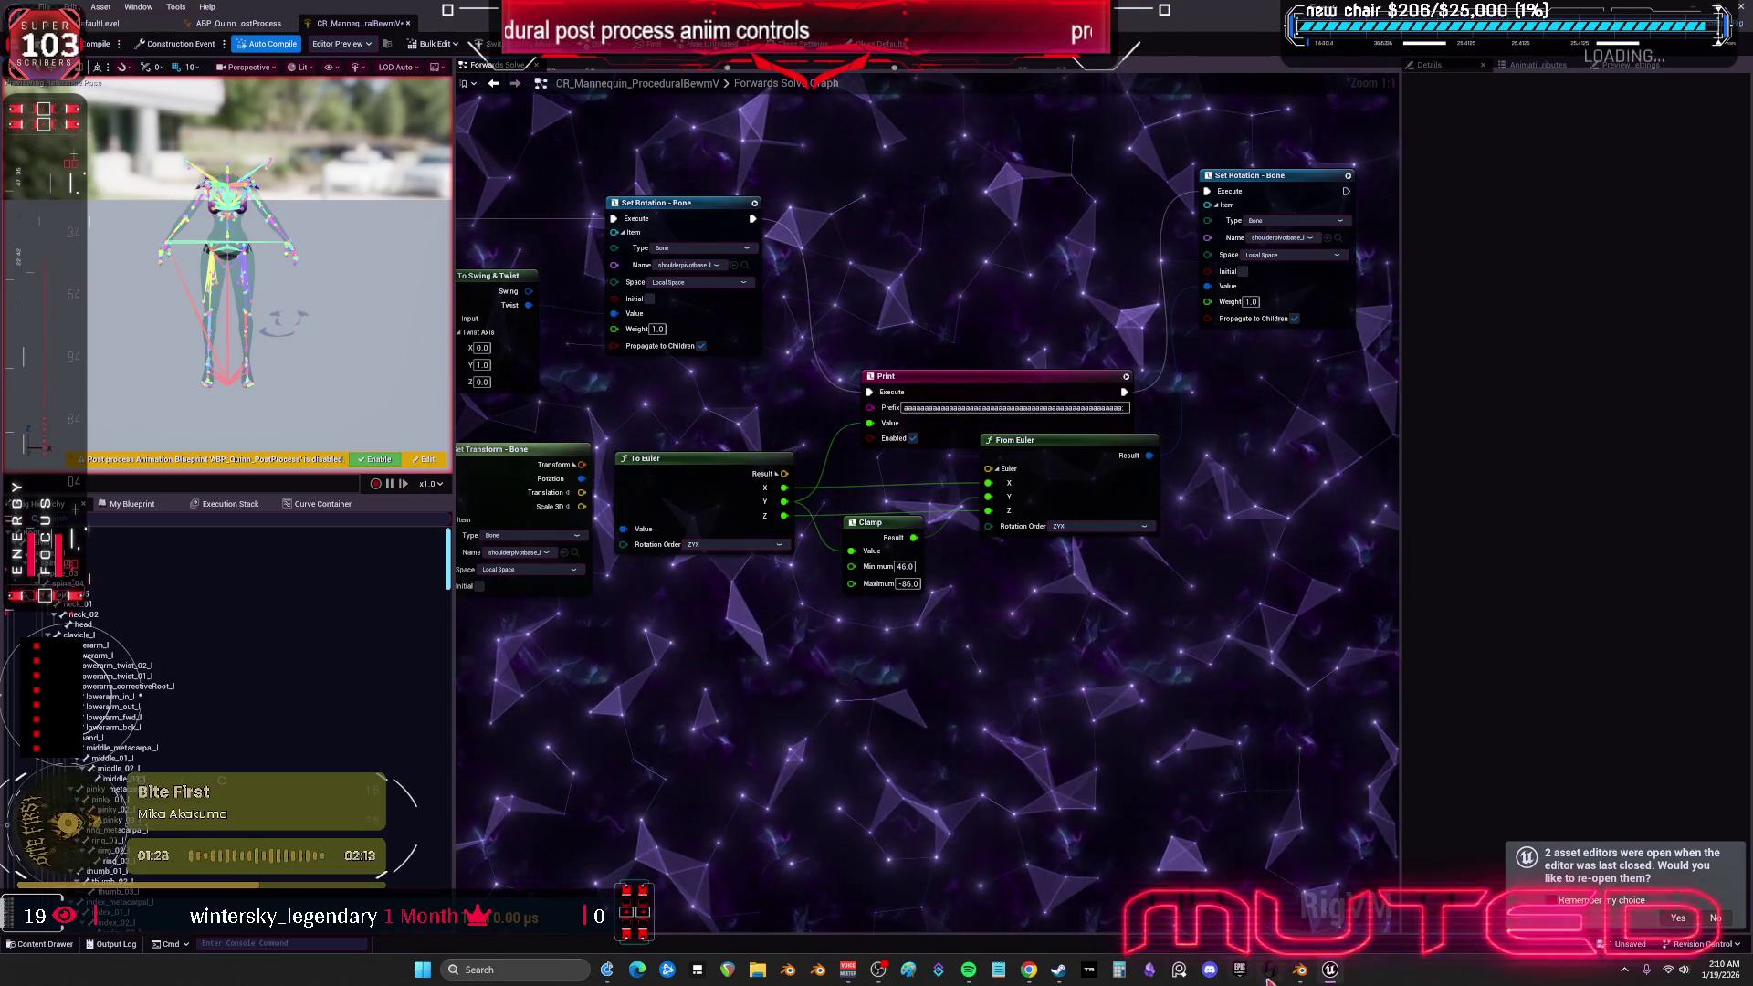
- Open the TESST skeletal mesh from the Content Browser
left_click(1328, 976)
left_click(1324, 976)
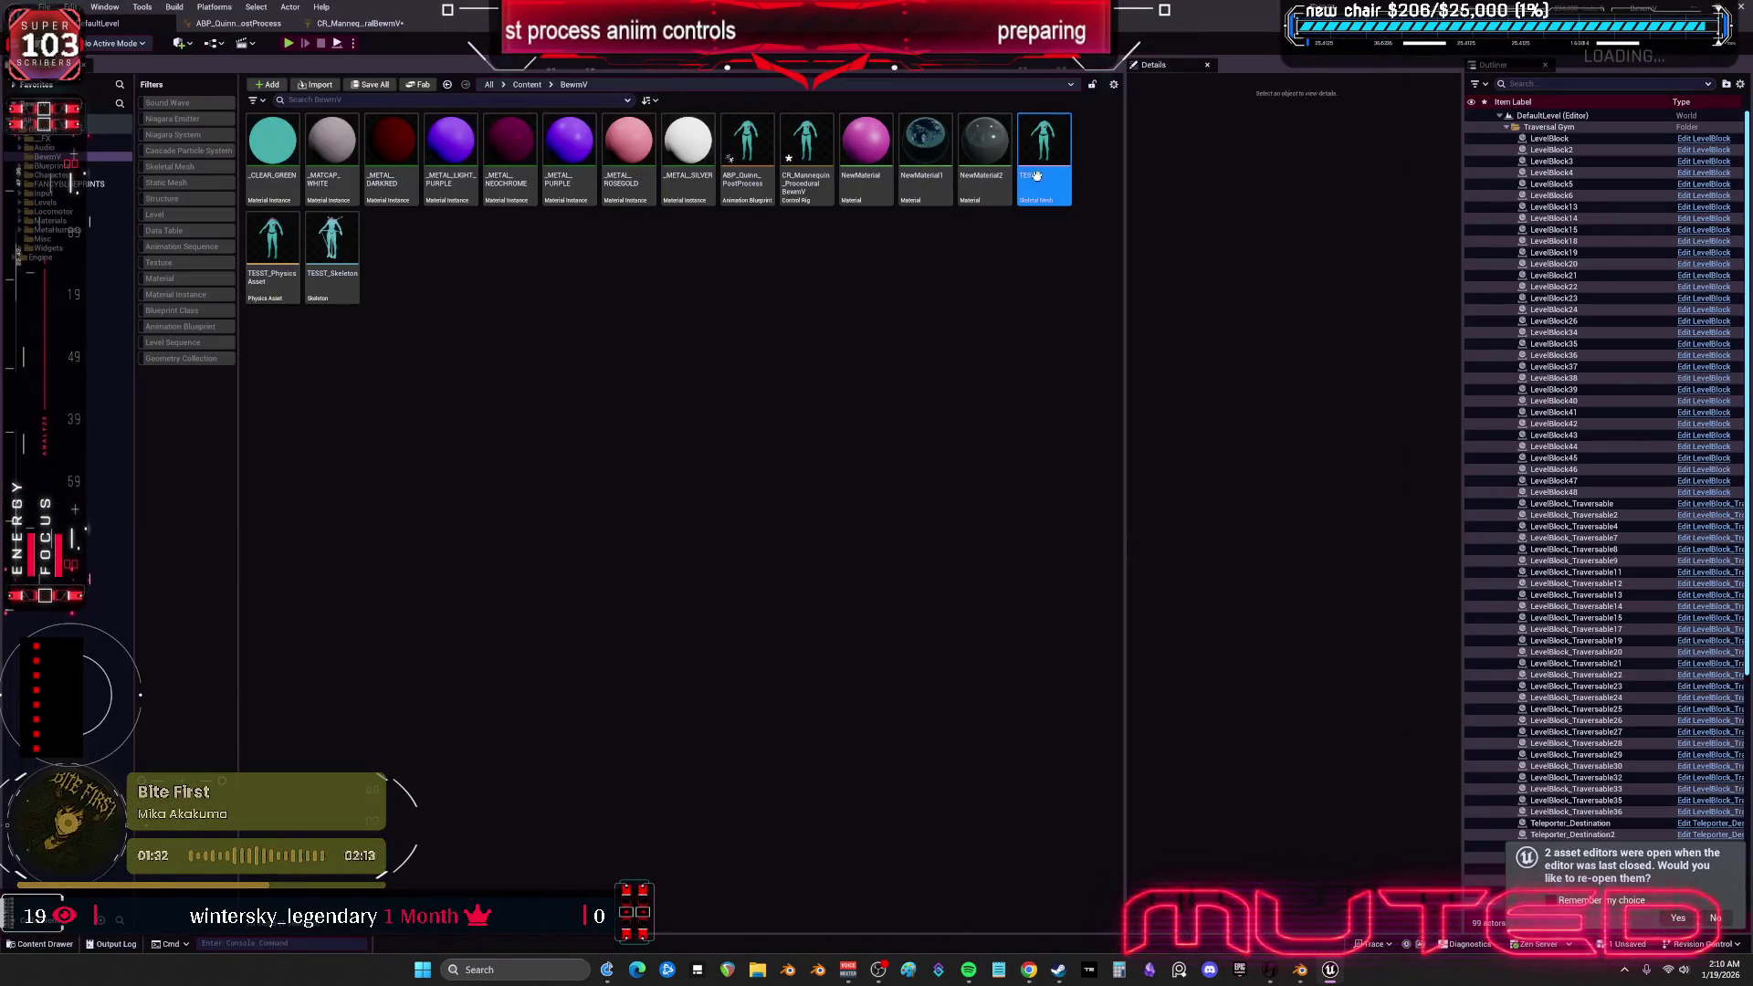
double_click(1037, 175)
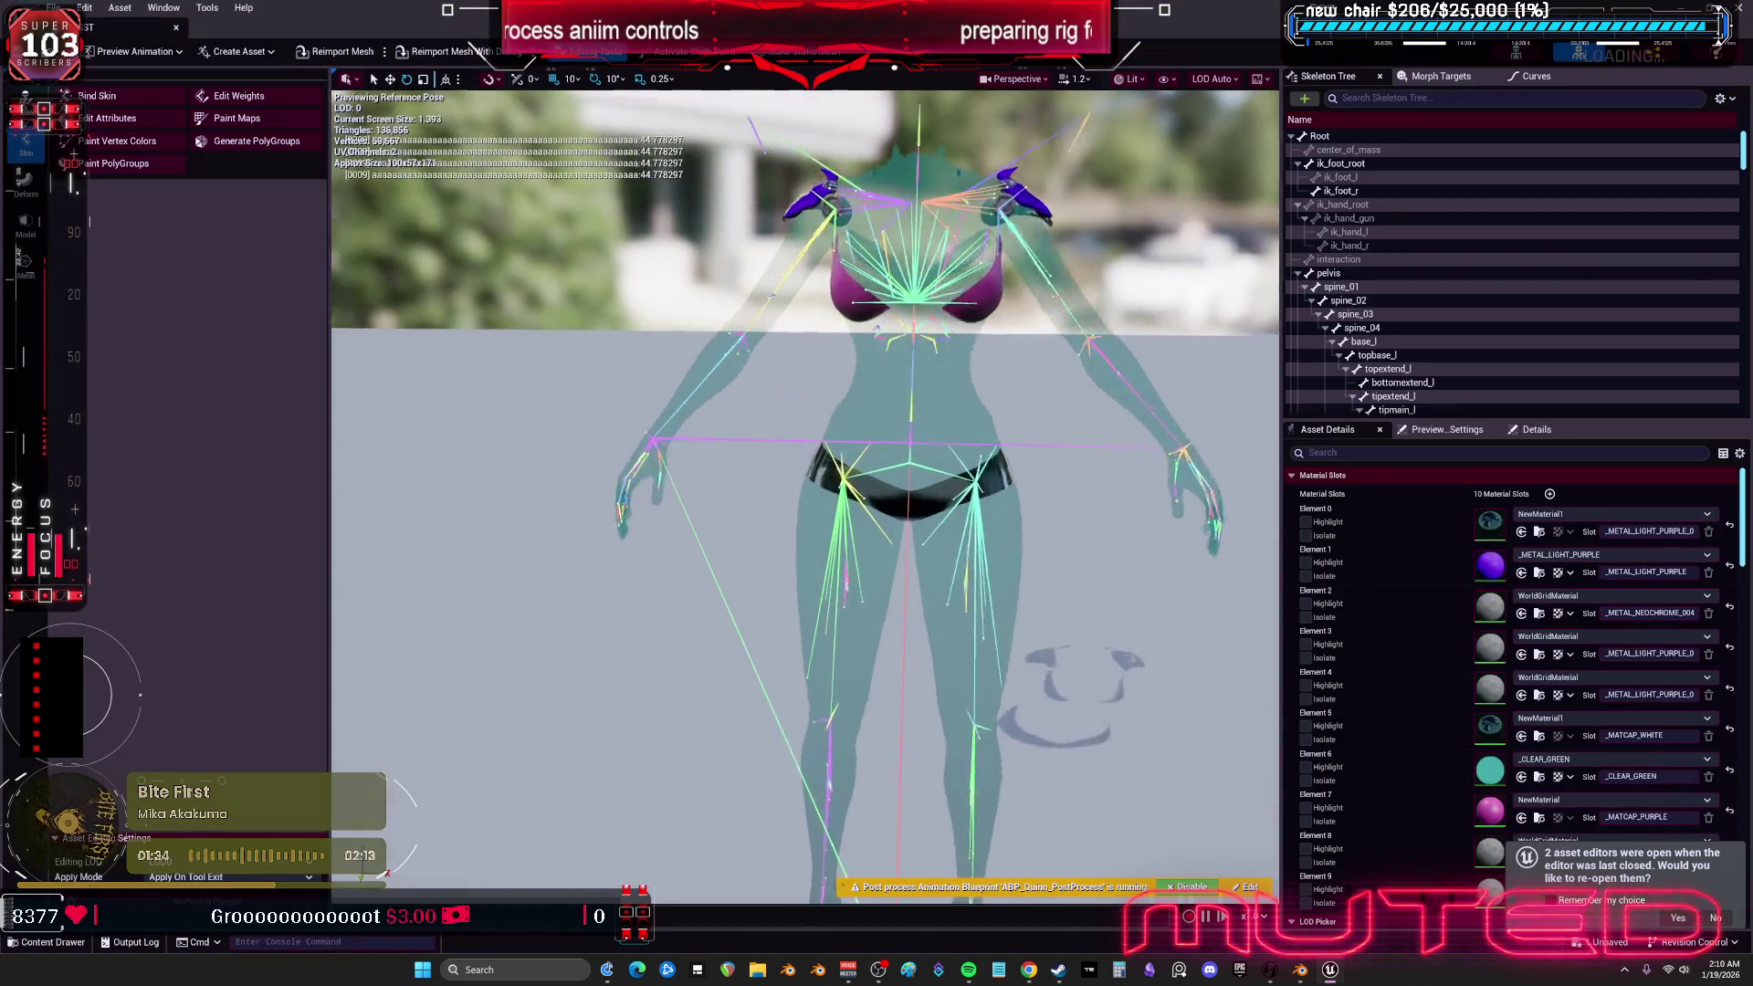
- Rotate the TESST mesh's upperarm_l bone, then return to the CR_Mannequin Control Rig graph
scroll(1029, 481, "up", 5)
left_click(1030, 482)
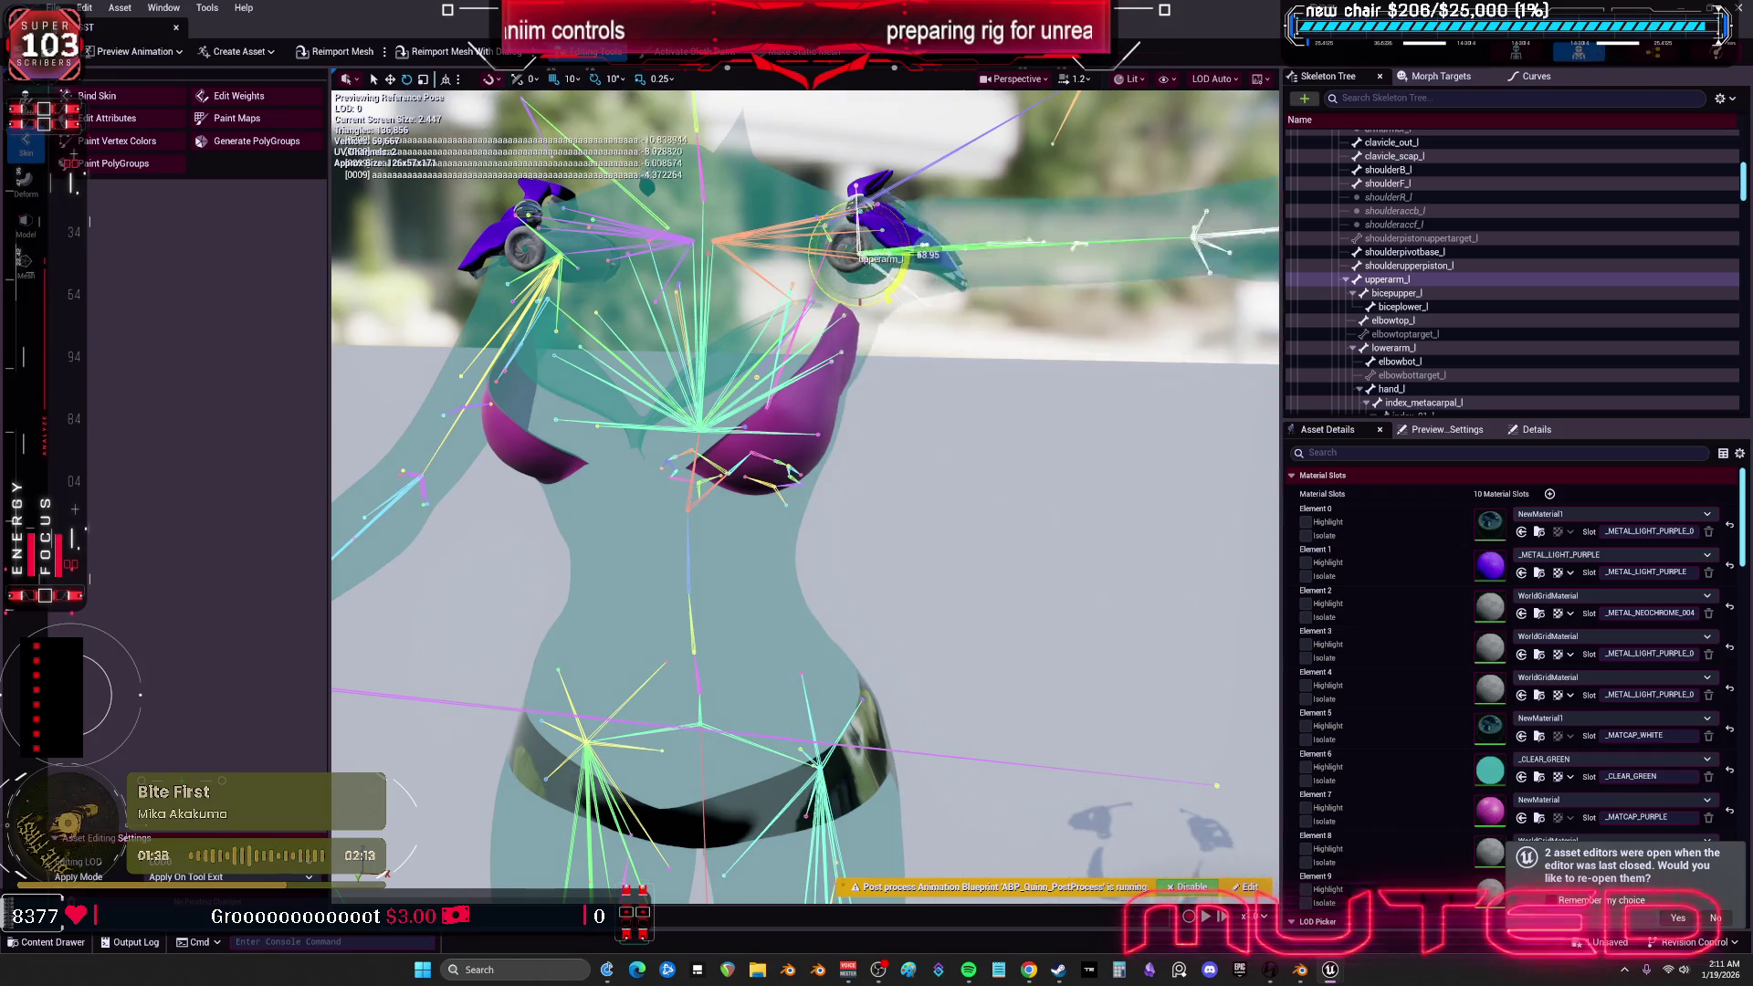
left_click_drag(890, 219, 331, 248)
key("alt+Tab")
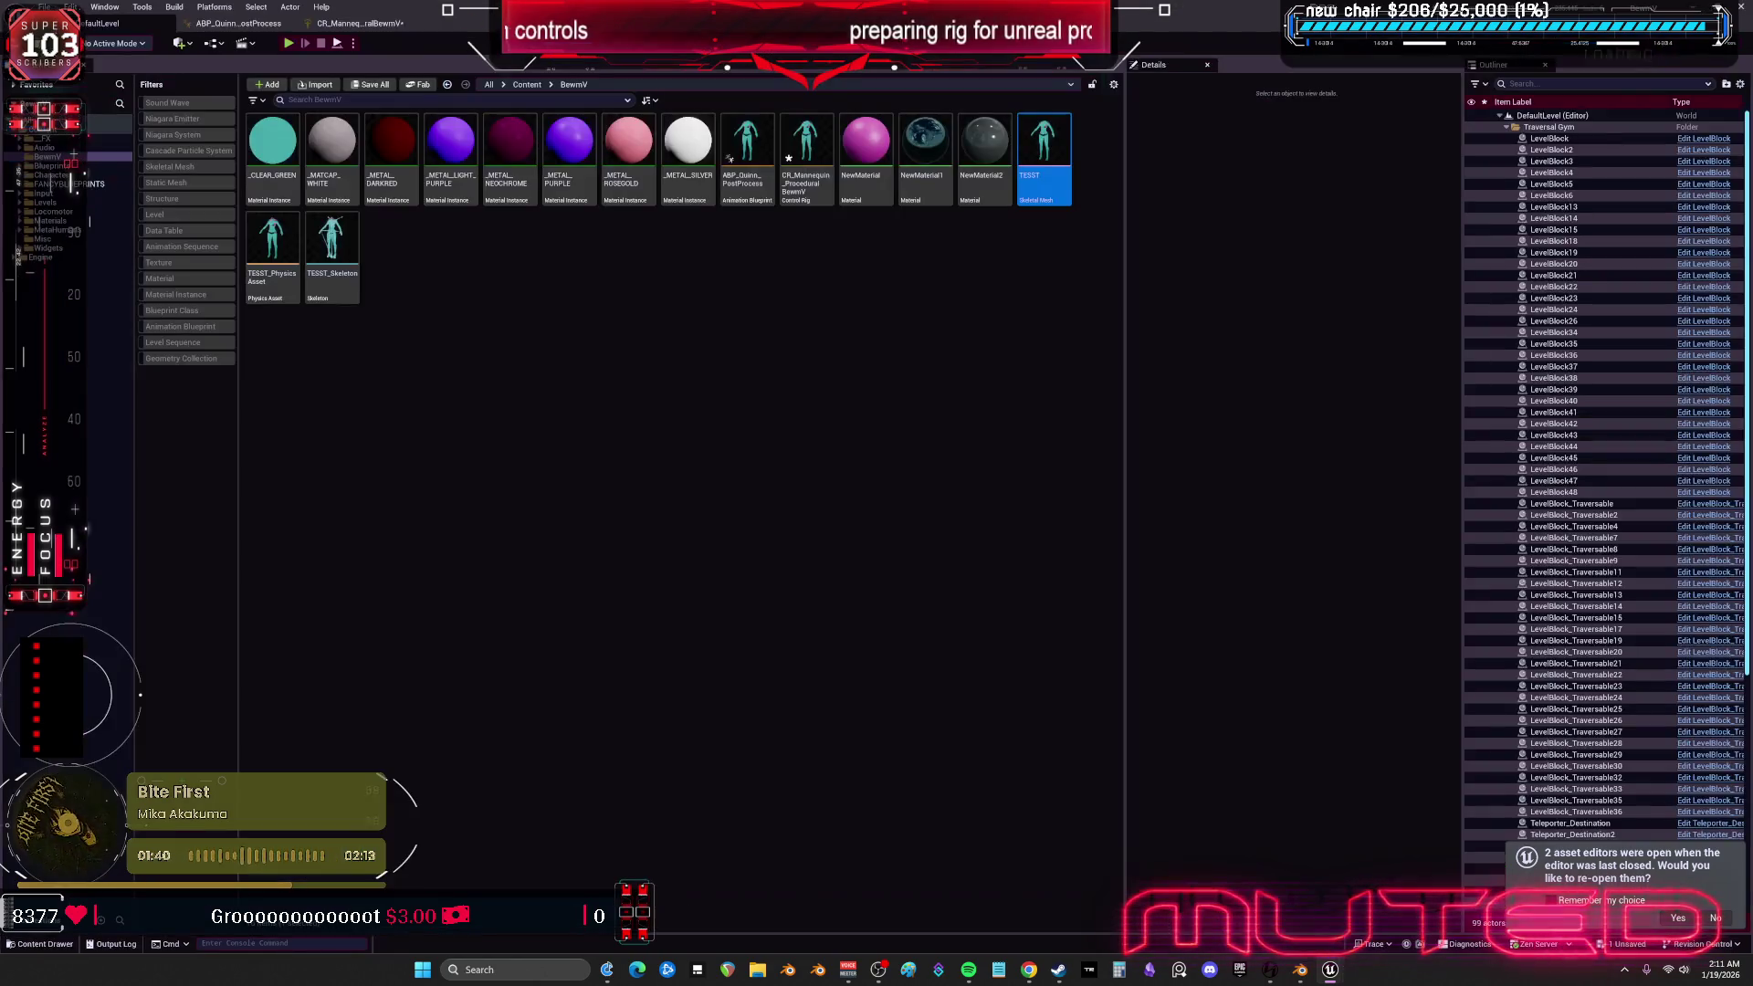
left_click(345, 26)
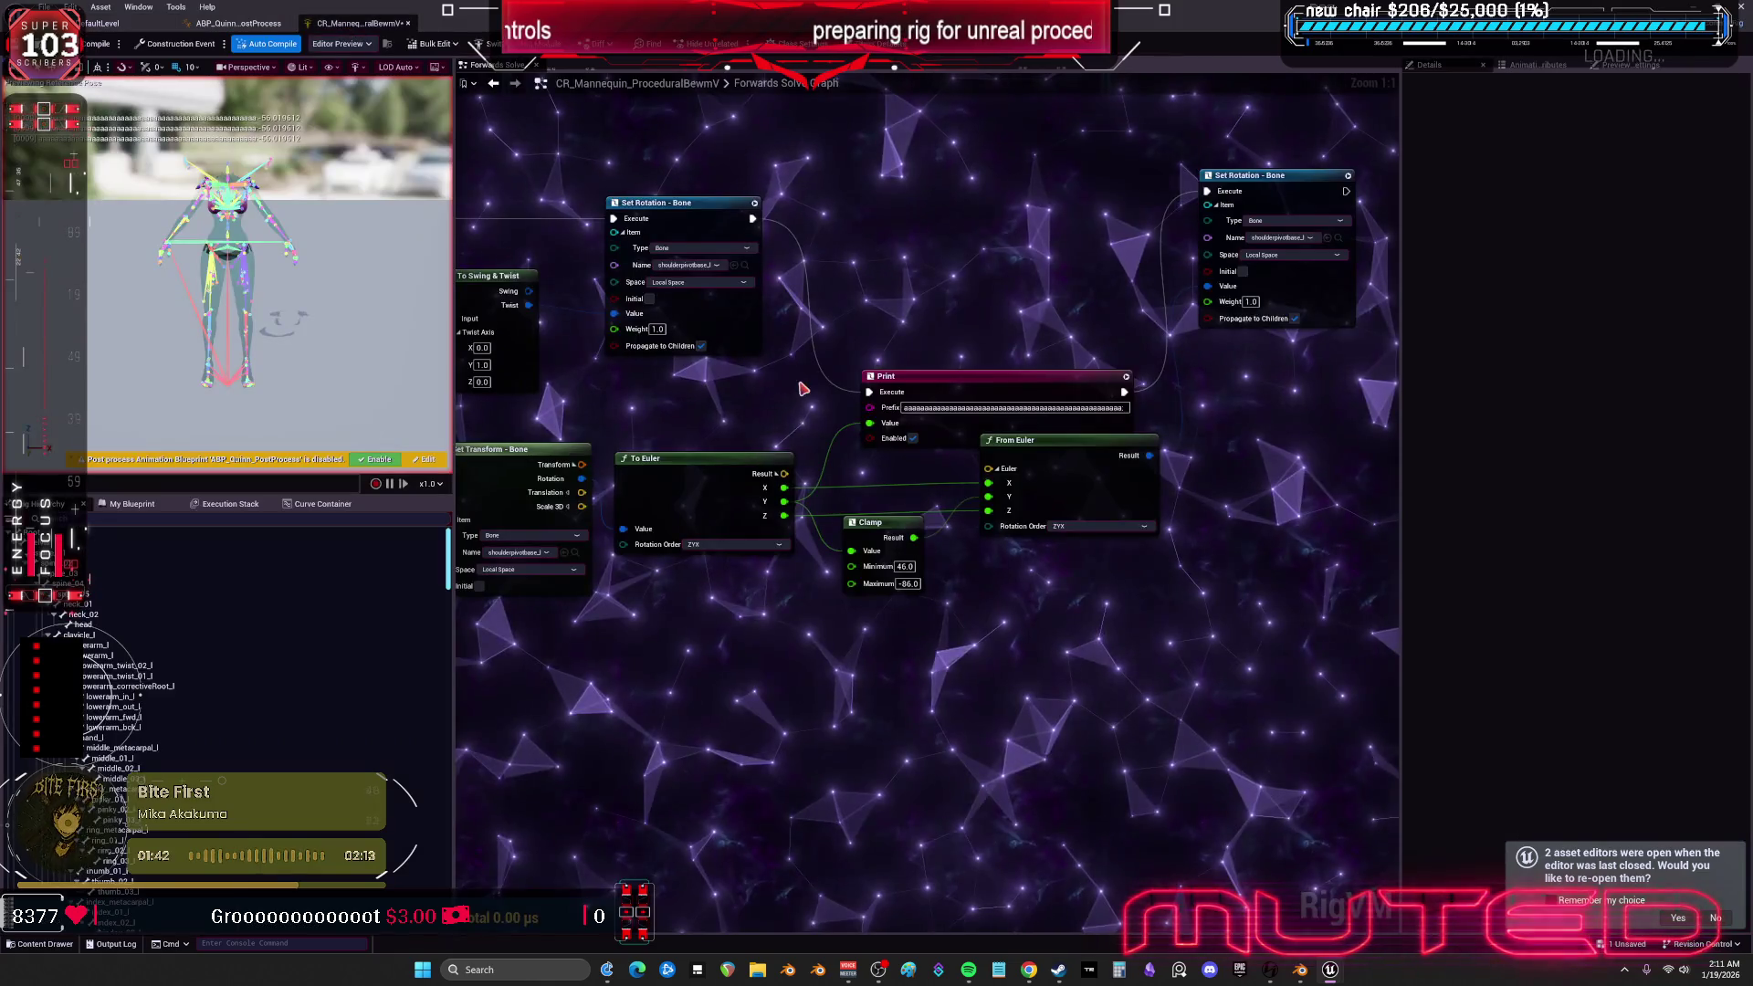
- Move the Print and From Euler nodes higher in the graph
left_click_drag(1044, 381, 1035, 225)
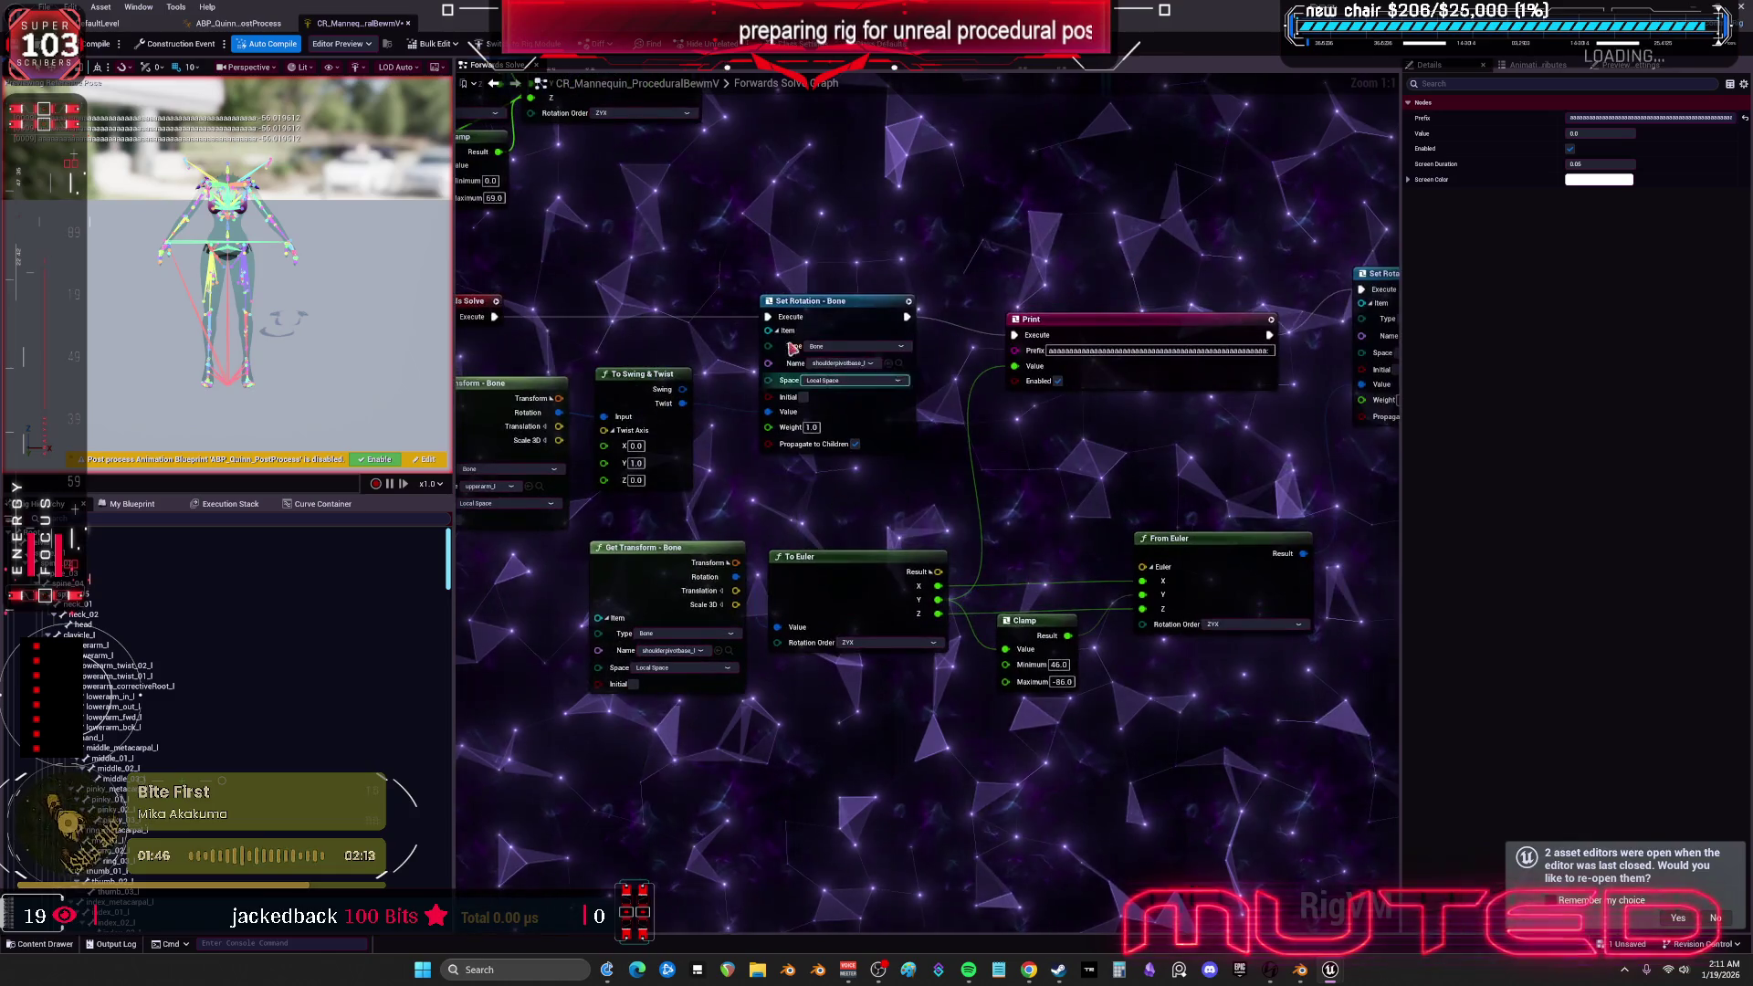
left_click(822, 295)
left_click_drag(986, 302, 968, 202)
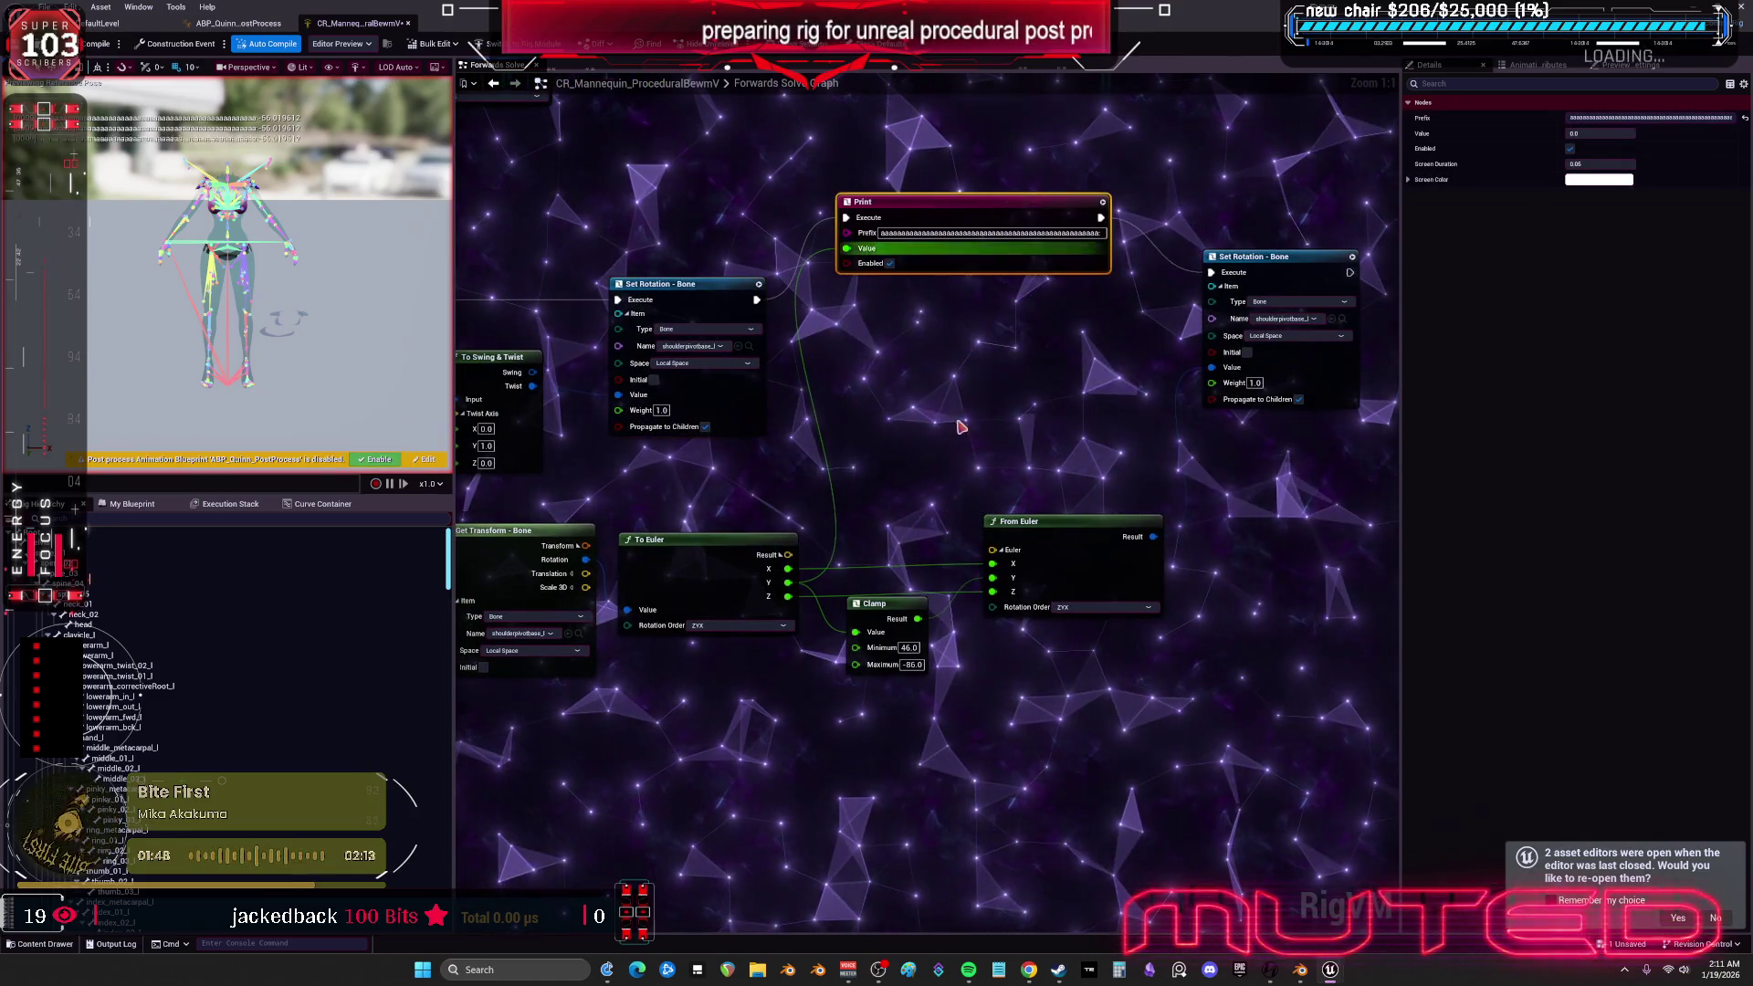
left_click_drag(1069, 521, 1066, 448)
- Set the Clamp to Minimum -86 and Maximum 46, then compile and save the rig
left_click_drag(925, 604, 914, 613)
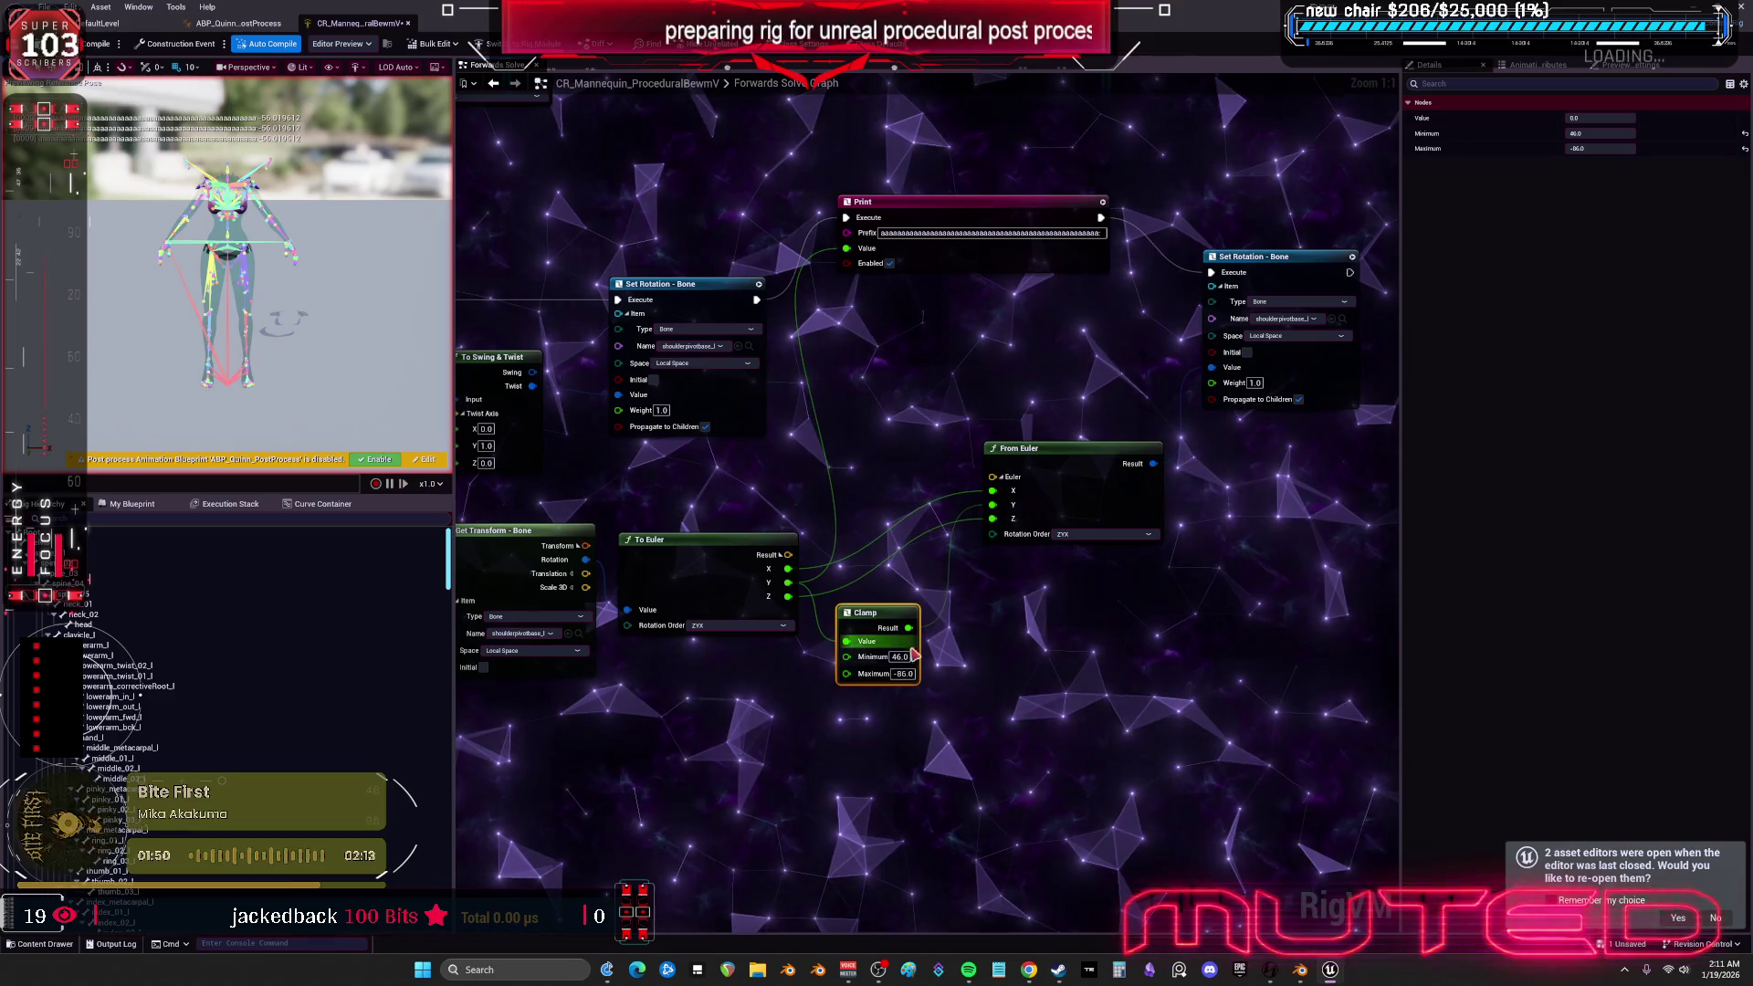
type("-86")
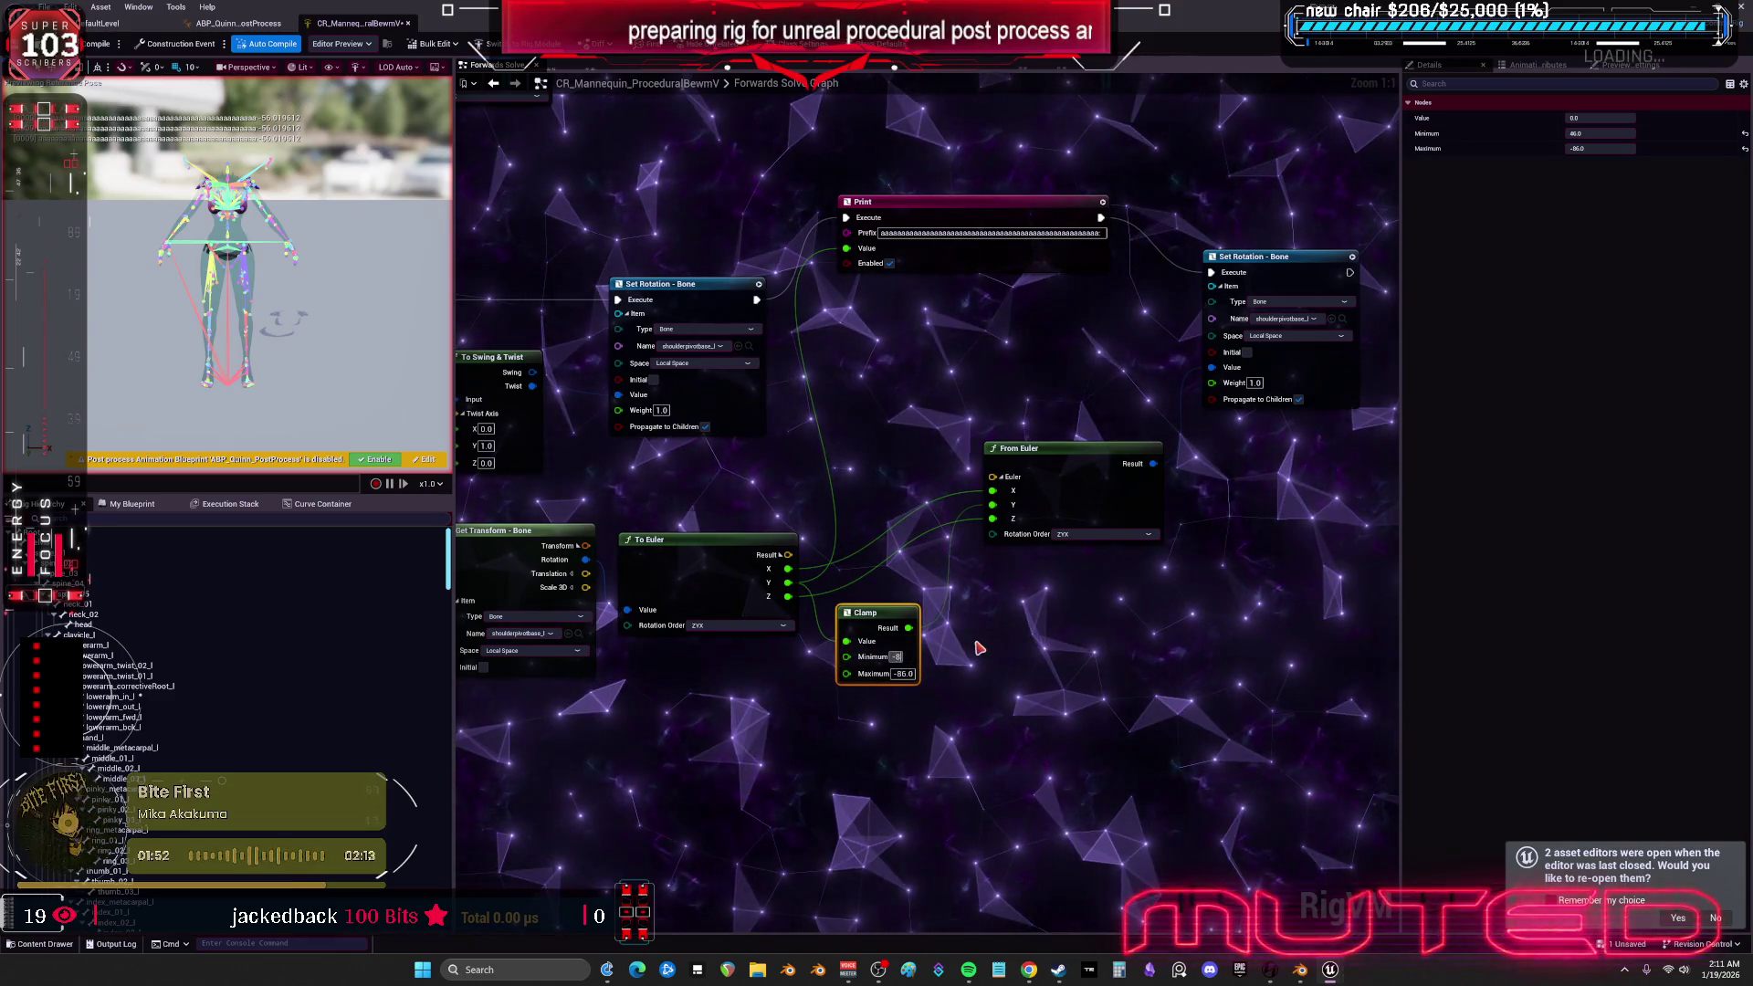
key("Tab")
type("46")
key("Return")
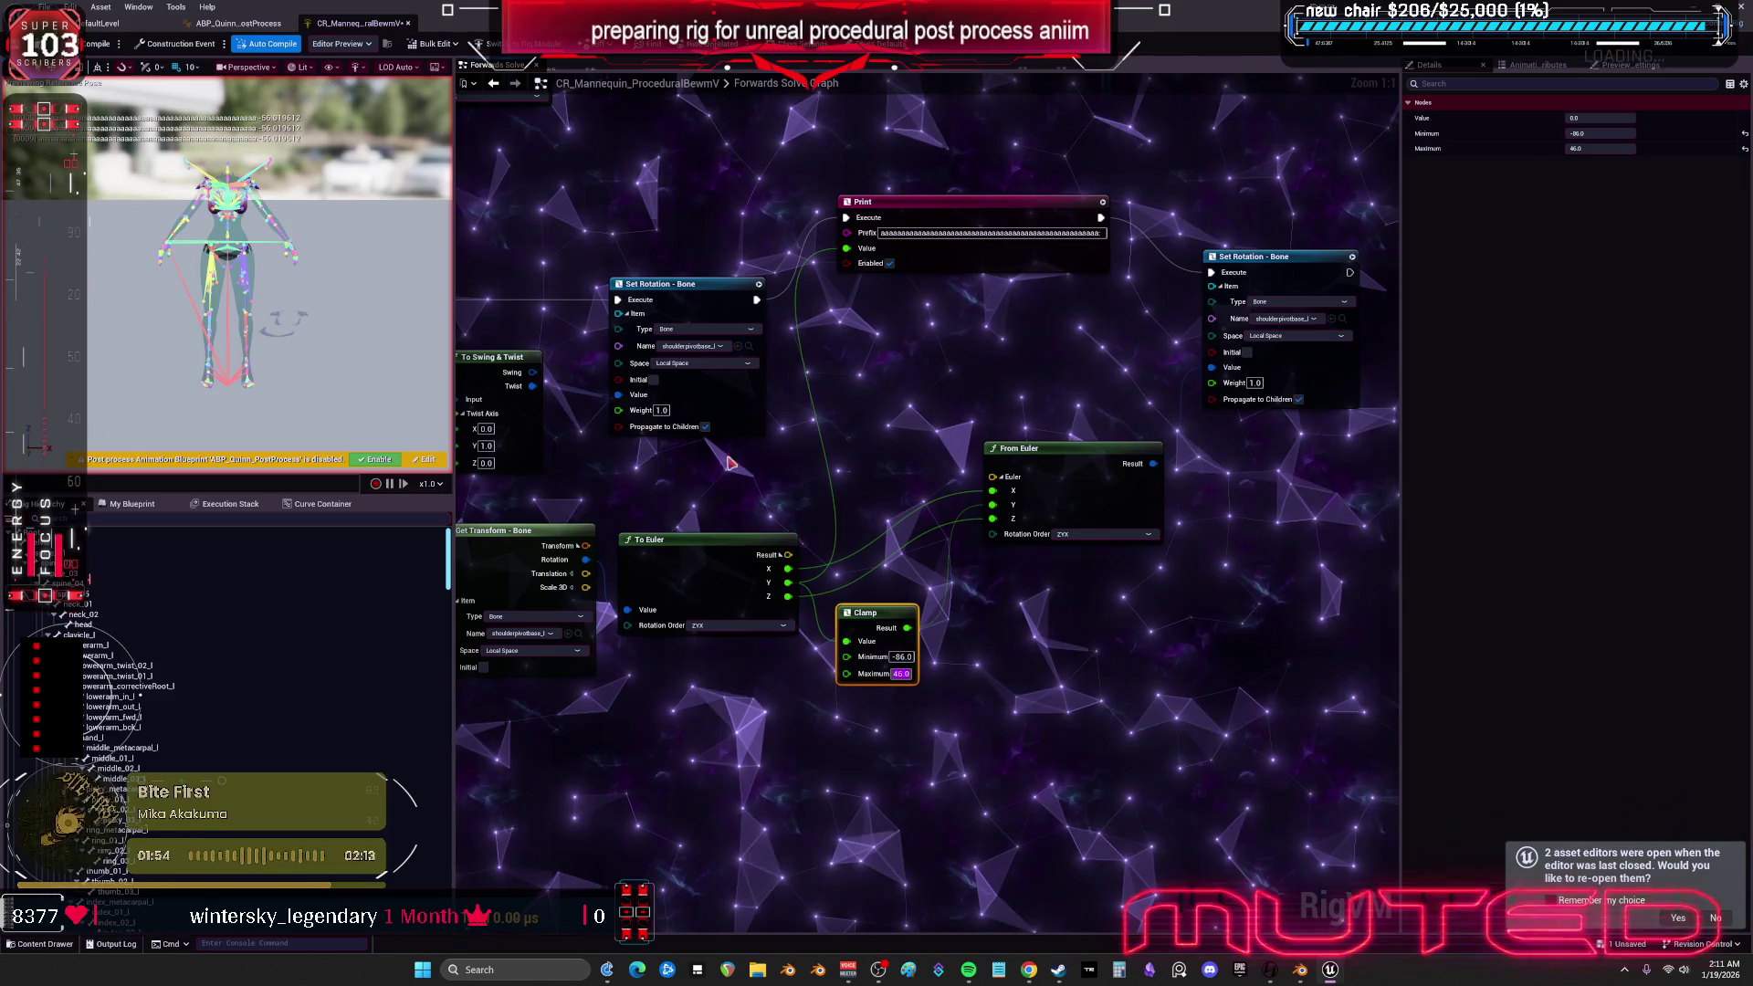
left_click(101, 45)
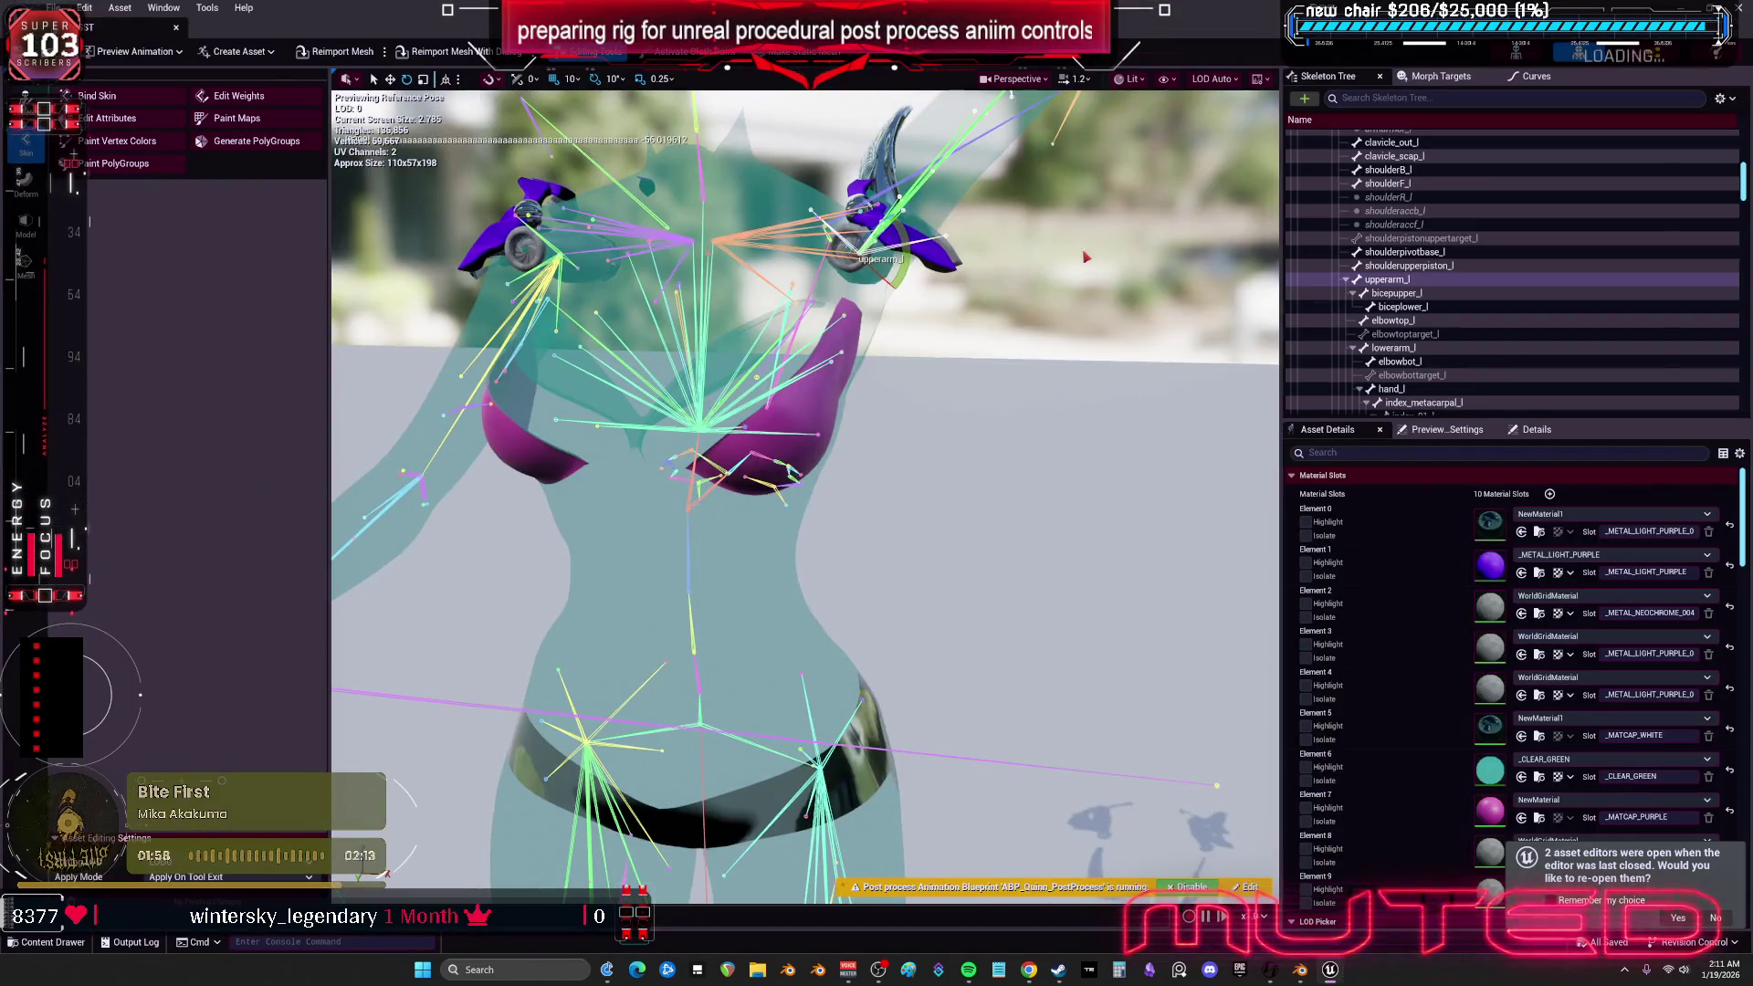
- Swing upperarm_l down and outward to test the clamp, then start editing Clamp Minimum
mouse_move(721, 486)
left_mouse_down()
mouse_move(735, 526)
mouse_move(694, 577)
mouse_move(666, 581)
mouse_move(703, 539)
mouse_move(705, 461)
mouse_move(609, 521)
mouse_move(639, 571)
mouse_move(735, 561)
mouse_move(726, 462)
mouse_move(749, 579)
left_mouse_up()
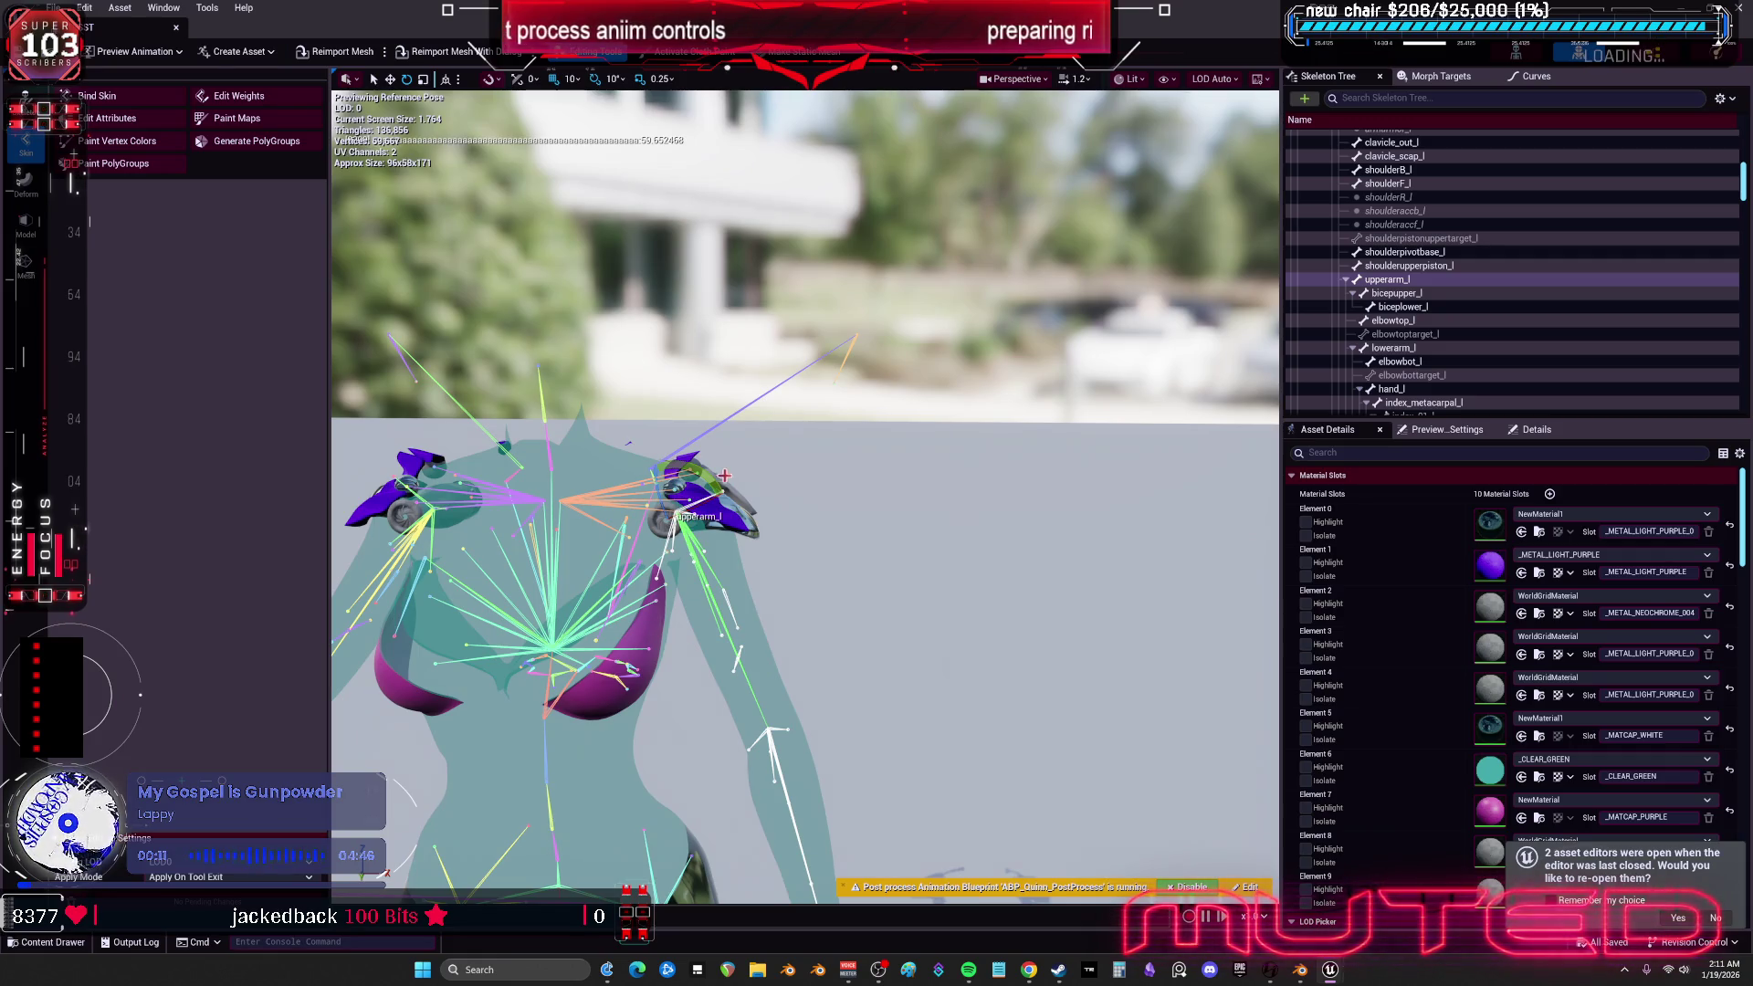
mouse_move(704, 475)
left_mouse_down()
mouse_move(692, 563)
mouse_move(720, 479)
mouse_move(680, 452)
left_mouse_up()
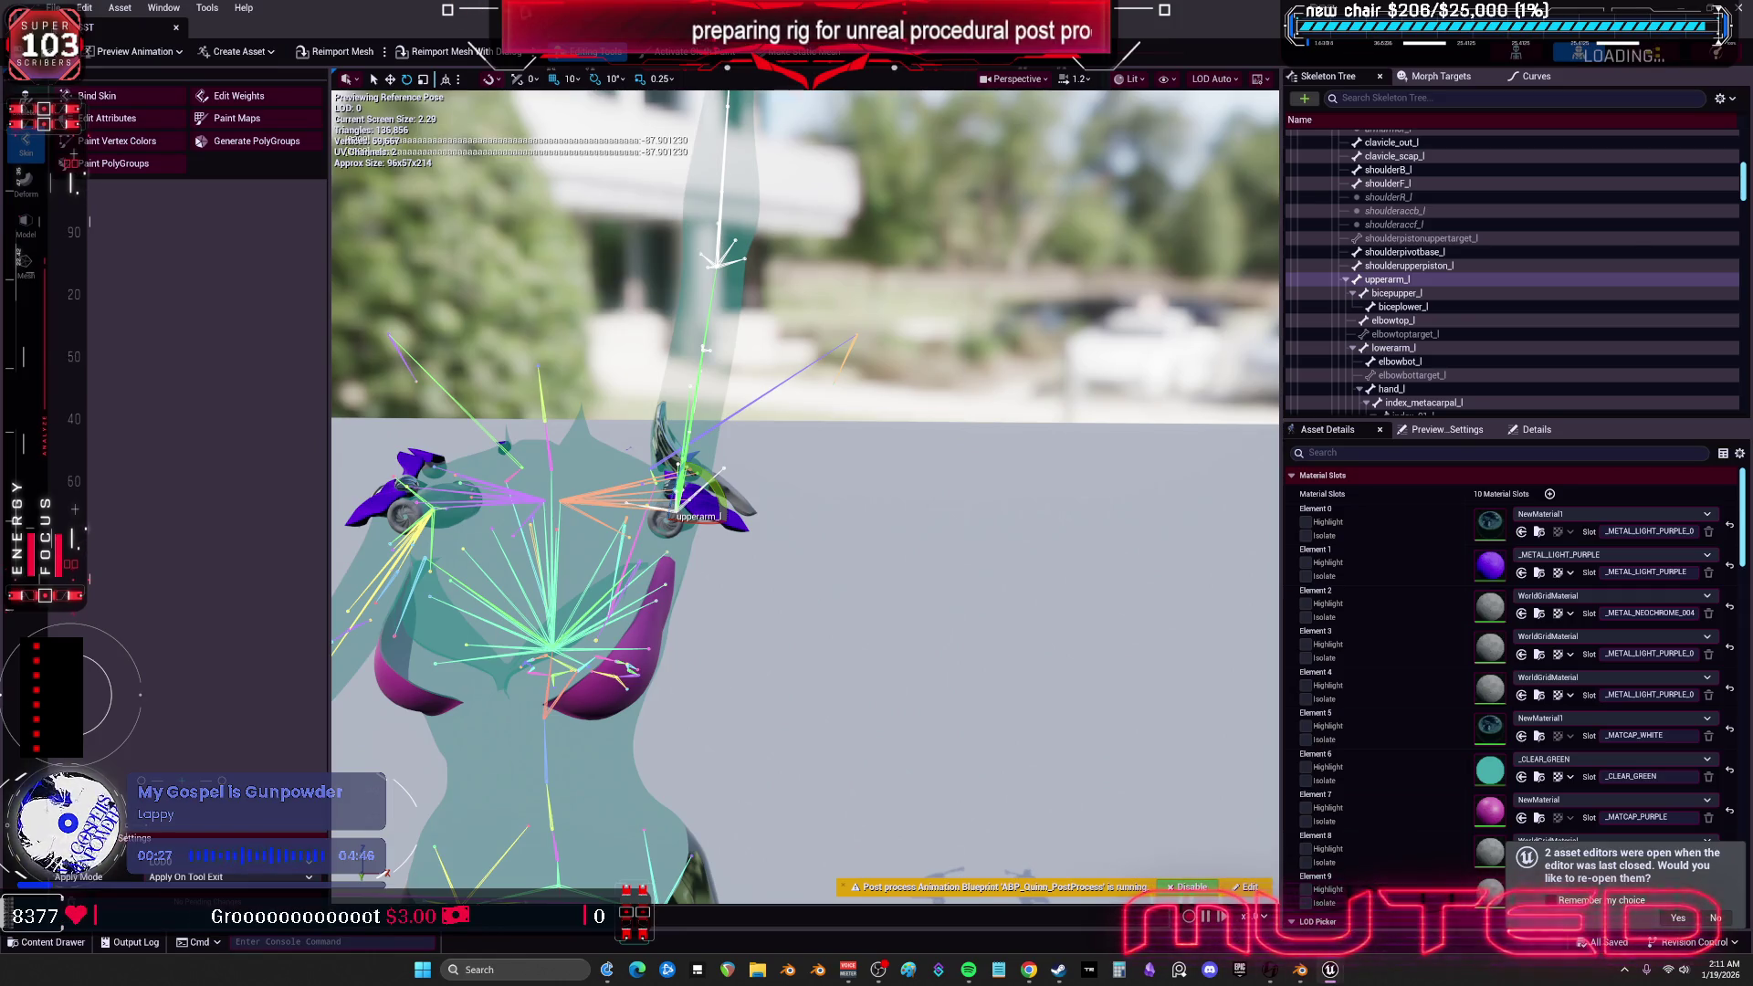
key("alt+Tab")
left_click(901, 658)
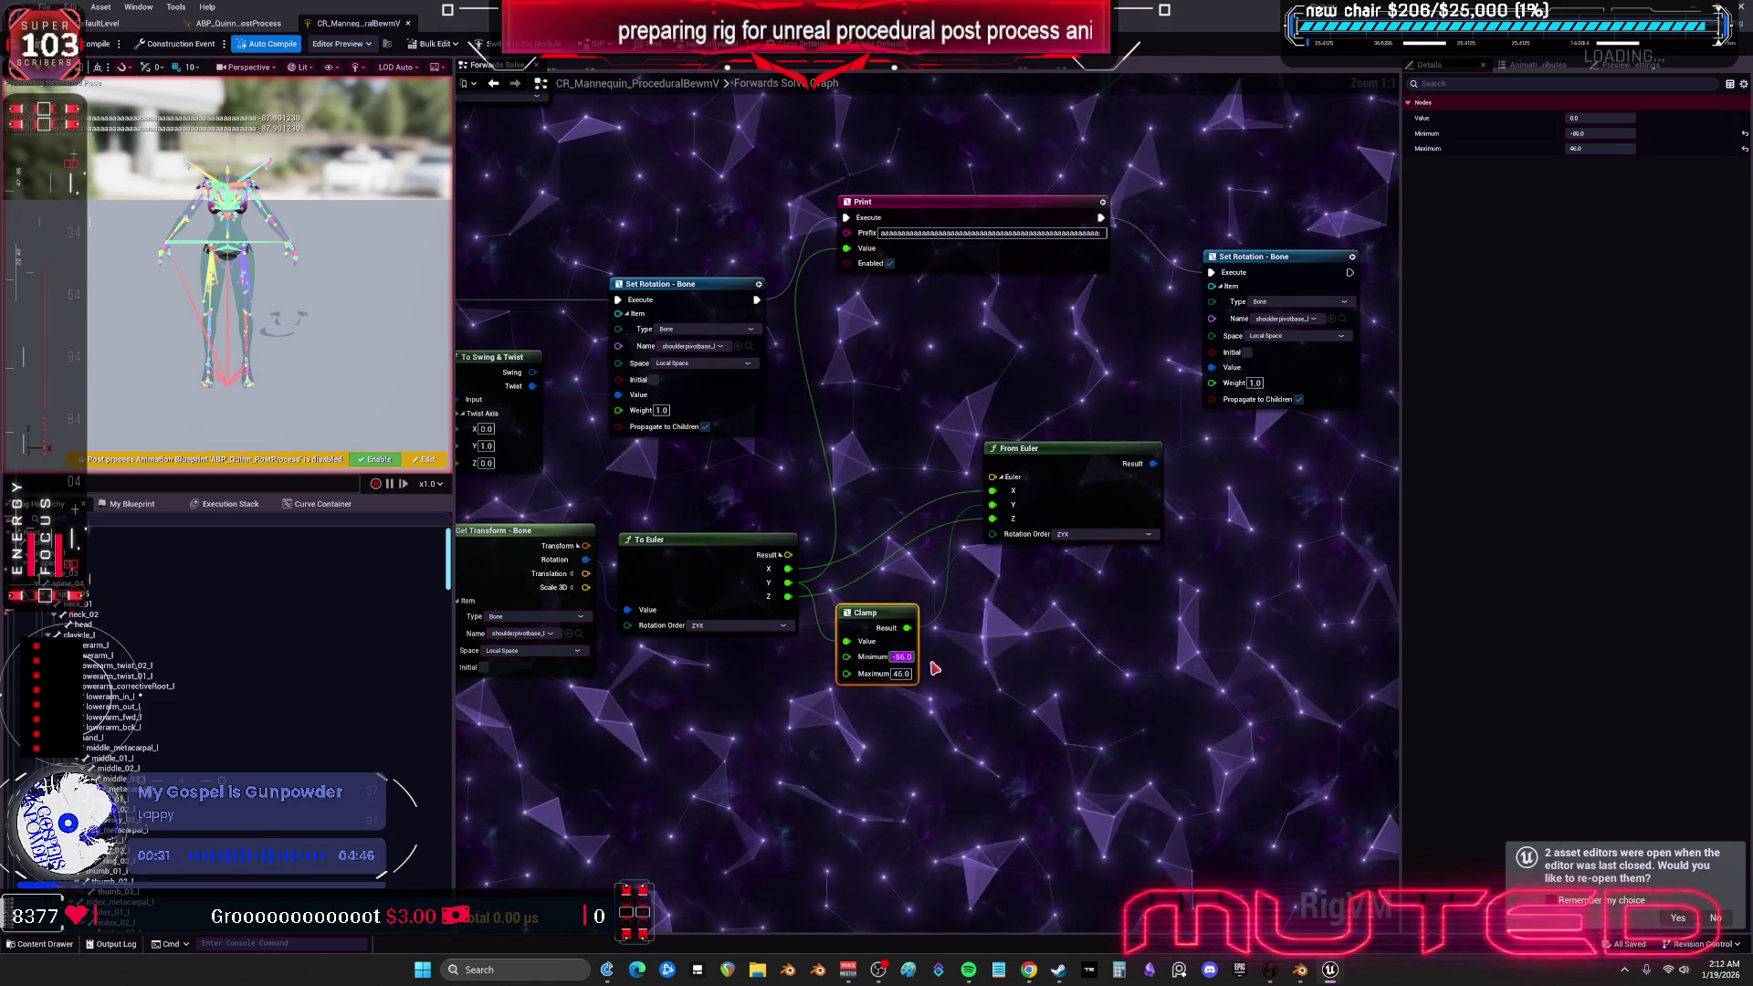
- Change the Clamp Minimum from -86 to -87
key("BackSpace")
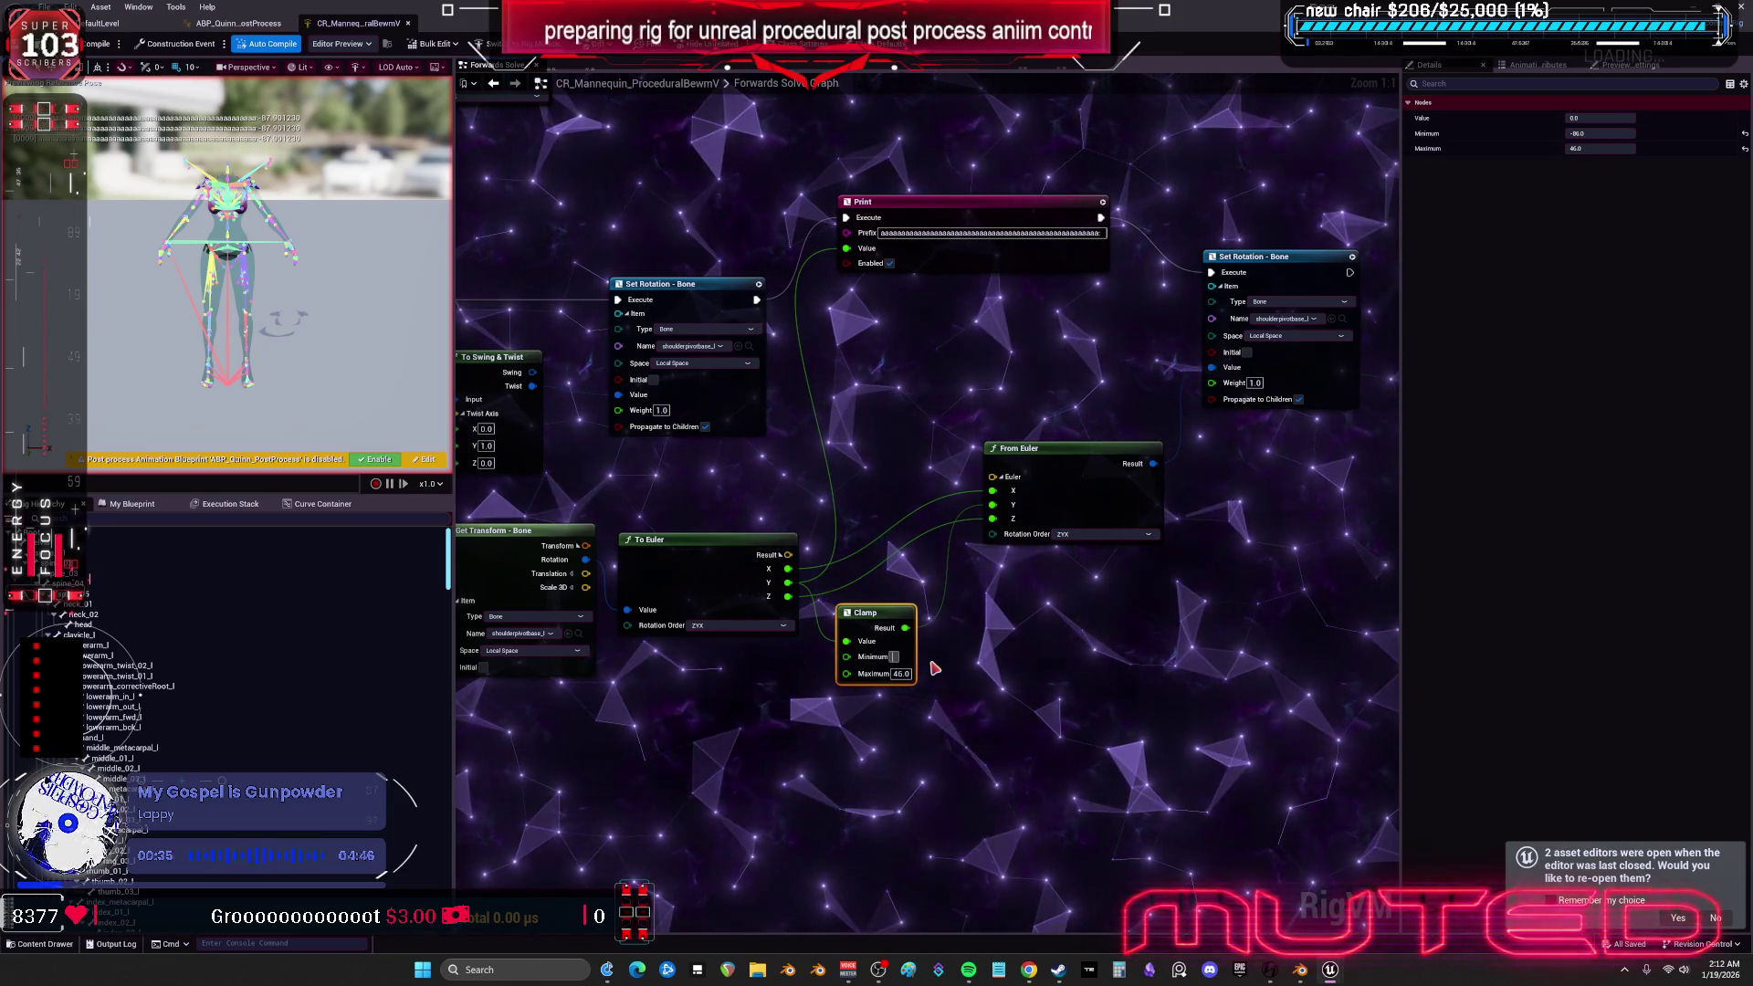
type("-87")
key("Tab")
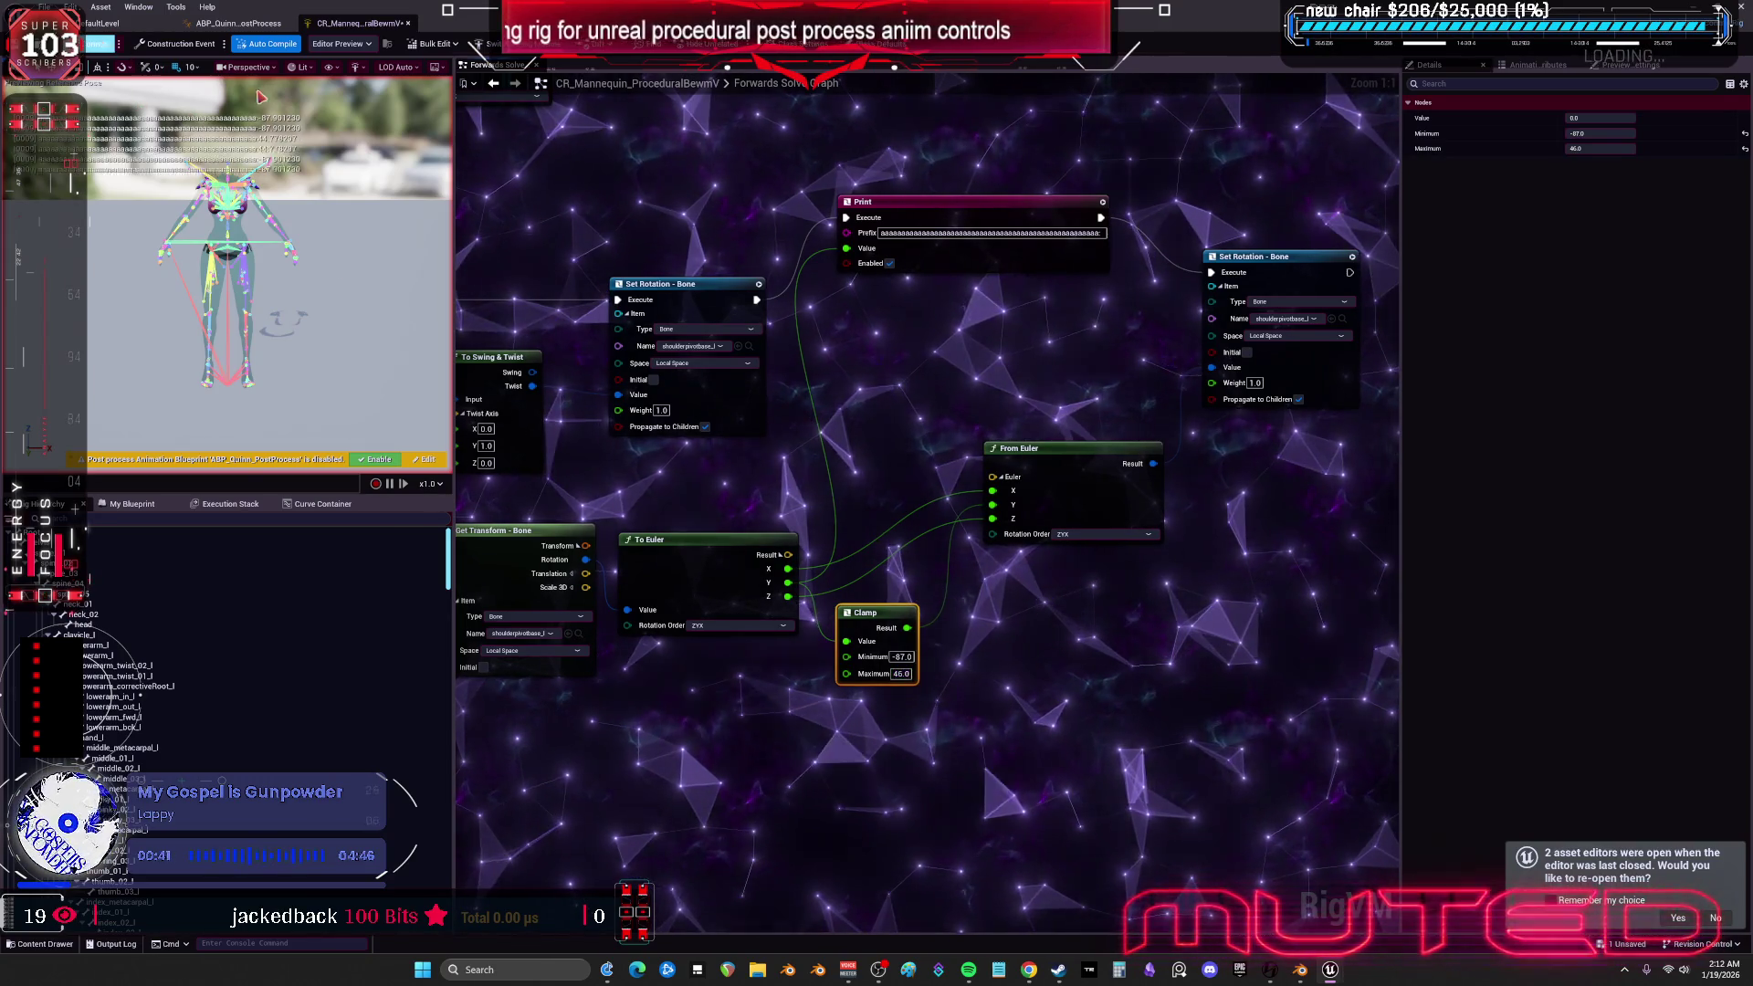
left_click(1371, 430)
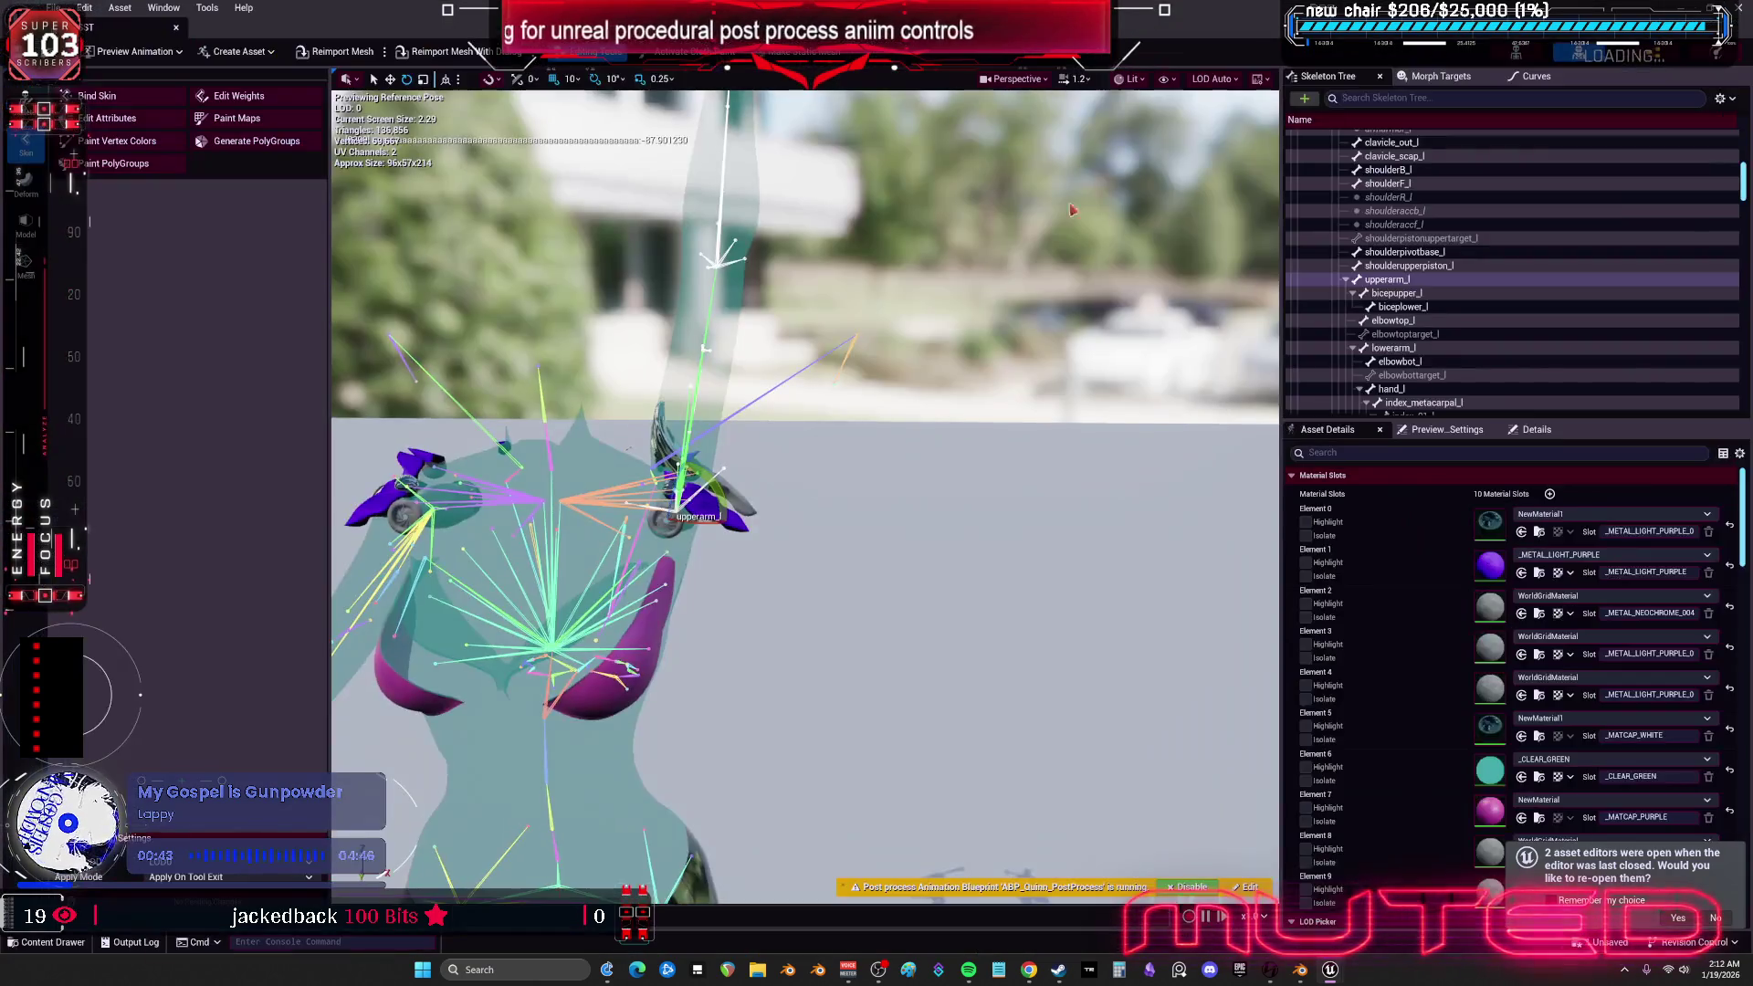
- Swing upperarm_l down to retest the clamp and return to the Control Rig graph
mouse_move(700, 470)
left_mouse_down()
mouse_move(711, 541)
mouse_move(690, 574)
mouse_move(664, 575)
mouse_move(711, 558)
mouse_move(728, 527)
mouse_move(722, 466)
mouse_move(628, 462)
mouse_move(694, 452)
mouse_move(726, 484)
mouse_move(718, 558)
mouse_move(649, 579)
mouse_move(716, 476)
mouse_move(635, 455)
mouse_move(704, 463)
left_mouse_up()
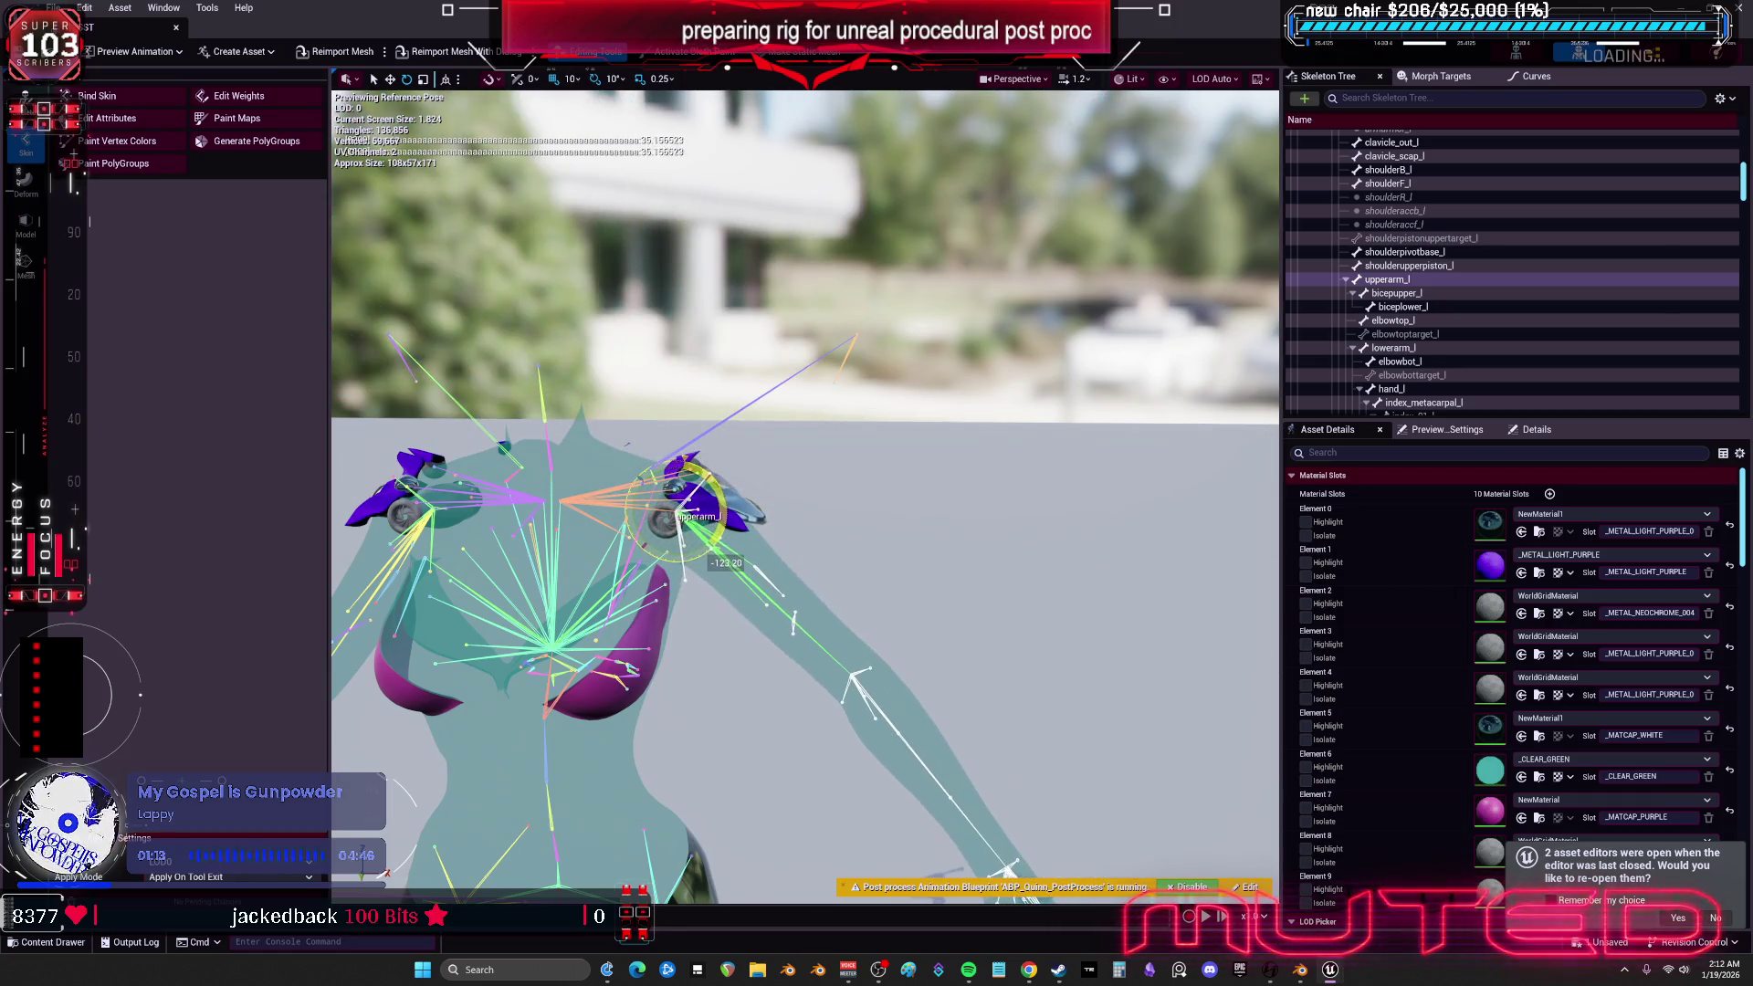
key("alt+Tab")
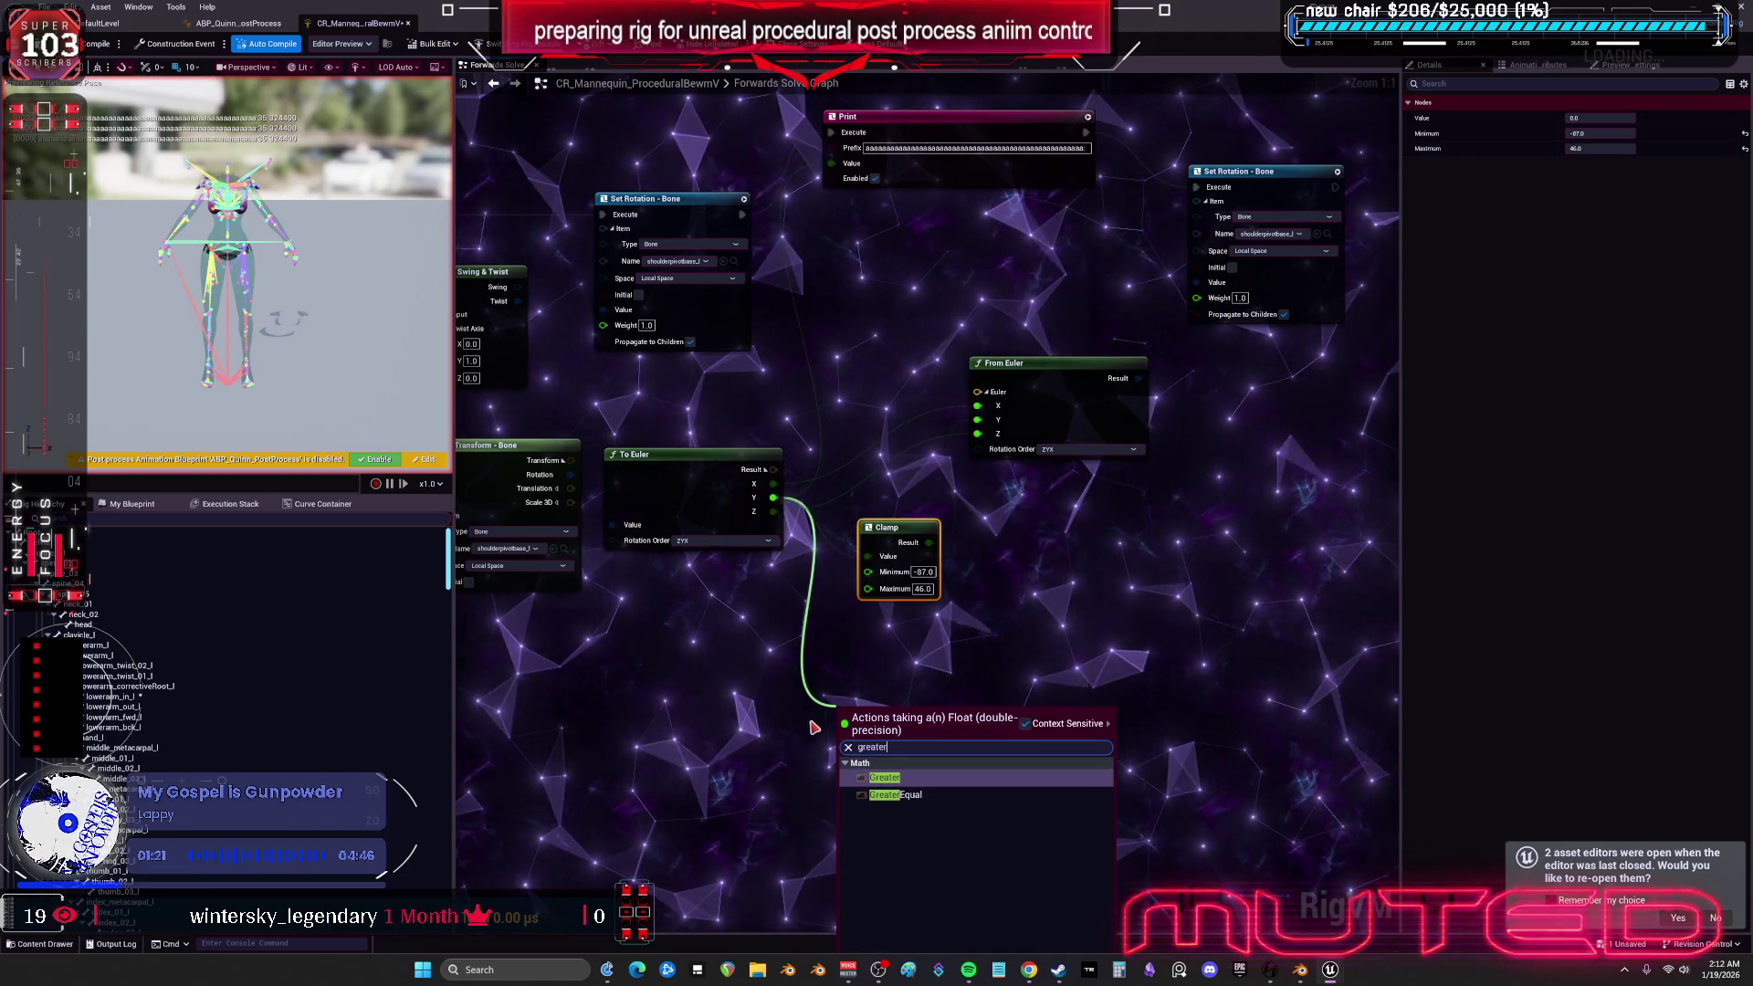
- Add Greater, Less, Minimum and Maximum nodes fed by To Euler's Y output
left_click(912, 787)
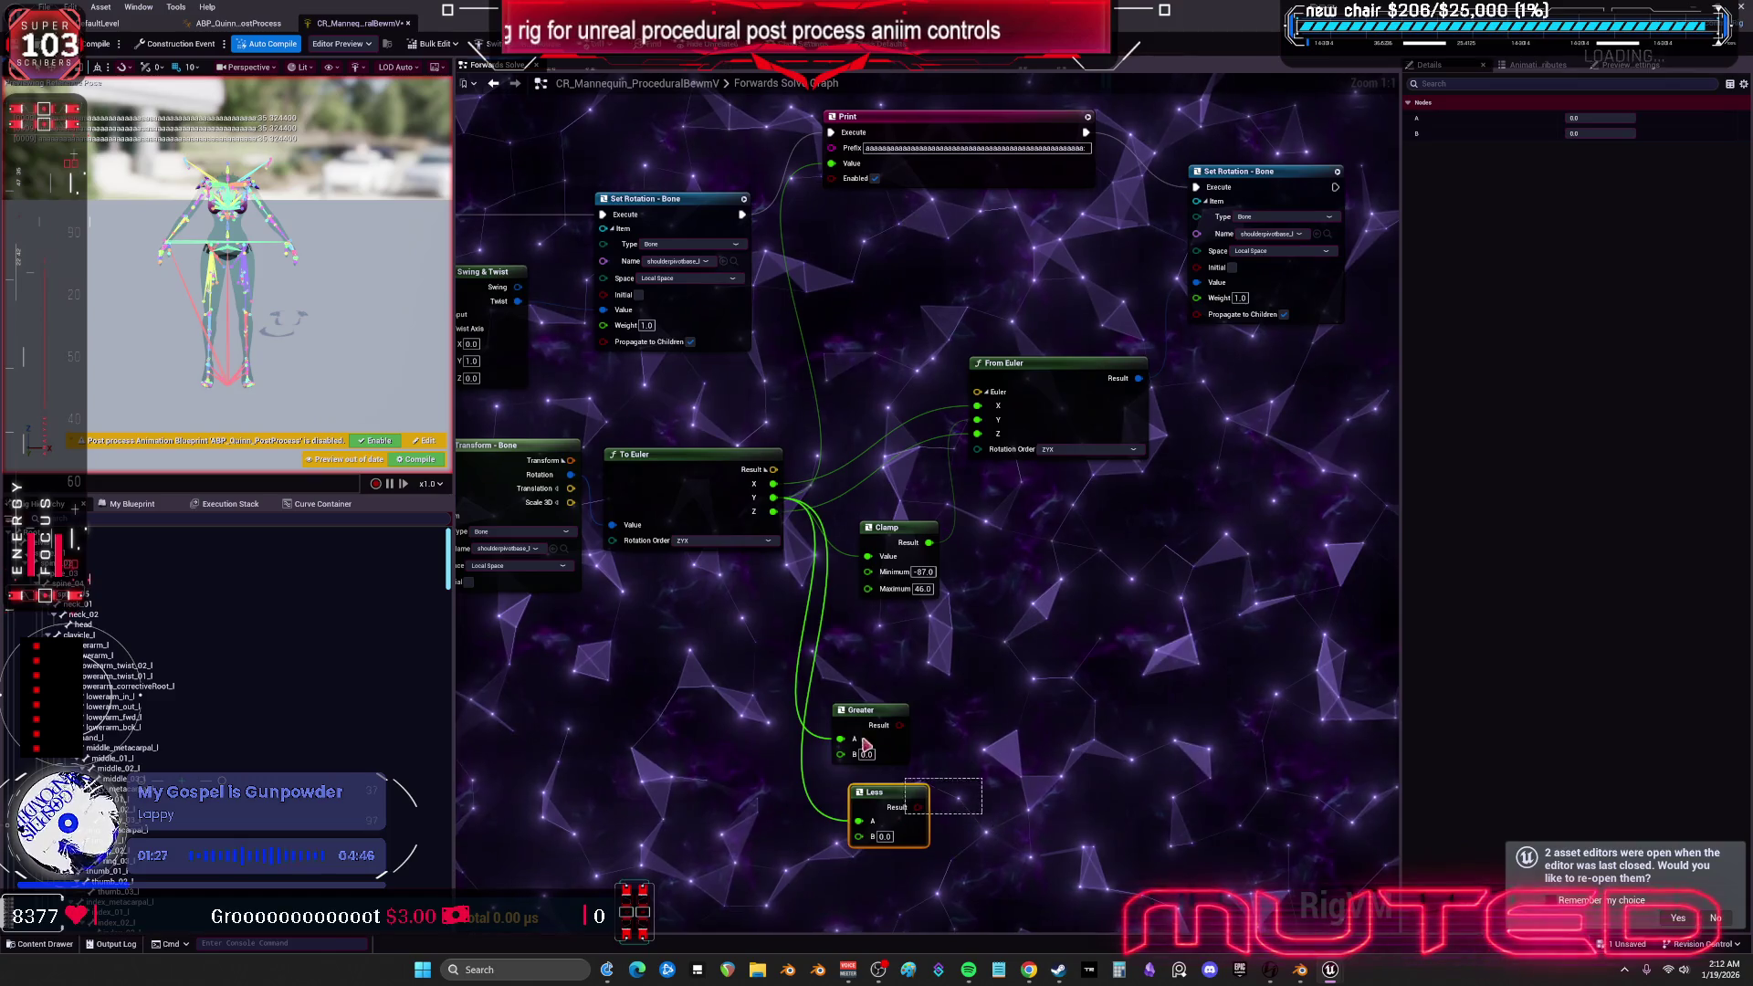
mouse_move(963, 826)
left_mouse_down()
mouse_move(882, 804)
mouse_move(828, 718)
left_mouse_up()
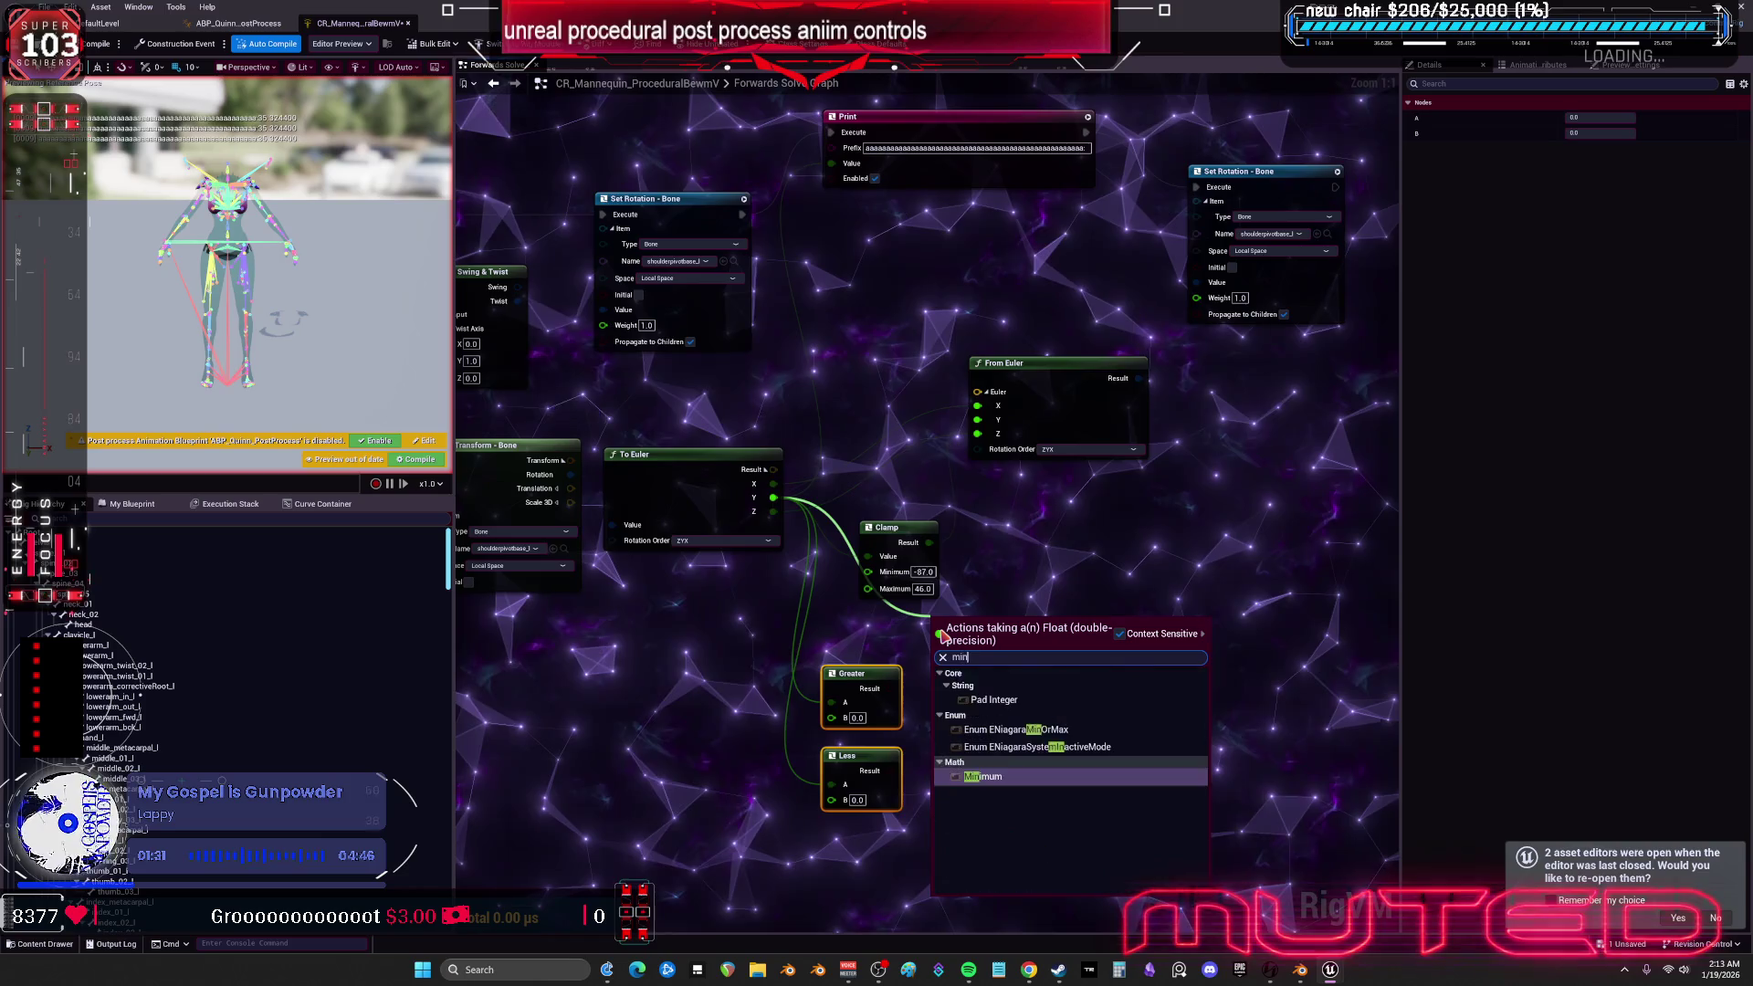
left_click(1037, 778)
left_click_drag(991, 634, 1039, 724)
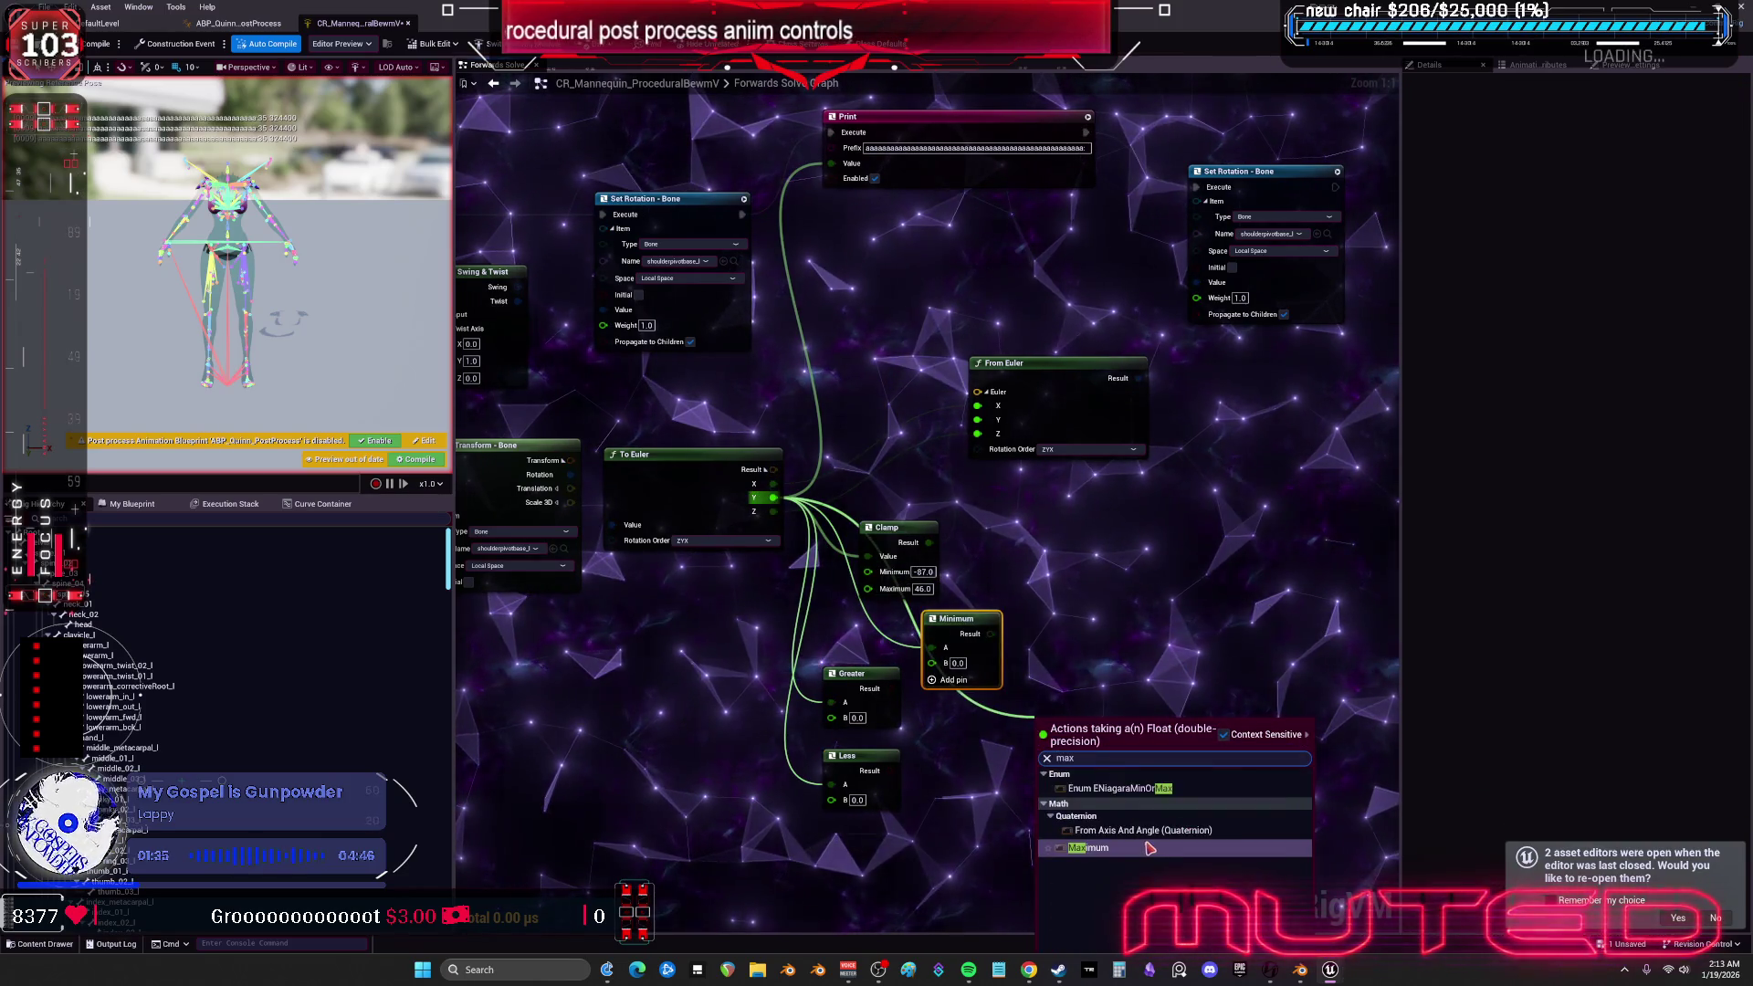
left_click(1149, 848)
- Shift the From Euler and Clamp nodes to make room beside the new comparisons
right_click(1050, 399)
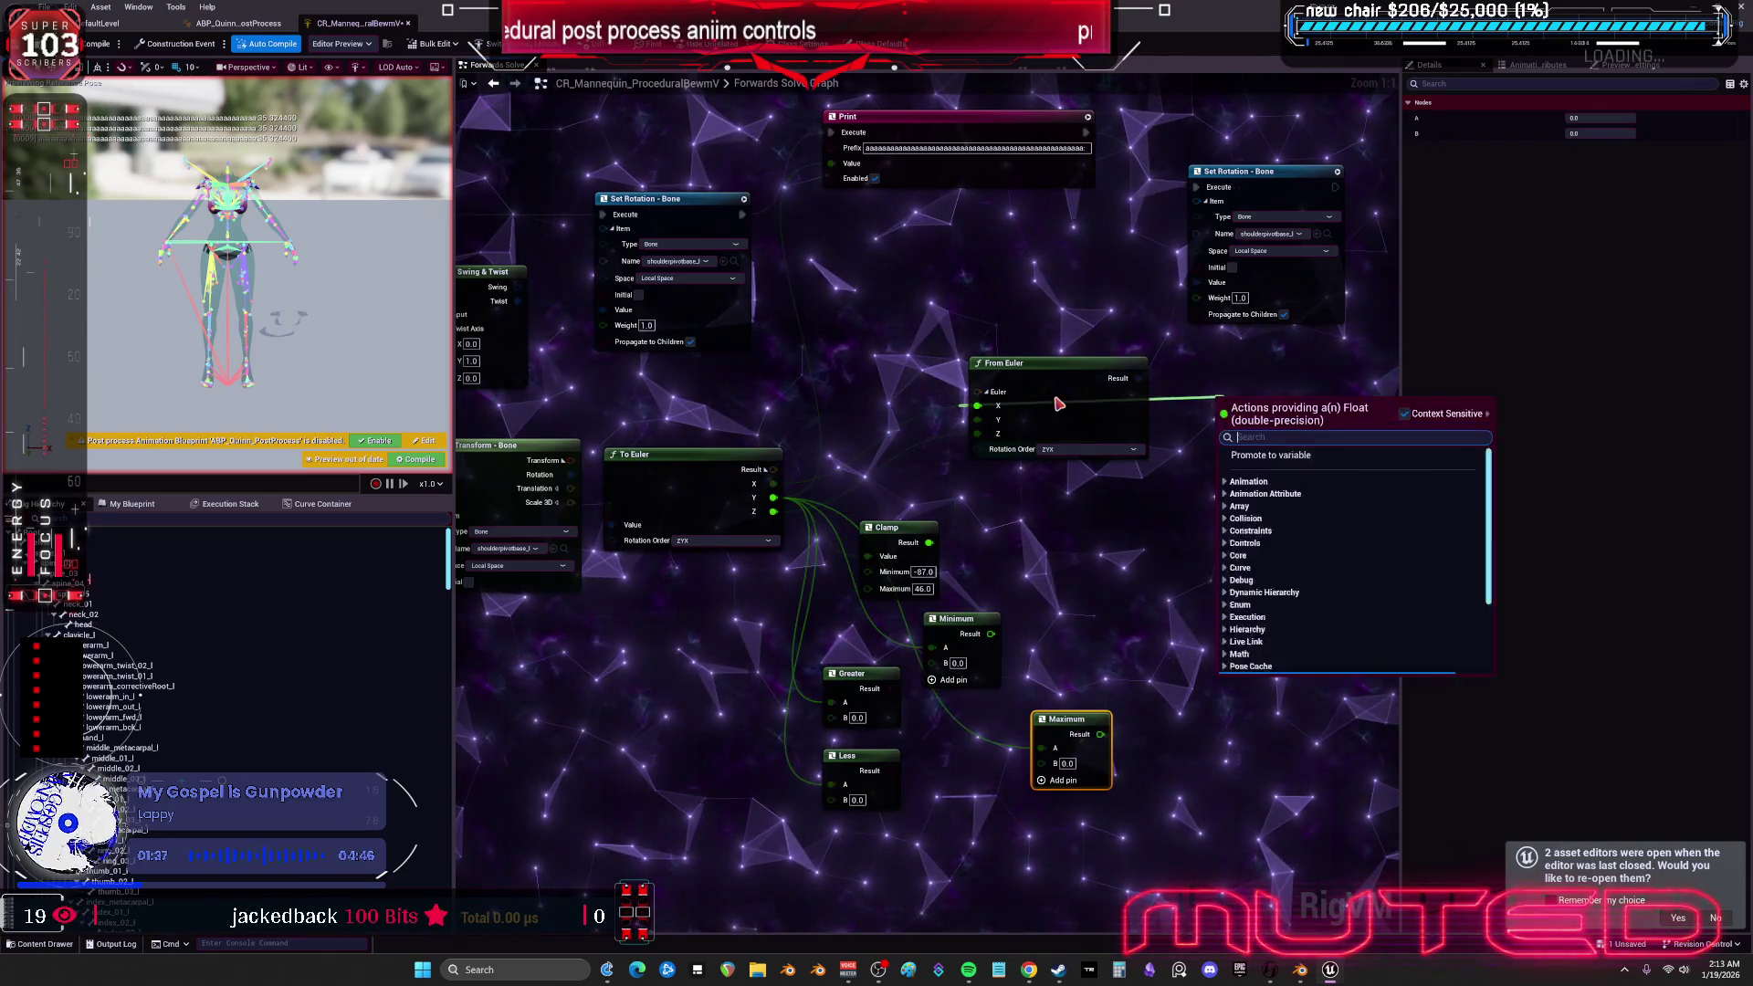
left_click_drag(1115, 387, 1168, 378)
left_click_drag(887, 525, 974, 515)
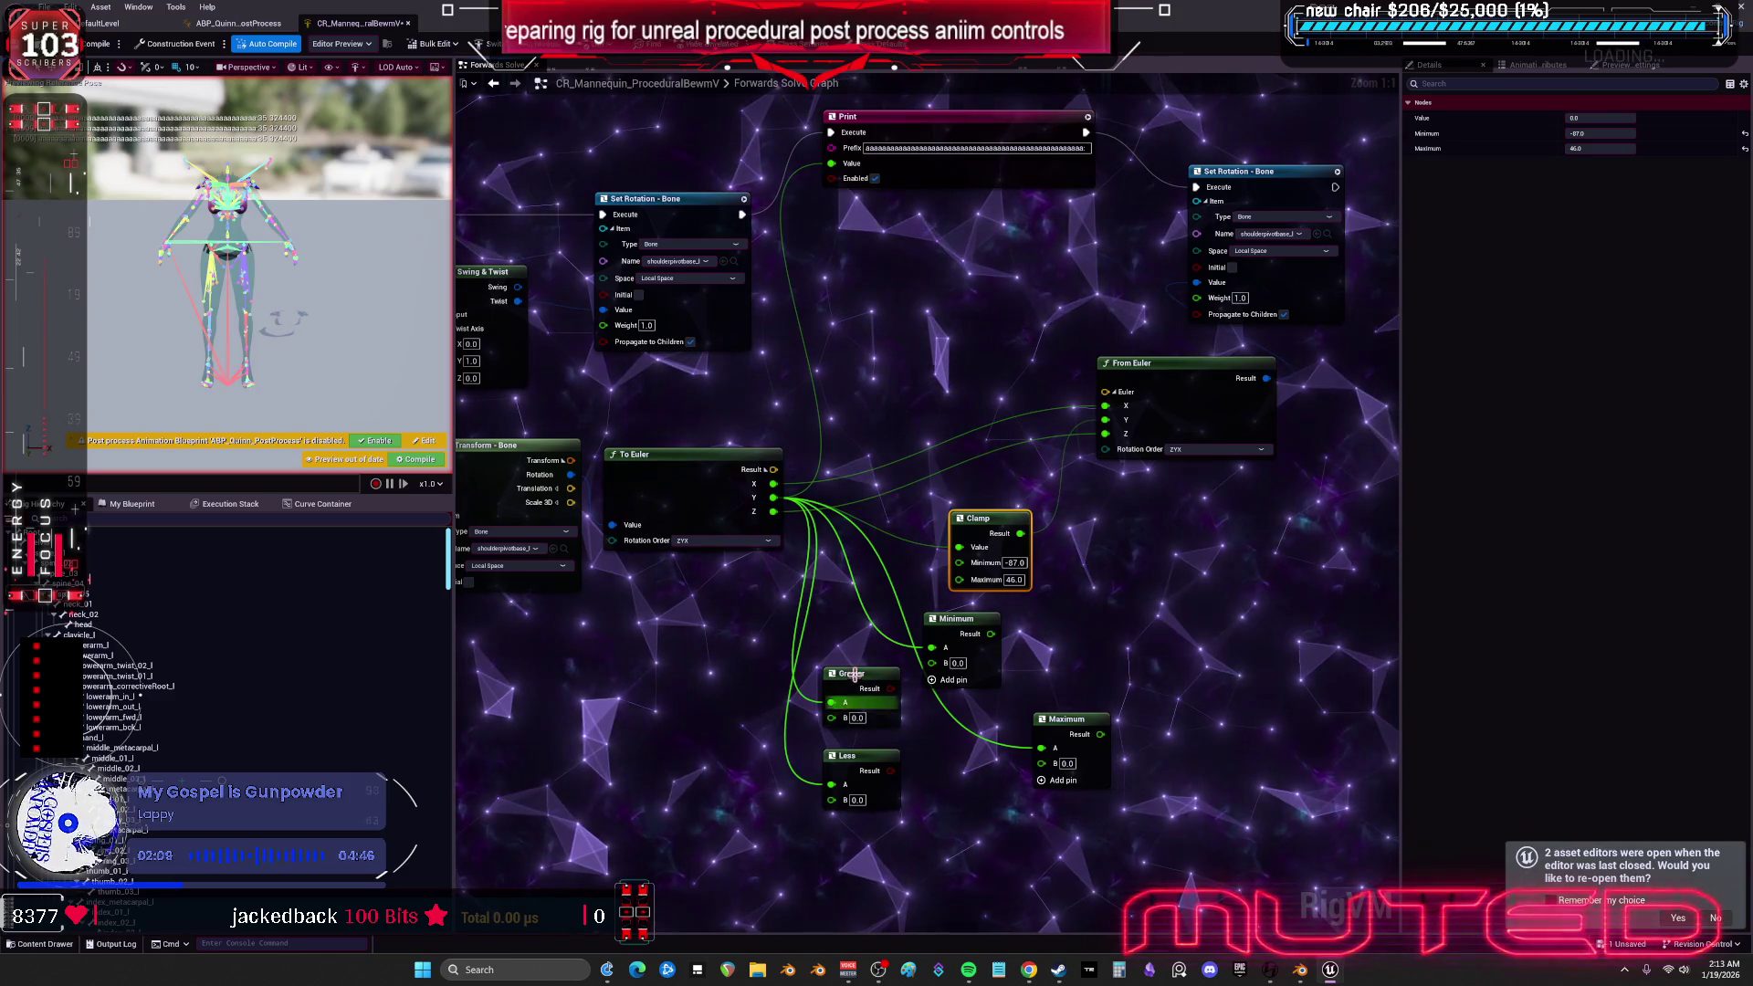
left_click(856, 718)
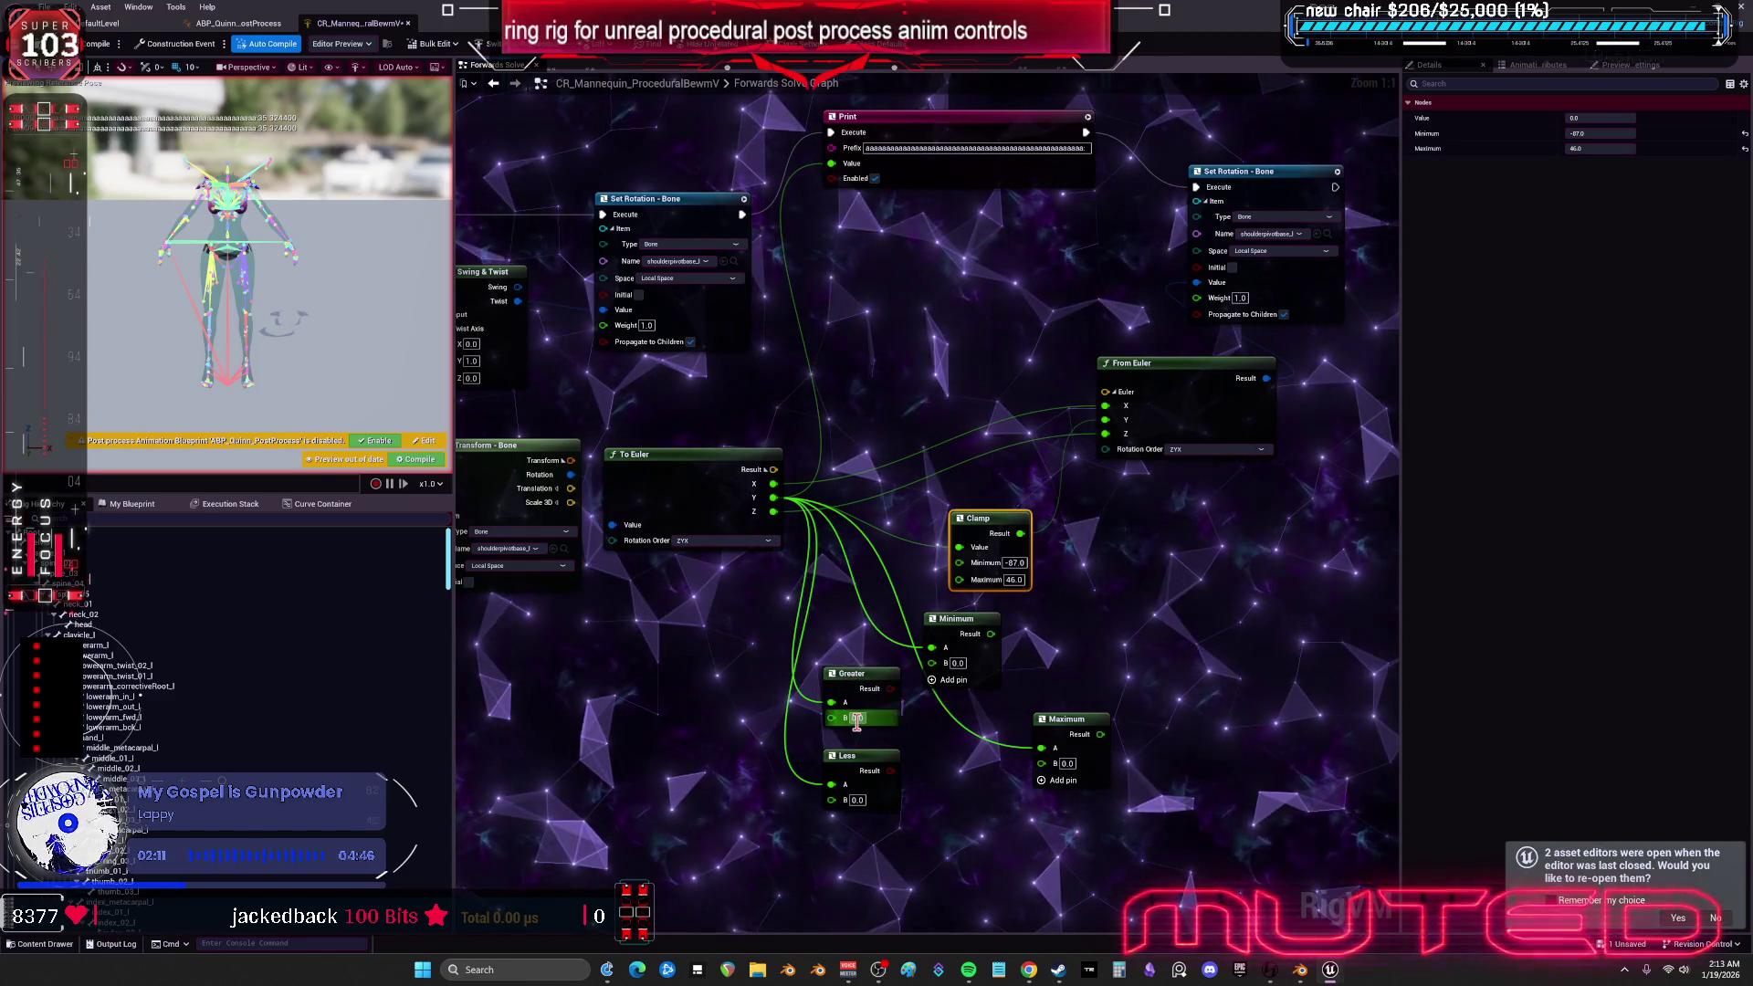
- Set the Greater node's B threshold to 46 and line it up beside Less
type("46")
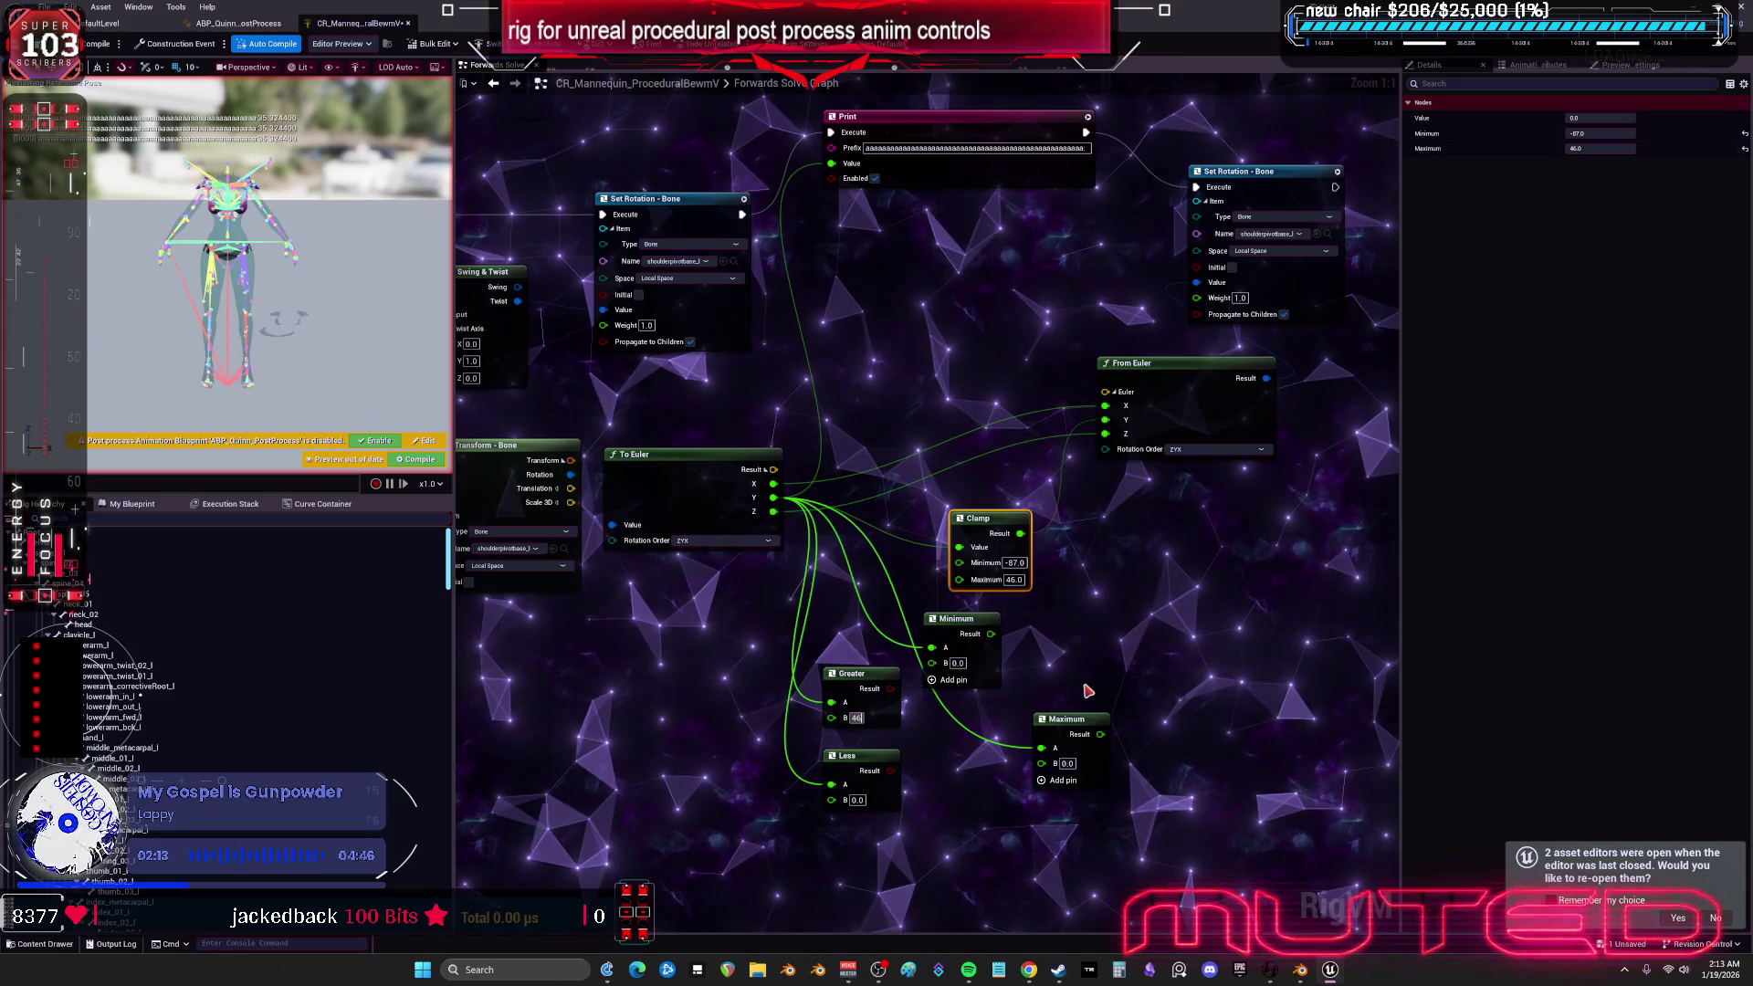
left_click_drag(1042, 623, 1027, 556)
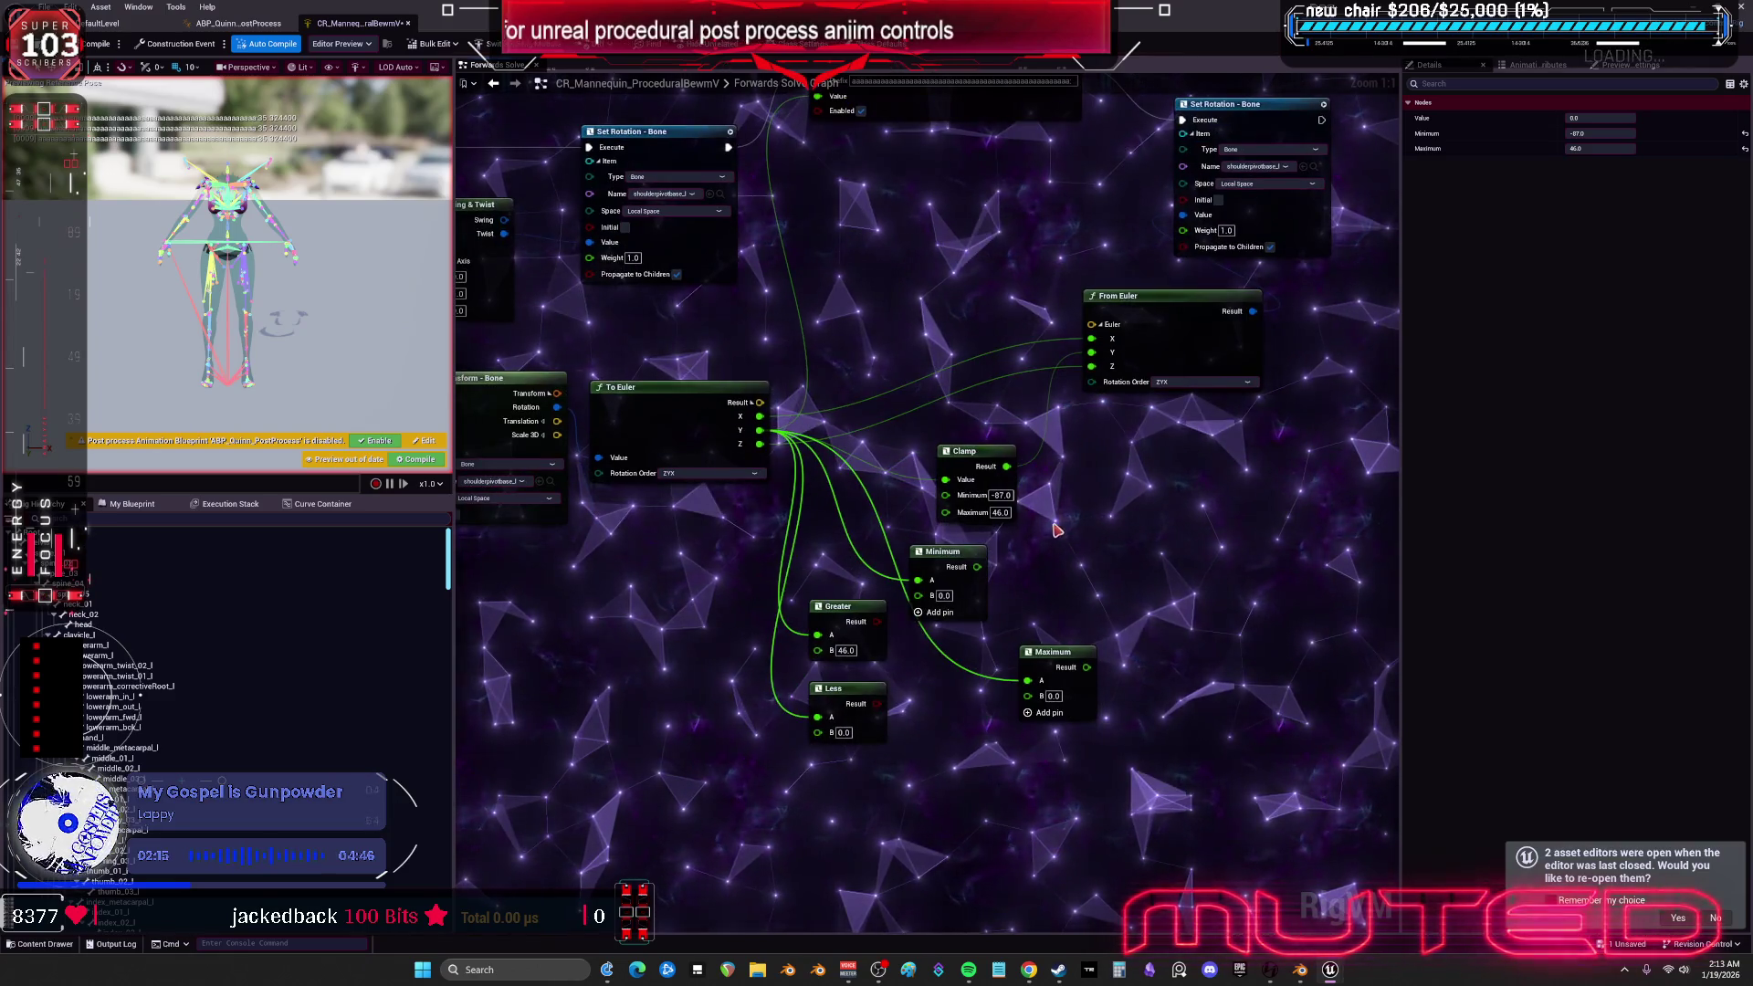
left_click_drag(849, 692, 786, 719)
left_click_drag(866, 632, 837, 632)
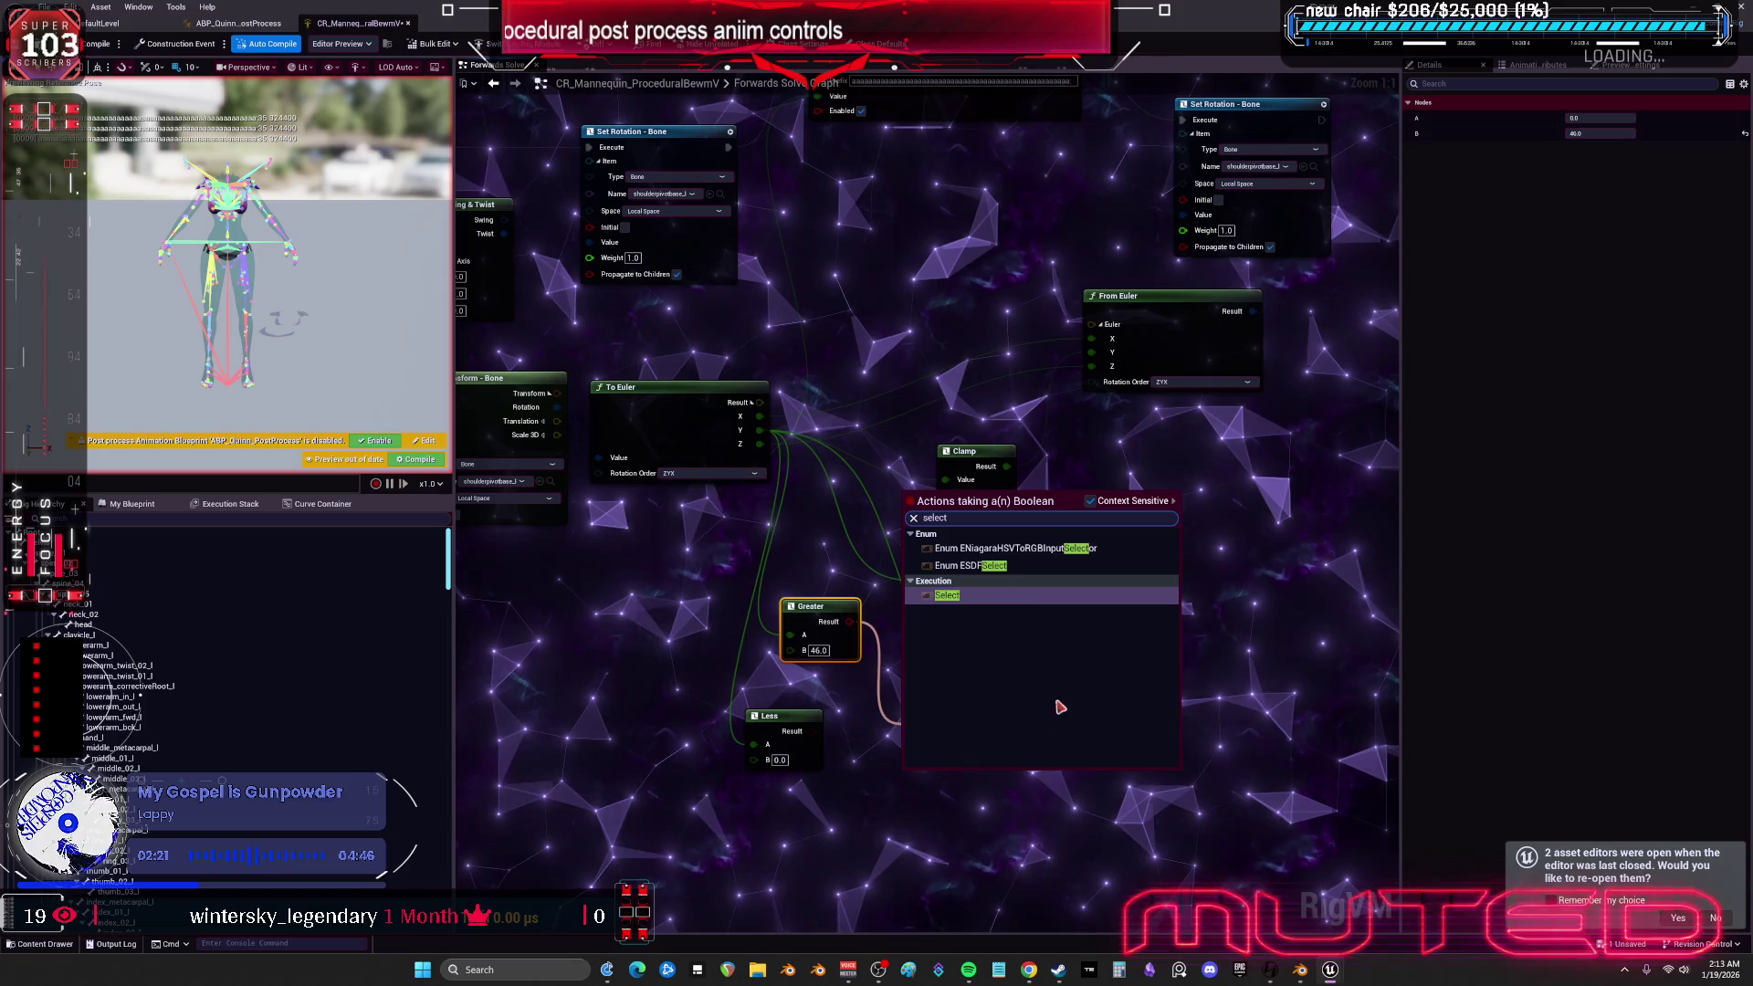
- Add a Select node with Greater's result driving its Index, and tidy nearby nodes
left_click(999, 603)
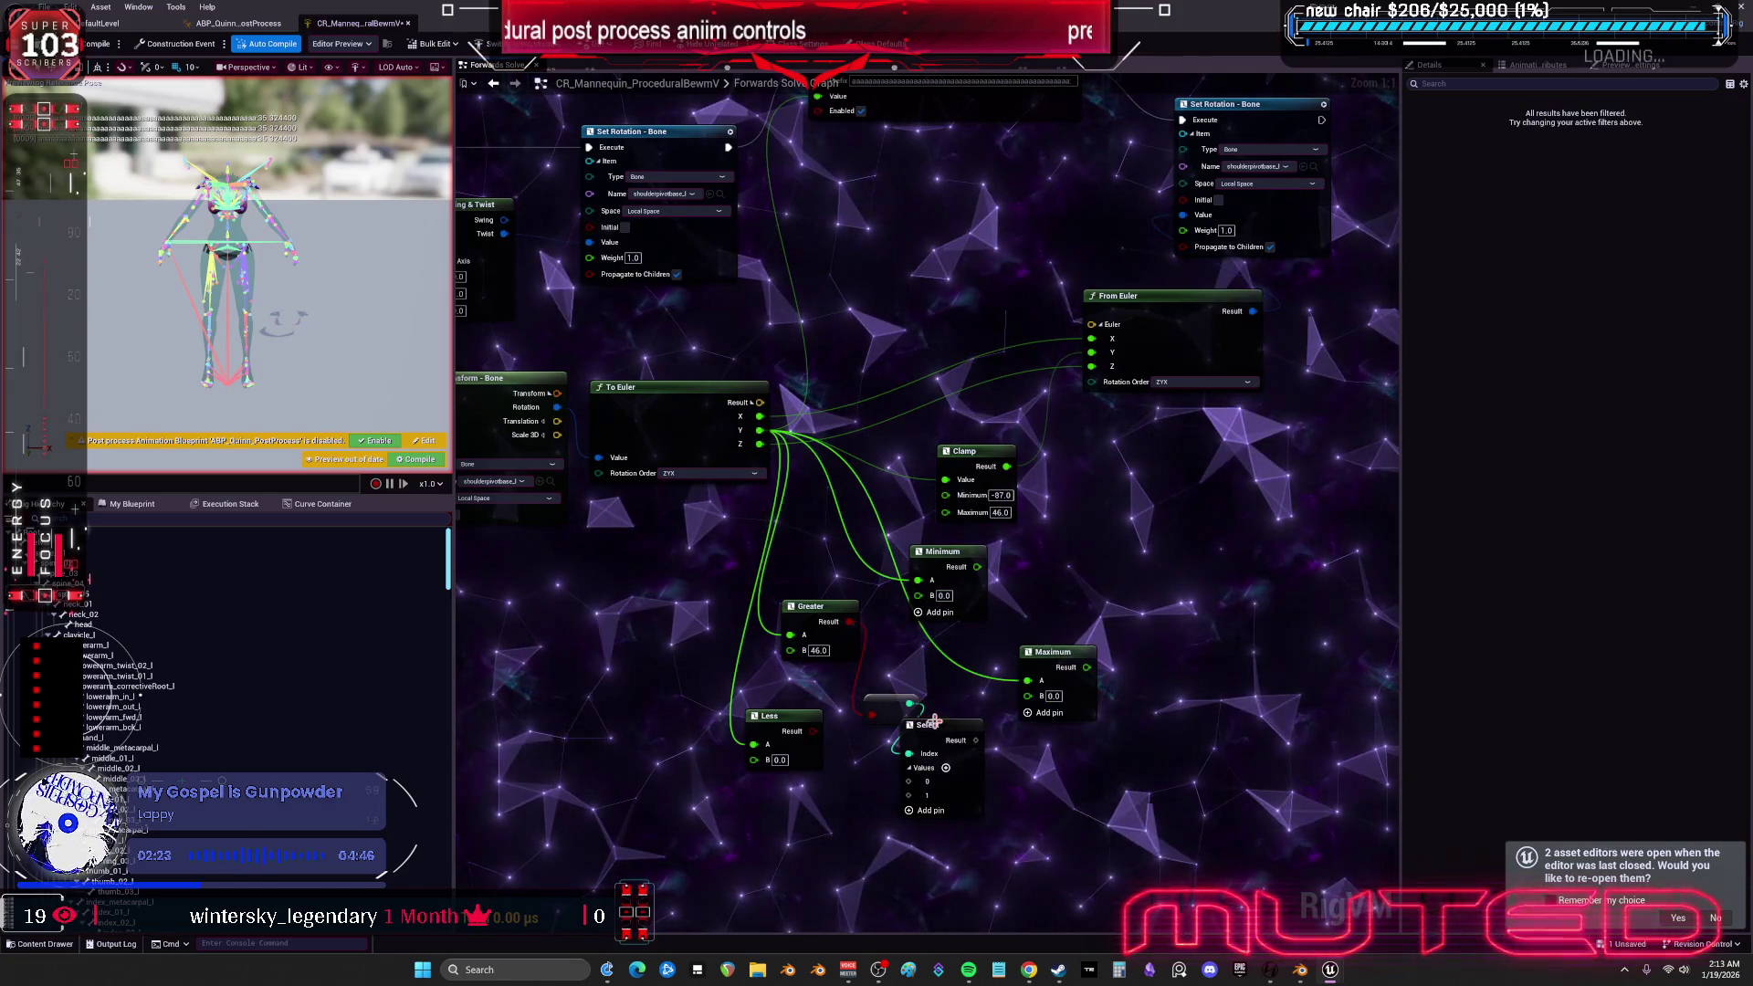
left_click_drag(934, 722, 1142, 568)
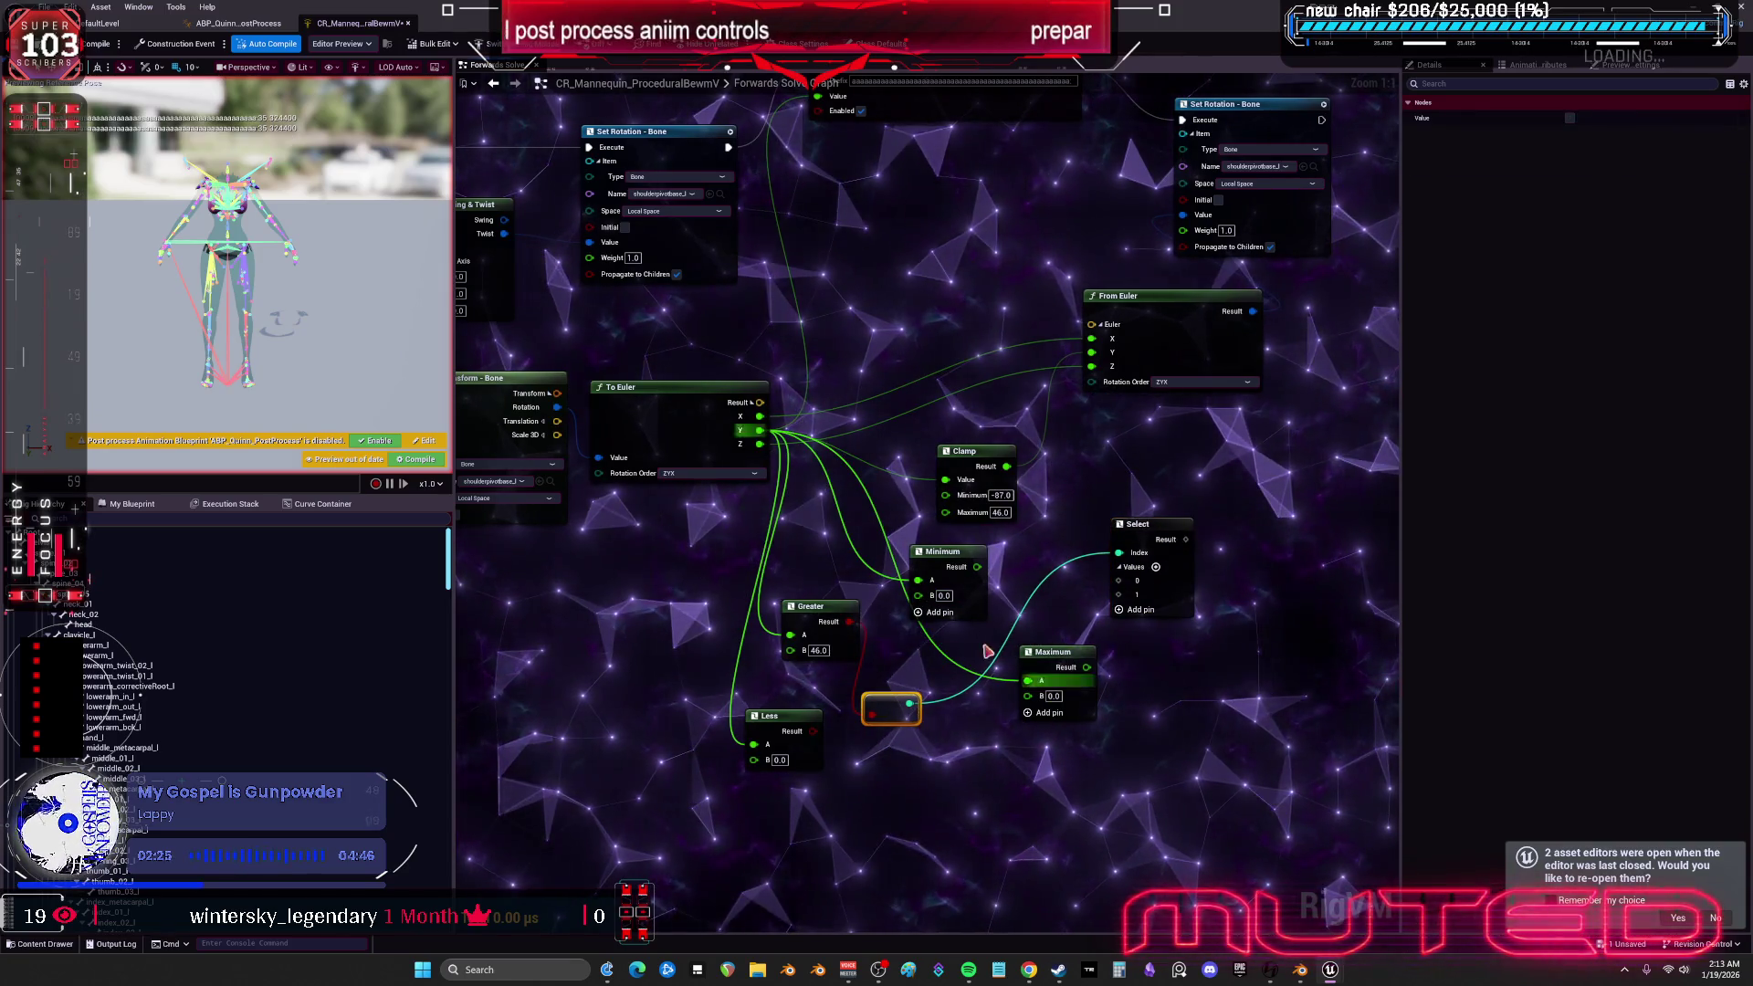
key("Delete")
left_click_drag(849, 622, 1119, 553)
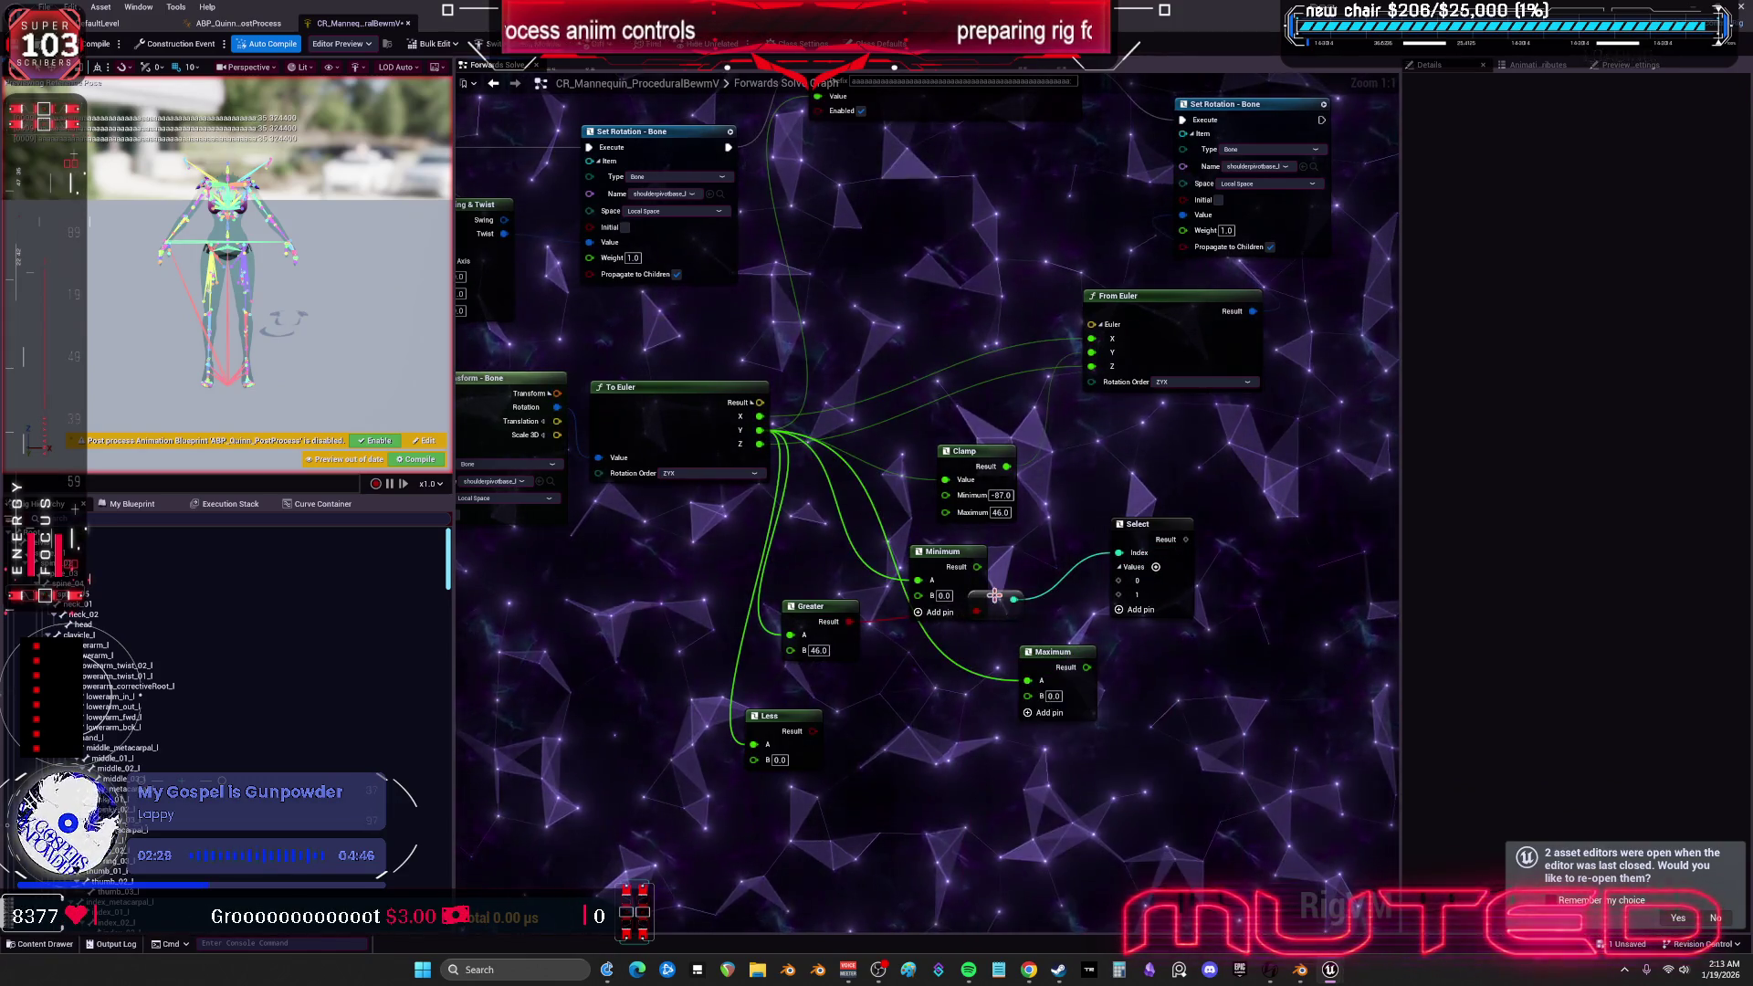
left_click_drag(995, 595, 1045, 570)
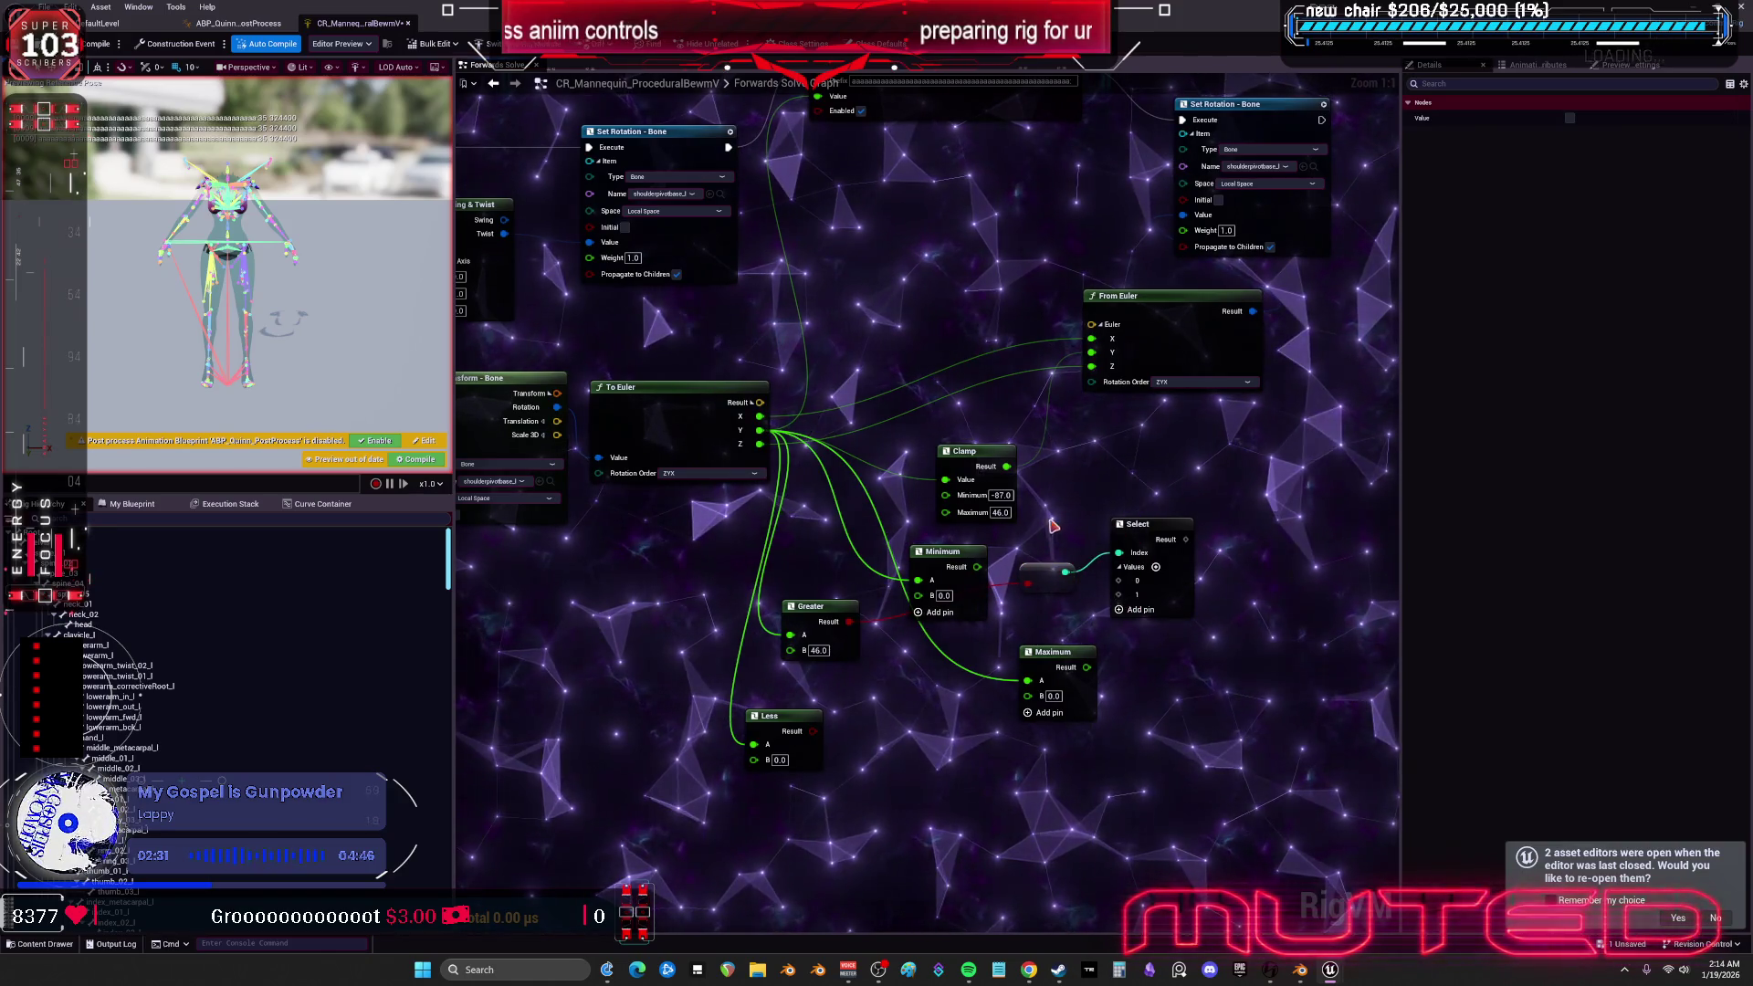
mouse_move(1085, 454)
left_mouse_down()
mouse_move(1037, 471)
mouse_move(1081, 486)
left_mouse_up()
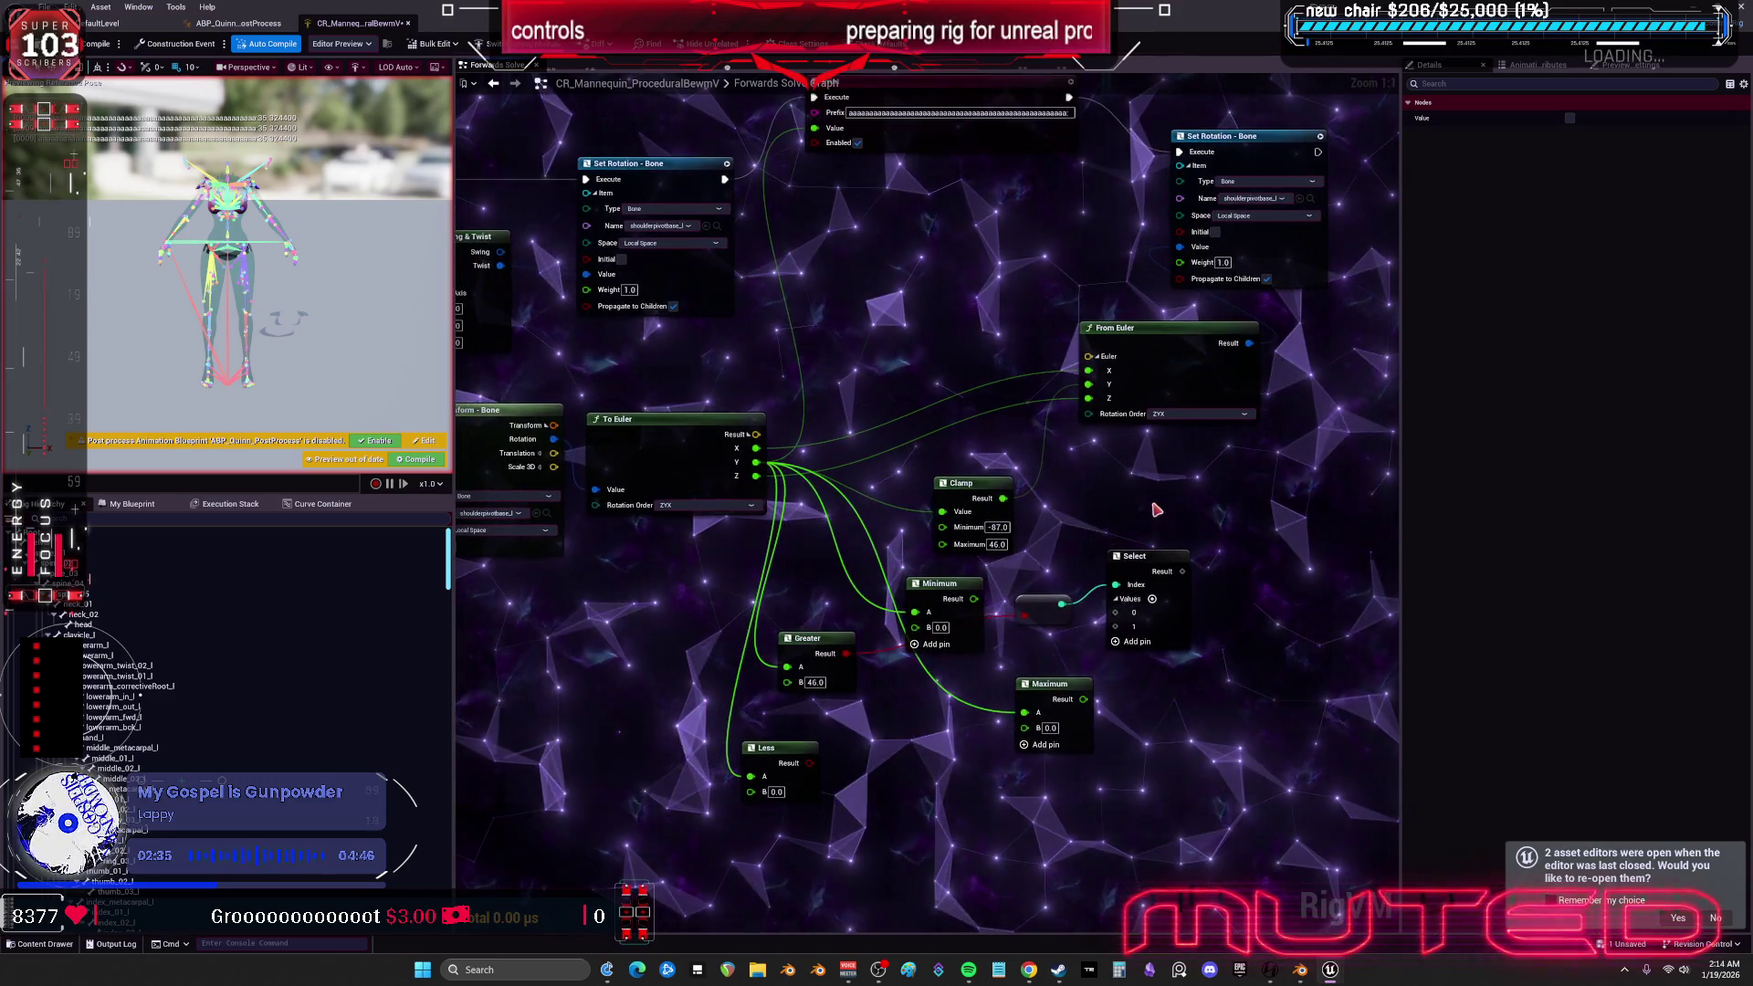
left_click_drag(976, 493, 948, 465)
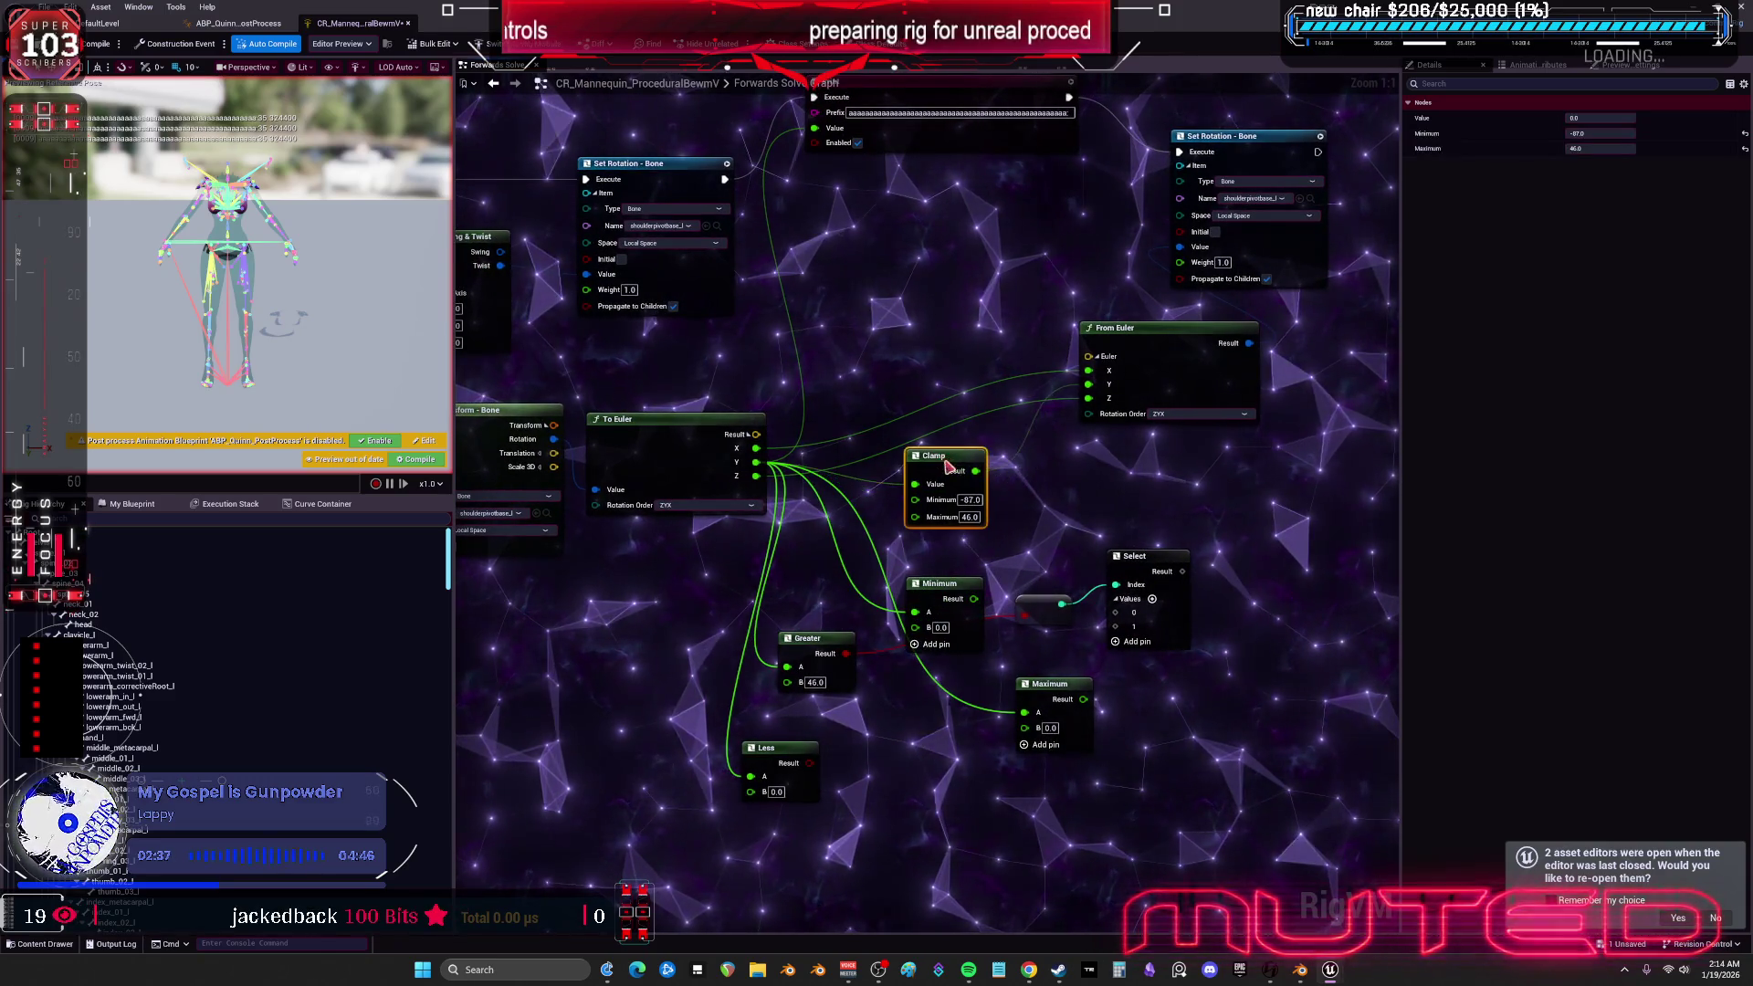
left_click_drag(952, 592, 952, 564)
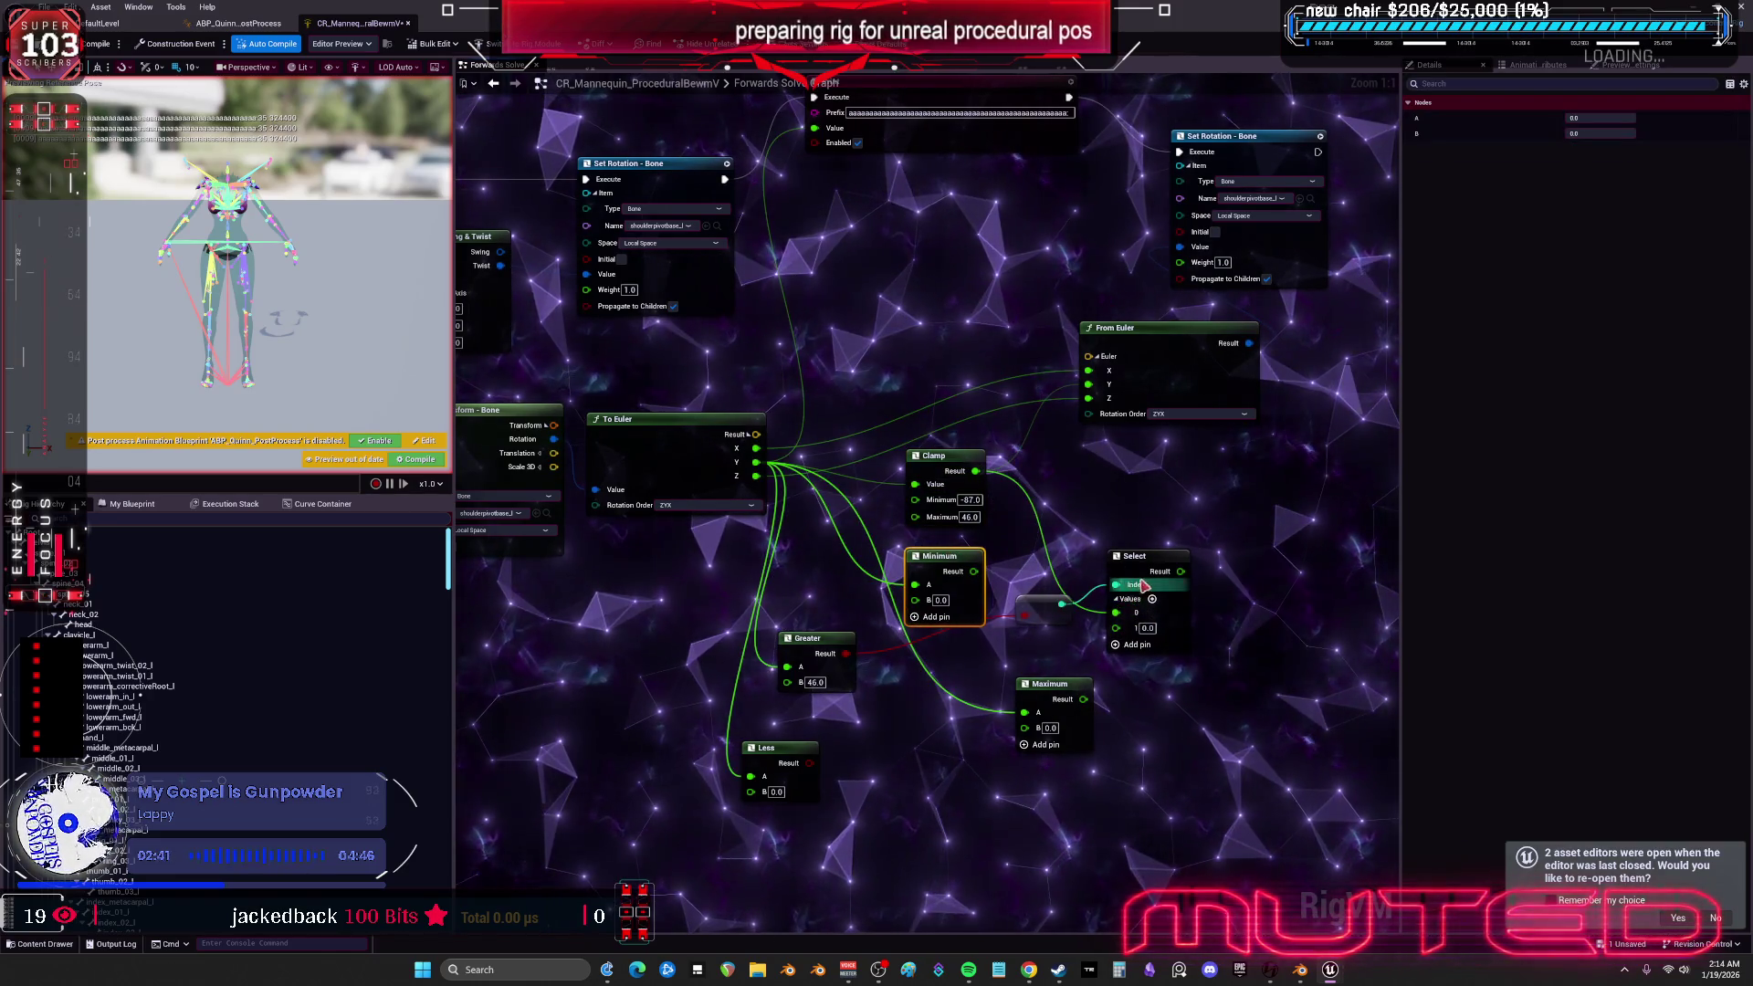
- Set the Select node's second value to 46.0 and tidy the layout
left_click(1147, 629)
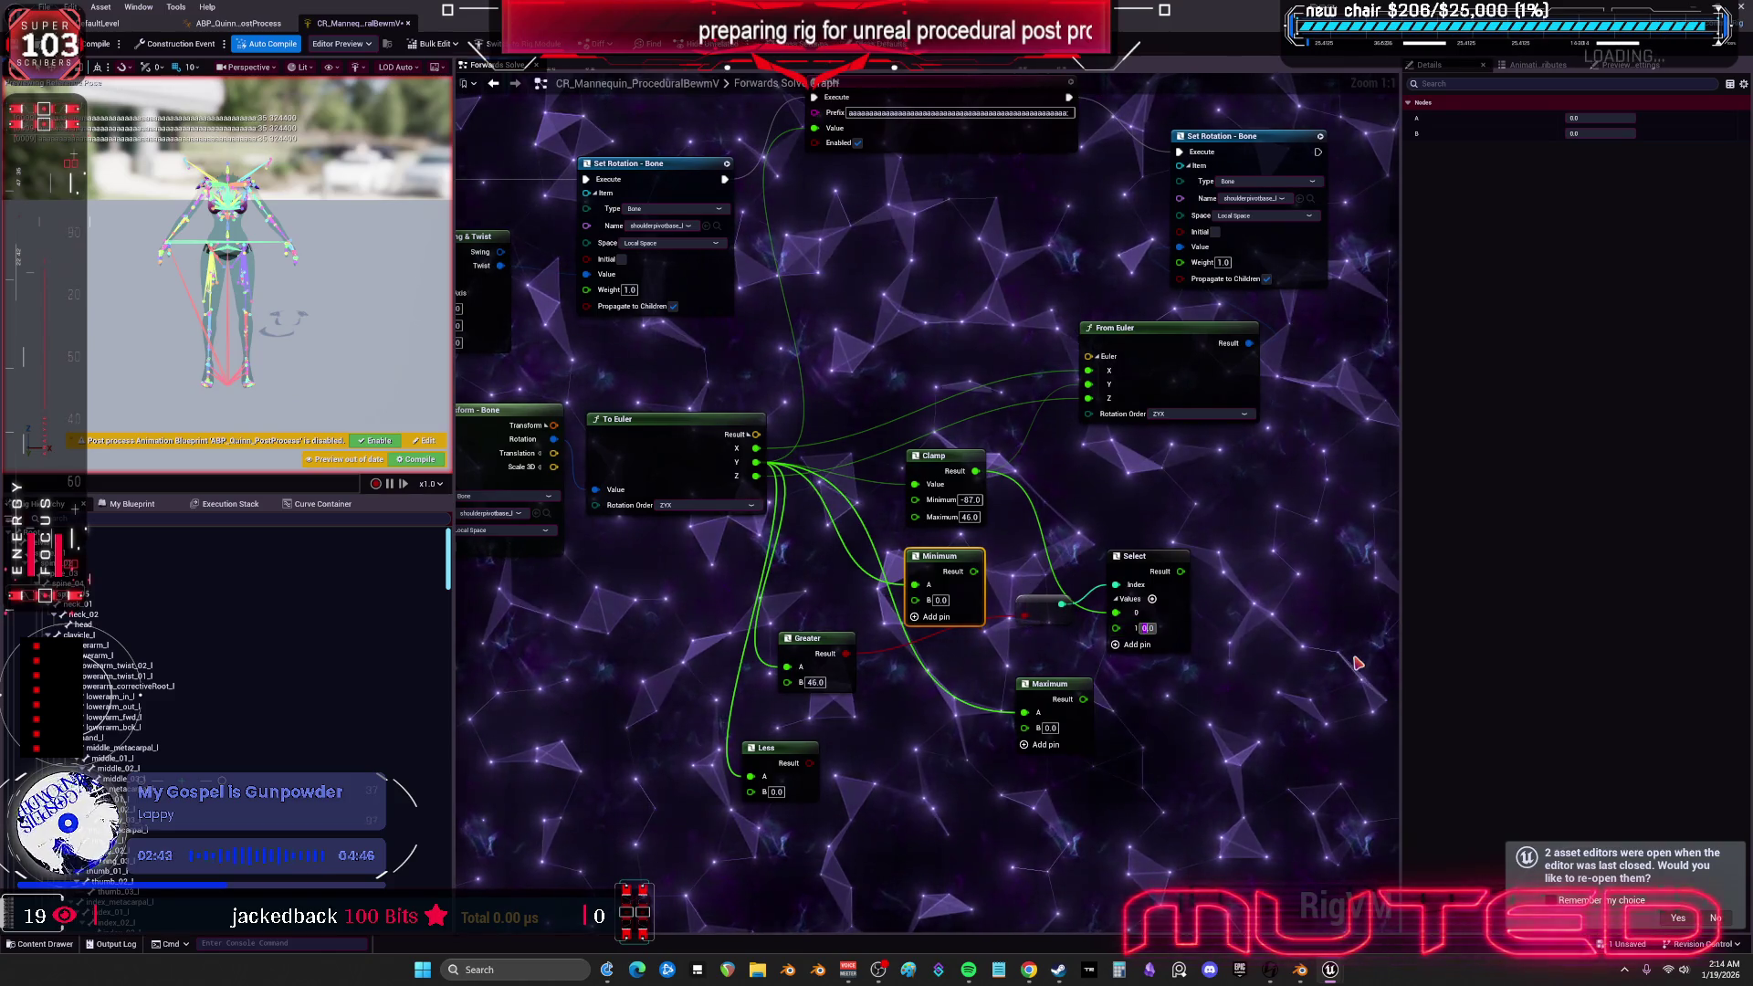
type("46.0")
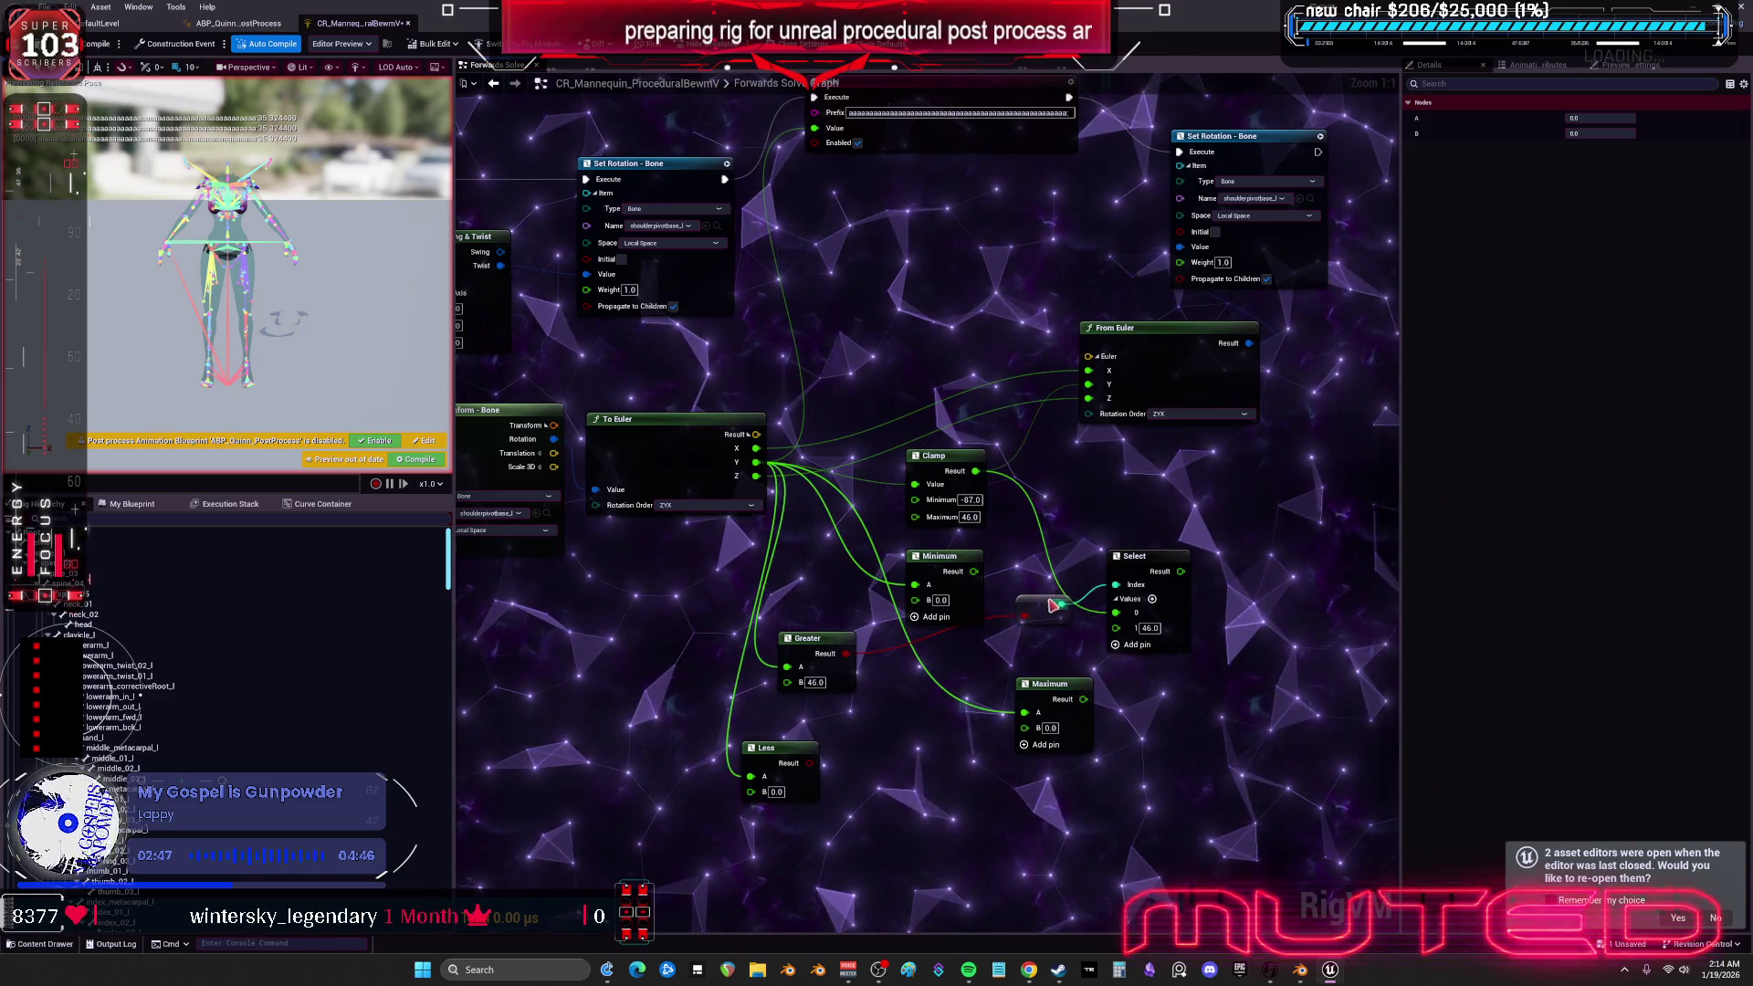
left_click_drag(1051, 614, 1032, 610)
left_click_drag(1147, 556, 1137, 515)
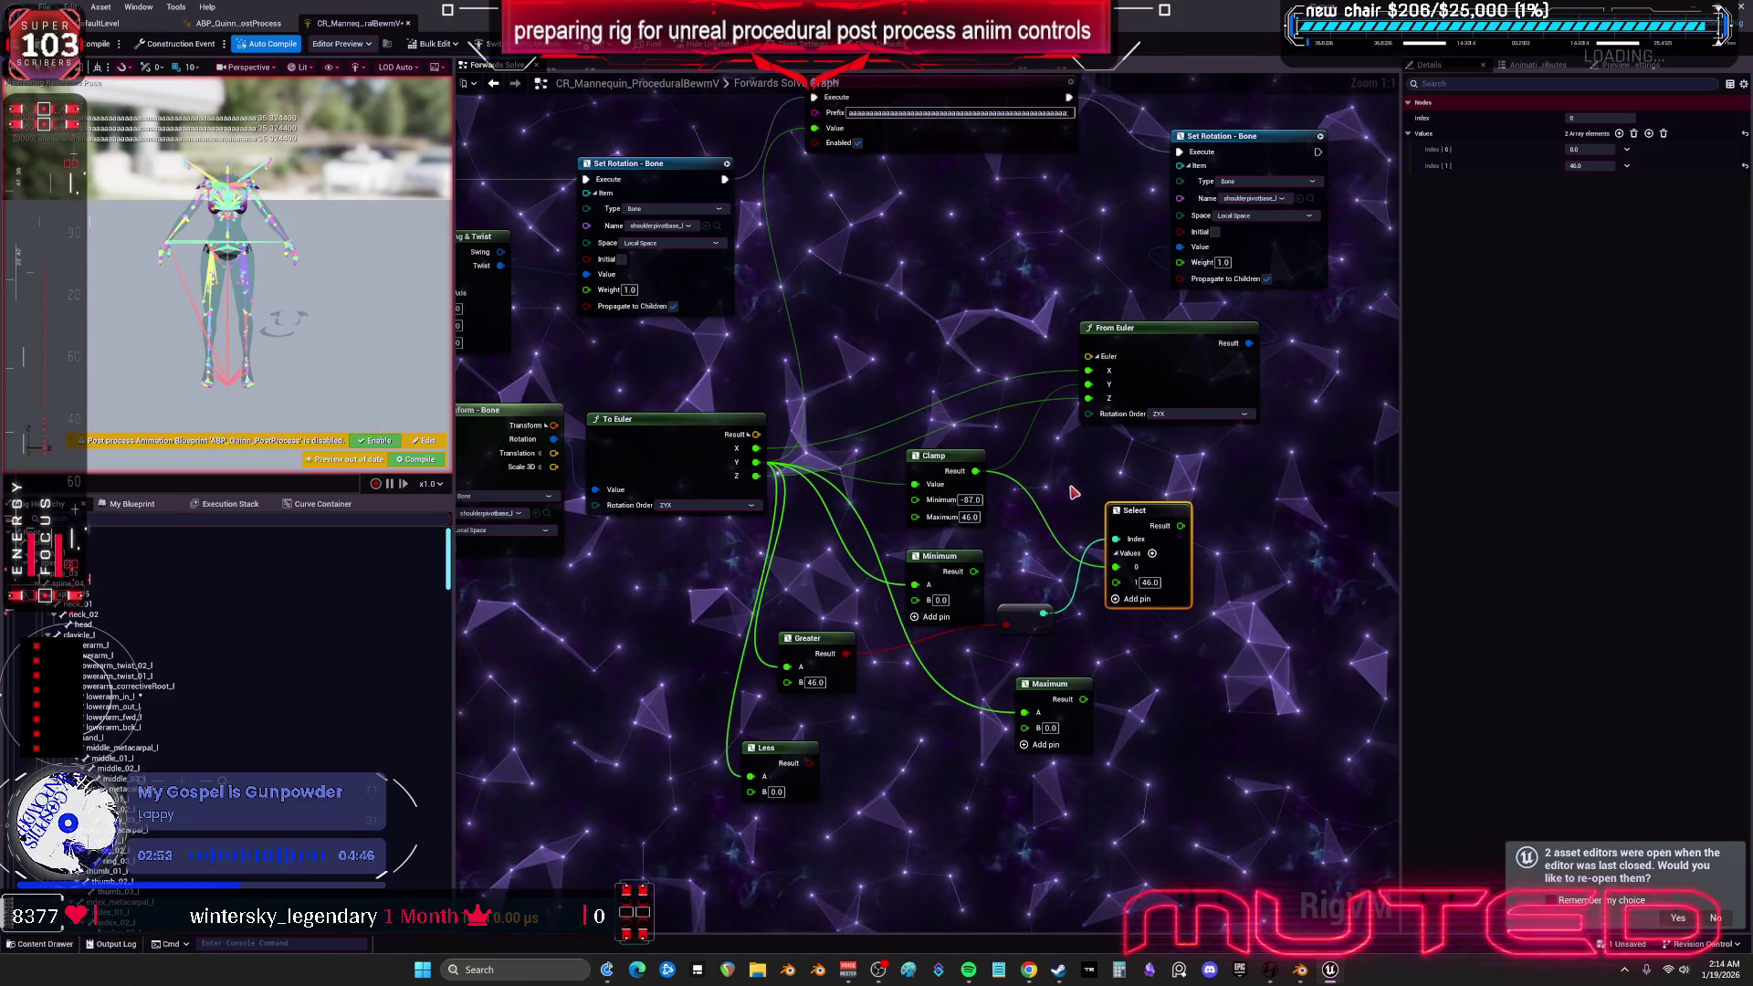
left_click_drag(1055, 691, 1088, 746)
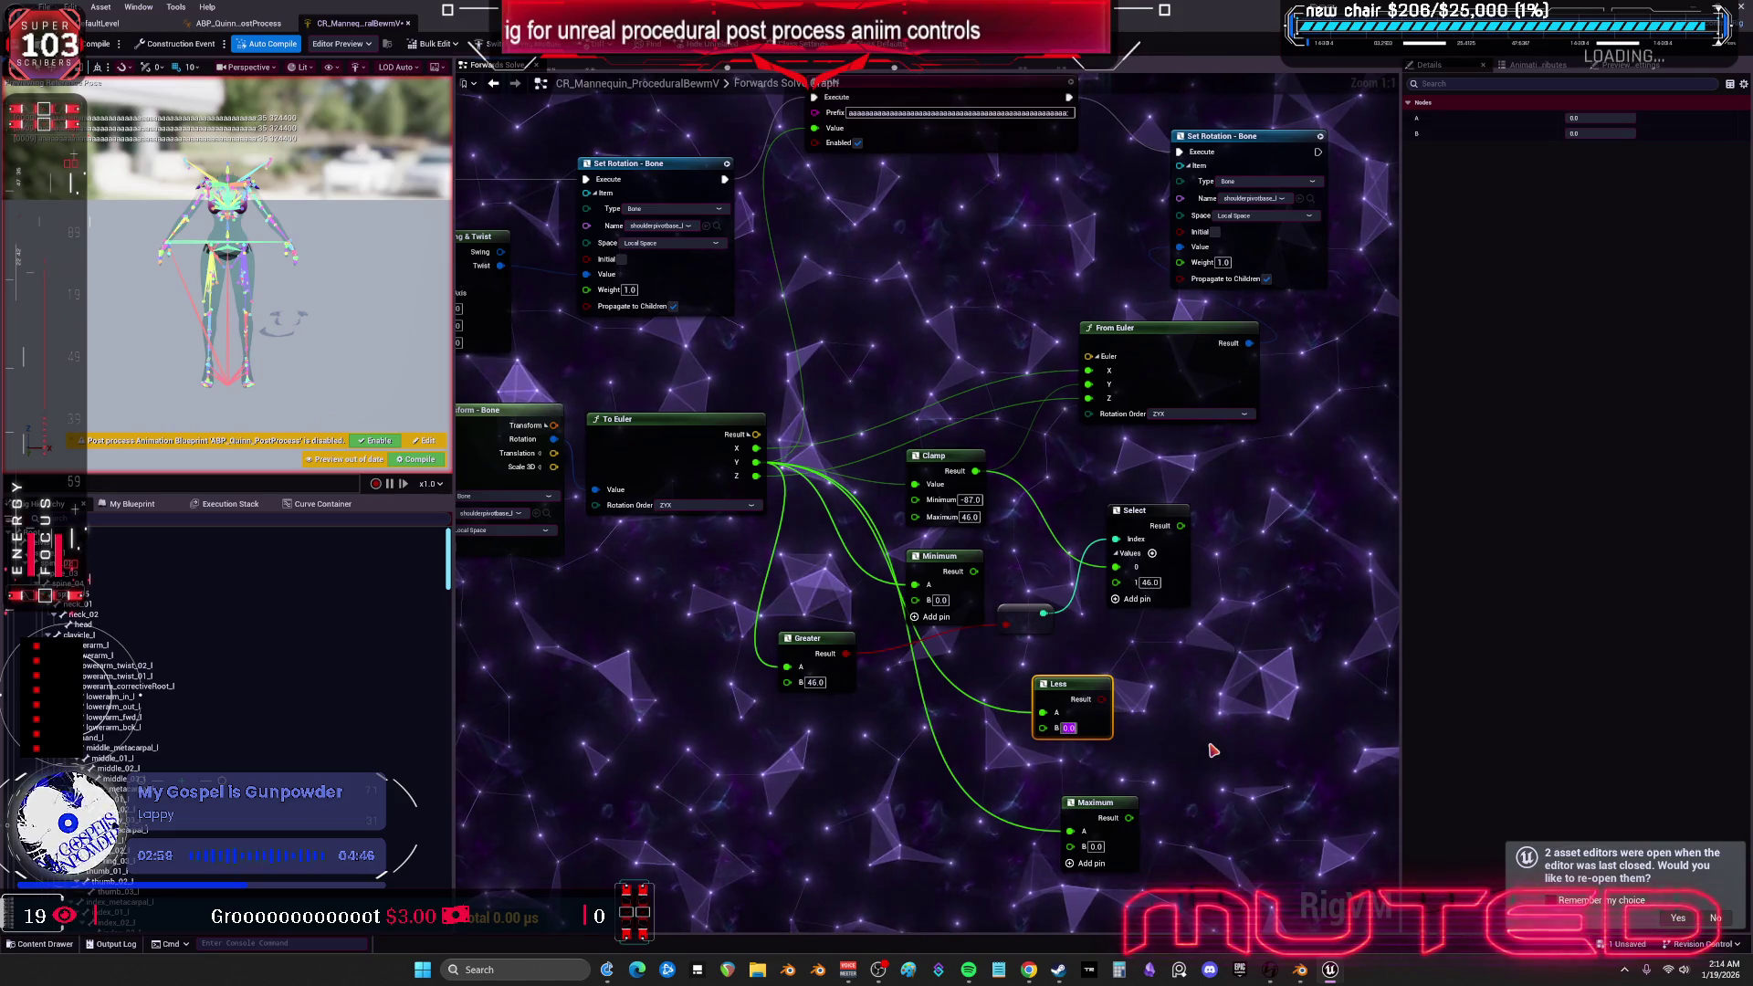
type("-87")
- Commit Less B at -87.0 and duplicate the Select node below right
key("Return")
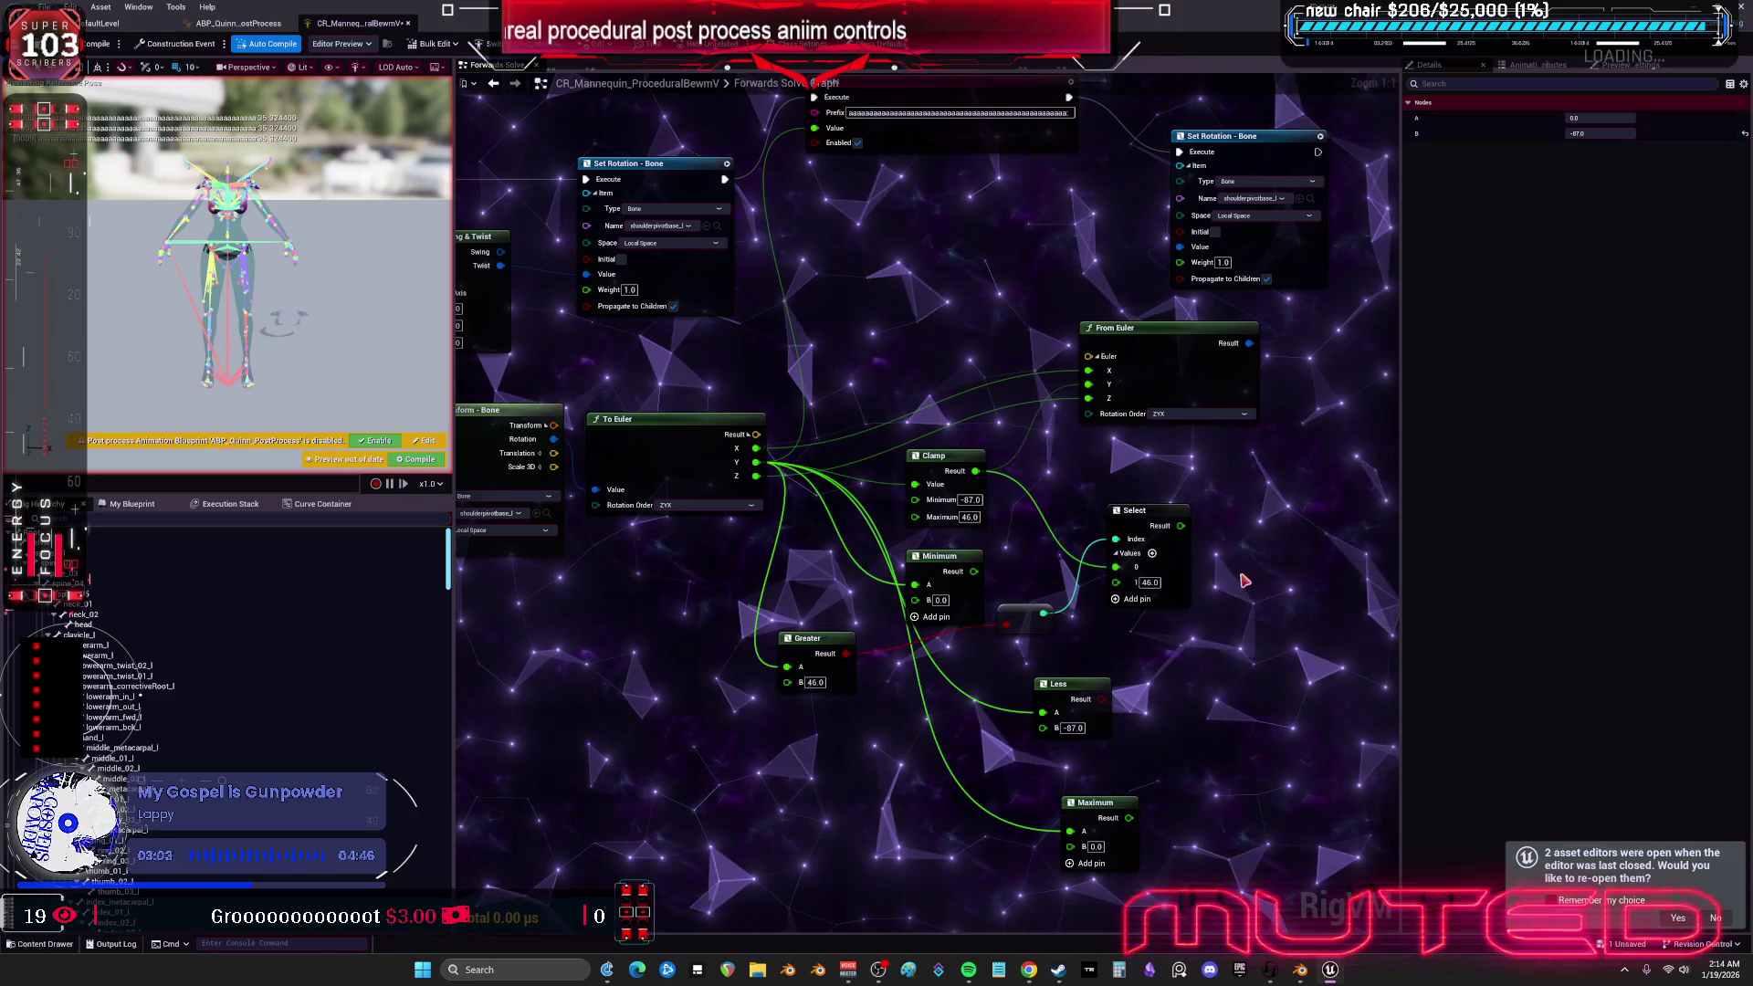
left_click(1141, 511)
key("ctrl+d")
mouse_move(1073, 691)
left_mouse_down()
mouse_move(1052, 700)
mouse_move(1194, 724)
mouse_move(1222, 680)
left_mouse_up()
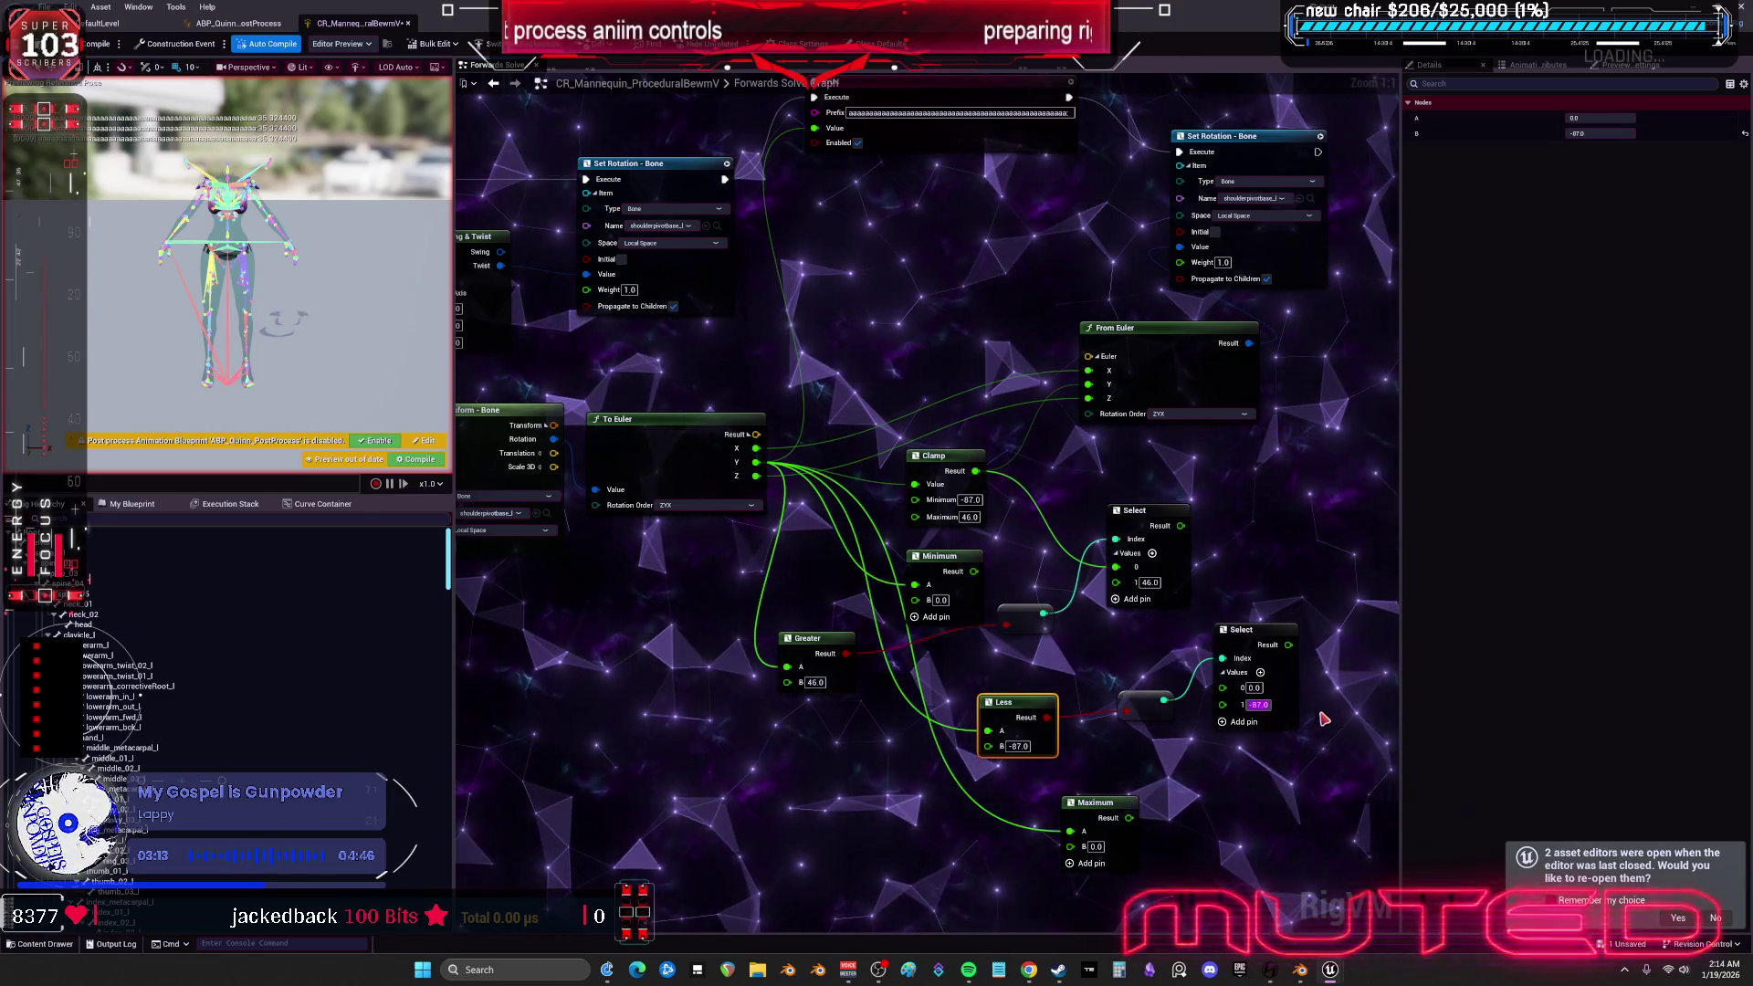
- Wire the second Select's Result into From Euler Y and compile the rig
mouse_move(1222, 694)
left_mouse_down()
mouse_move(1252, 627)
mouse_move(1096, 393)
left_mouse_up()
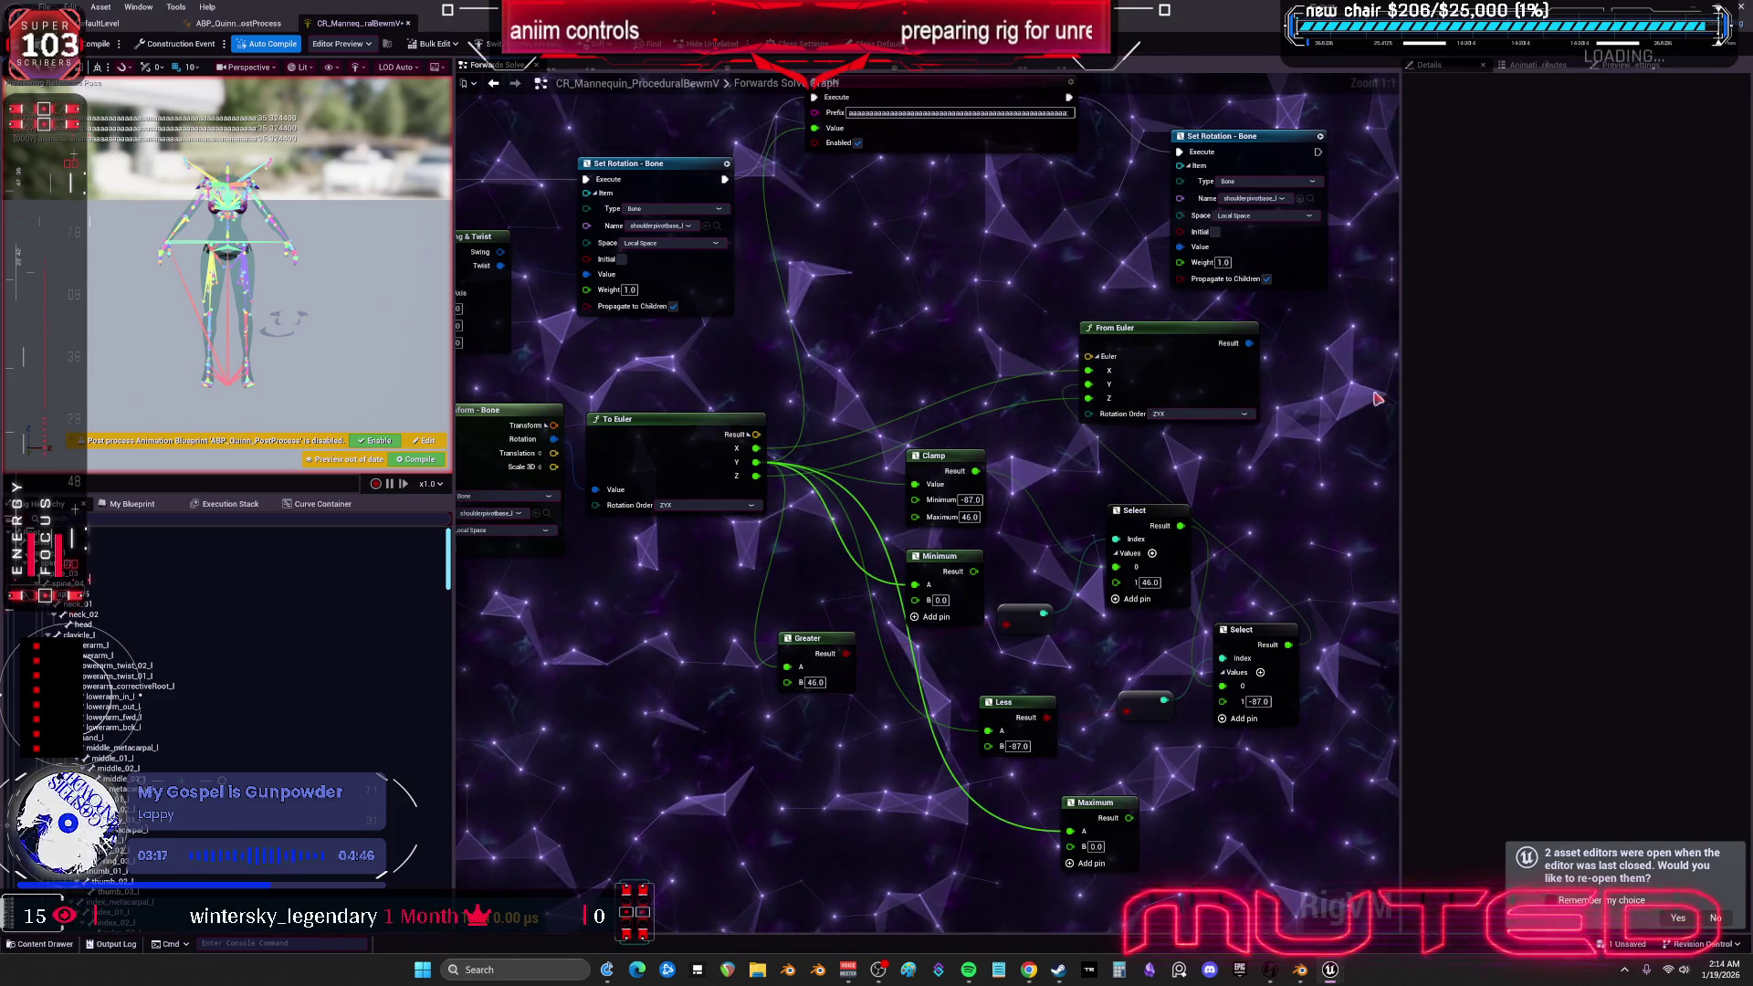
left_click(95, 44)
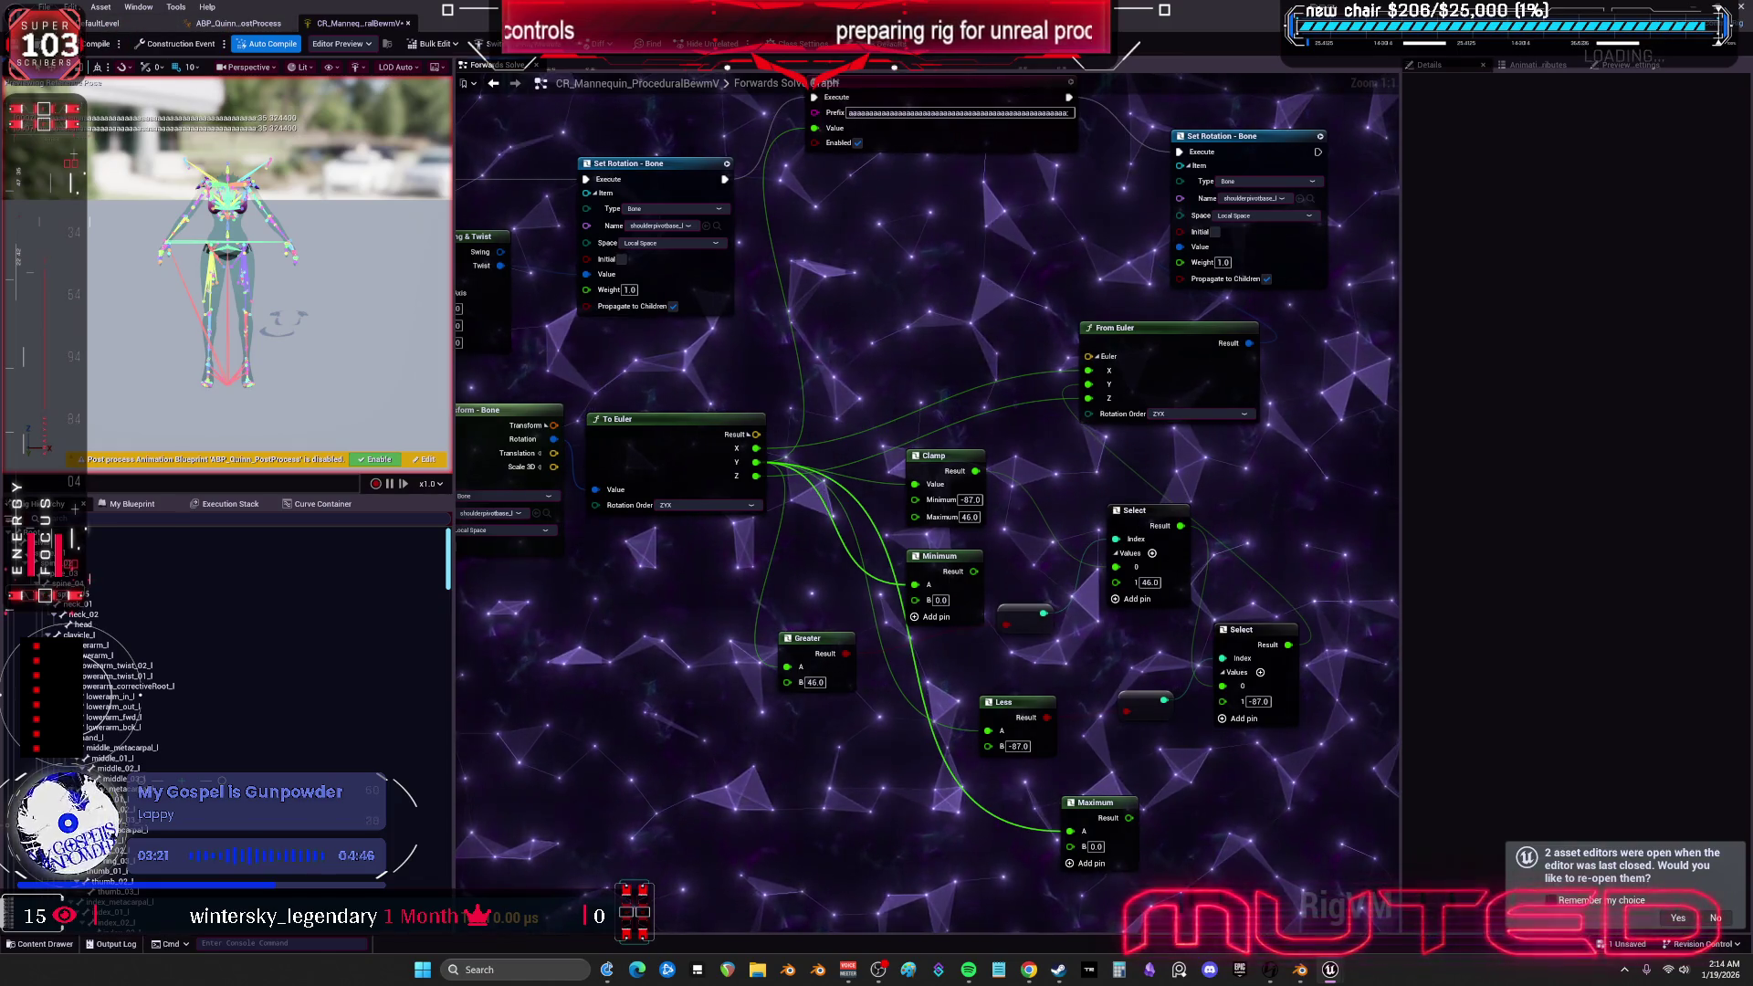
key("ctrl+Tab")
mouse_move(726, 540)
left_mouse_down()
mouse_move(740, 566)
mouse_move(694, 457)
mouse_move(666, 475)
mouse_move(704, 585)
mouse_move(639, 589)
mouse_move(776, 534)
mouse_move(696, 580)
mouse_move(739, 556)
left_mouse_up()
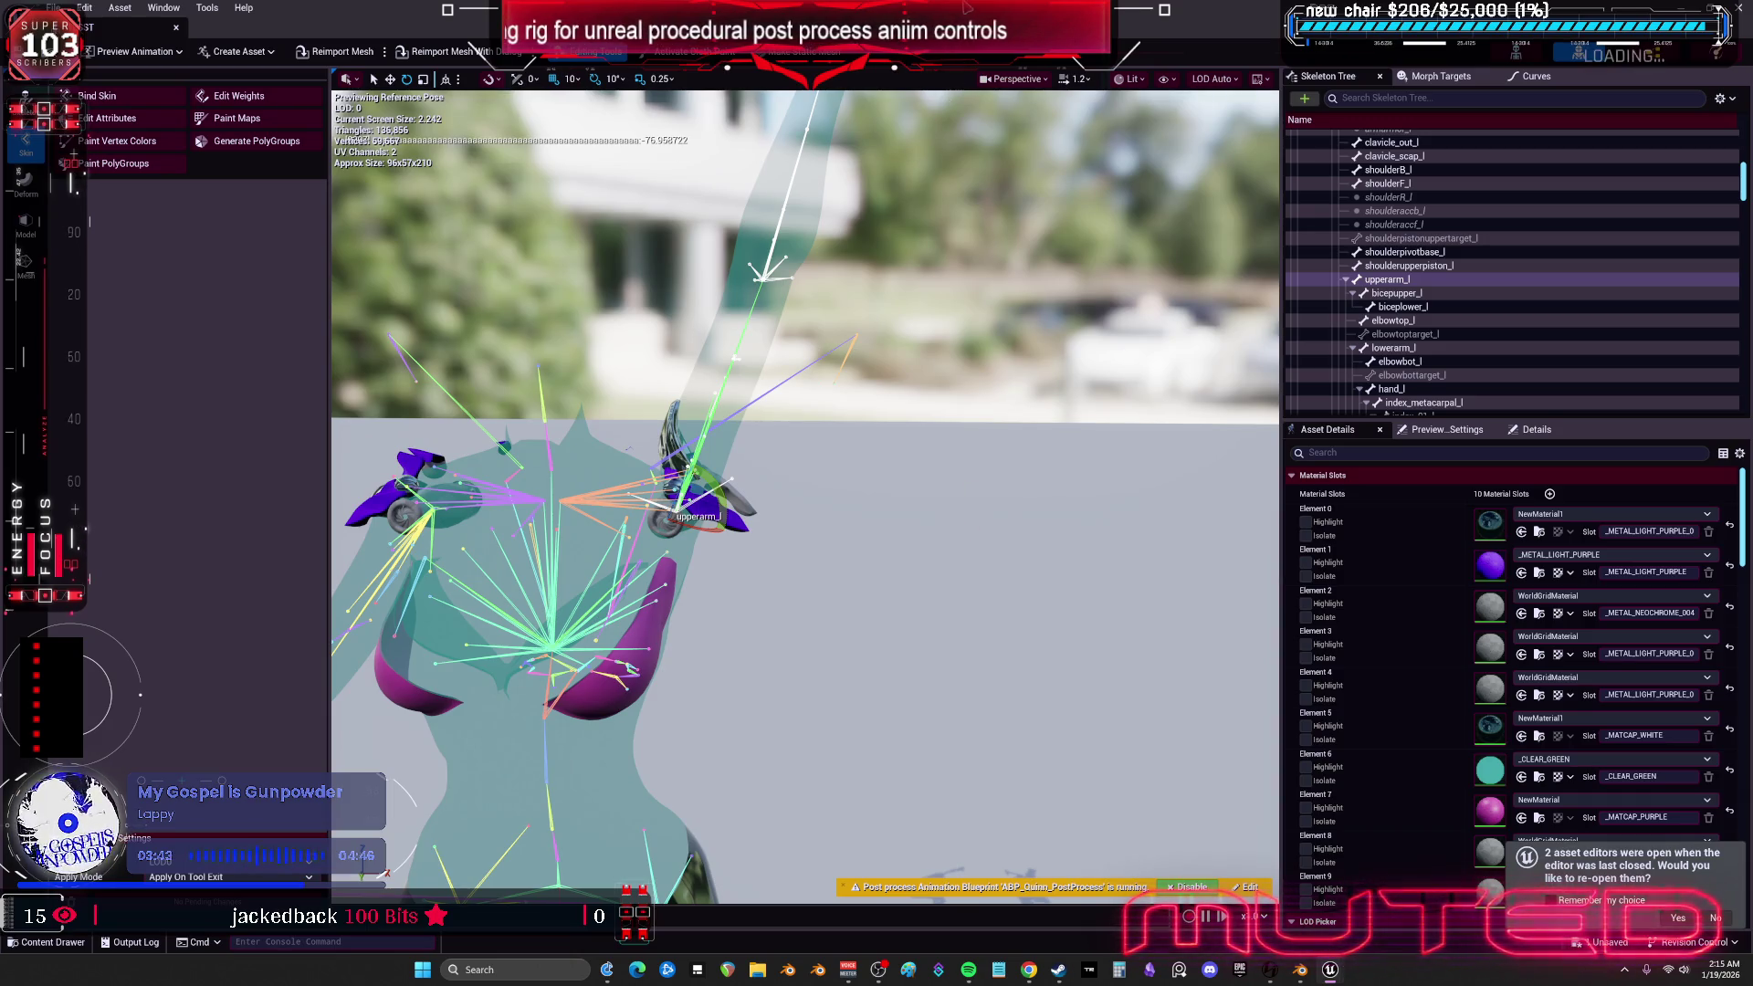
key("alt+Tab")
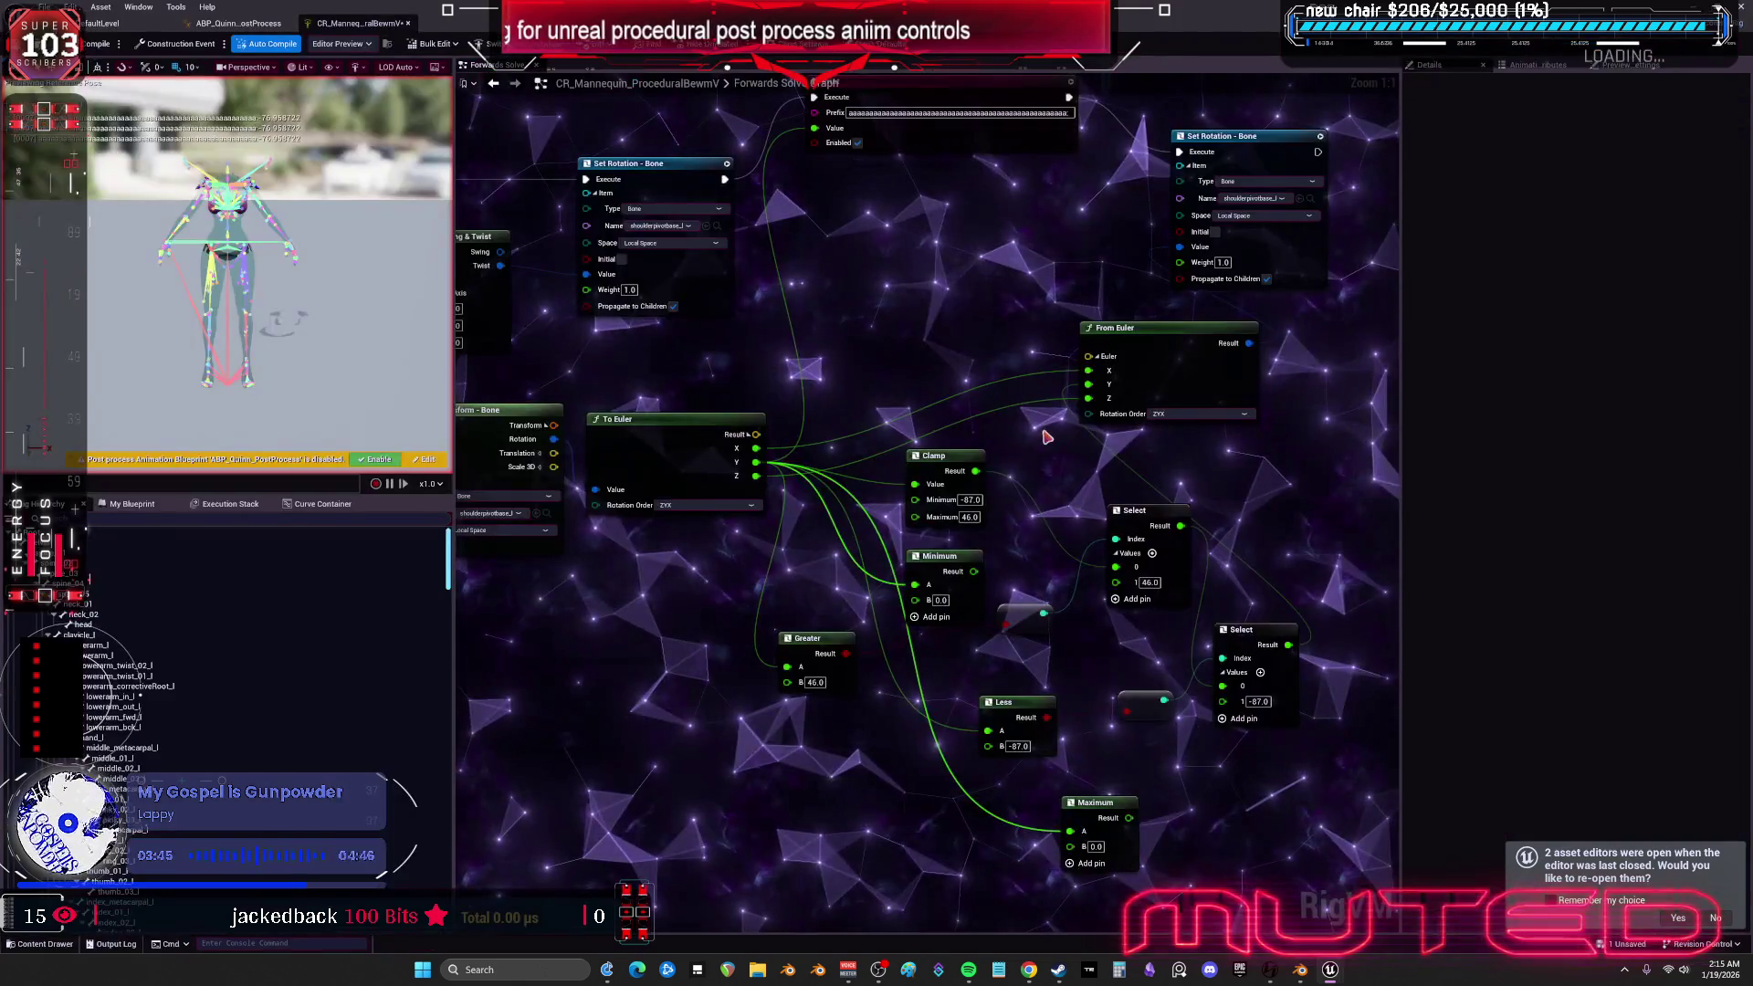
- Move the Greater node down-left and stack the Less node under it
scroll(887, 482, "down", 3)
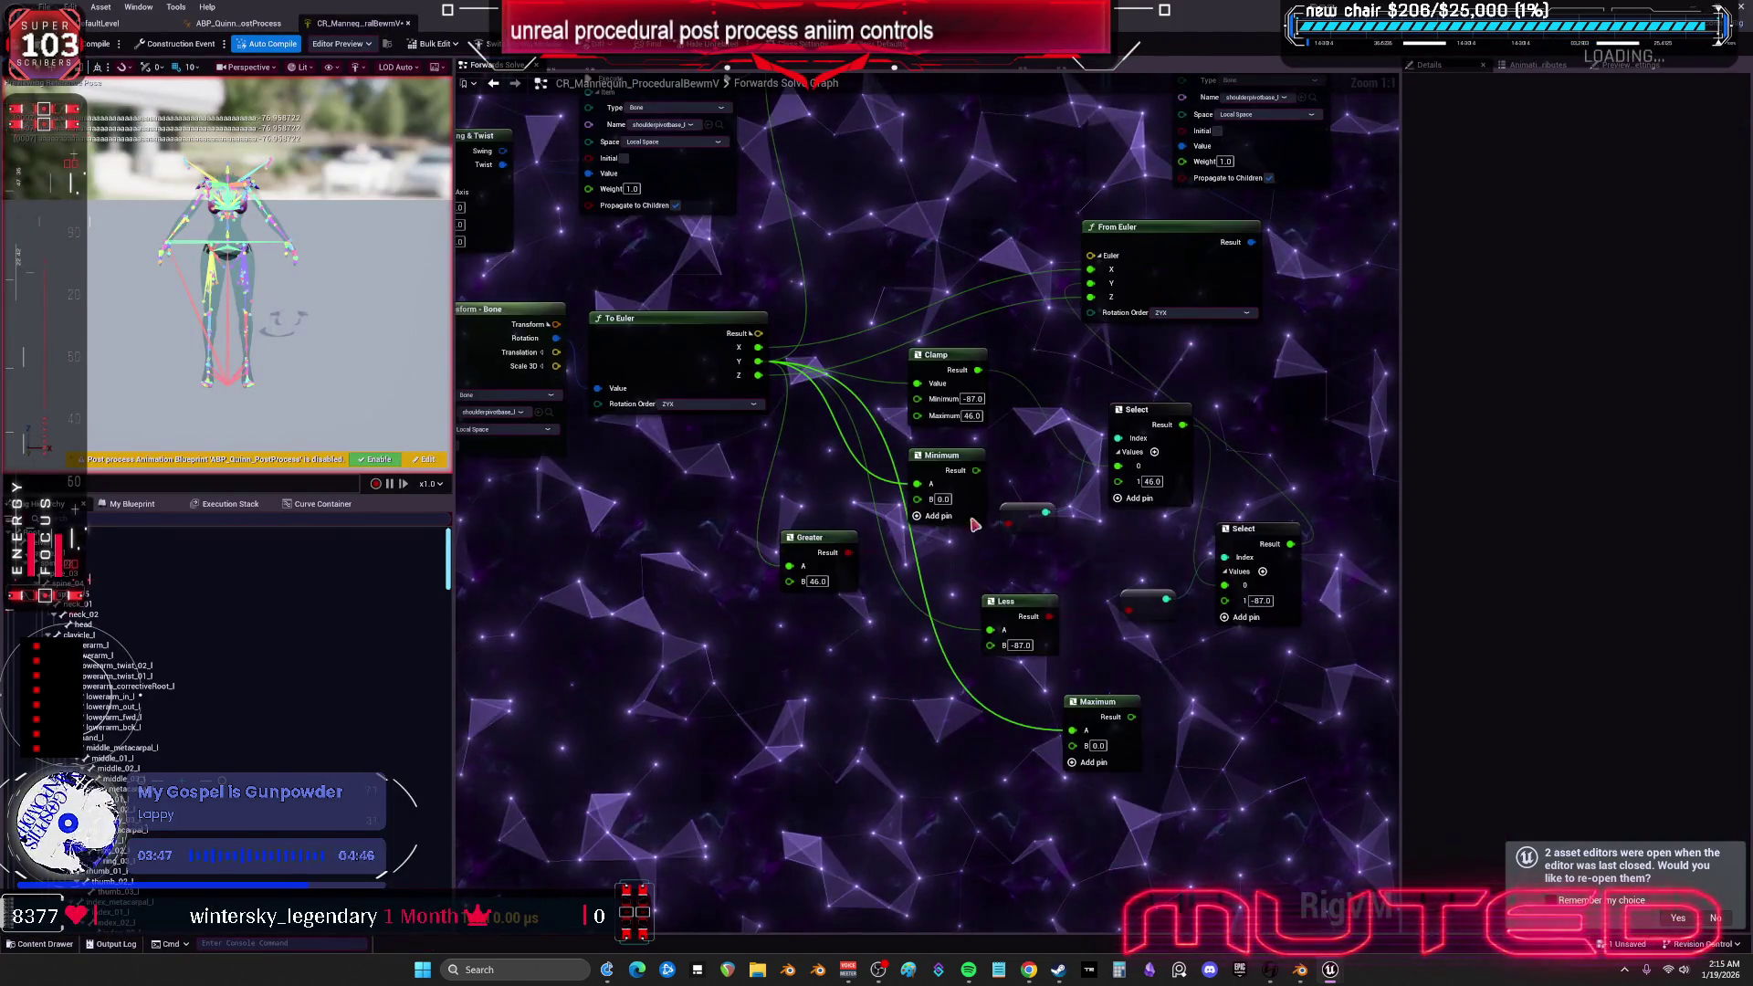
left_click(770, 595)
left_click_drag(770, 595, 680, 723)
mouse_move(1006, 602)
left_mouse_down()
mouse_move(875, 797)
mouse_move(848, 685)
mouse_move(704, 757)
left_mouse_up()
left_click(724, 699, "ctrl")
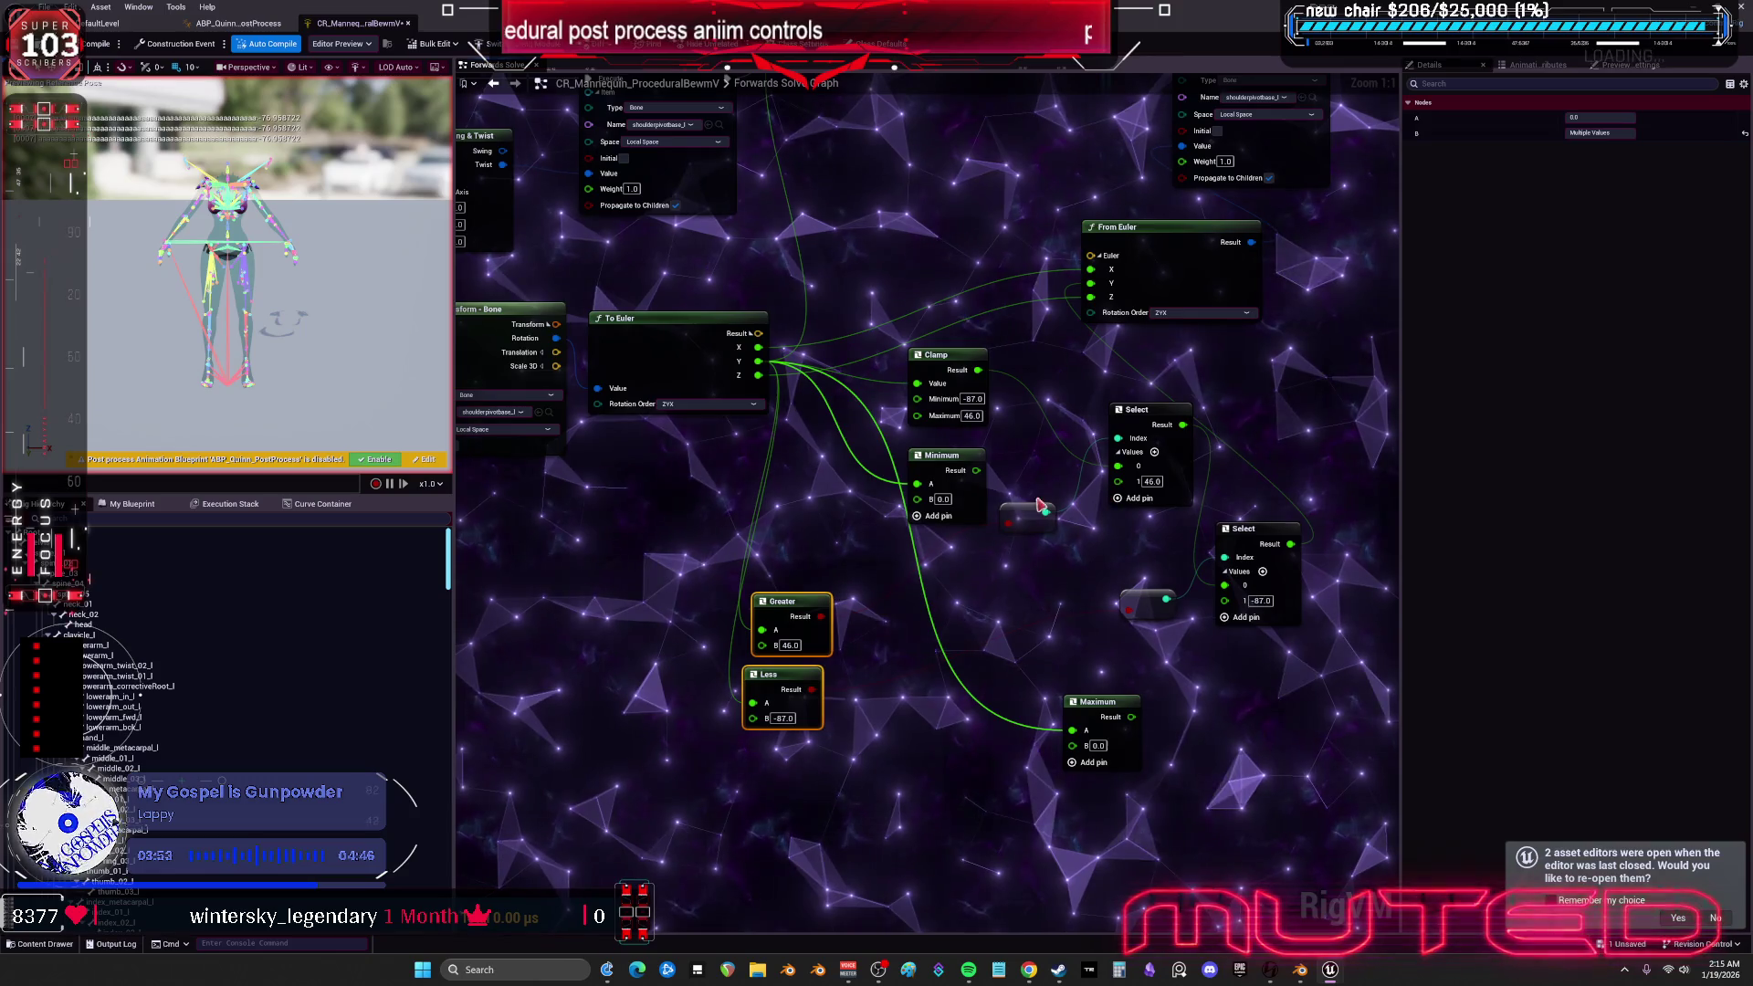
- Move the Clamp node up and delete the unused Minimum node
scroll(1039, 505, "up", 2)
left_click_drag(922, 408, 919, 369)
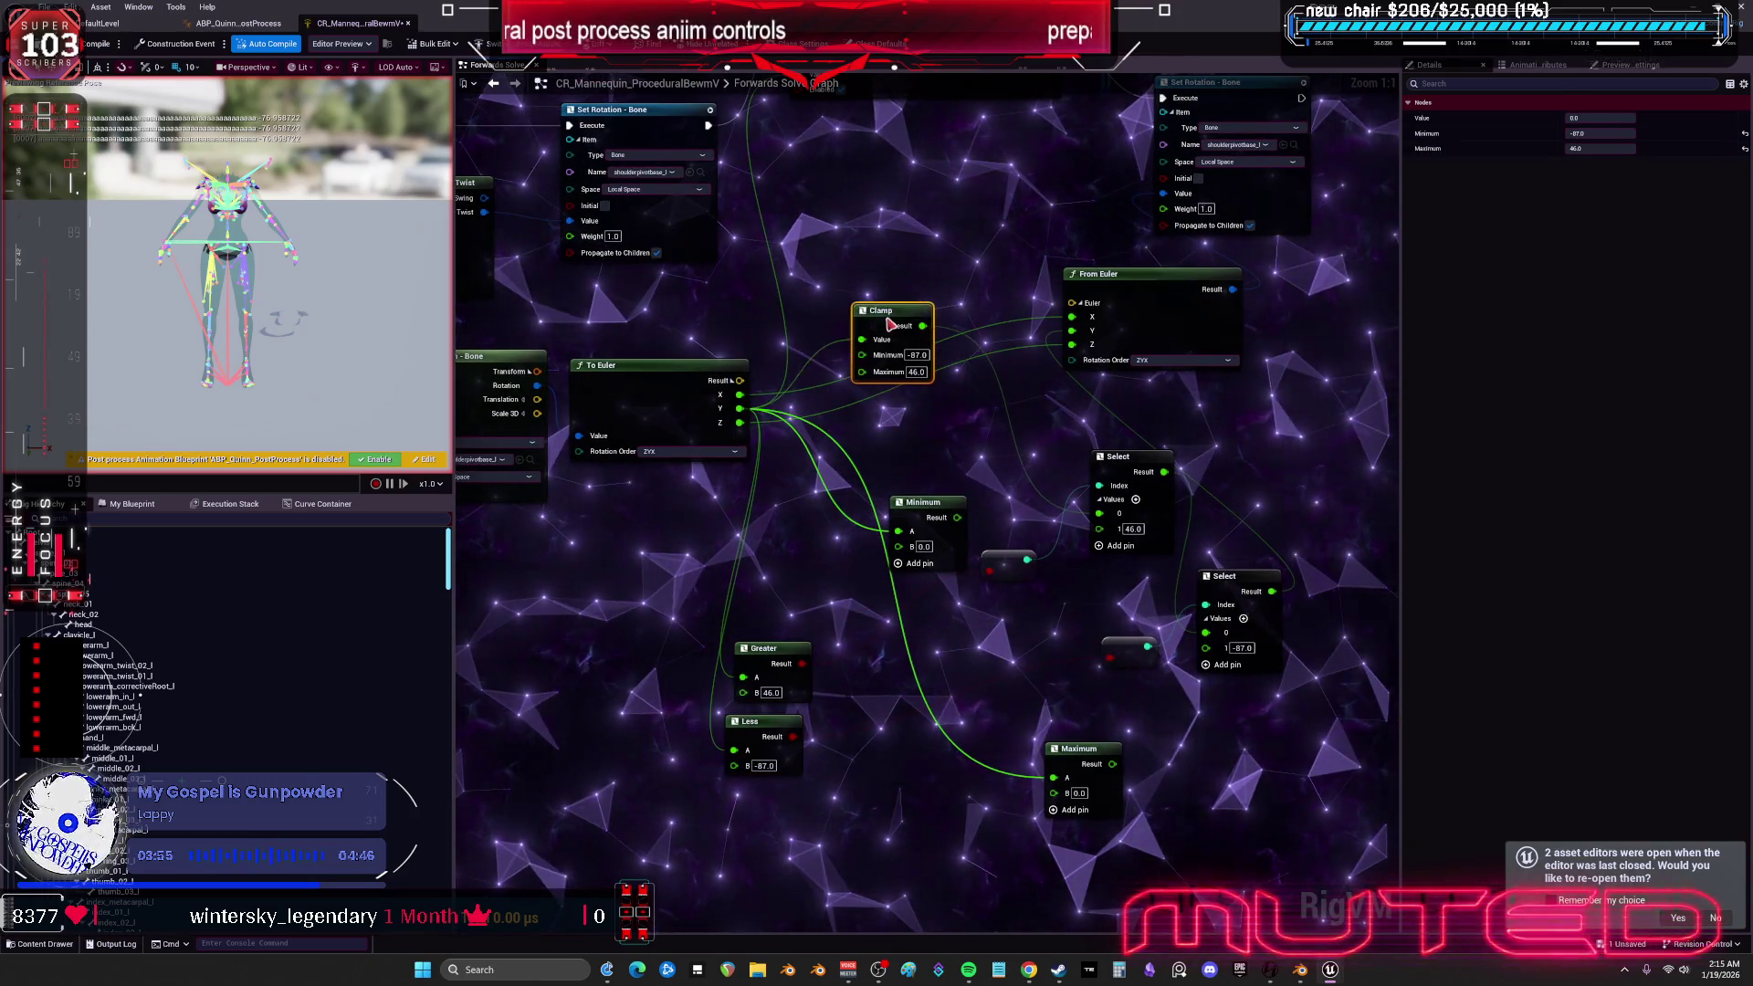
left_click(924, 512)
key("Delete")
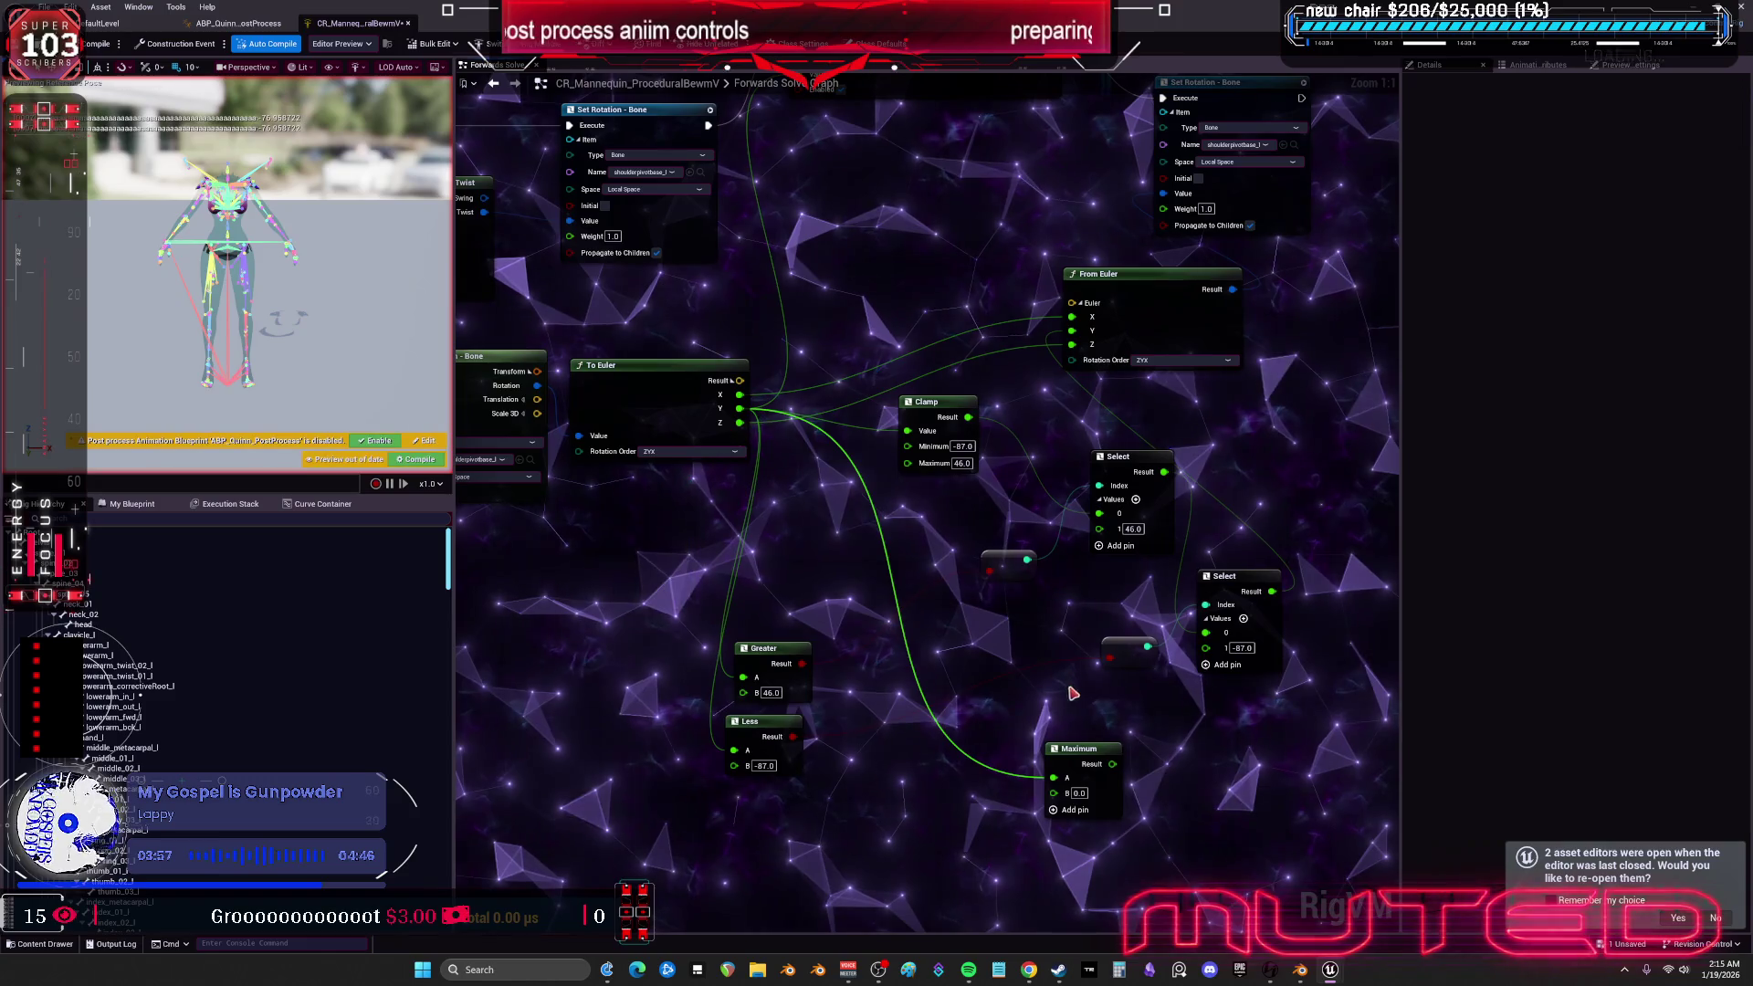
- Gather the Select and conversion nodes around Clamp, then pull a wire from To Euler's Y
left_click_drag(927, 411, 891, 411)
left_click_drag(1112, 449, 1020, 422)
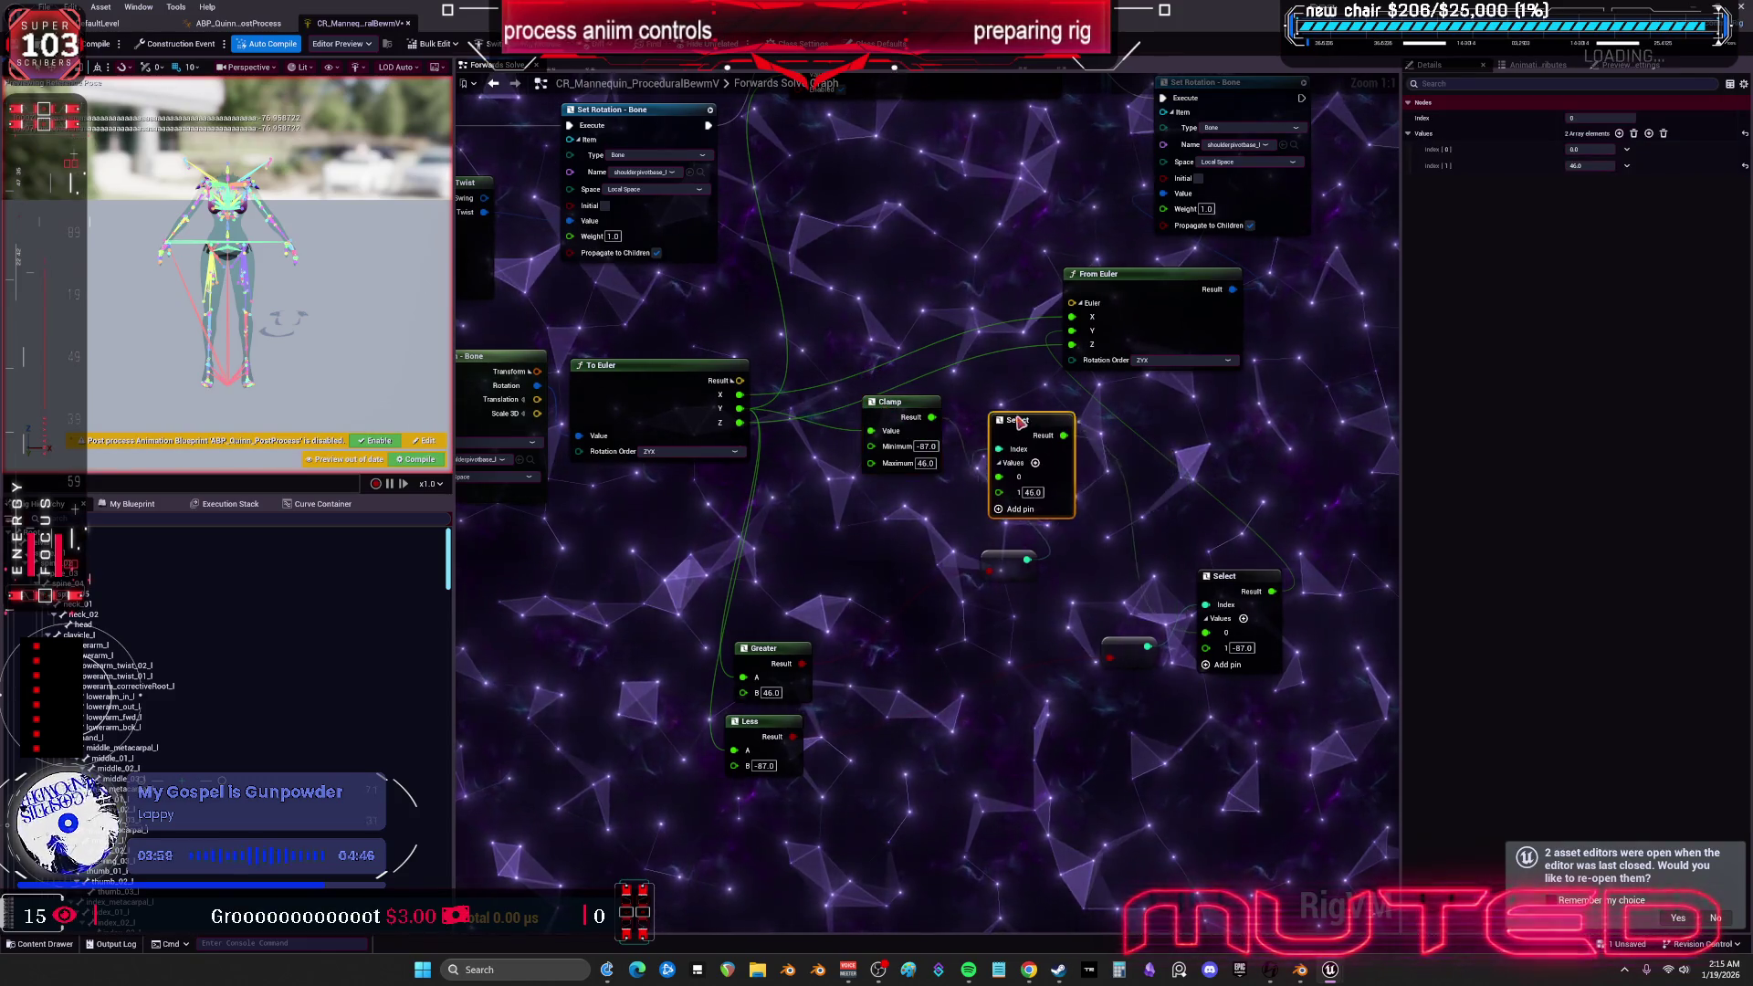
left_click_drag(1011, 550, 874, 505)
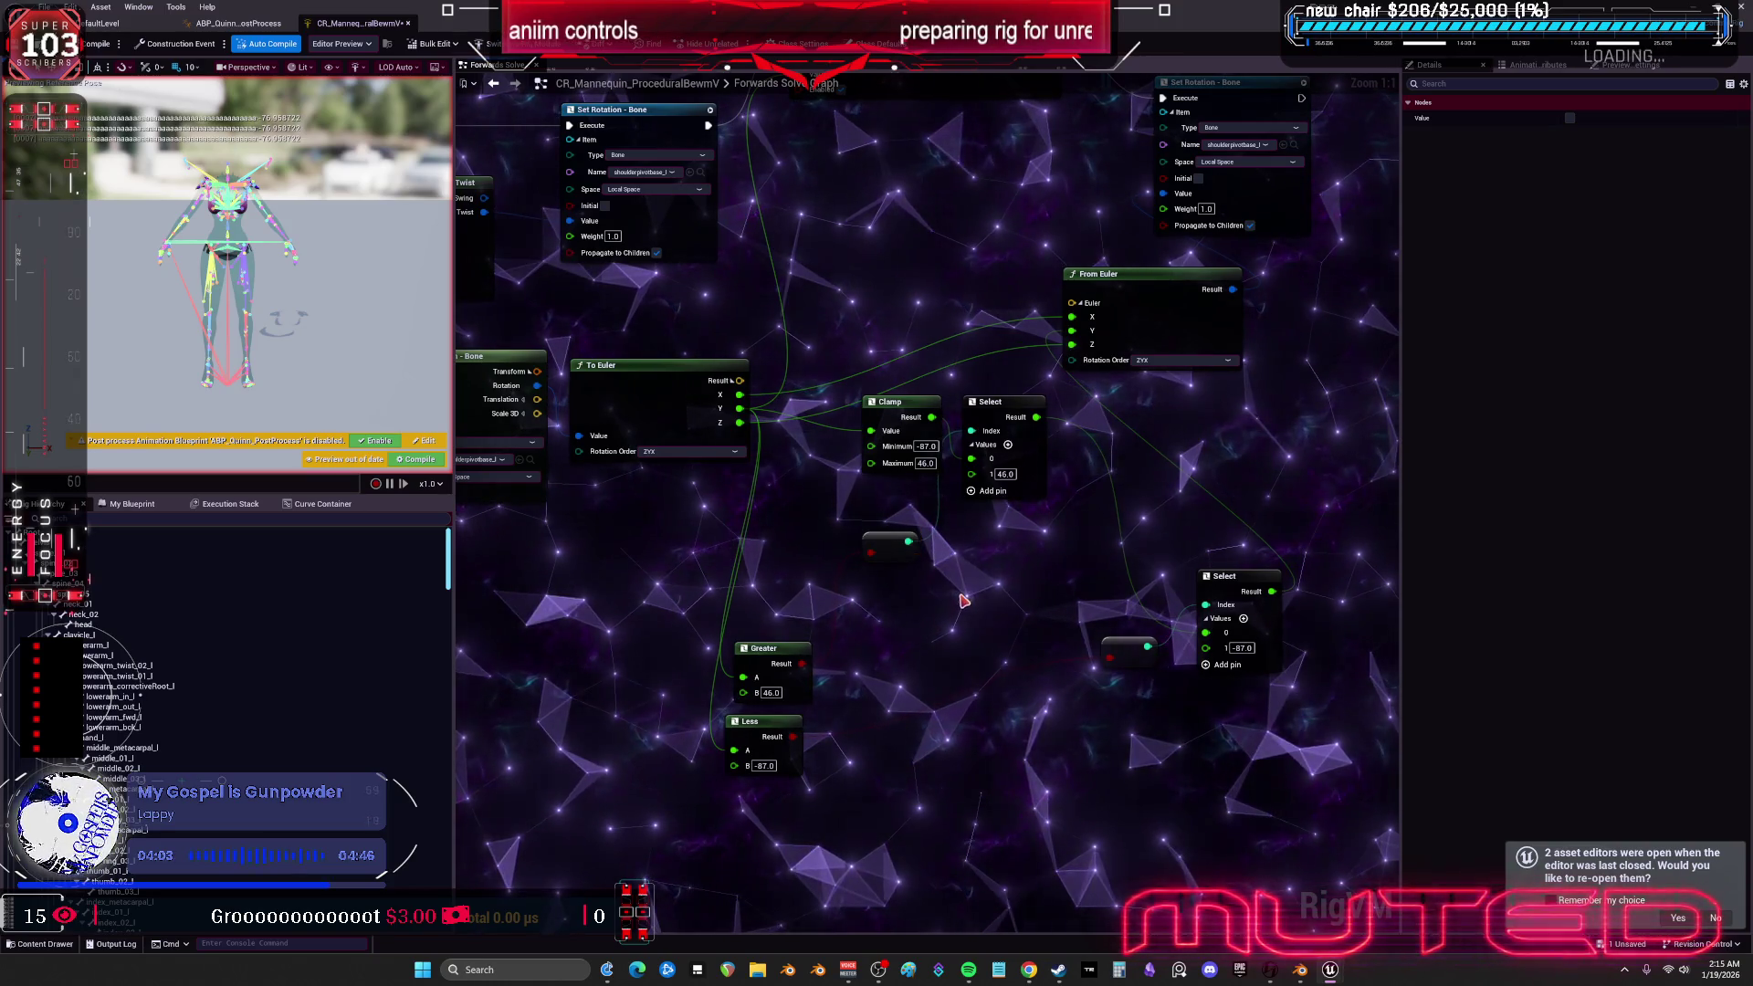
key("ctrl+z")
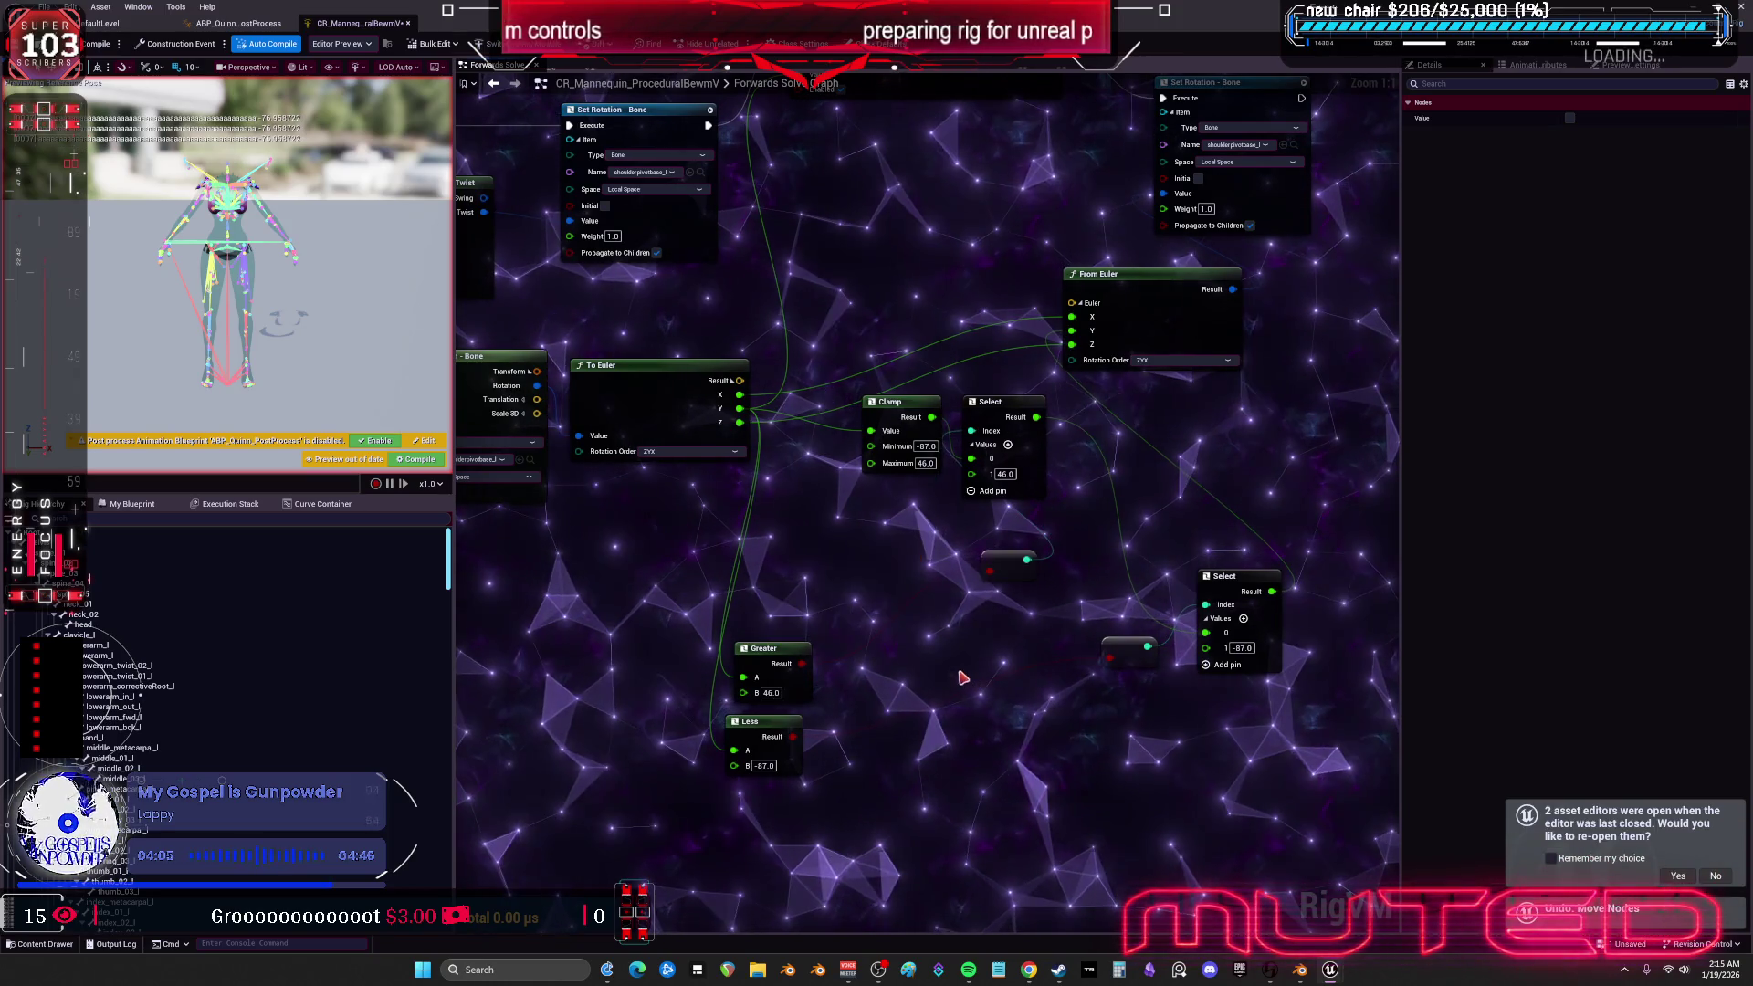
mouse_move(741, 408)
left_mouse_down()
mouse_move(783, 529)
mouse_move(813, 539)
left_mouse_up()
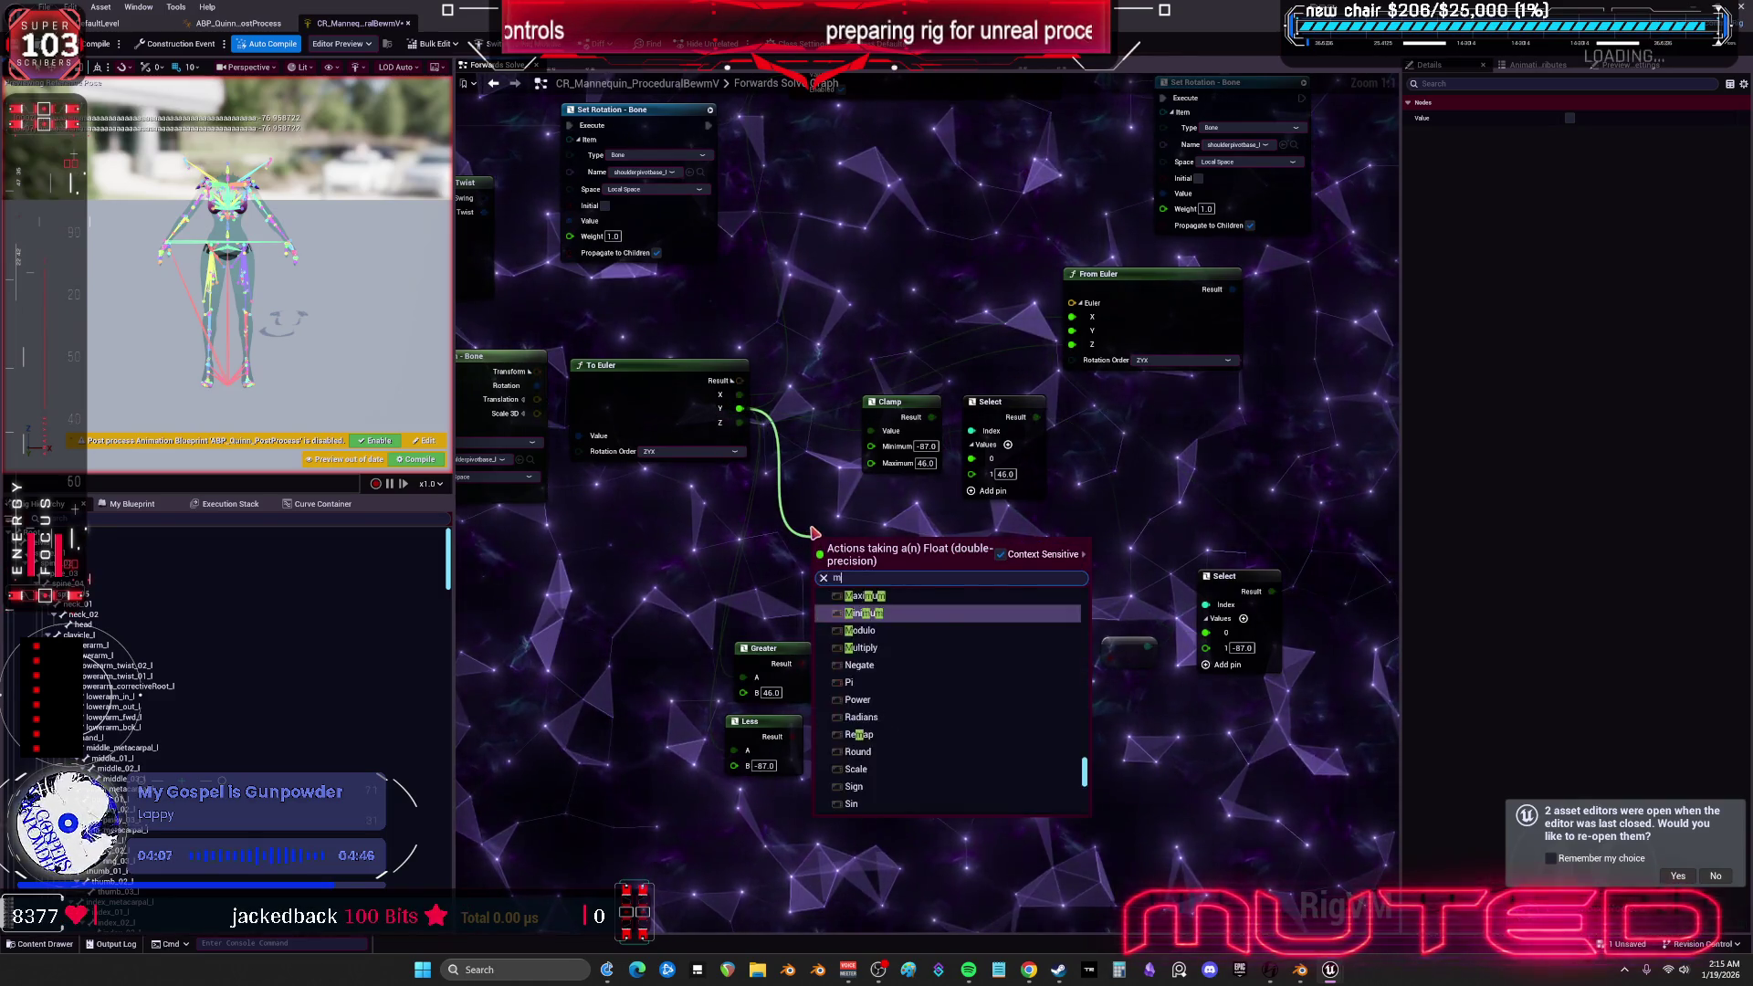
- Search the float actions for min, then undo the added Minimum node
type("min")
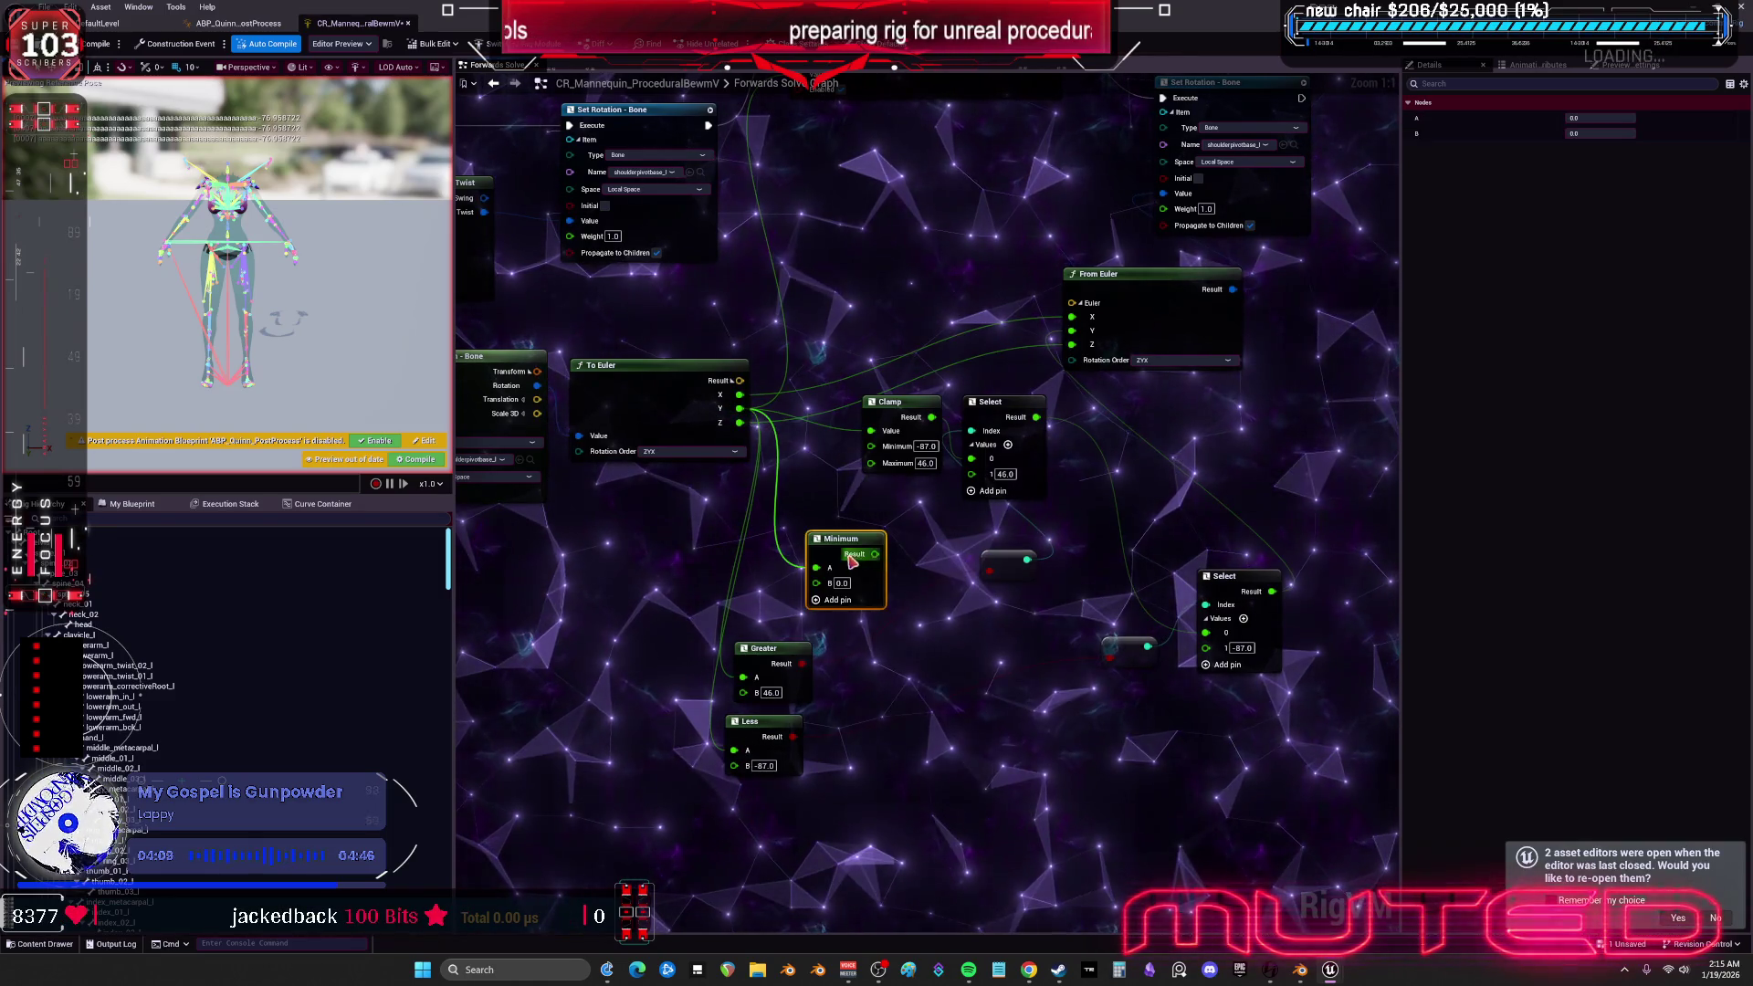
left_click_drag(833, 561, 842, 568)
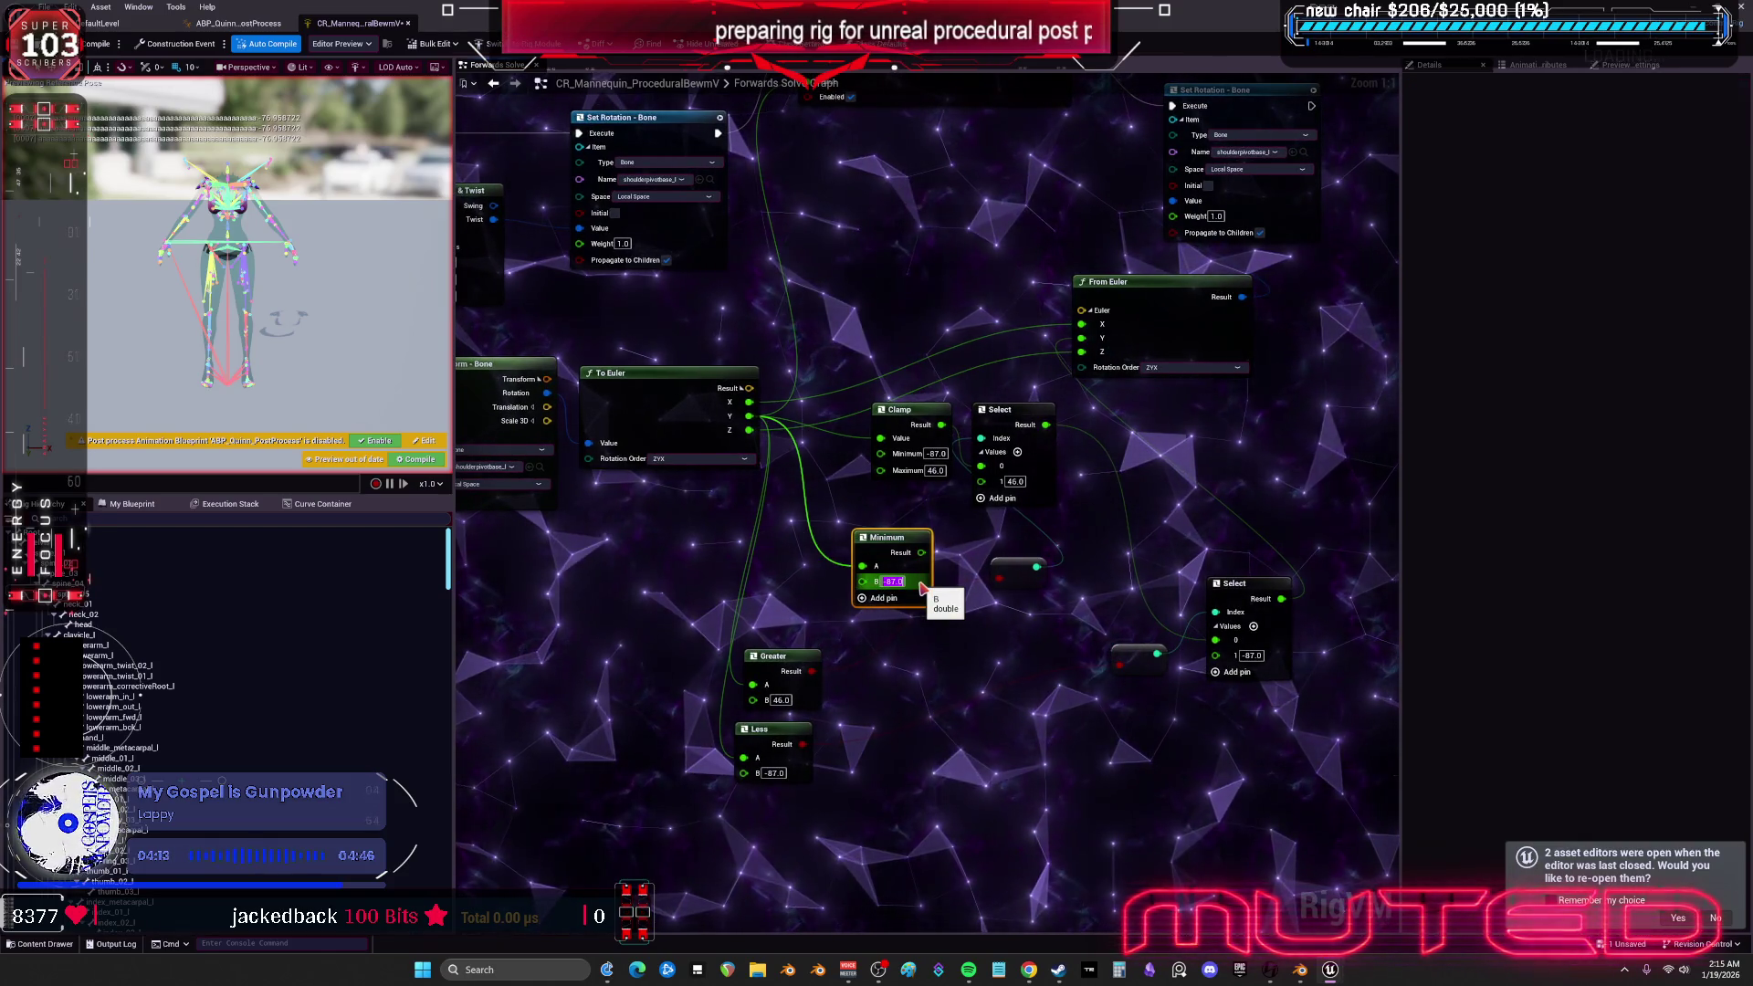
key("ctrl+z")
key("ctrl+z")
key("ctrl+z")
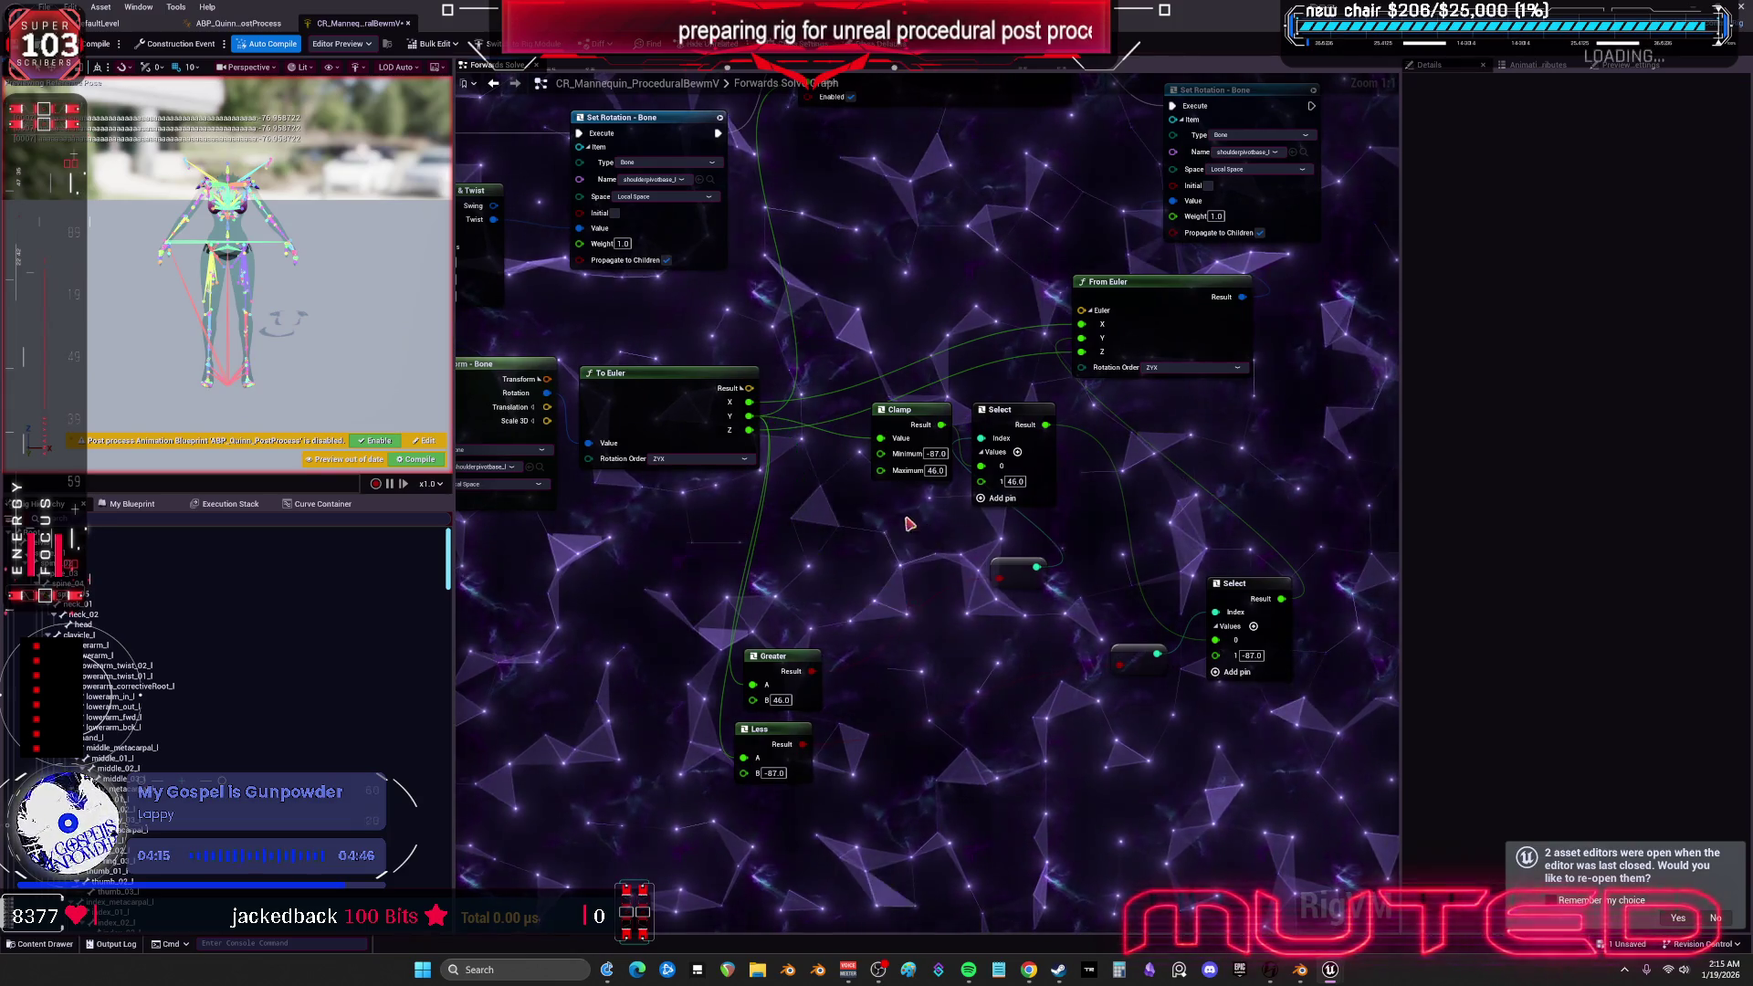
key("ctrl+z")
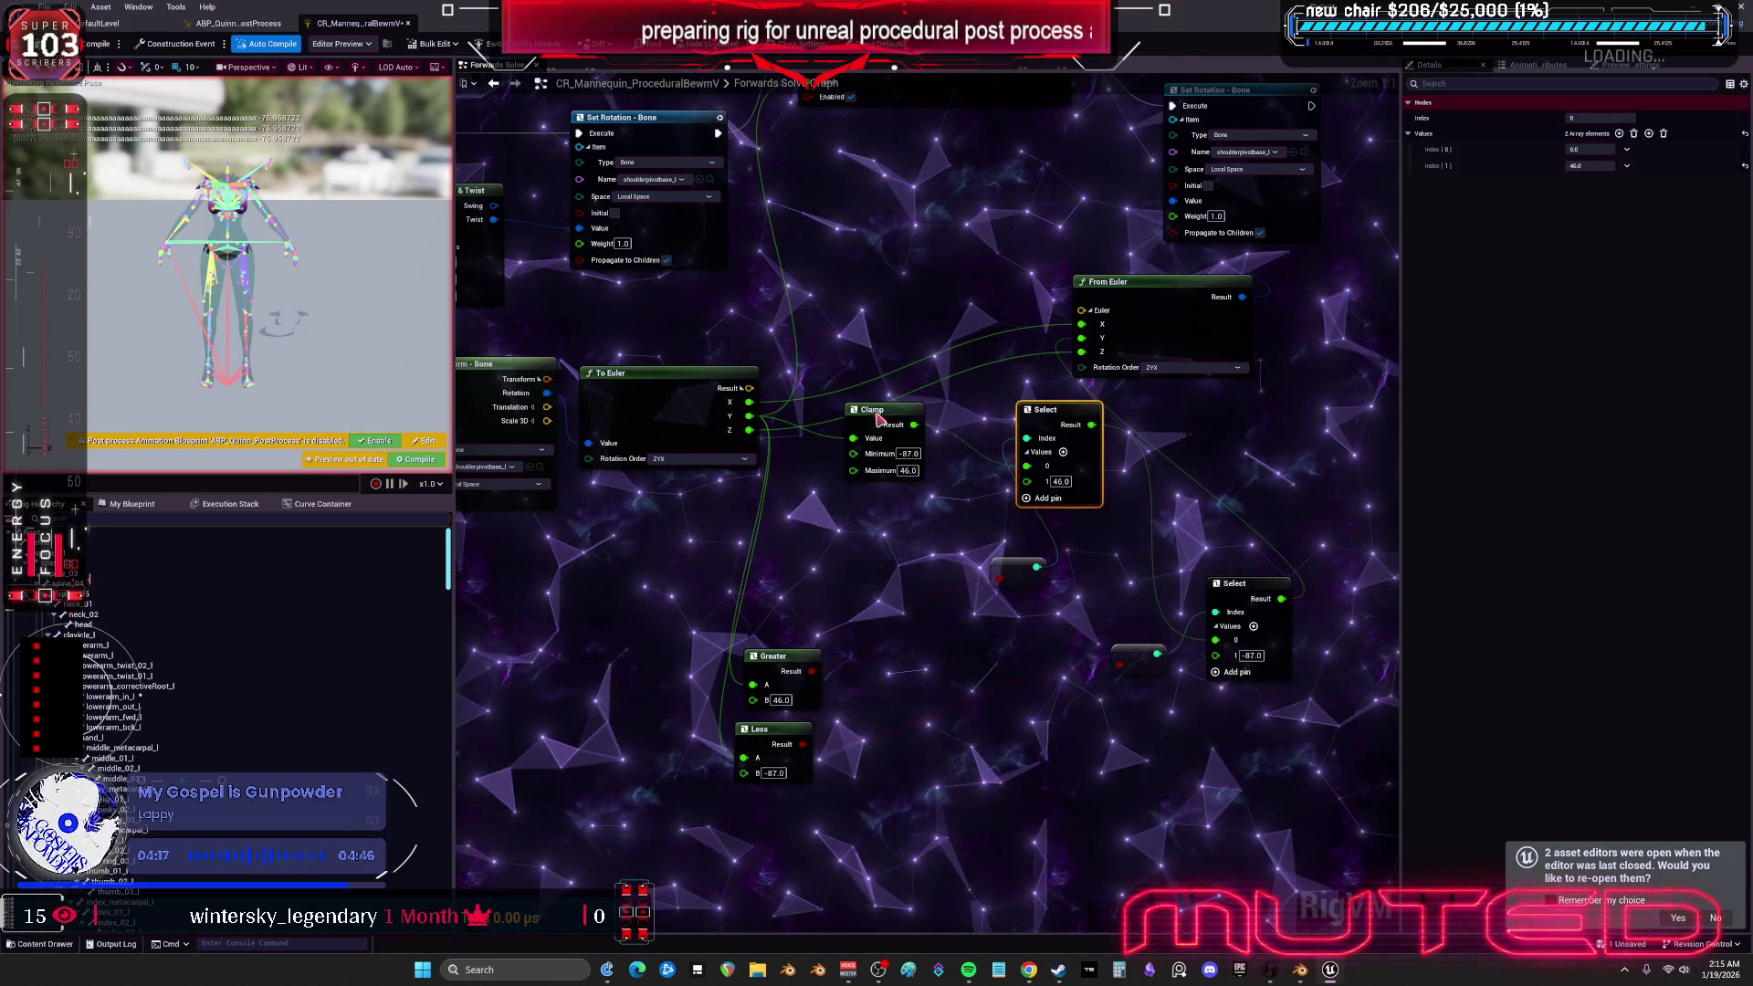
key("ctrl+z")
- Pack Greater, Less, both reroute nodes and both Select nodes tightly beside Clamp
left_click_drag(787, 661, 853, 560)
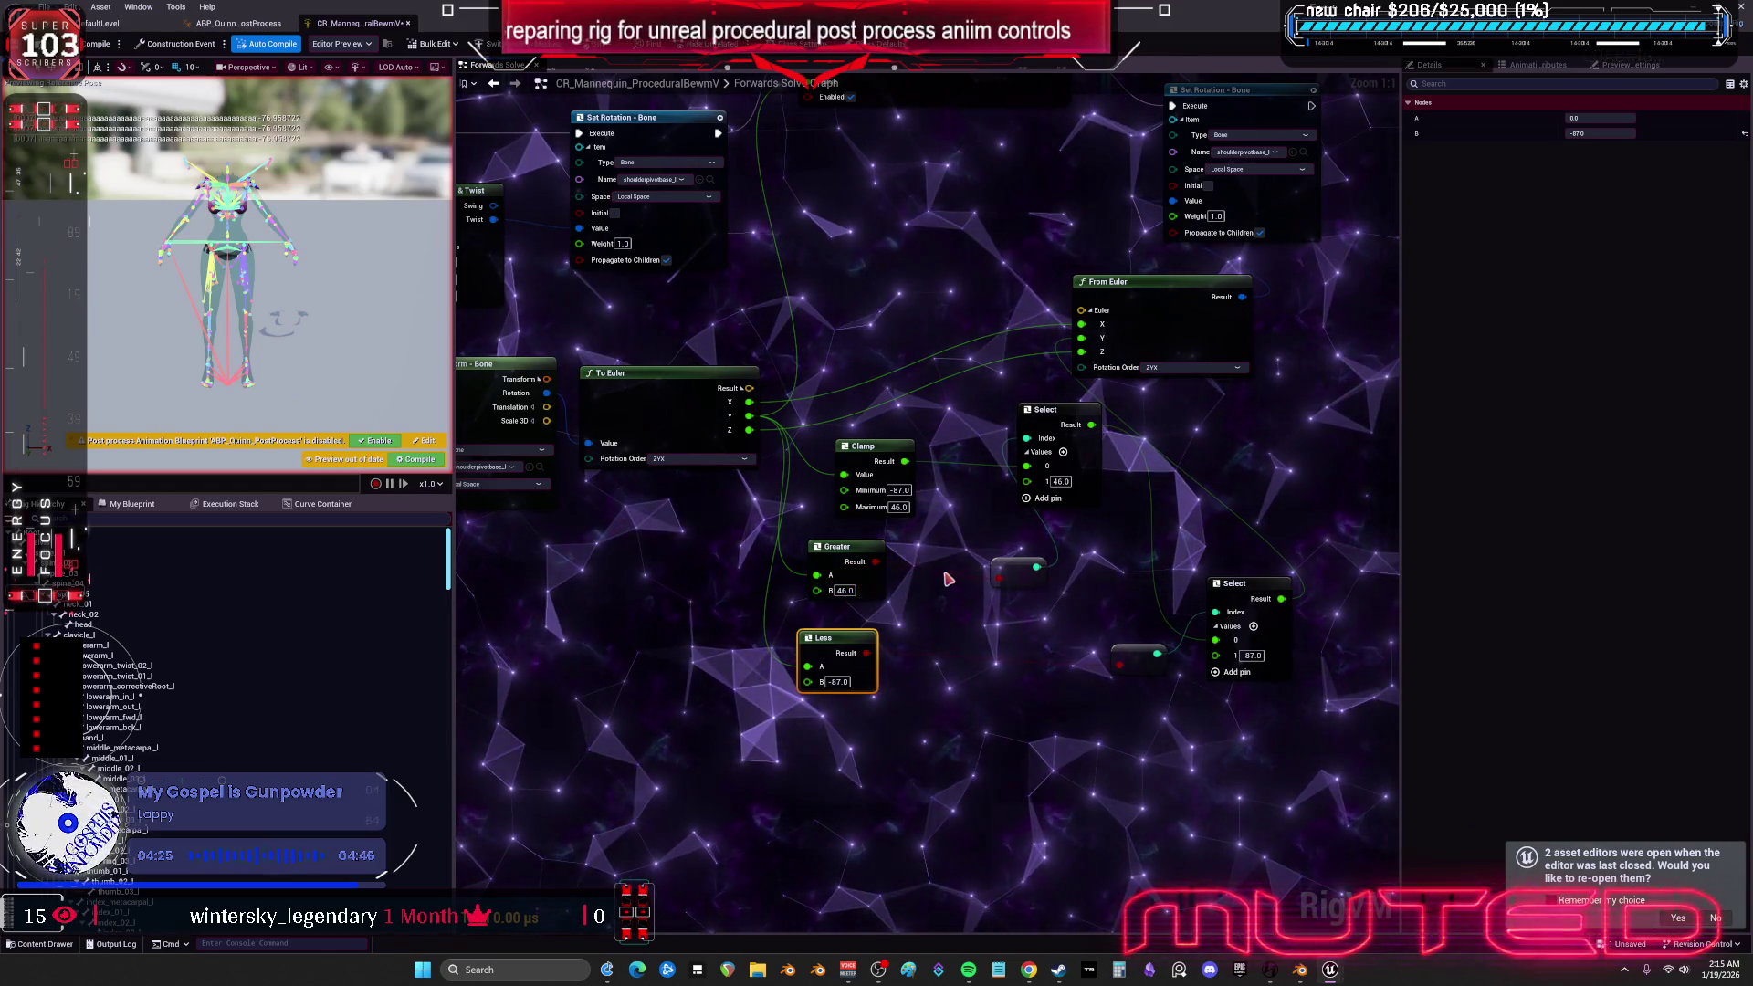
left_click_drag(1028, 575, 953, 565)
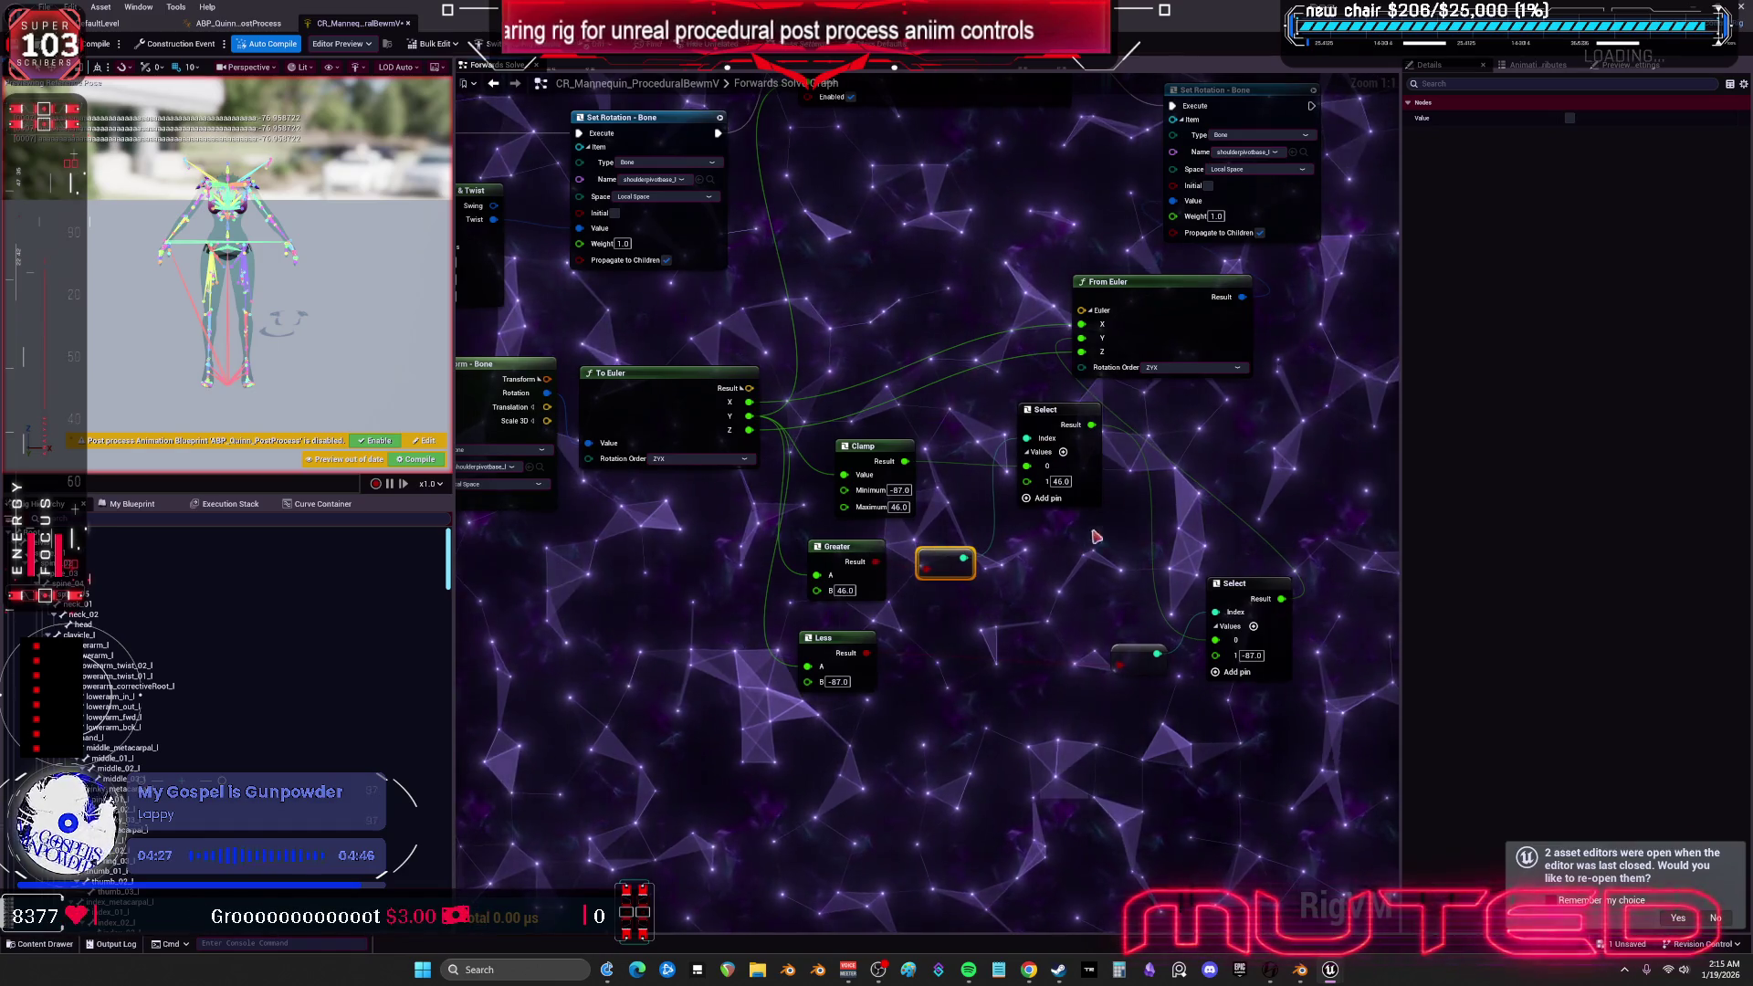
left_click_drag(1055, 413, 1007, 410)
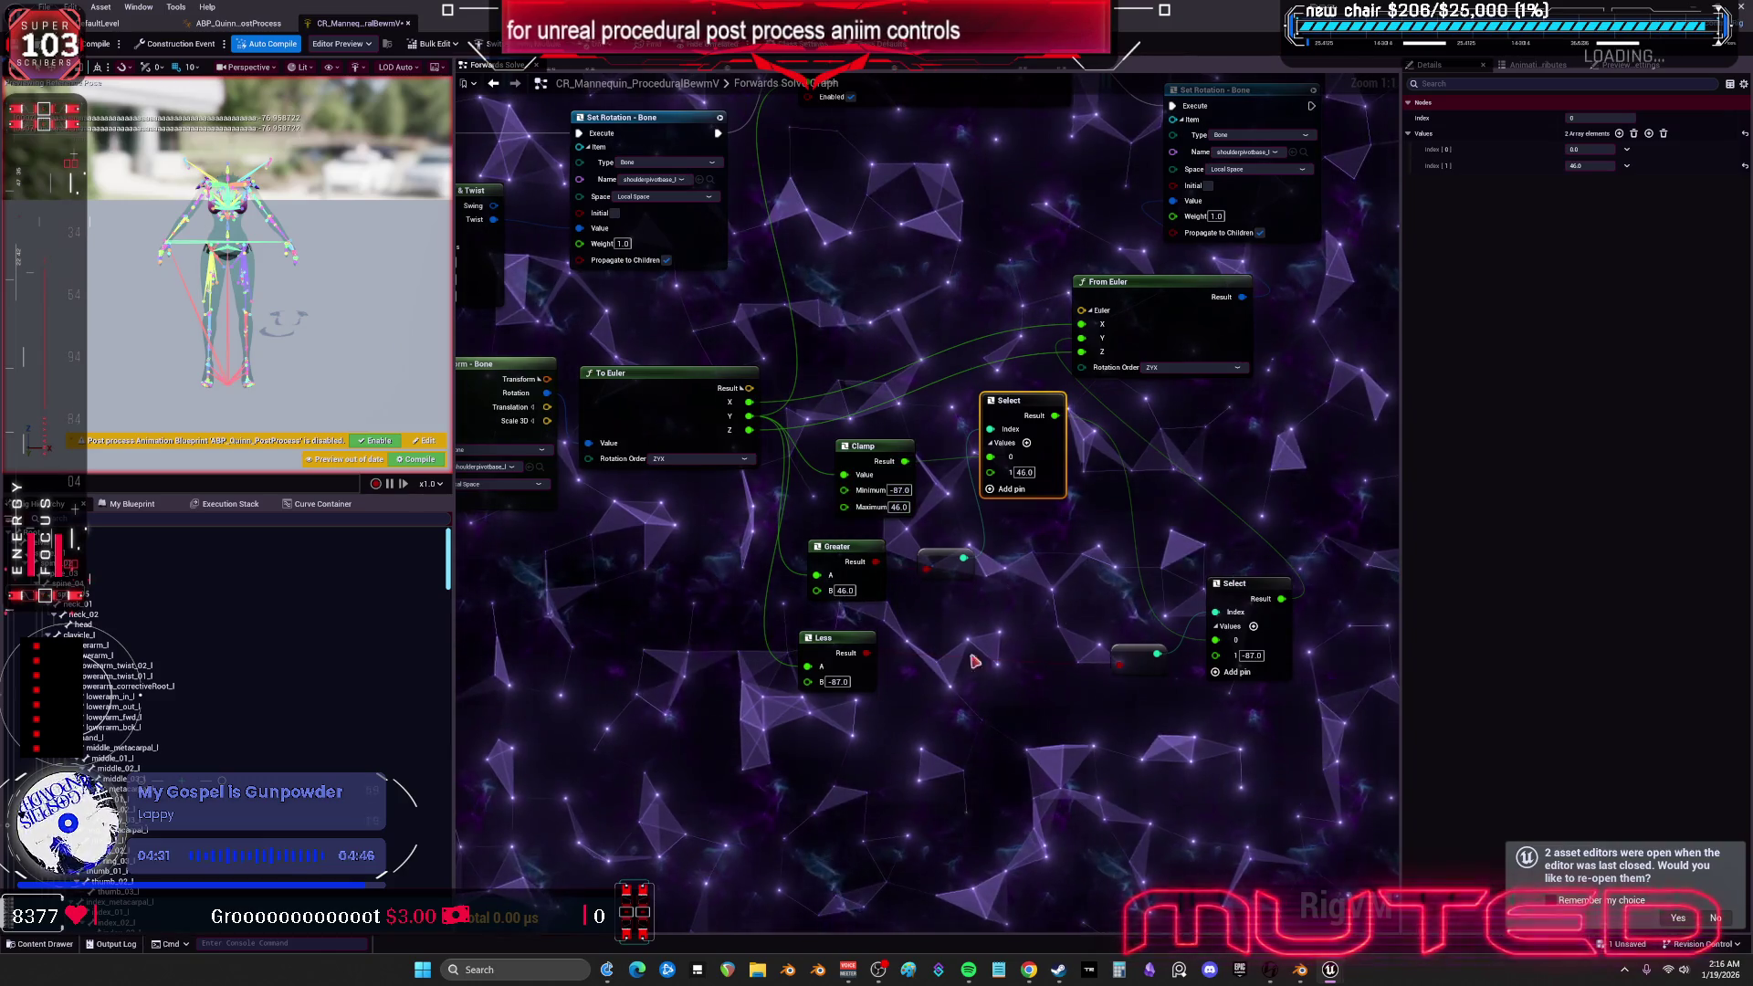
left_click_drag(823, 642, 831, 615)
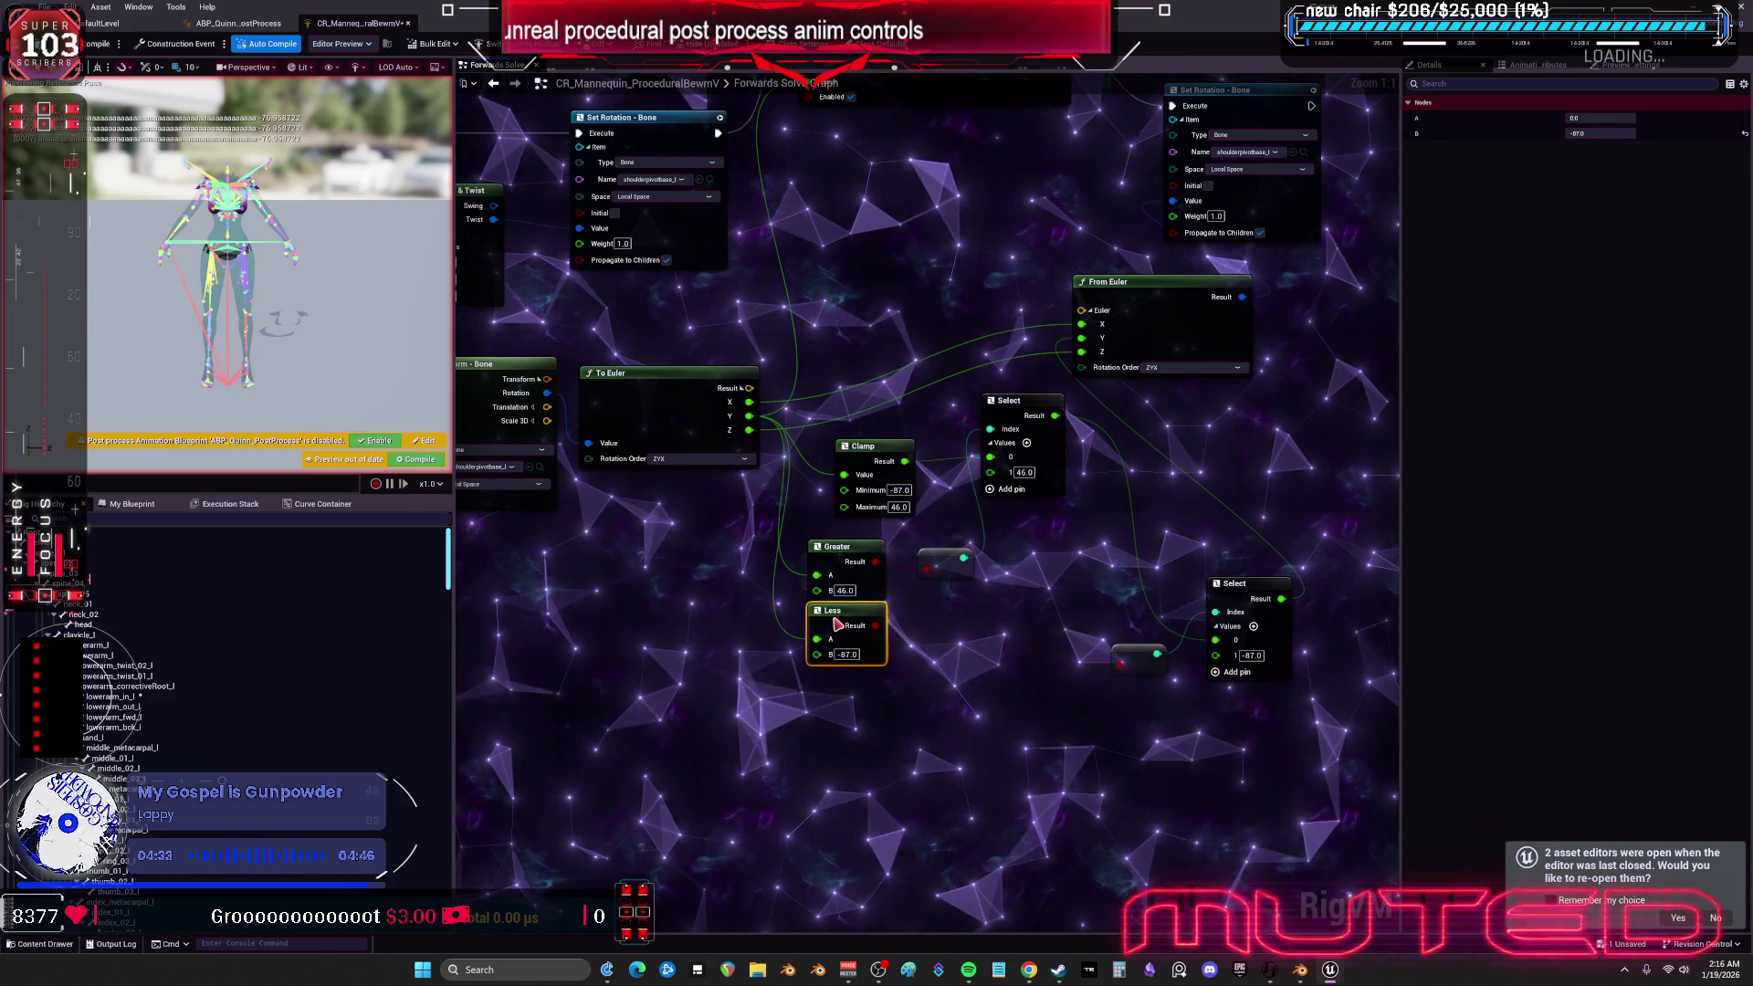
left_click_drag(1118, 661, 925, 631)
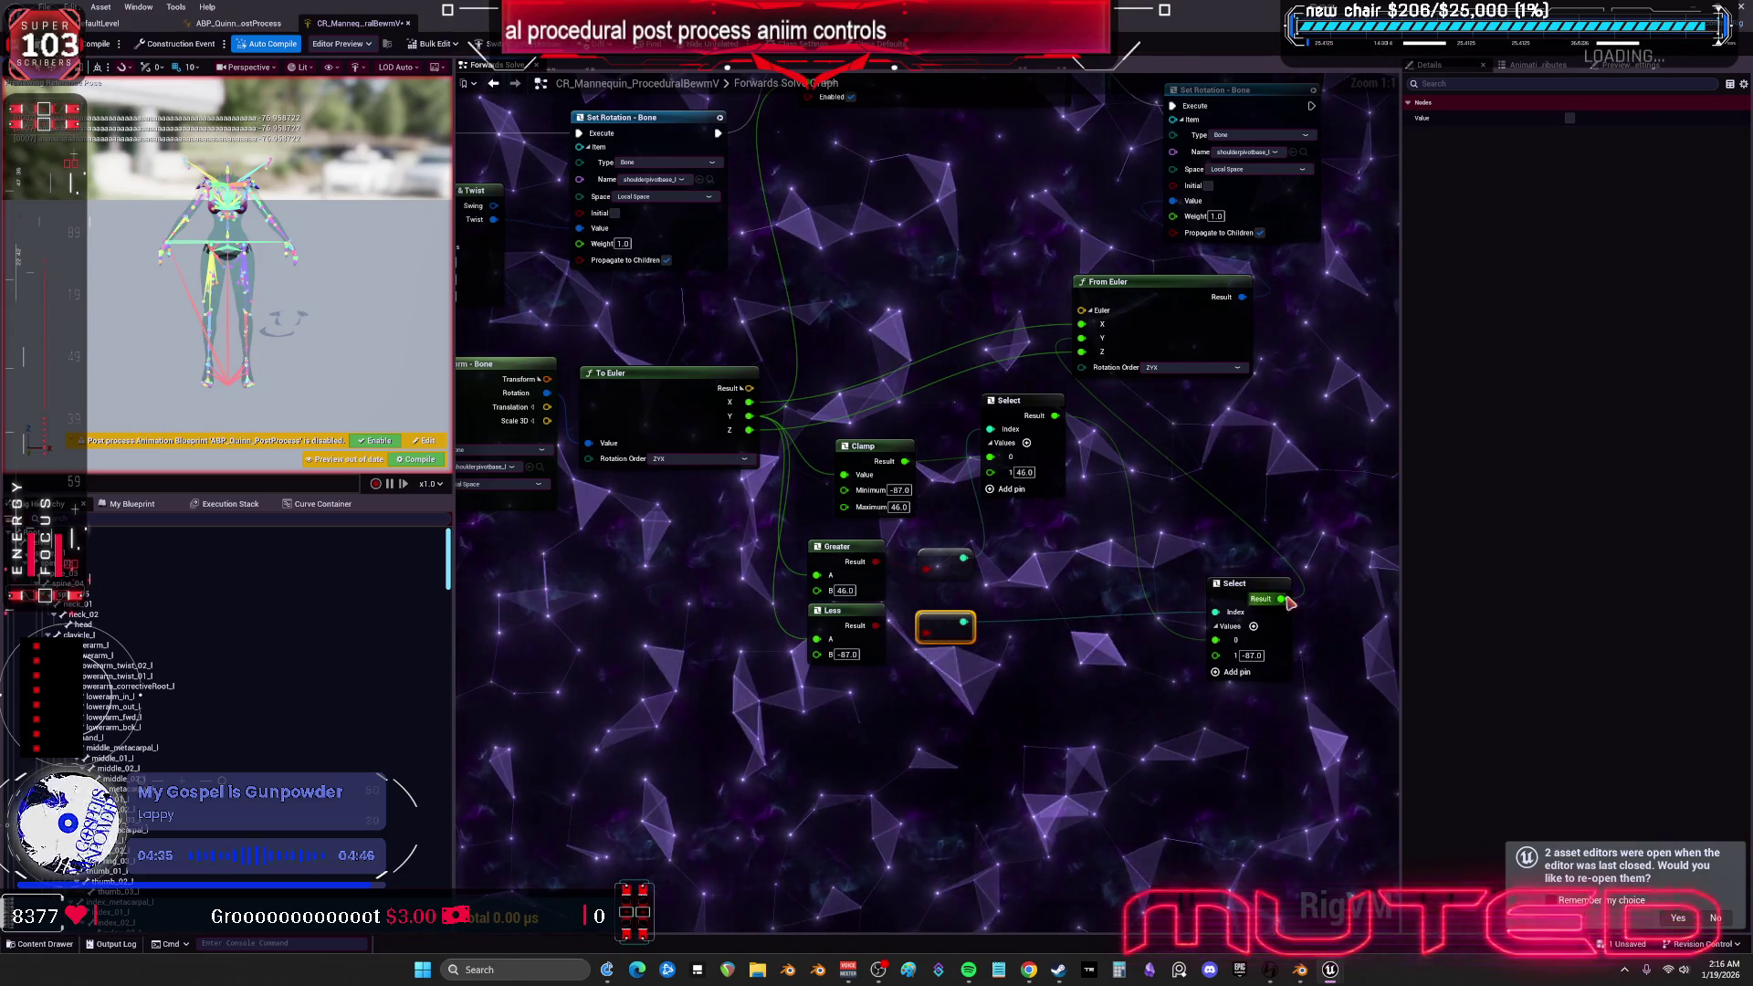
left_click_drag(1216, 586, 1000, 549)
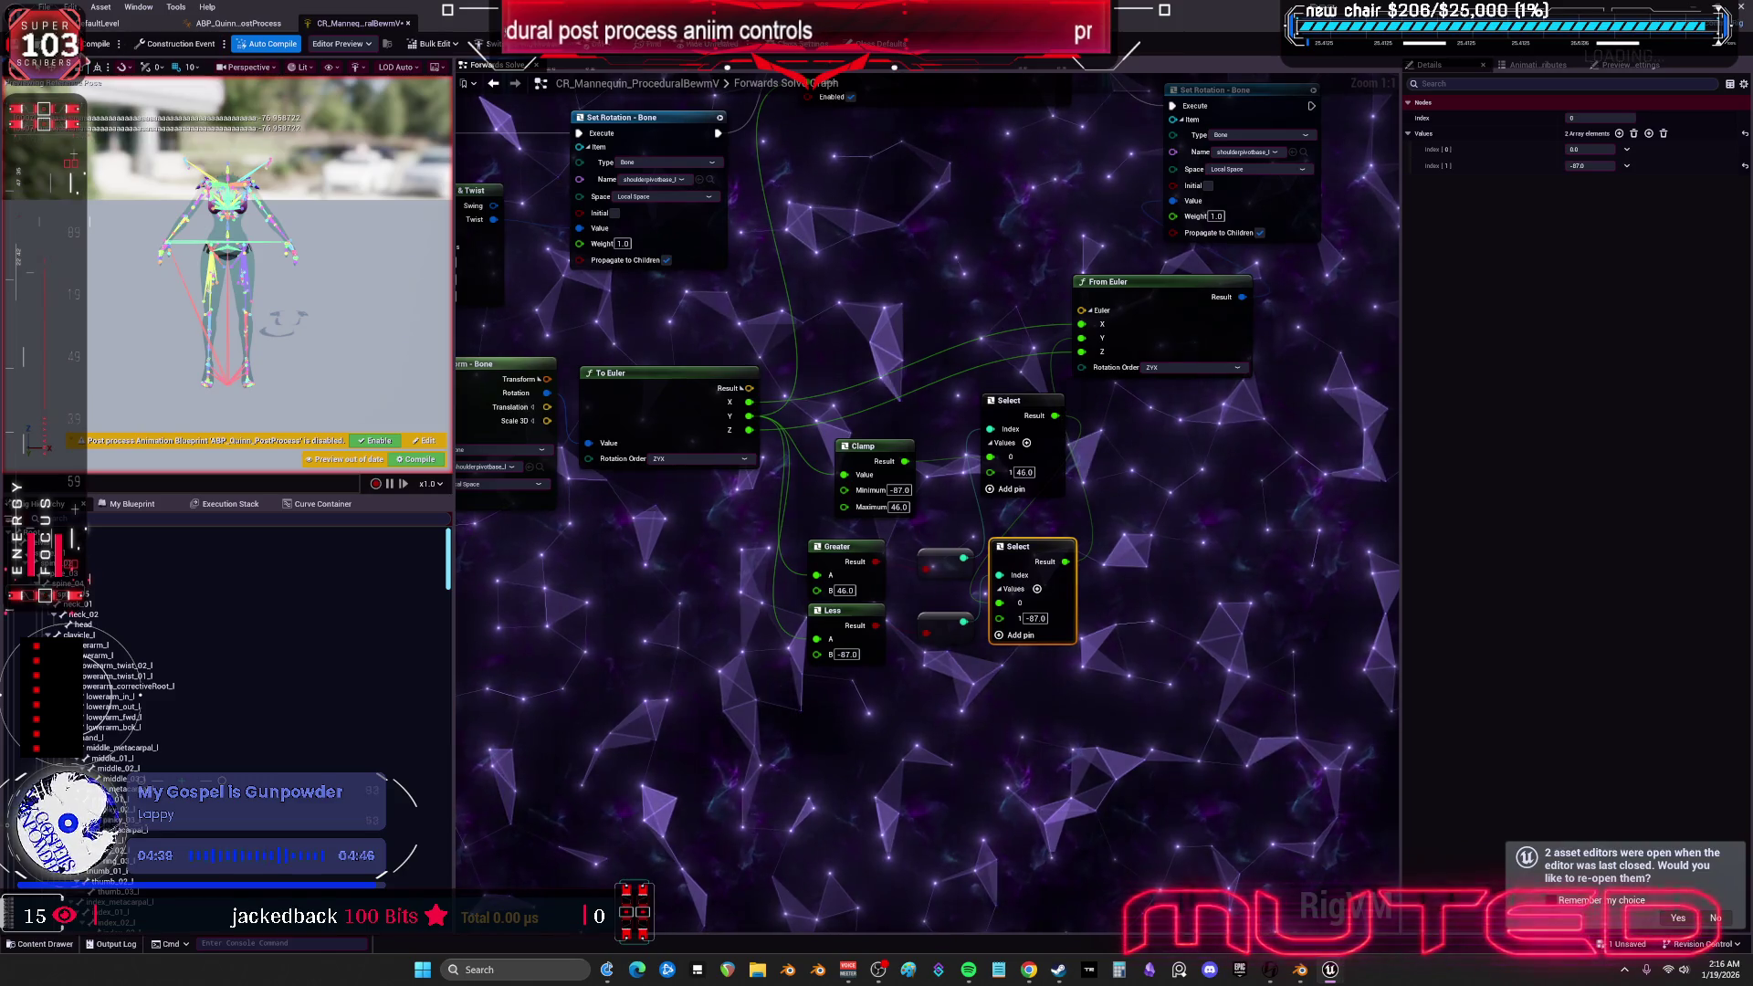
key("alt+Tab")
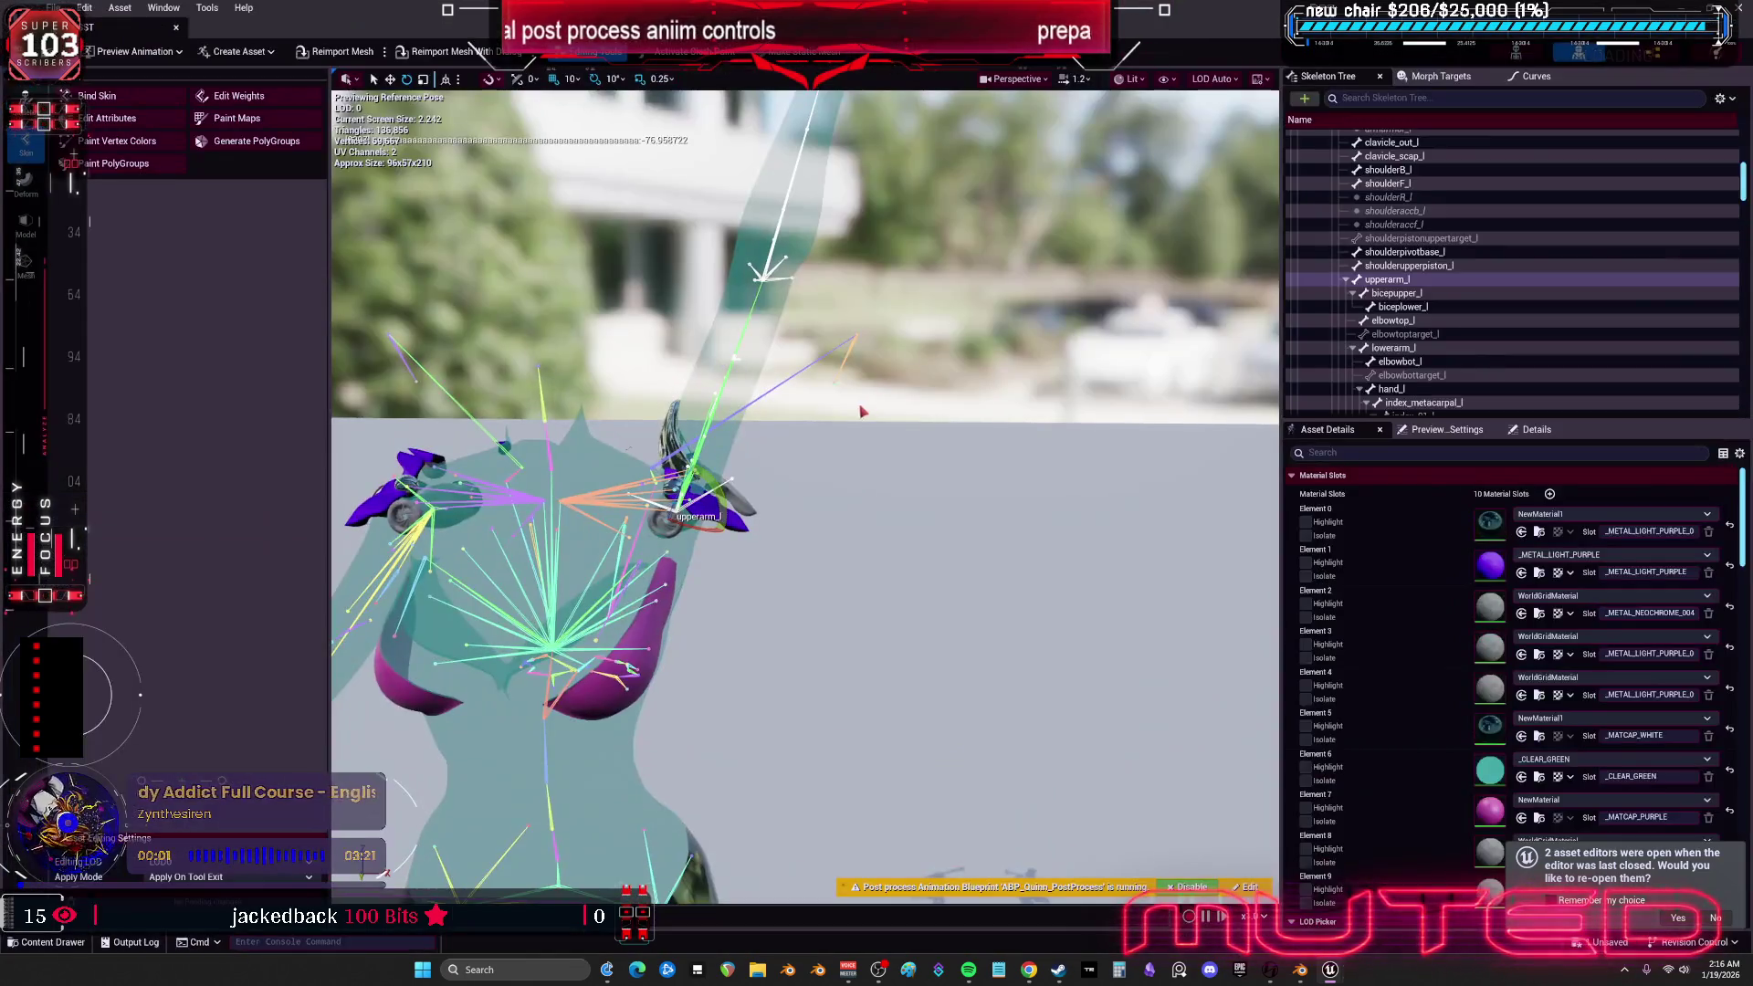
- Focus on the upperarm_l shoulder and rotate the bone until the arm swings down
mouse_move(731, 558)
left_mouse_down()
mouse_move(655, 579)
mouse_move(704, 578)
mouse_move(720, 553)
mouse_move(730, 484)
mouse_move(705, 455)
mouse_move(738, 500)
mouse_move(639, 578)
left_mouse_up()
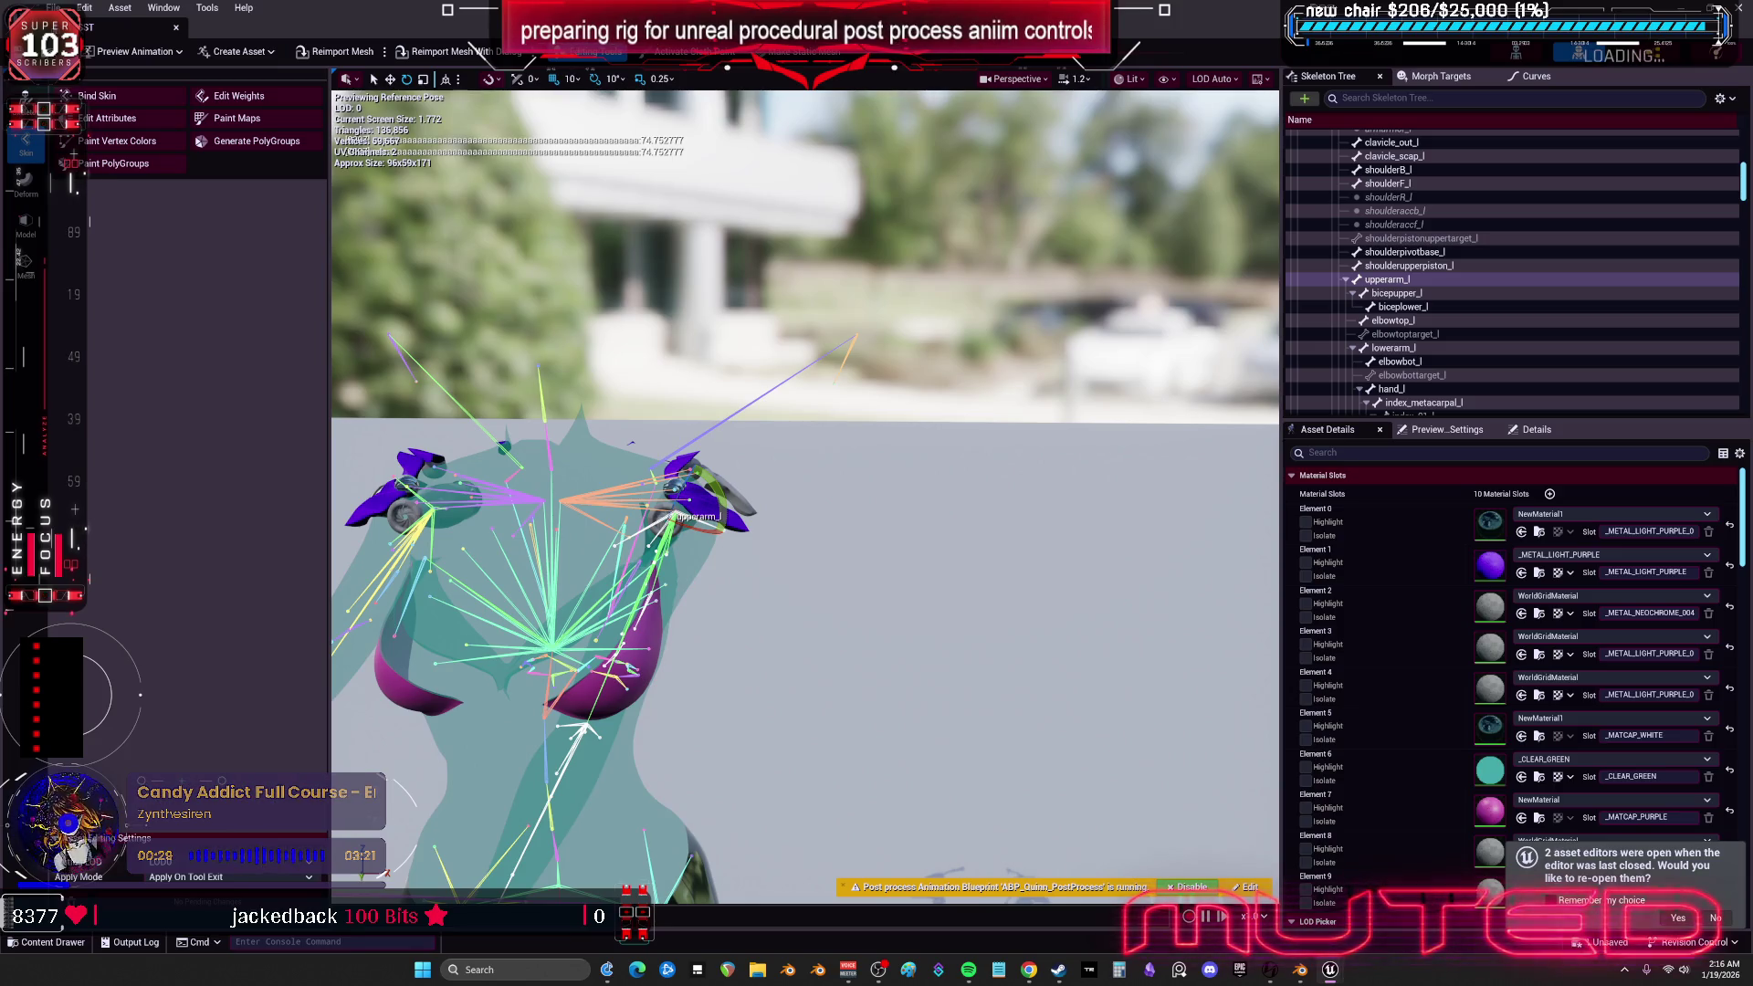
key("f")
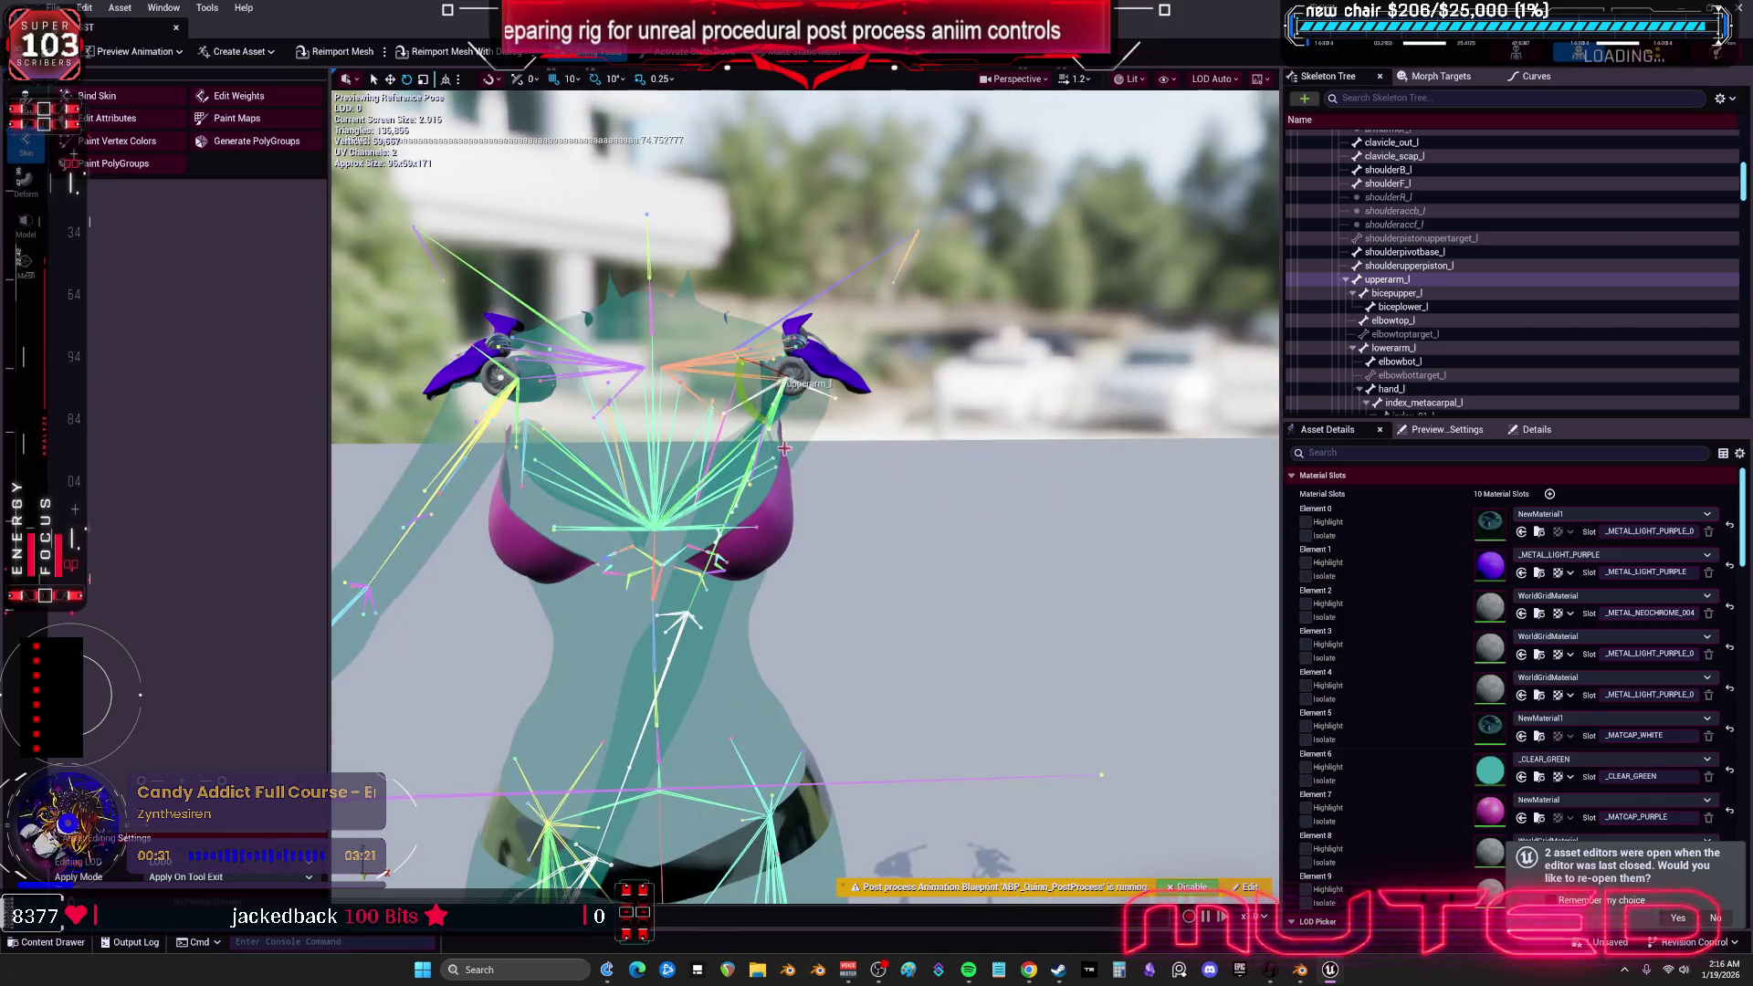
key("f")
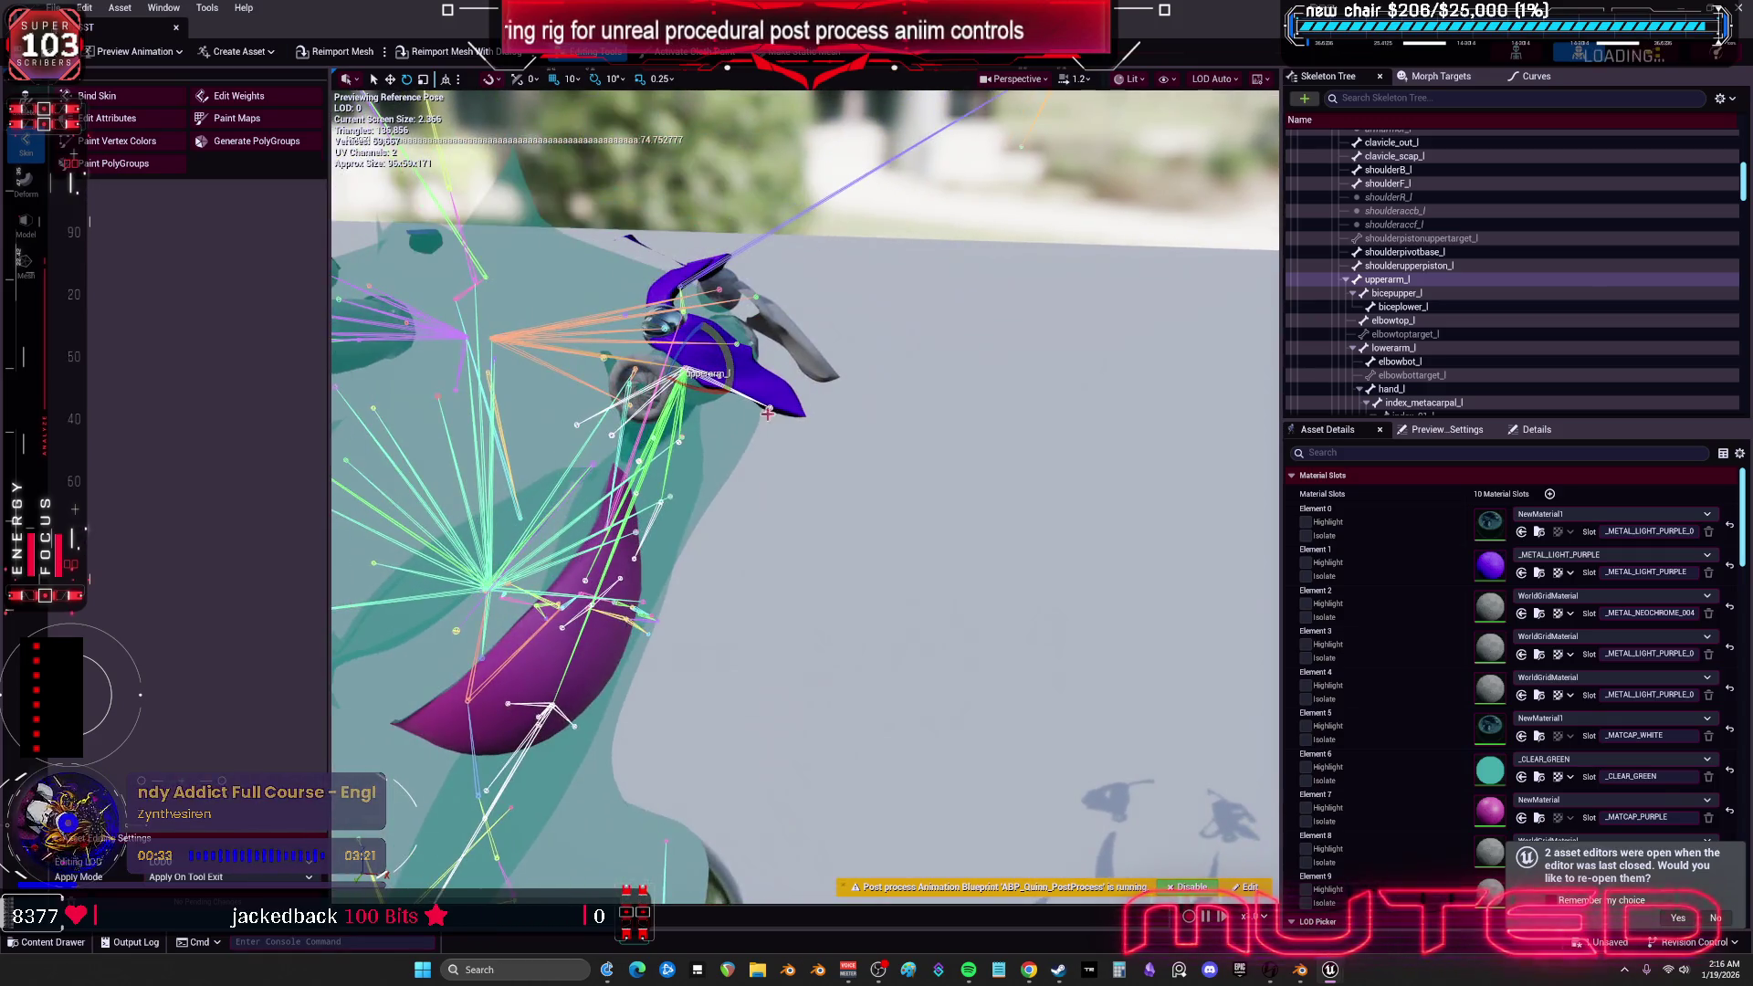
left_click_drag(713, 362, 713, 579)
mouse_move(729, 454)
left_mouse_down()
mouse_move(692, 454)
mouse_move(708, 341)
mouse_move(741, 390)
left_mouse_up()
mouse_move(744, 393)
left_mouse_down()
mouse_move(694, 413)
mouse_move(731, 411)
mouse_move(685, 320)
left_mouse_up()
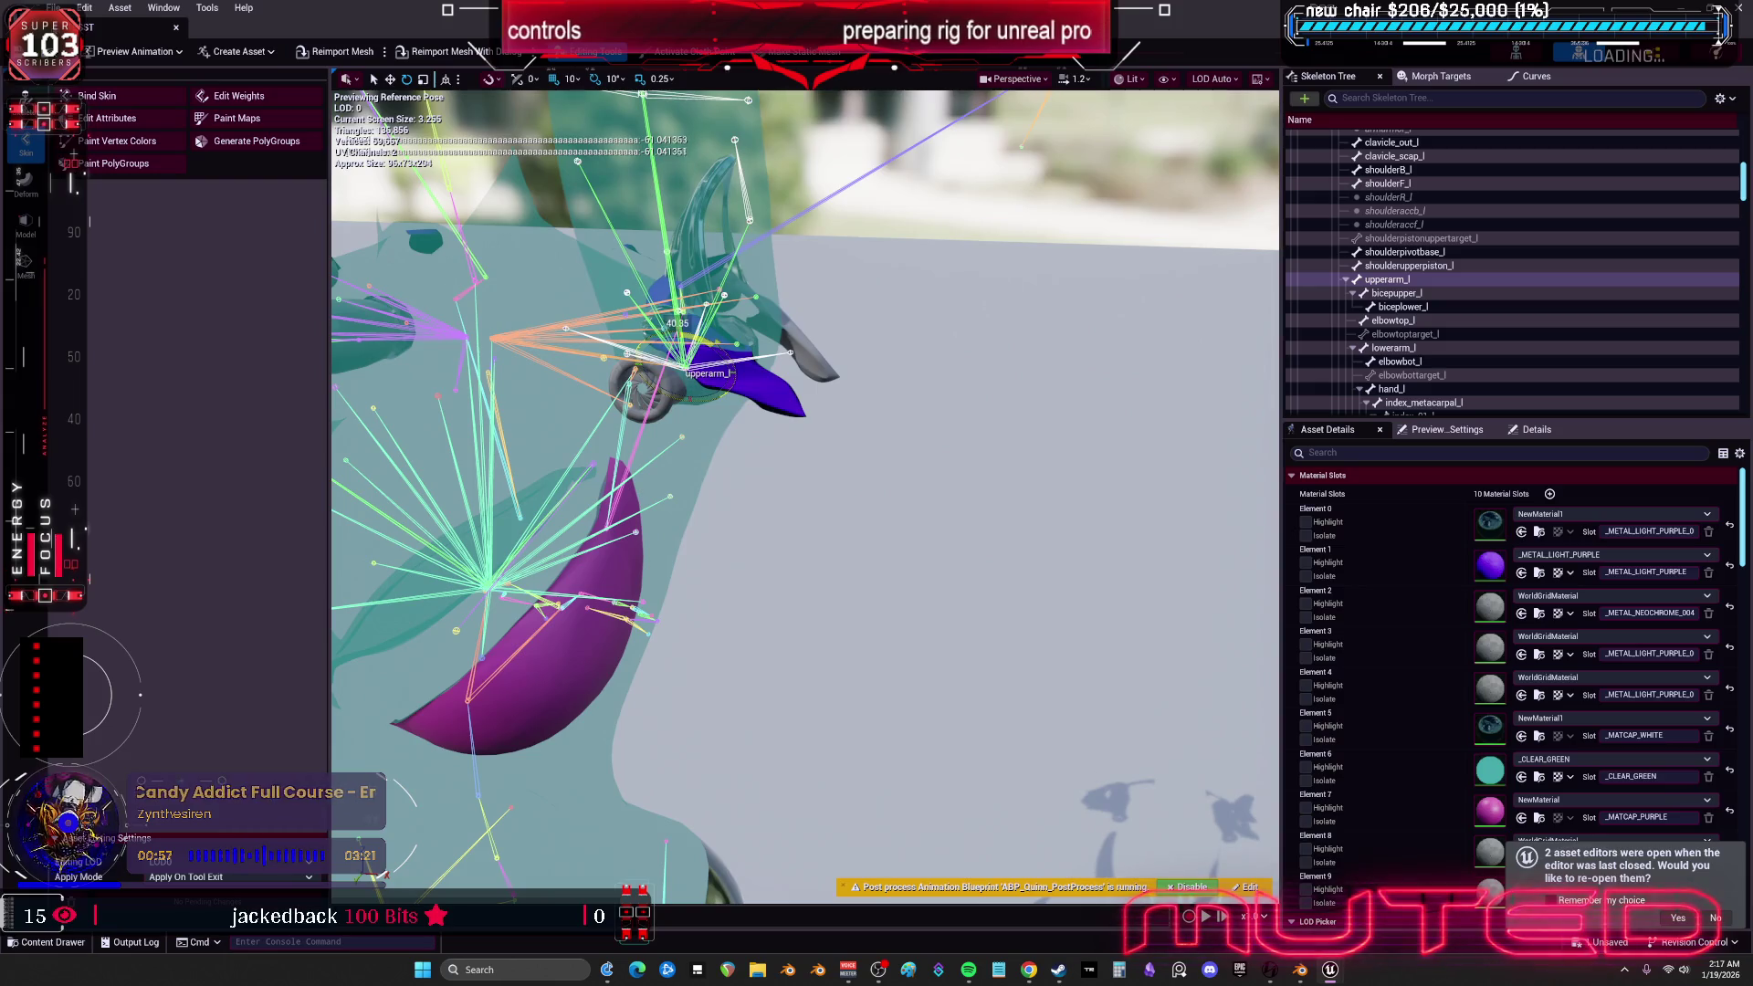
- Deselect upperarm_l in Unreal, then open the Blender rig in Edit Mode on shoulderpivotbase.l
key("f")
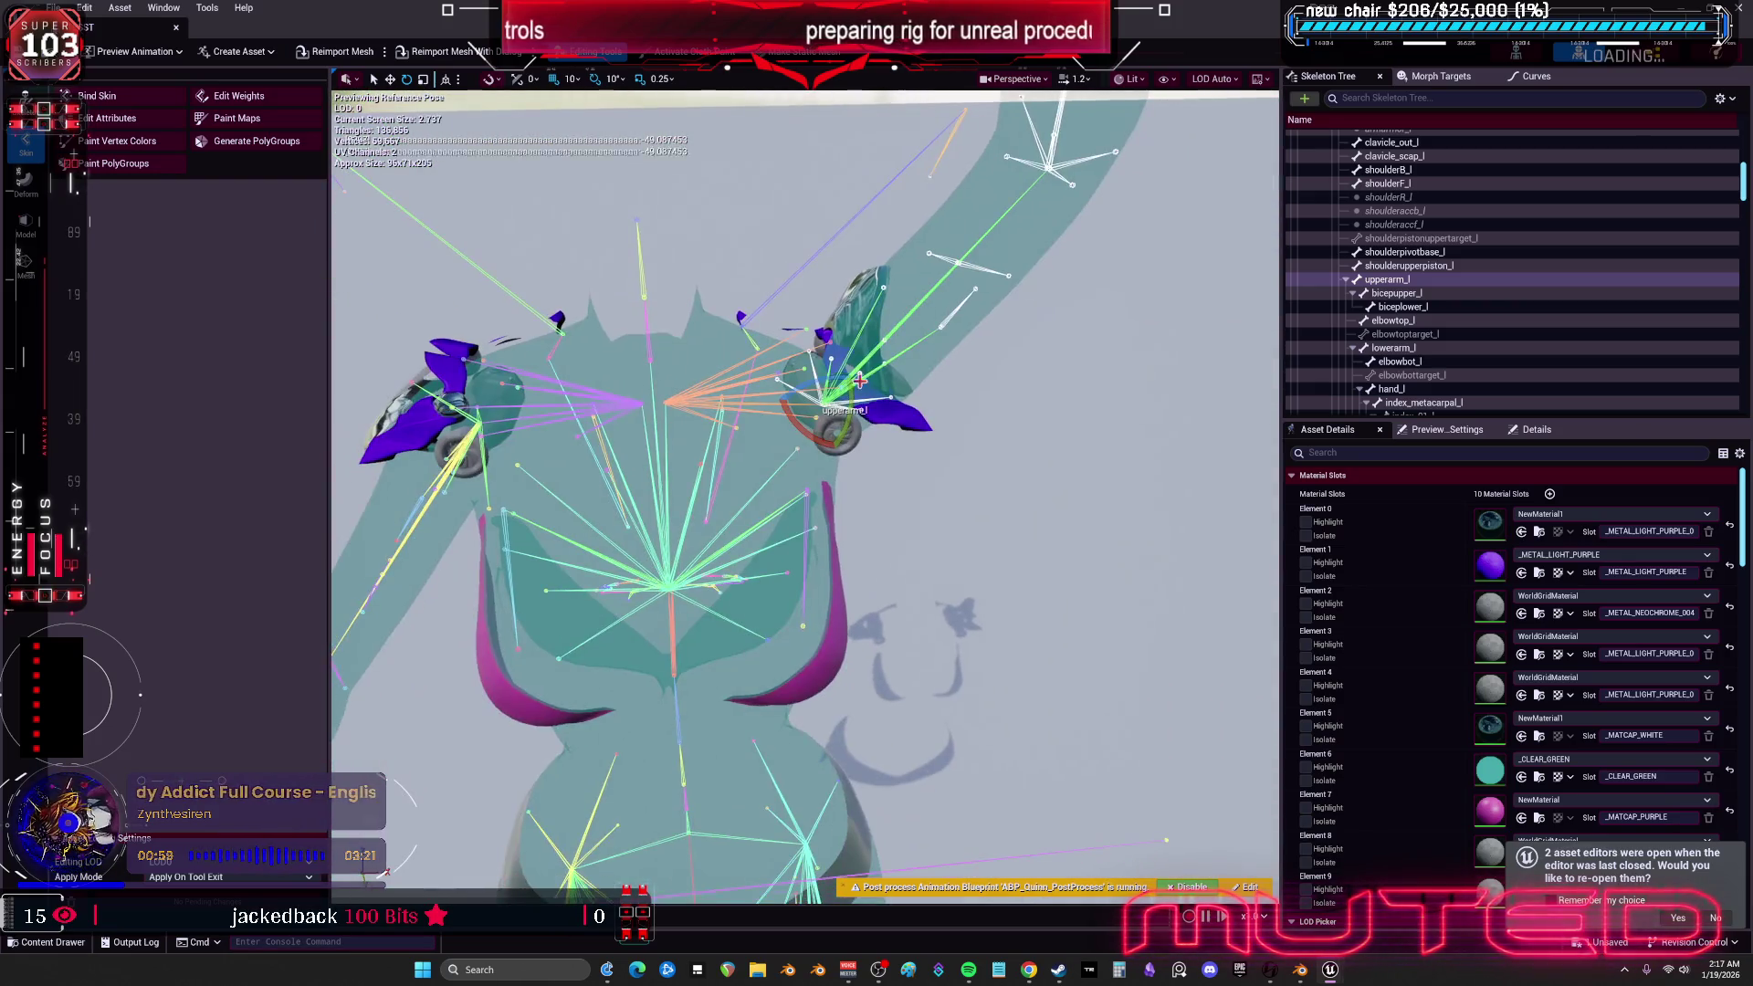
left_click(1044, 420)
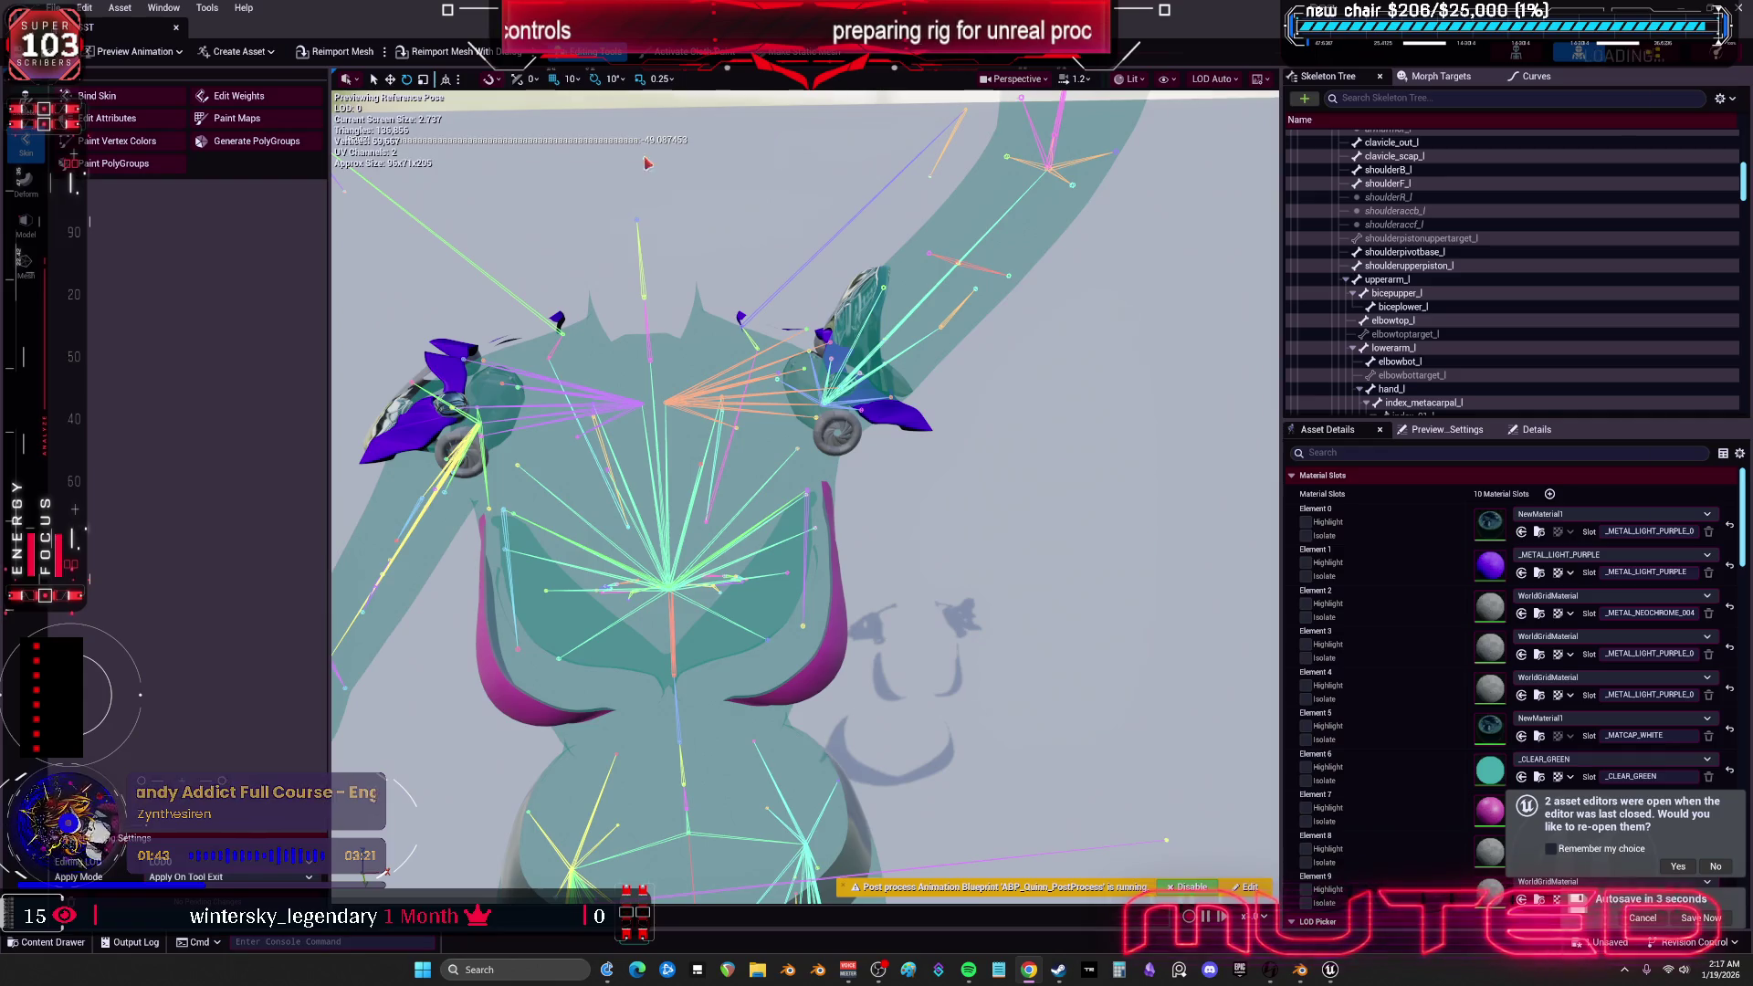
mouse_move(1333, 975)
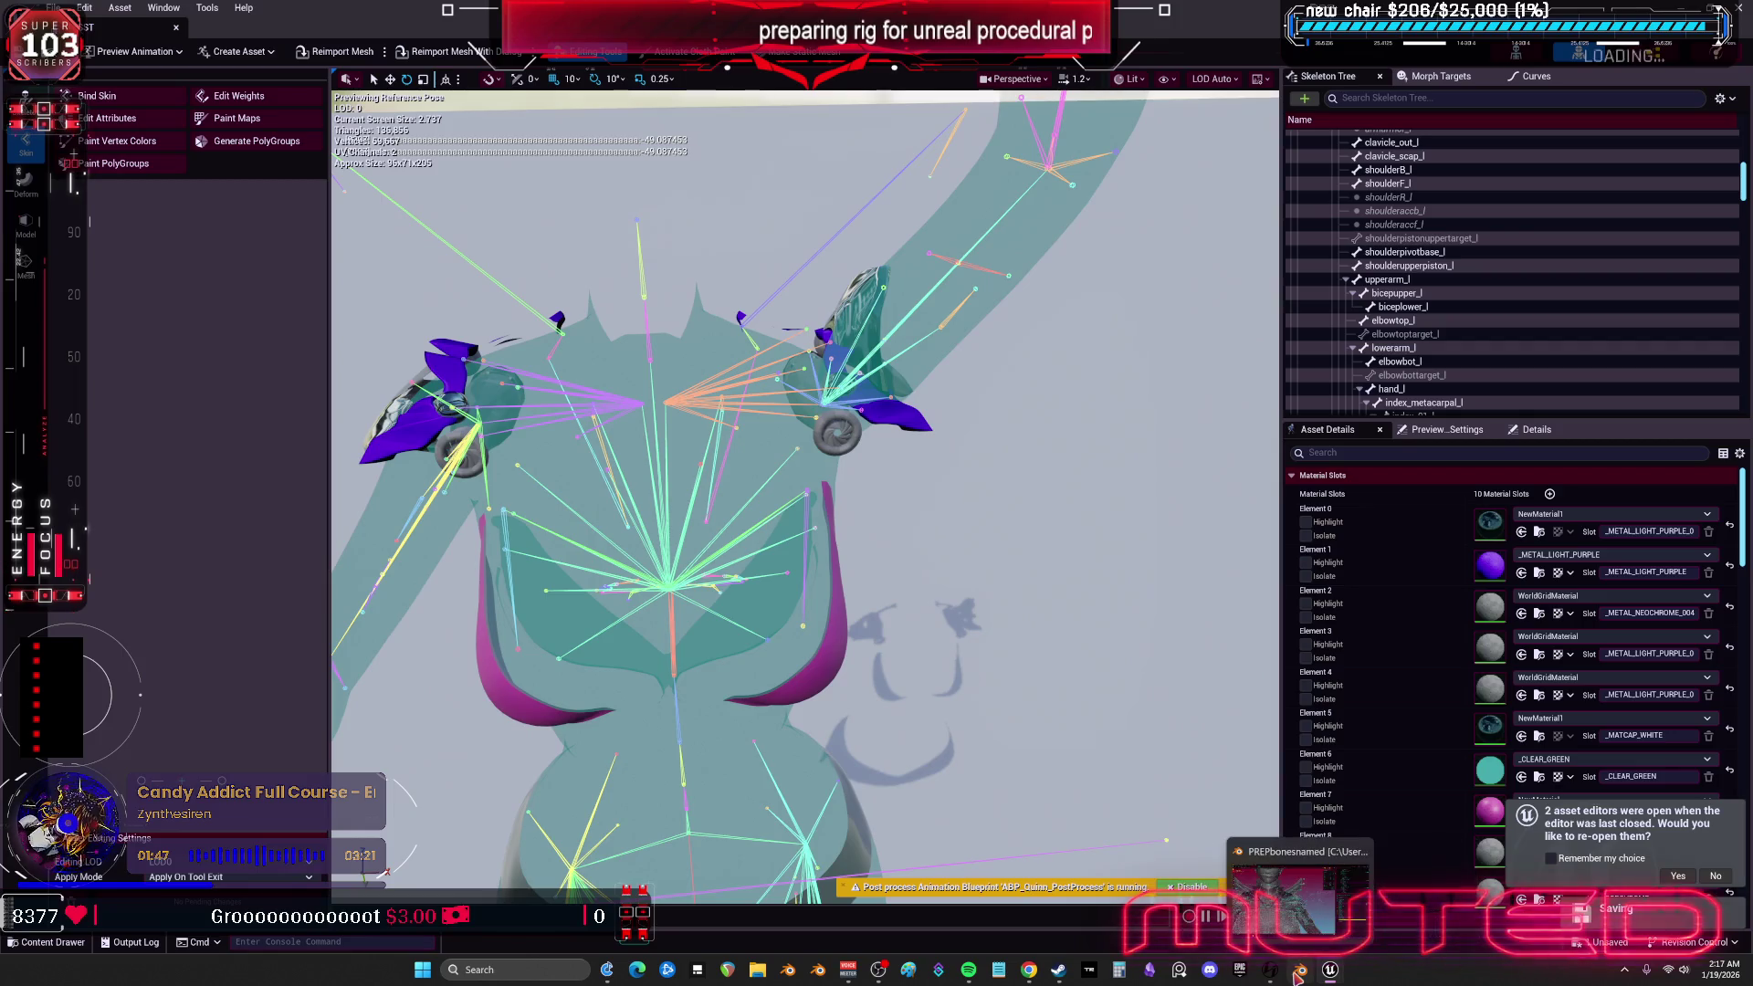
left_click(1299, 924)
mouse_move(932, 443)
left_mouse_down()
mouse_move(904, 456)
mouse_move(895, 493)
mouse_move(739, 447)
mouse_move(1213, 300)
left_mouse_up()
left_click(739, 447)
key("Tab")
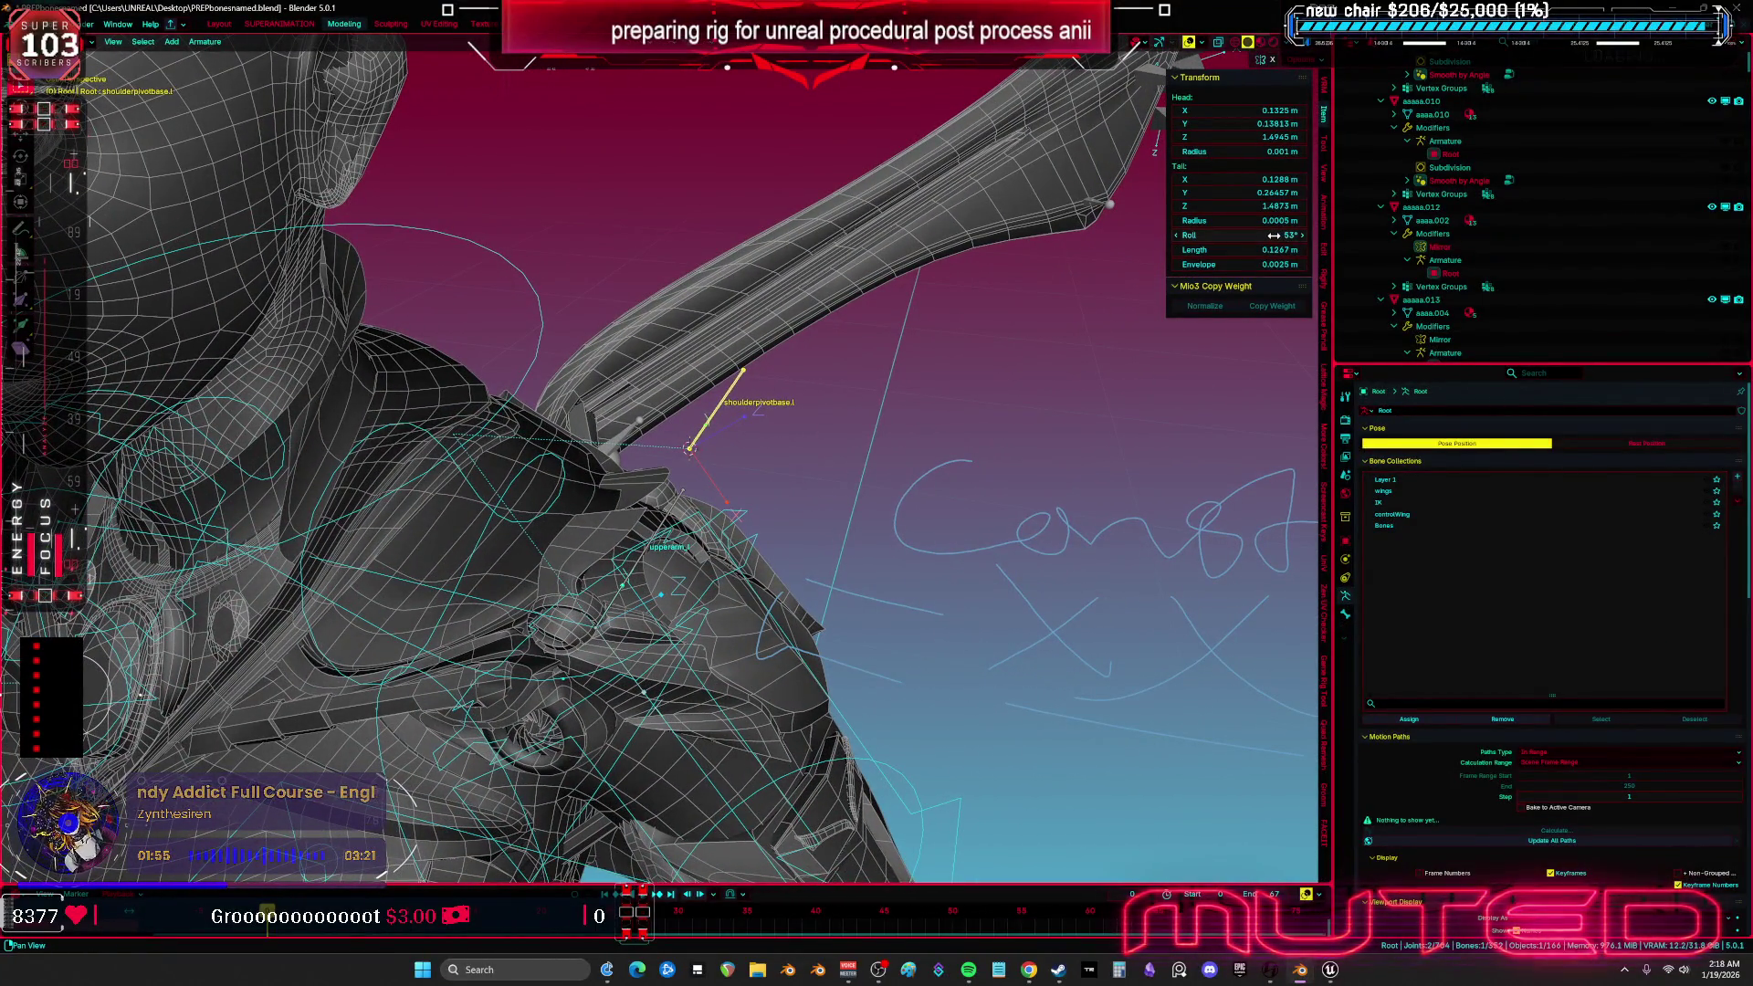
- Trial-adjust shoulderpivotbase.l's roll, settle it at 53°, and reselect the bone
mouse_move(1141, 128)
left_mouse_down()
mouse_move(1227, 281)
mouse_move(1234, 235)
left_mouse_up()
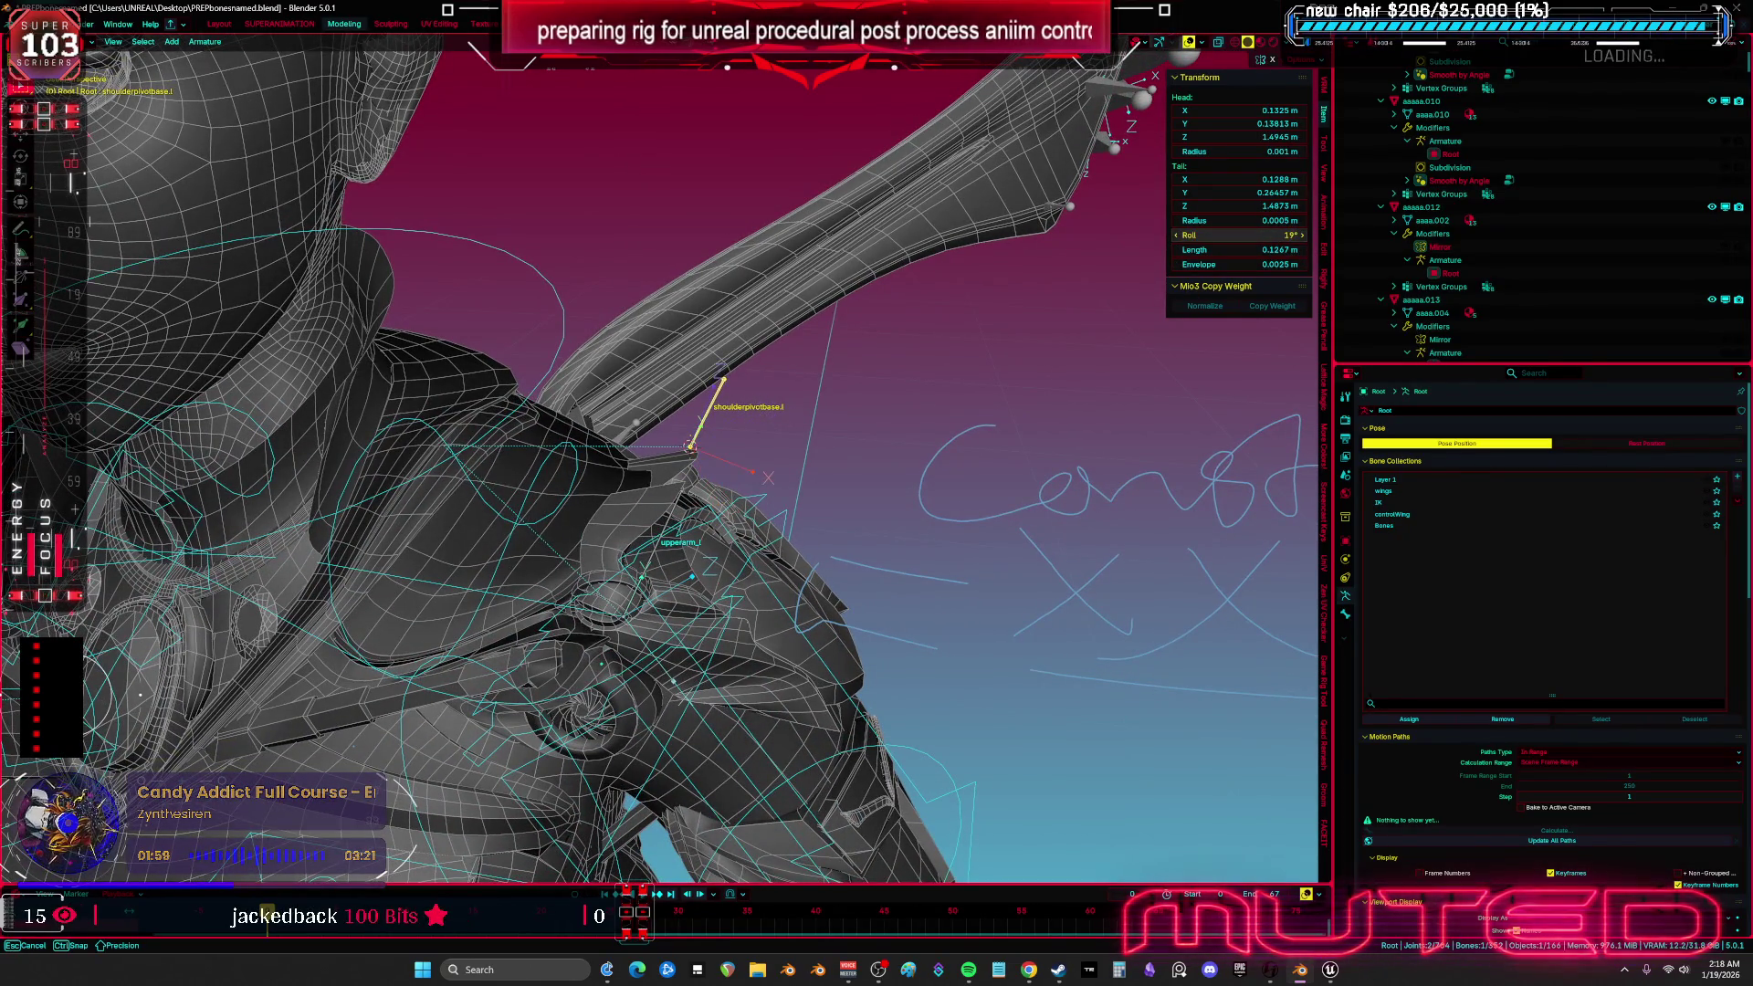
key("Escape")
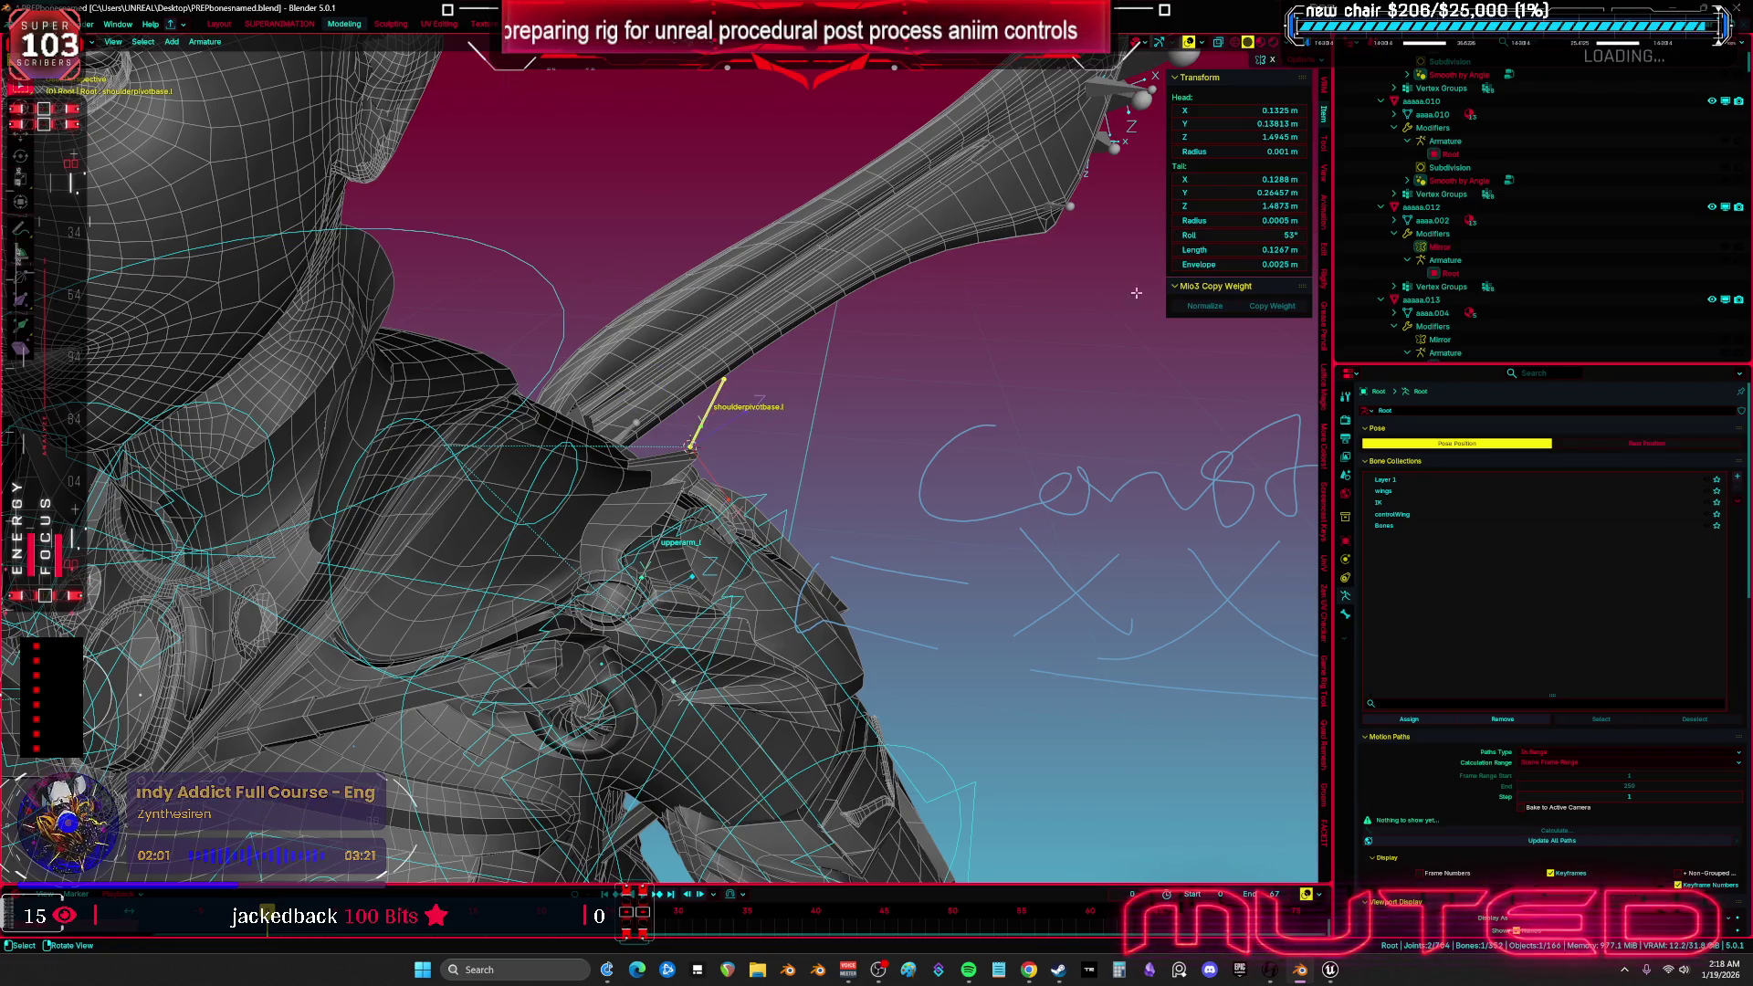
left_click_drag(1252, 237, 1253, 236)
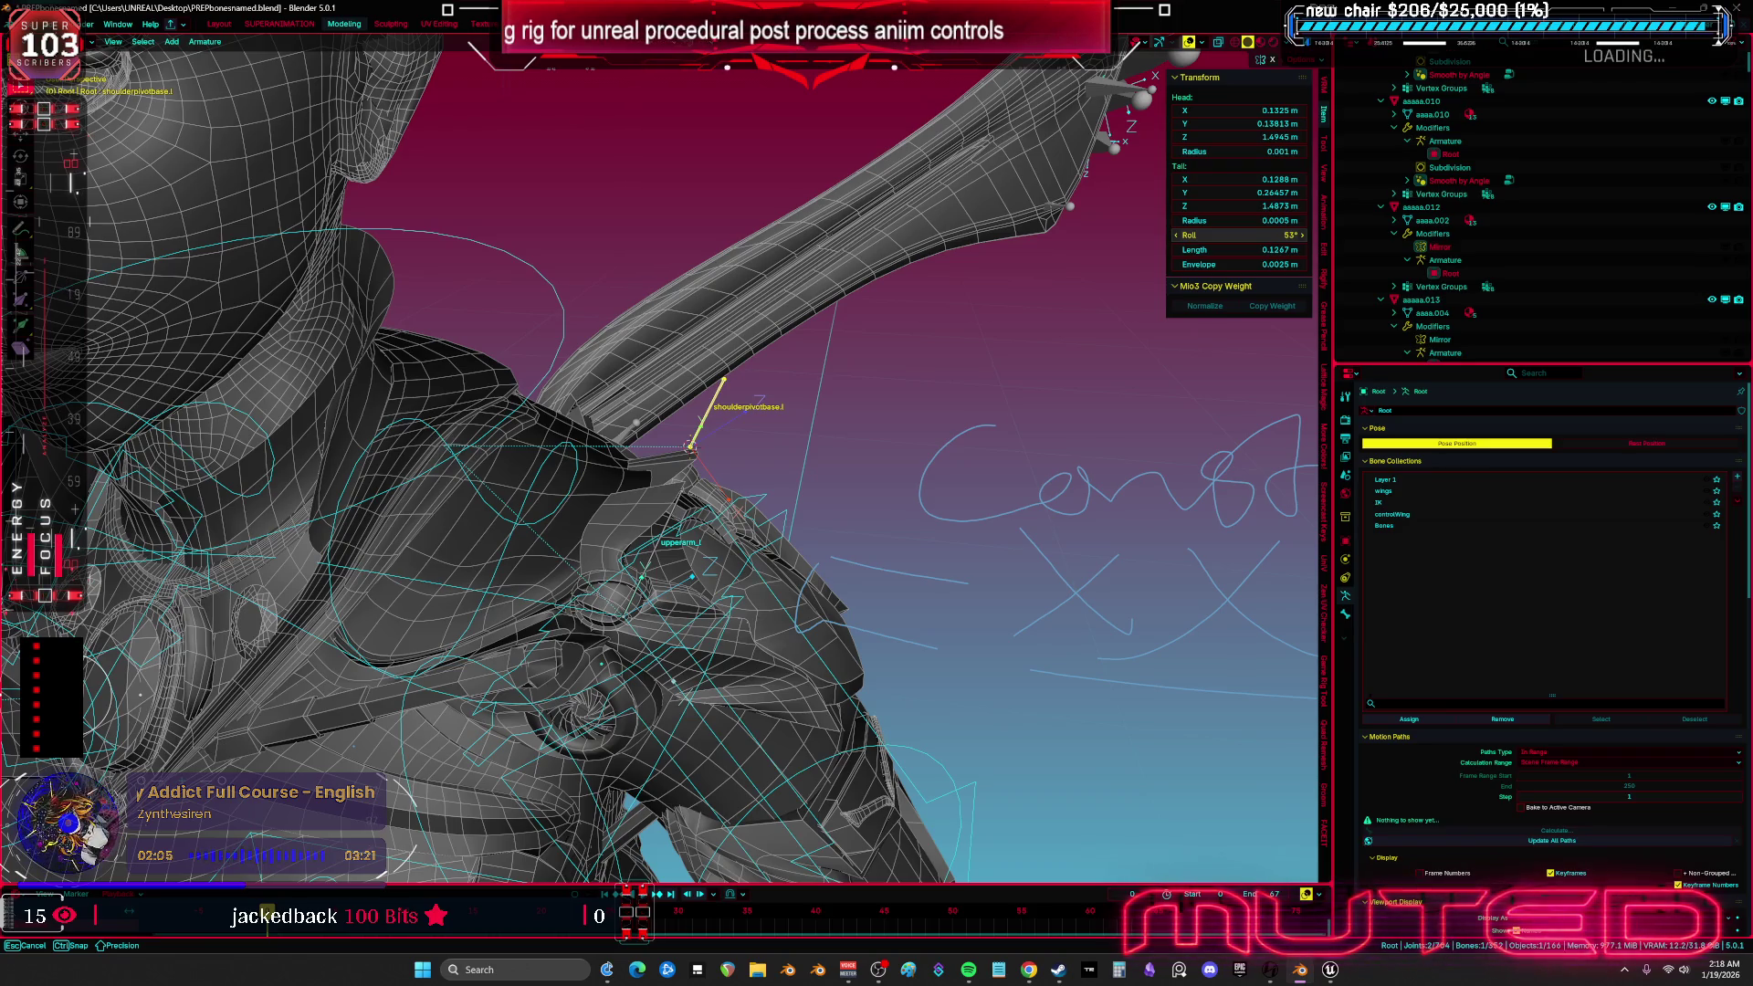
left_click_drag(1253, 237, 1252, 237)
key("KP_1")
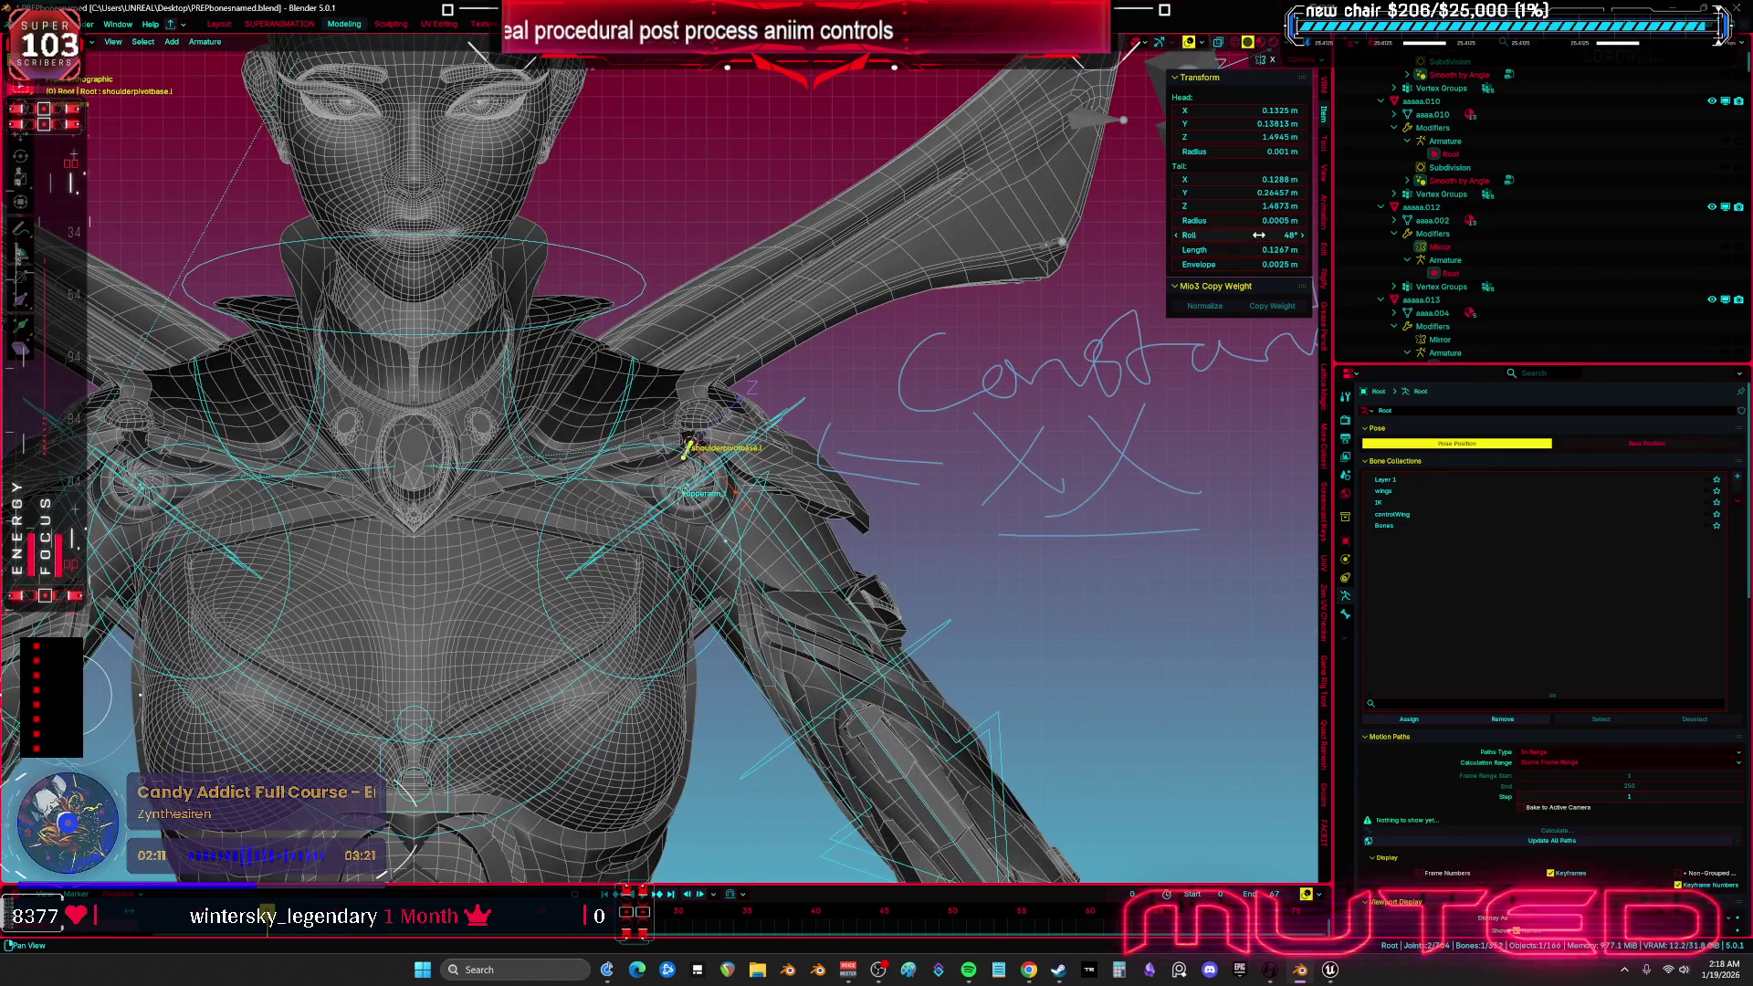
left_click_drag(1258, 235, 1258, 234)
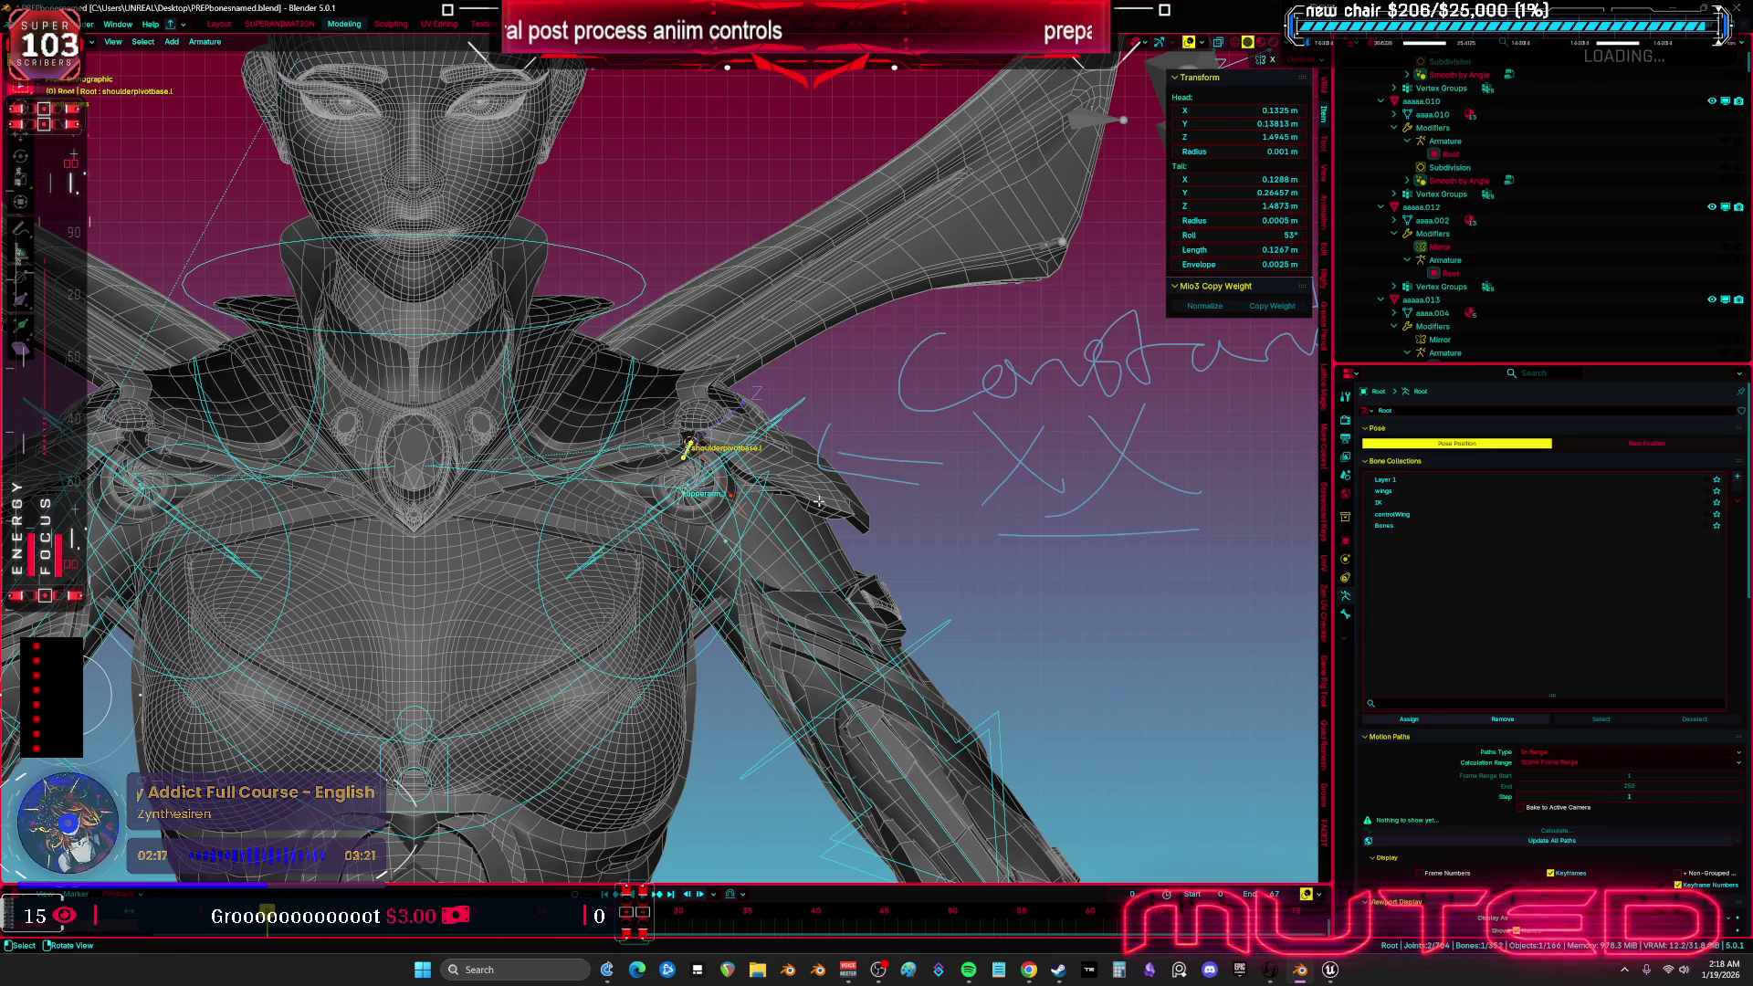
key("Tab")
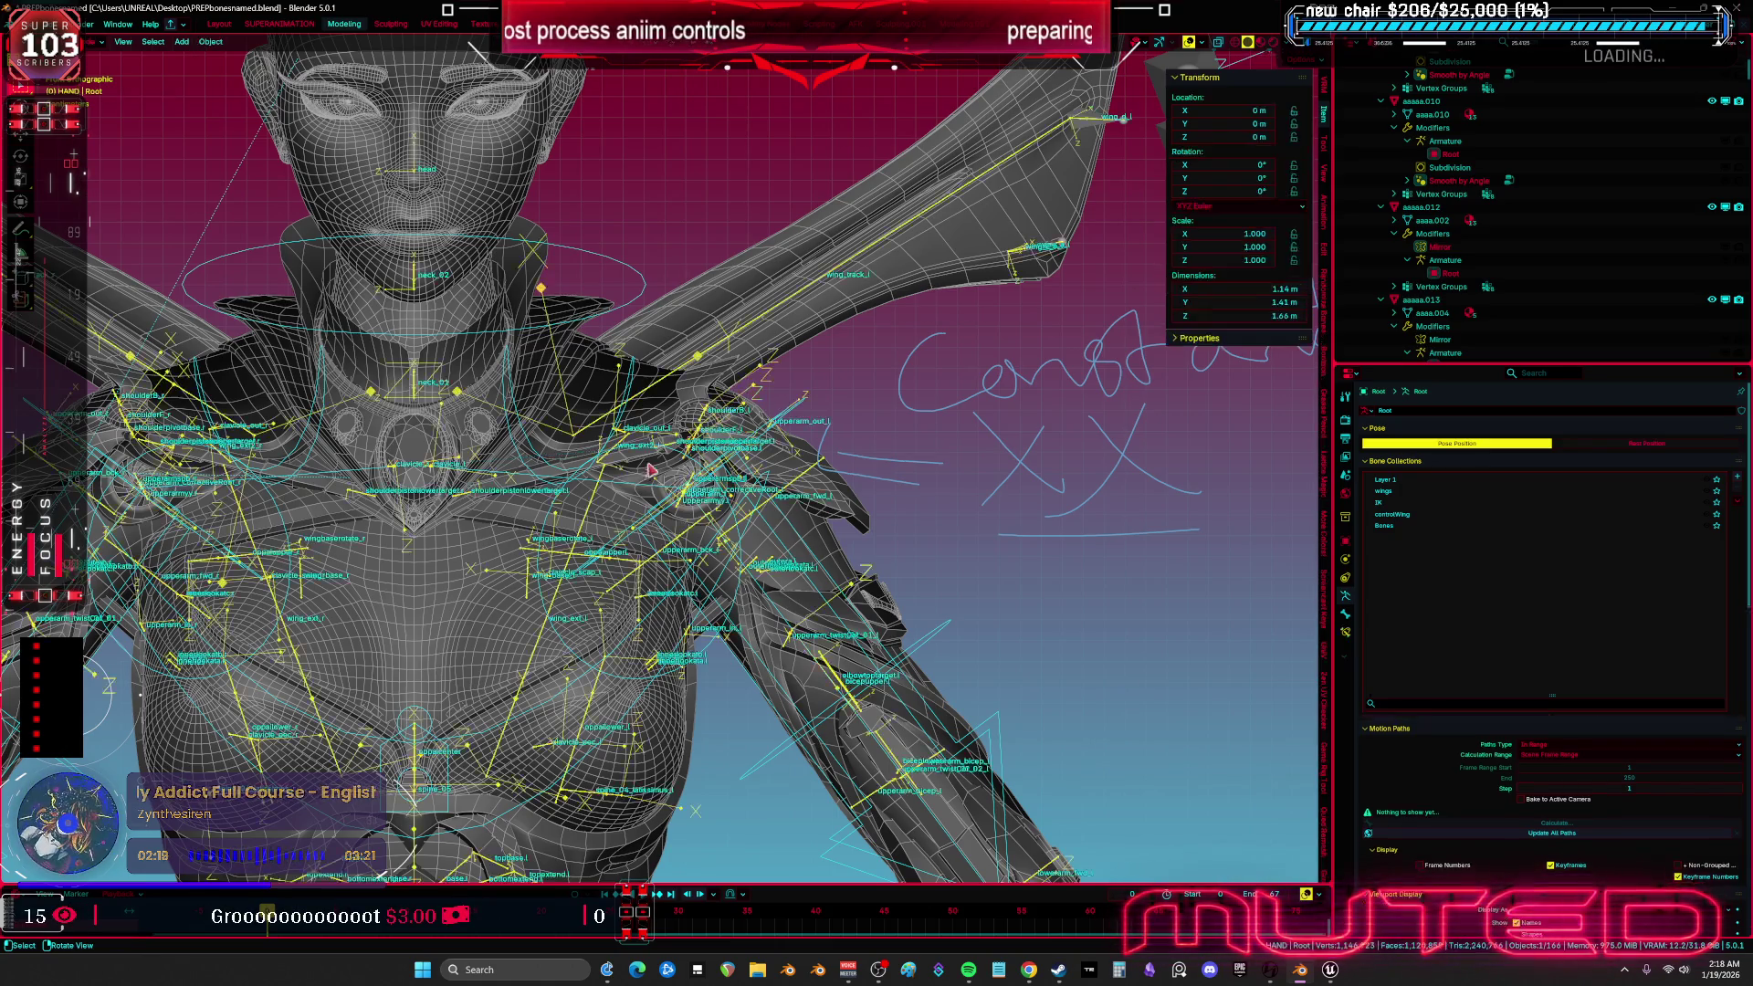
key("Tab")
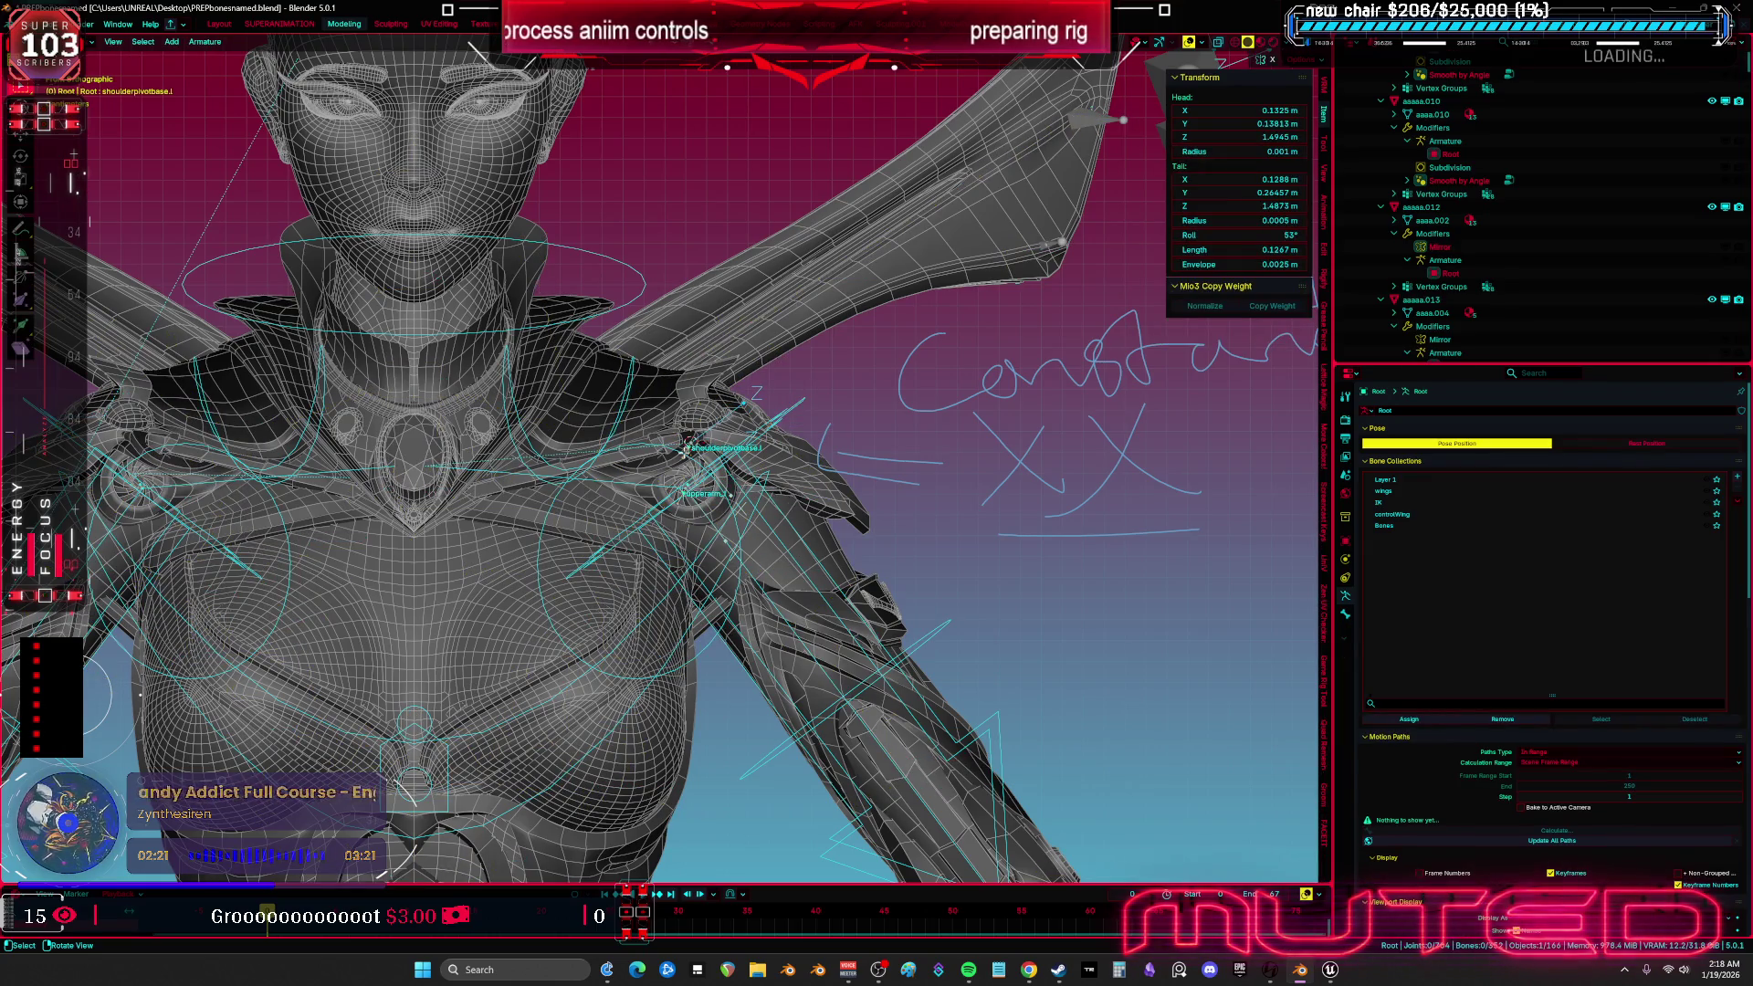
left_click(685, 447)
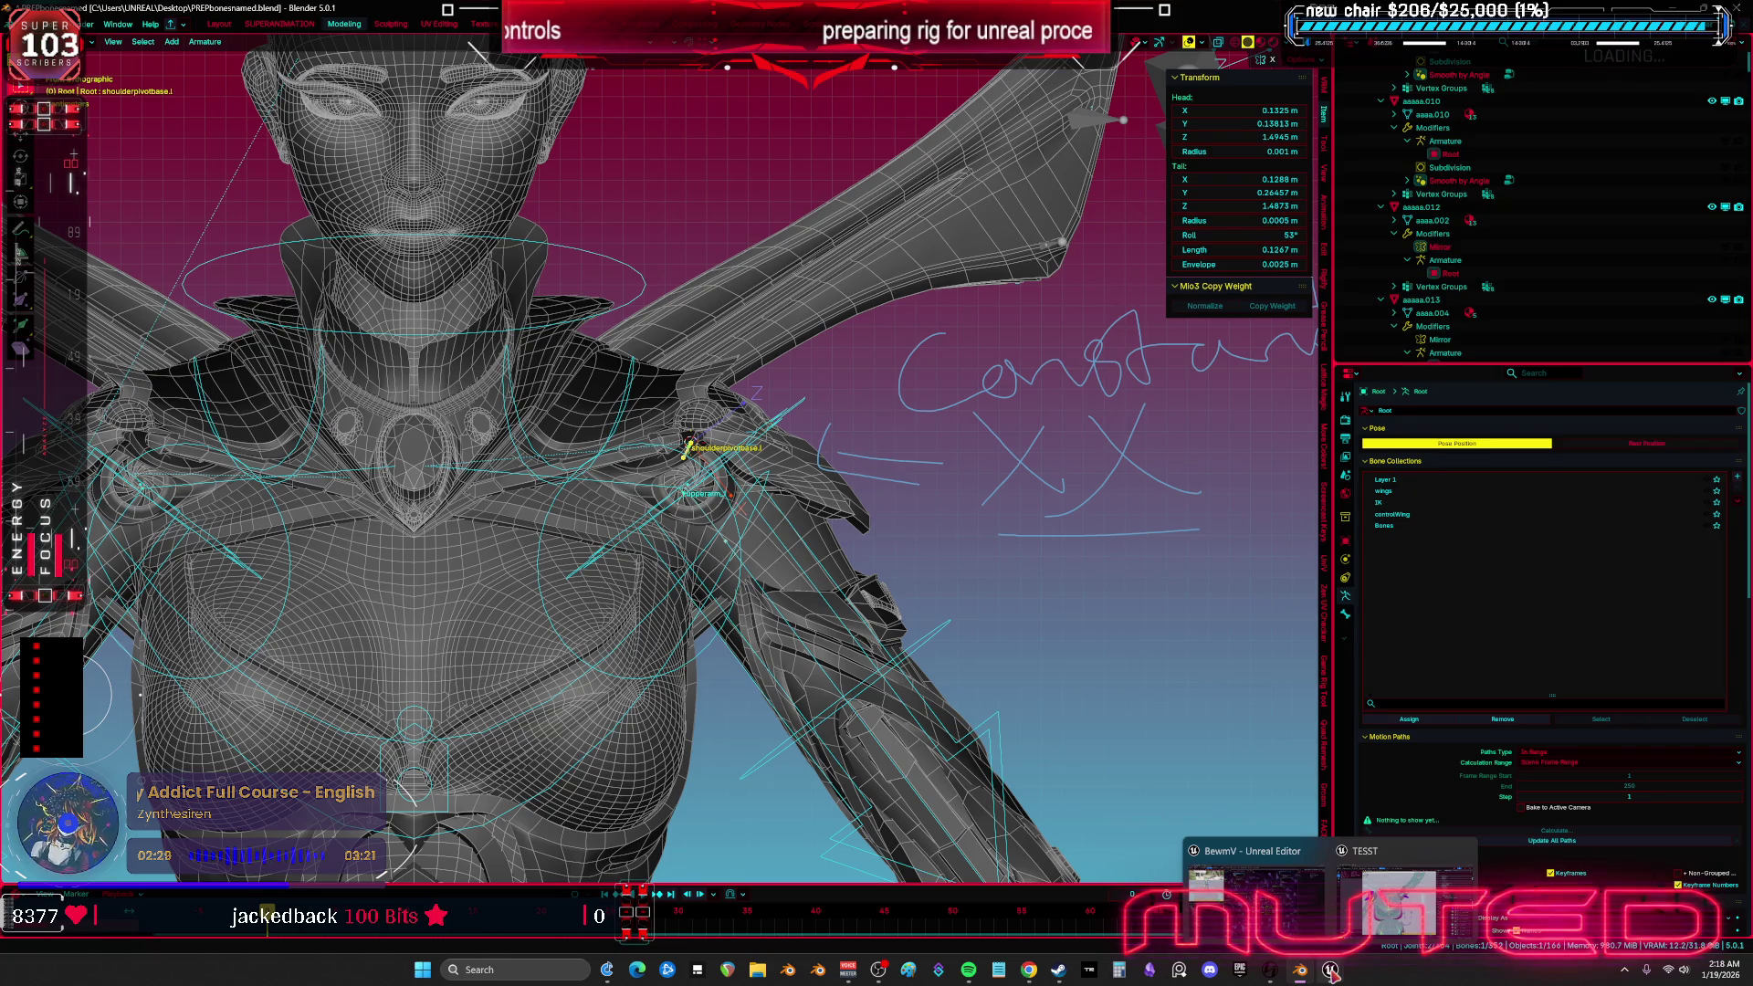
- In the TESST skeleton editor, switch the viewport to the Right view
left_click(1401, 899)
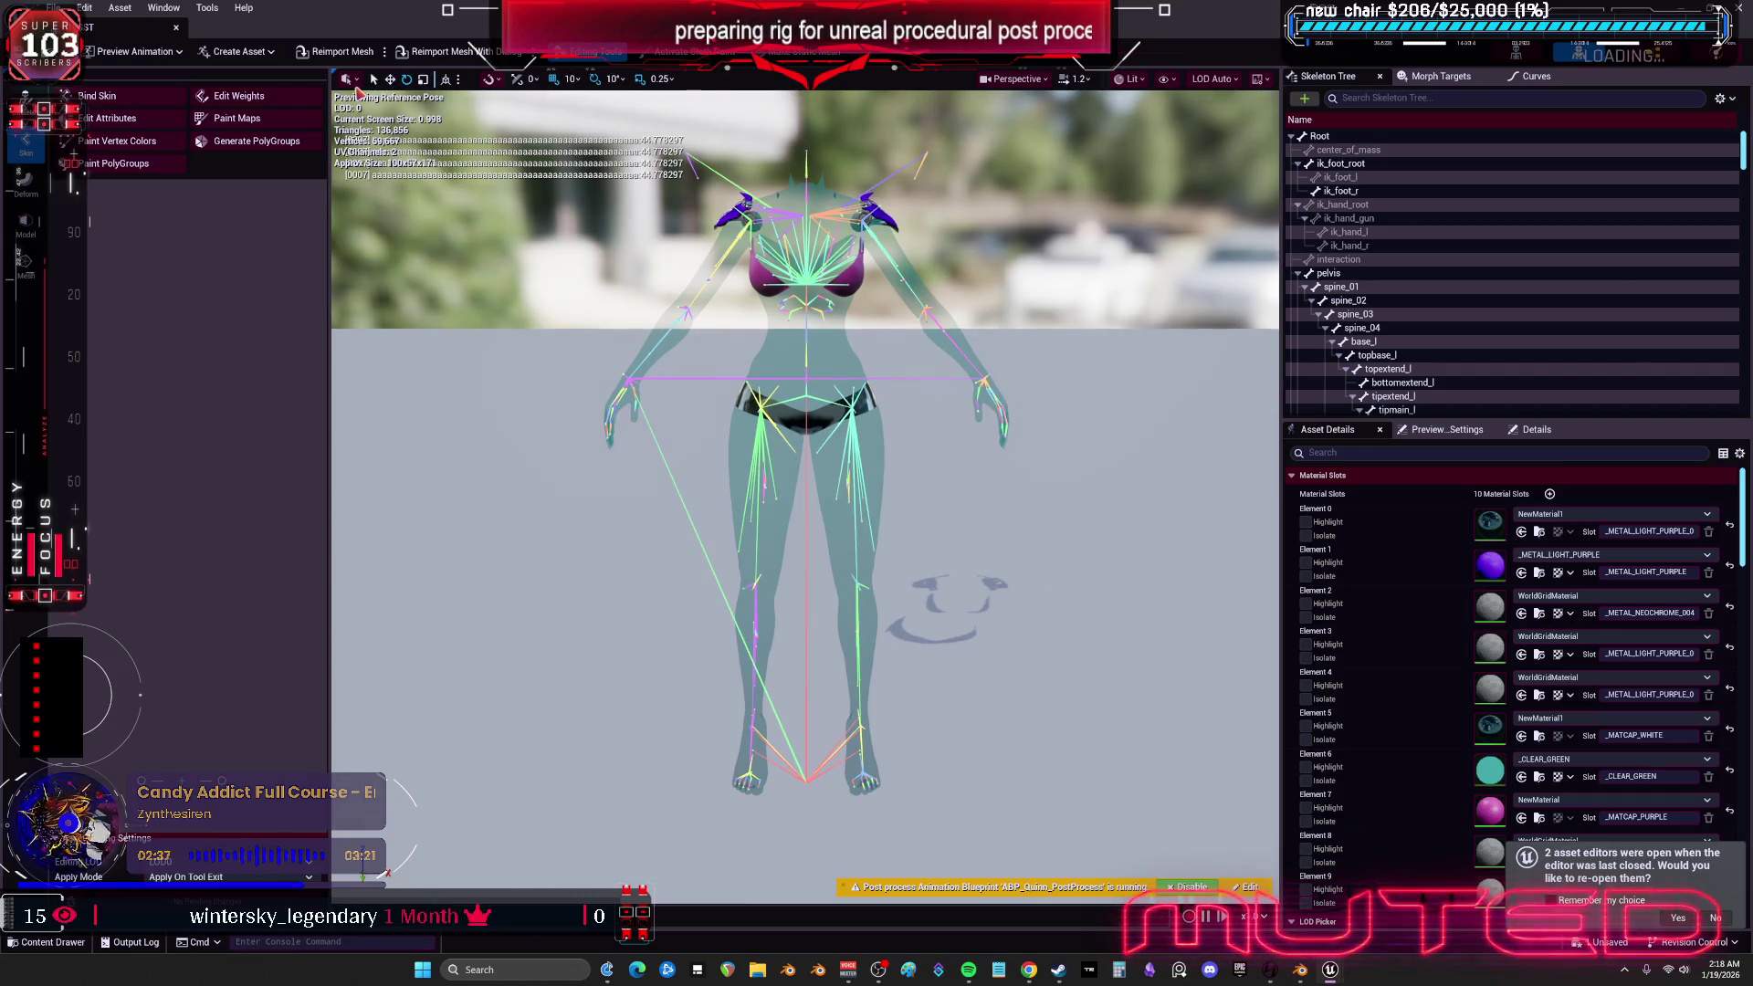
left_click(349, 79)
mouse_move(447, 199)
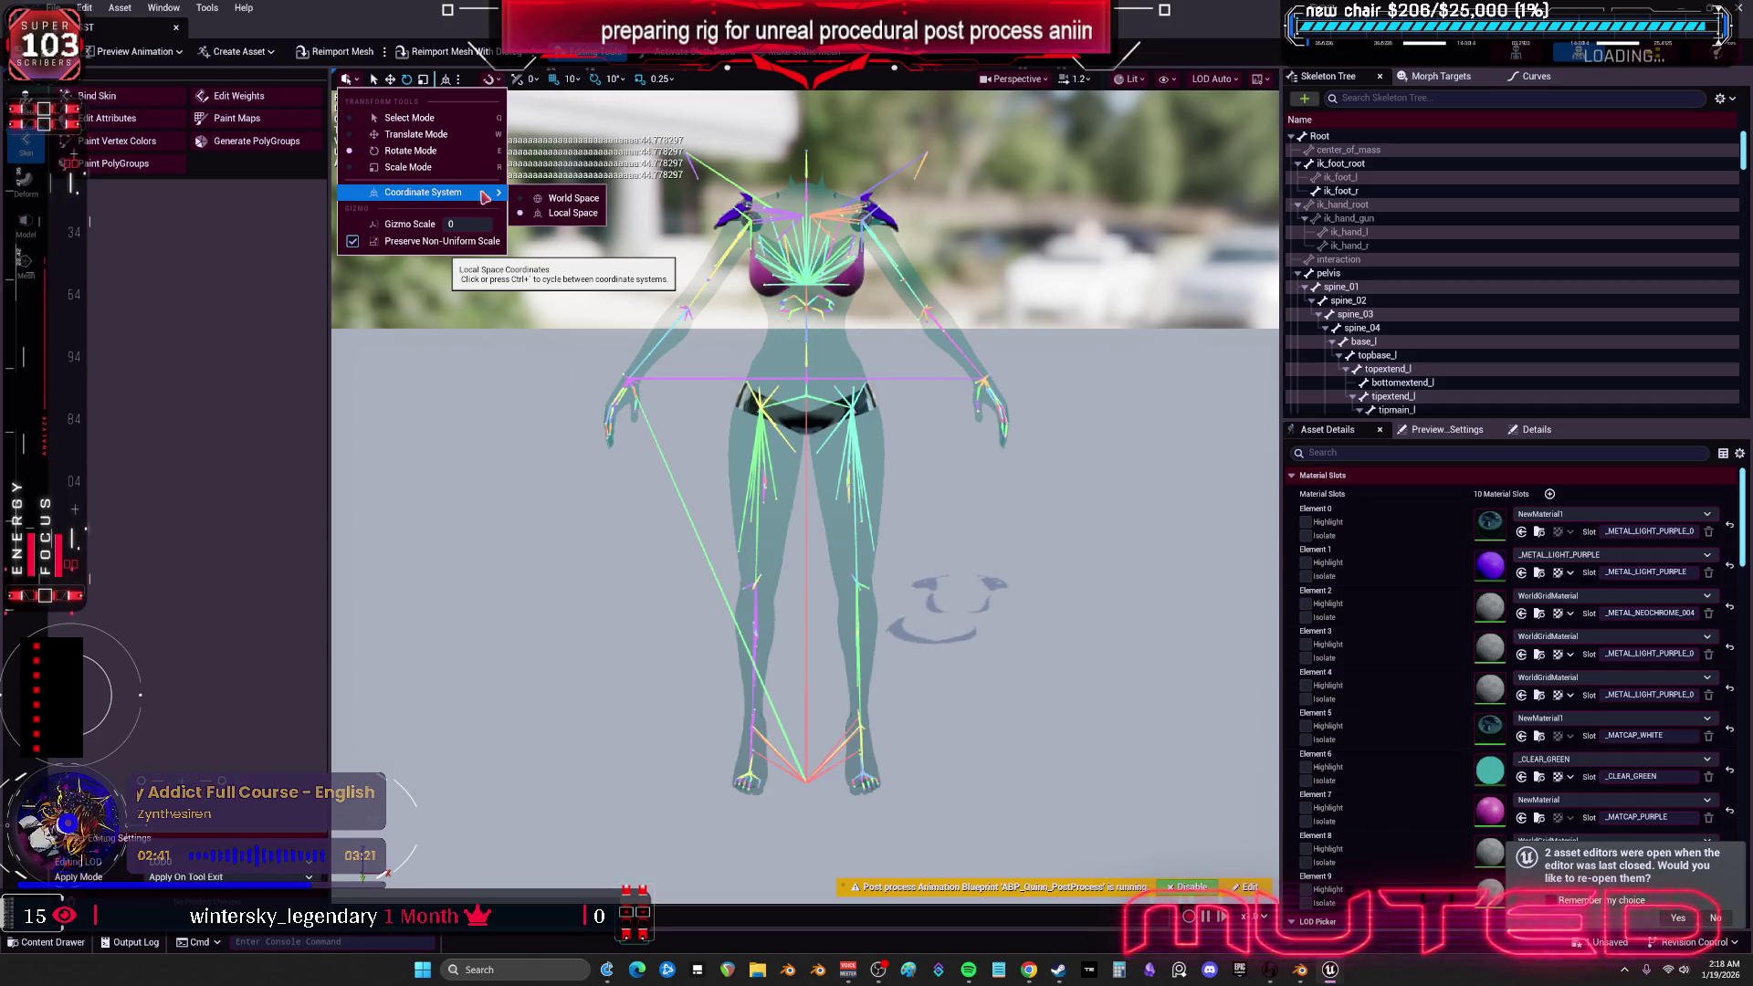
left_click(1016, 79)
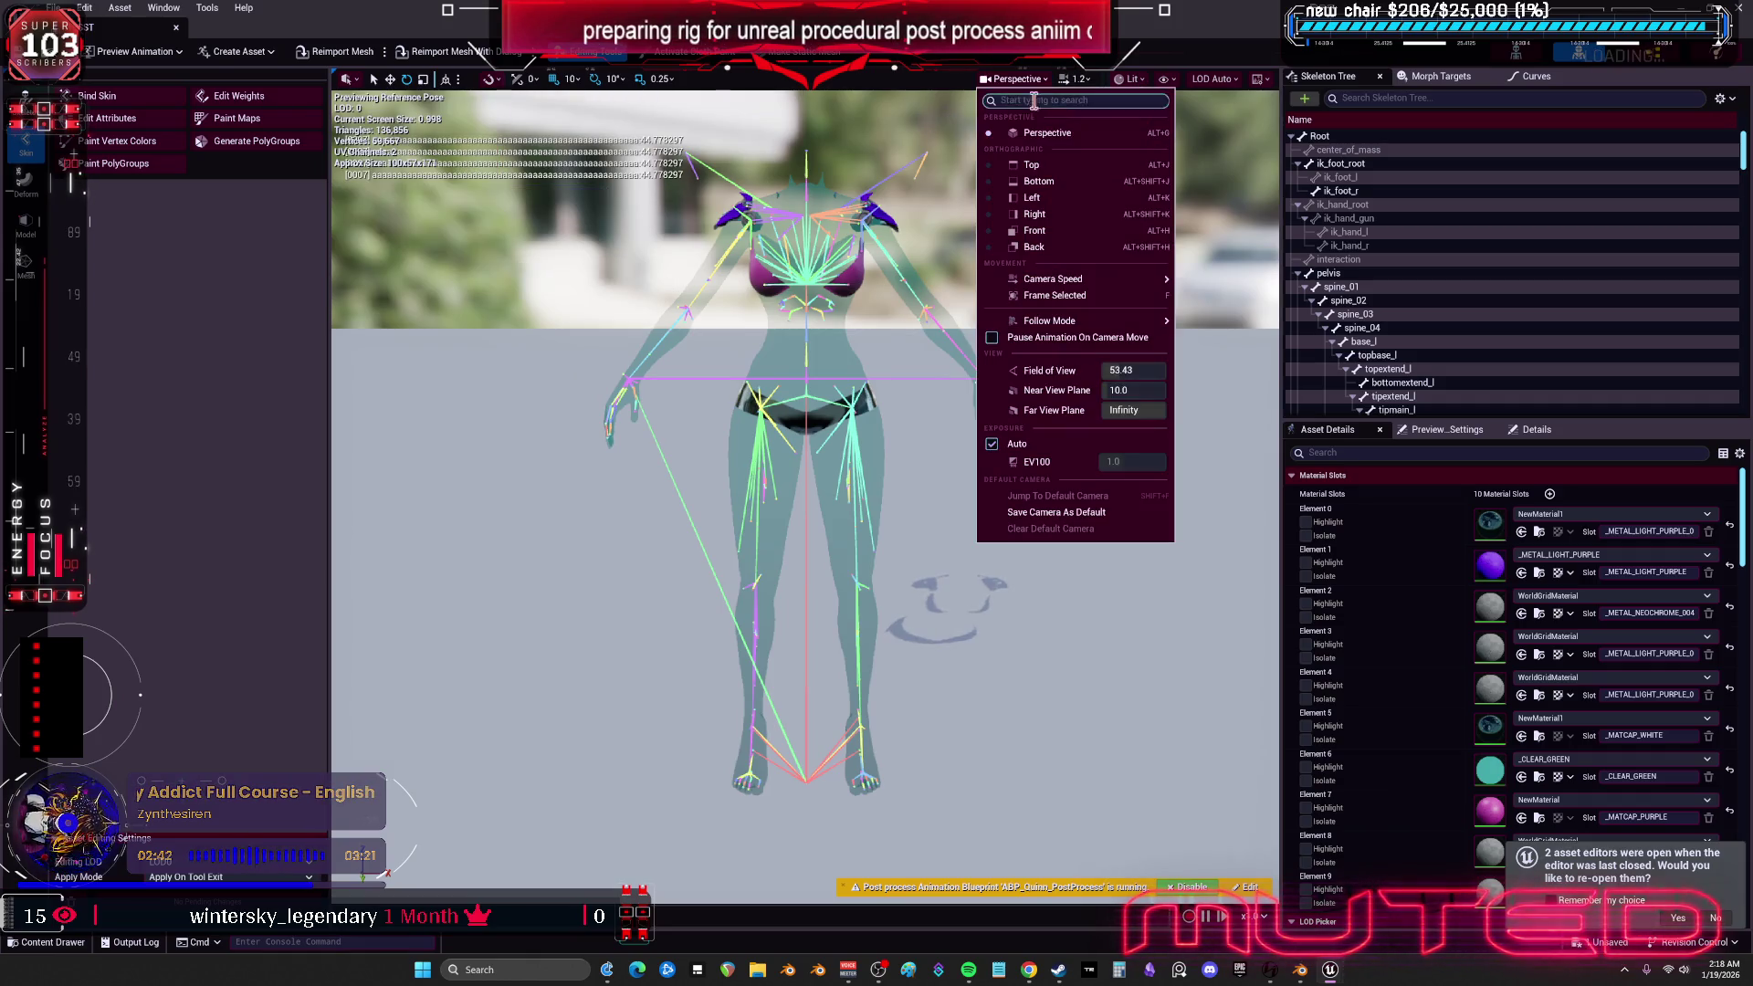
left_click(1050, 215)
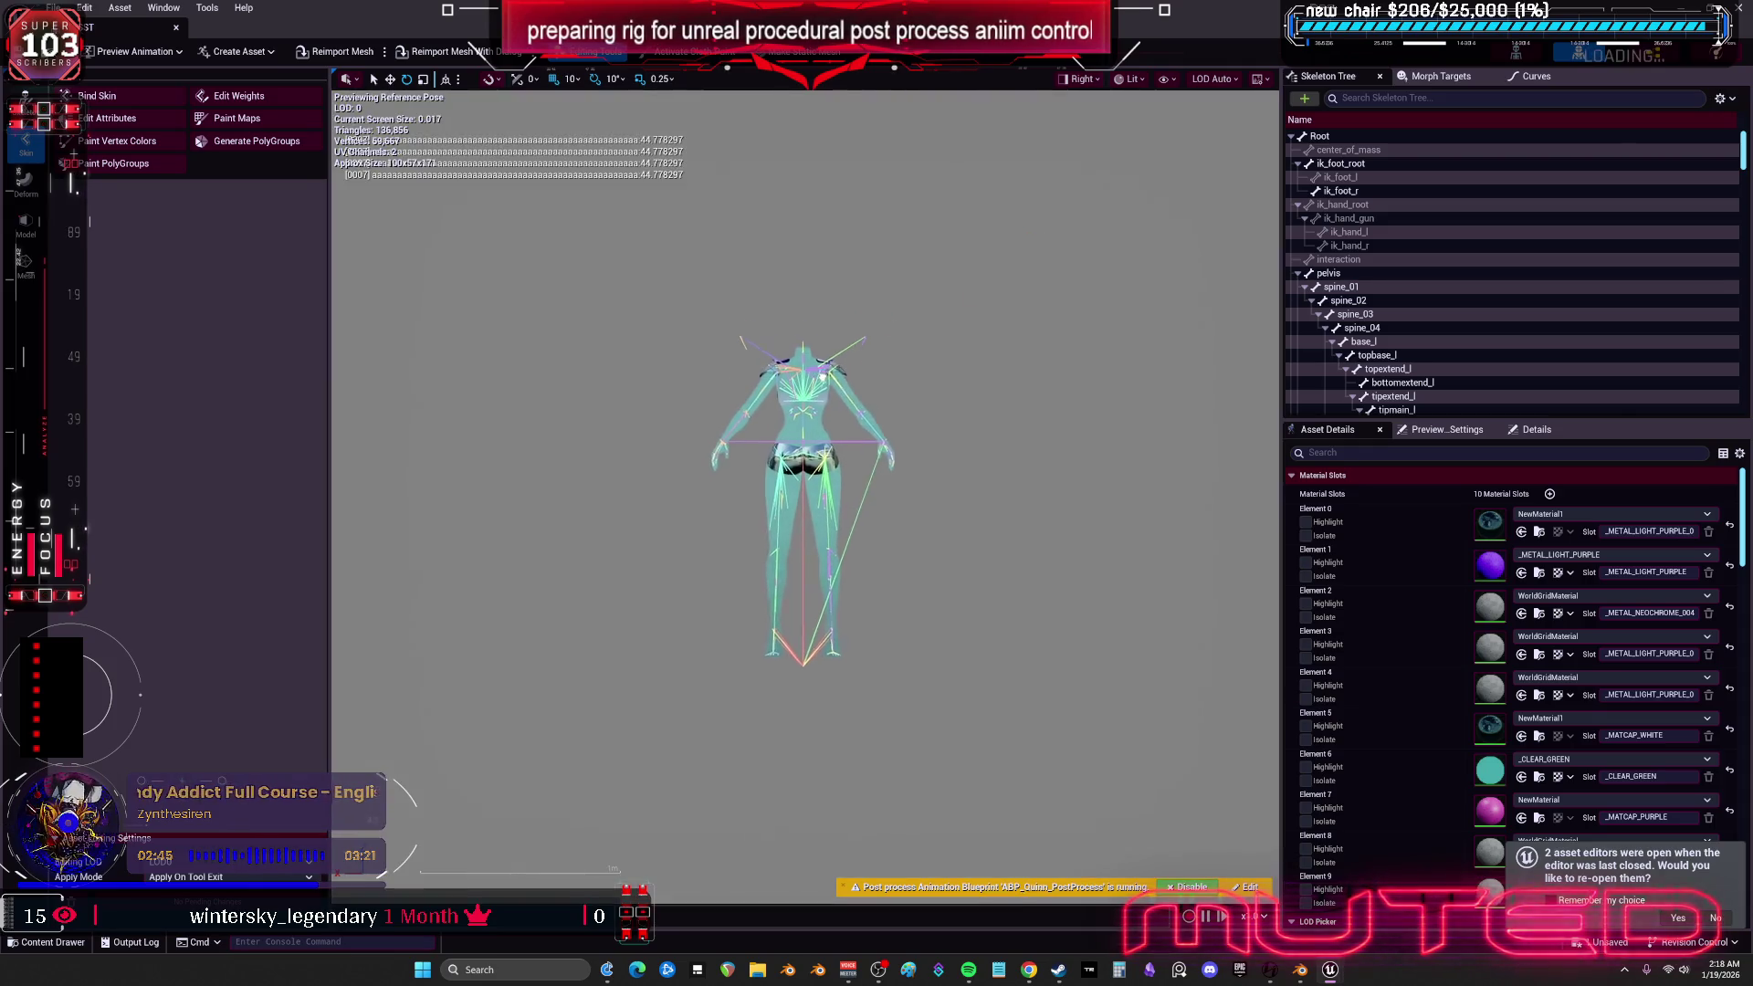
scroll(835, 347, "up", 6)
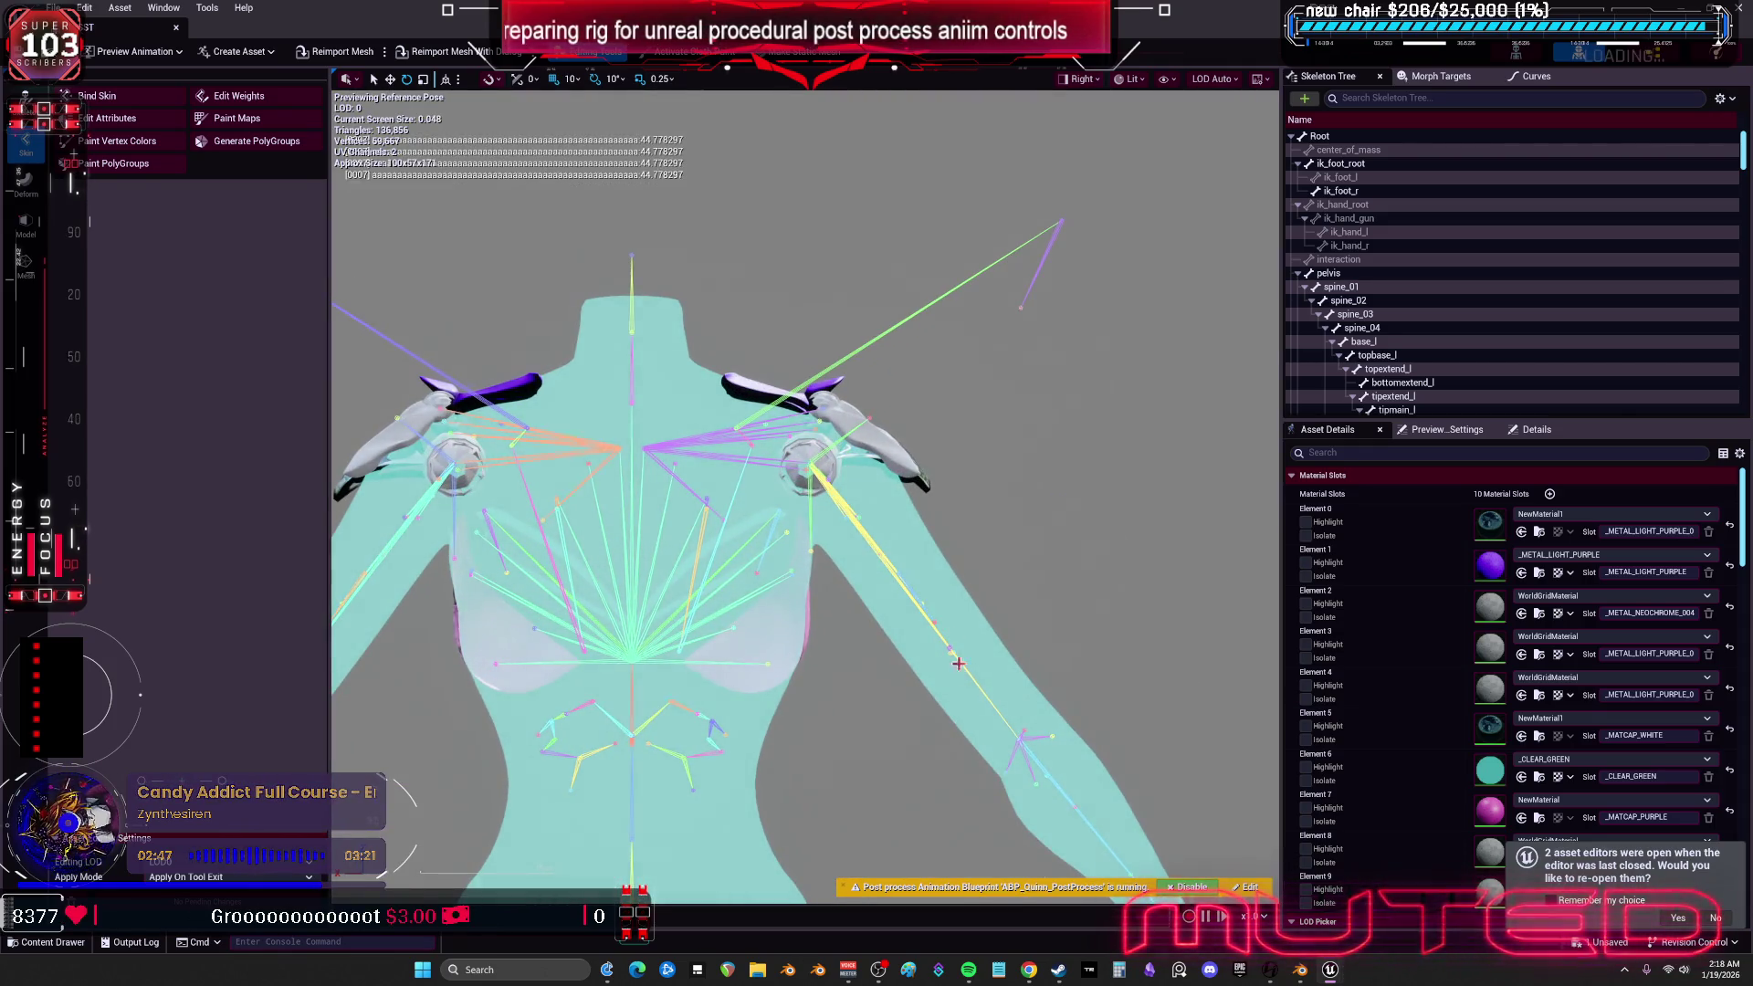
- Inspect the right shoulder bones, rotate upperarm_r up about 24 degrees, then undo it
left_click(845, 514)
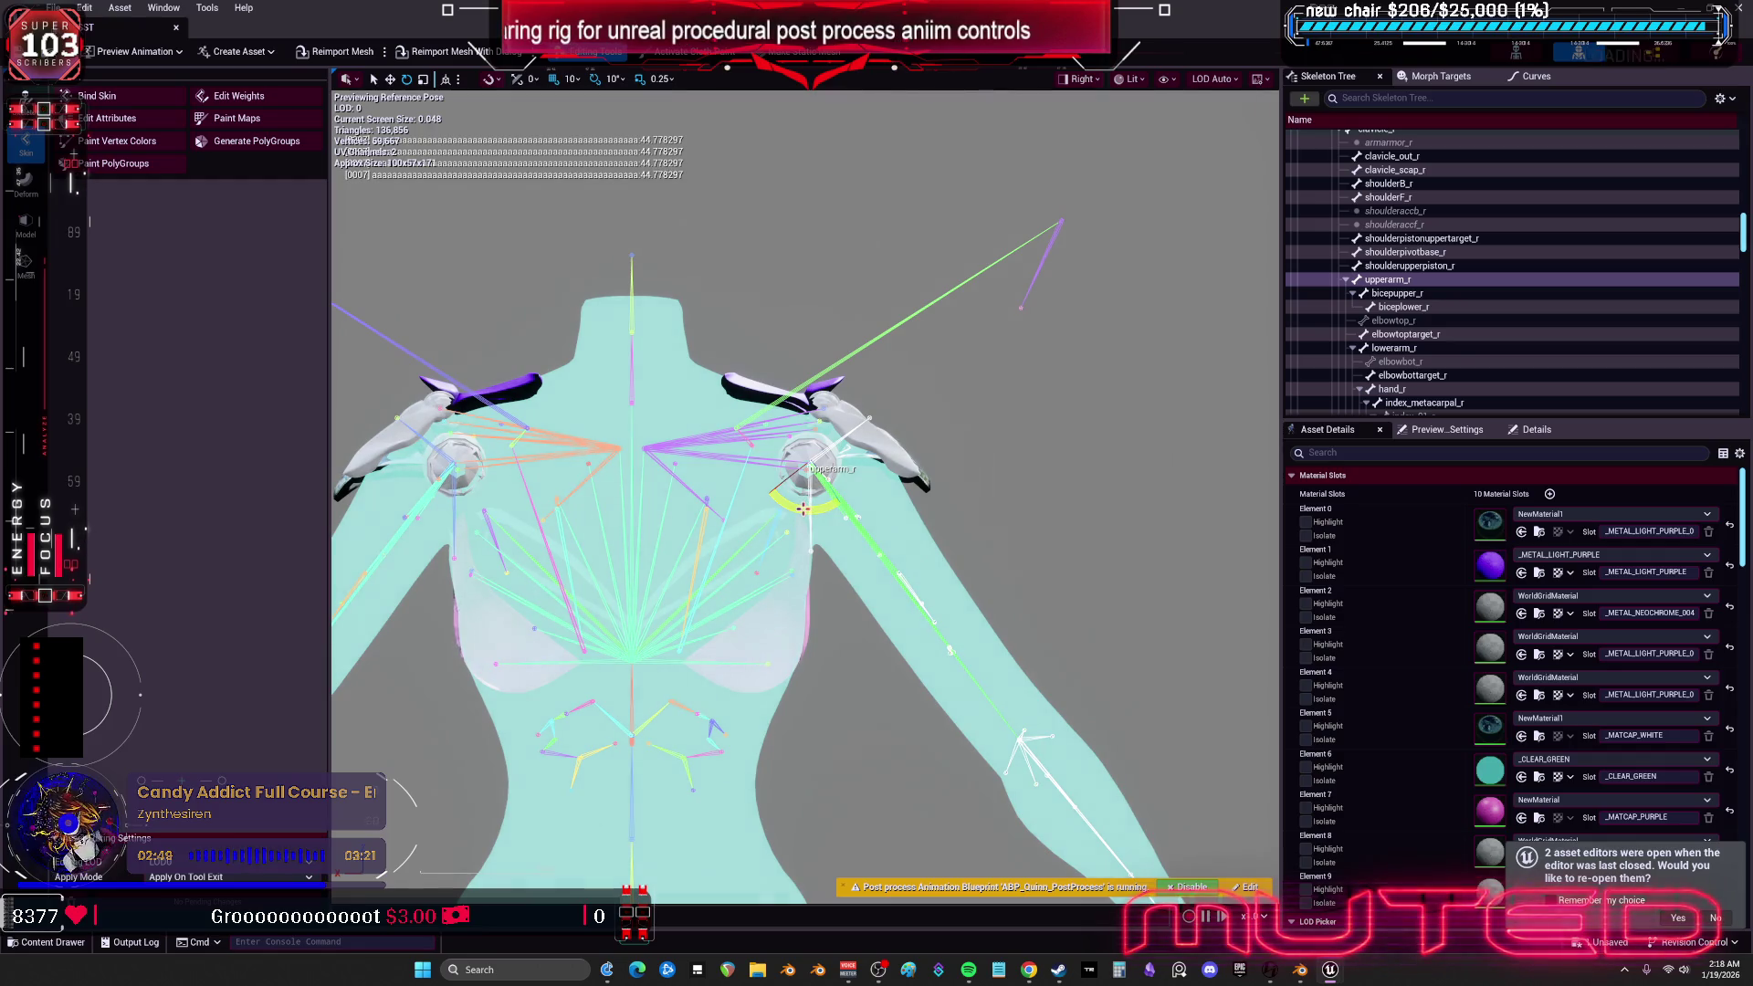
left_click(872, 418)
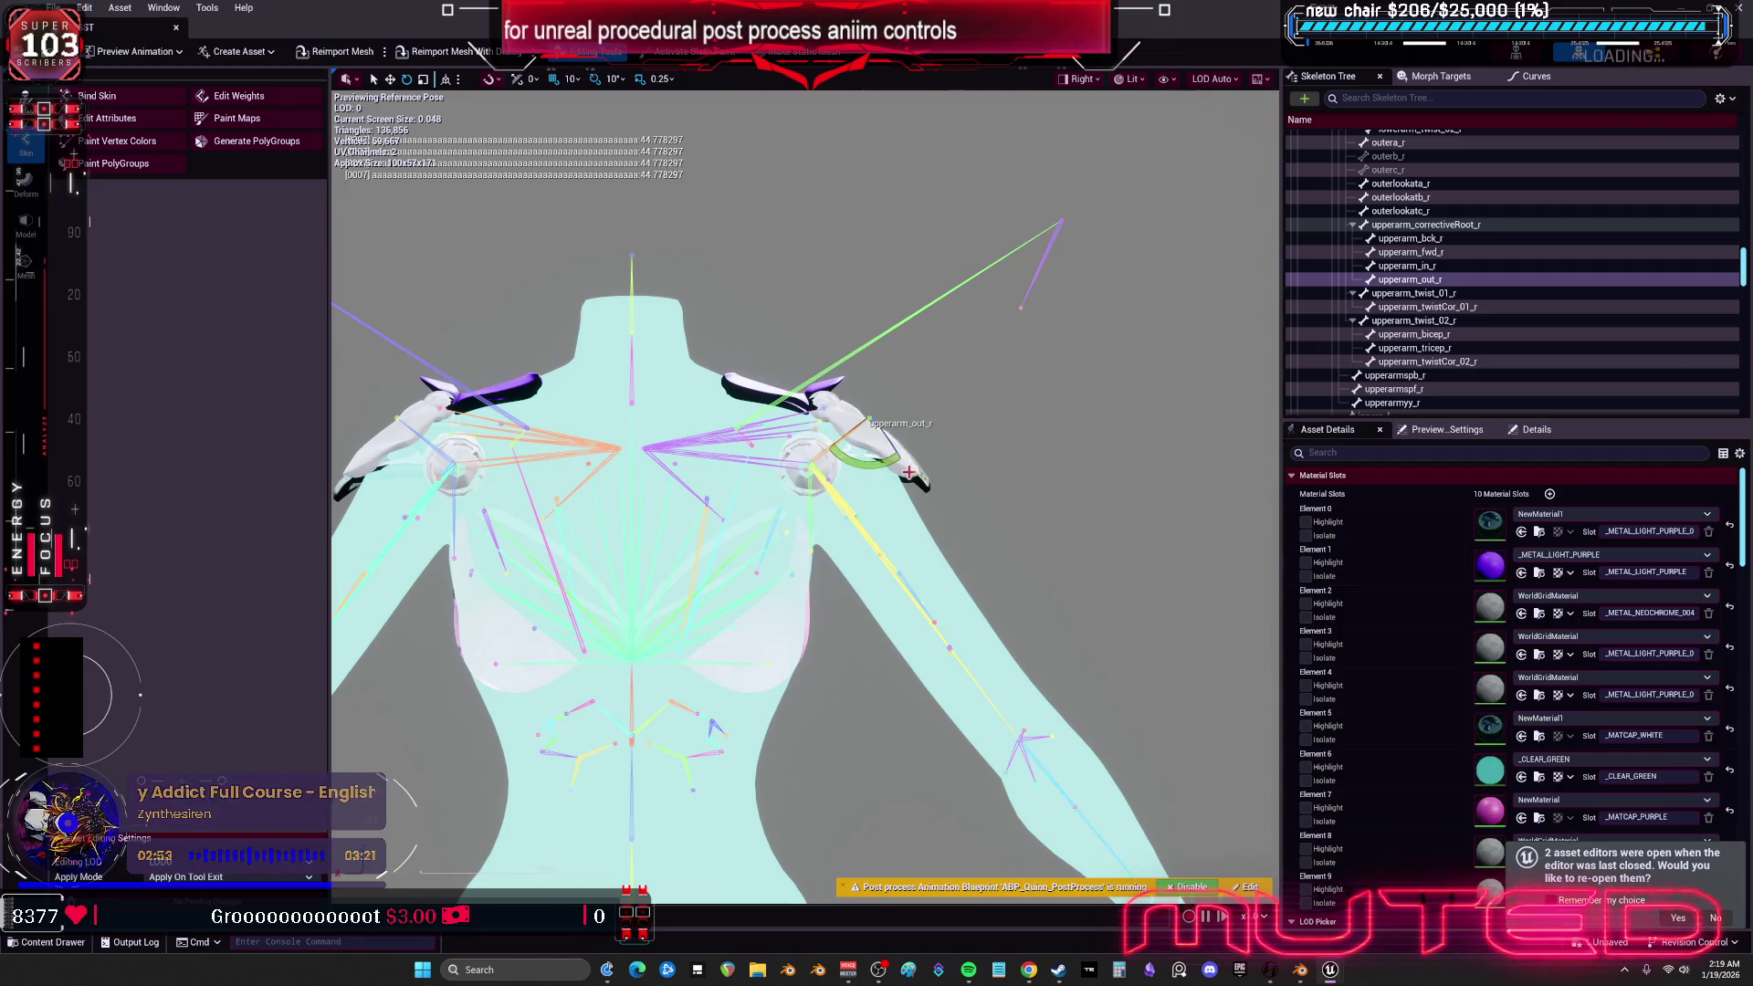
left_click(821, 428)
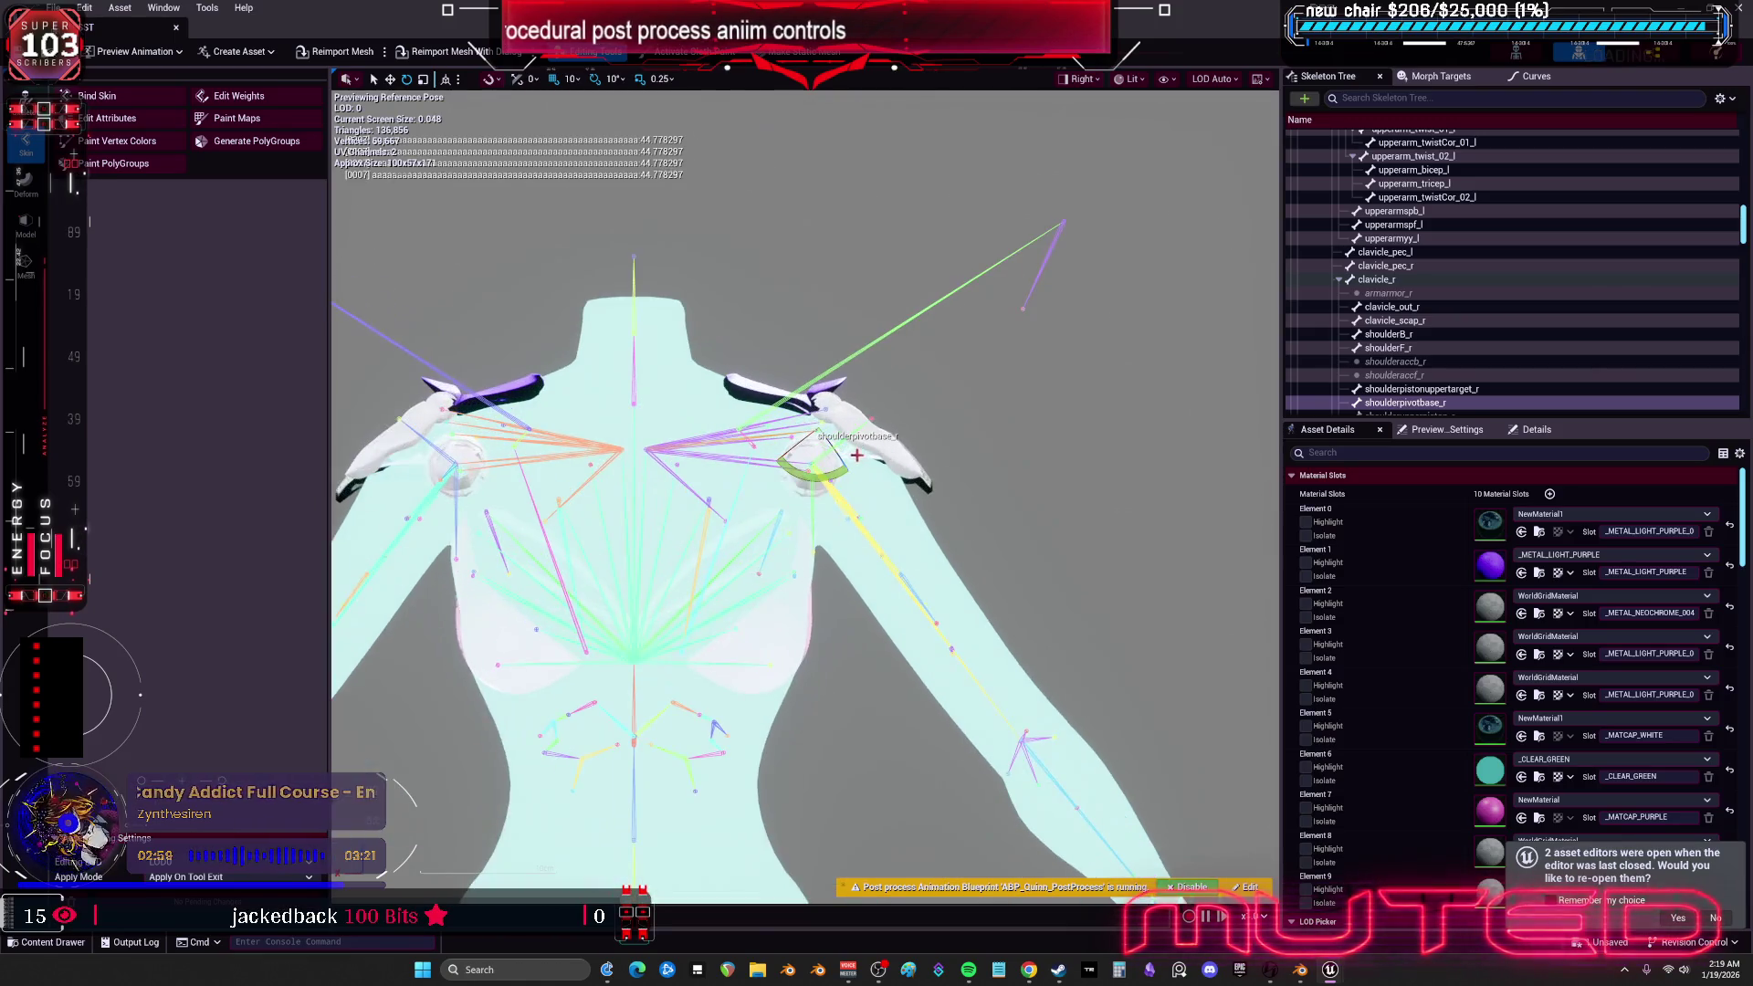
key("space")
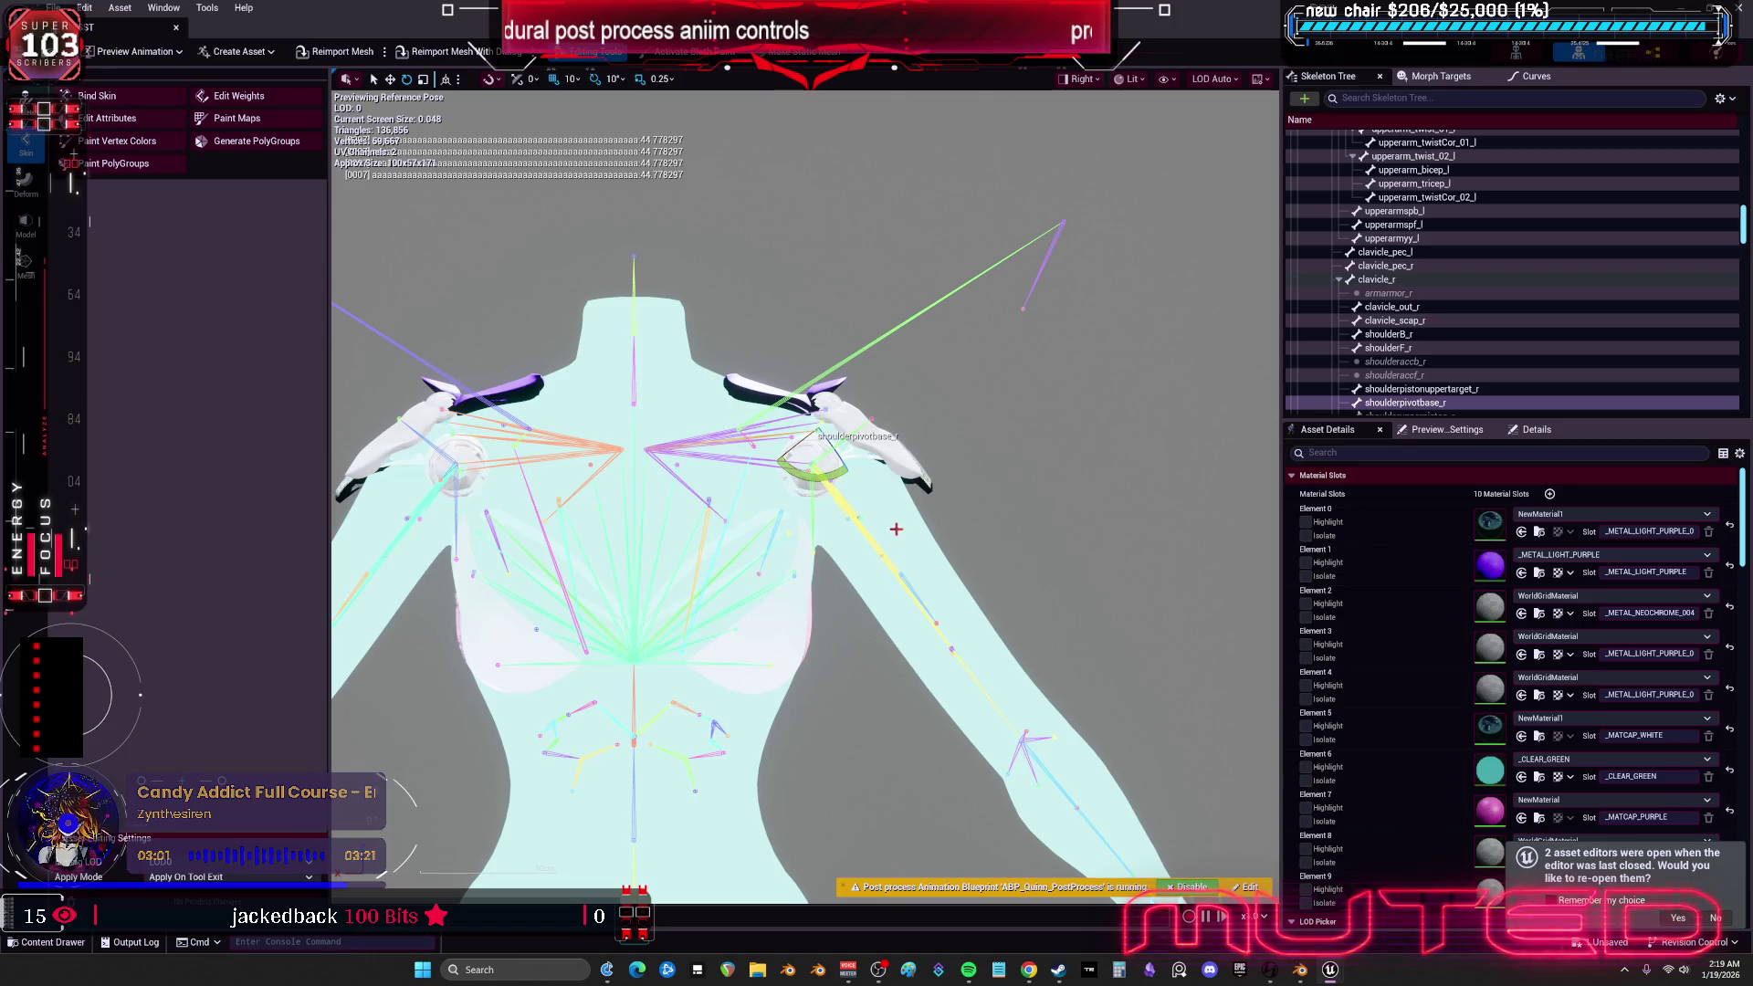
right_click(892, 530)
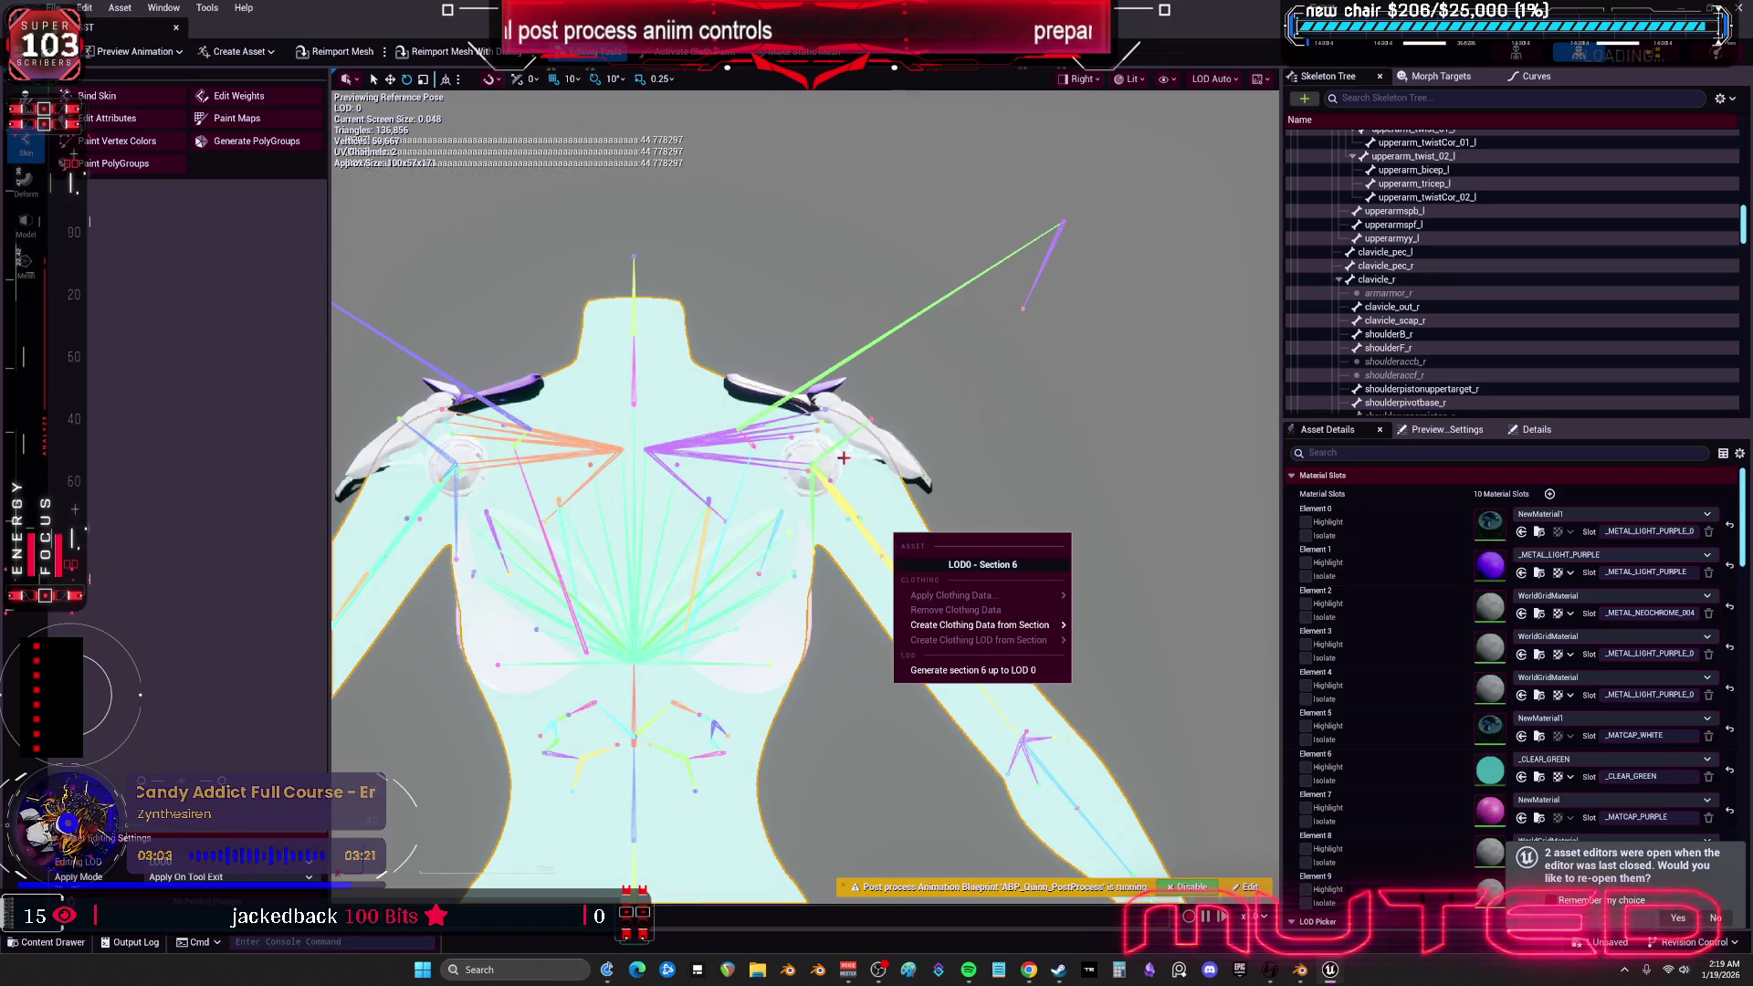
left_click(881, 549)
mouse_move(811, 509)
left_mouse_down()
mouse_move(848, 544)
mouse_move(767, 478)
left_mouse_up()
key("ctrl+z")
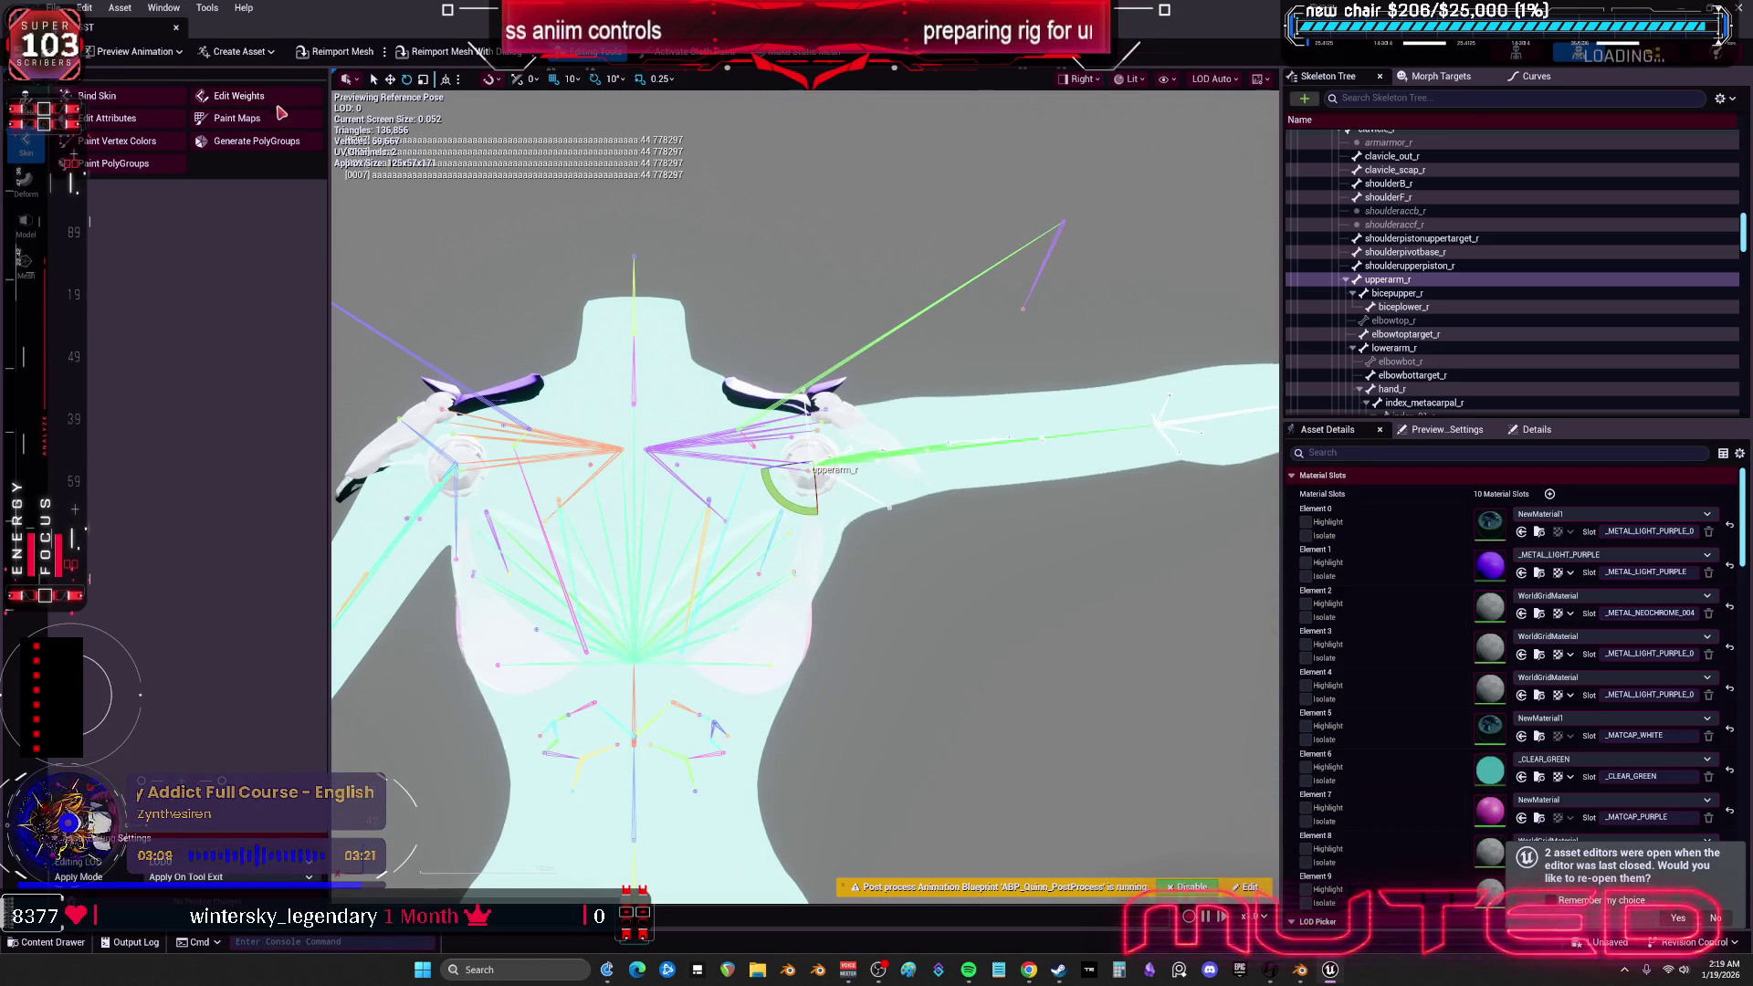
key("alt+Tab")
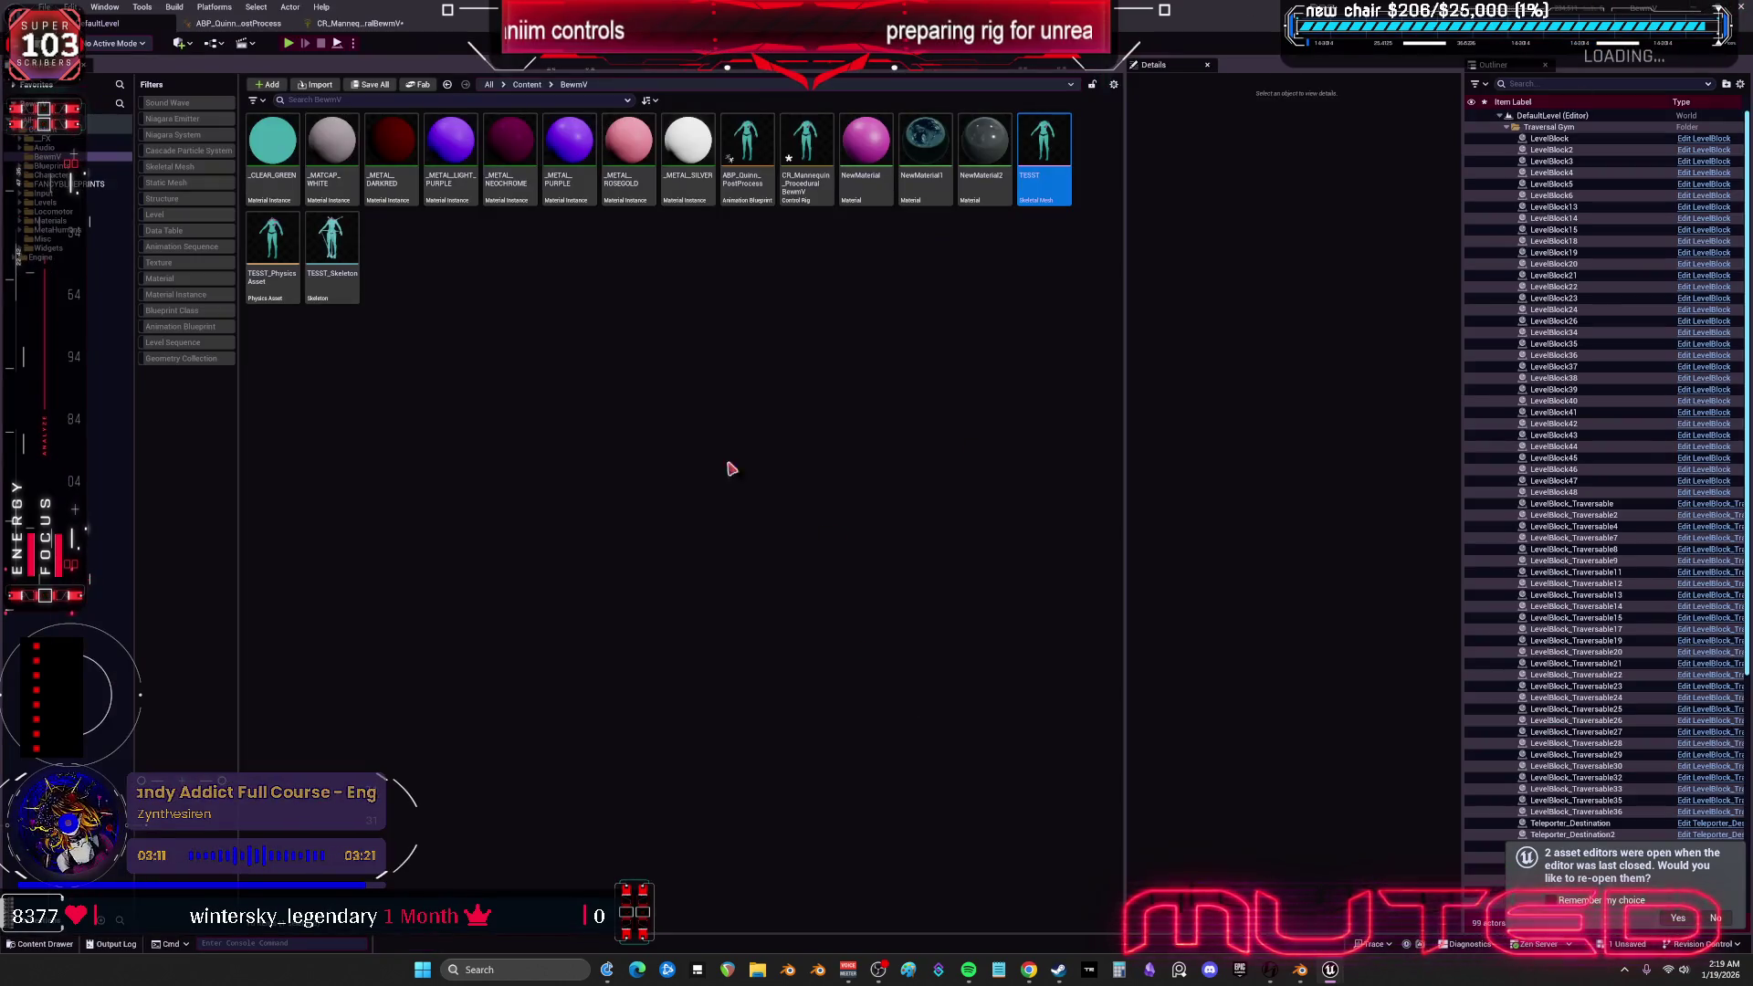
- Open CR_Mannequin_ProceduralBewmV, move the clamp nodes lower, and wire To Euler Y into From Euler Y
double_click(808, 194)
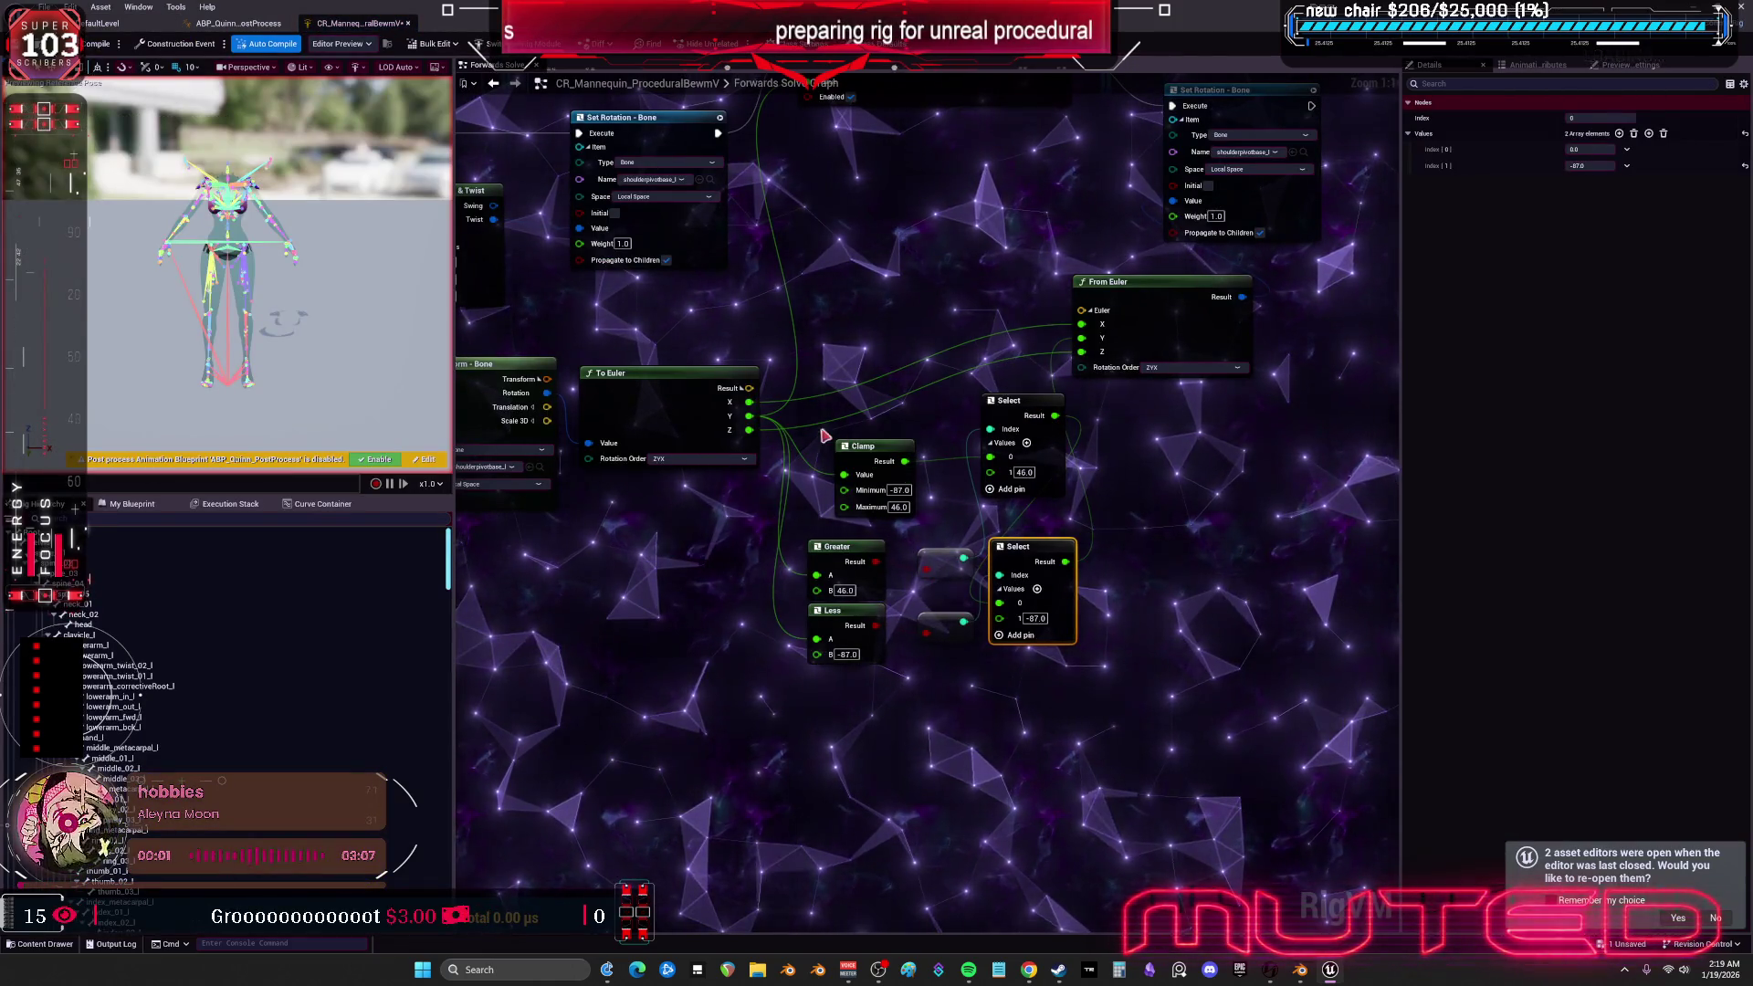
left_click_drag(1044, 694, 799, 393)
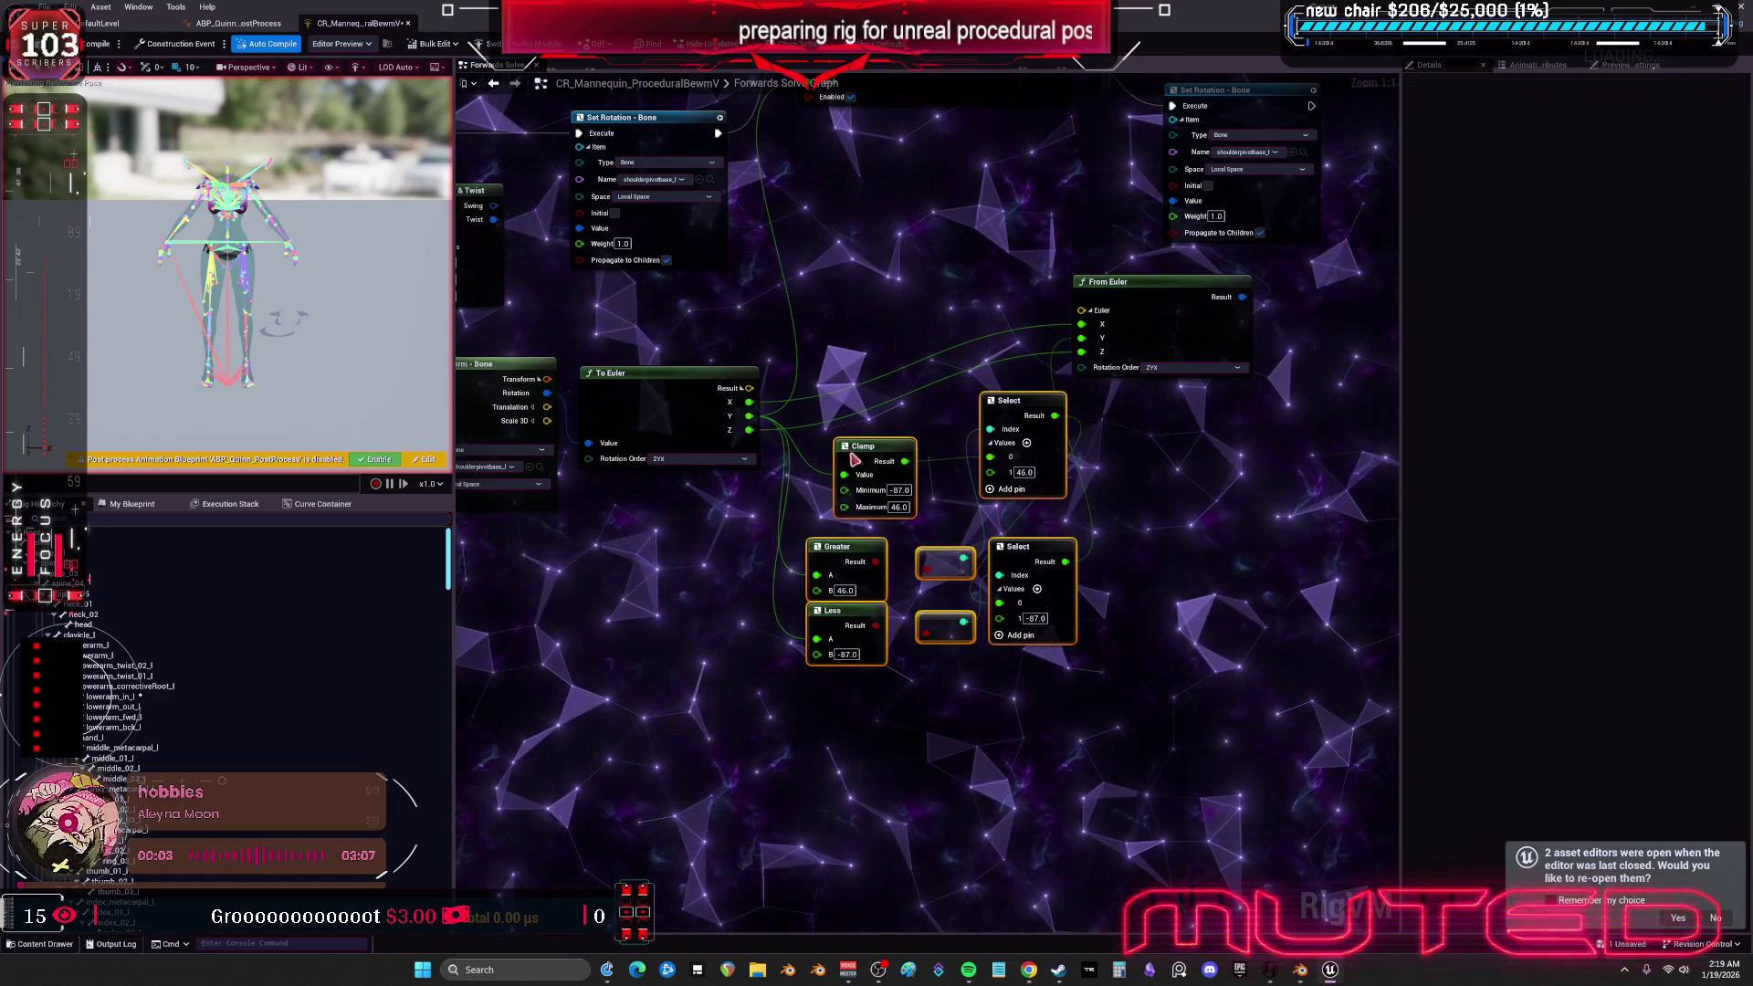
left_click_drag(863, 446, 854, 647)
left_click_drag(751, 418, 1082, 337)
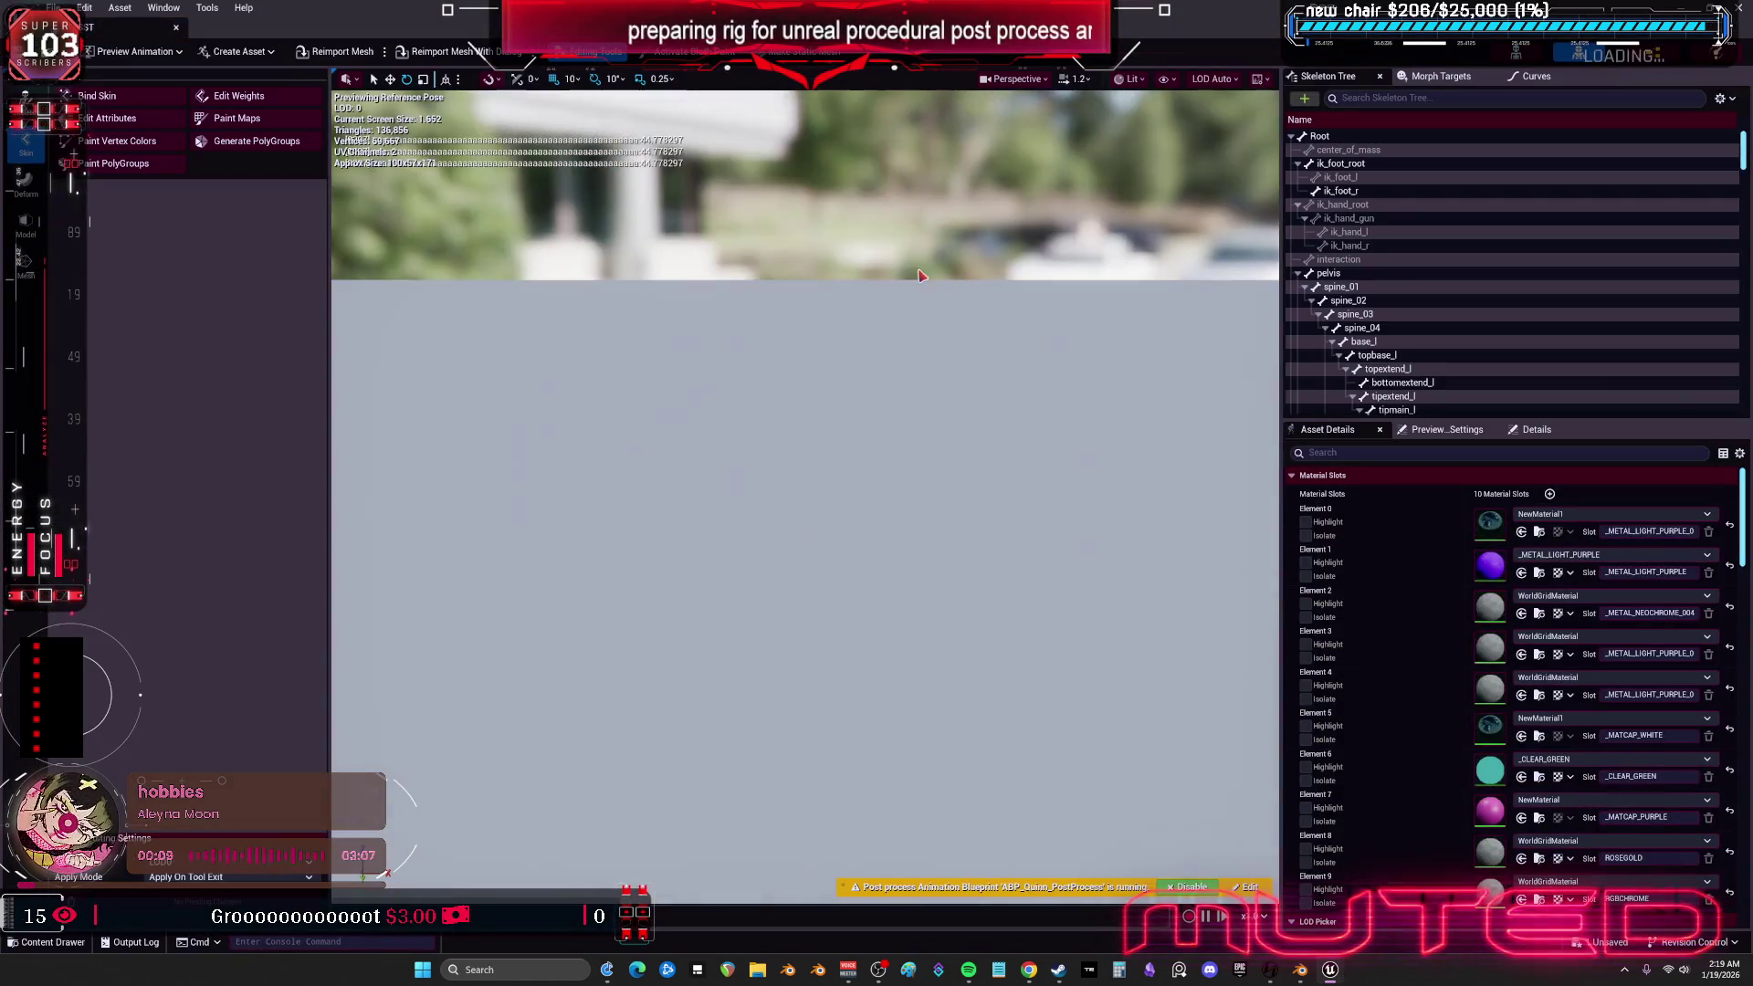
- Switch the viewport to the Right view and select upperarm_r
left_click(1044, 82)
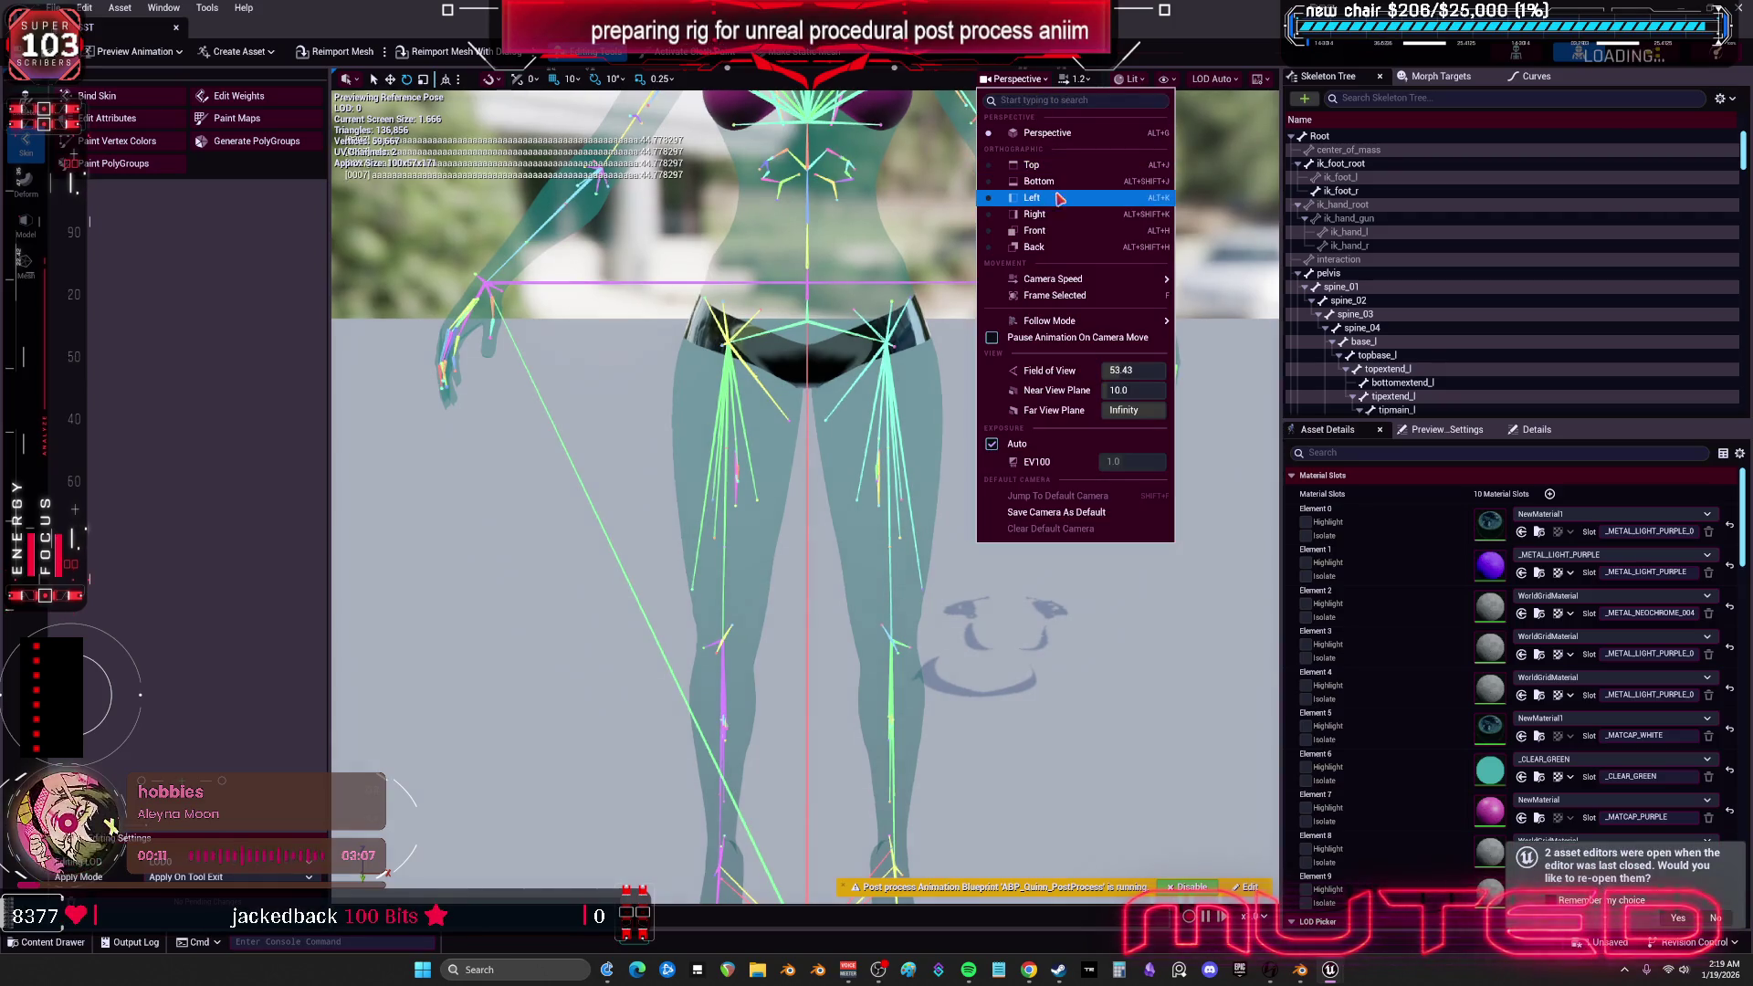
left_click(1052, 215)
scroll(850, 449, "up", 6)
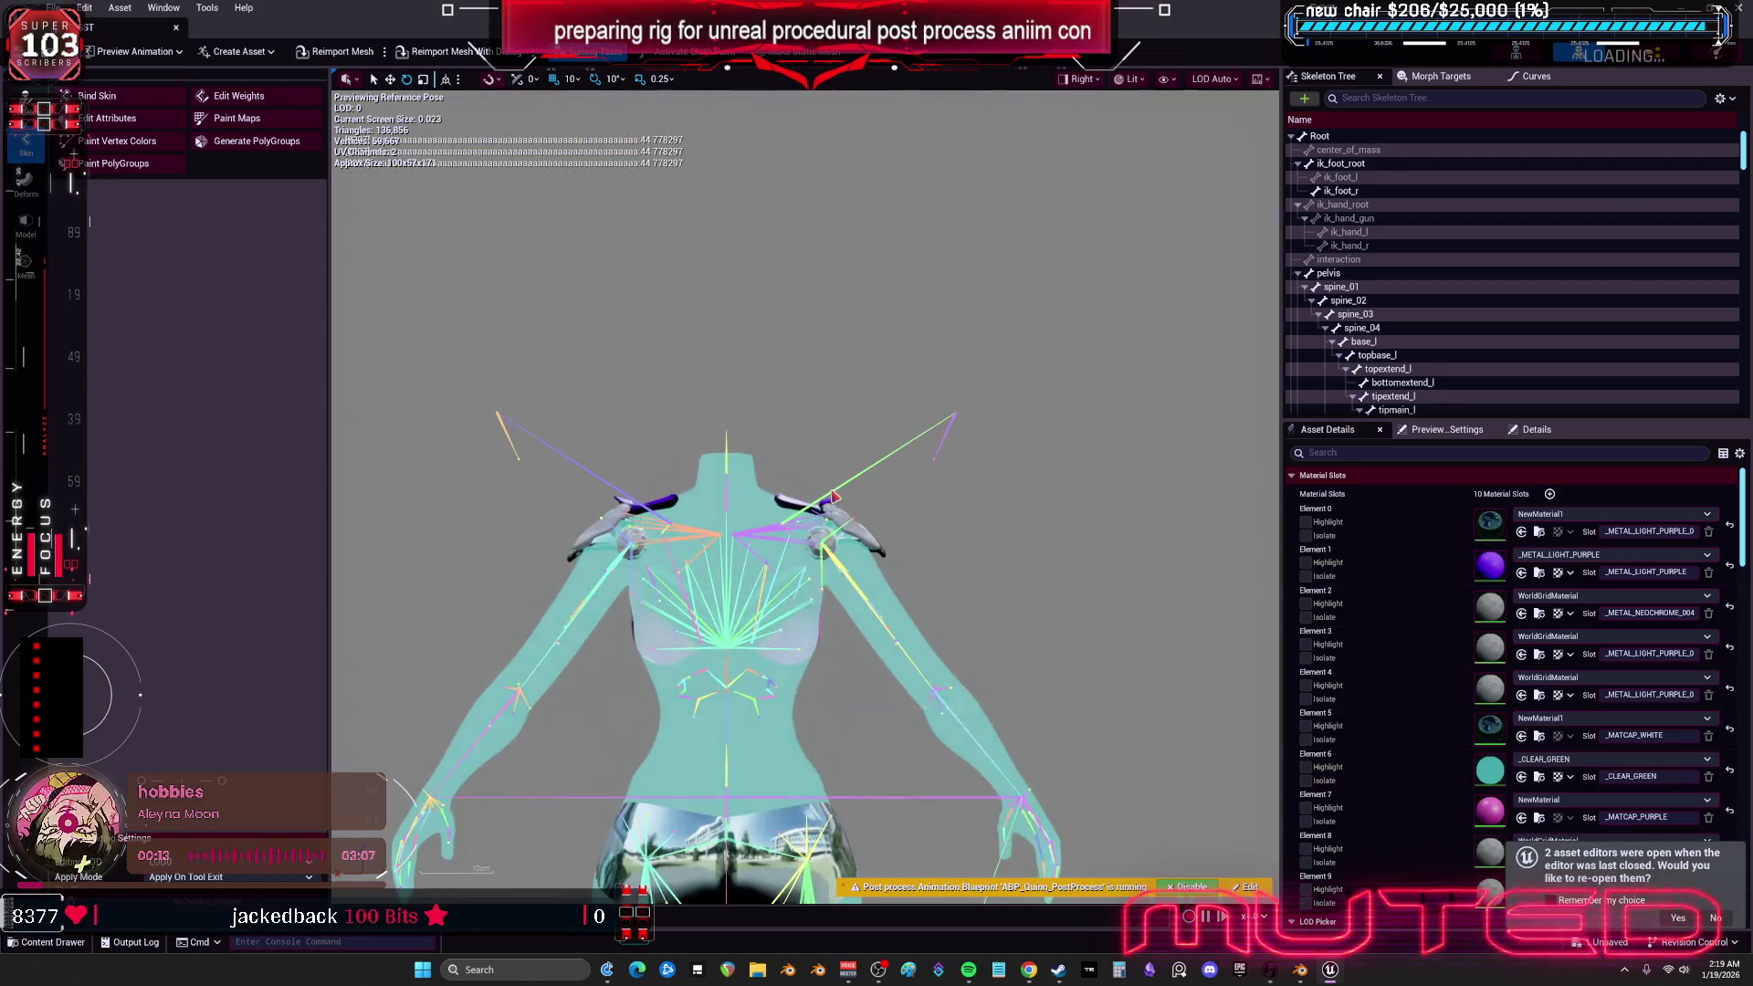
left_click(998, 627)
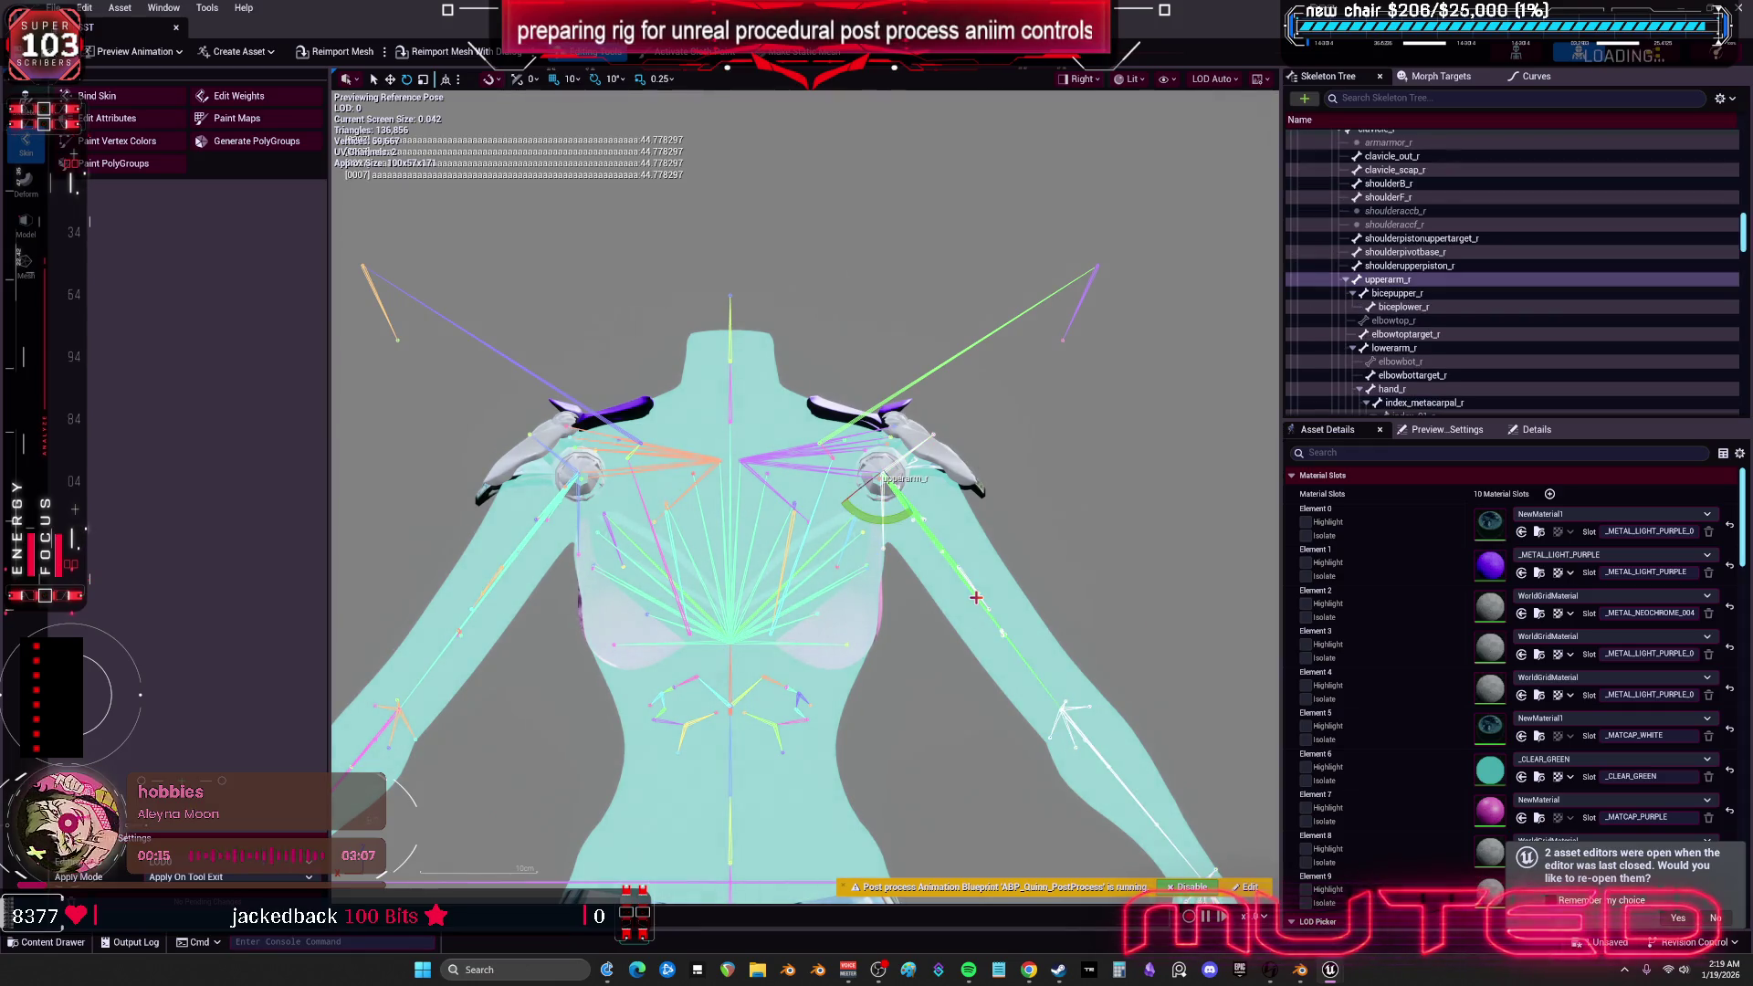
- In the Left view, raise upperarm_l to horizontal and swing it to test its range
left_click(1074, 81)
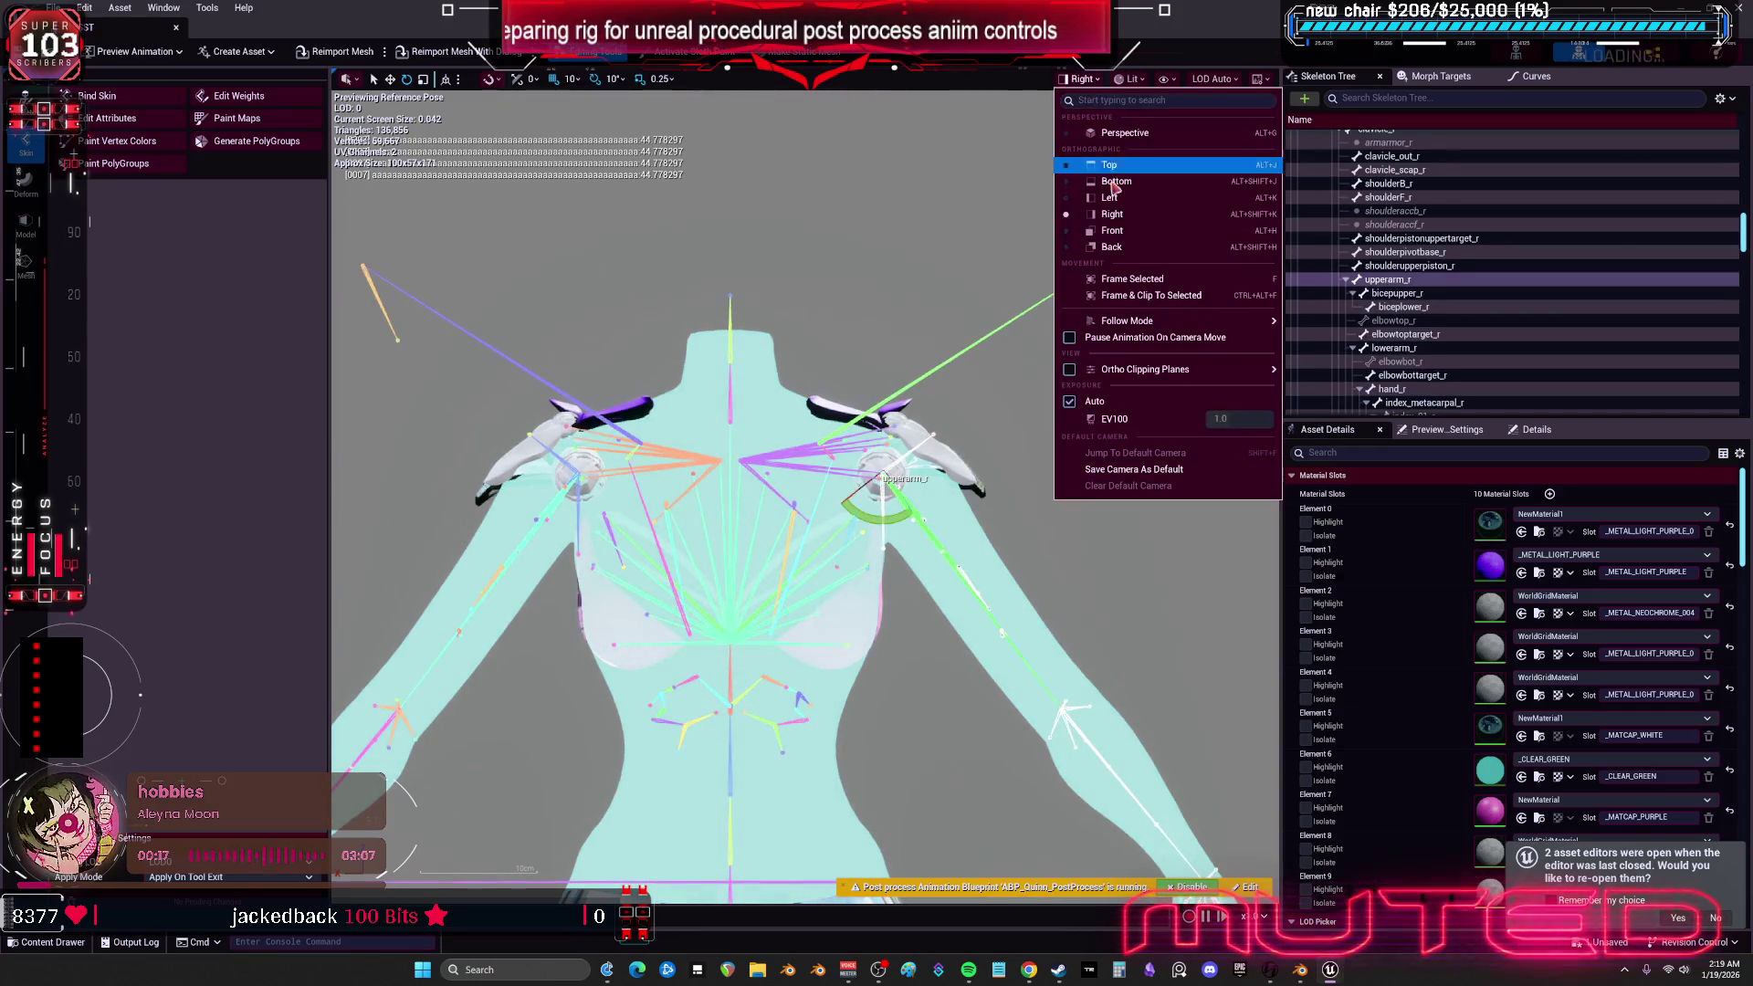
left_click(1059, 195)
scroll(976, 519, "up", 5)
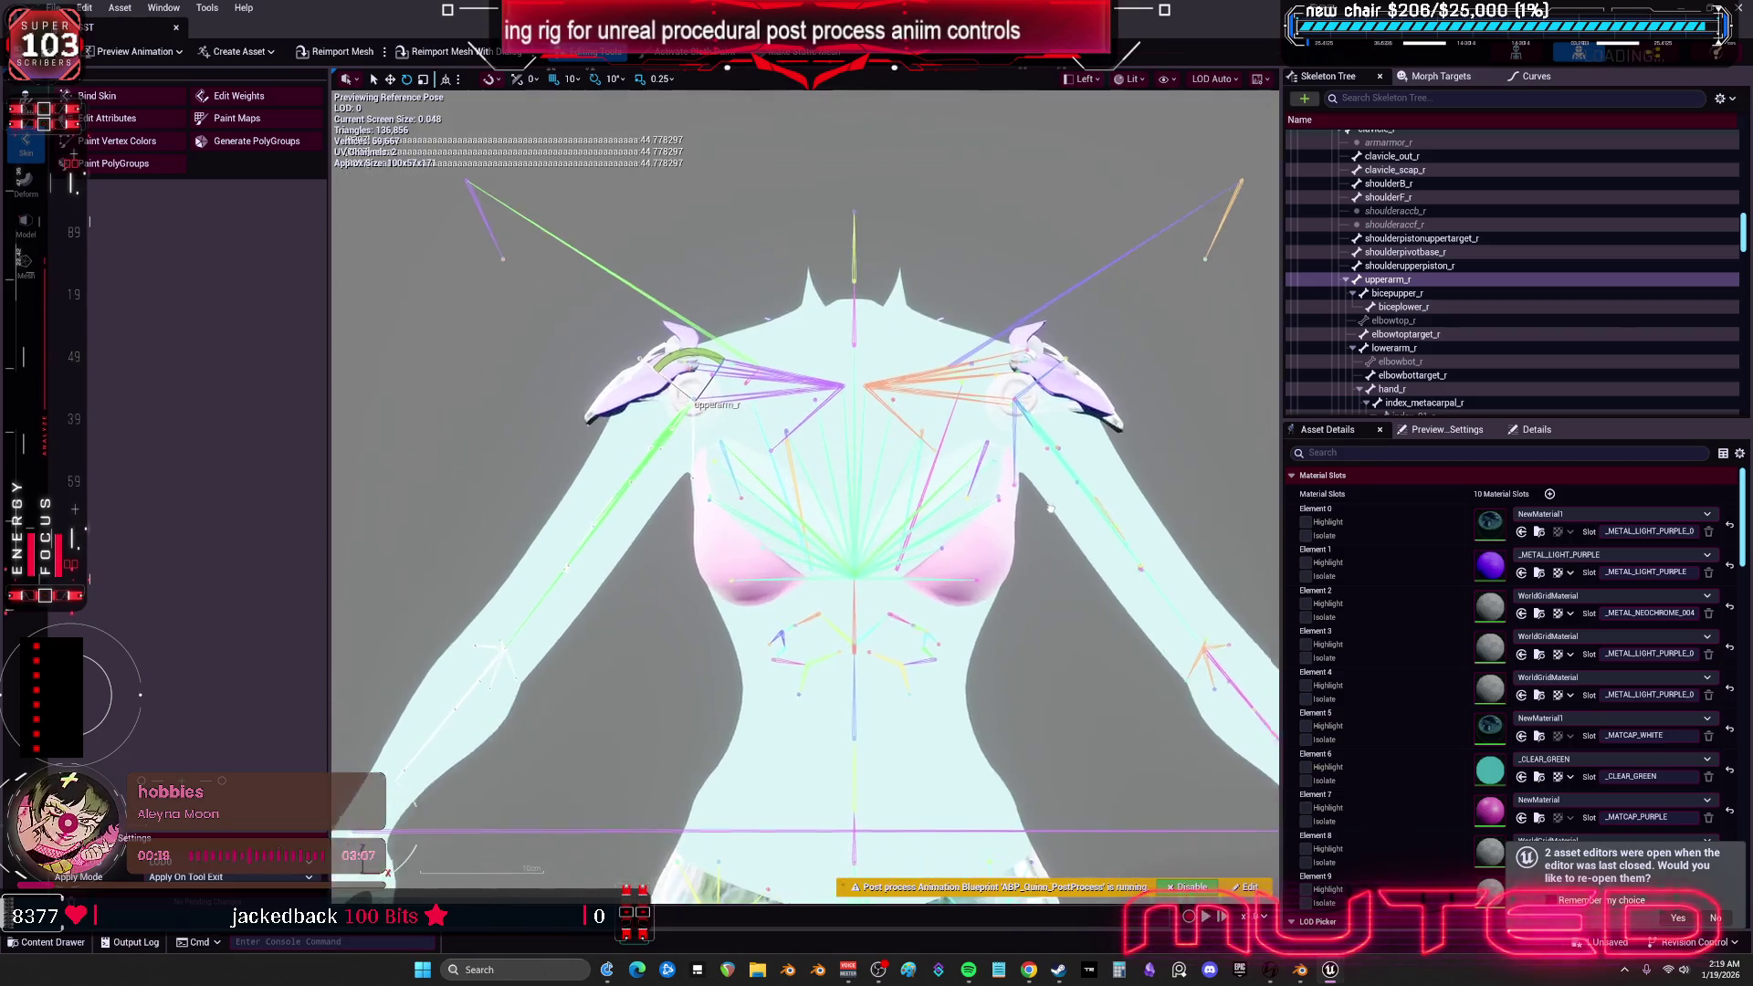
left_click(989, 611)
mouse_move(858, 436)
left_mouse_down()
mouse_move(877, 366)
mouse_move(849, 210)
left_mouse_up()
mouse_move(836, 302)
left_mouse_down()
mouse_move(804, 461)
mouse_move(895, 461)
mouse_move(911, 439)
mouse_move(891, 384)
mouse_move(900, 411)
mouse_move(877, 429)
mouse_move(849, 366)
mouse_move(877, 387)
mouse_move(876, 428)
mouse_move(767, 434)
mouse_move(840, 410)
mouse_move(759, 422)
mouse_move(795, 402)
mouse_move(881, 395)
mouse_move(725, 365)
mouse_move(804, 374)
mouse_move(853, 450)
mouse_move(767, 364)
mouse_move(821, 389)
mouse_move(854, 354)
mouse_move(775, 442)
mouse_move(853, 353)
mouse_move(834, 462)
mouse_move(750, 420)
mouse_move(822, 383)
mouse_move(815, 463)
mouse_move(804, 383)
mouse_move(833, 392)
mouse_move(840, 447)
mouse_move(848, 366)
left_mouse_up()
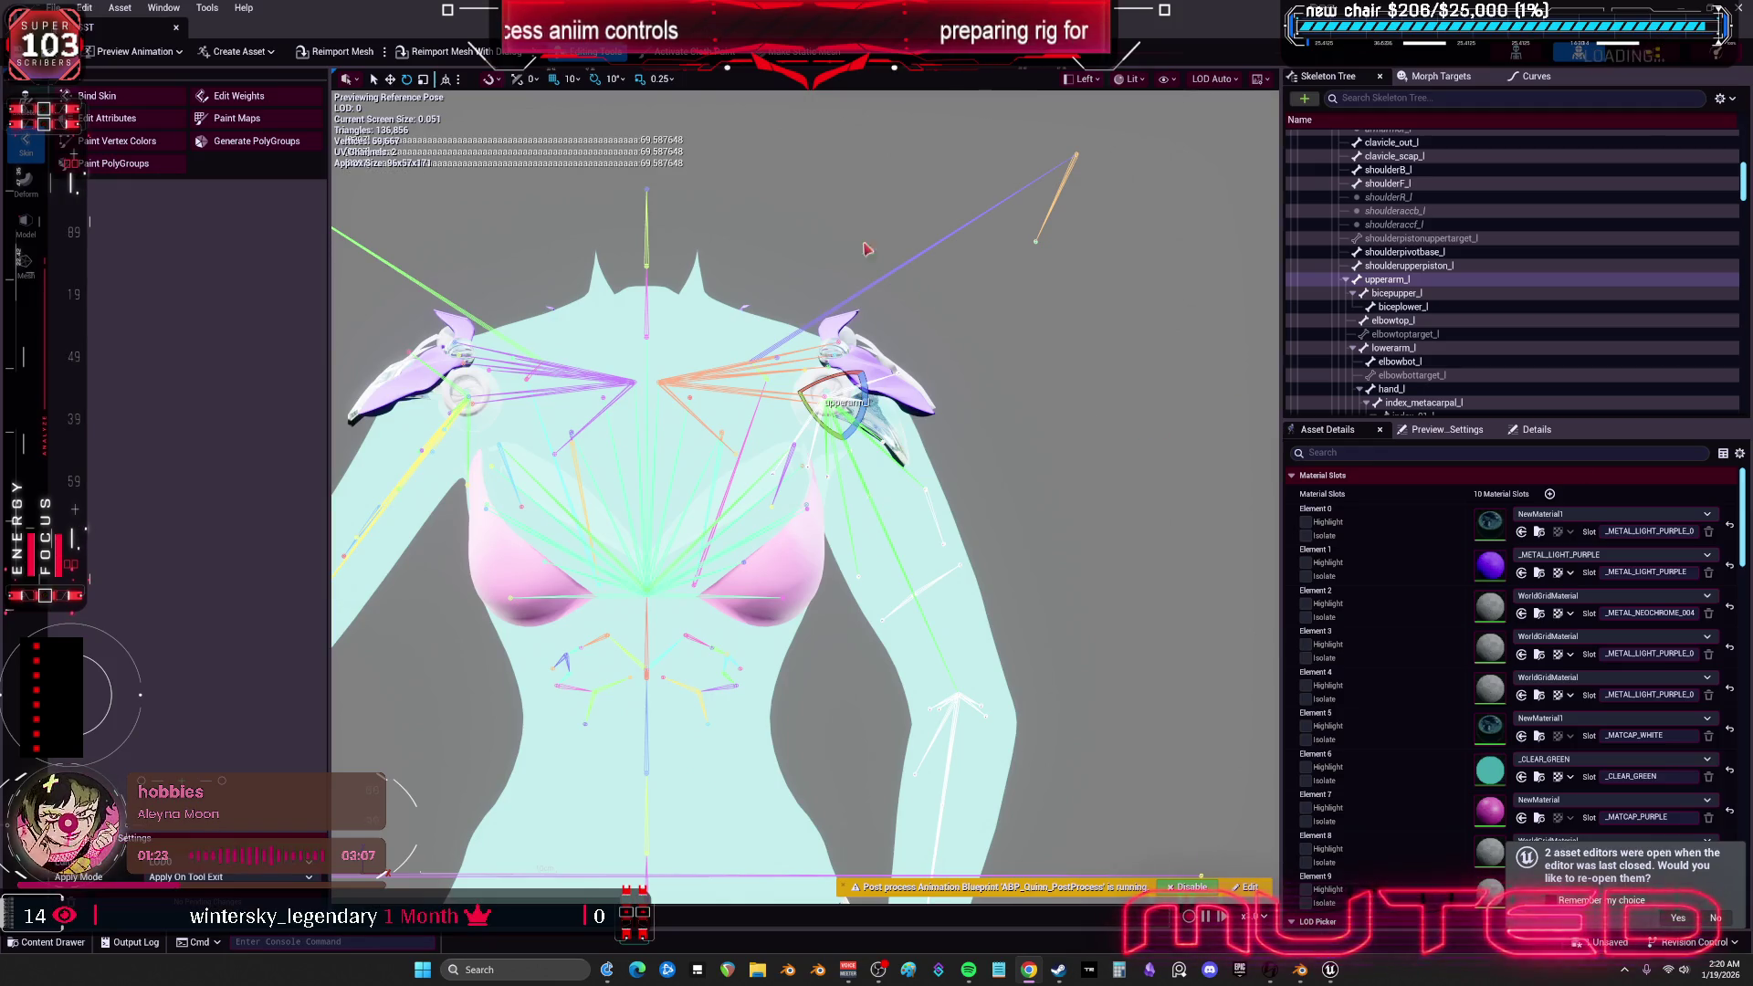
key("alt+Tab")
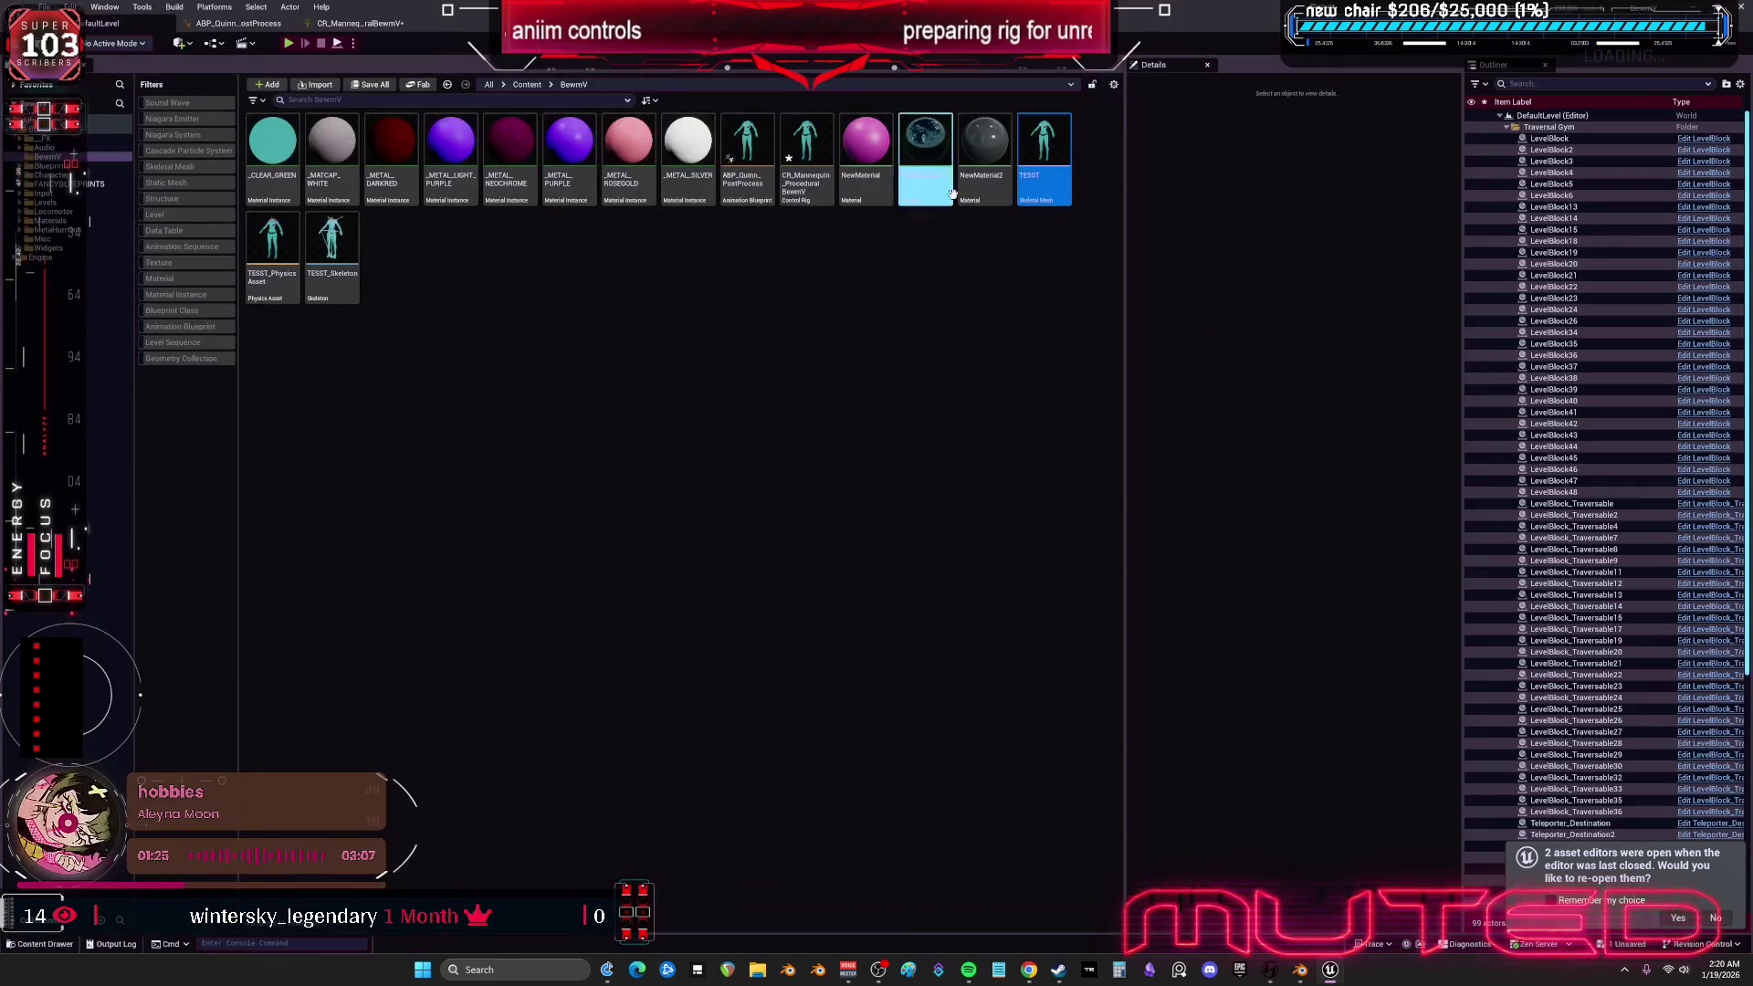
double_click(1029, 141)
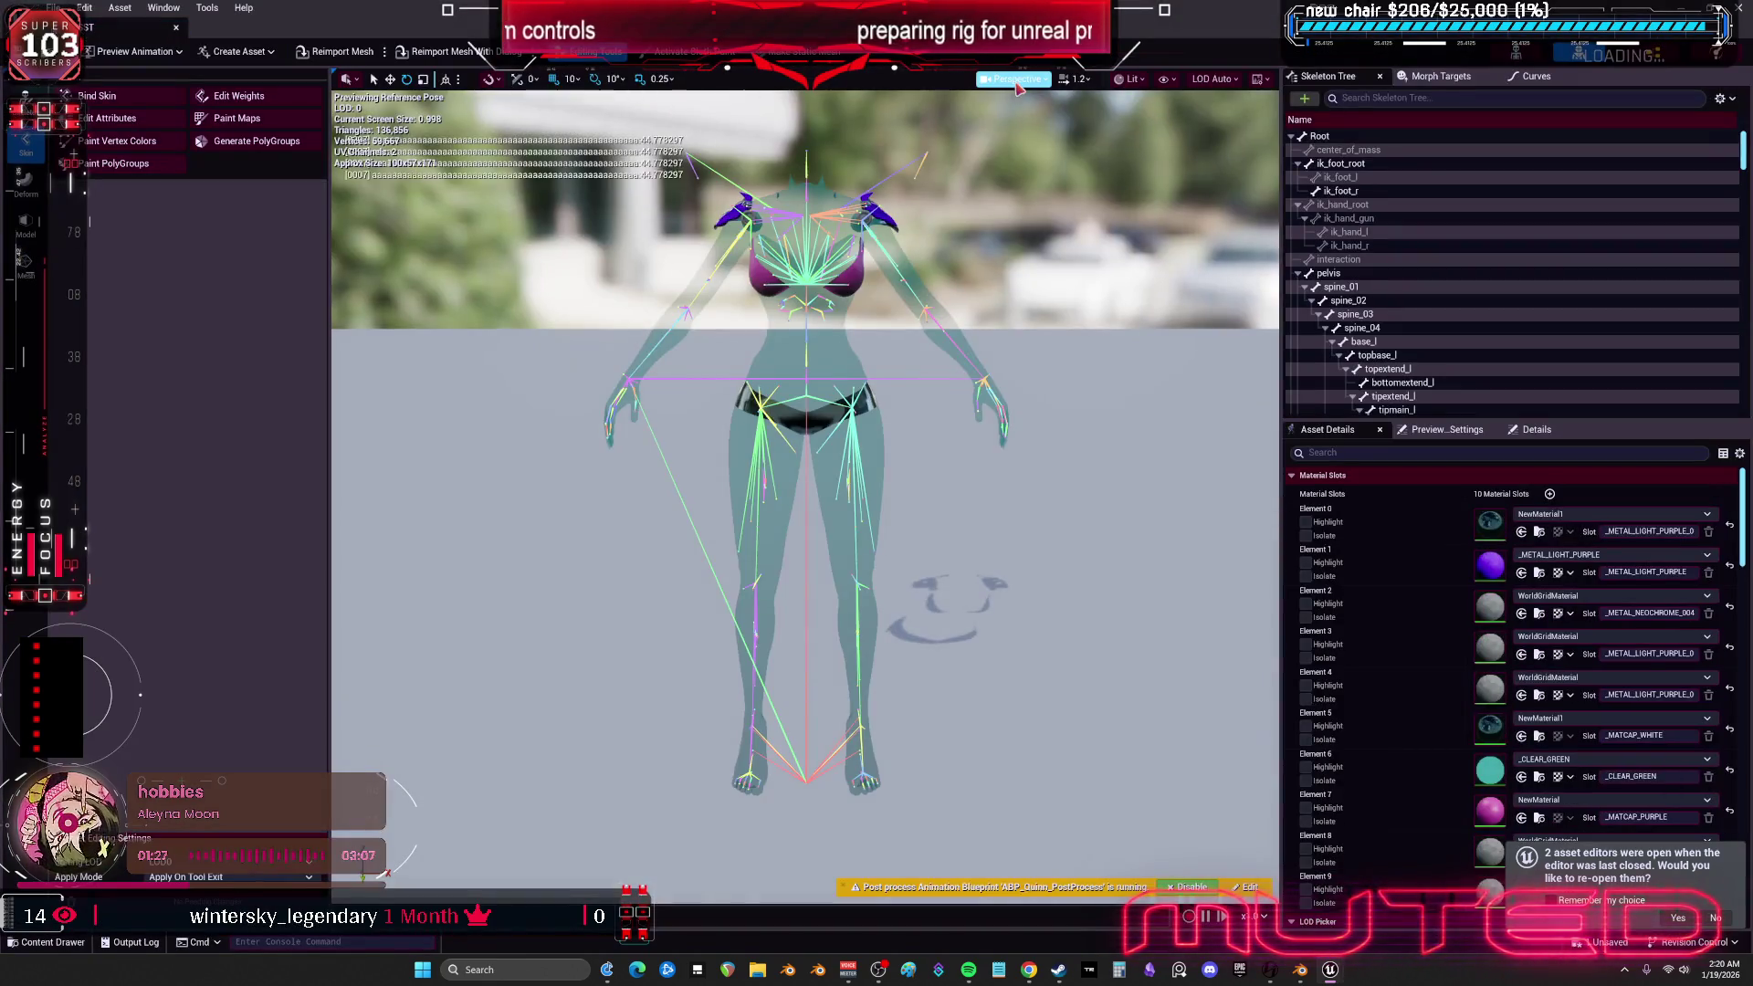
left_click(1016, 80)
left_click(1023, 187)
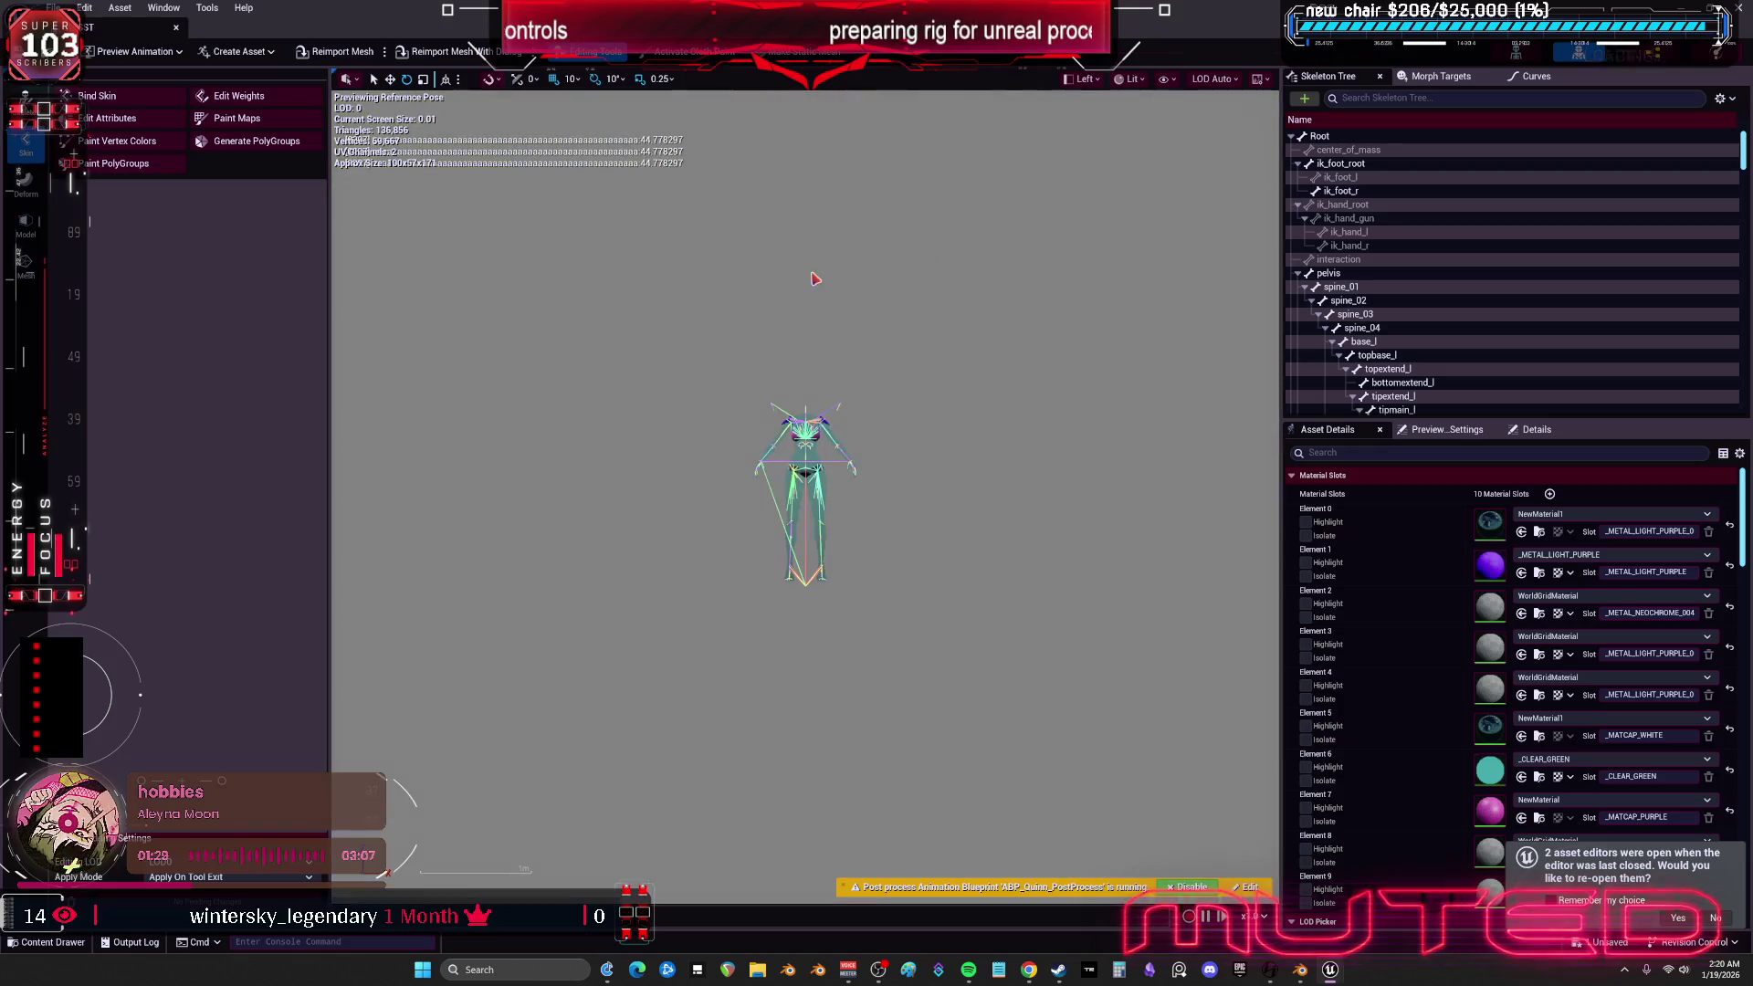
scroll(816, 472, "up", 10)
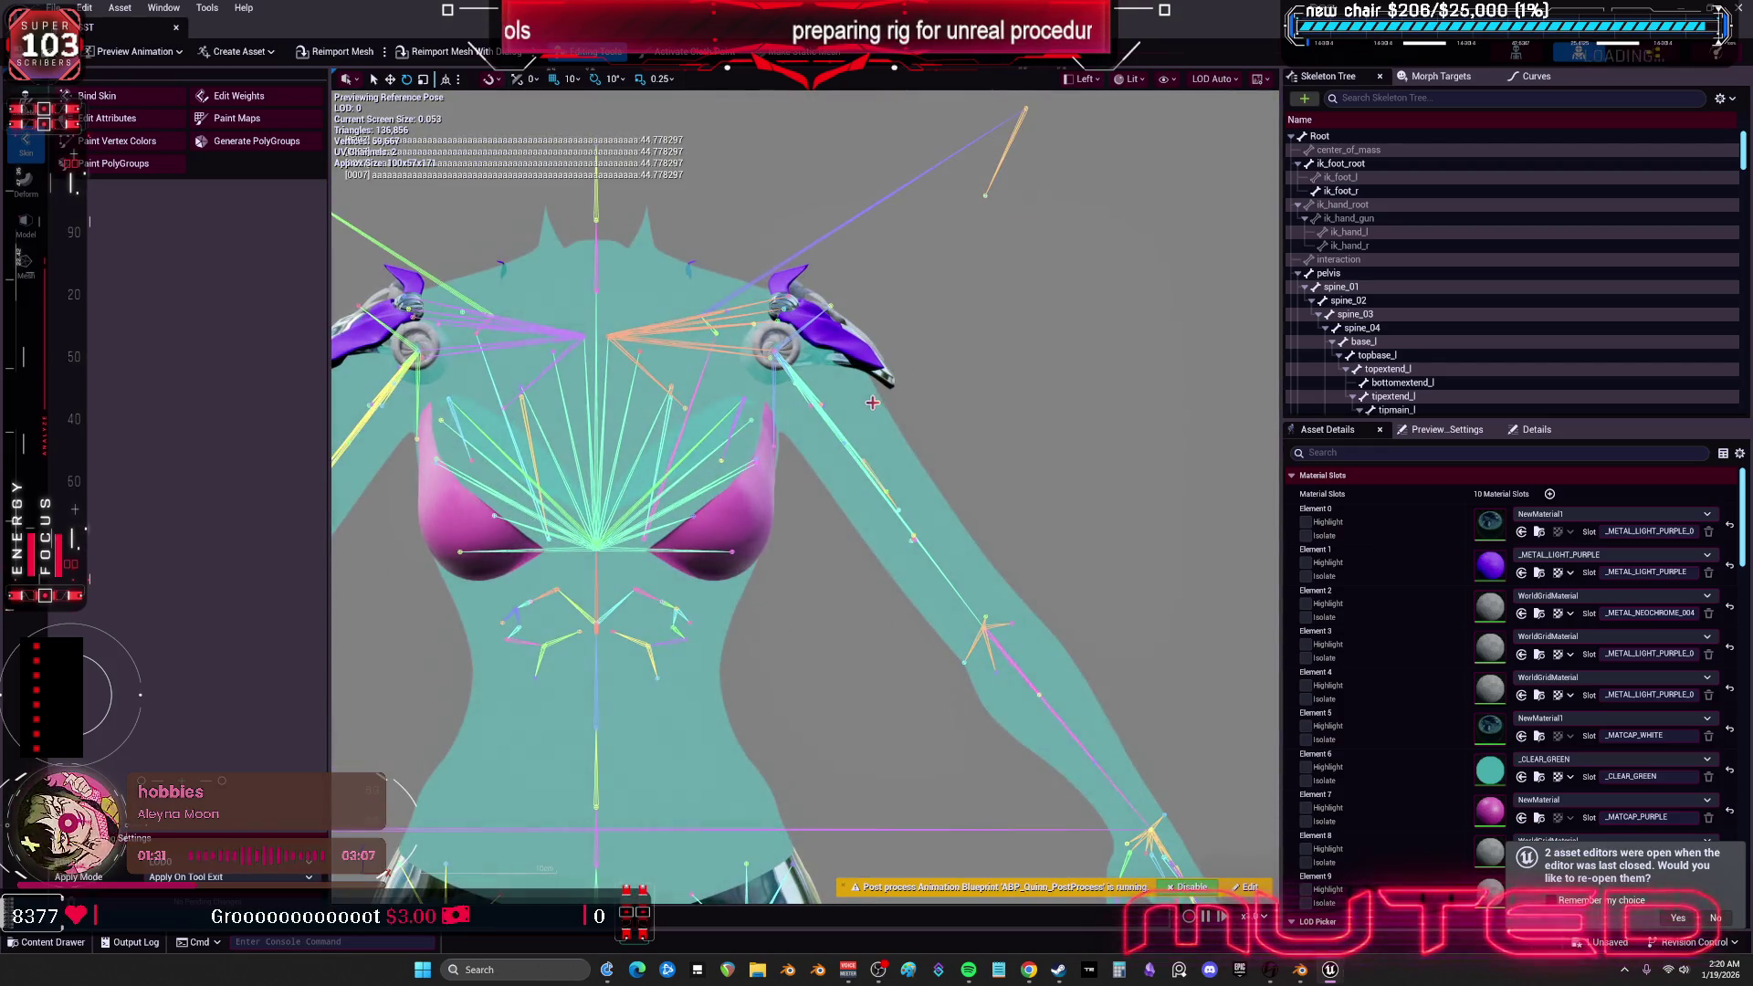
left_click(902, 550)
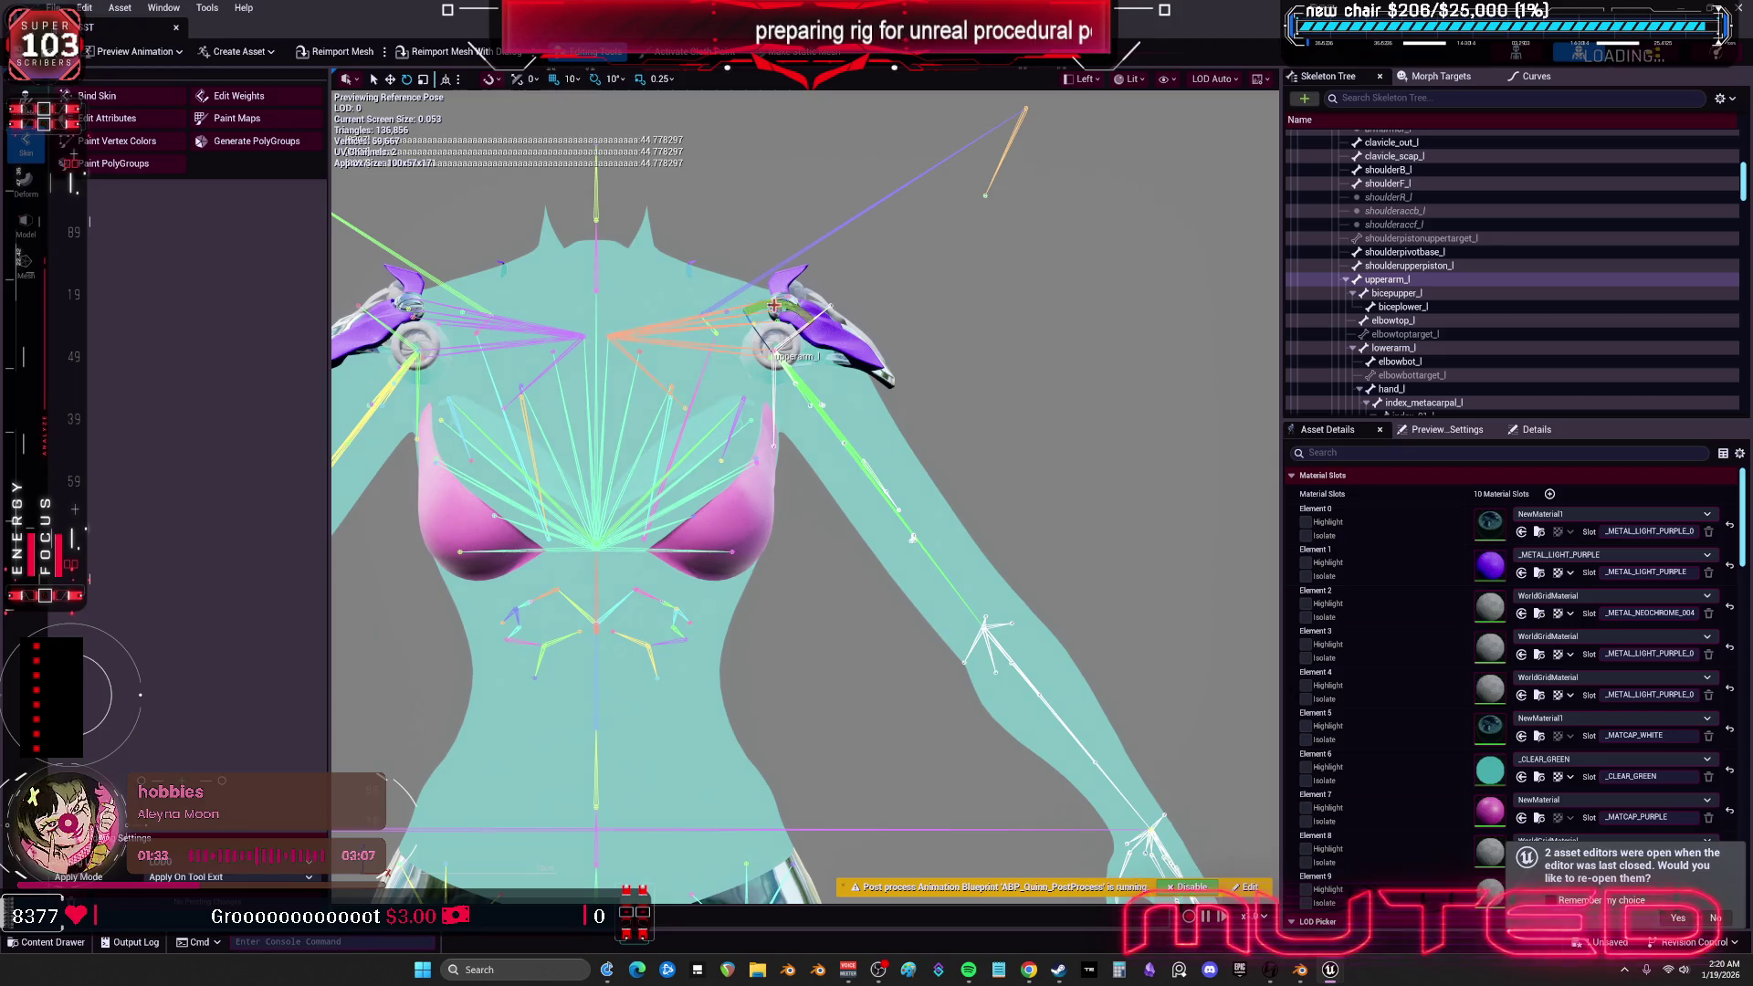
mouse_move(772, 310)
left_mouse_down()
mouse_move(809, 407)
mouse_move(703, 364)
mouse_move(780, 372)
mouse_move(771, 410)
mouse_move(765, 300)
mouse_move(791, 300)
mouse_move(826, 357)
mouse_move(804, 310)
mouse_move(772, 333)
mouse_move(804, 351)
mouse_move(767, 320)
mouse_move(703, 360)
mouse_move(813, 366)
mouse_move(790, 333)
mouse_move(827, 374)
mouse_move(770, 307)
left_mouse_up()
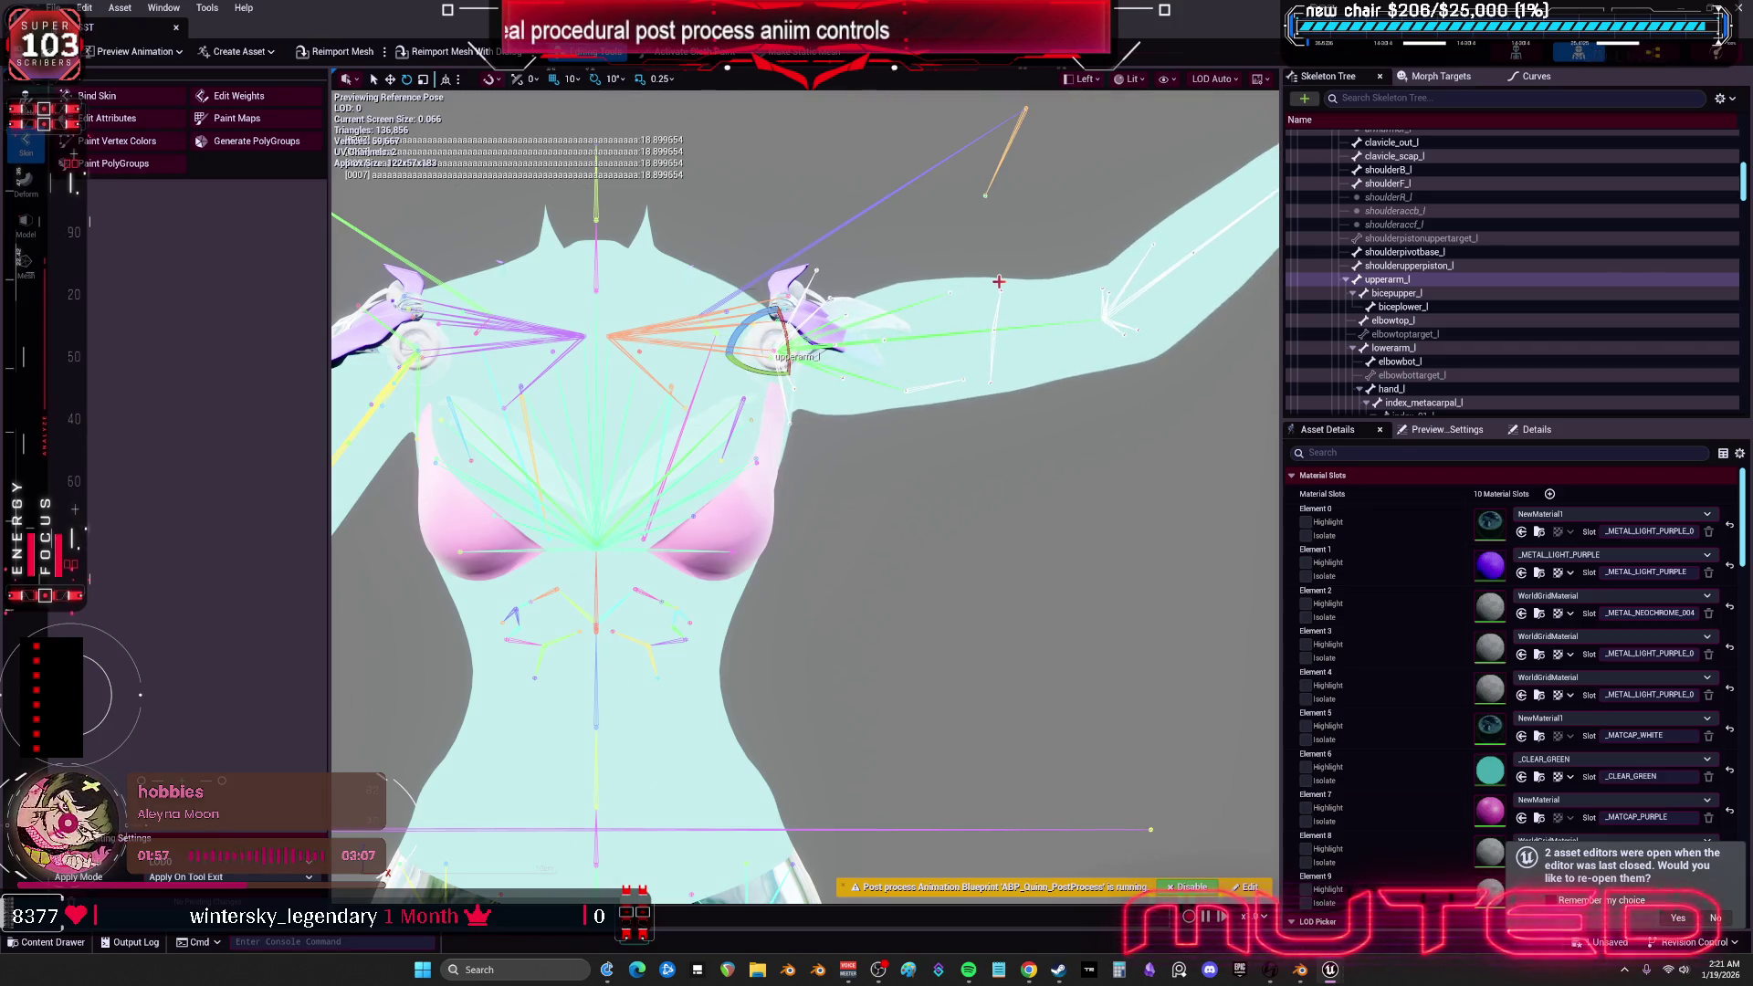
left_click(181, 37)
double_click(1042, 151)
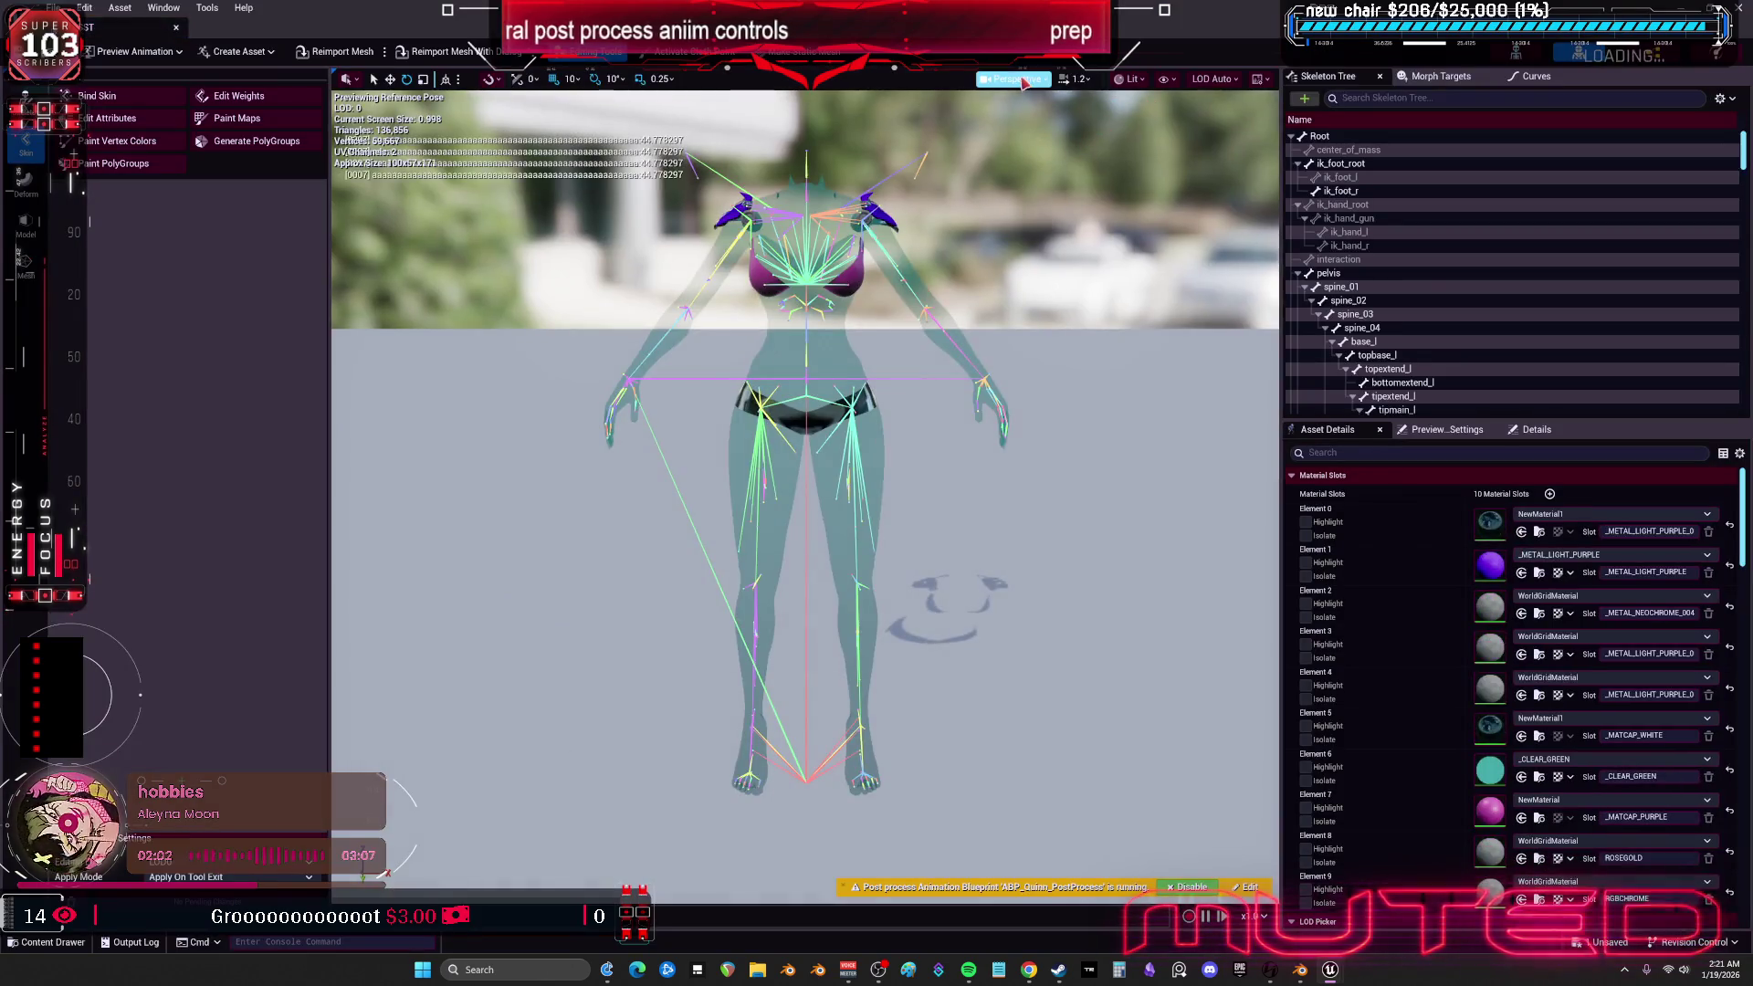
- Zoom into the Left view of the chest and select the upperarm_l bone
left_click(1015, 79)
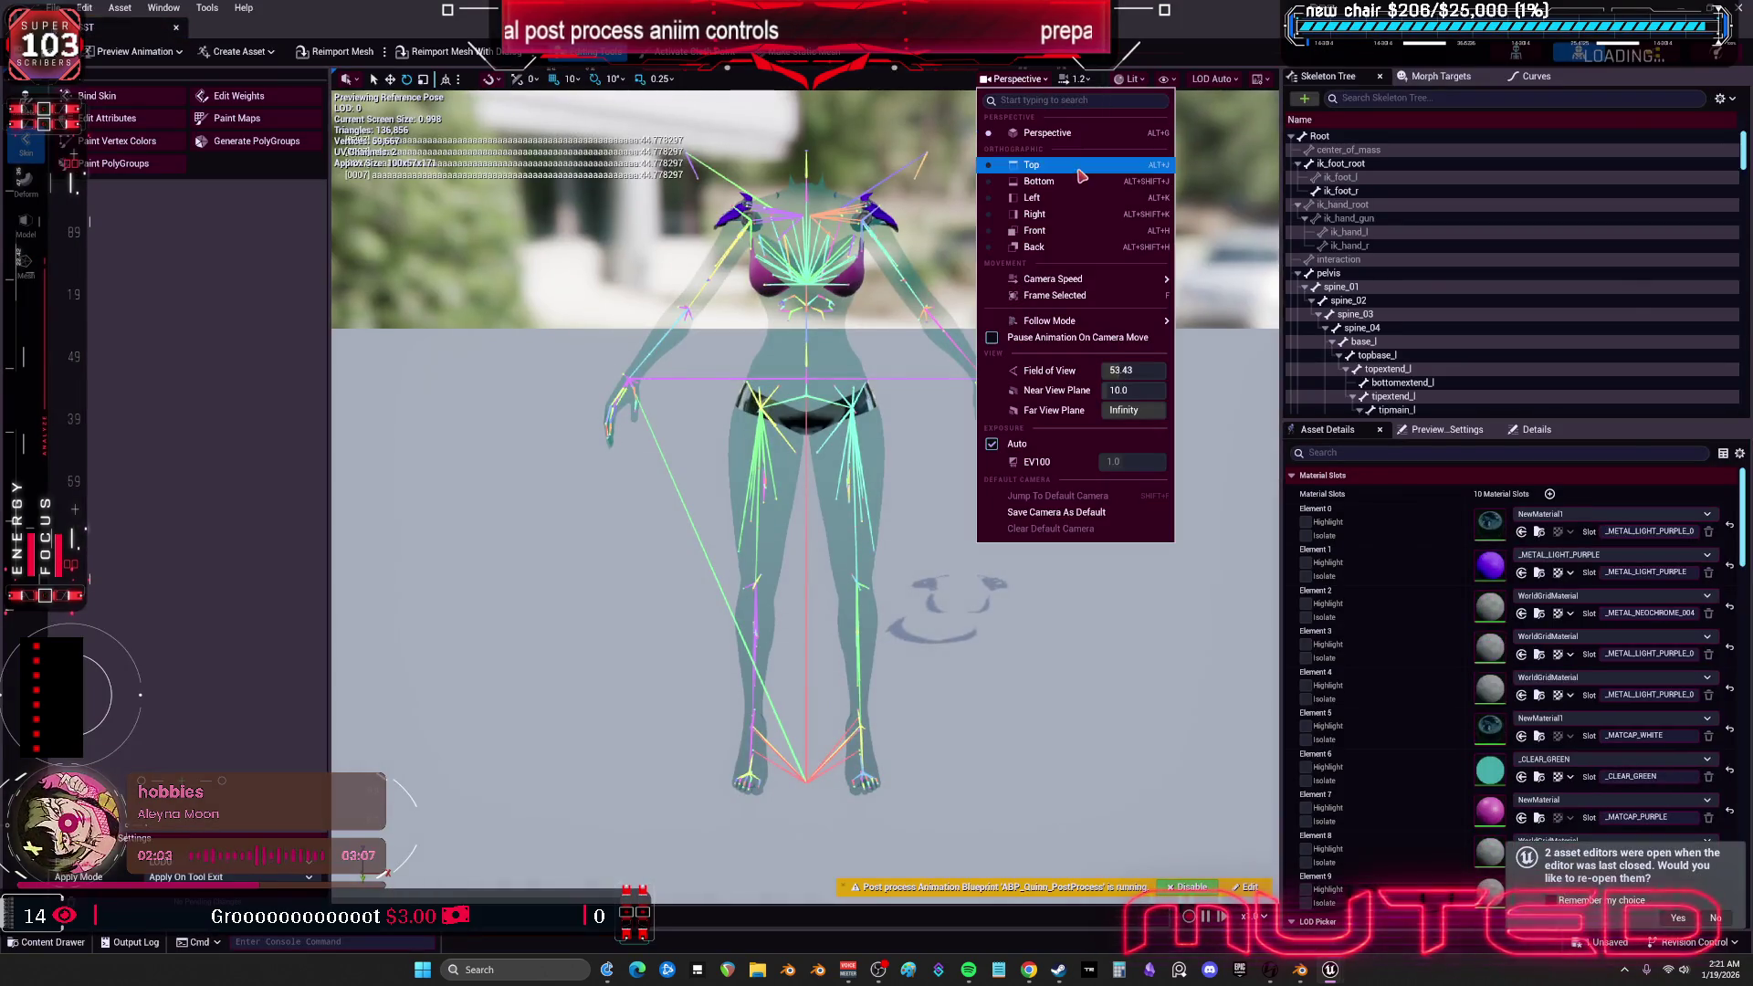
left_click(1032, 199)
scroll(815, 391, "up", 10)
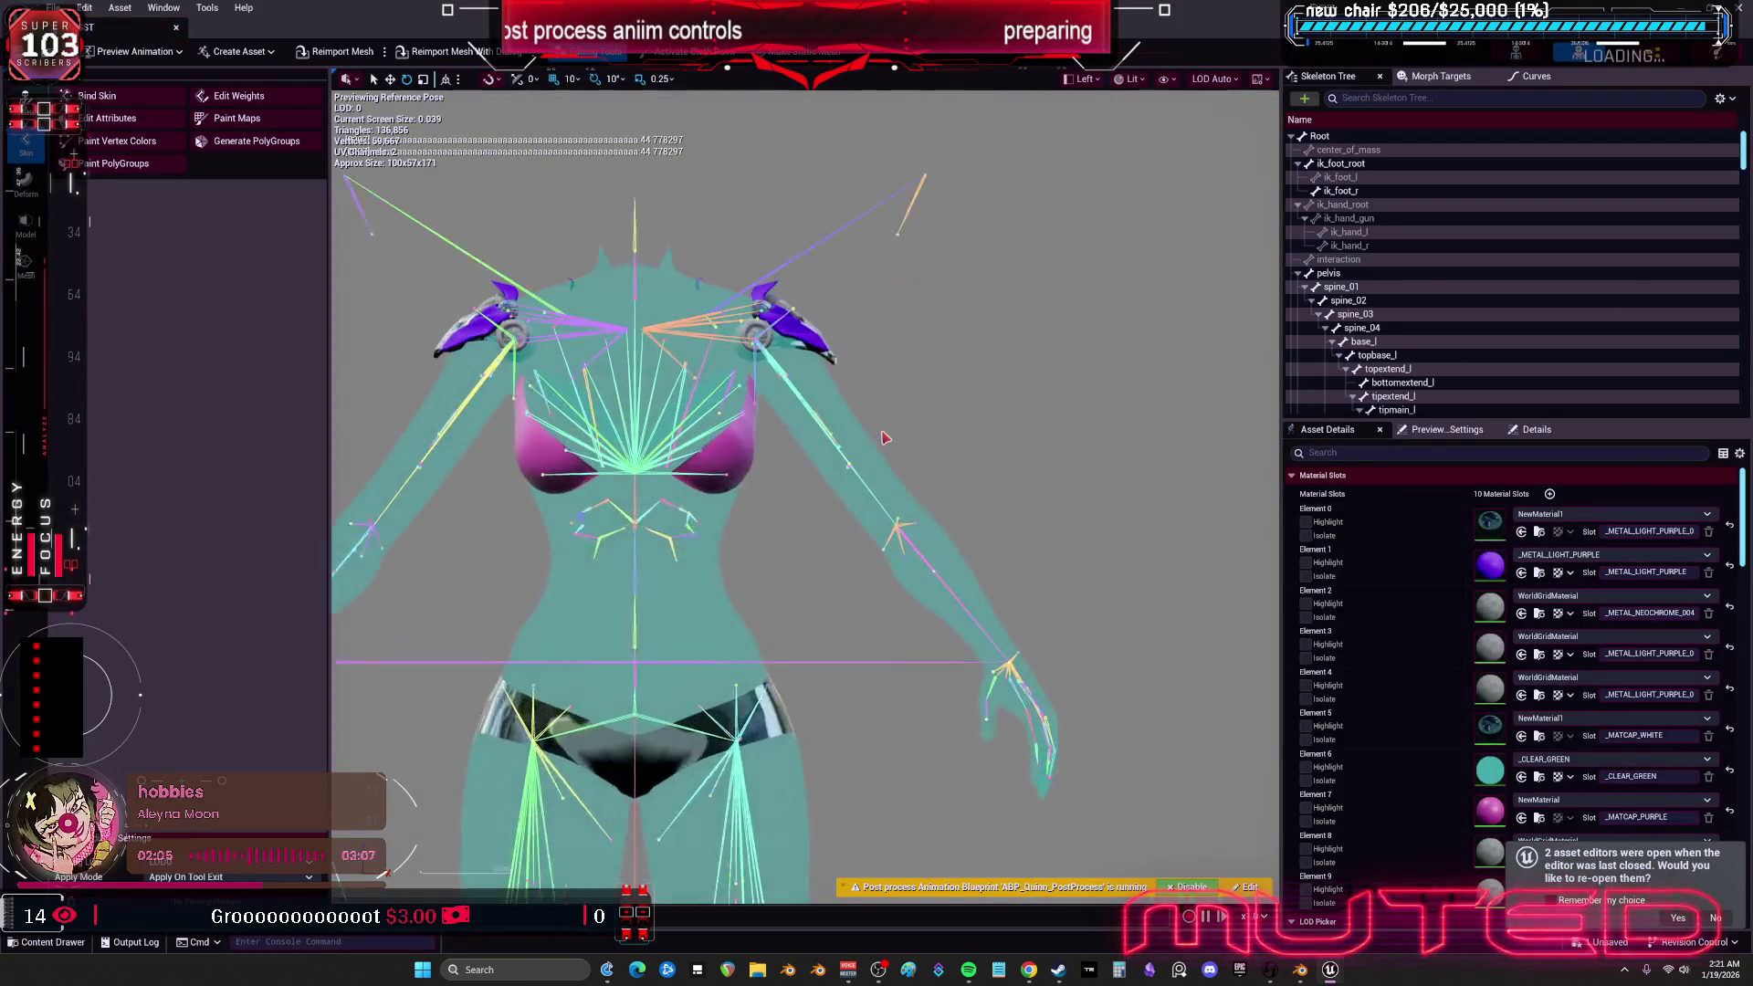
left_click(967, 627)
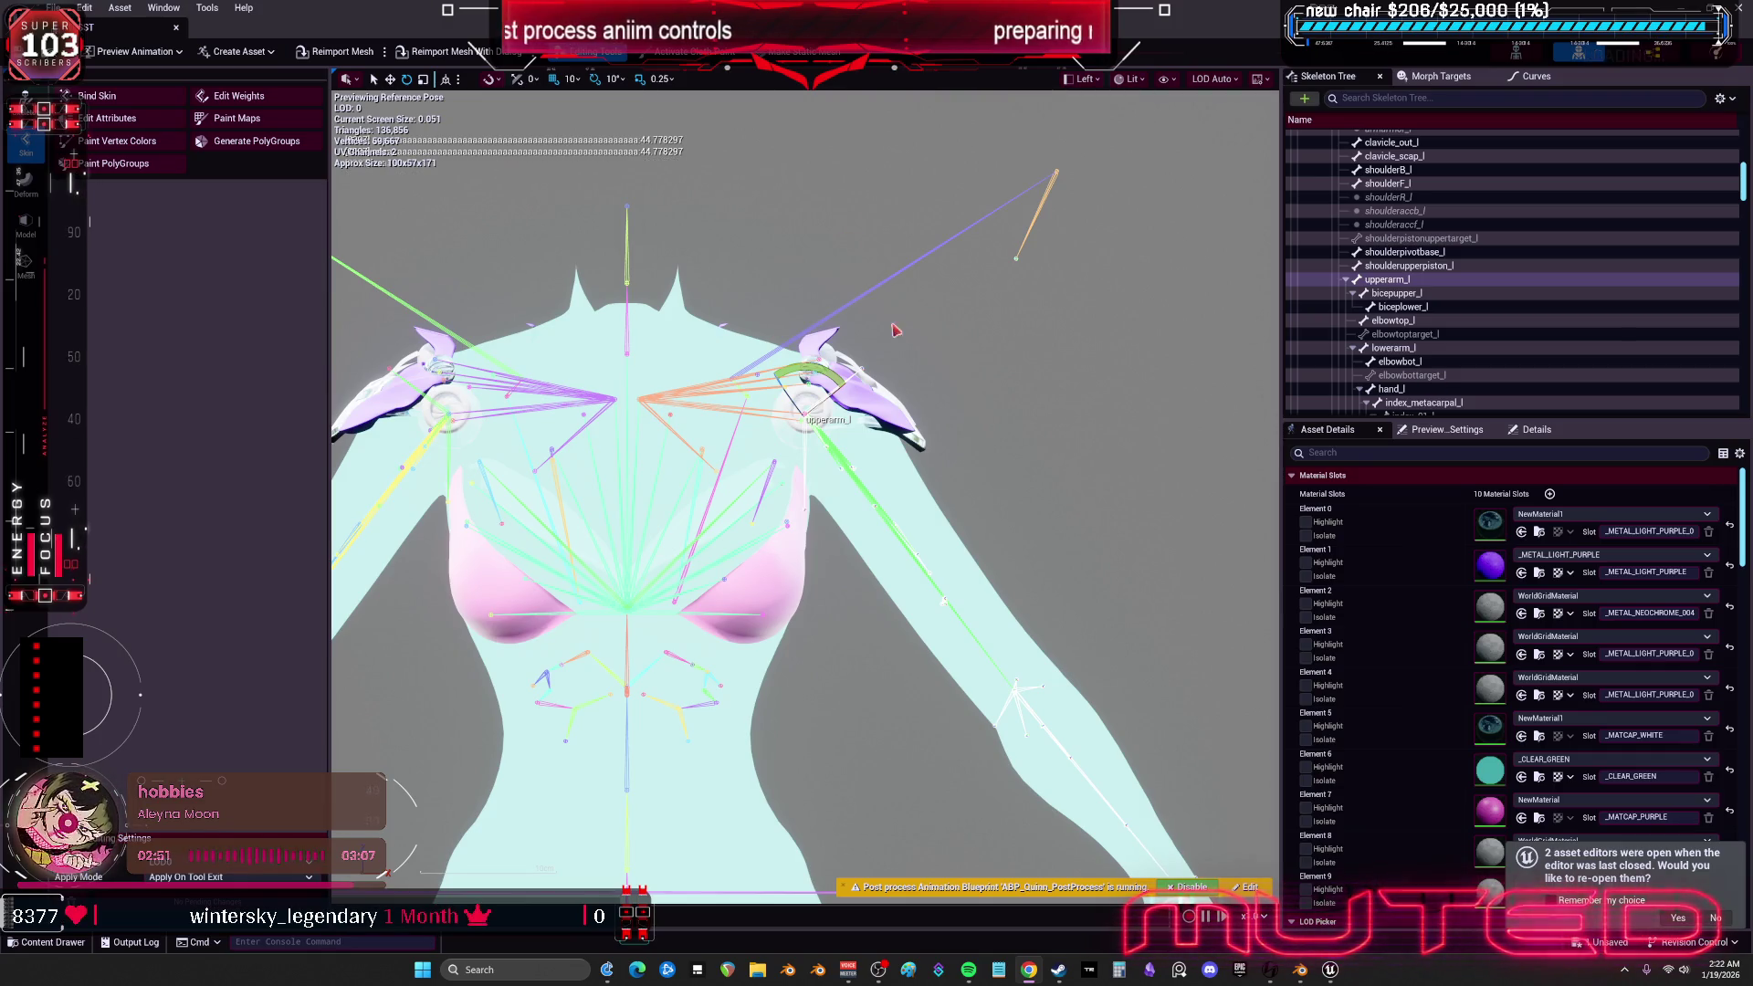
- Rotate upperarm_l through three test swings, ending with the arm raised up and outward
mouse_move(831, 376)
left_mouse_down()
mouse_move(838, 497)
mouse_move(805, 462)
mouse_move(859, 461)
mouse_move(868, 429)
mouse_move(826, 320)
mouse_move(867, 415)
mouse_move(831, 470)
mouse_move(863, 402)
mouse_move(854, 361)
mouse_move(863, 448)
mouse_move(822, 352)
mouse_move(804, 488)
mouse_move(863, 456)
mouse_move(867, 430)
mouse_move(831, 475)
mouse_move(845, 415)
left_mouse_up()
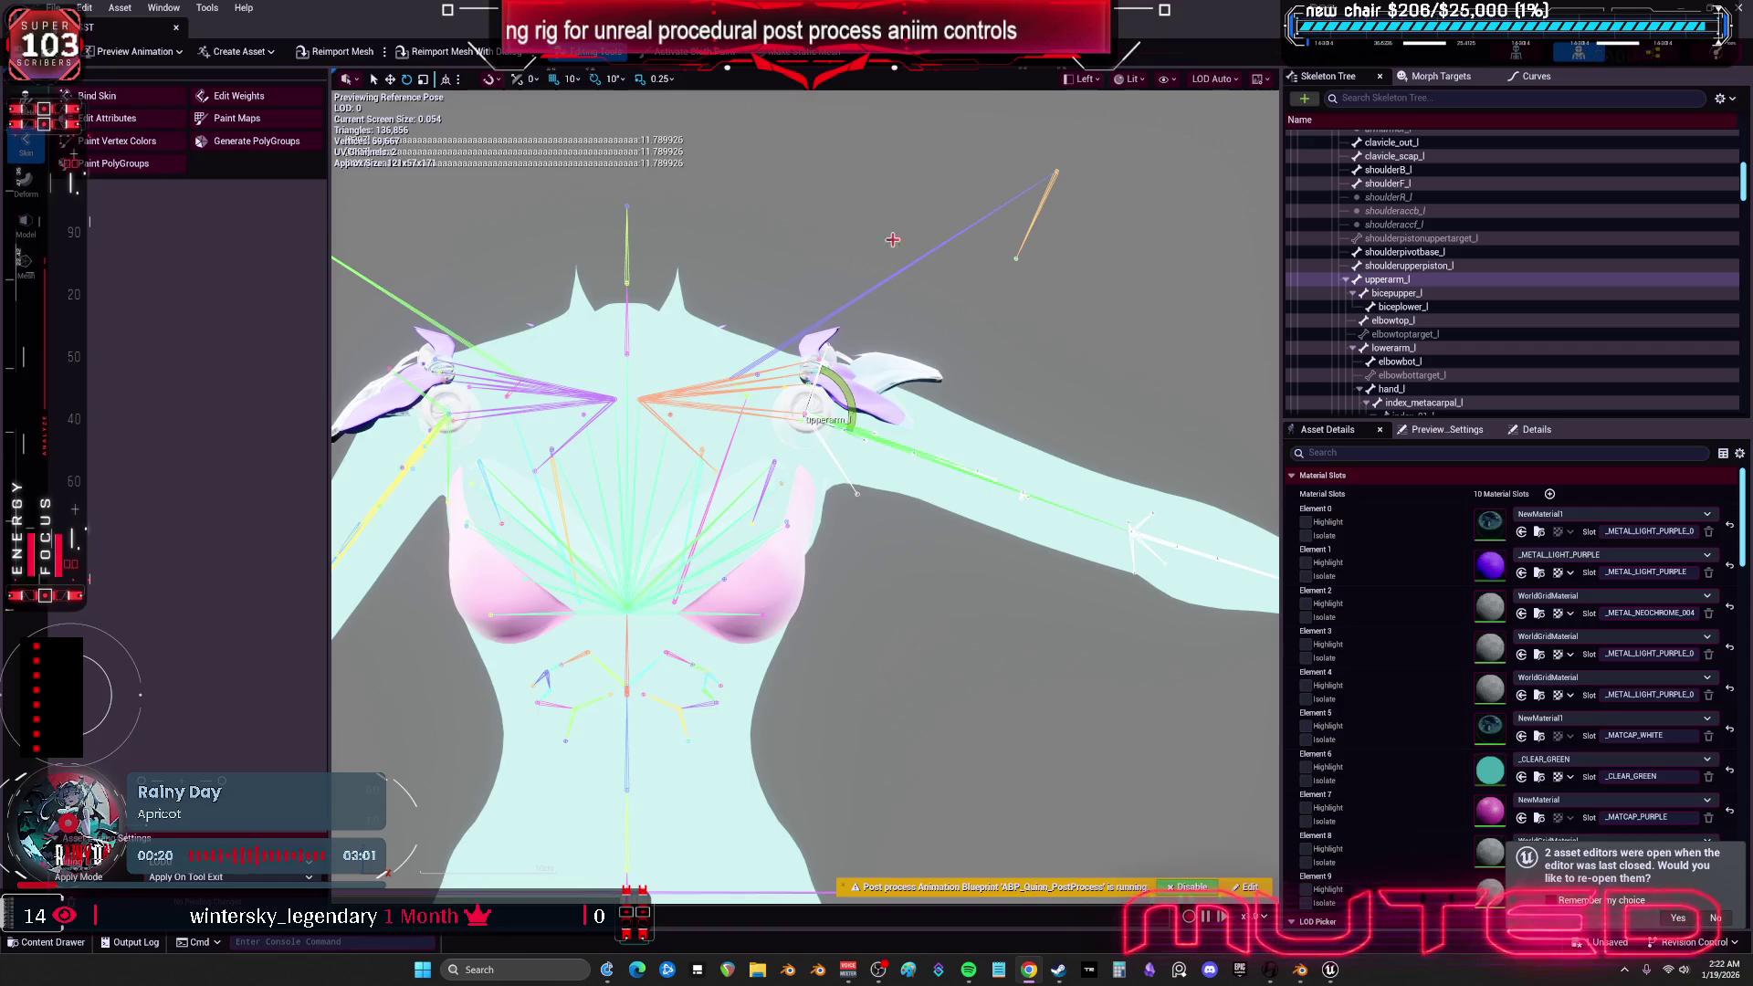
mouse_move(855, 399)
left_mouse_down()
mouse_move(827, 358)
mouse_move(853, 412)
mouse_move(827, 476)
mouse_move(829, 363)
mouse_move(866, 430)
mouse_move(854, 379)
mouse_move(763, 402)
mouse_move(776, 461)
mouse_move(769, 354)
mouse_move(833, 466)
mouse_move(744, 461)
mouse_move(785, 407)
mouse_move(787, 349)
mouse_move(804, 411)
mouse_move(808, 374)
mouse_move(794, 482)
mouse_move(803, 388)
mouse_move(826, 420)
mouse_move(809, 393)
mouse_move(822, 477)
mouse_move(826, 430)
mouse_move(845, 461)
mouse_move(859, 418)
left_mouse_up()
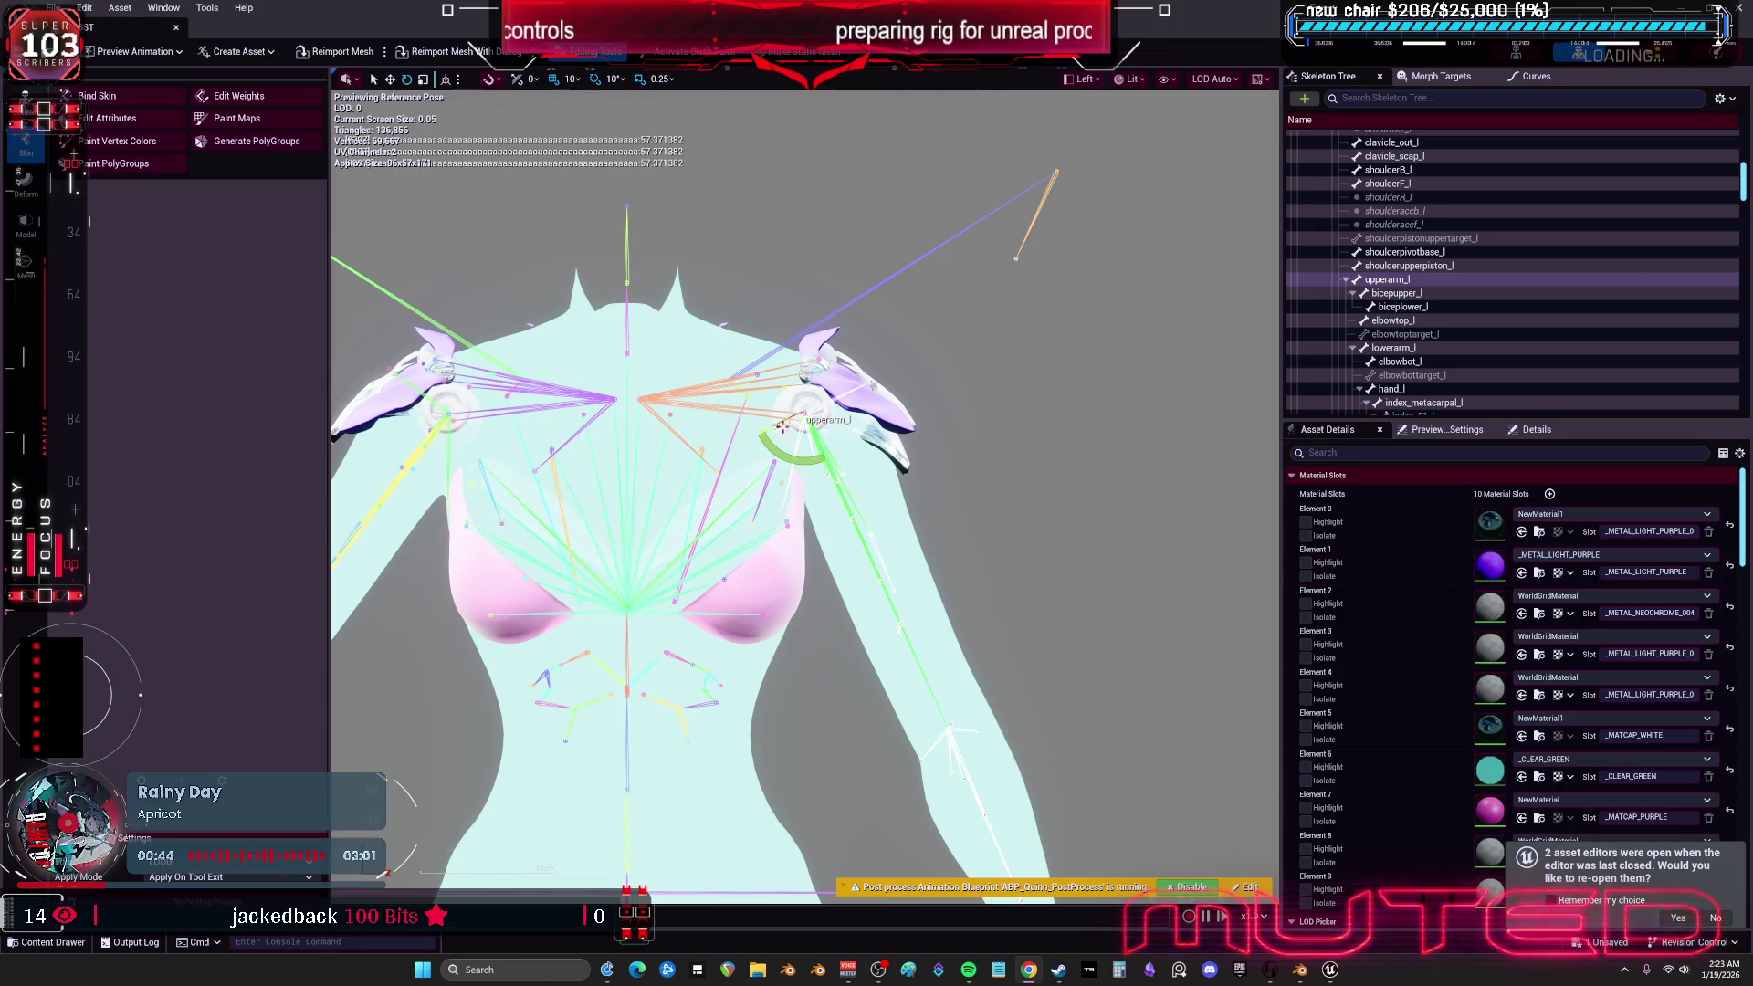
mouse_move(777, 455)
left_mouse_down()
mouse_move(775, 329)
mouse_move(854, 401)
mouse_move(790, 379)
mouse_move(822, 406)
mouse_move(772, 362)
mouse_move(806, 484)
mouse_move(849, 457)
mouse_move(799, 397)
mouse_move(822, 452)
mouse_move(845, 406)
mouse_move(790, 367)
mouse_move(826, 429)
mouse_move(787, 367)
mouse_move(845, 438)
mouse_move(804, 429)
mouse_move(832, 411)
mouse_move(757, 375)
mouse_move(822, 461)
mouse_move(836, 439)
mouse_move(785, 384)
mouse_move(844, 467)
left_mouse_up()
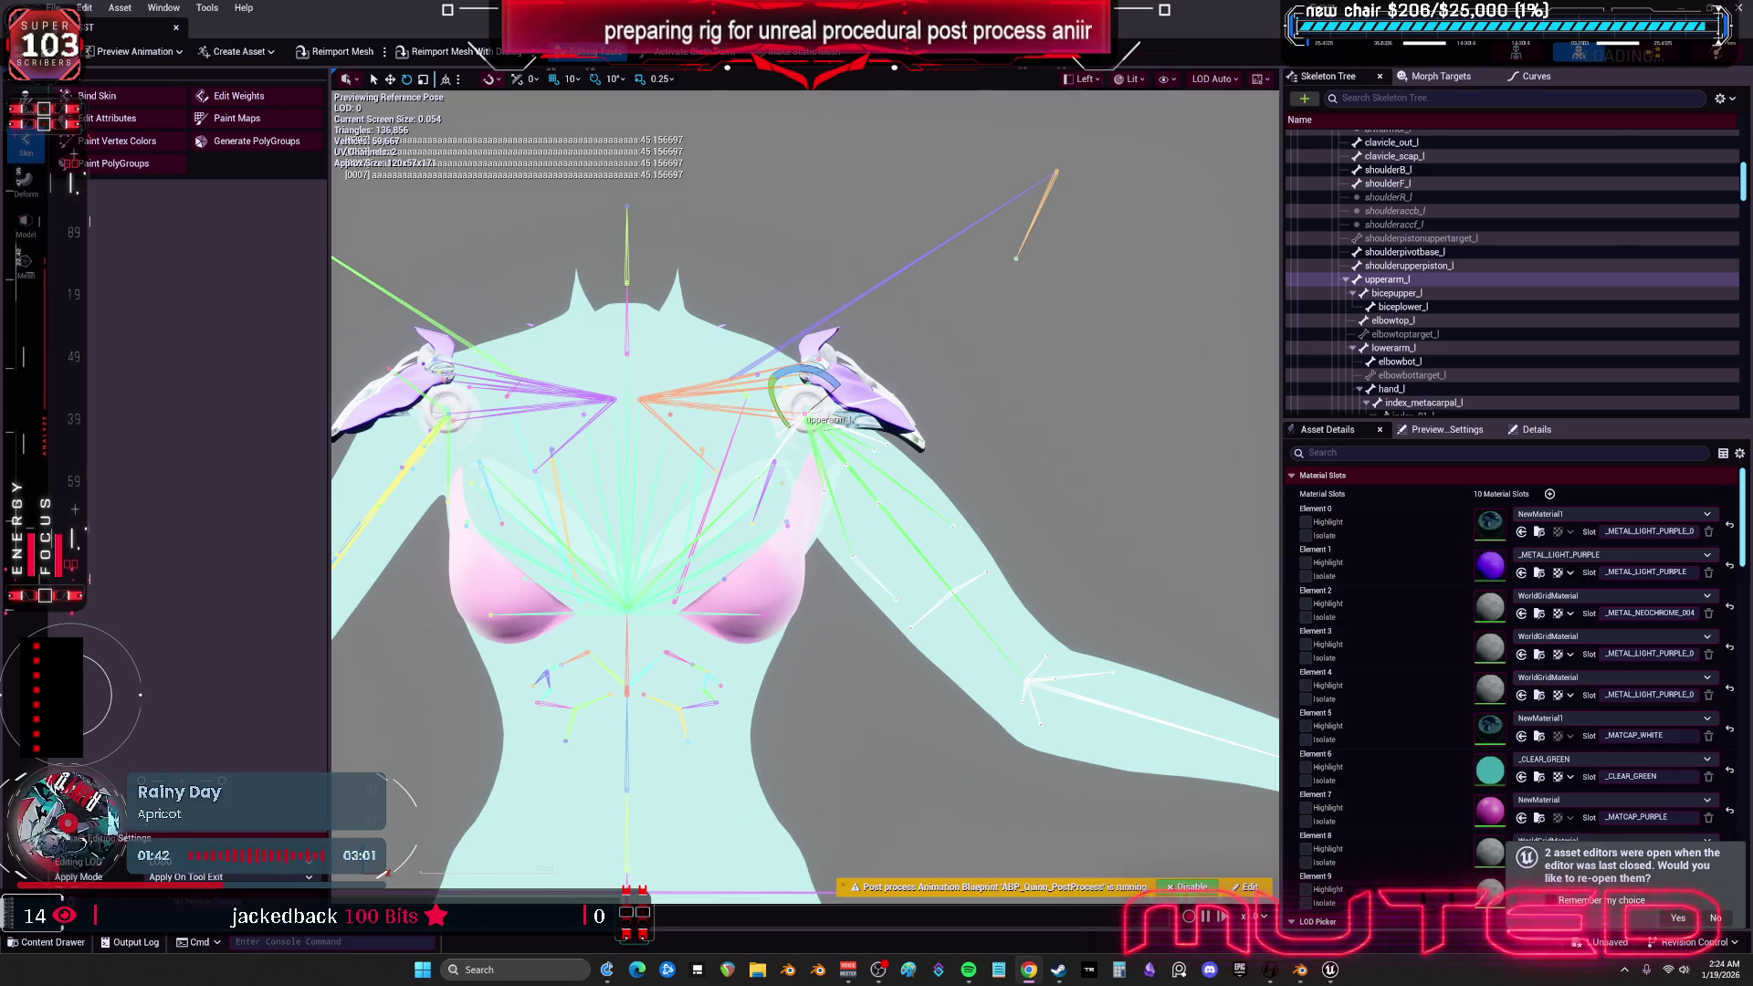
- Reopen the TESST mesh editor in a zoomed Left view and test-rotate upperarm_l
left_click(180, 34)
double_click(1036, 141)
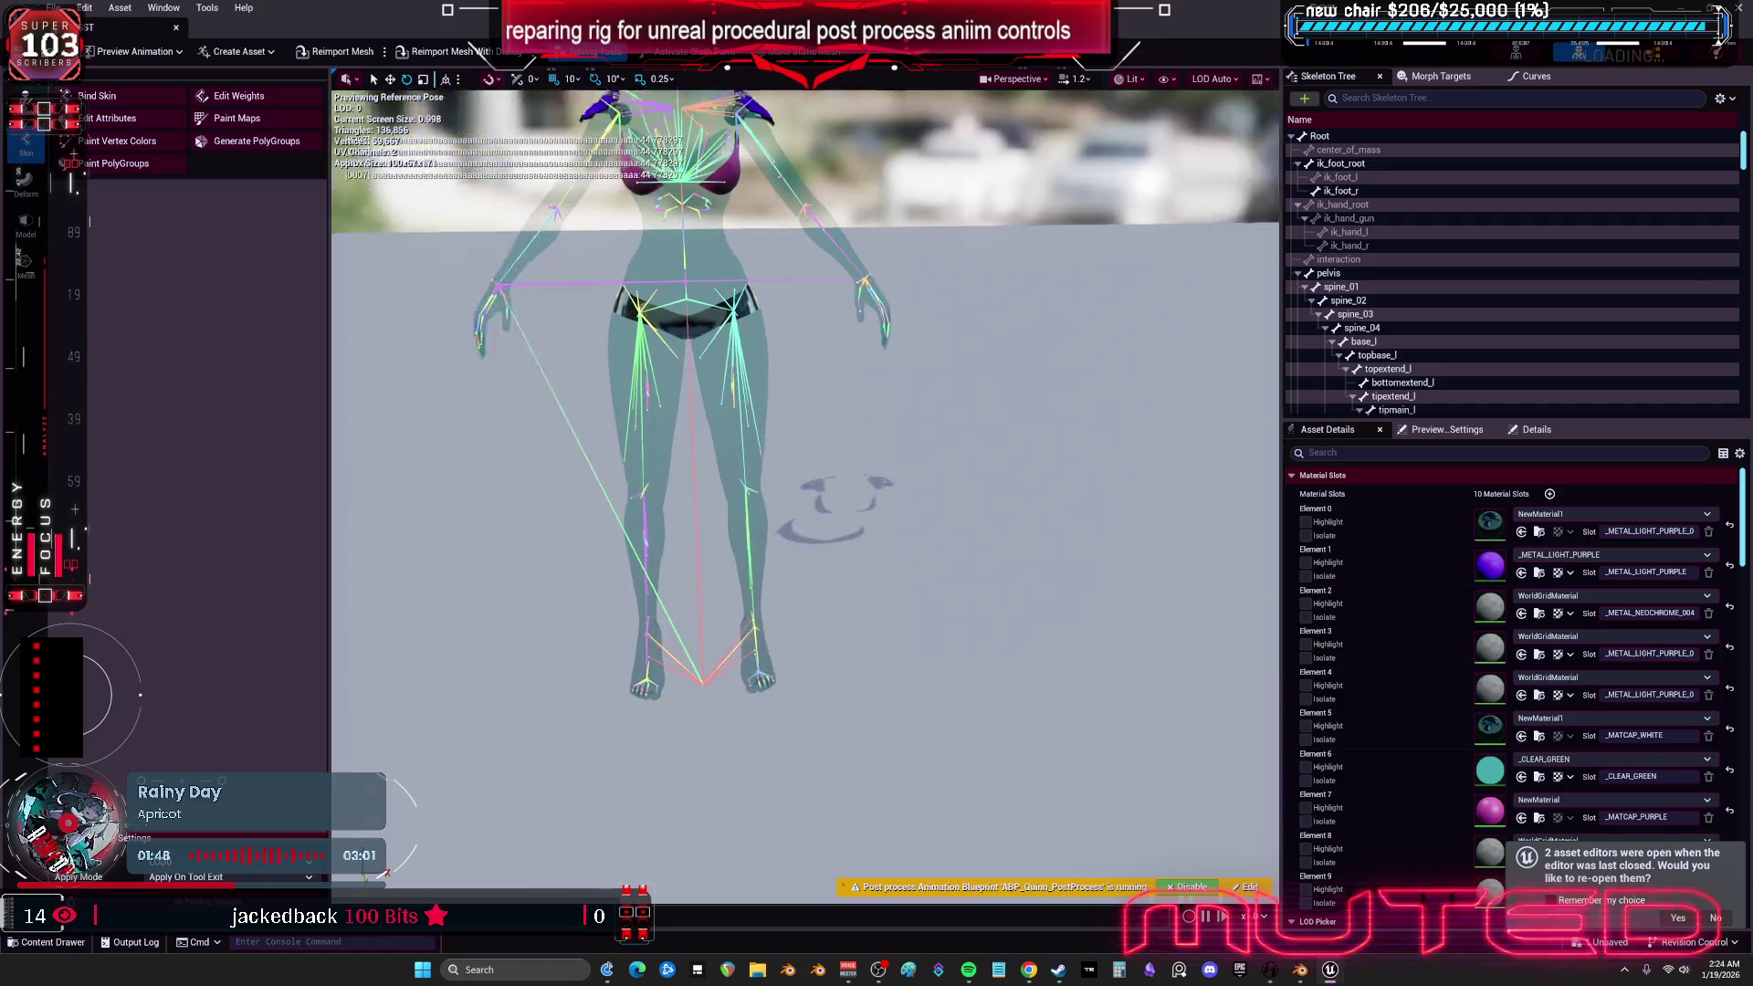
left_click(1013, 79)
left_click(991, 203)
scroll(868, 598, "up", 10)
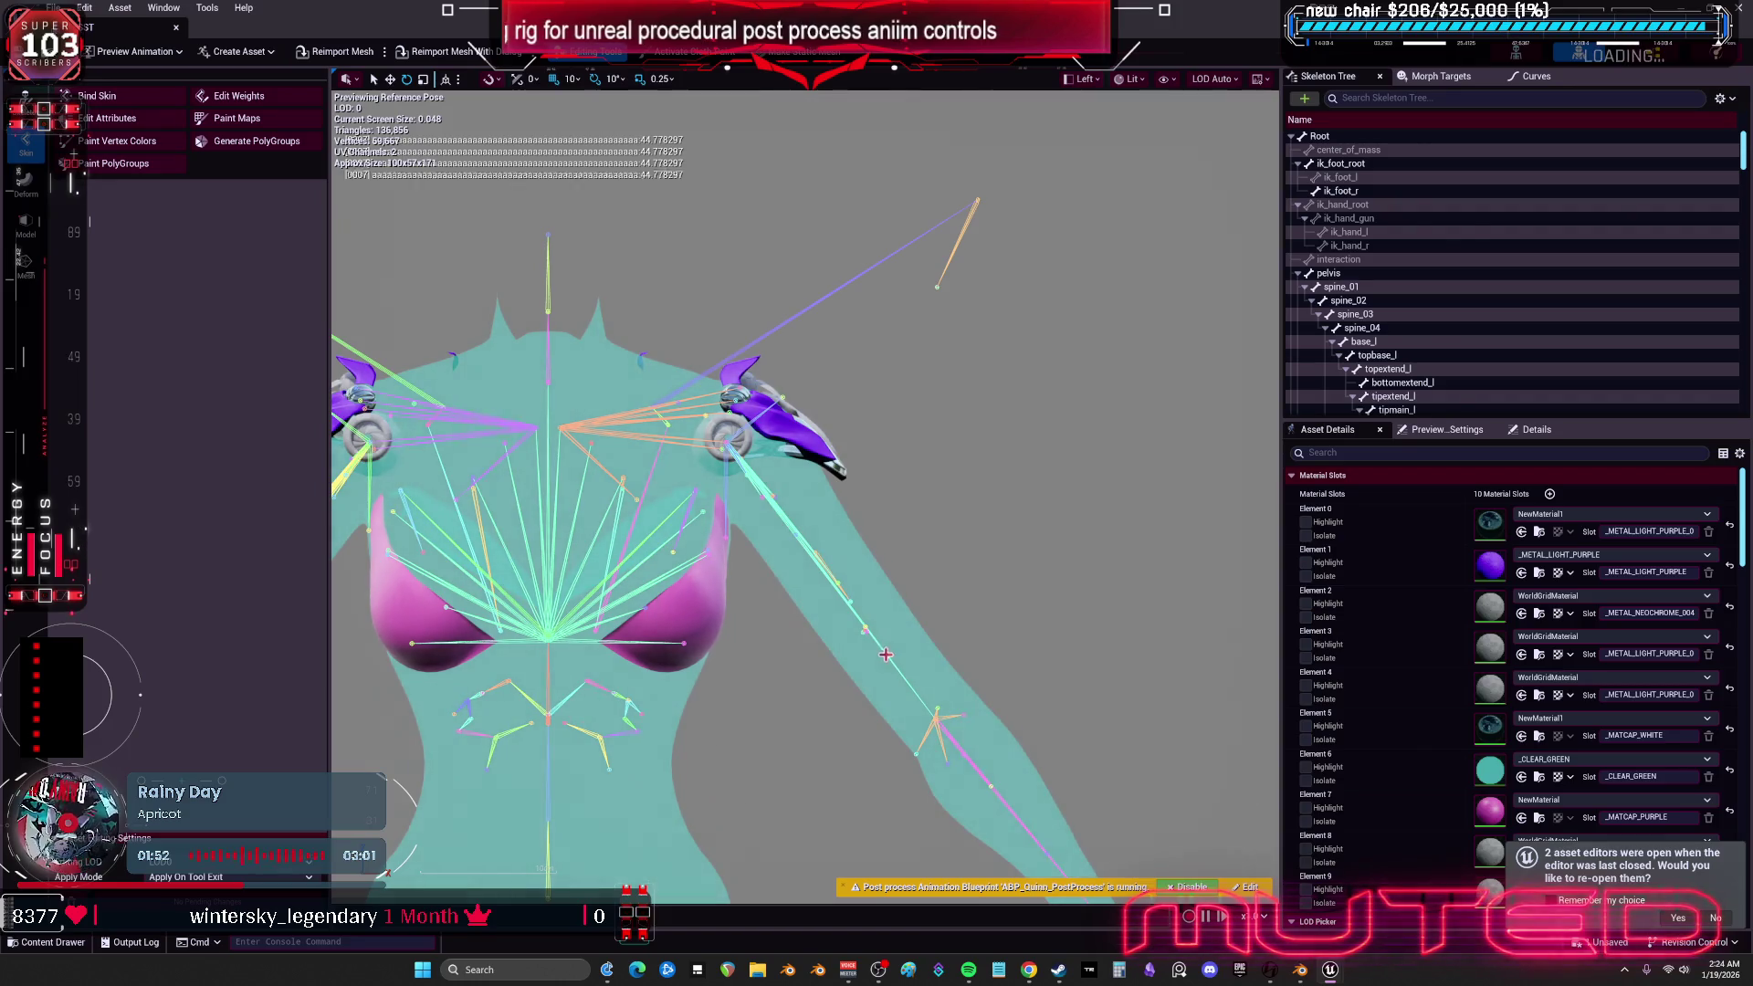
left_click(875, 644)
mouse_move(738, 399)
left_mouse_down()
mouse_move(772, 430)
mouse_move(741, 511)
mouse_move(674, 477)
mouse_move(668, 431)
mouse_move(721, 388)
mouse_move(754, 407)
mouse_move(746, 479)
mouse_move(694, 479)
mouse_move(667, 439)
mouse_move(709, 493)
mouse_move(776, 442)
mouse_move(744, 484)
mouse_move(780, 429)
mouse_move(721, 402)
mouse_move(763, 456)
mouse_move(731, 393)
mouse_move(767, 430)
mouse_move(768, 484)
mouse_move(707, 393)
mouse_move(690, 411)
mouse_move(717, 467)
mouse_move(772, 478)
mouse_move(799, 452)
mouse_move(744, 393)
mouse_move(680, 426)
mouse_move(708, 365)
mouse_move(822, 443)
mouse_move(758, 411)
mouse_move(777, 488)
mouse_move(704, 411)
mouse_move(685, 415)
mouse_move(680, 474)
mouse_move(676, 447)
mouse_move(660, 456)
mouse_move(776, 425)
mouse_move(661, 457)
mouse_move(694, 429)
mouse_move(771, 447)
mouse_move(822, 493)
mouse_move(708, 441)
mouse_move(793, 446)
mouse_move(731, 507)
mouse_move(783, 443)
mouse_move(741, 467)
left_mouse_up()
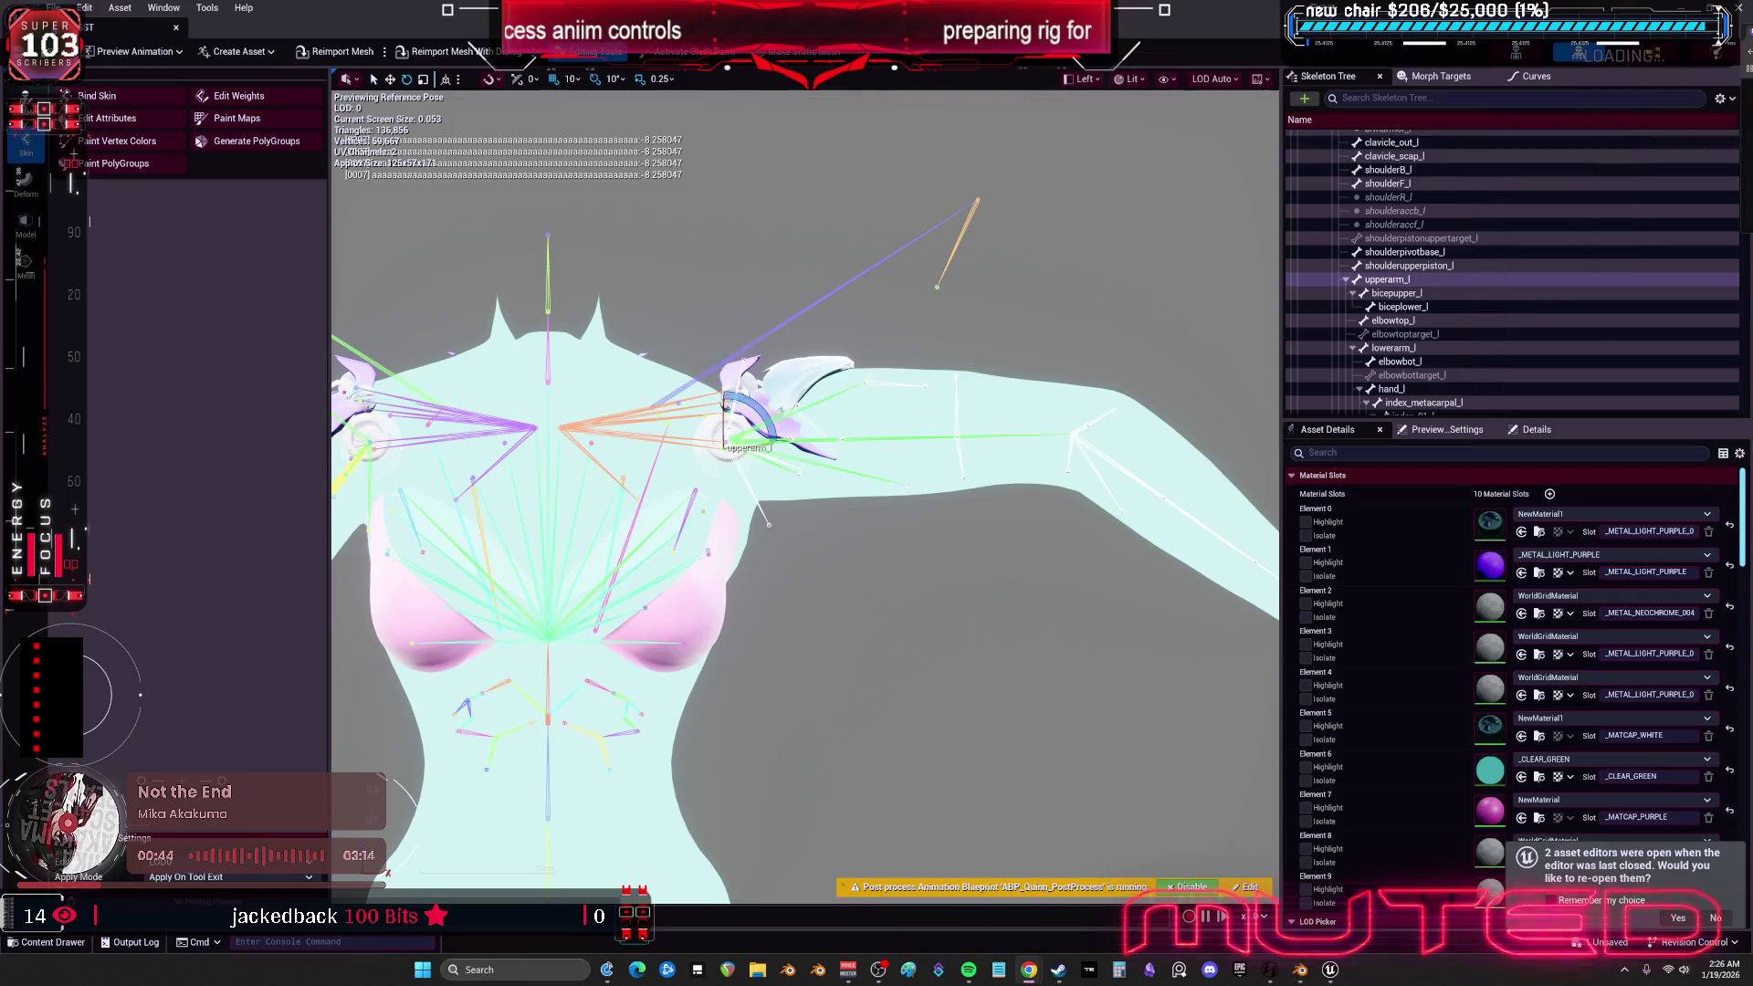
- In Twitch, paste the selected chat lines about spinning one axis into the message box, then clear it
key("alt+Tab")
scroll(480, 673, "down", 10)
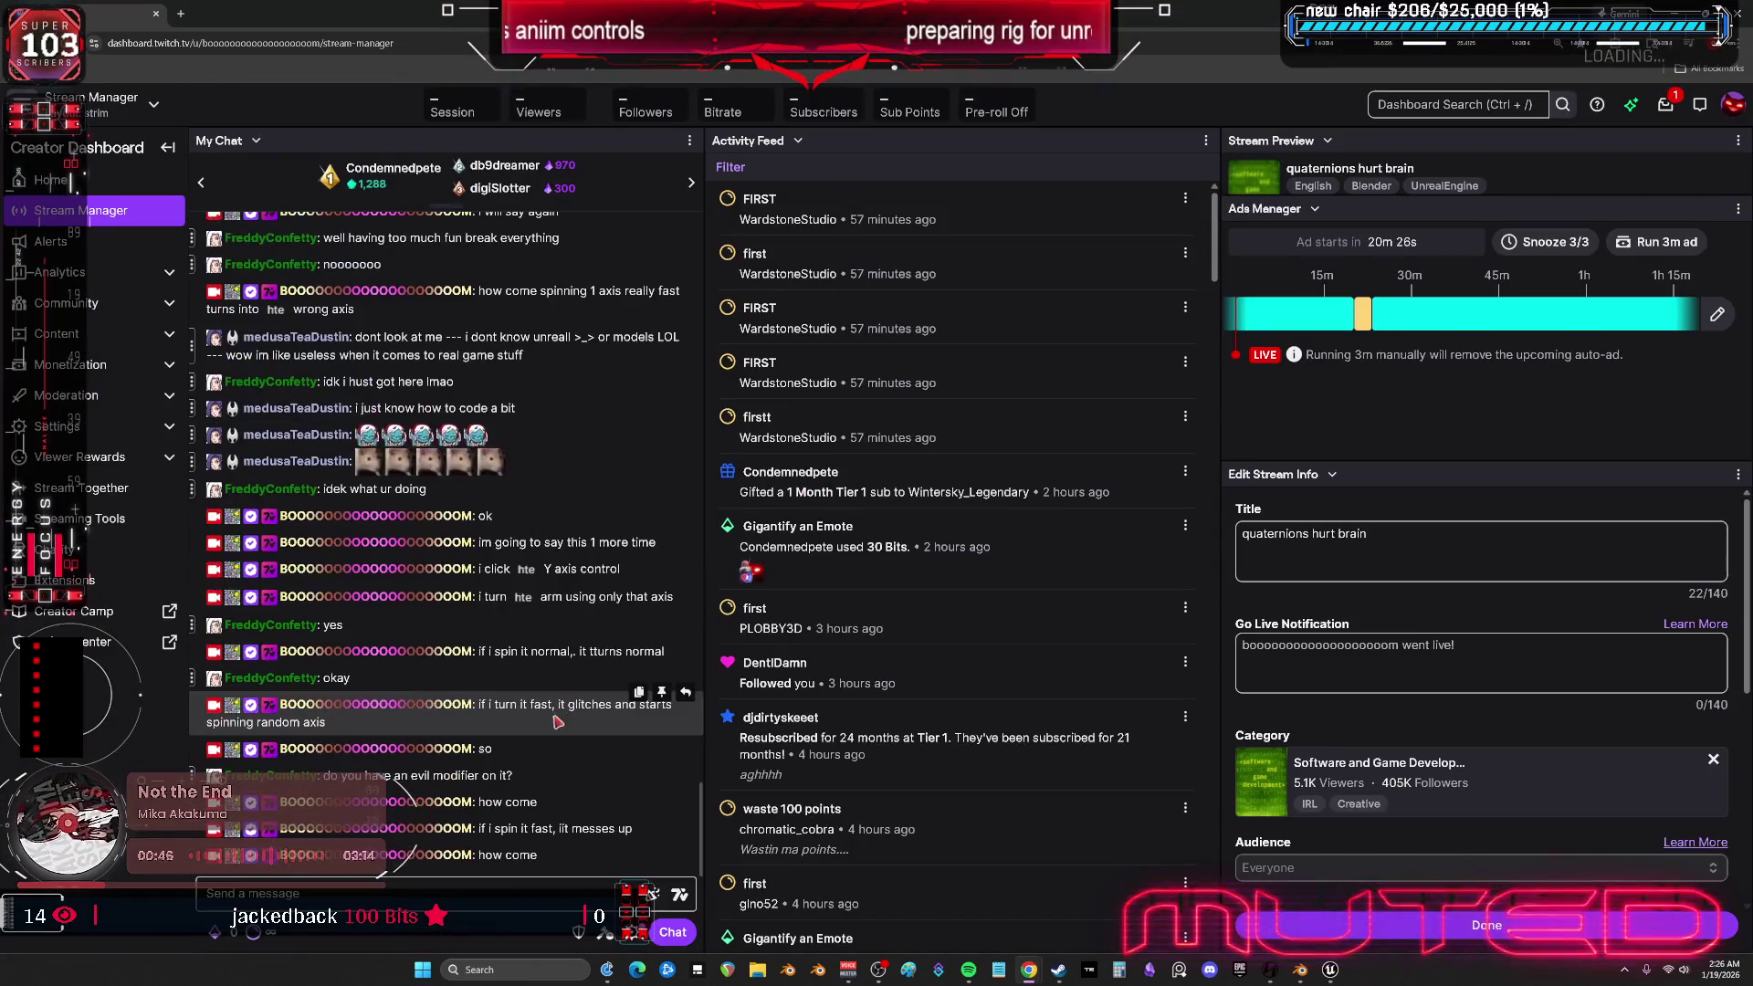
scroll(537, 576, "up", 3)
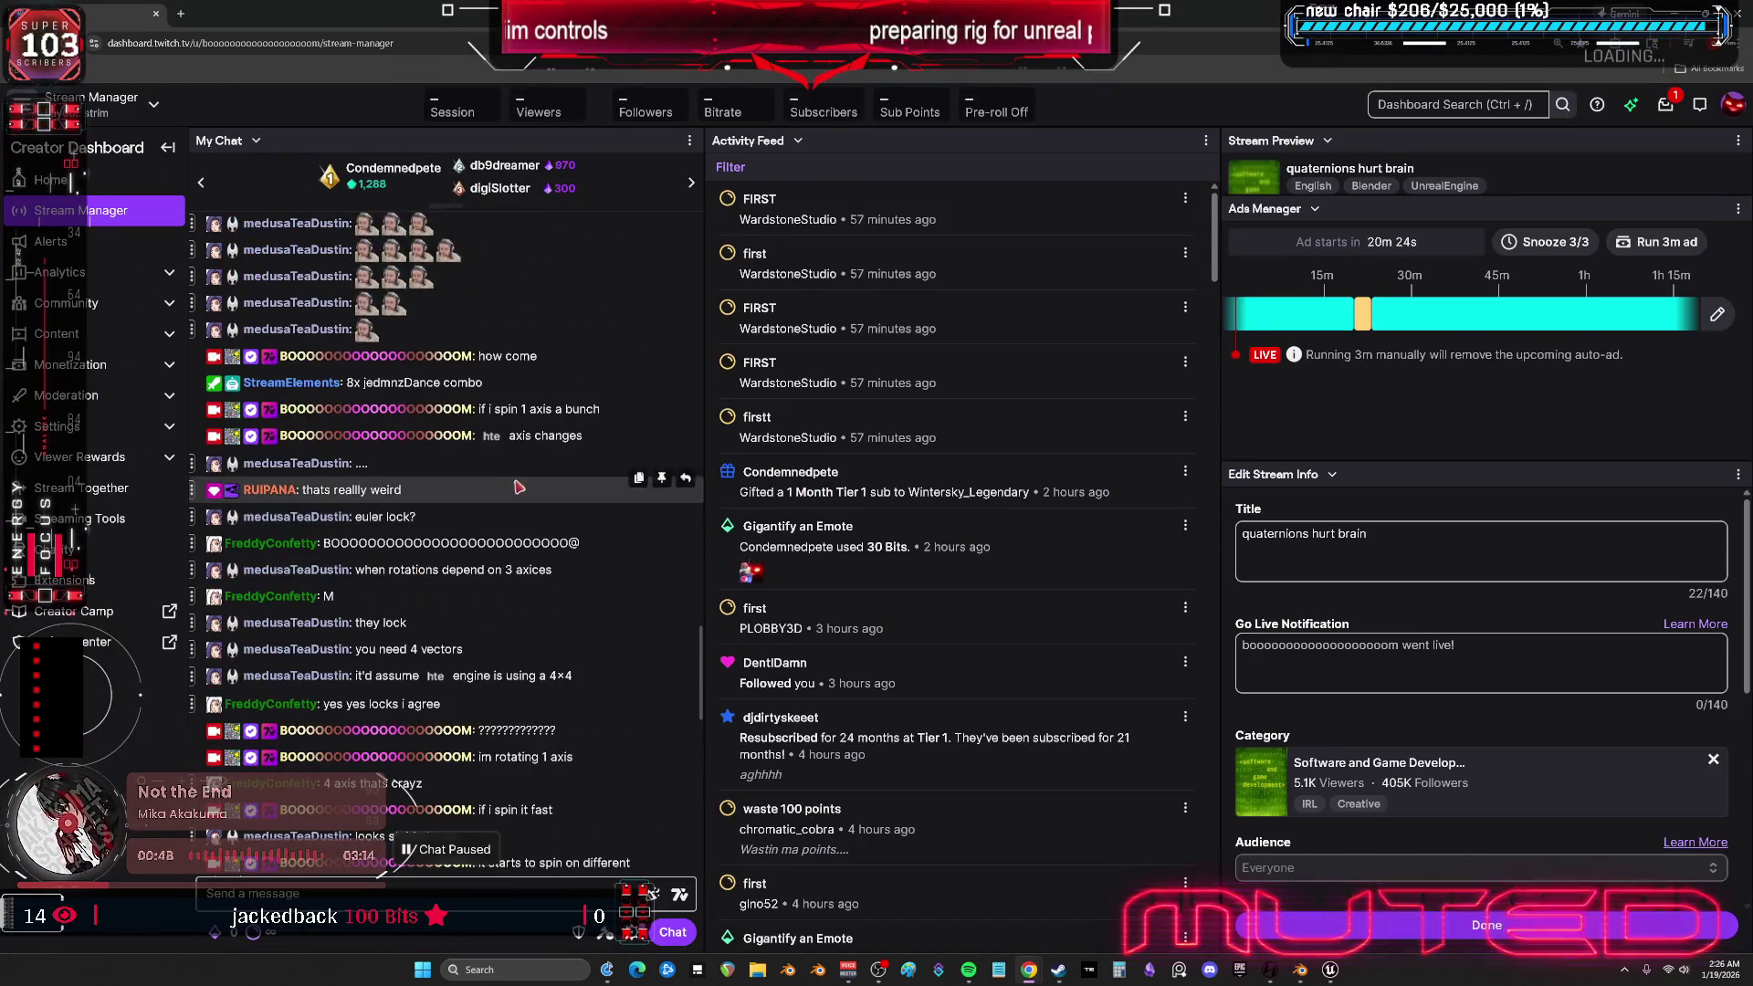
left_click_drag(610, 422, 541, 422)
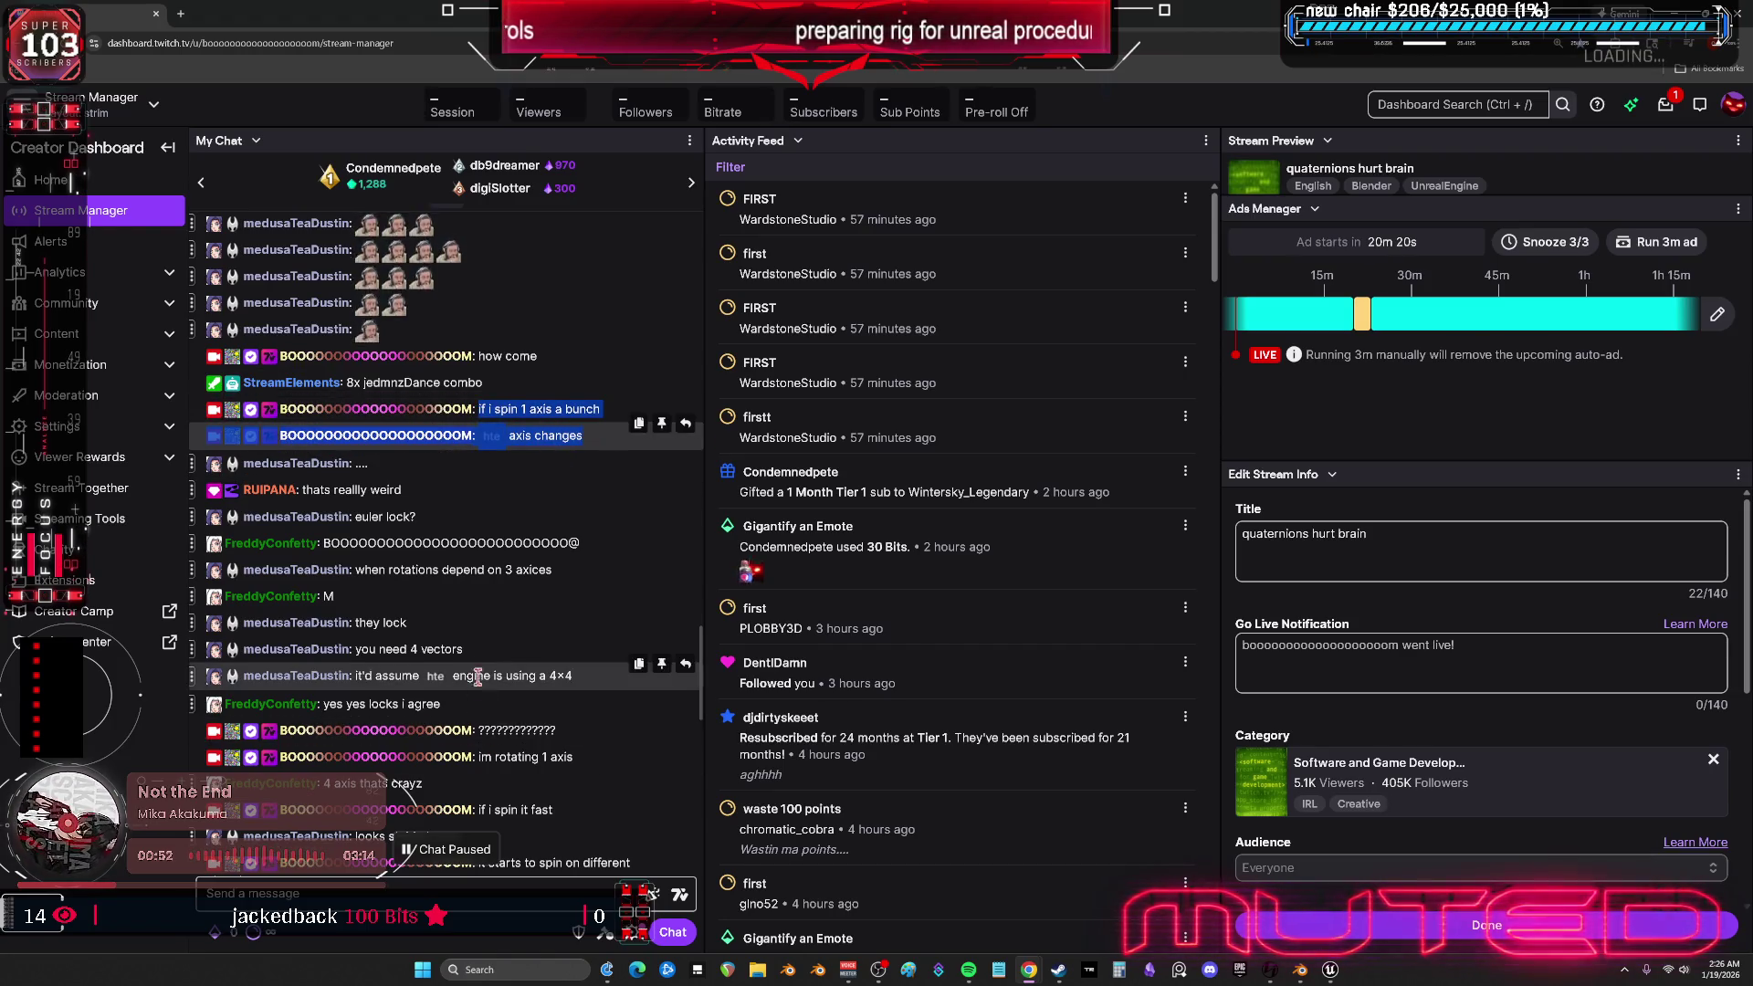
left_click(522, 876)
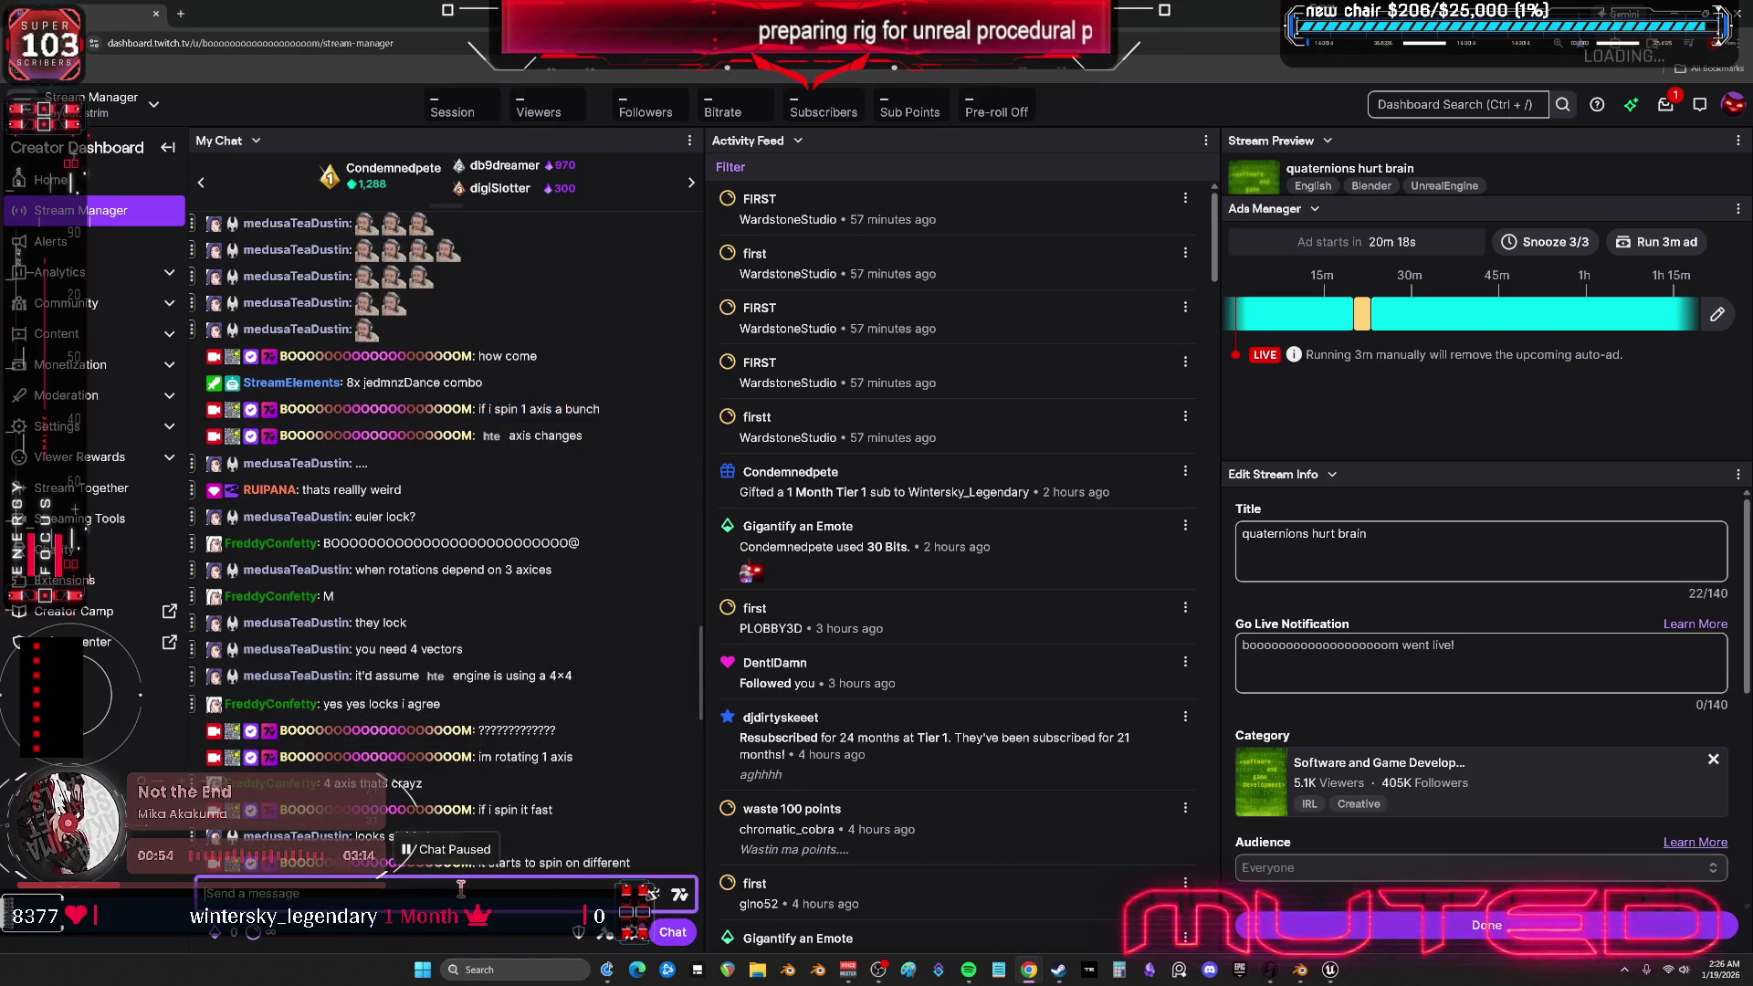
key("ctrl+v")
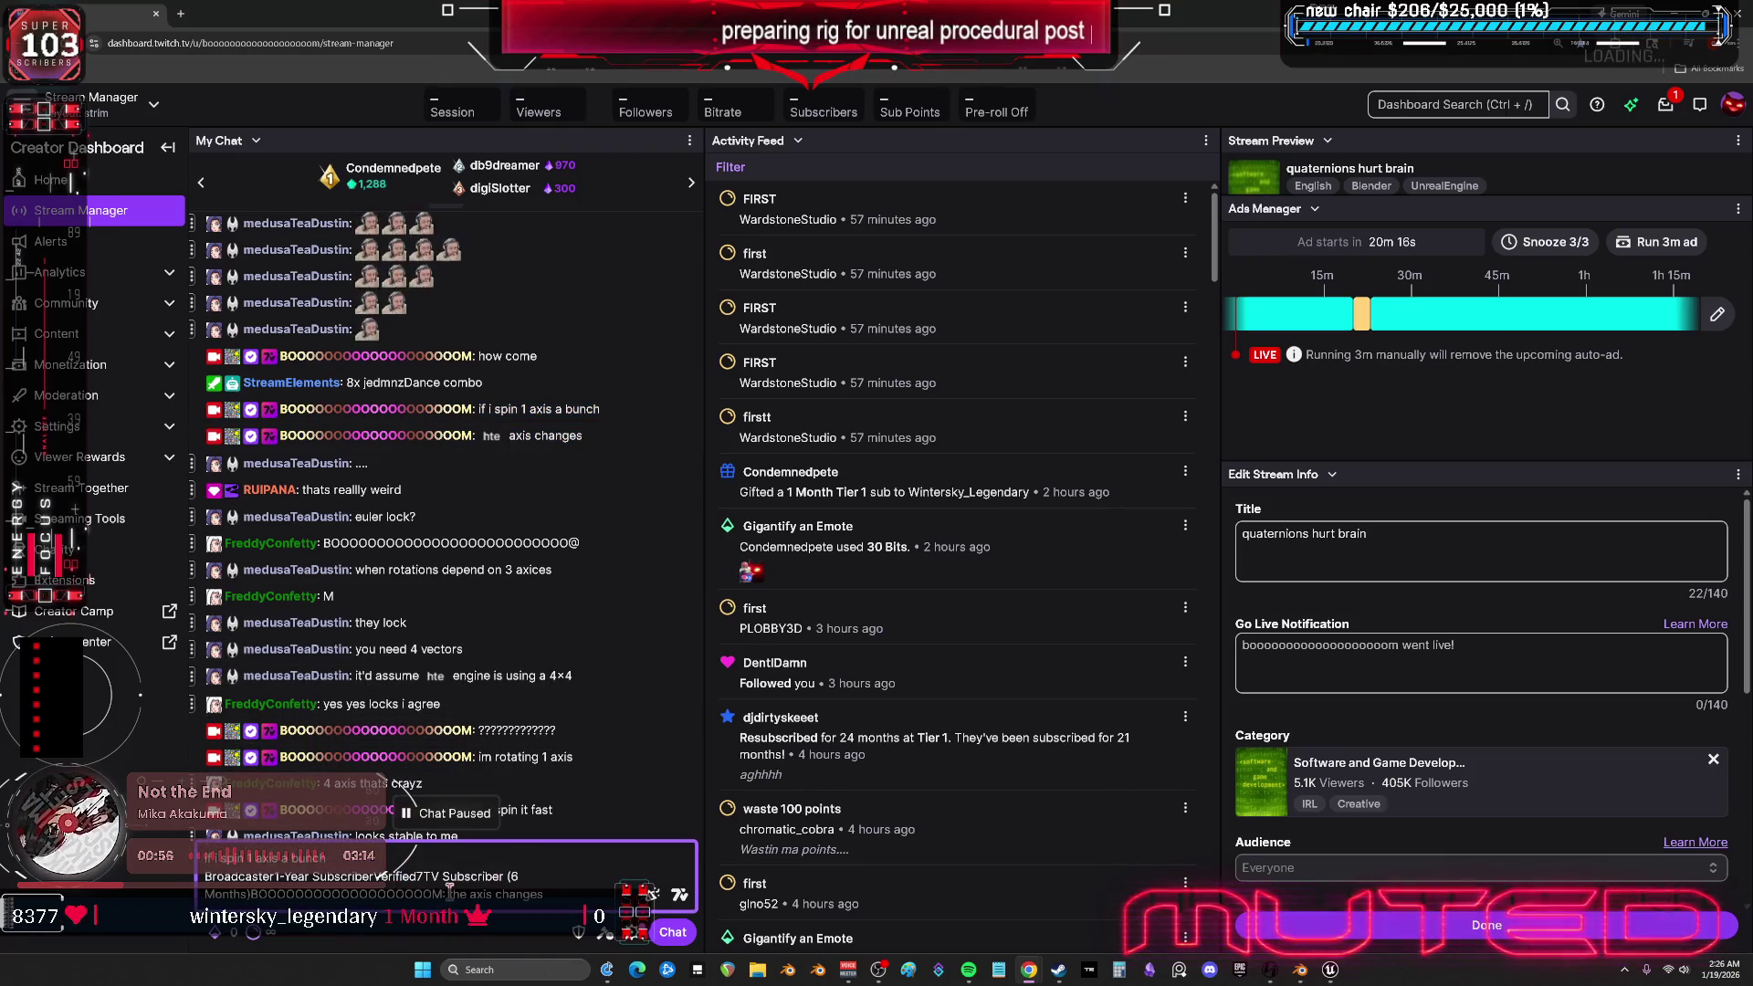
left_click_drag(522, 876, 199, 878)
key("ctrl+a")
key("BackSpace")
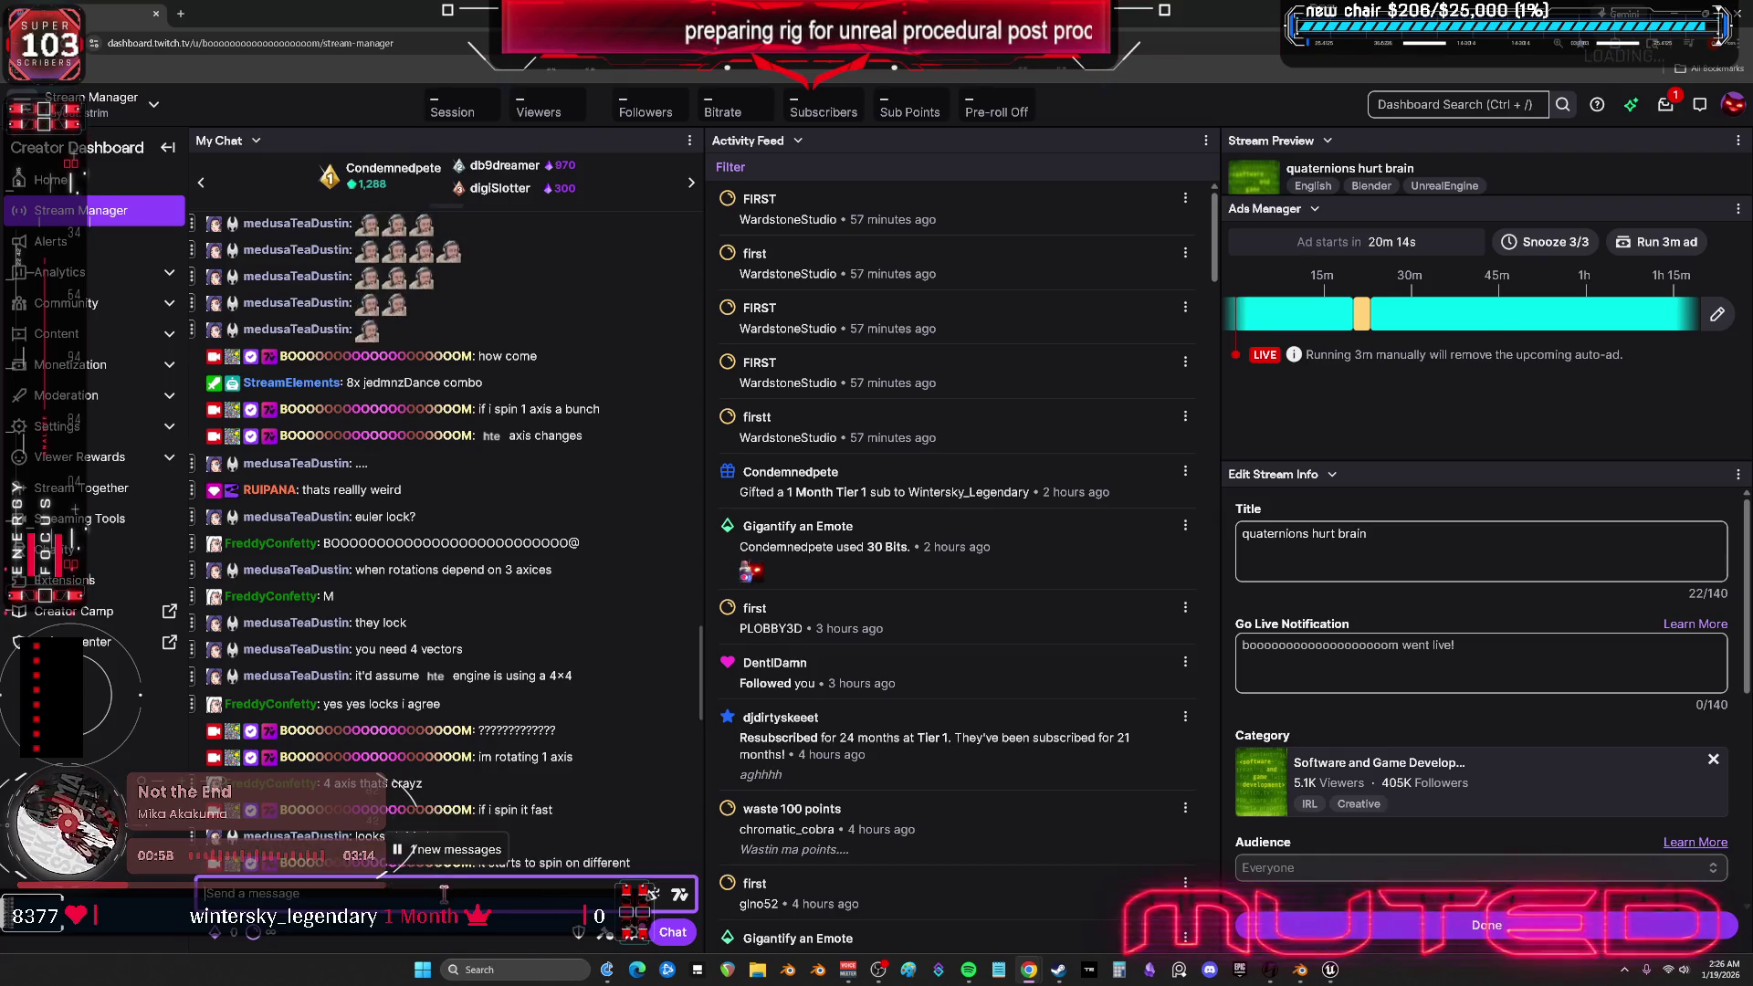
left_click(439, 903)
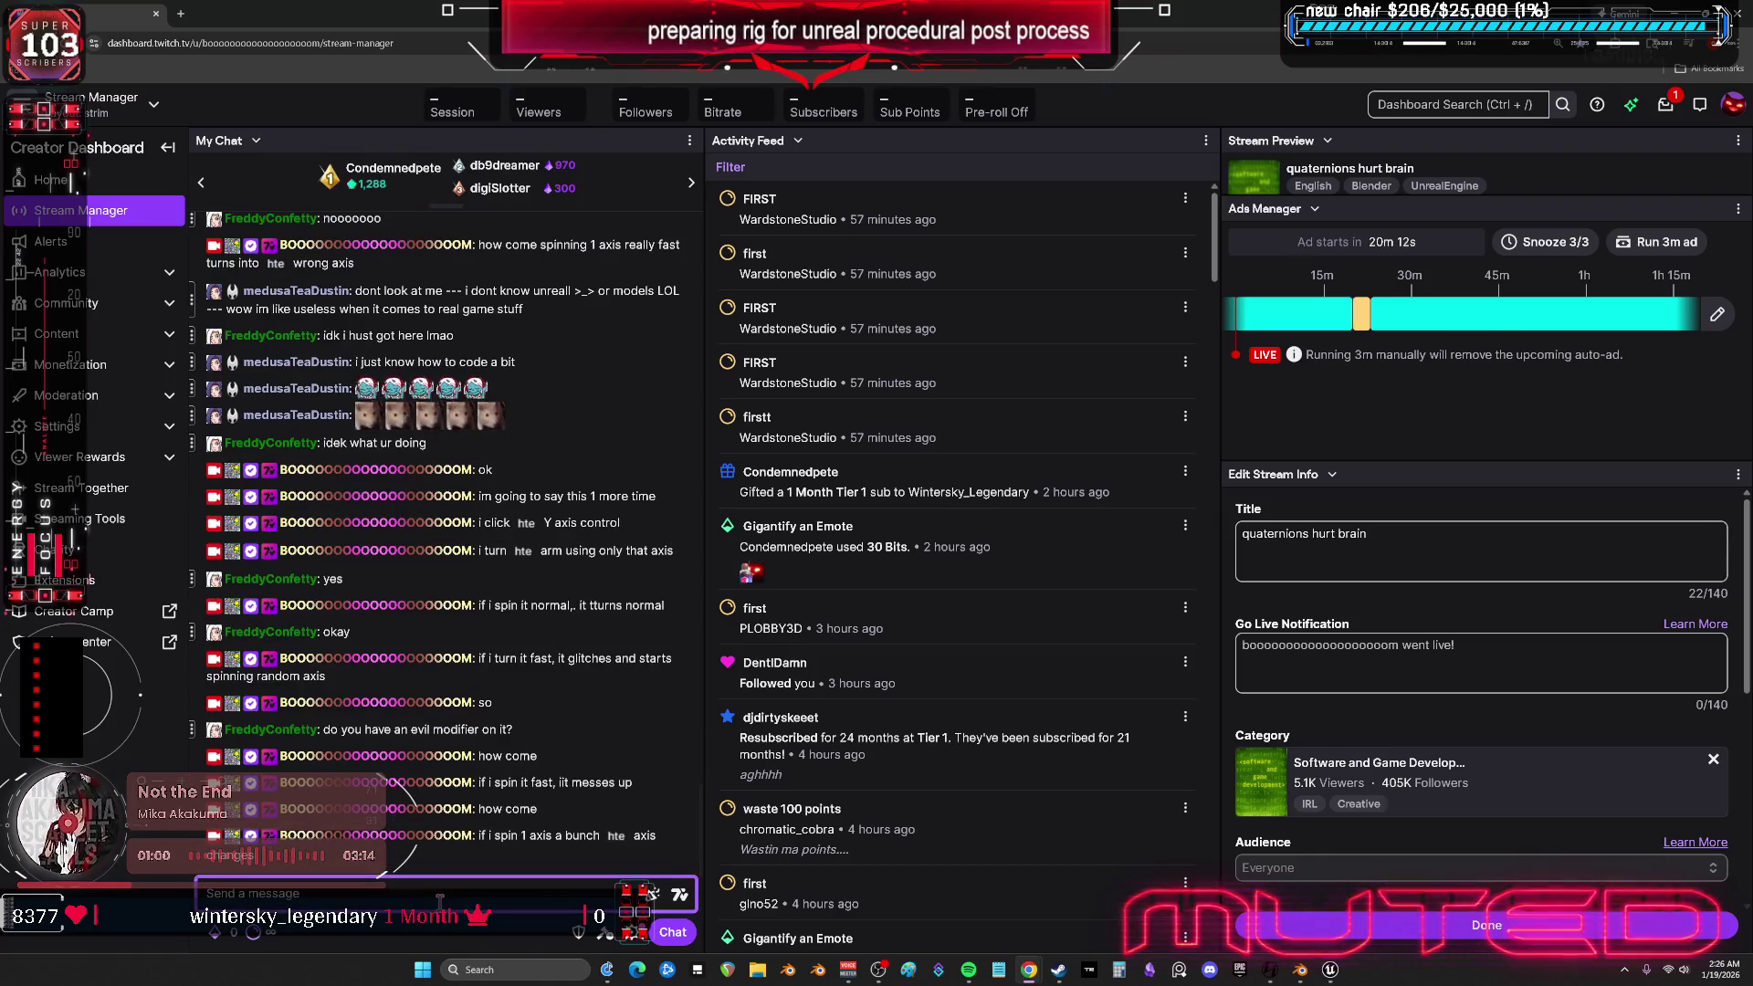
- Post 'sai simple statement', 'no one understands', 'its 1 axis' and the spinning-on-multiple-axes question
type("sa")
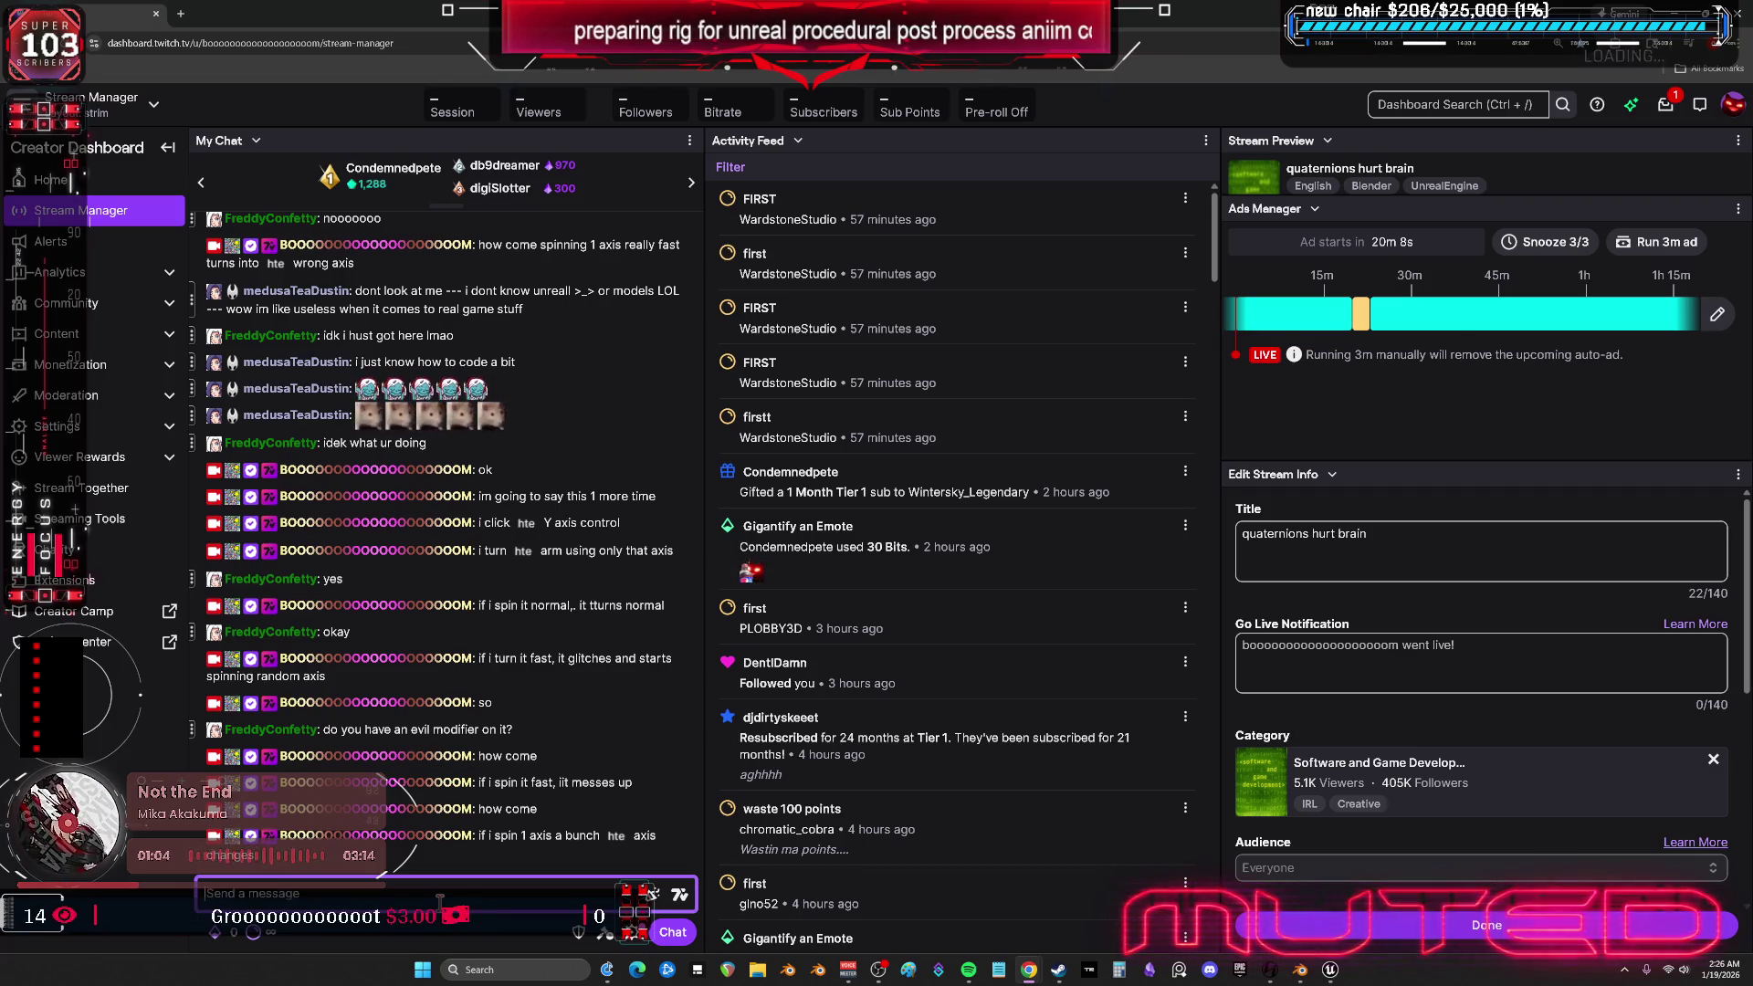
type("i say t")
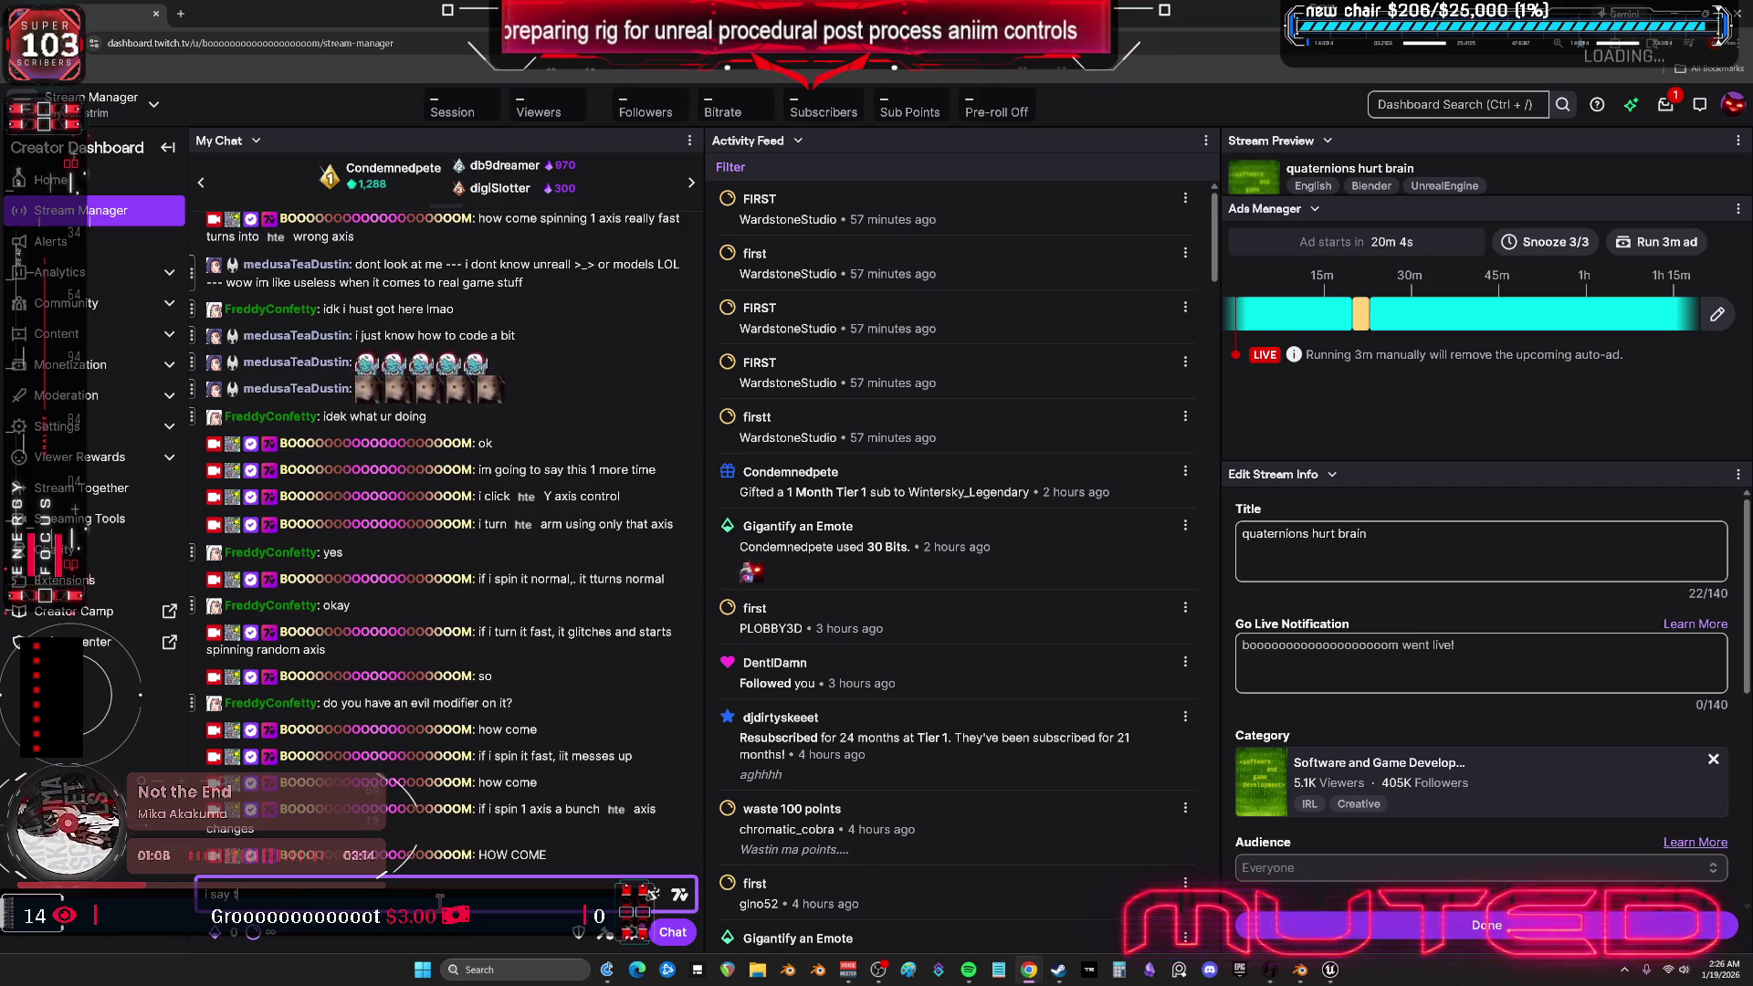
key("BackSpace")
type("a simp")
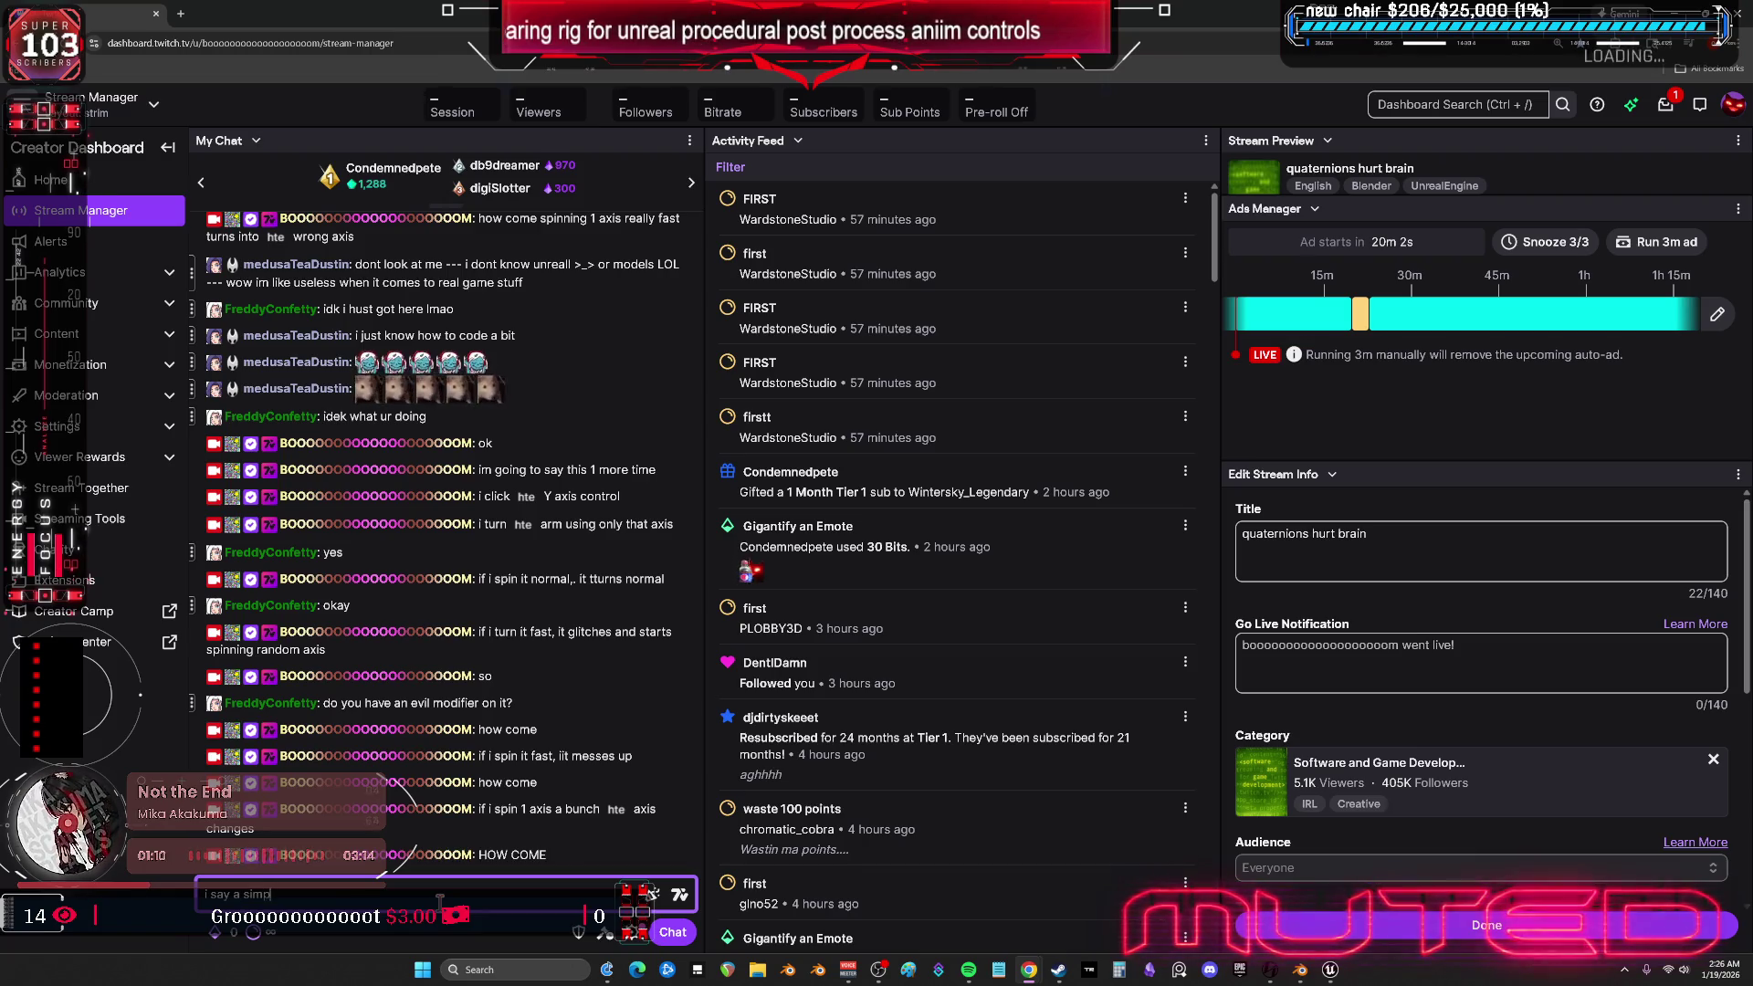
type("le statement")
key("Return")
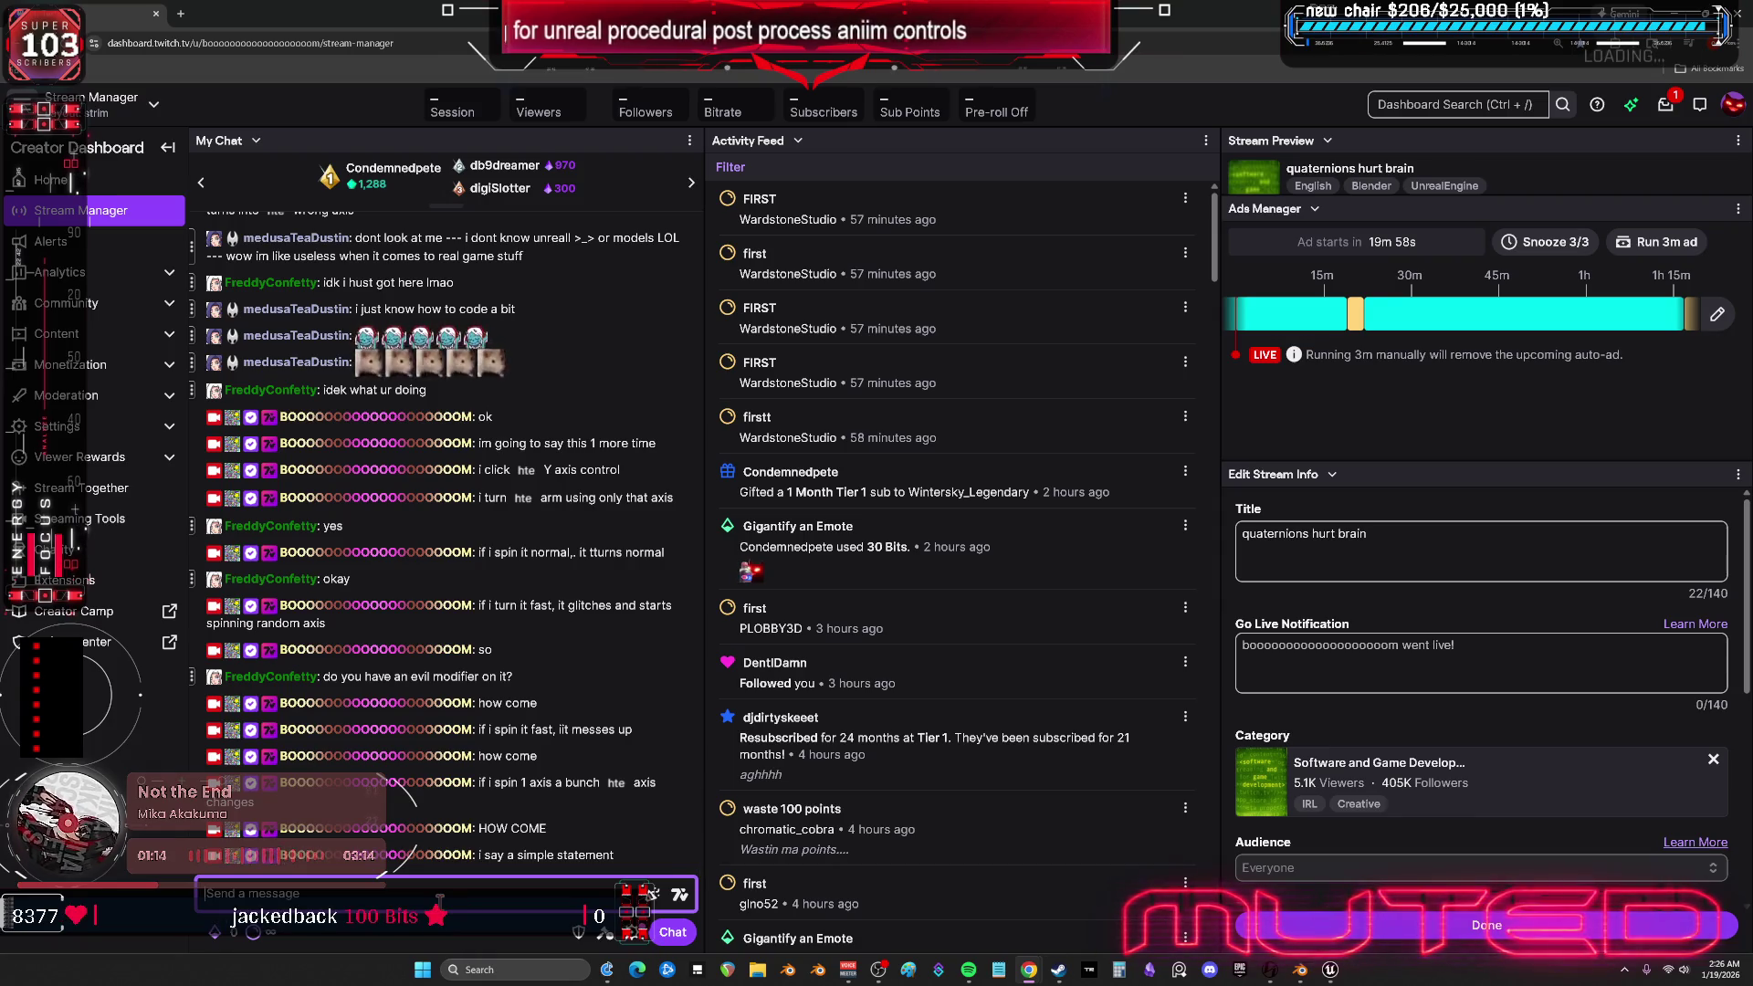
type("no one und")
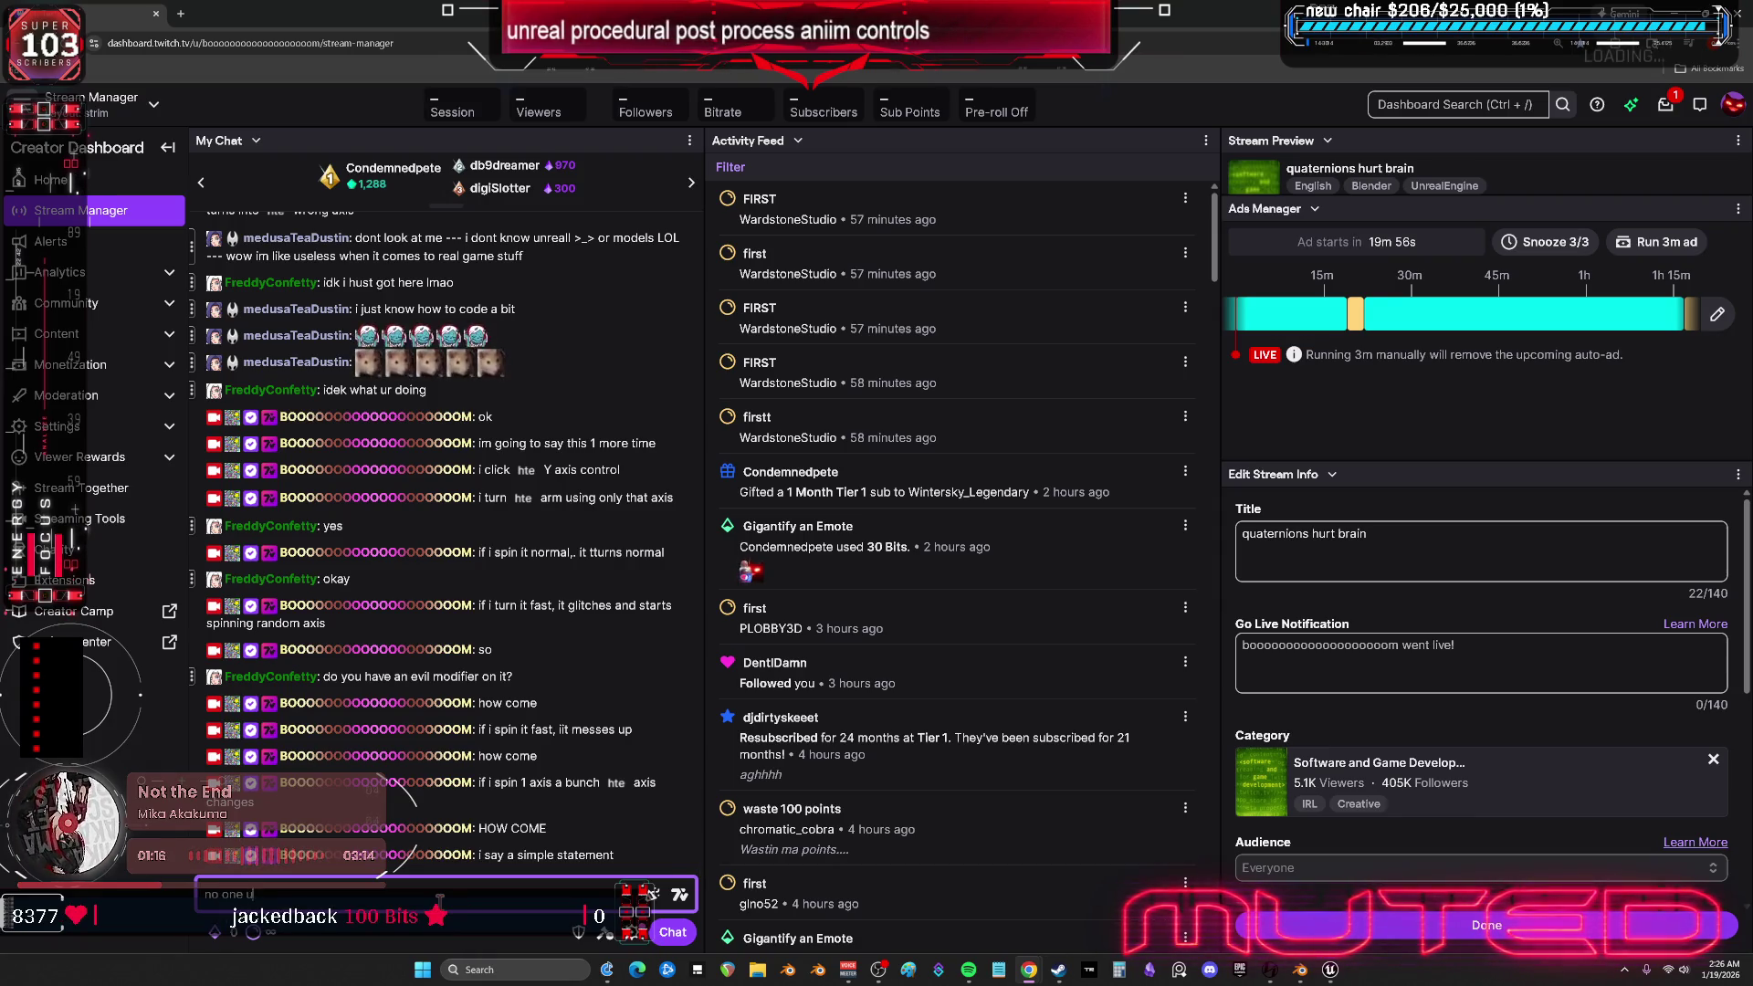
type("erstands")
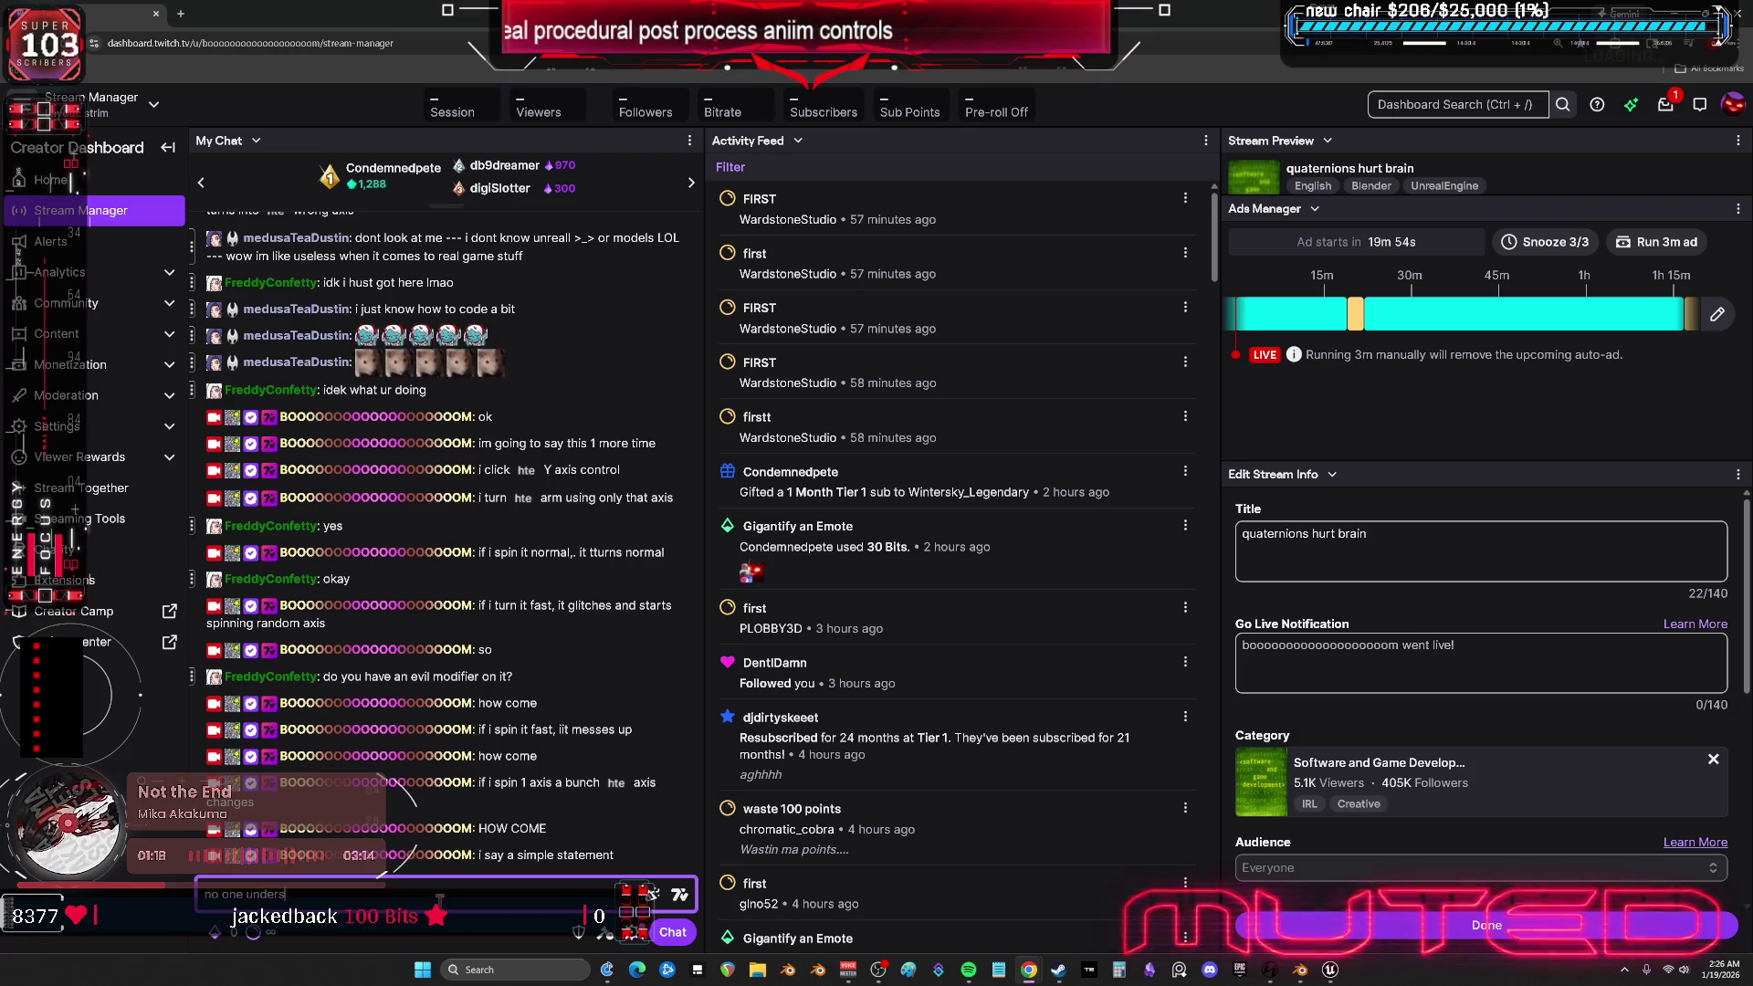
key("Return")
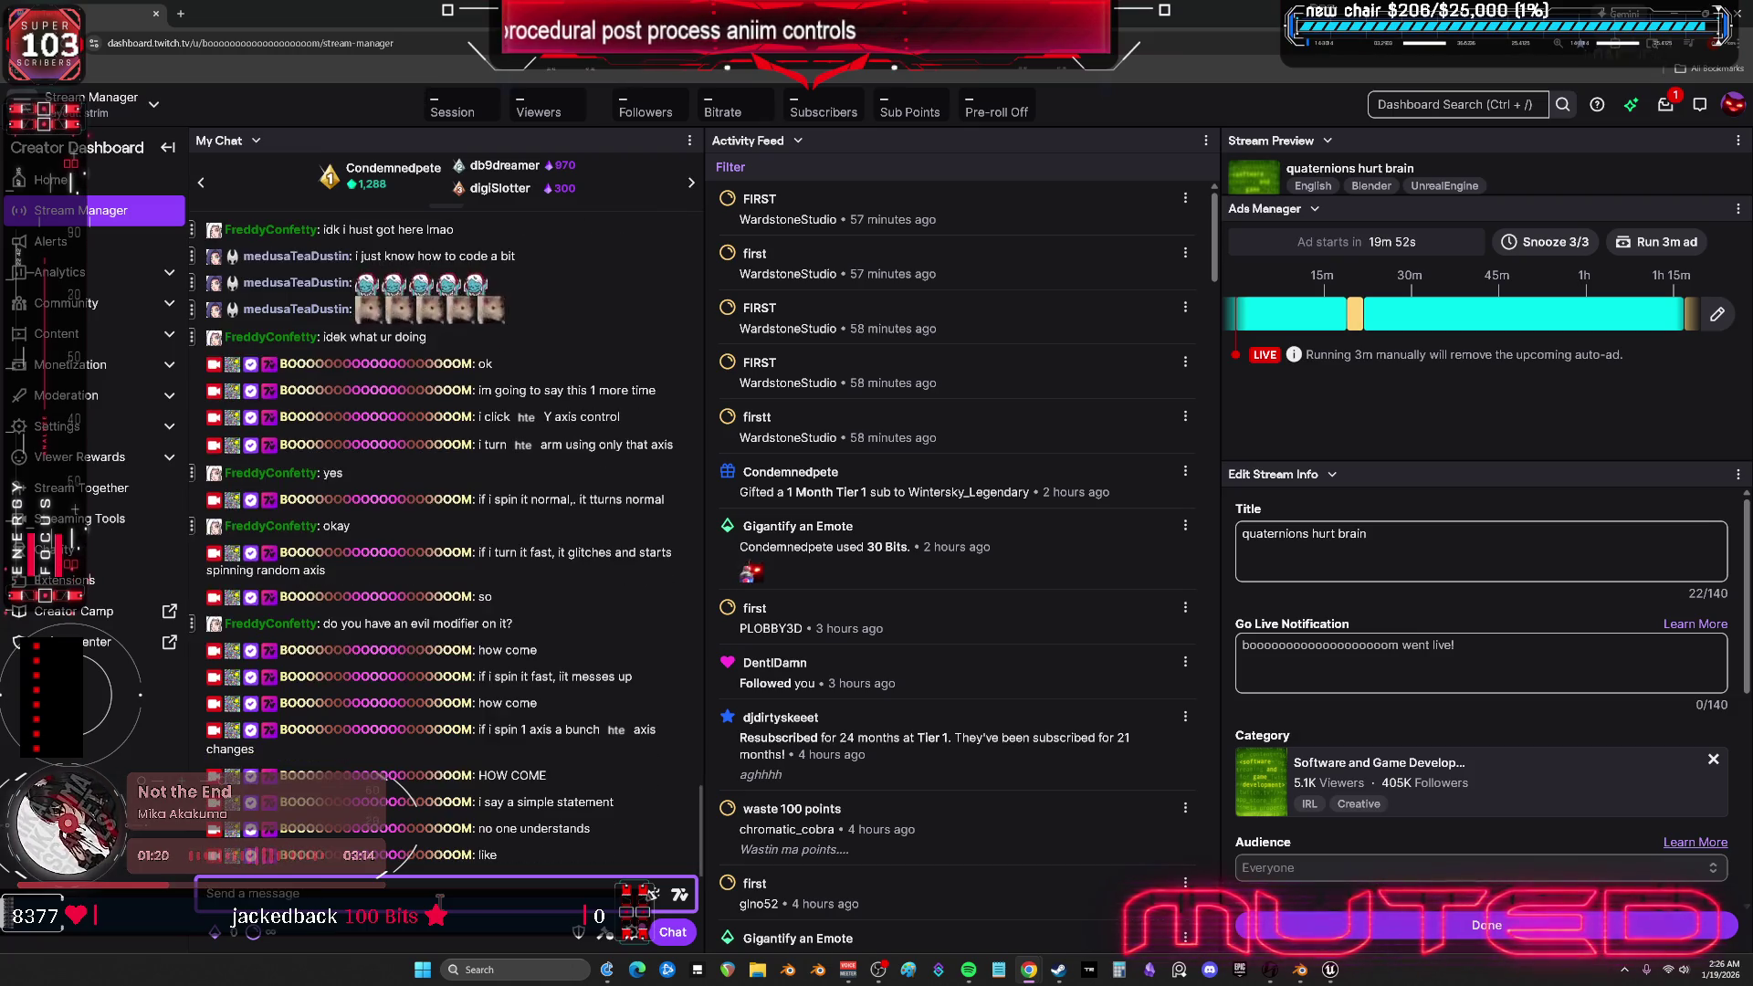
type("its 1 axis")
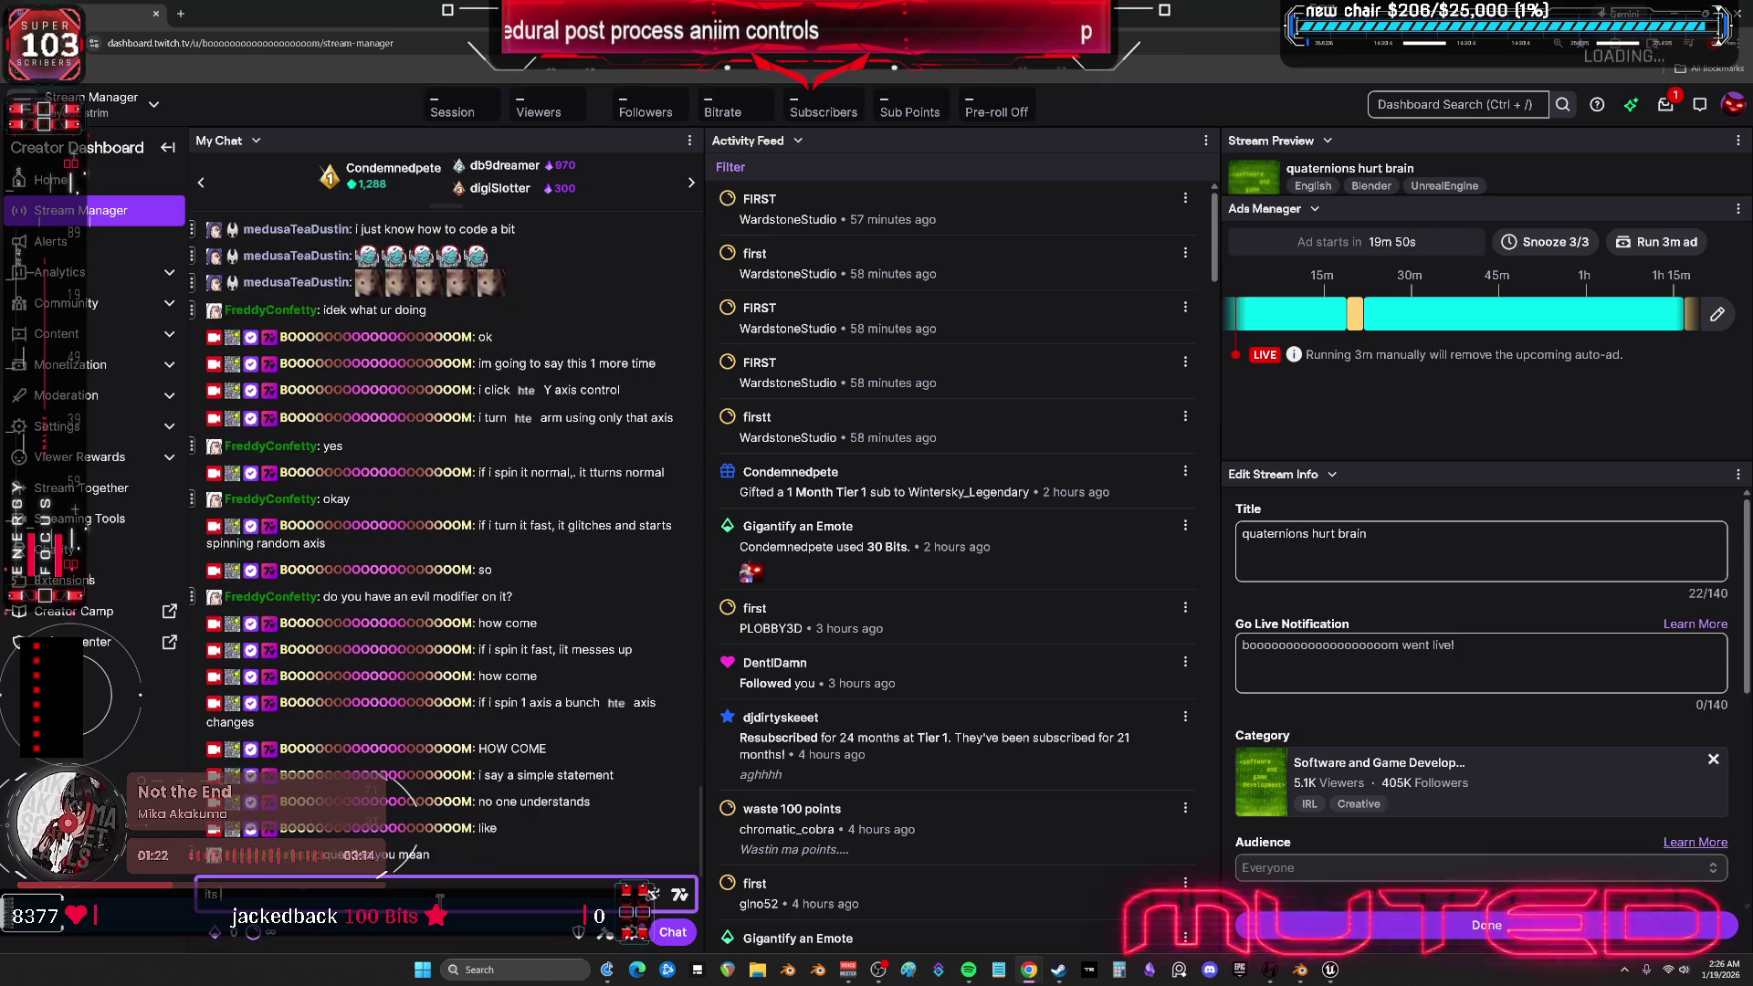
key("Return")
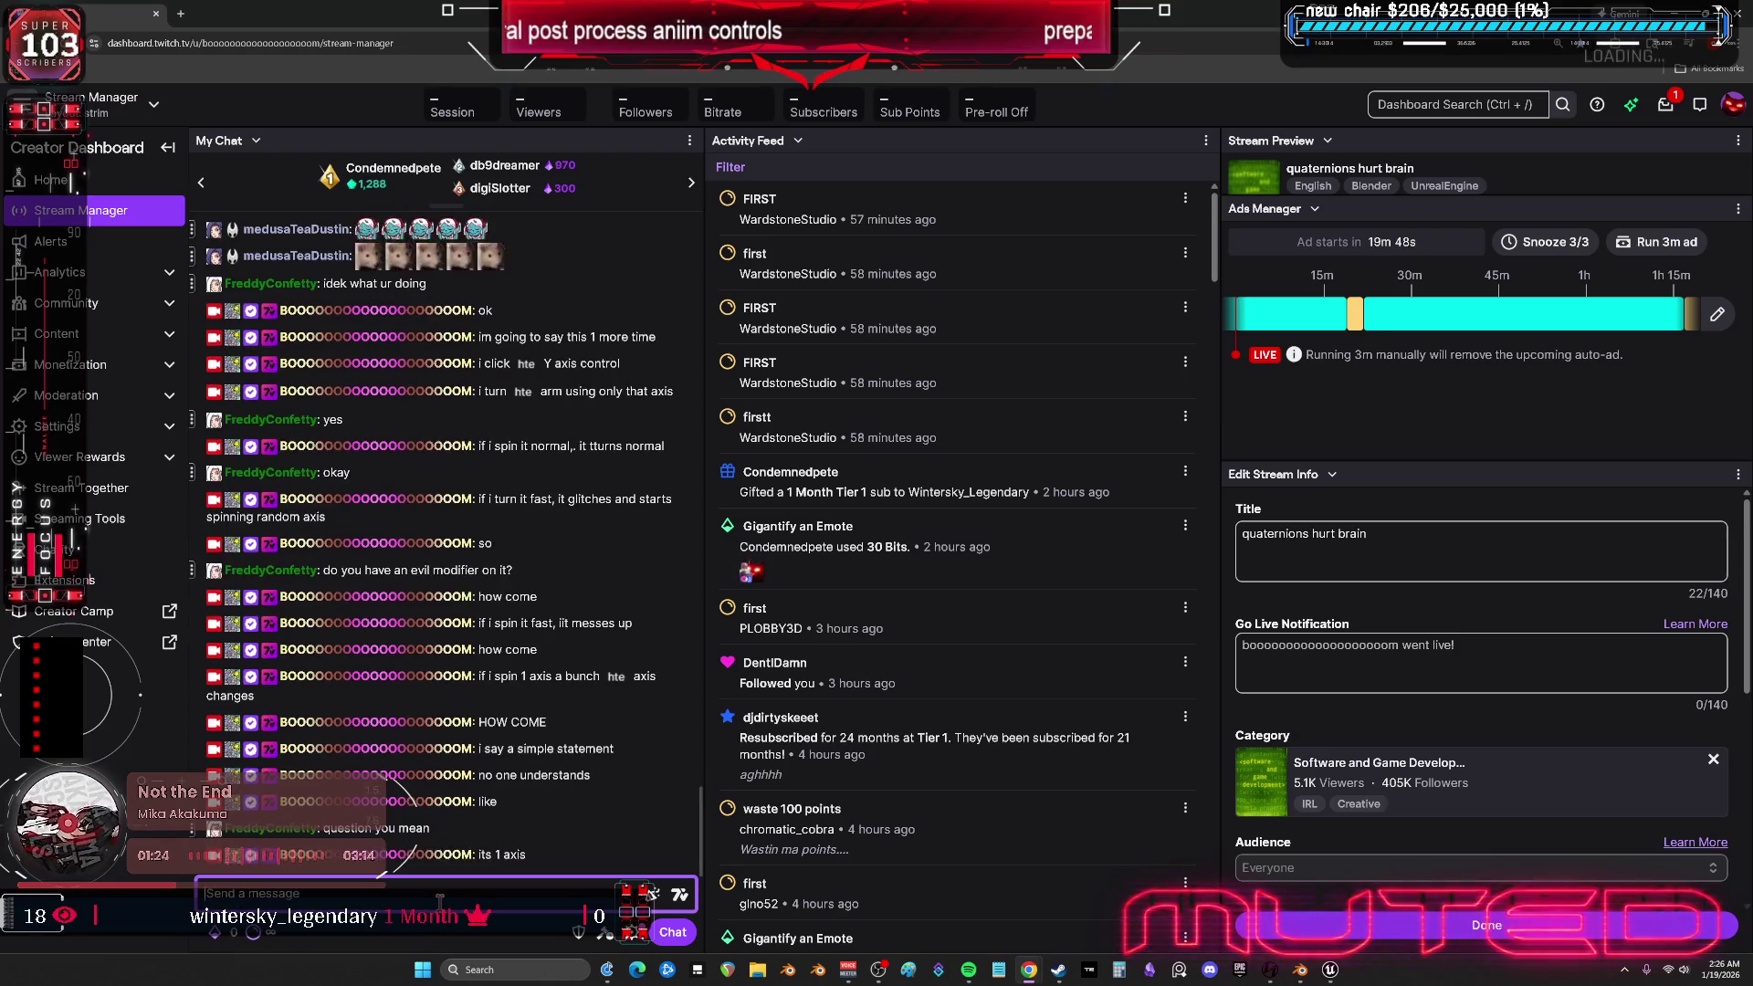
type("why does it spiin on")
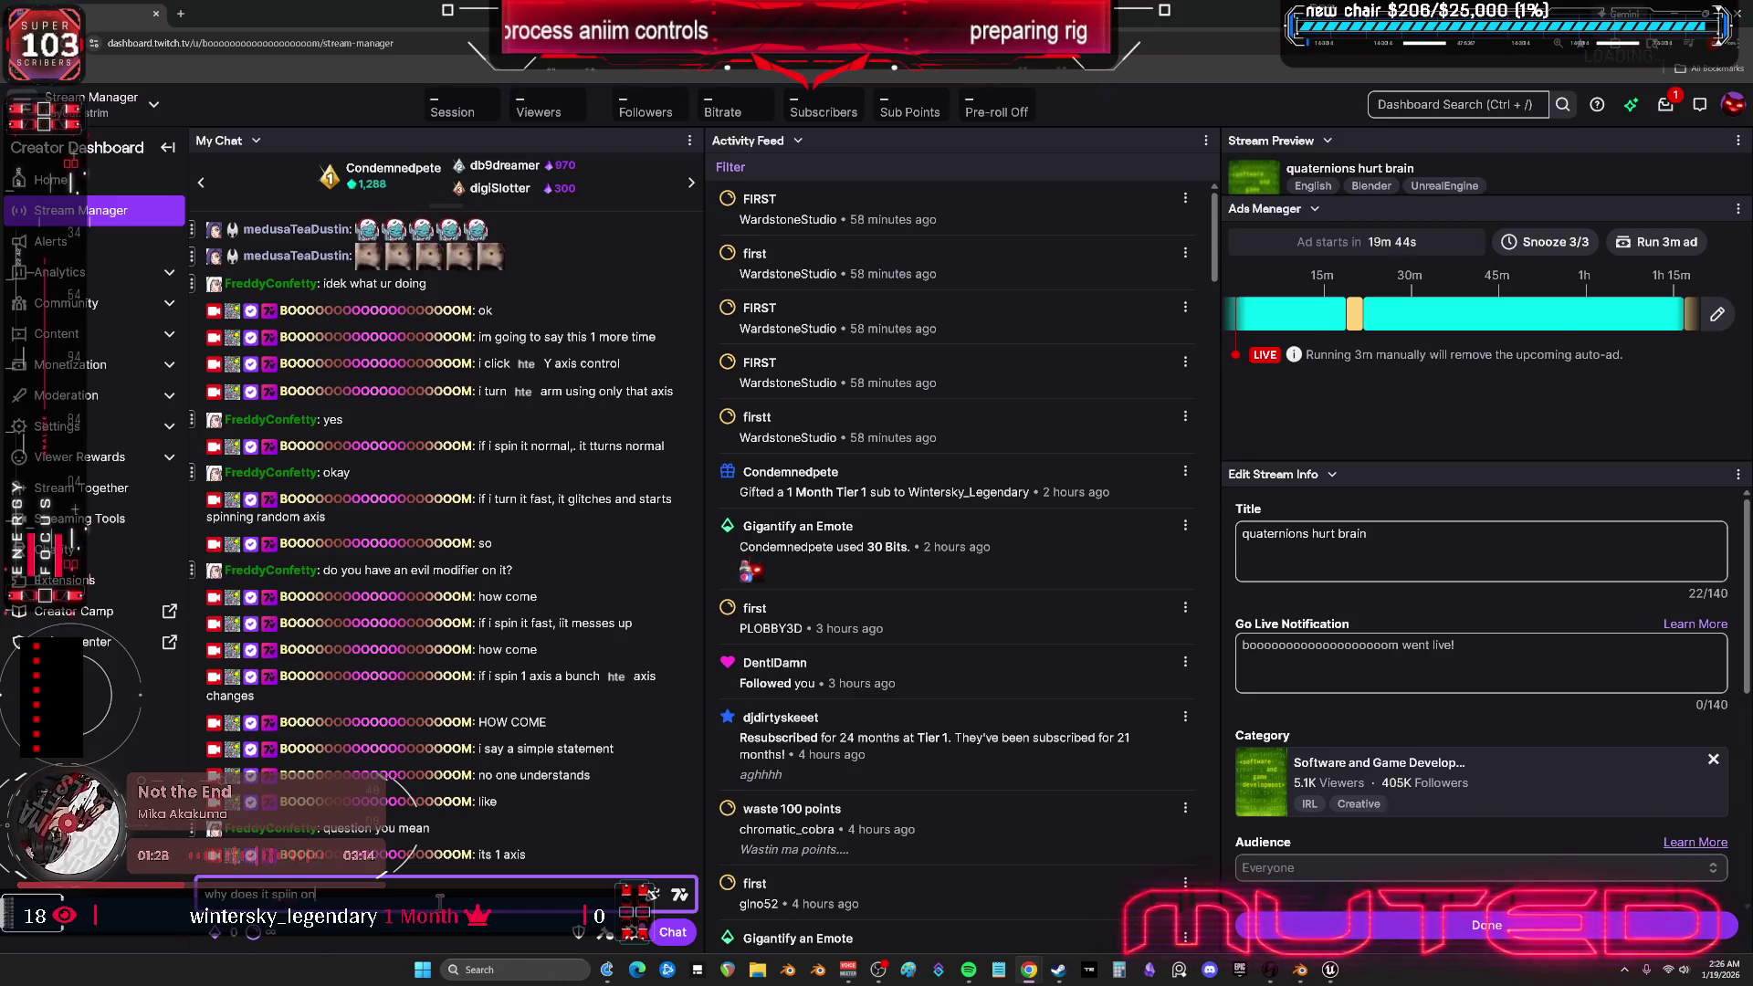
type(" multiple axi")
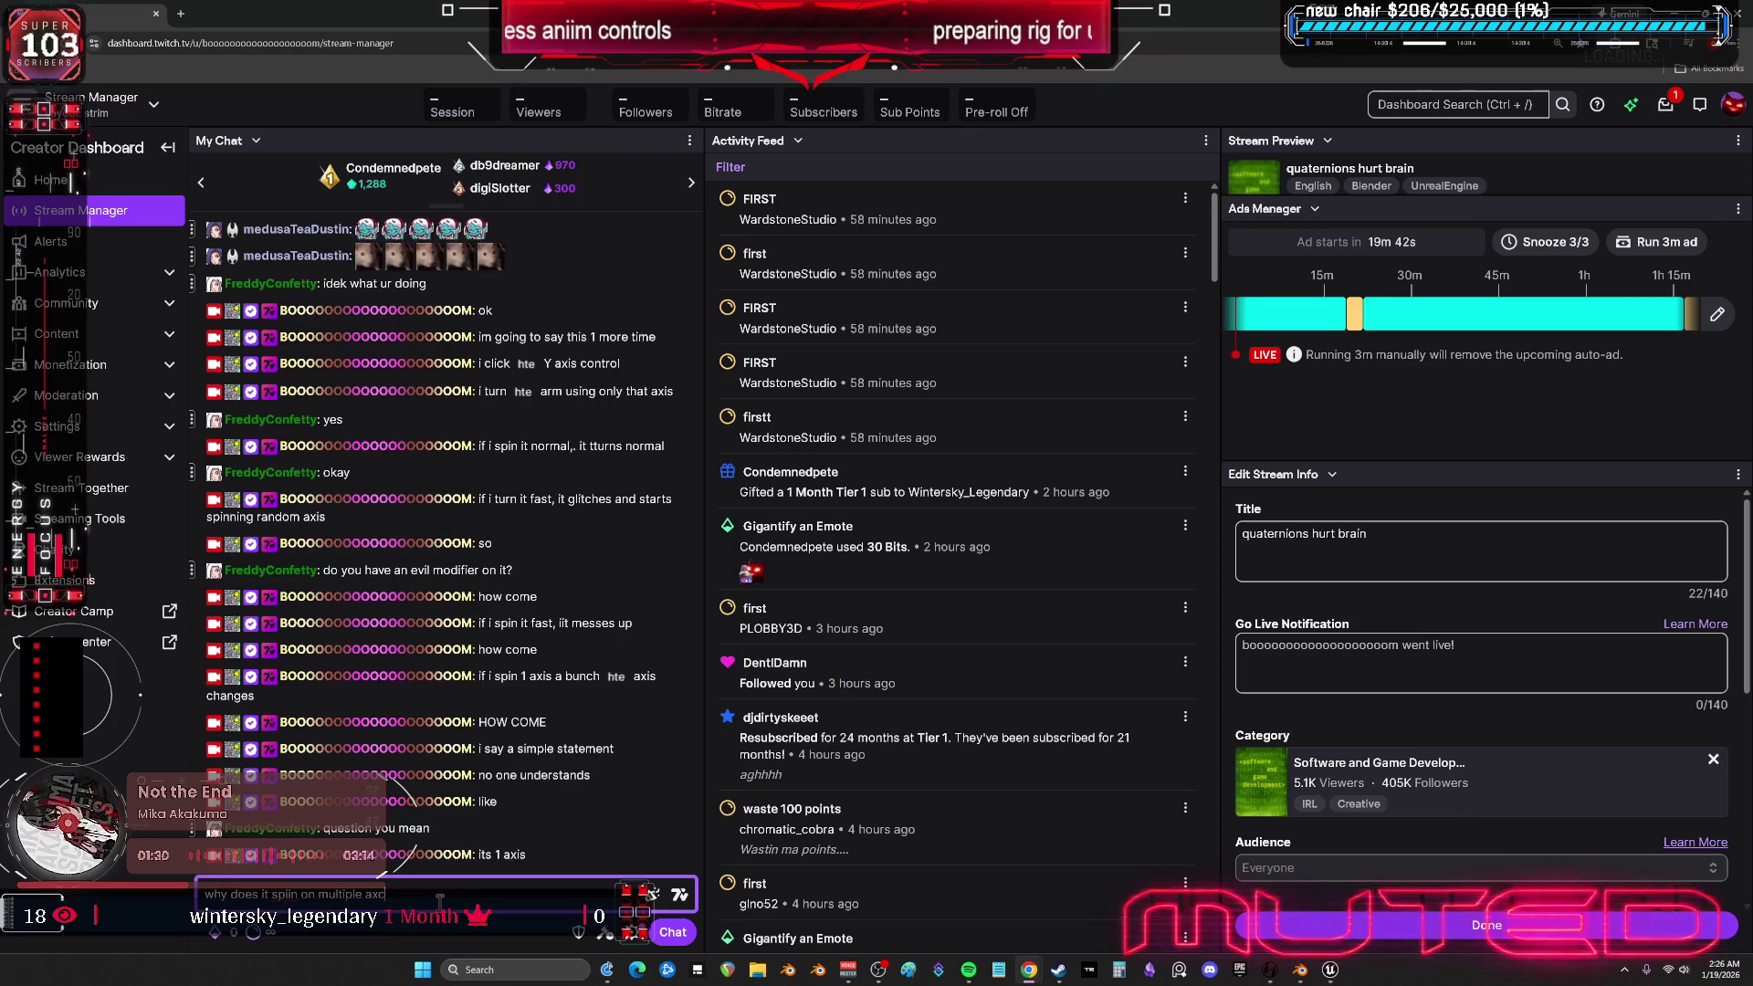
type("s if i spin it")
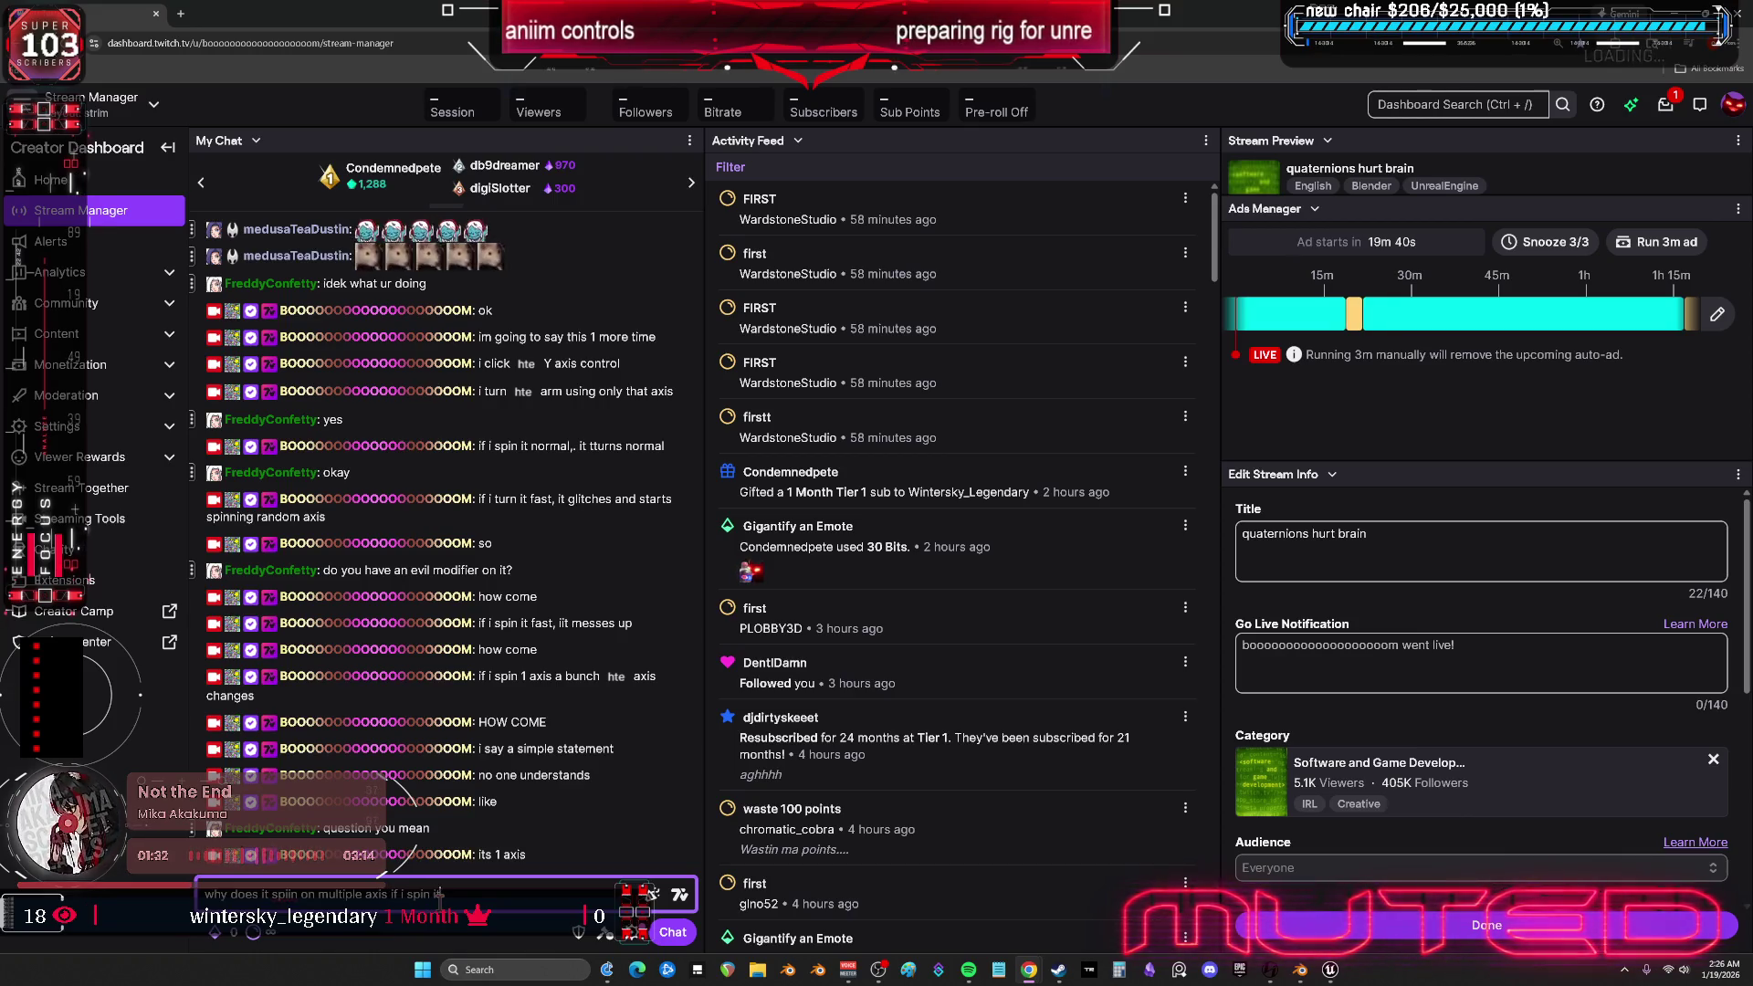
type(" fast")
key("Return")
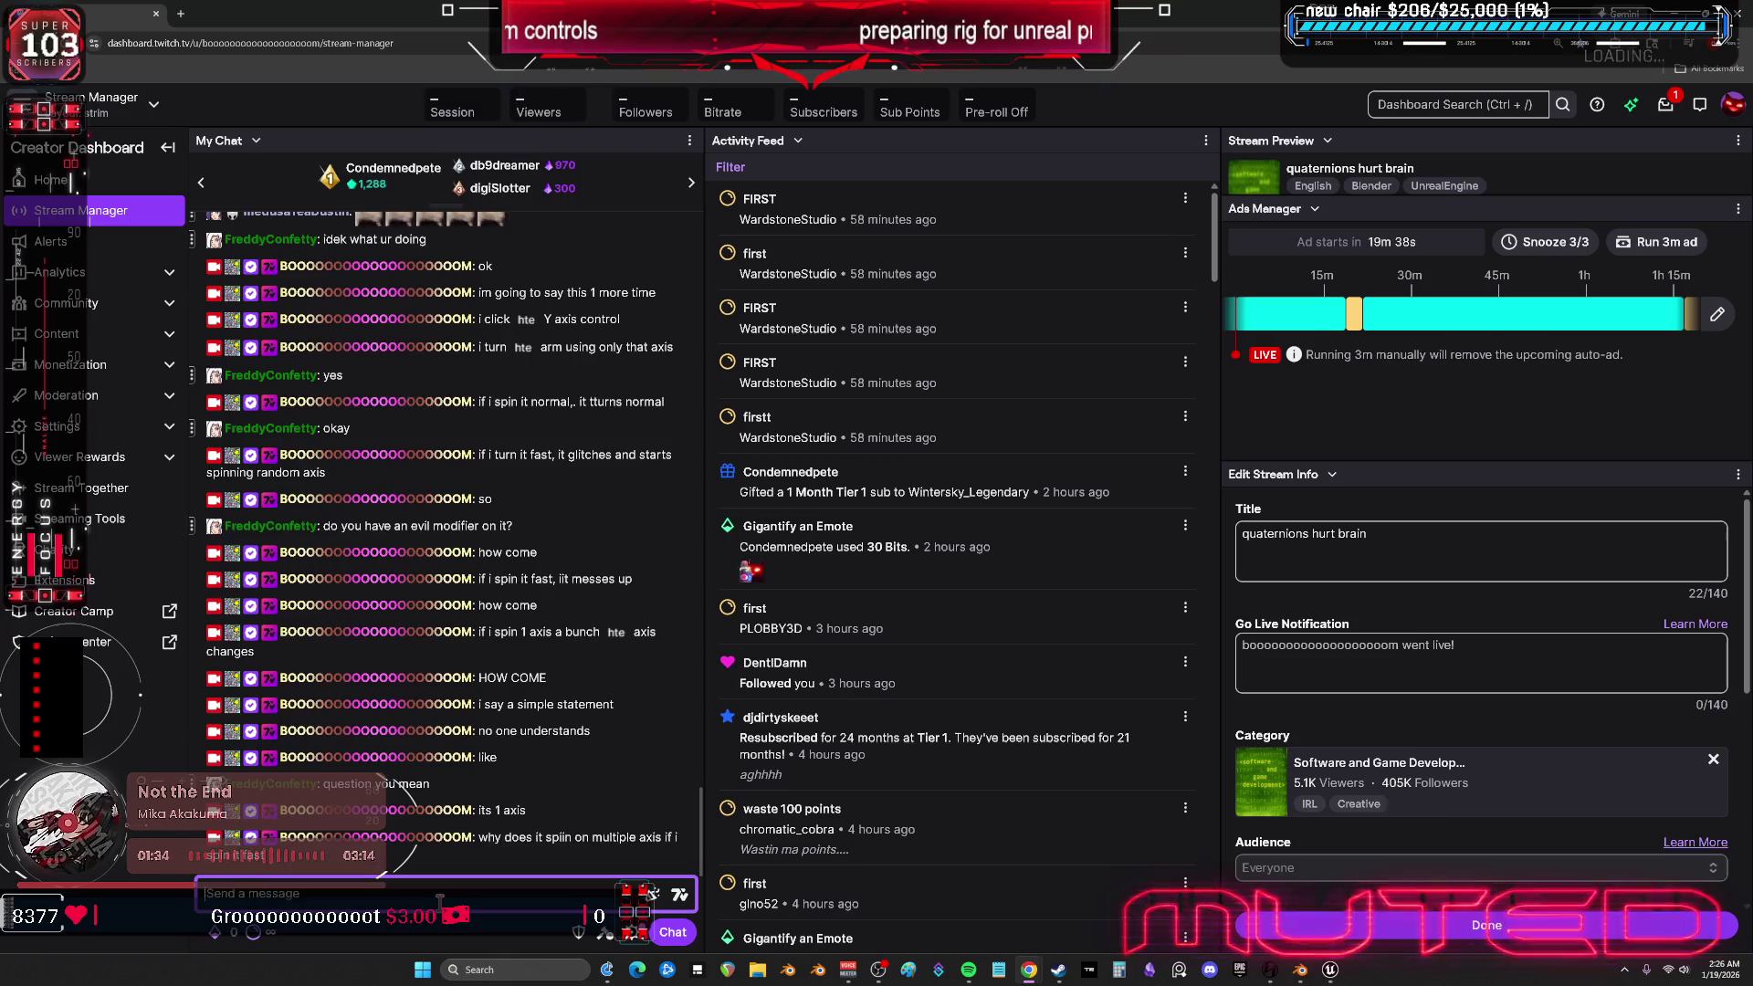
- Post 'how come', 'a simple question' and 'isnt understandable', then erase the unfinished reply
type("hom")
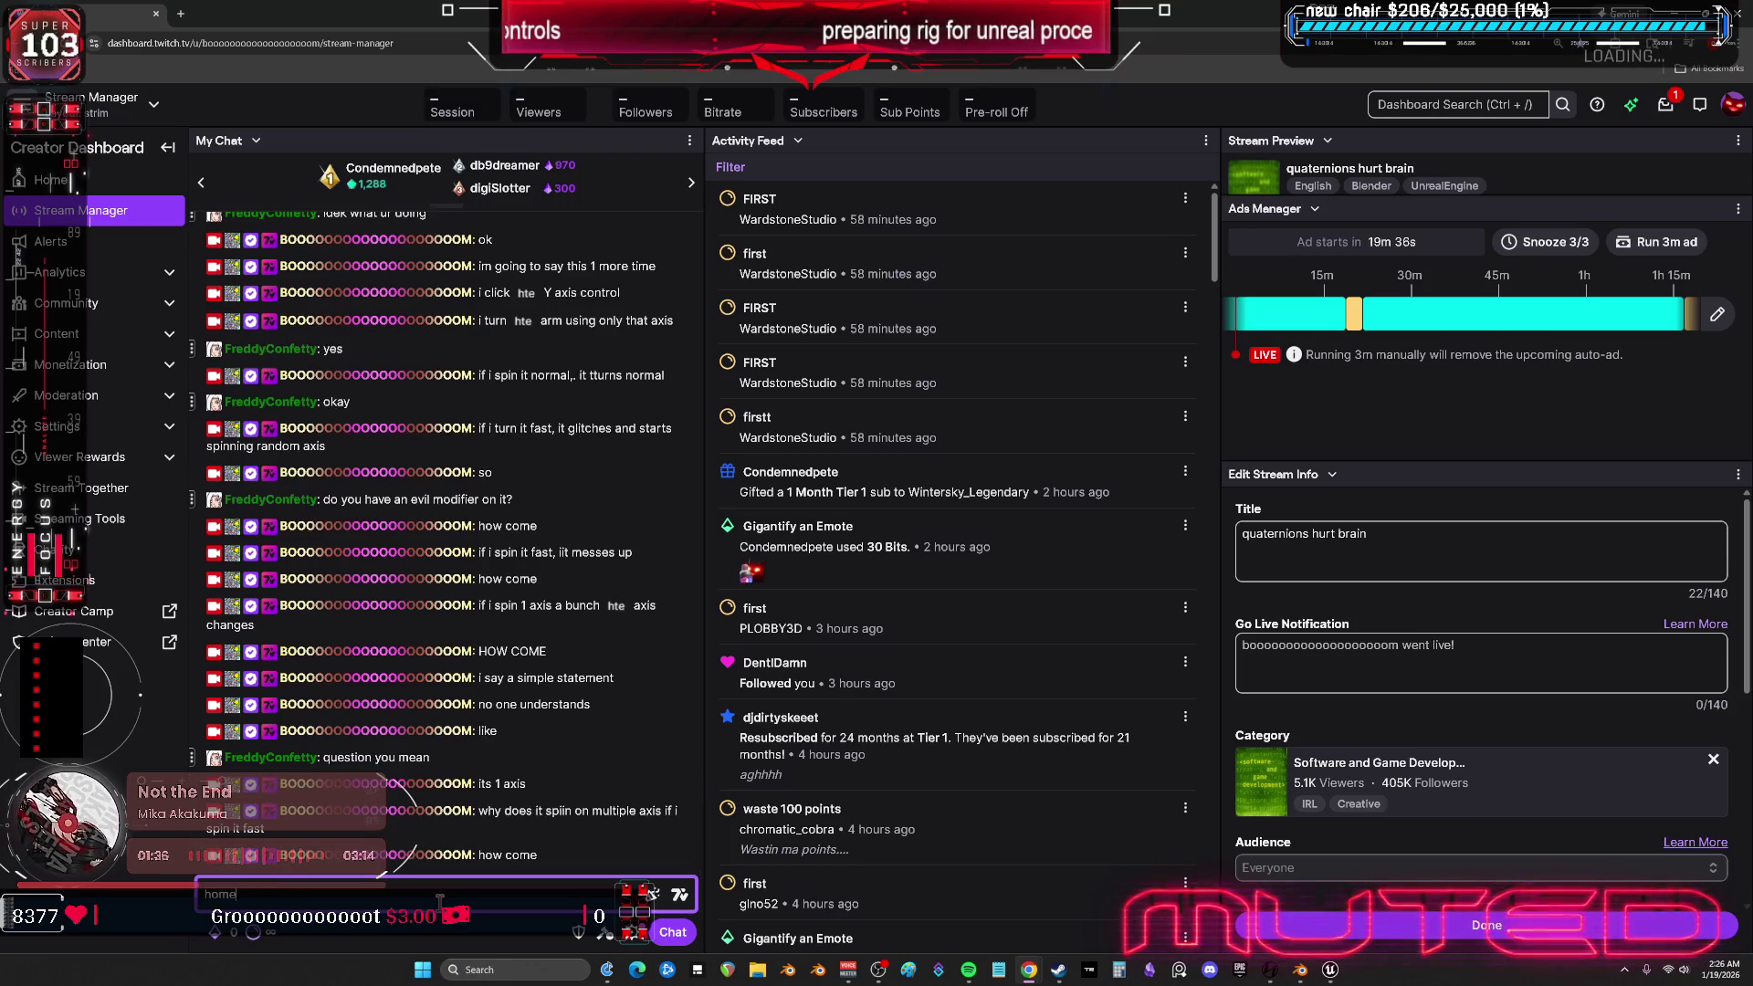
type("e")
key("Return")
type("a simple qui")
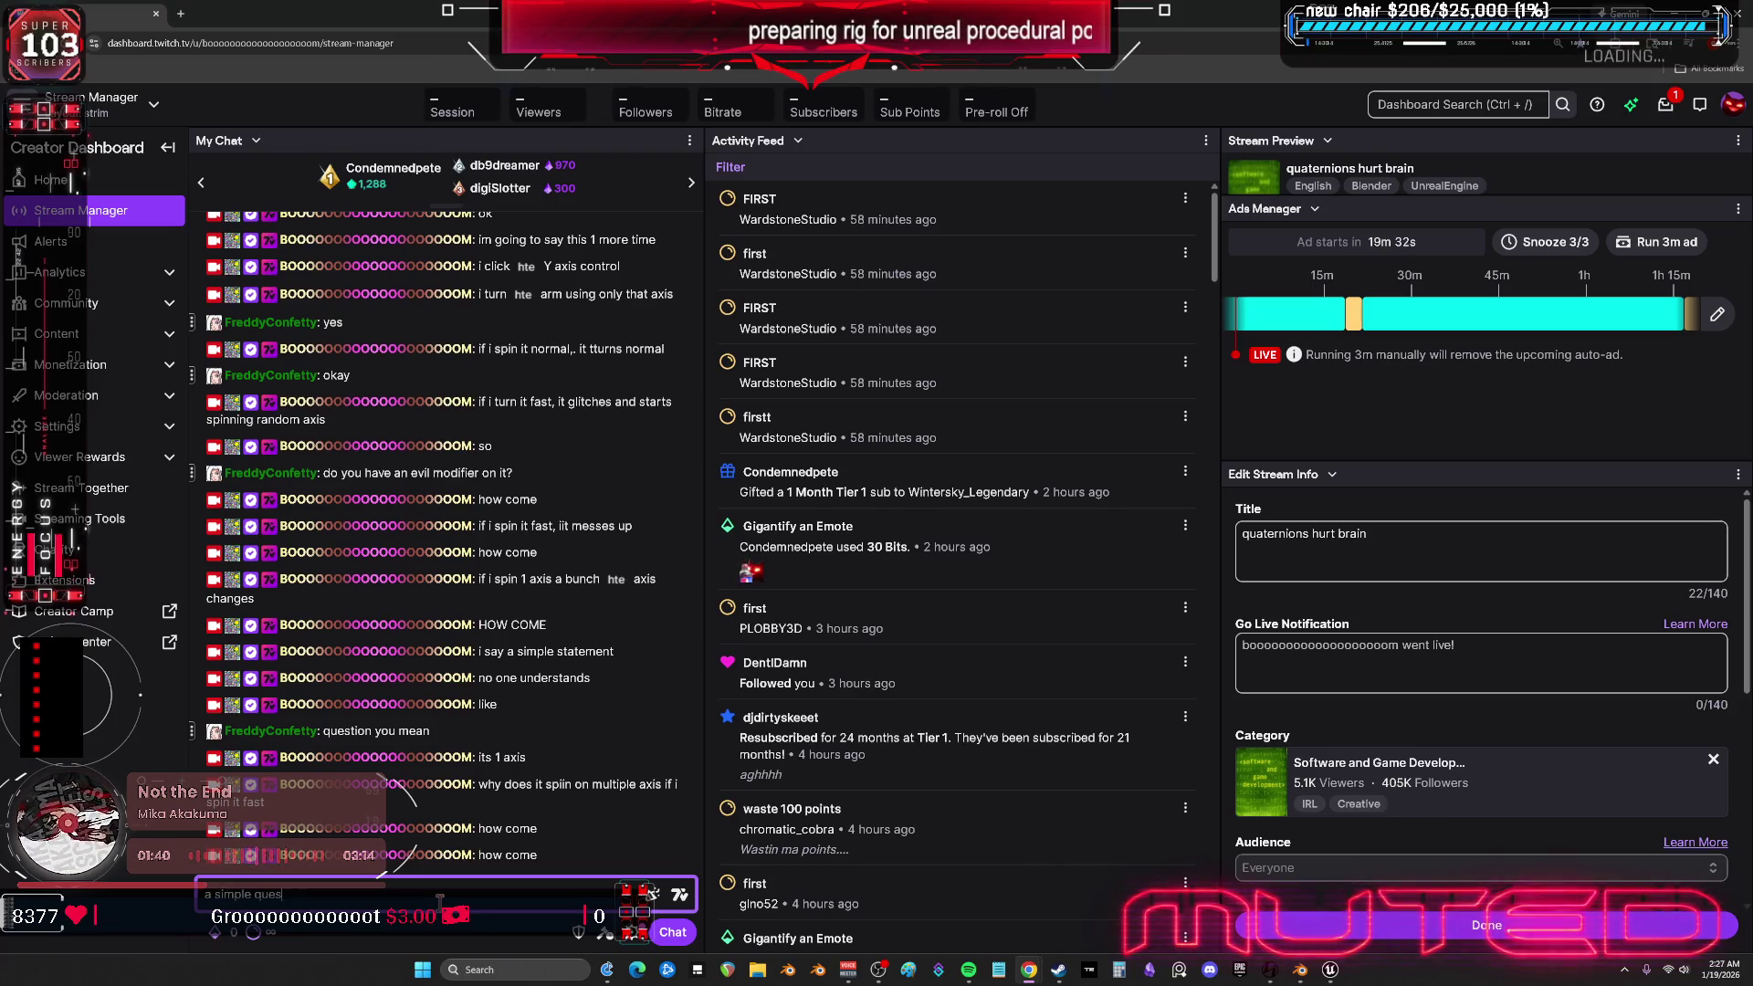
type("tion")
key("Return")
type("isnt understandable")
key("Return")
type("wha")
key("BackSpace")
key("BackSpace")
- Scroll back through the chat, briefly selecting the line '4 axis thats crayz'
scroll(611, 526, "up", 5)
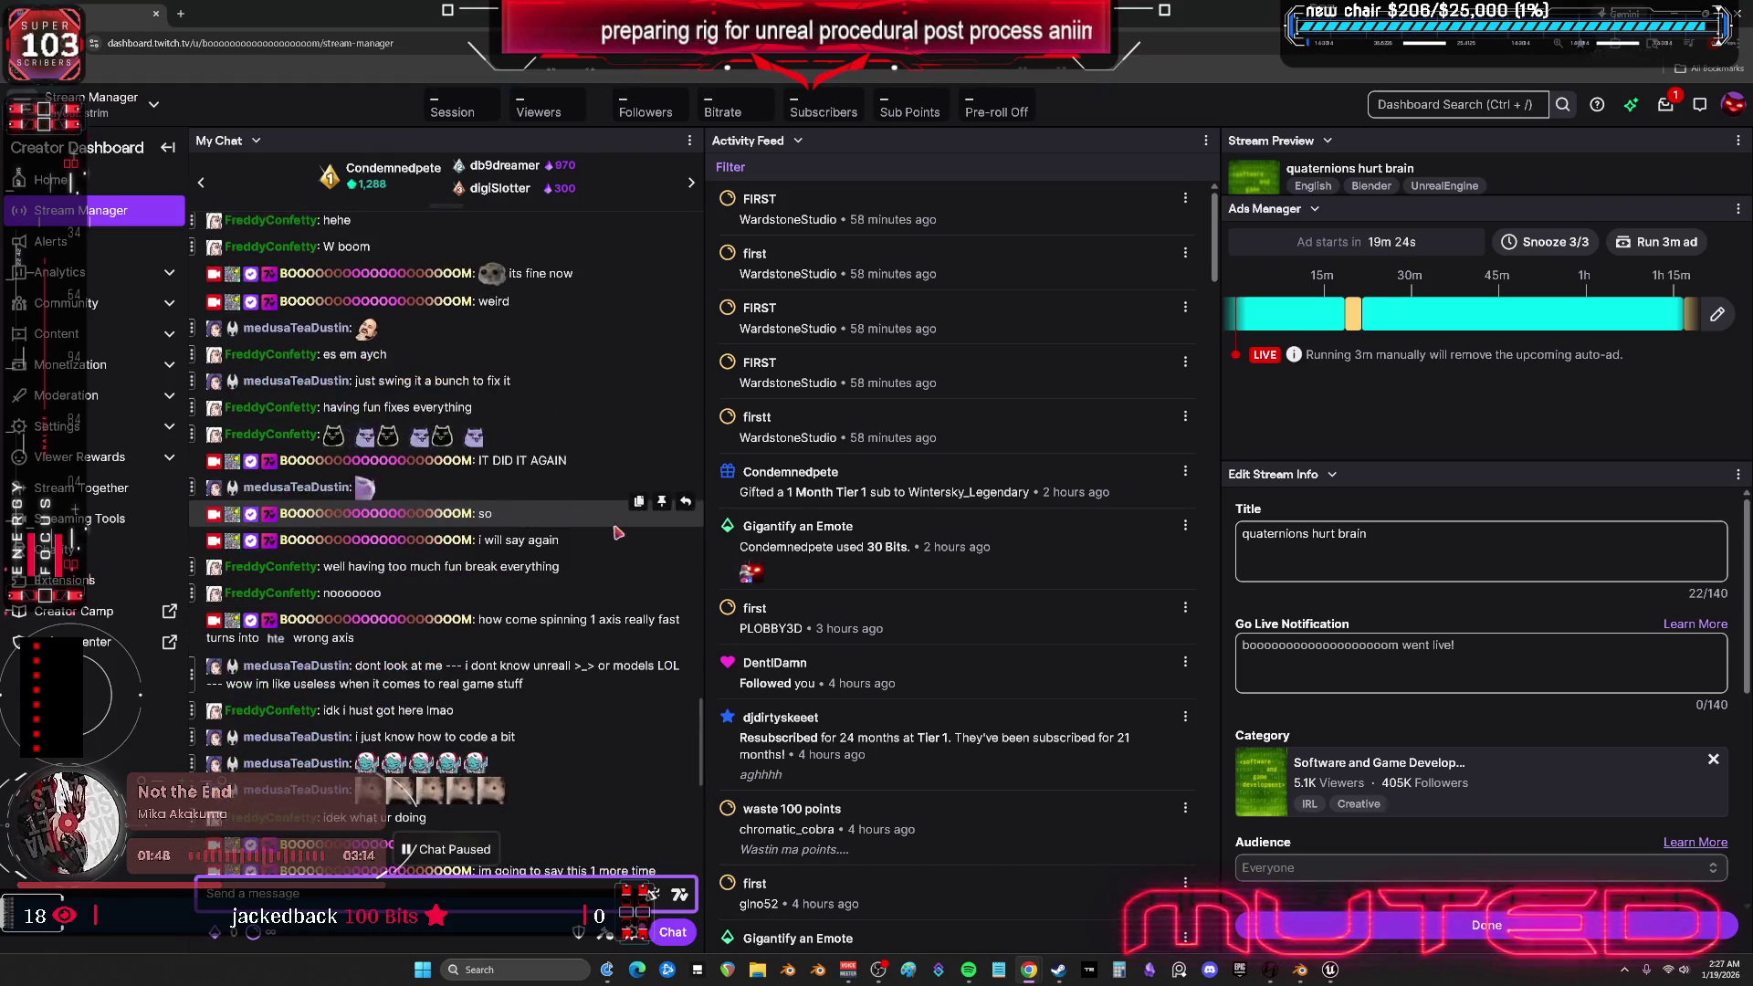
scroll(611, 526, "up", 5)
left_click_drag(442, 431, 324, 429)
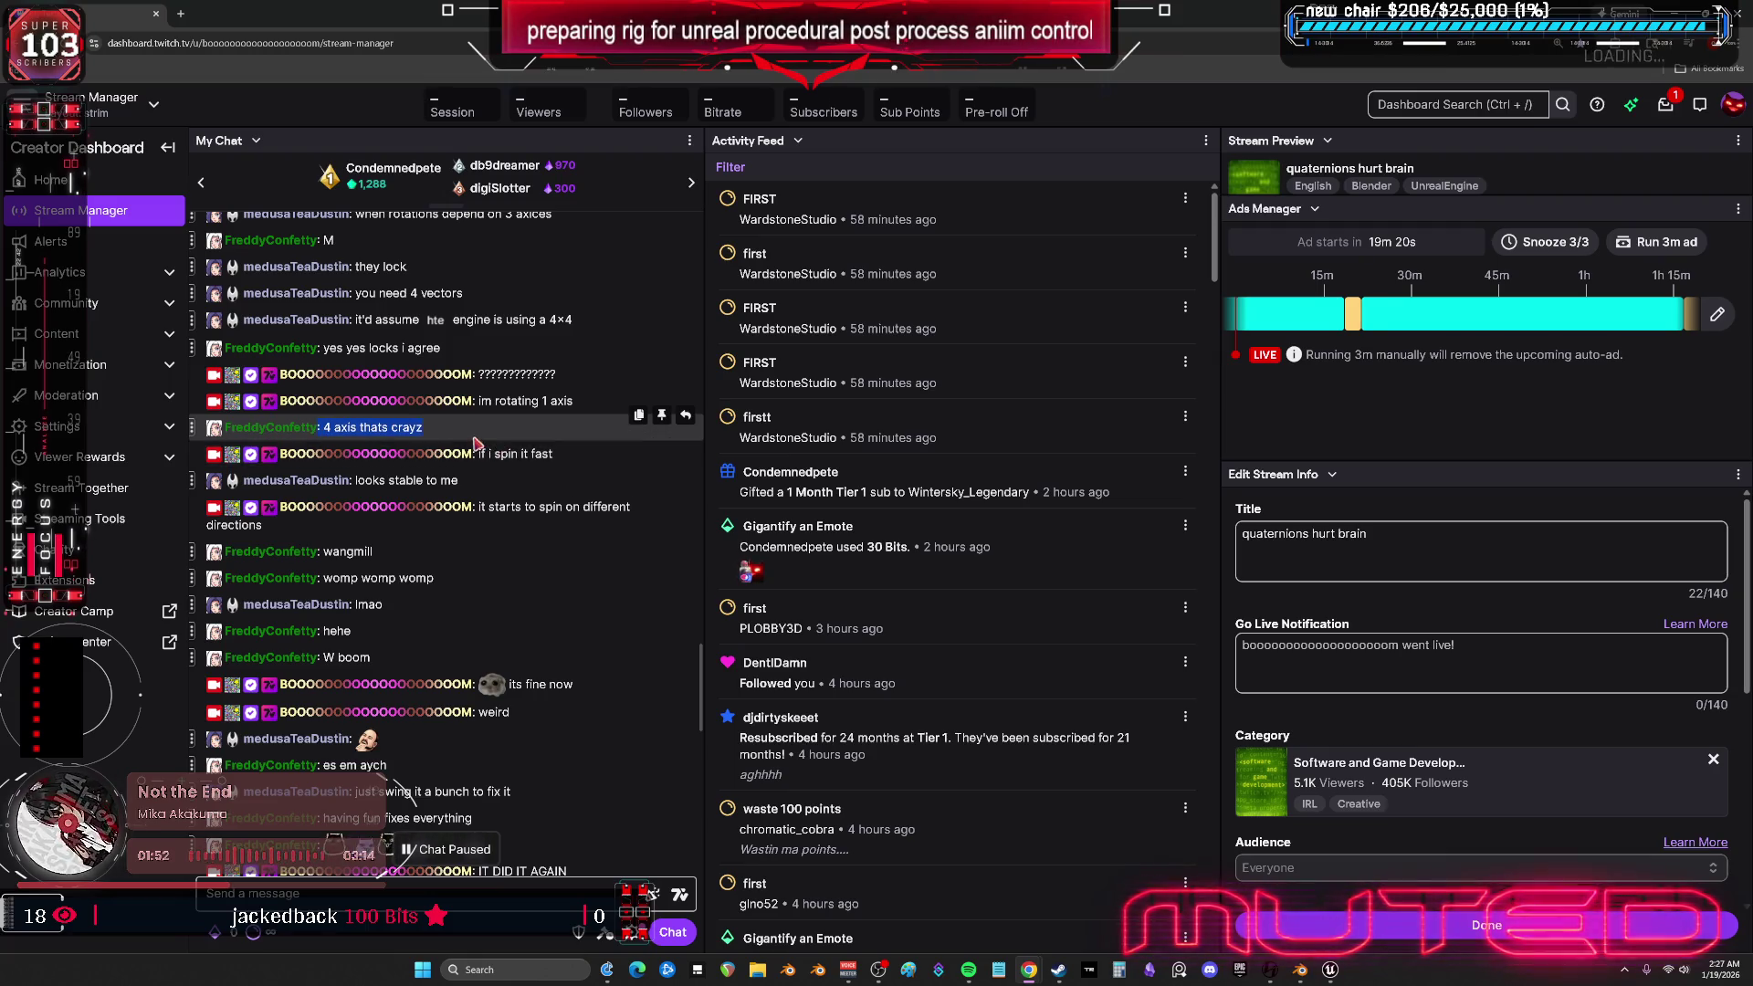
left_click(437, 540)
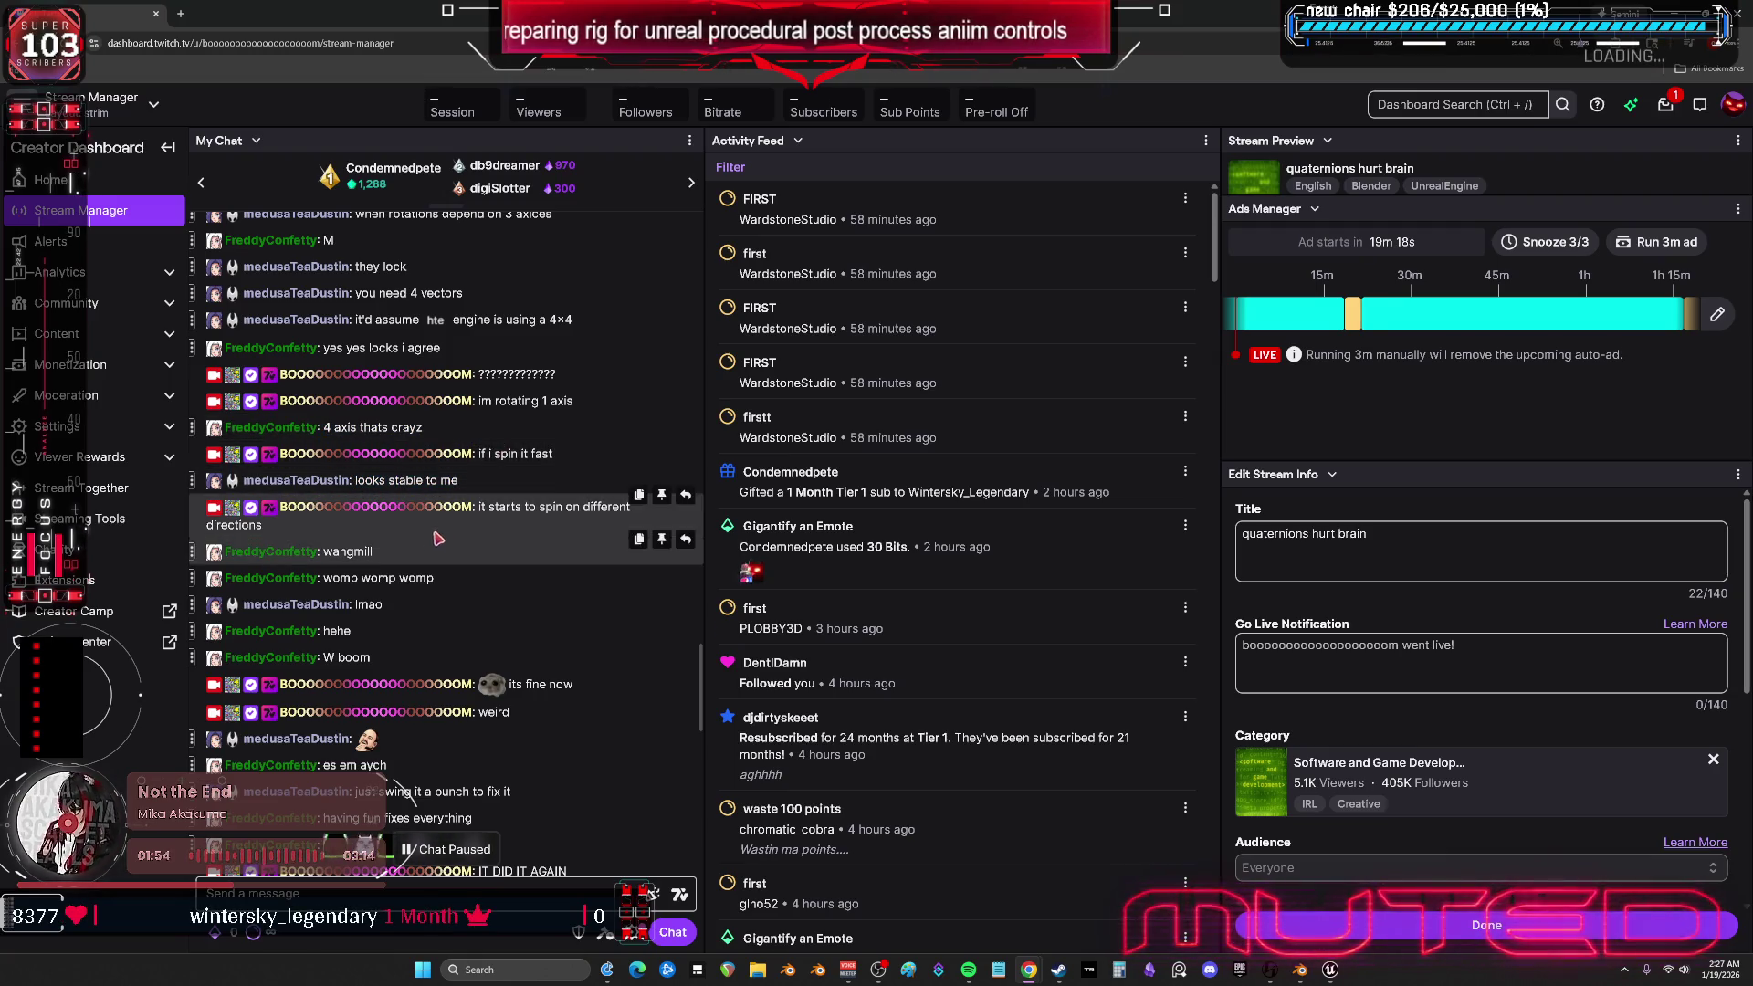
scroll(601, 560, "down", 8)
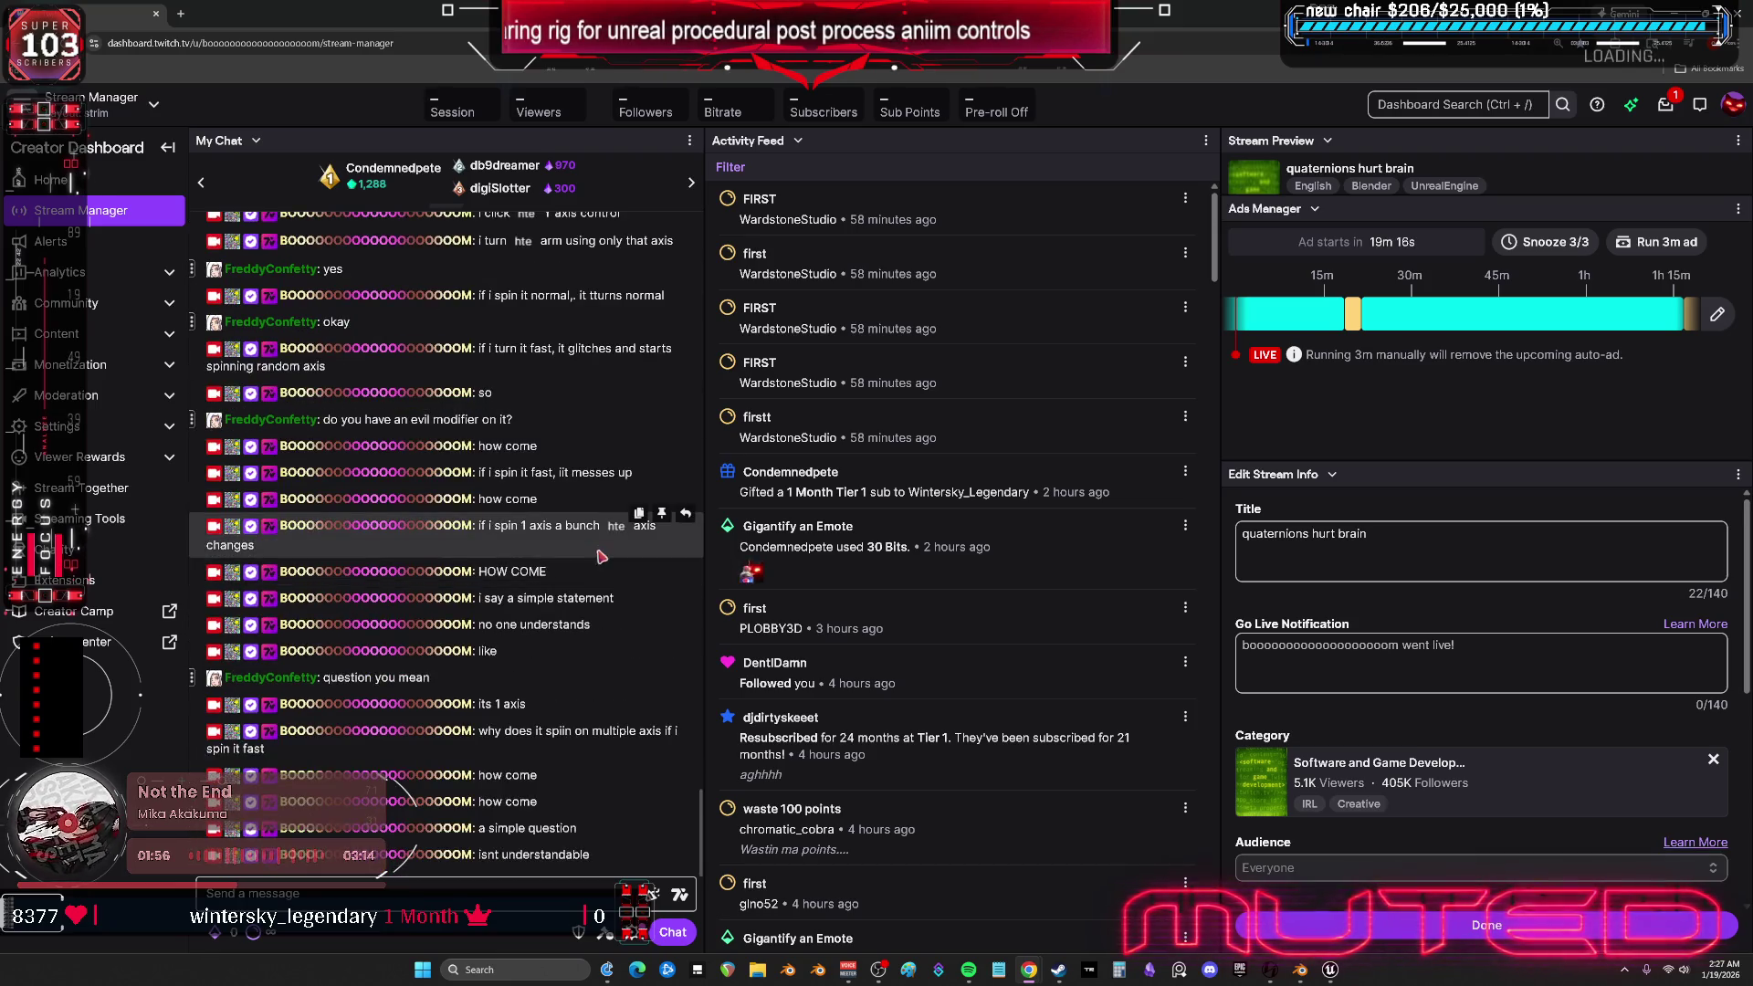
- Post replies about spending 5 minutes, explaining it 3 times, and one axis spinning fast
left_click(514, 896)
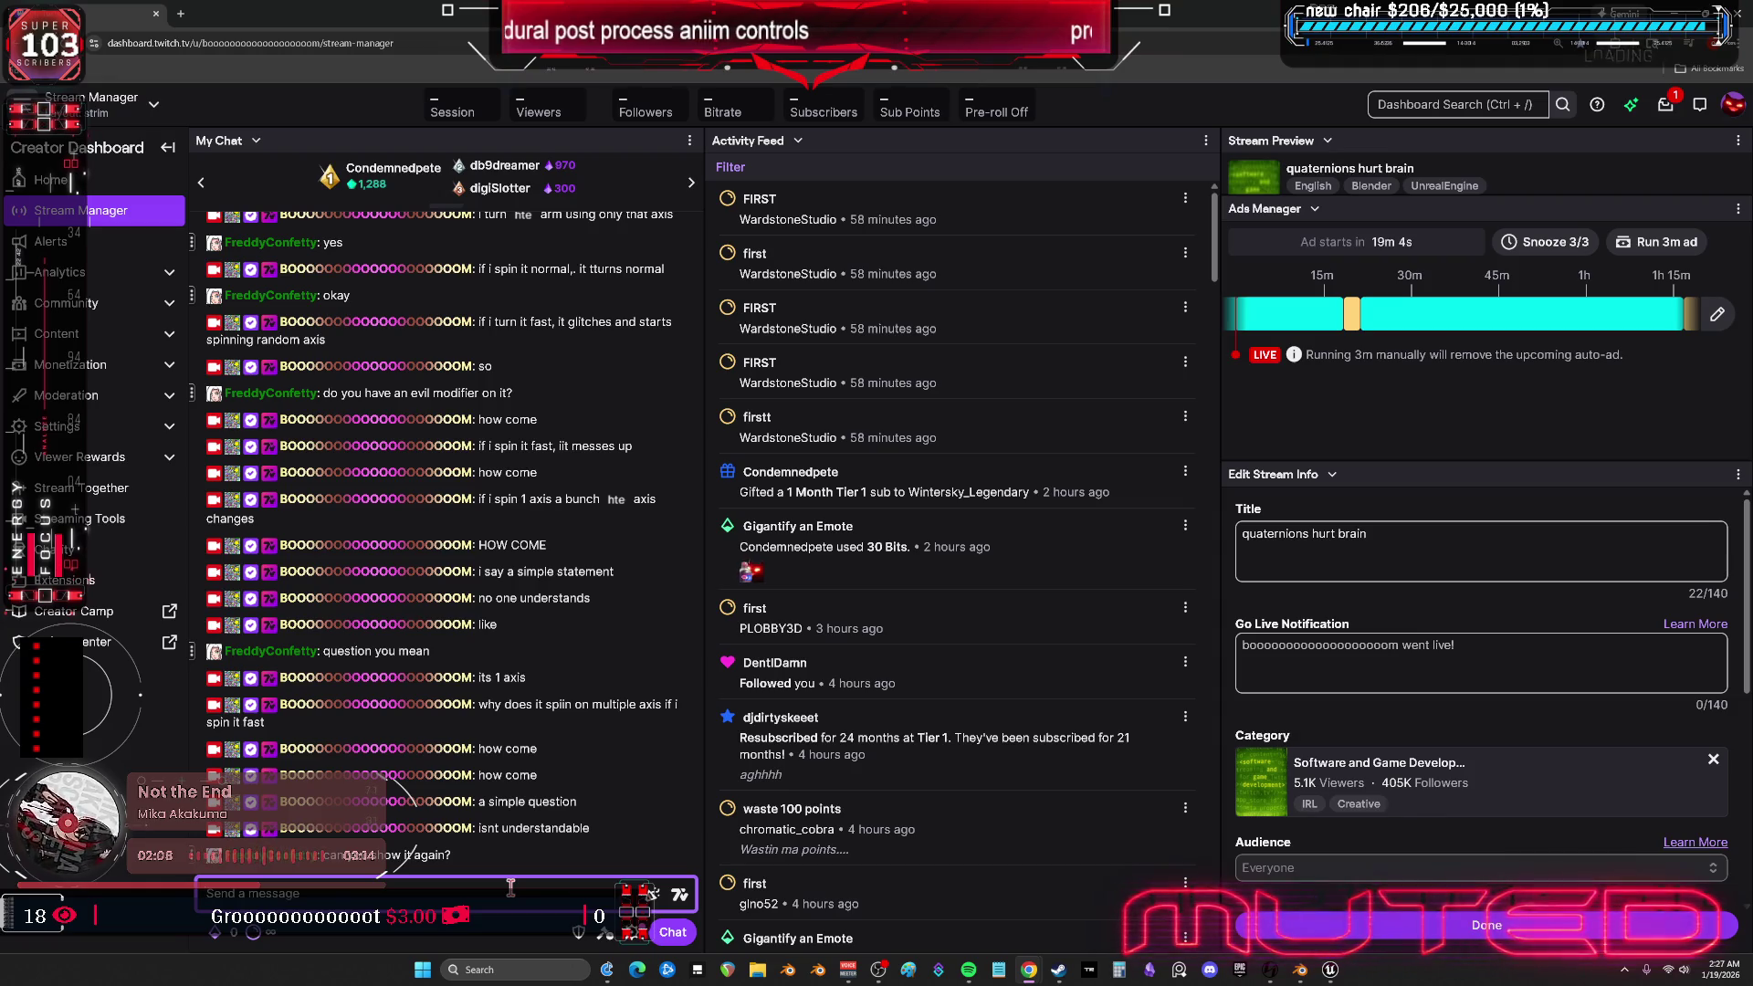
type("I lif")
type(" just")
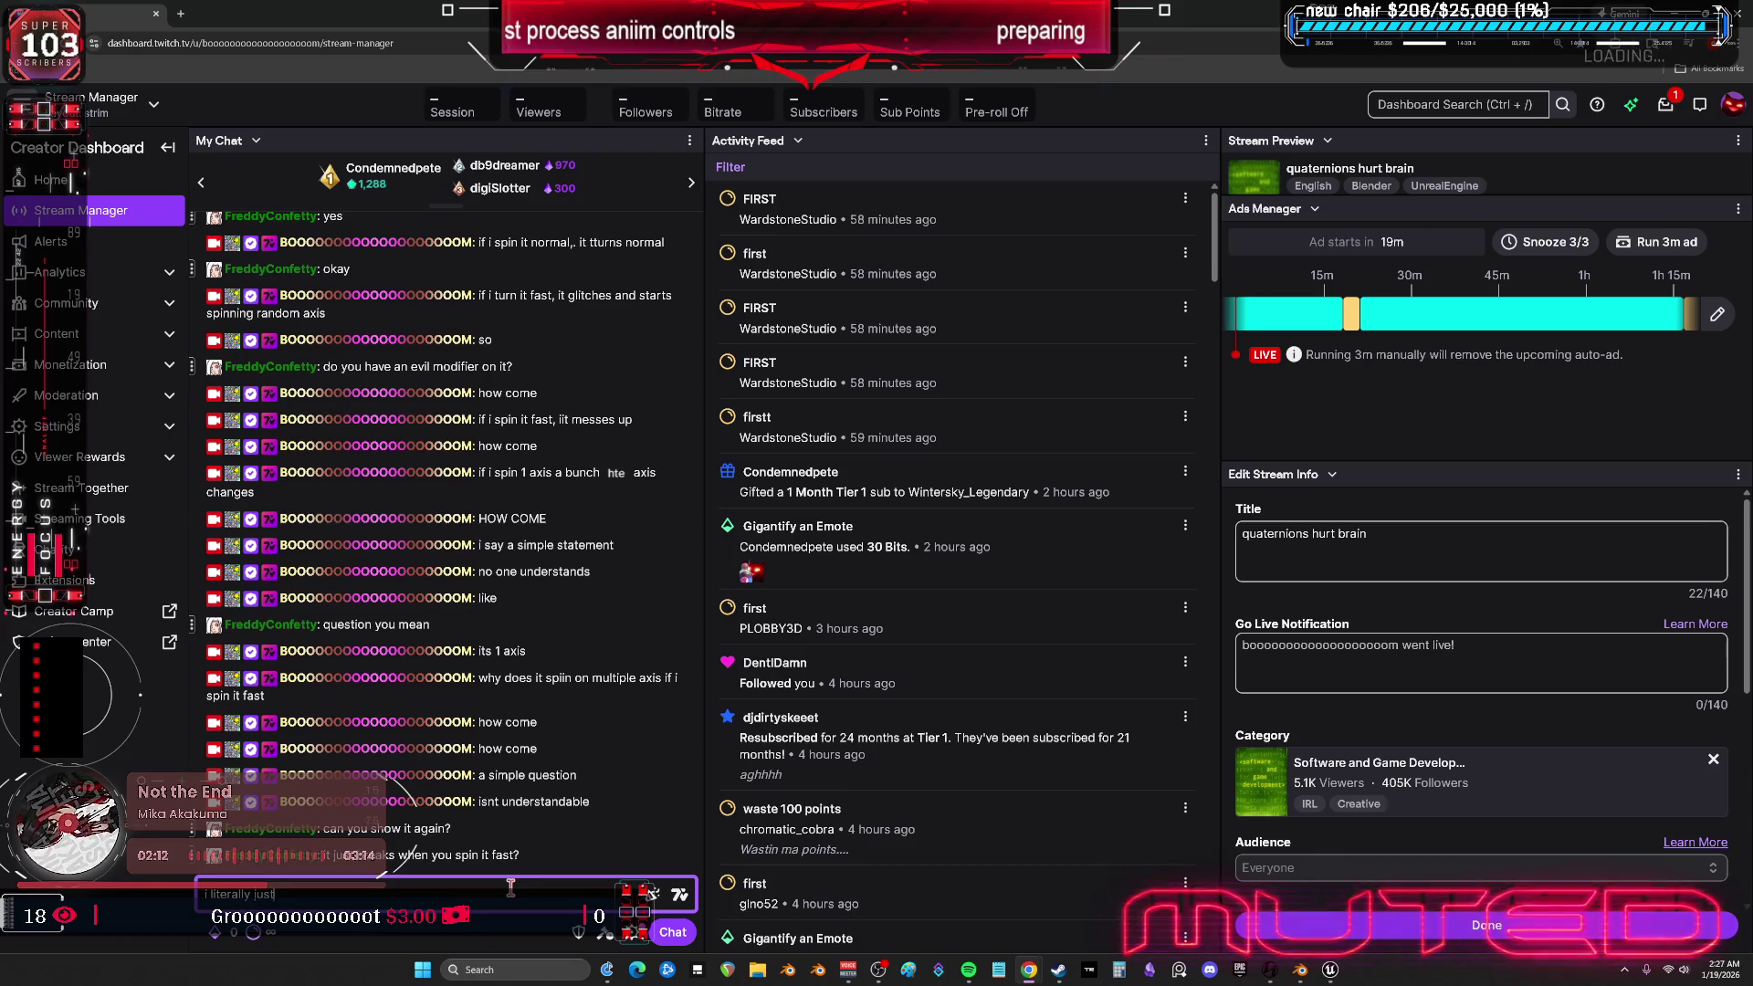
type(" did it for 5 mu")
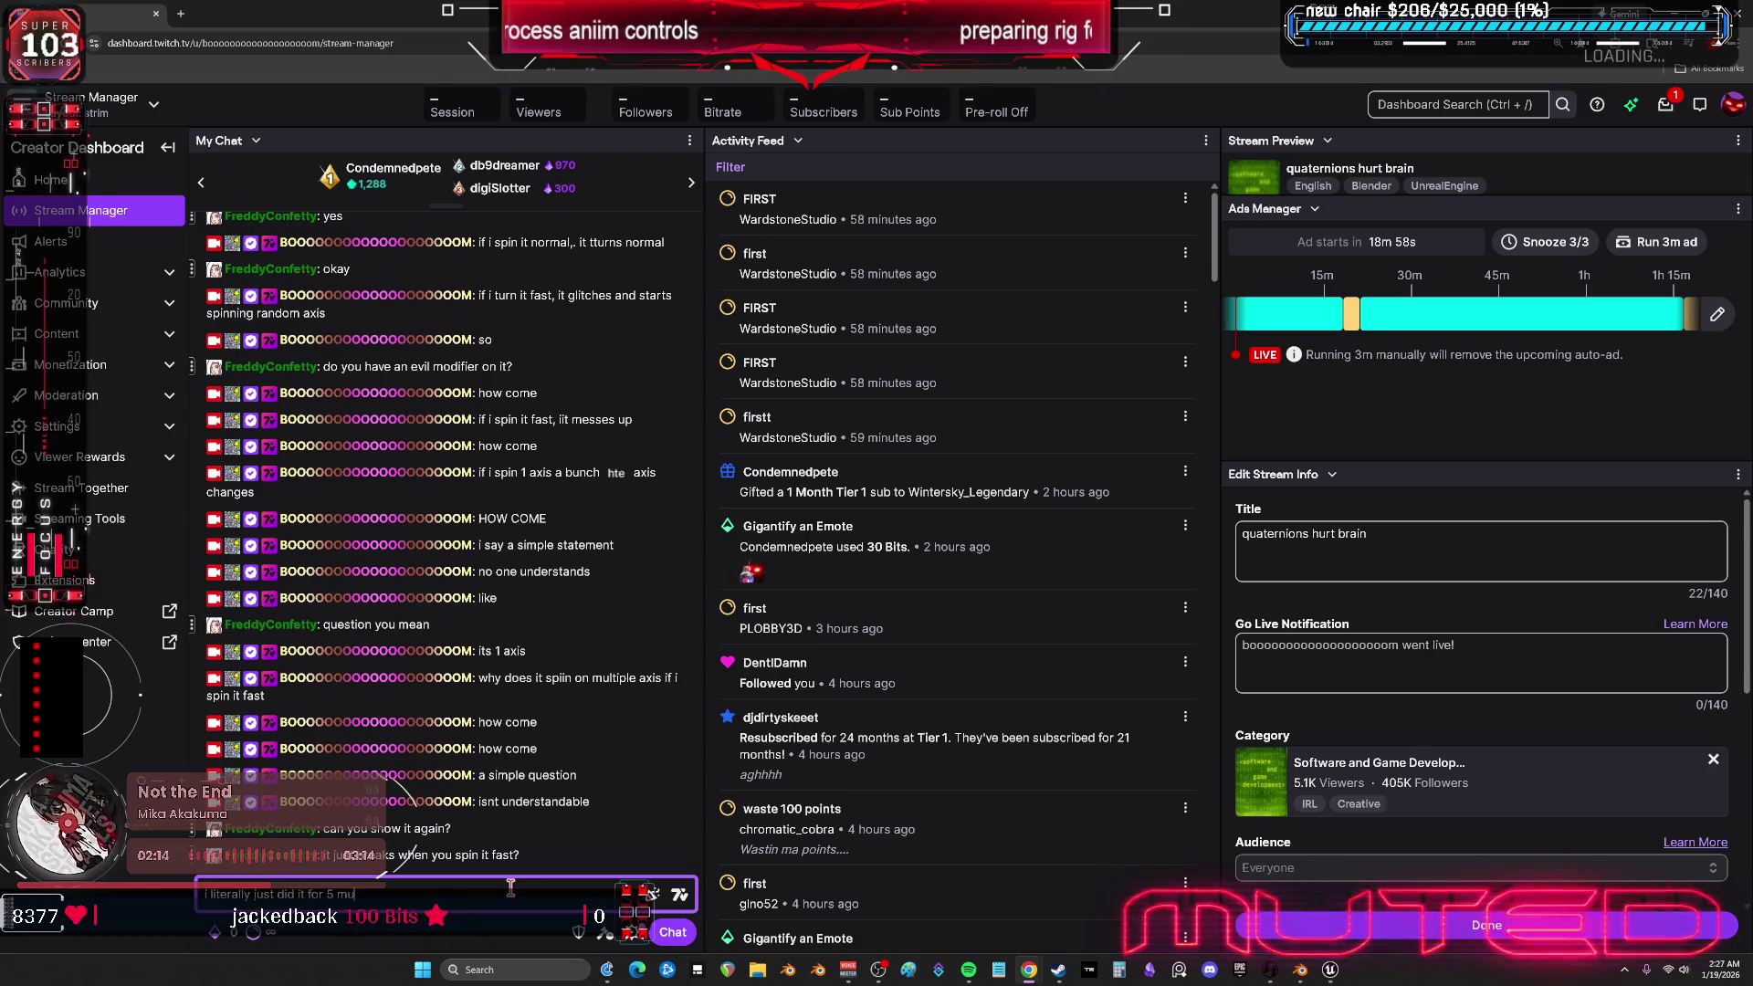
type("nutes")
key("Return")
type("and explained it")
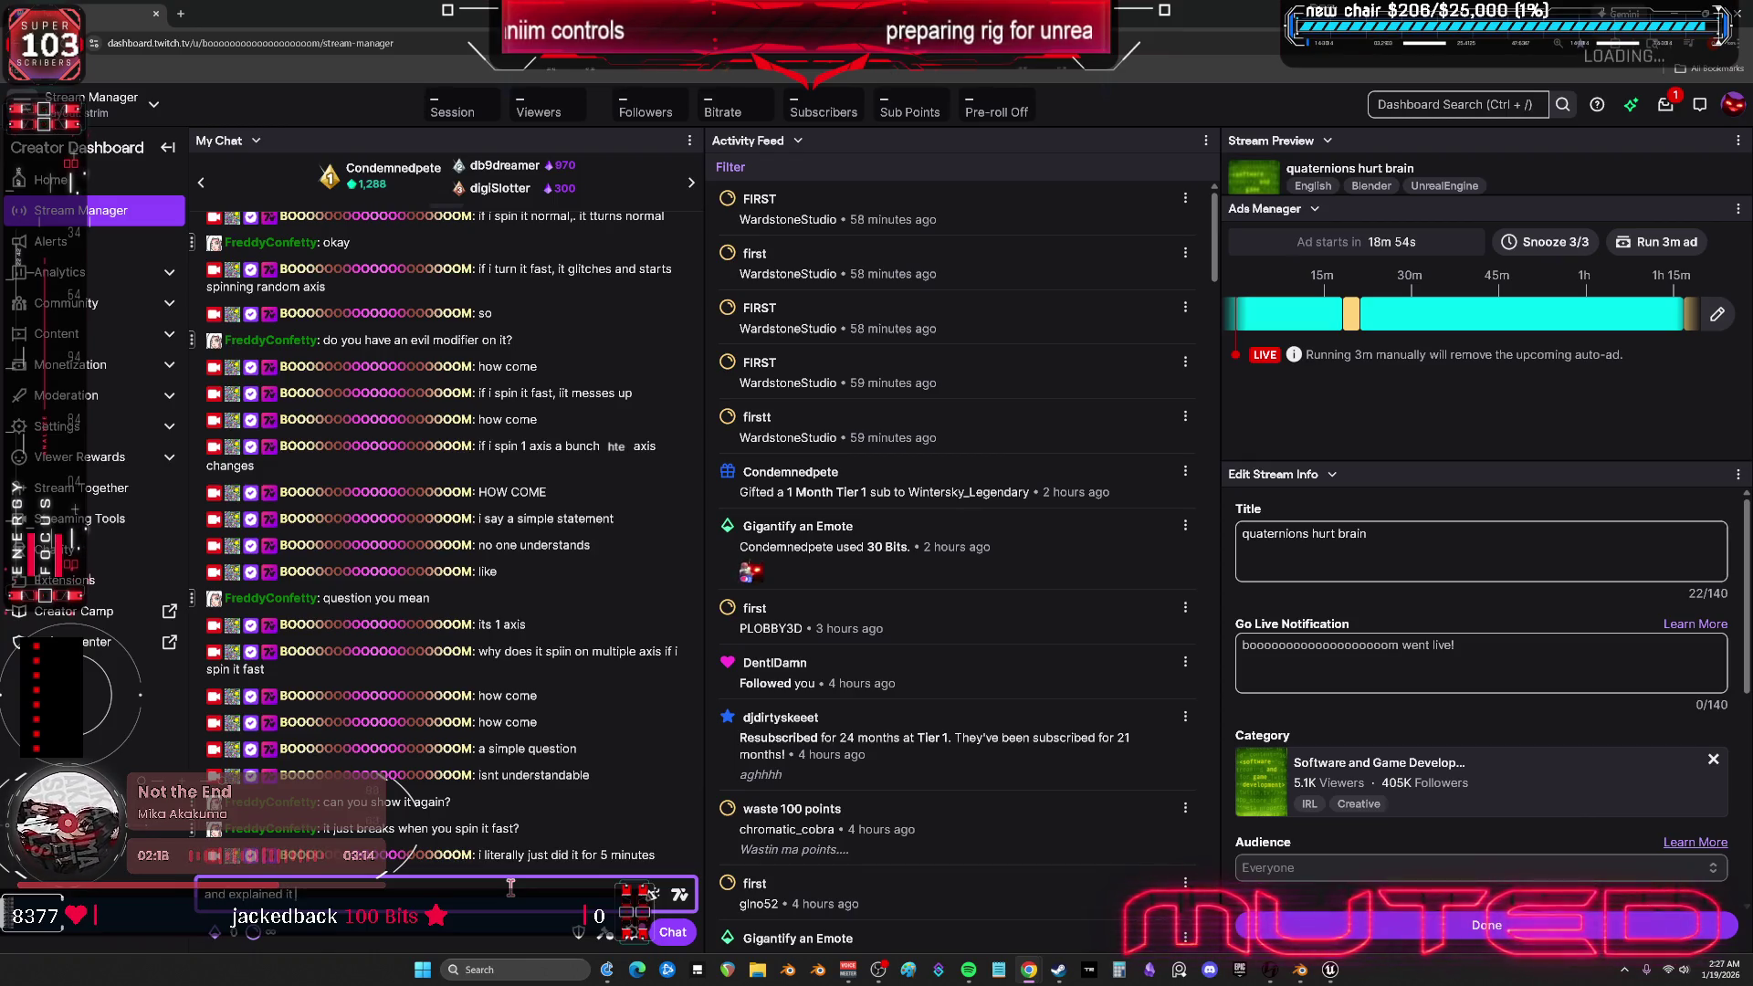
type("imes")
key("Return")
type("how")
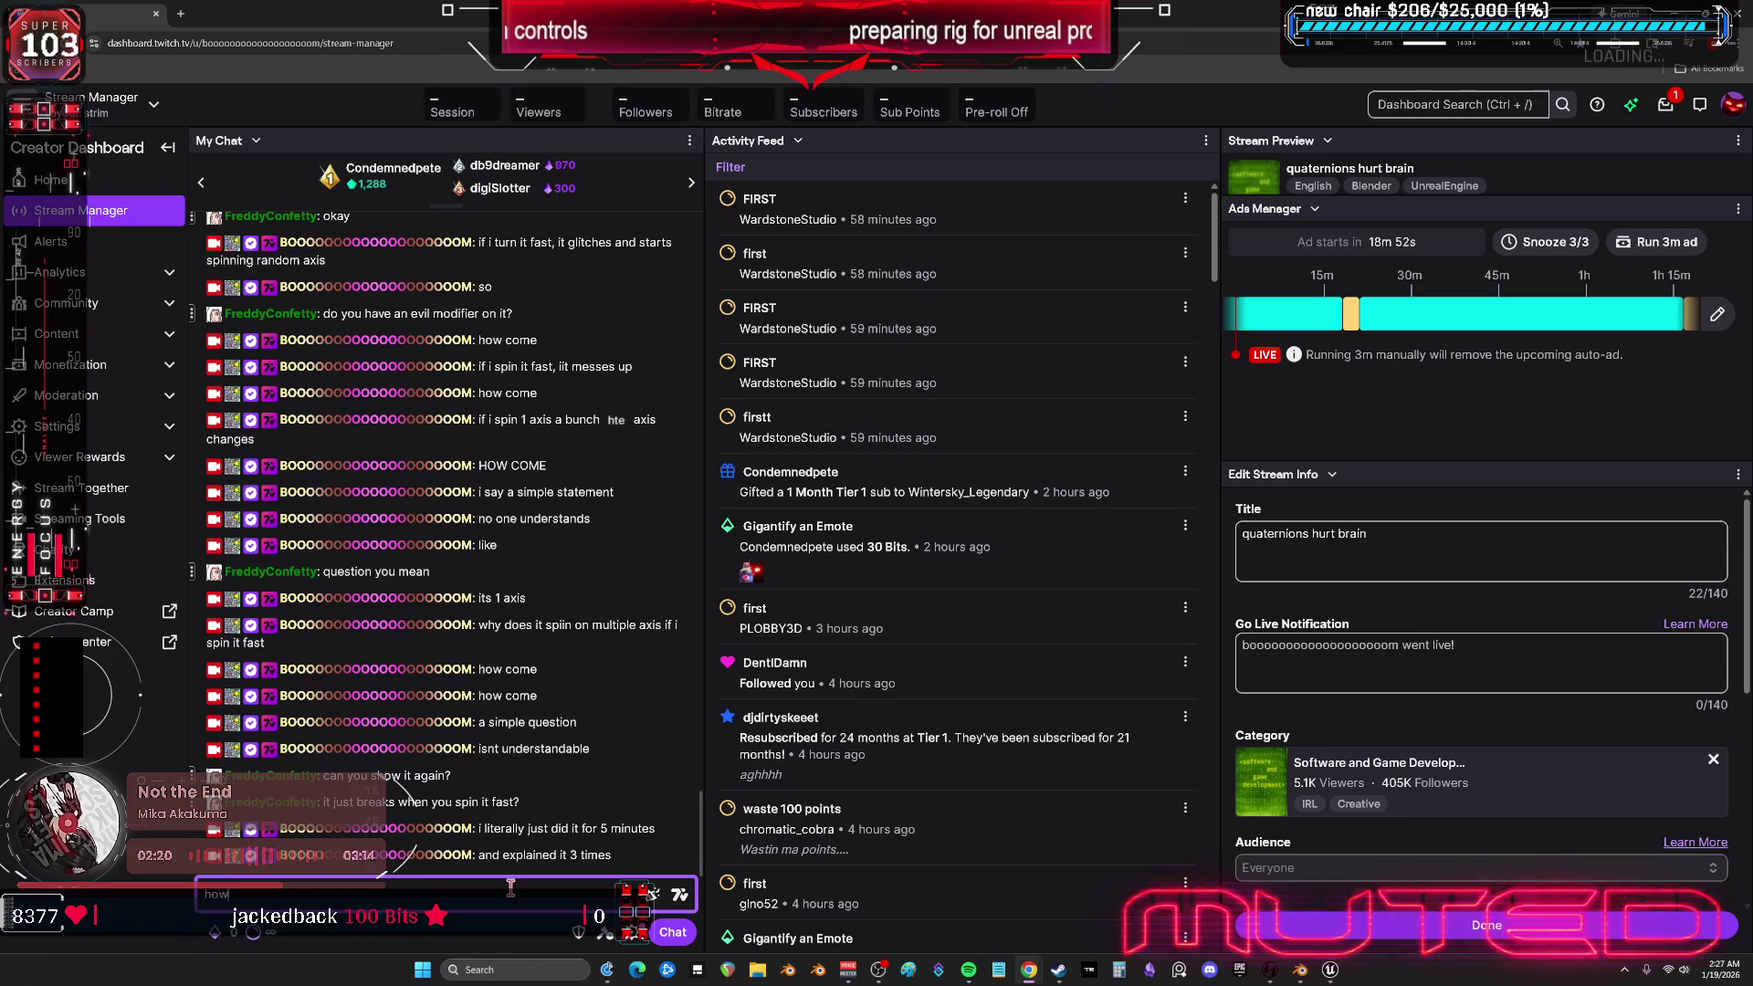
type(" come 1 axi")
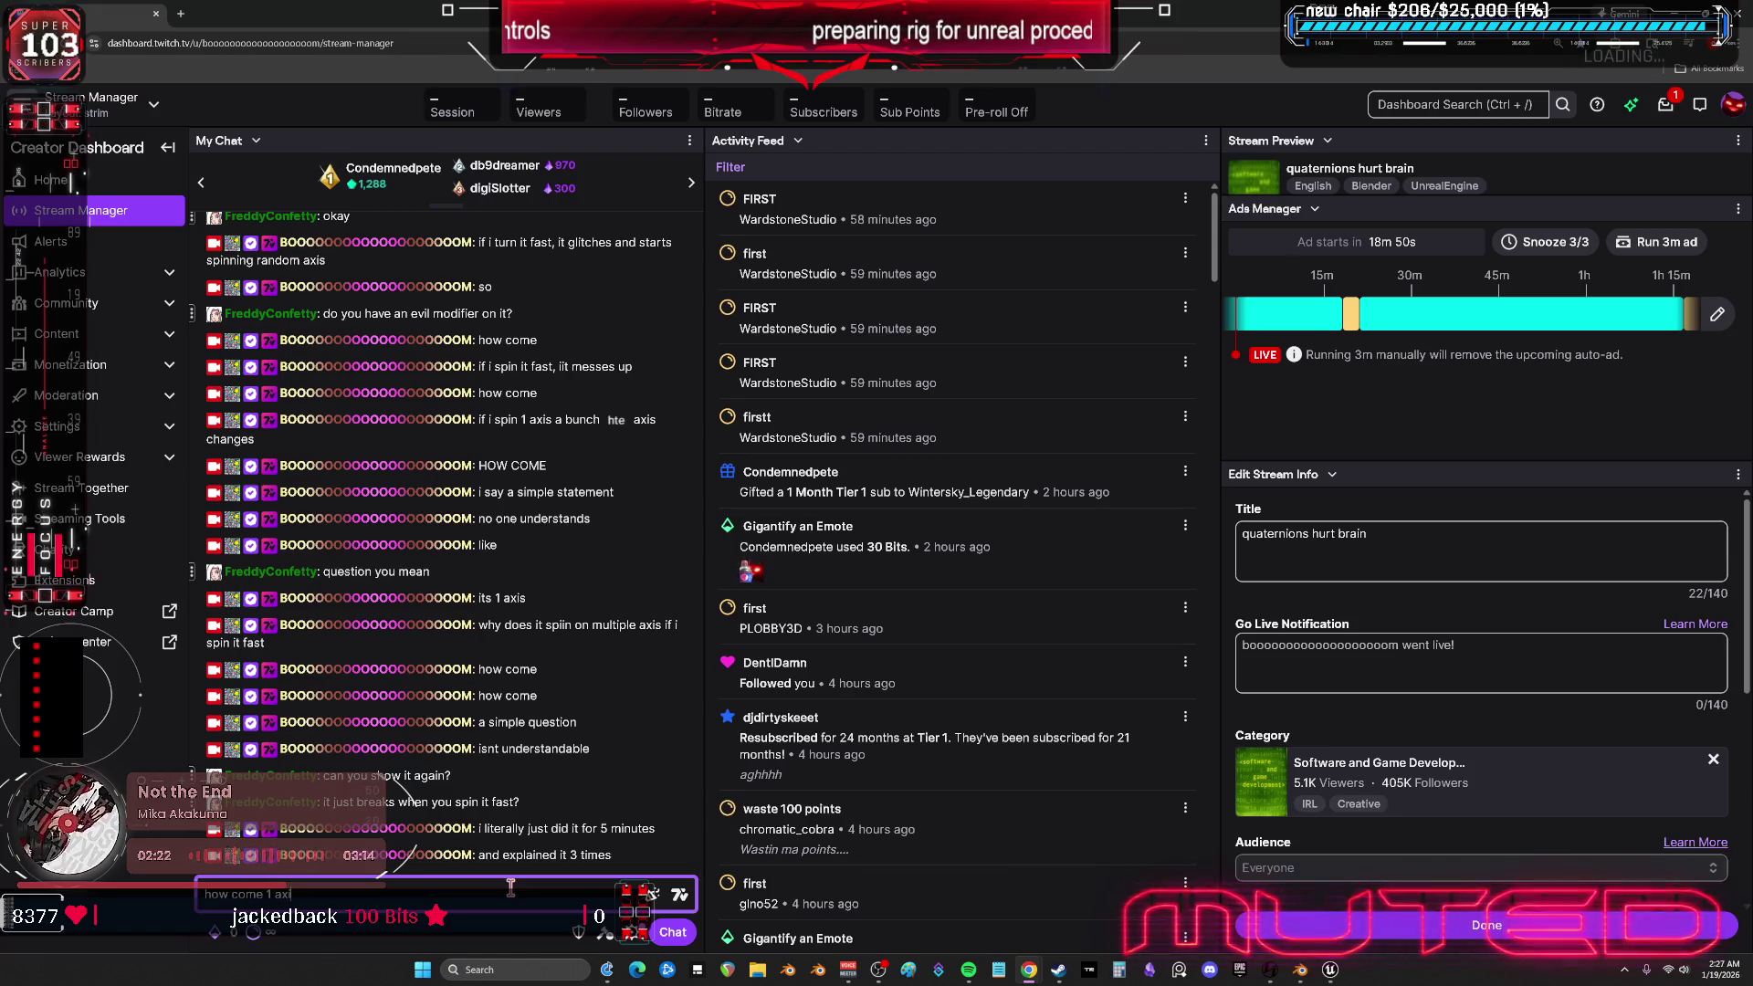
type("s spinning fast turns into")
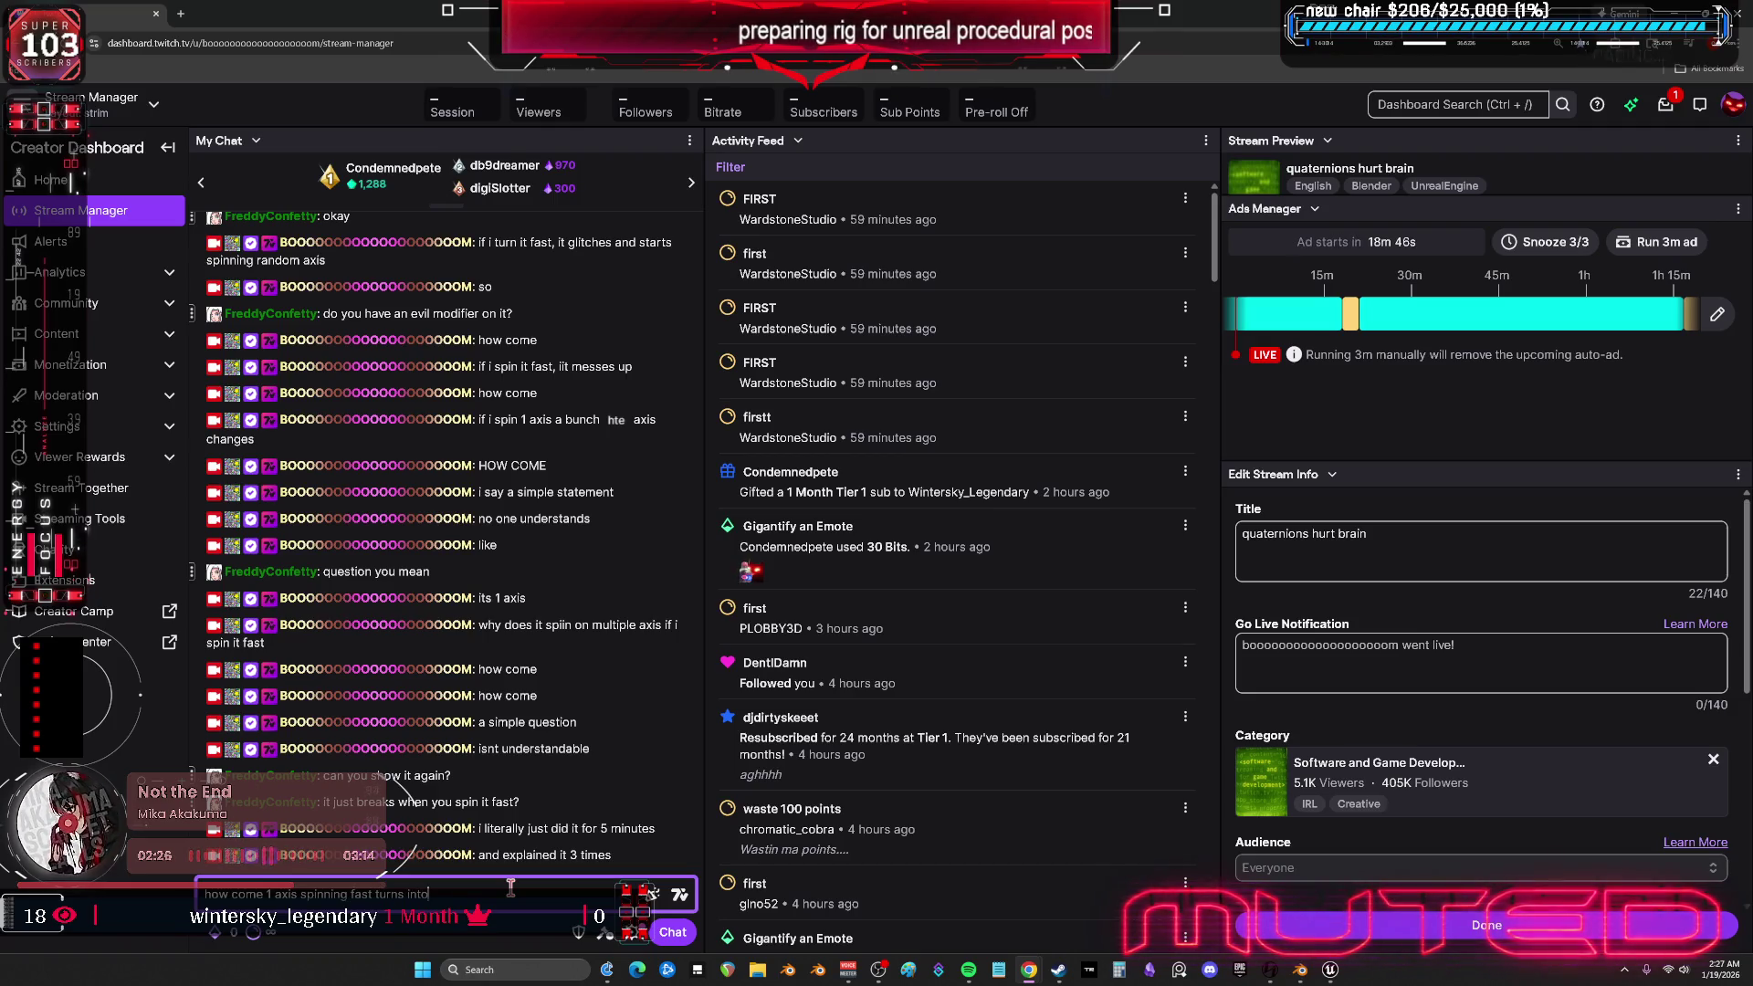
type(" all axis rotatio")
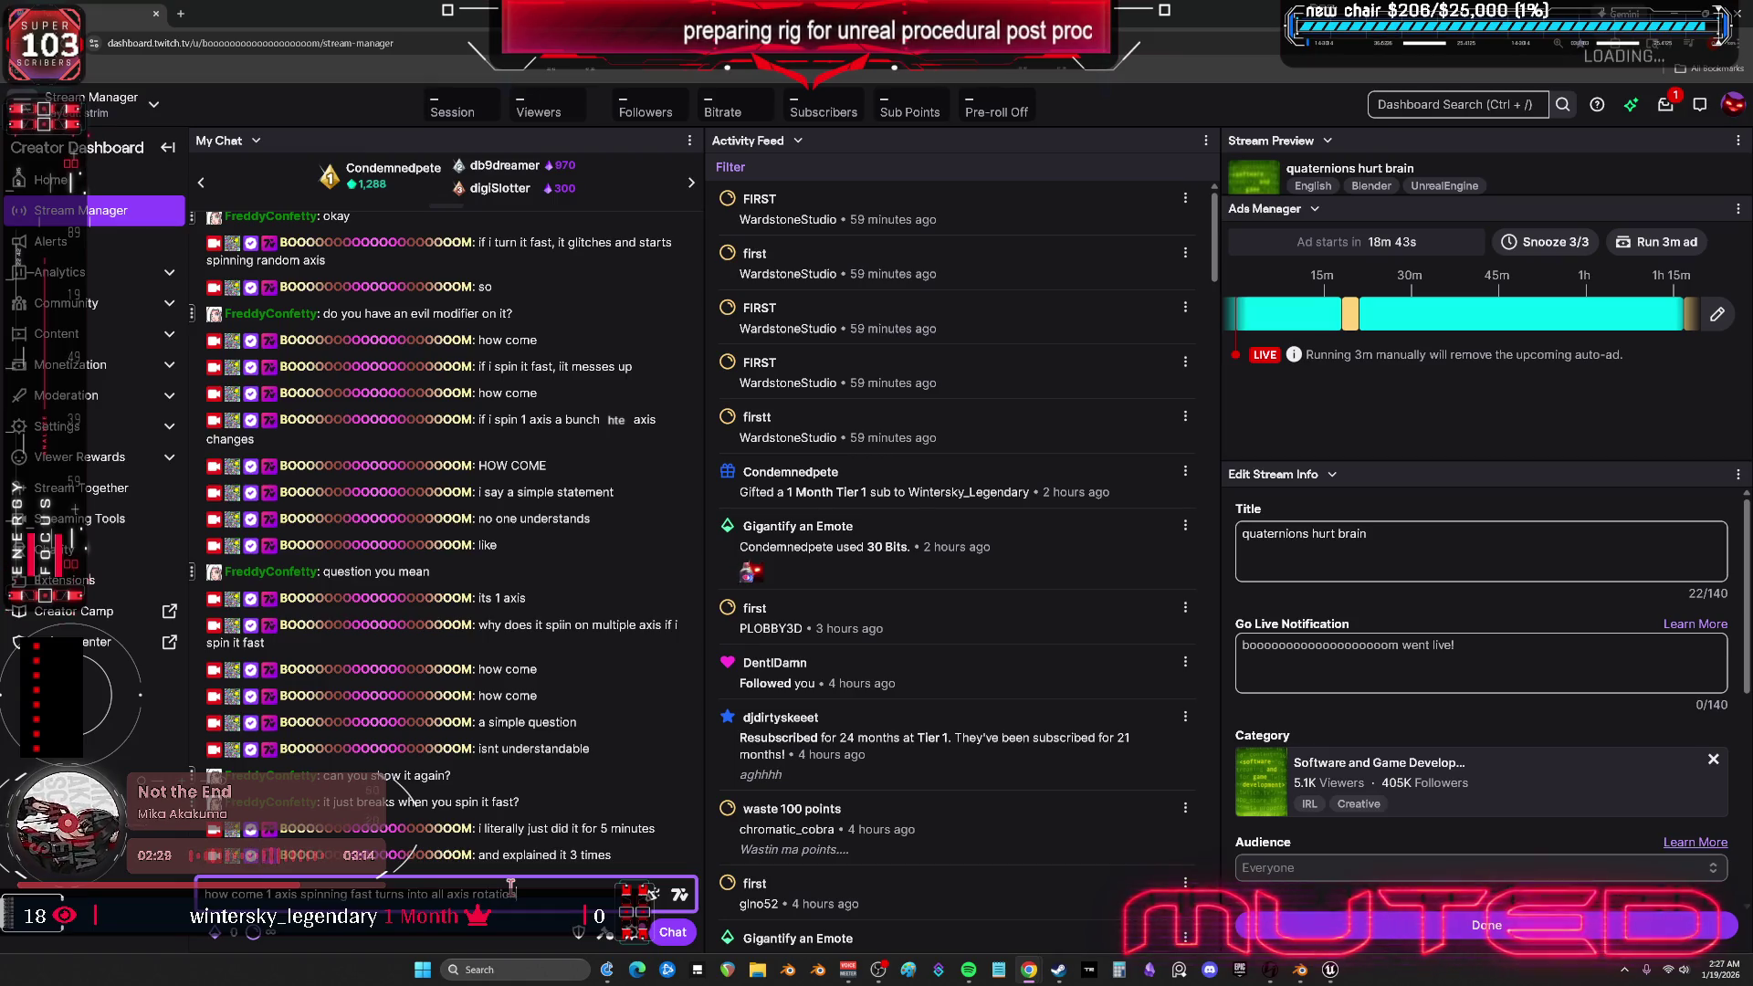
key("Return")
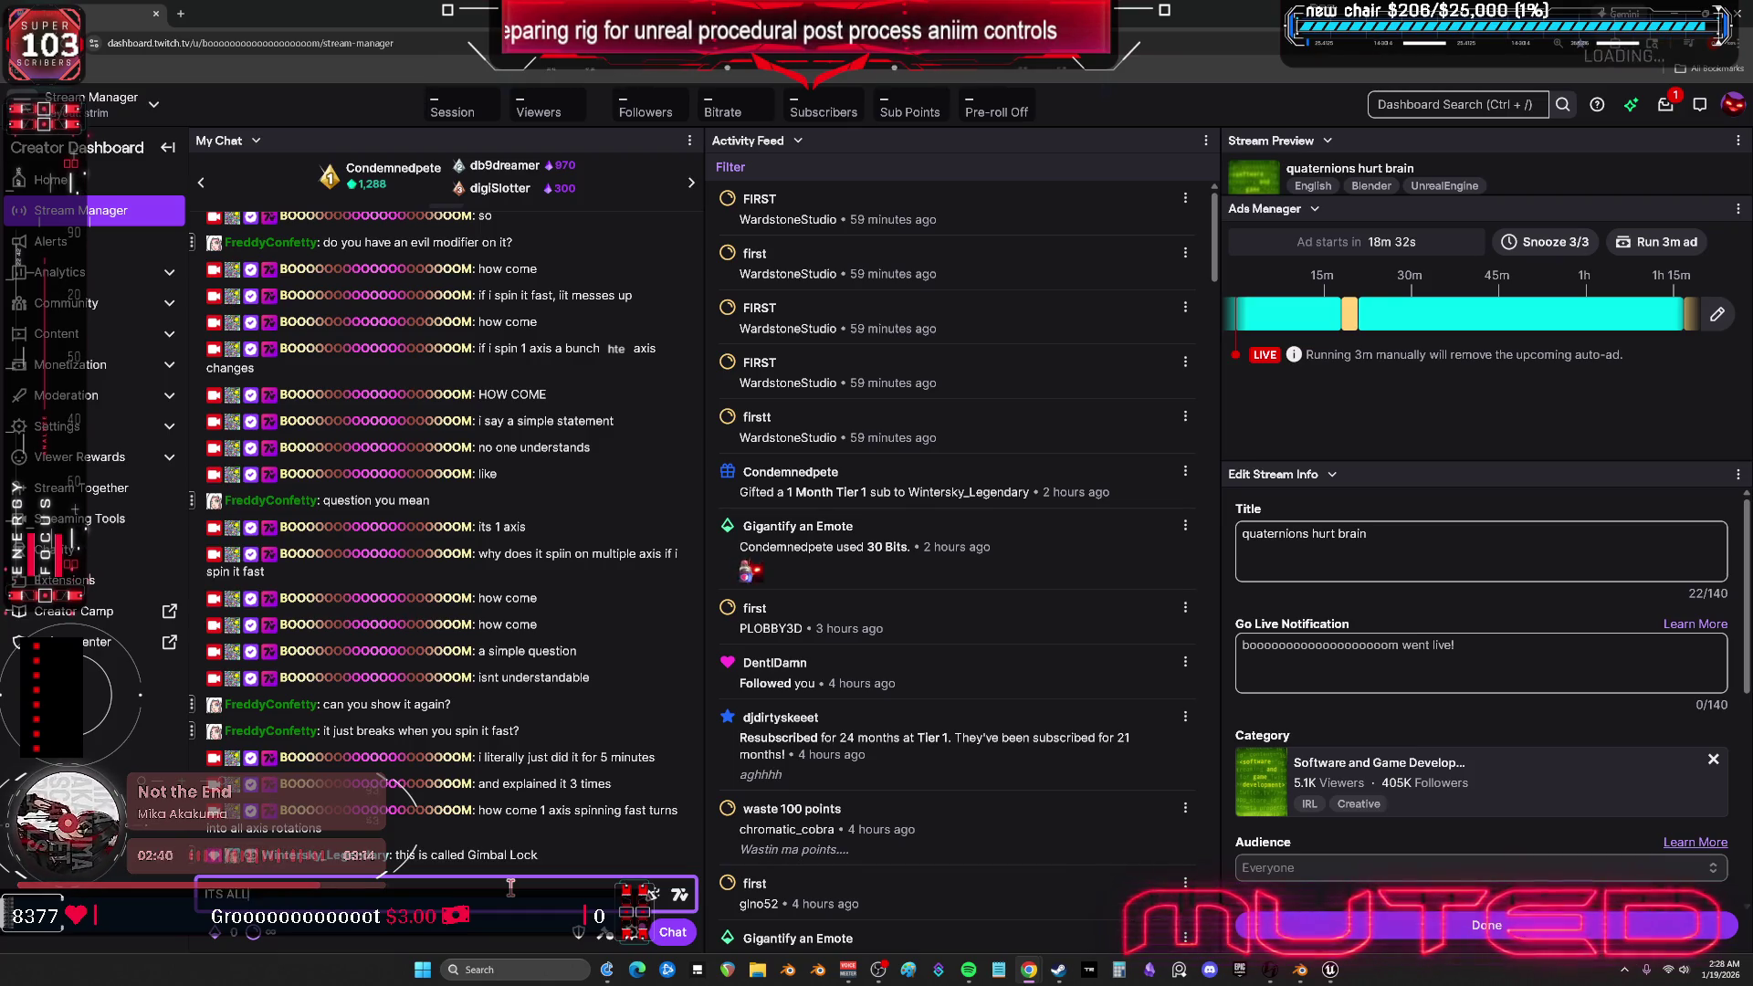
- Post replies saying chat just copy-pastes words without using their brain
type("its not")
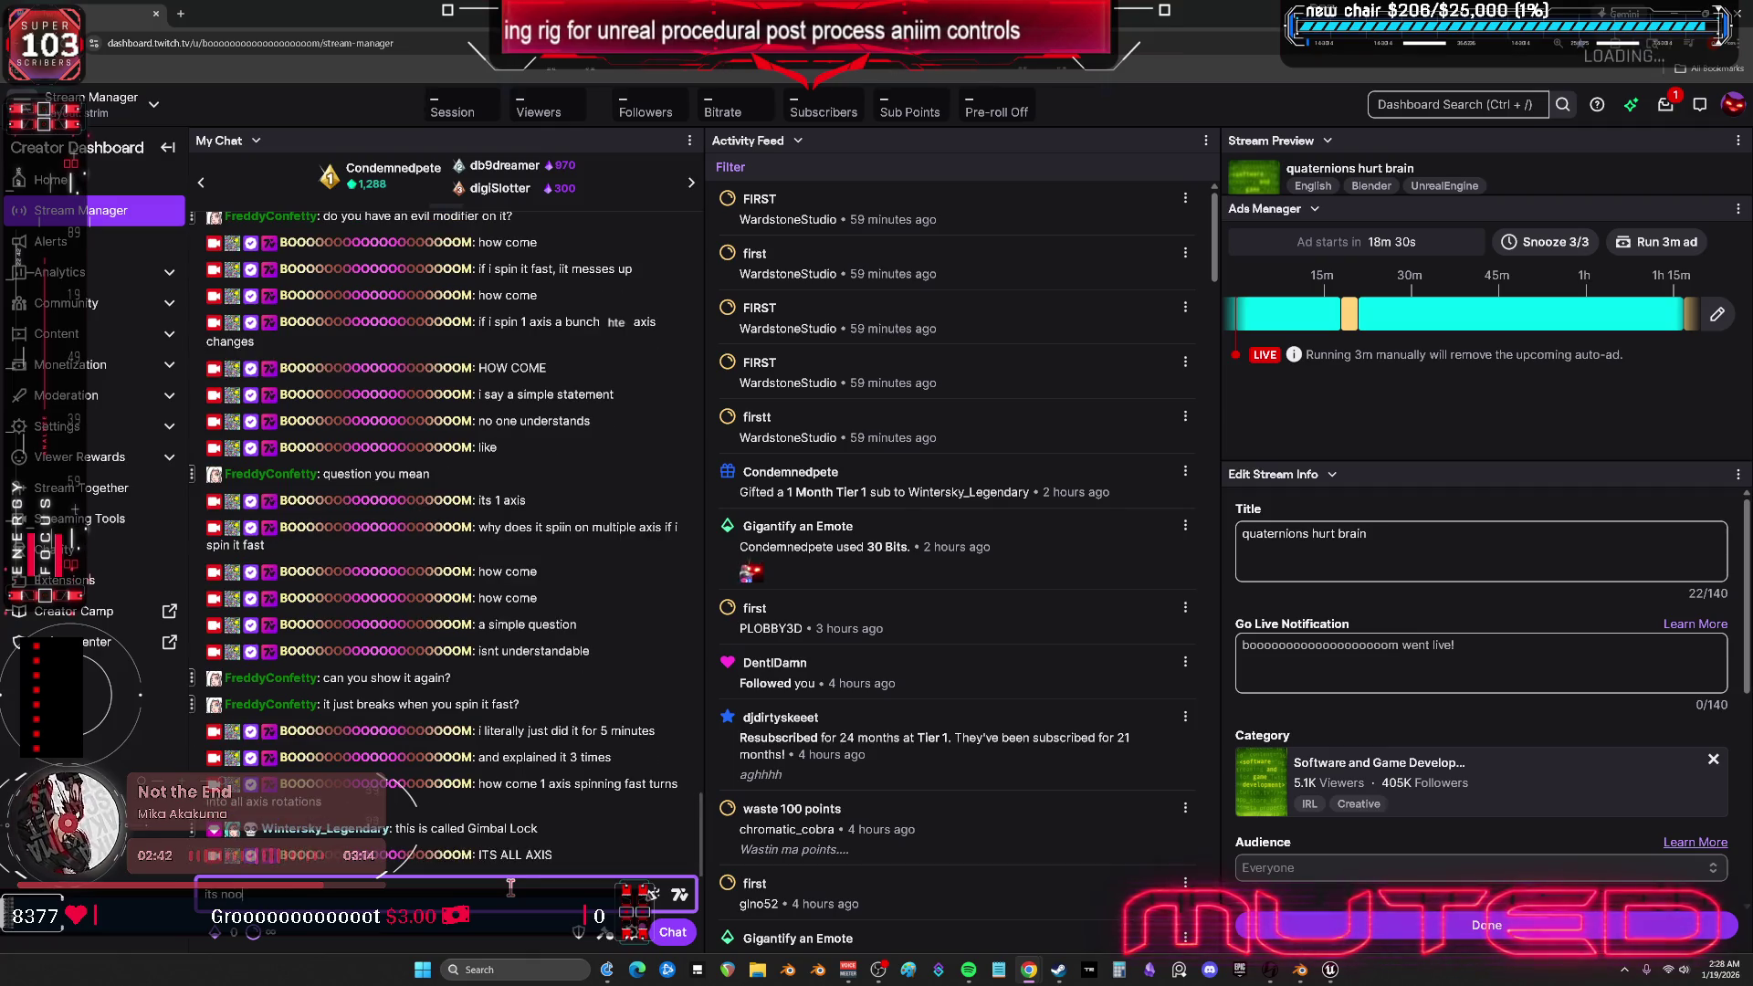
key("BackSpace")
key("BackSpace")
key("BackSpace")
type("i think chat is just like")
key("Return")
type("copy paste words")
key("Return")
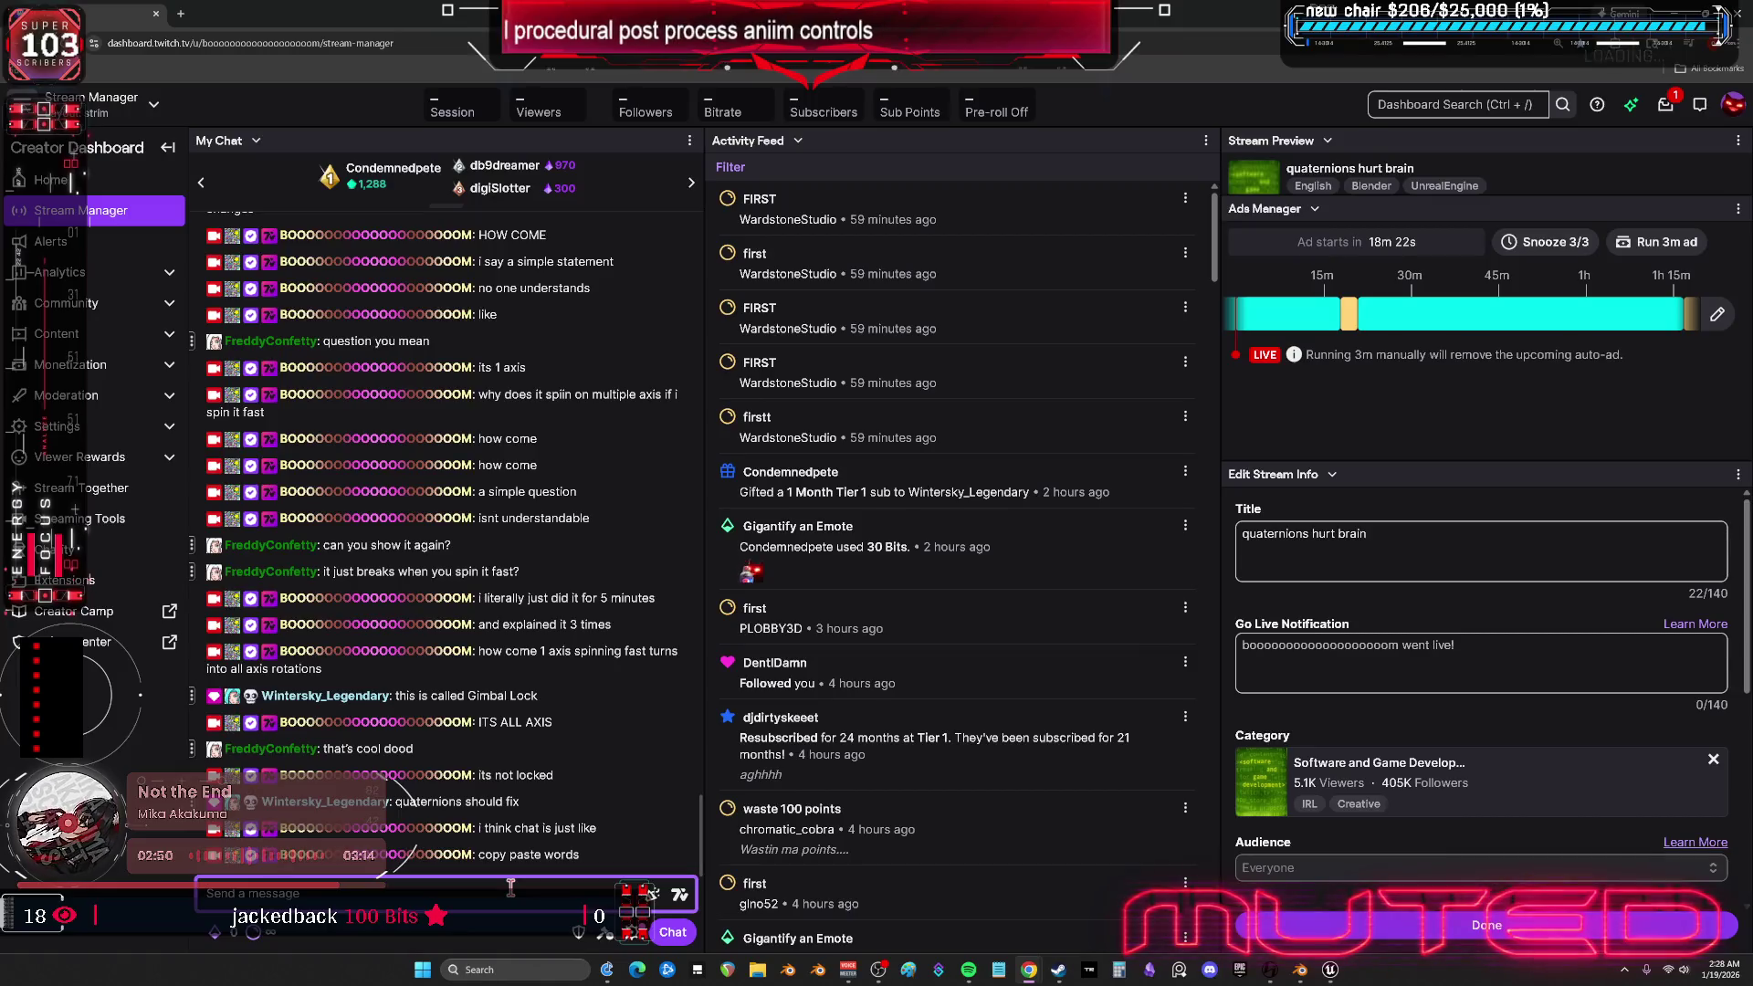
type("like you literally")
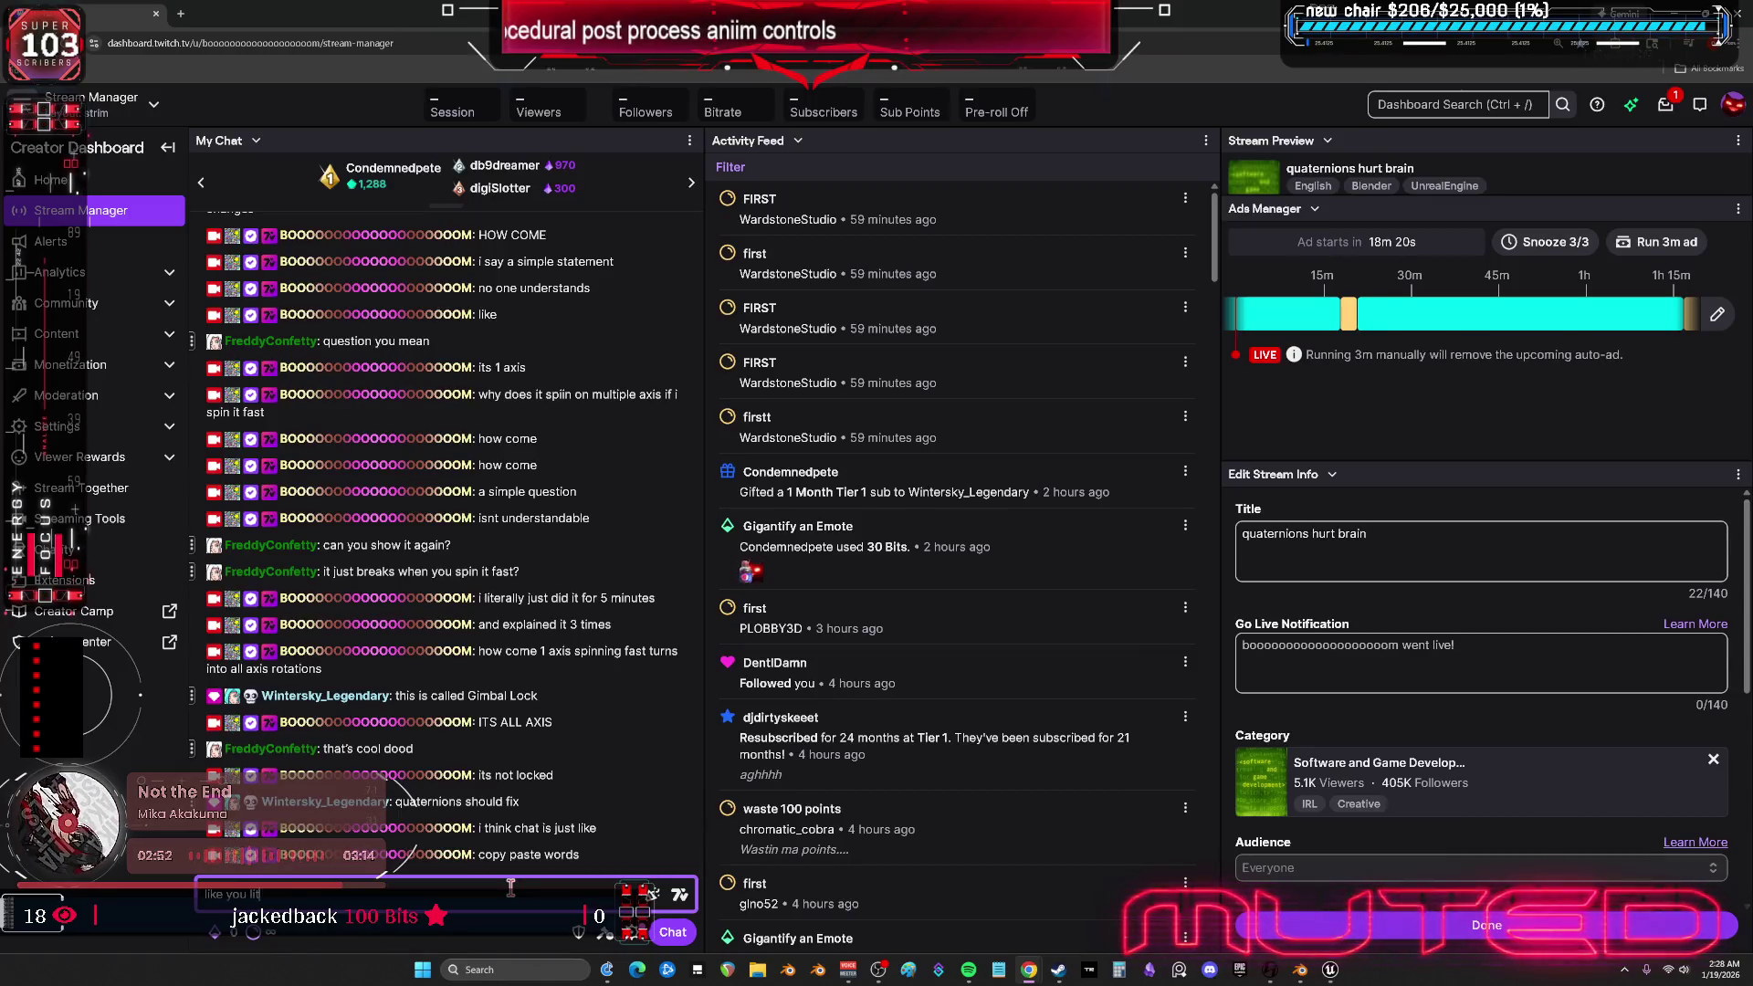
type(" arnt even")
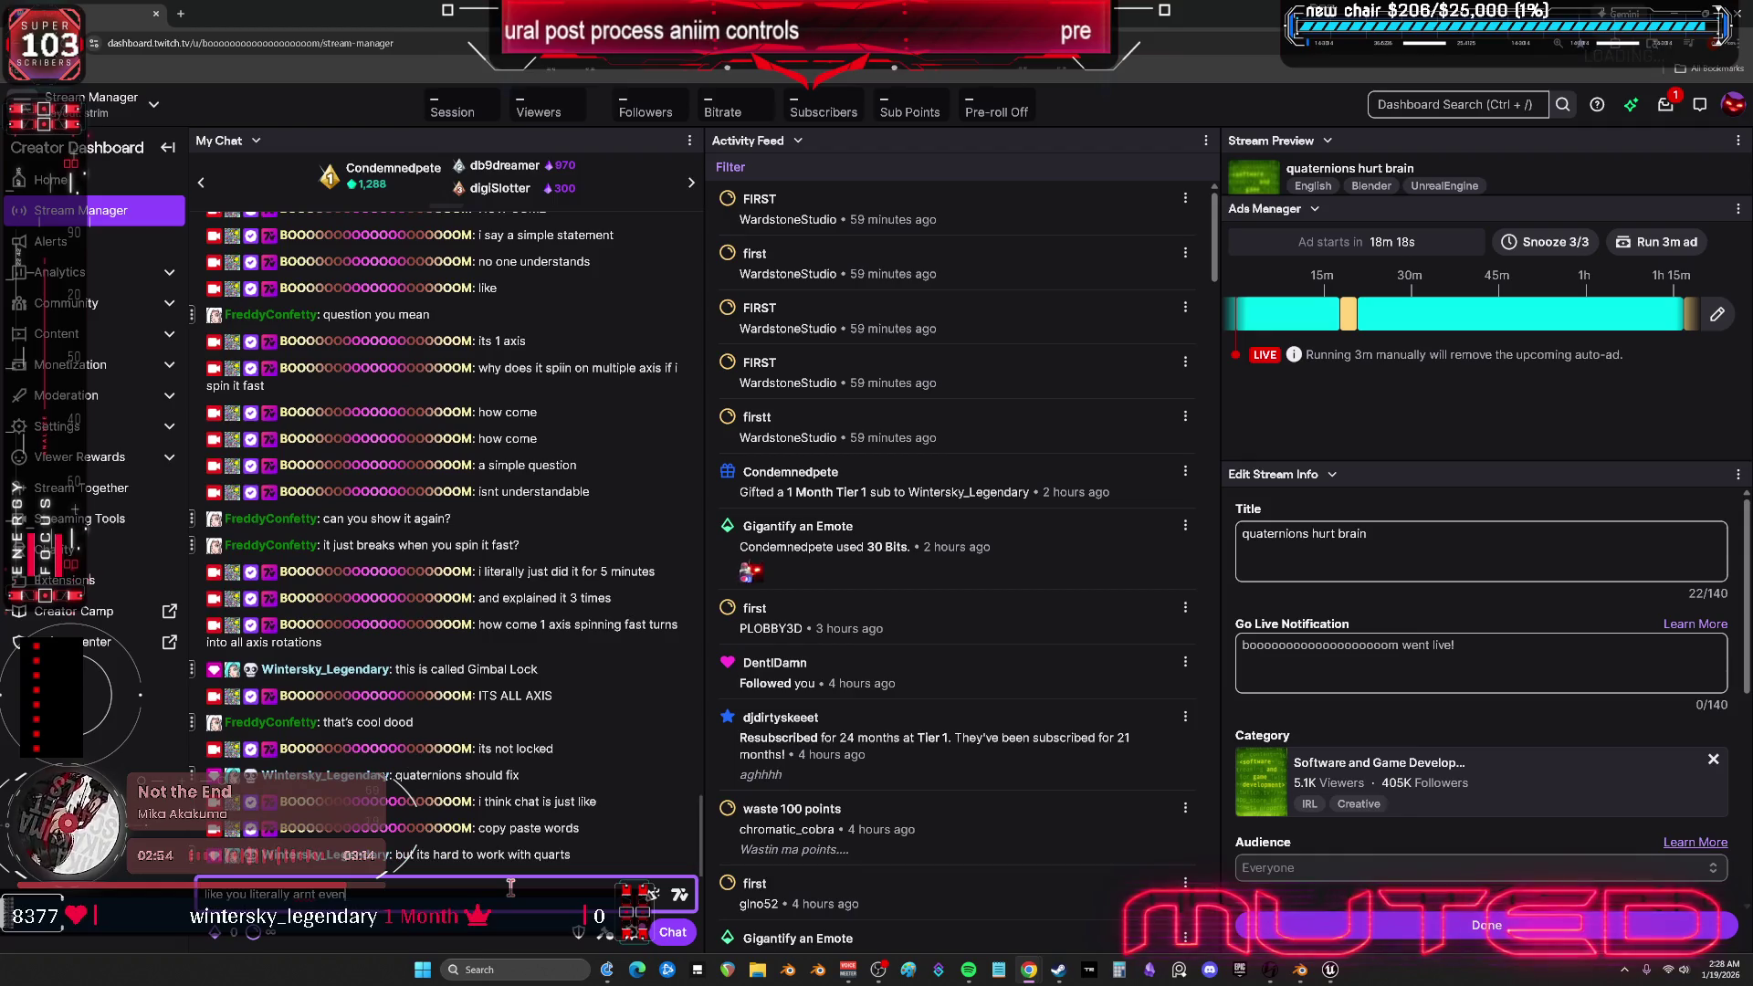
type("n using your brain rtight now")
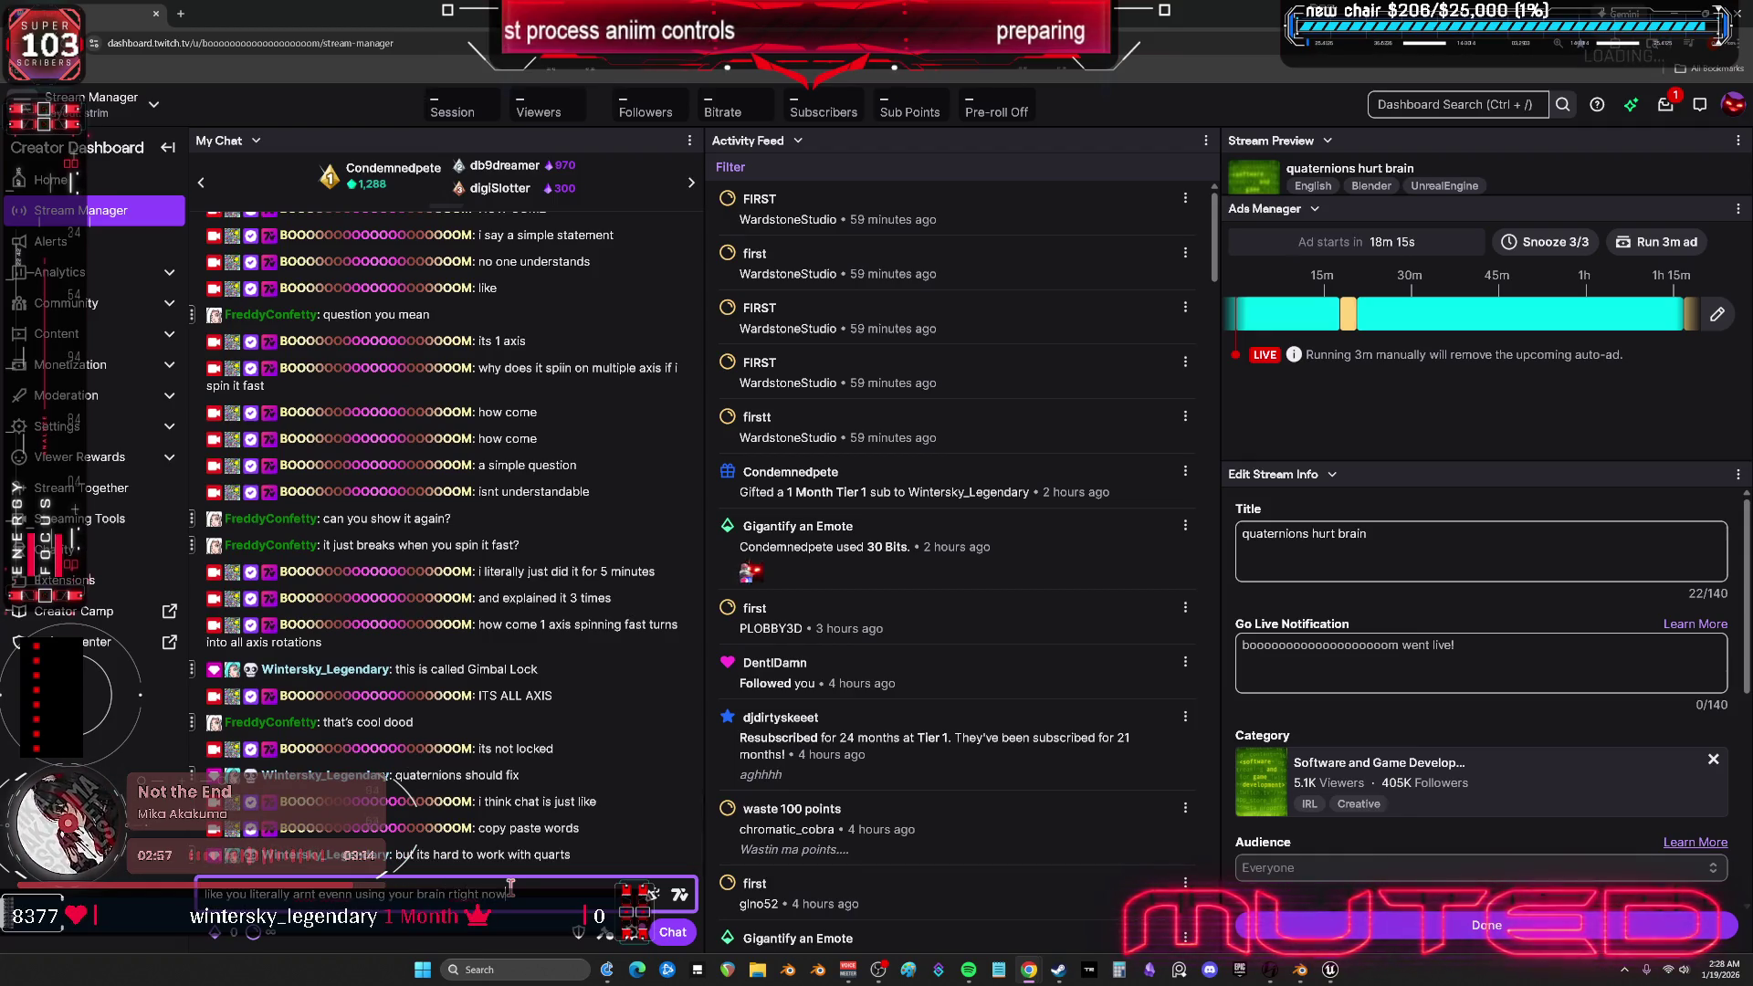
key("Return")
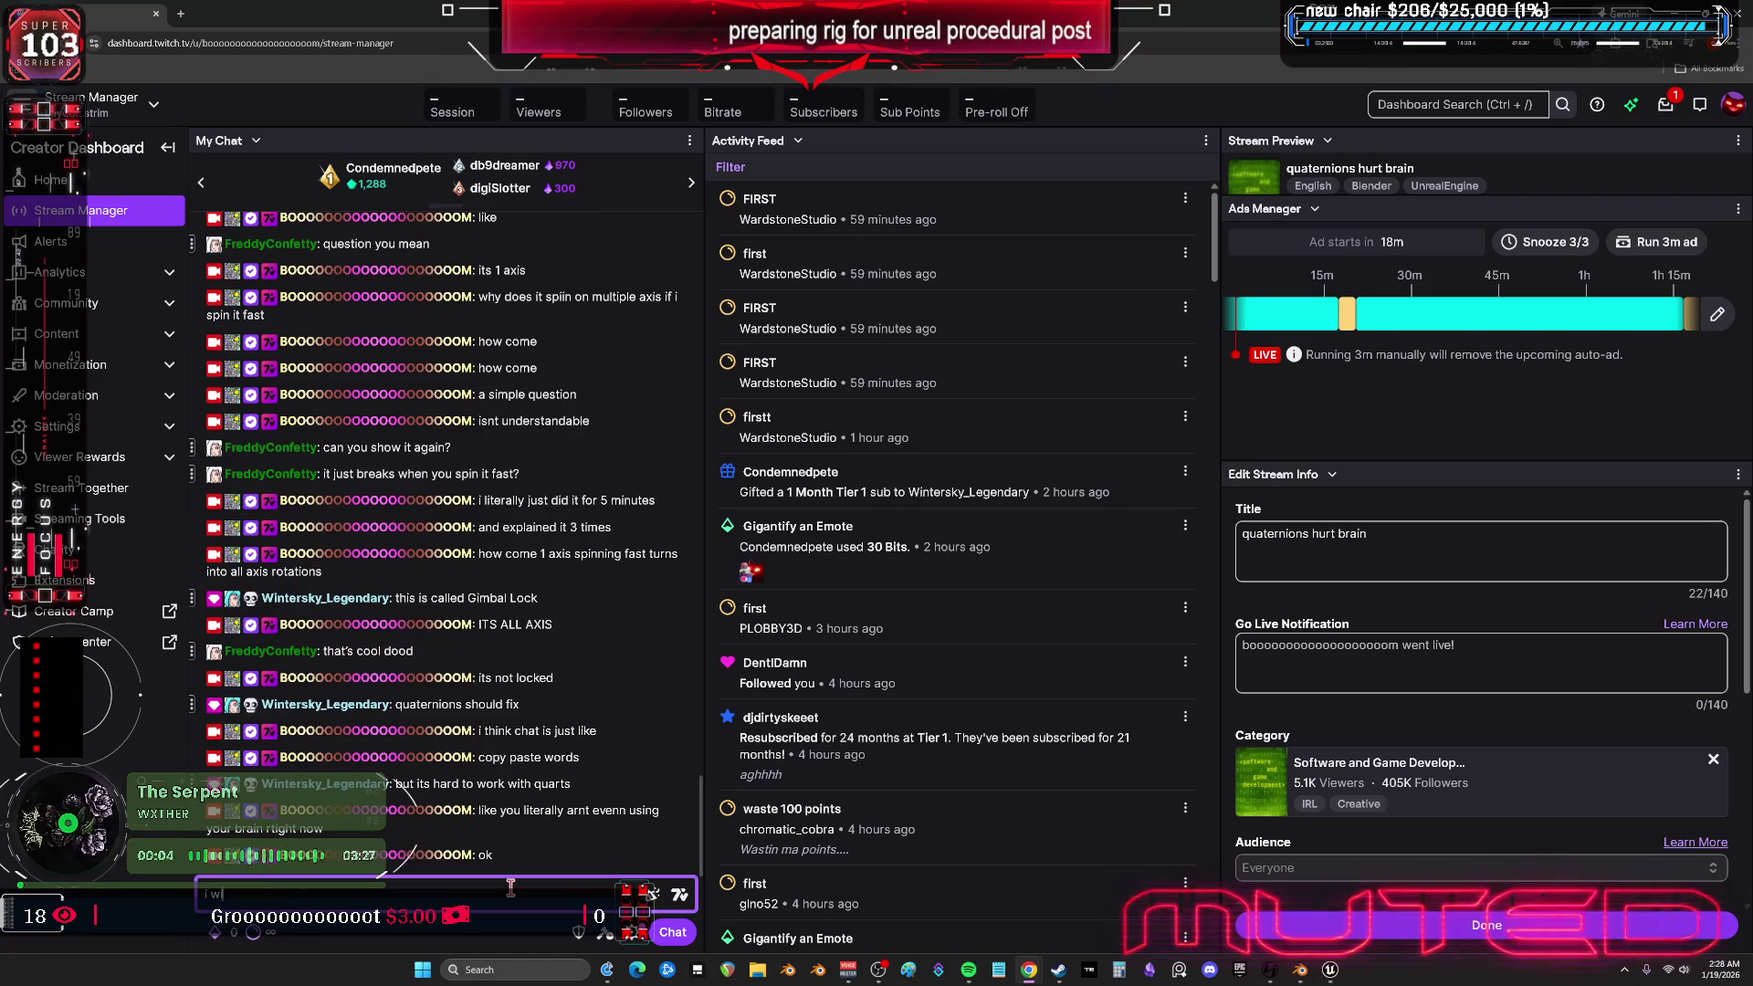
- Post 'its unreal', 'spin it fast', 'the axis changes', 'how come' and 'why'
type("i w")
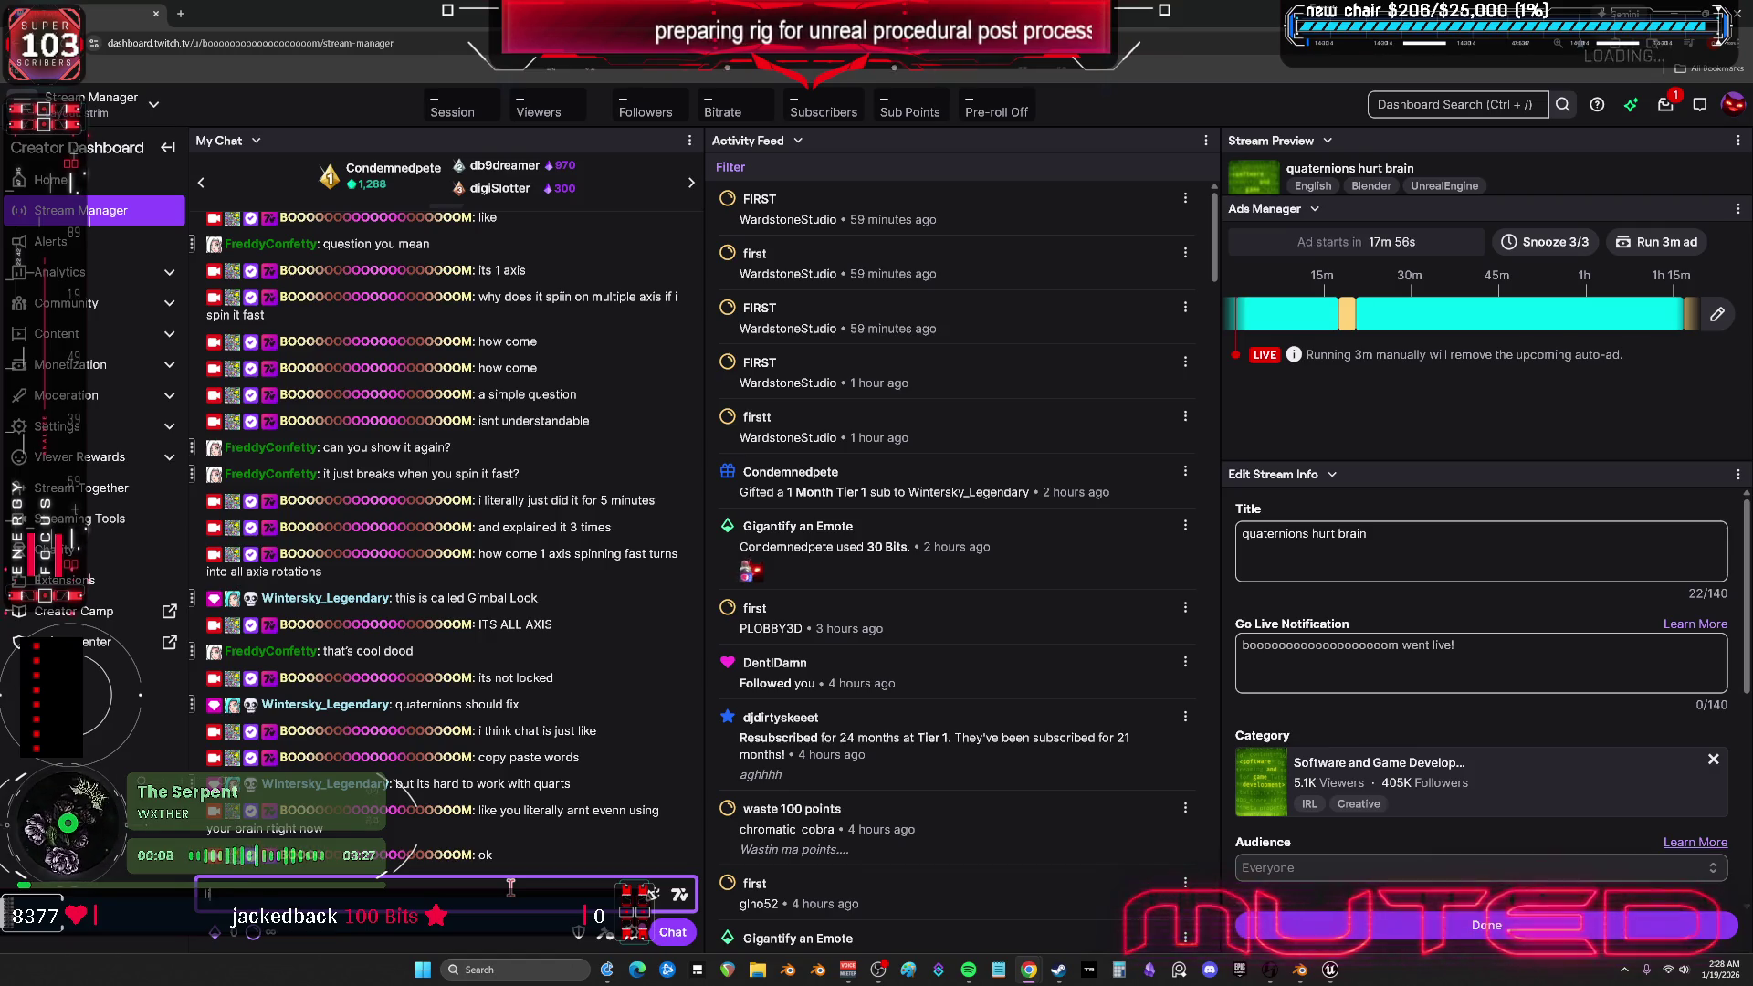
type("its unreal")
key("Return")
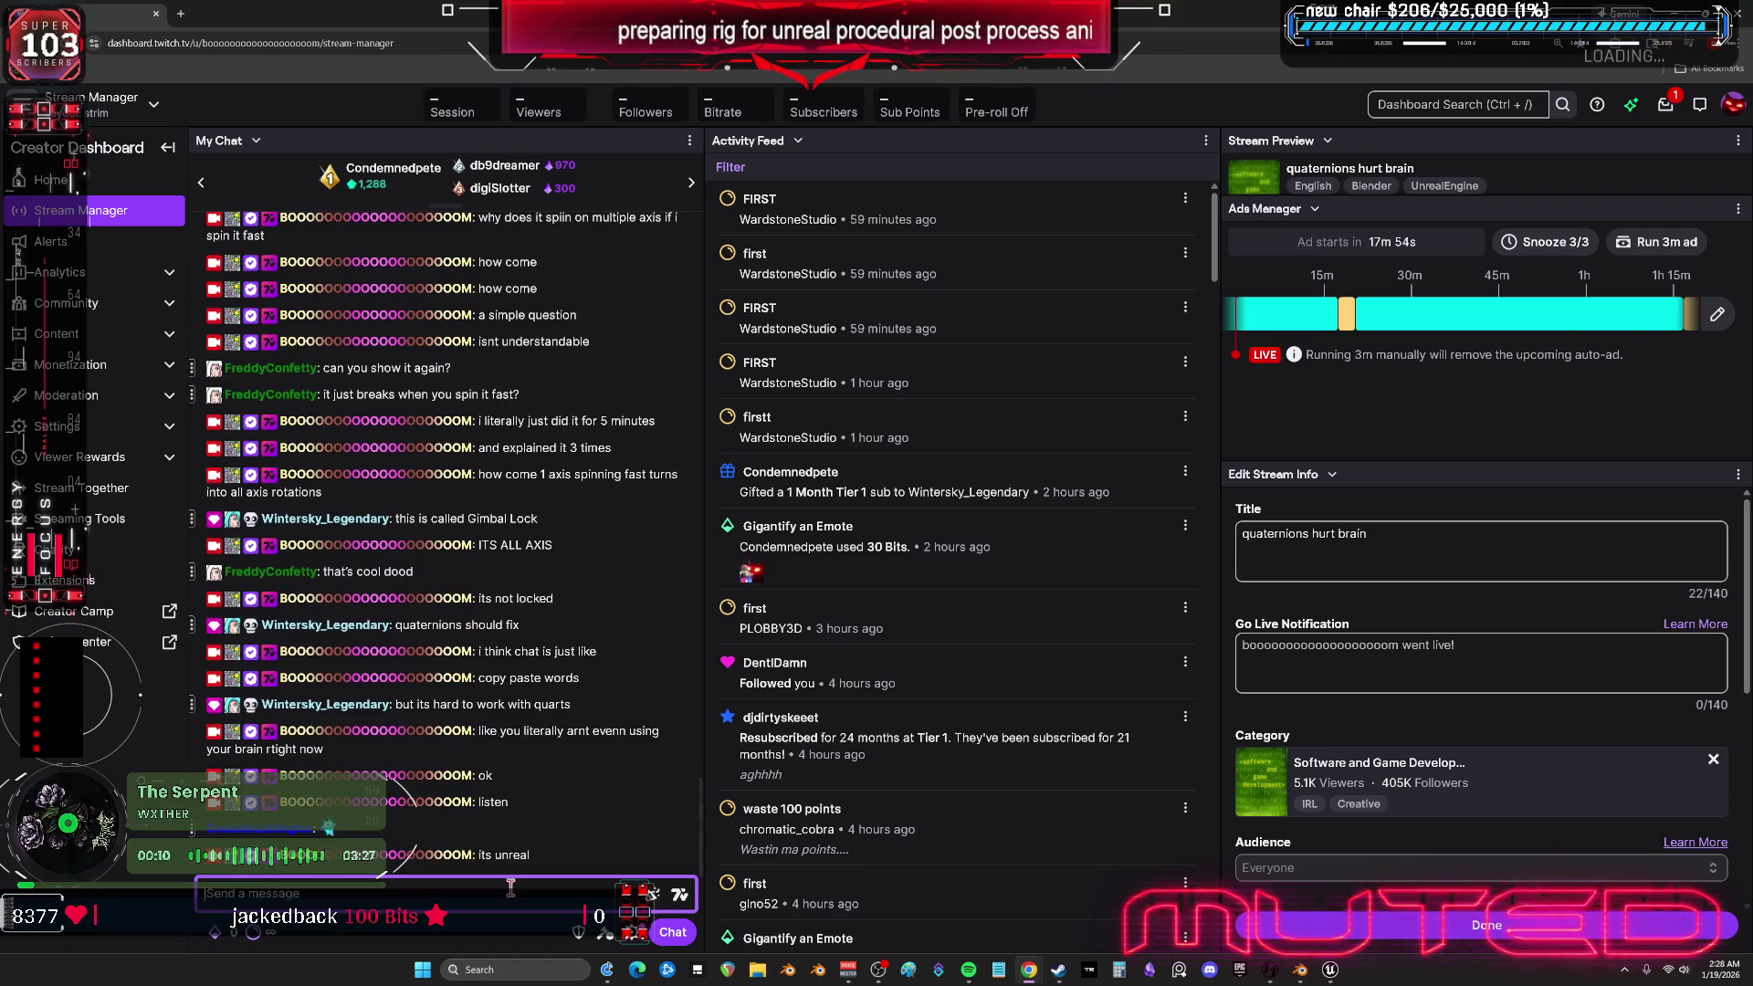
type("spin it fast")
key("Return")
type("the axis chan")
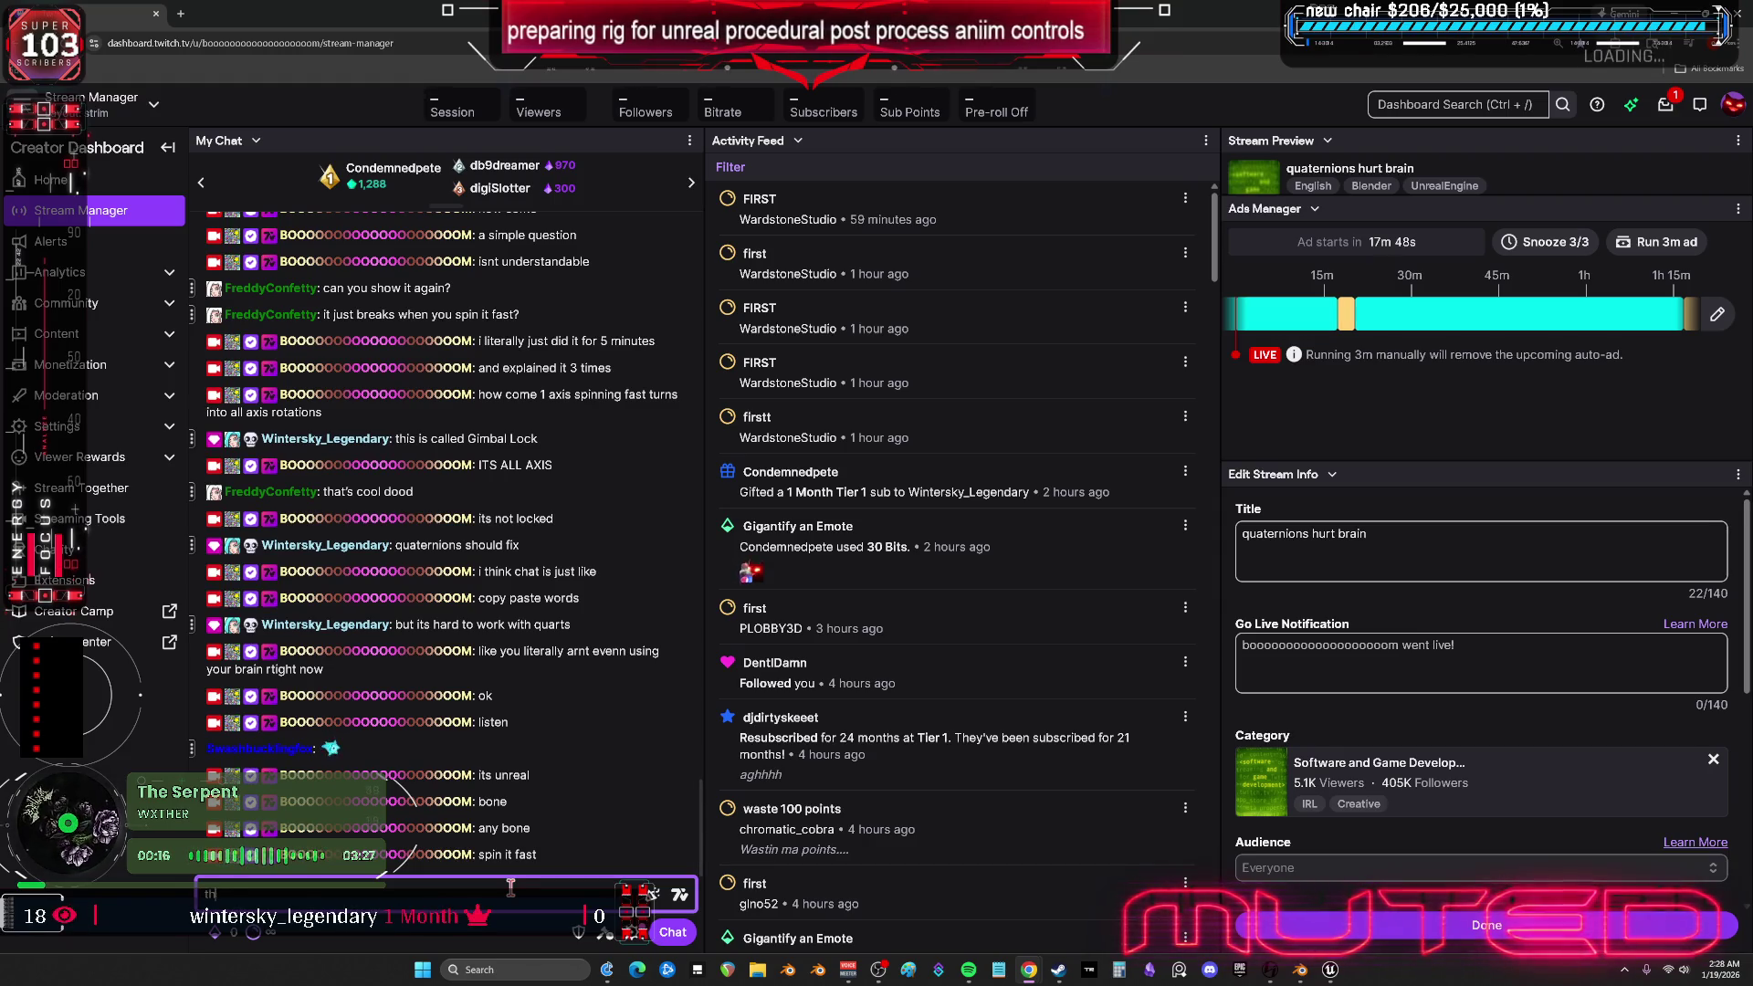
type("ges")
key("Return")
type("how come")
key("Return")
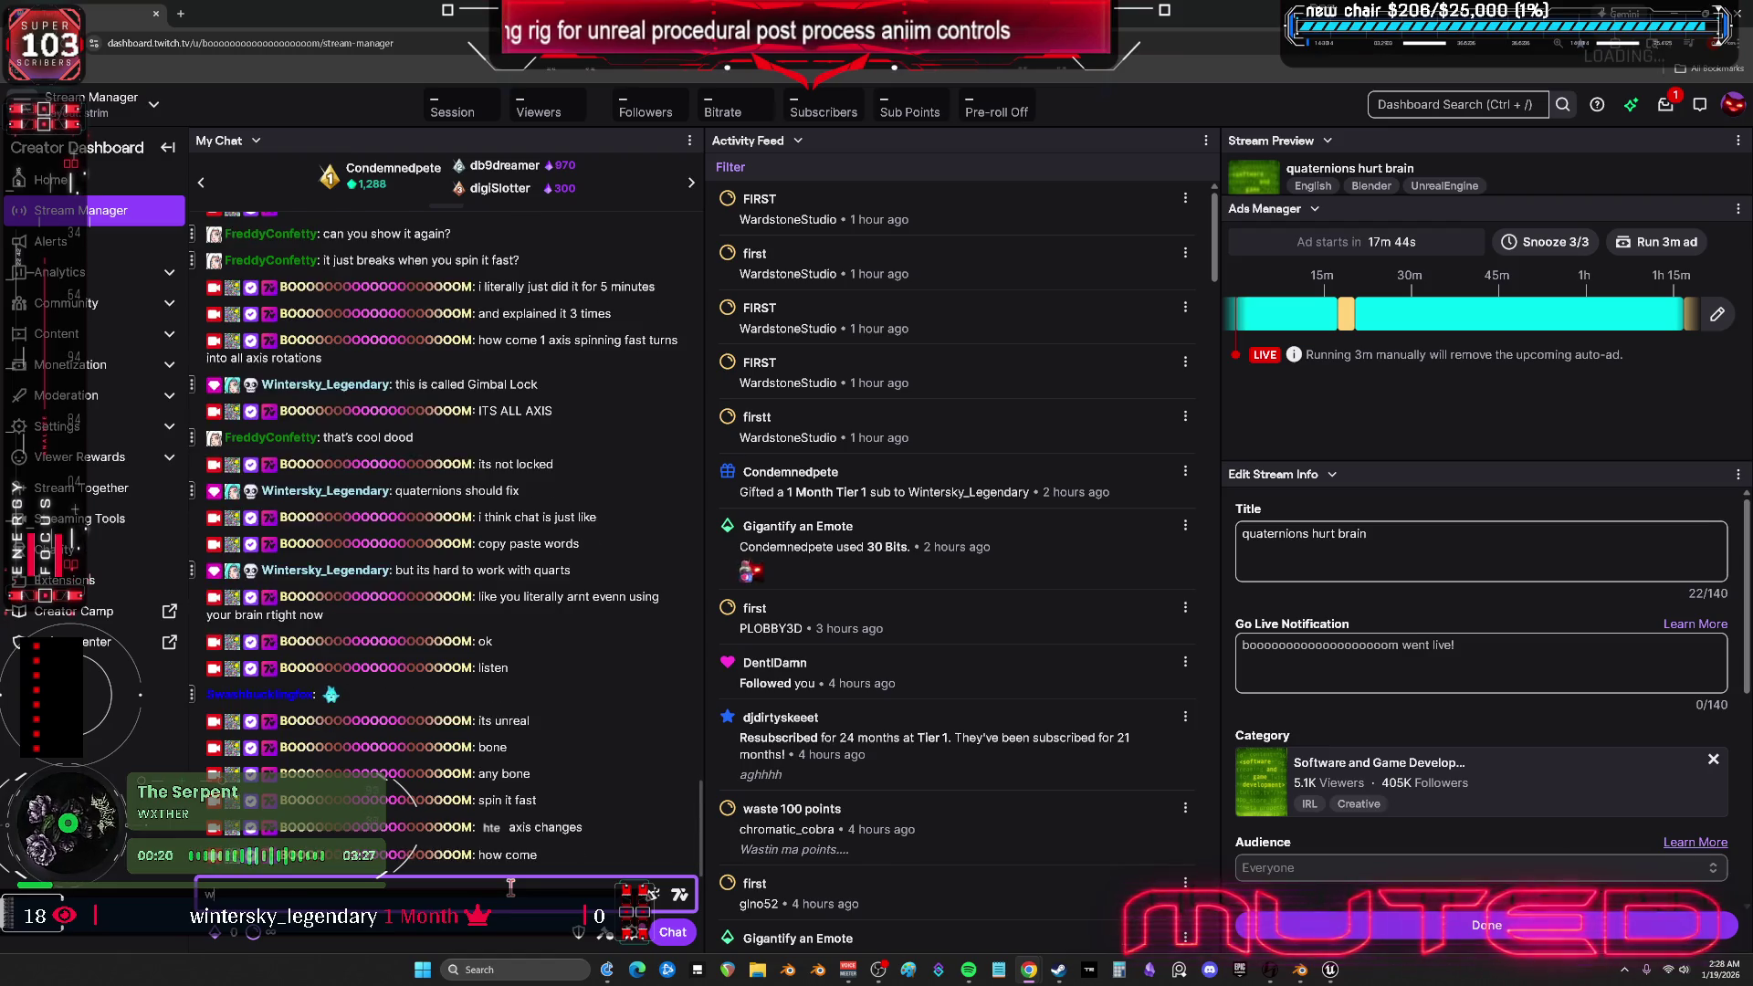
type("why")
key("Return")
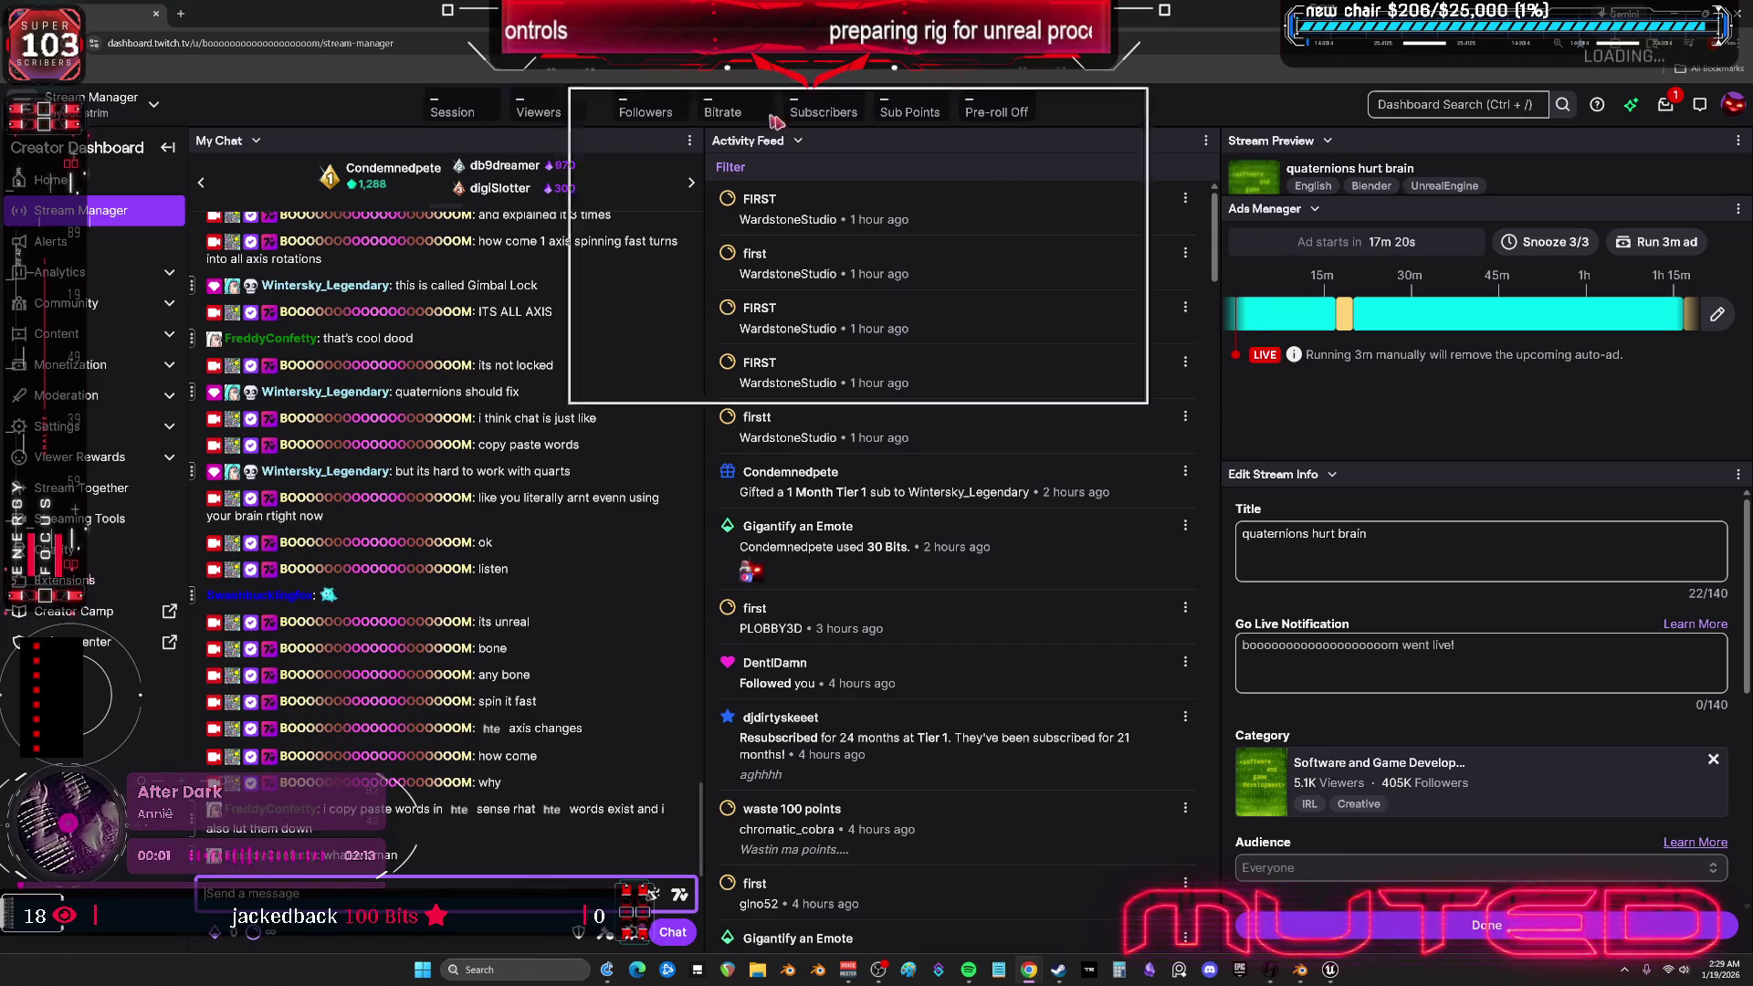
- Rotate the calf_l bone to bend the left knee, then close the skeletal mesh editor
left_click_drag(732, 743, 714, 896)
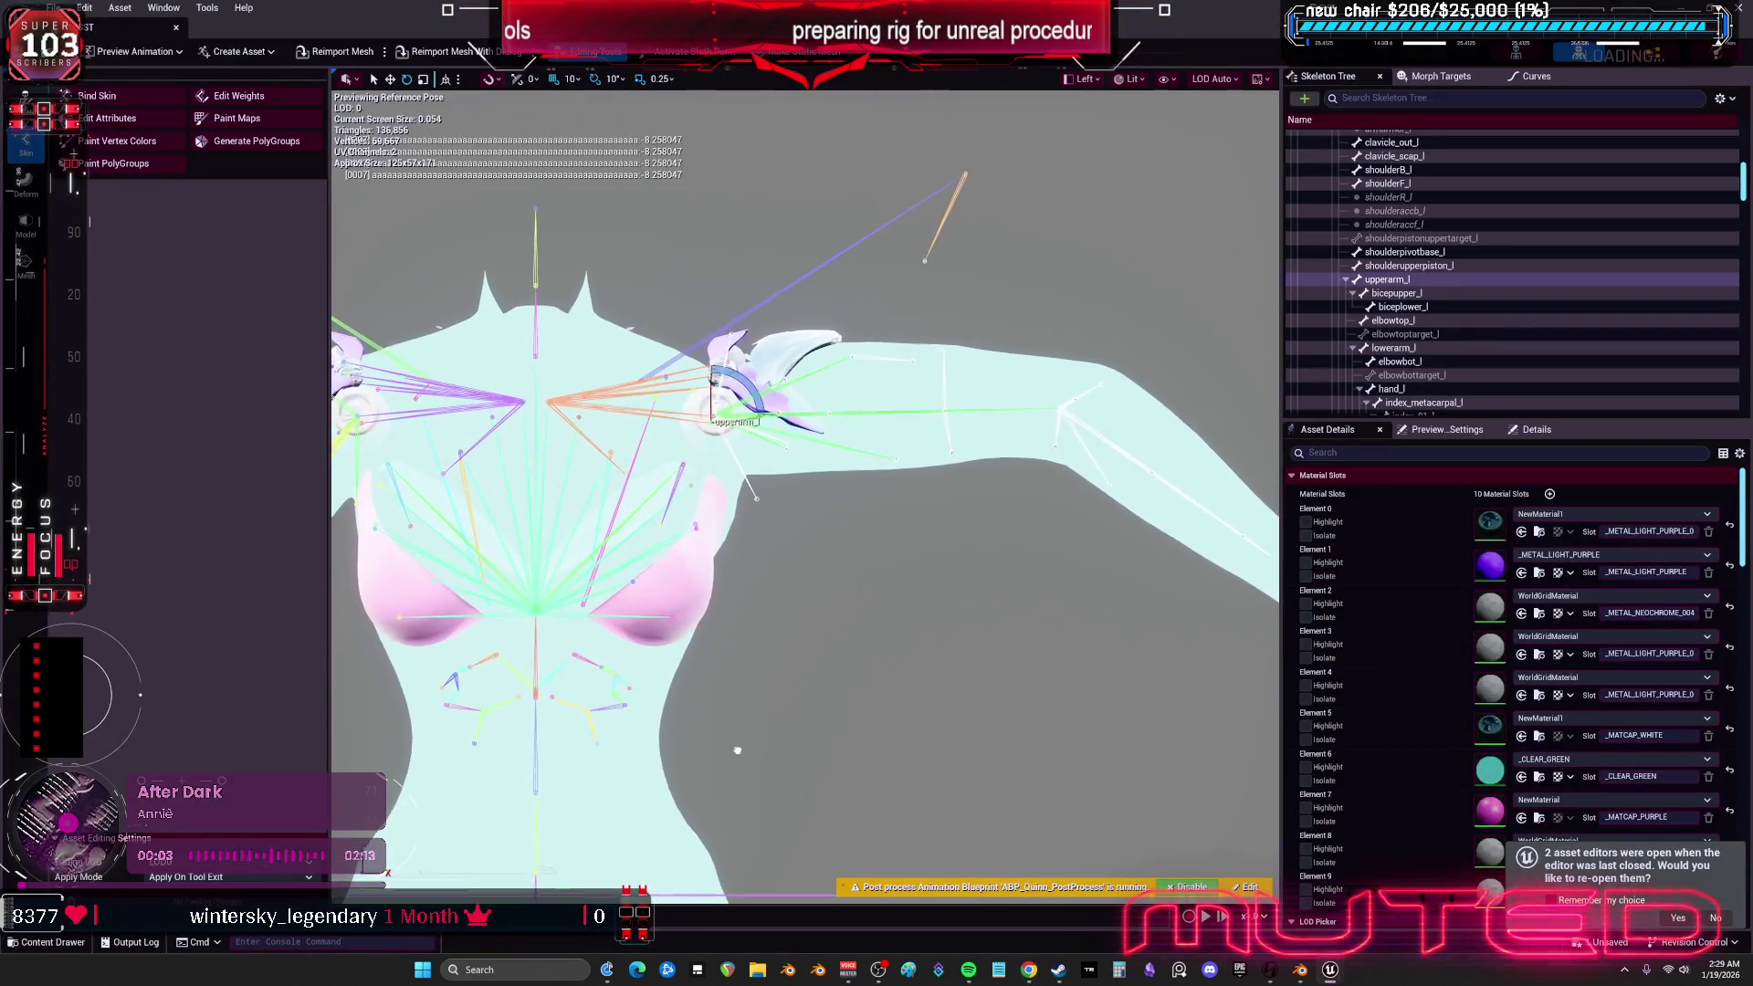
scroll(714, 896, "up", 5)
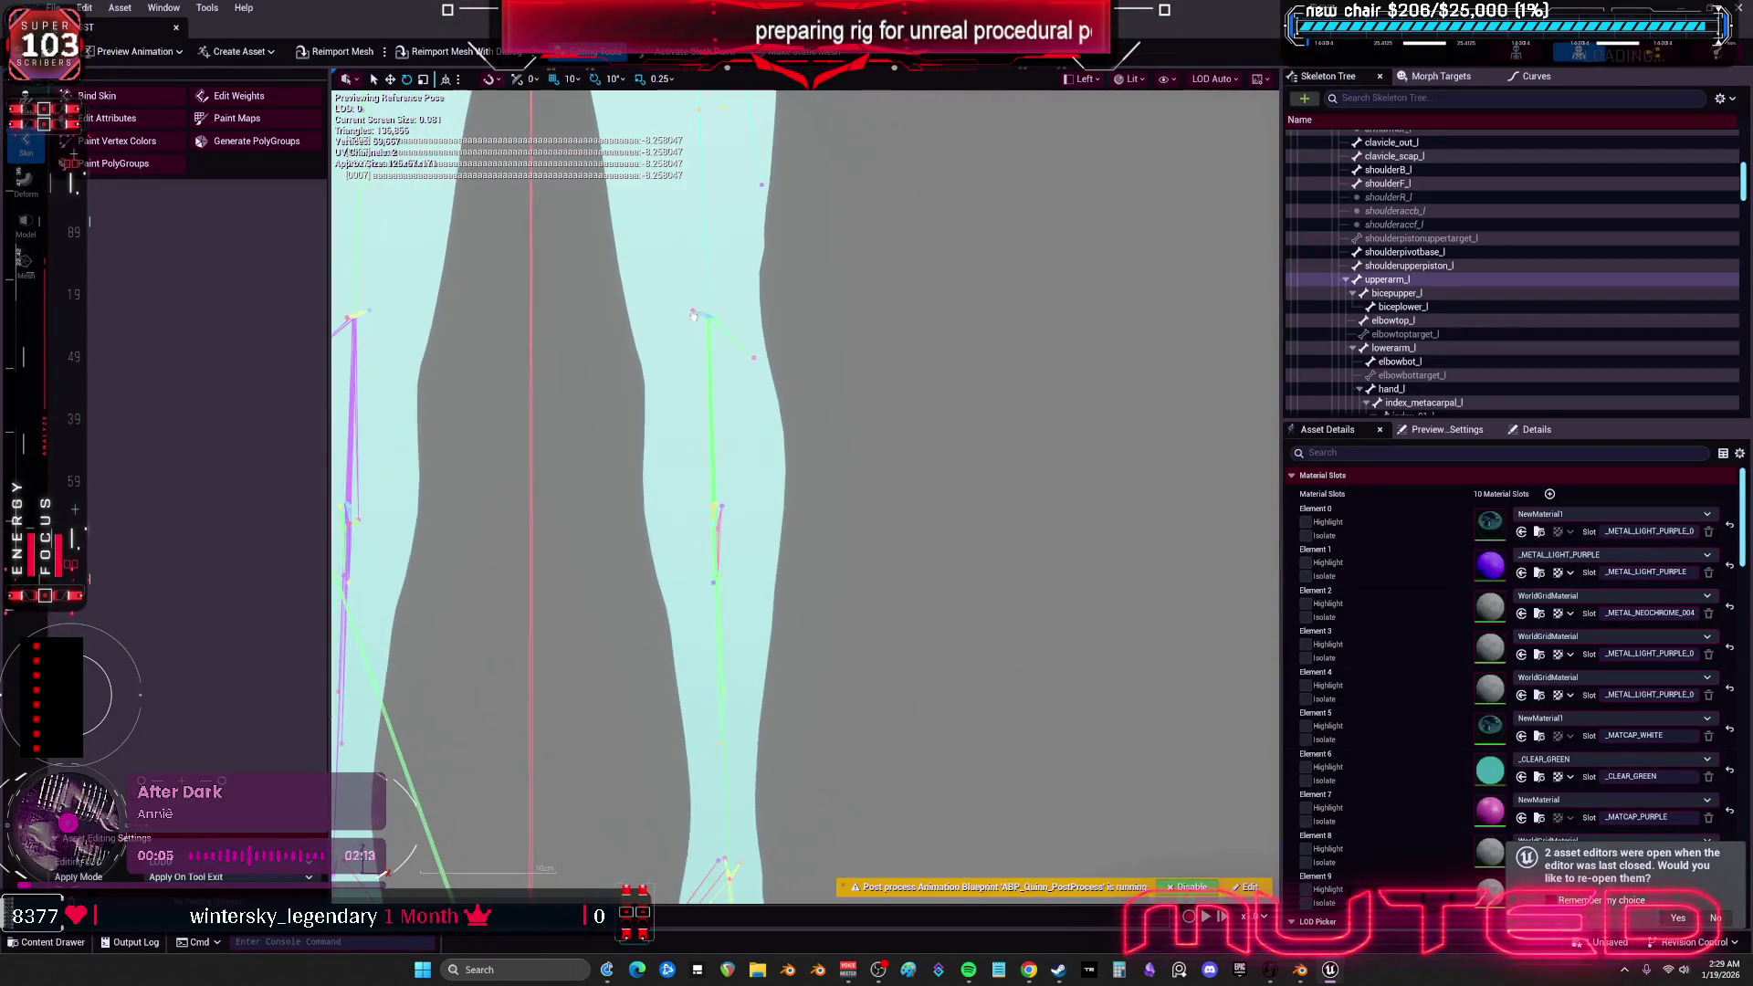
left_click(708, 320)
mouse_move(722, 361)
left_mouse_down()
mouse_move(710, 387)
mouse_move(657, 317)
mouse_move(694, 366)
mouse_move(671, 347)
mouse_move(721, 297)
mouse_move(735, 347)
mouse_move(731, 305)
mouse_move(712, 361)
mouse_move(731, 319)
mouse_move(706, 352)
mouse_move(649, 356)
mouse_move(767, 289)
mouse_move(704, 310)
mouse_move(765, 284)
mouse_move(722, 301)
mouse_move(731, 328)
mouse_move(735, 274)
mouse_move(650, 352)
mouse_move(751, 292)
mouse_move(680, 367)
mouse_move(745, 315)
mouse_move(705, 282)
mouse_move(673, 364)
mouse_move(697, 274)
mouse_move(746, 309)
mouse_move(707, 365)
mouse_move(685, 345)
mouse_move(763, 286)
mouse_move(677, 308)
mouse_move(673, 370)
mouse_move(742, 327)
mouse_move(726, 345)
mouse_move(740, 326)
mouse_move(721, 274)
mouse_move(694, 361)
mouse_move(744, 301)
mouse_move(728, 265)
mouse_move(743, 294)
mouse_move(665, 302)
mouse_move(755, 274)
mouse_move(708, 365)
mouse_move(646, 344)
mouse_move(732, 266)
mouse_move(697, 379)
mouse_move(685, 281)
mouse_move(745, 288)
left_mouse_up()
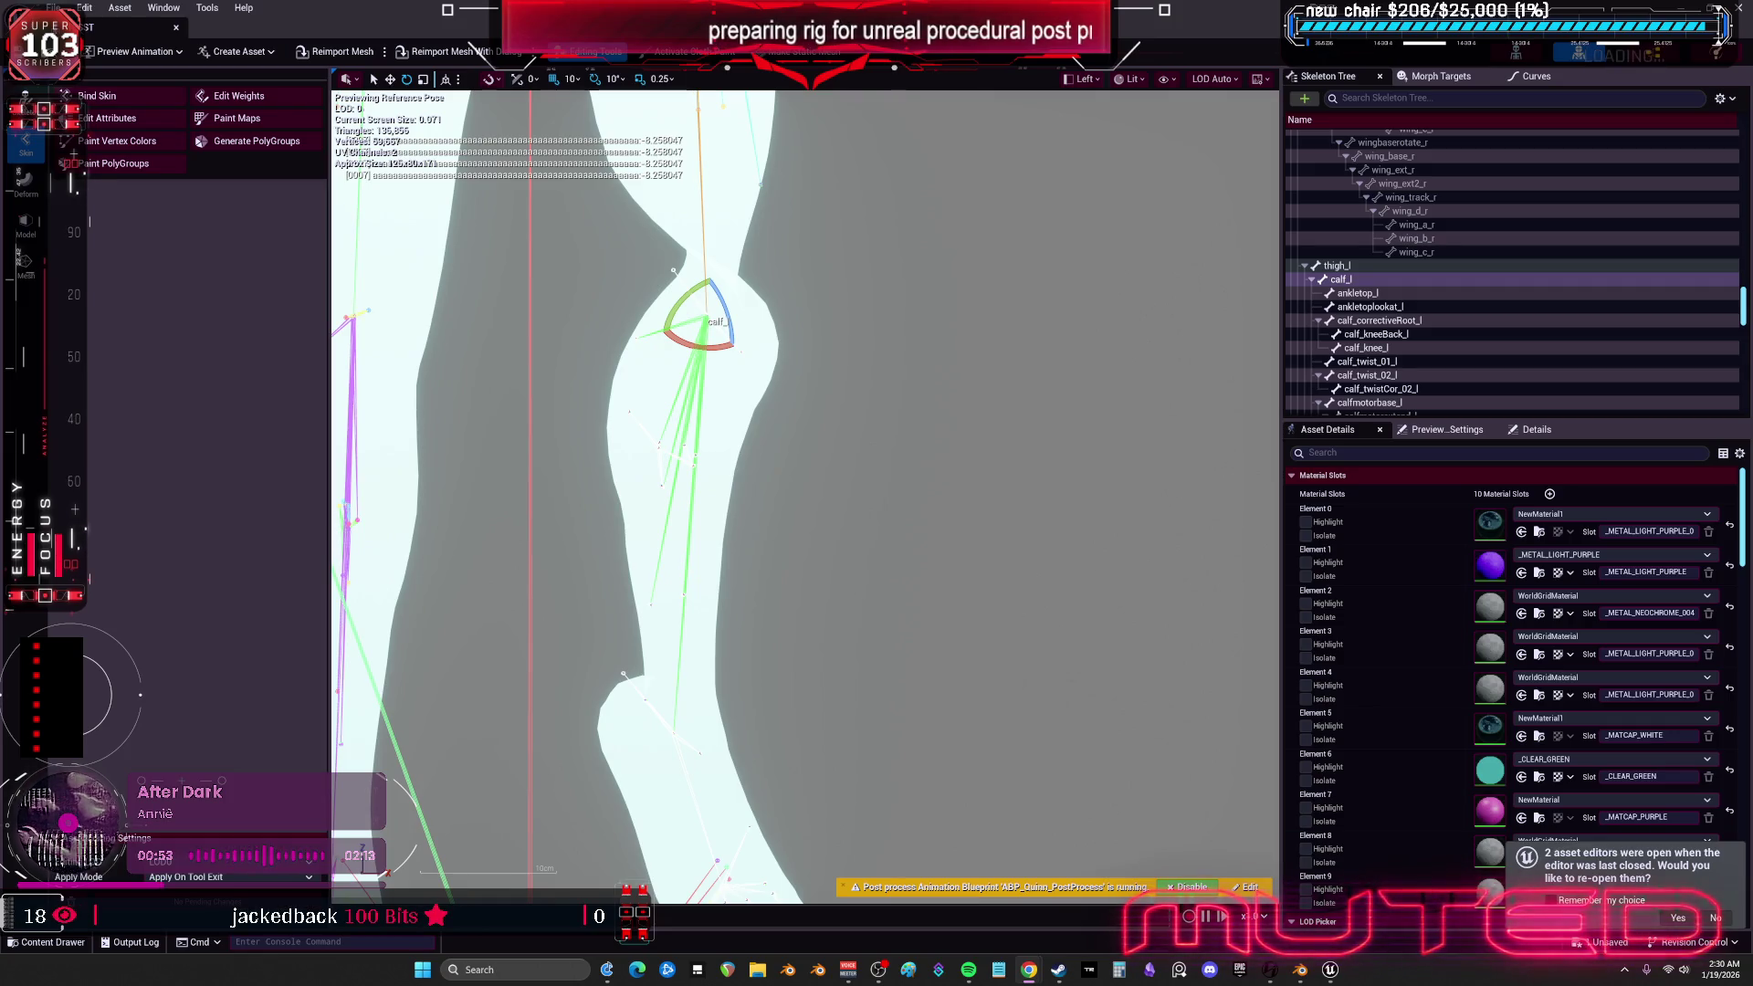
left_click(176, 34)
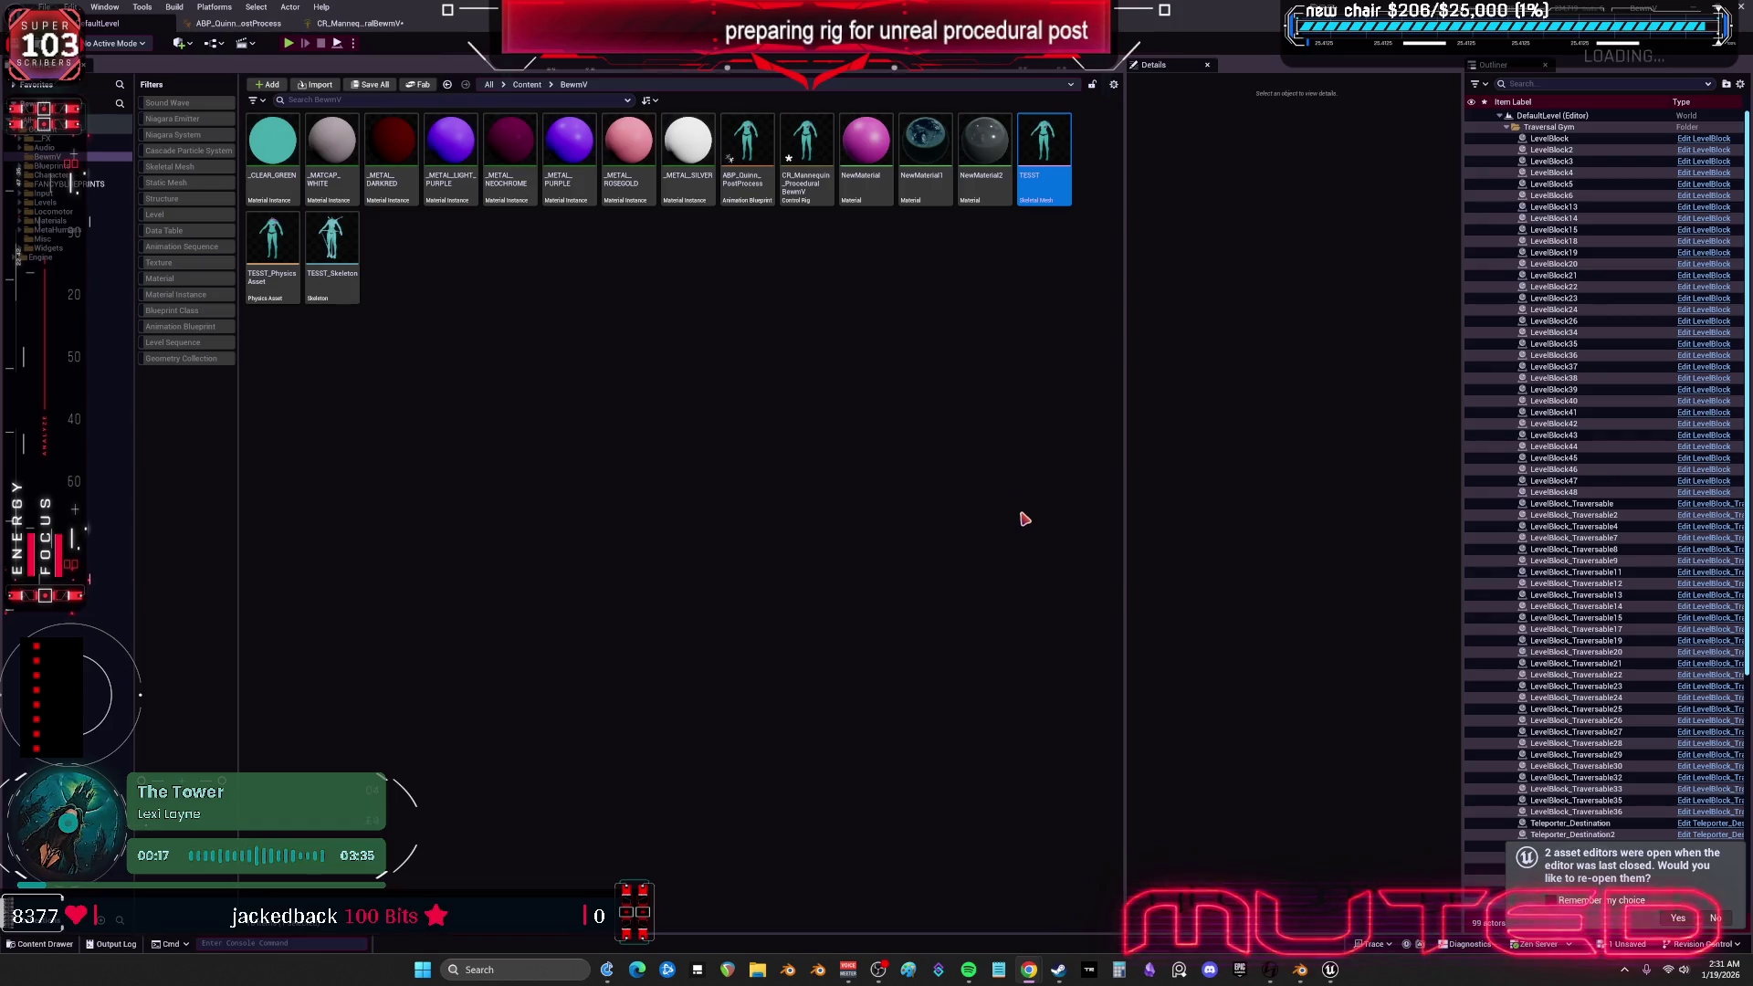
- In Blender, switch to front view and return the rig from pose mode to Object Mode
left_click(1301, 963)
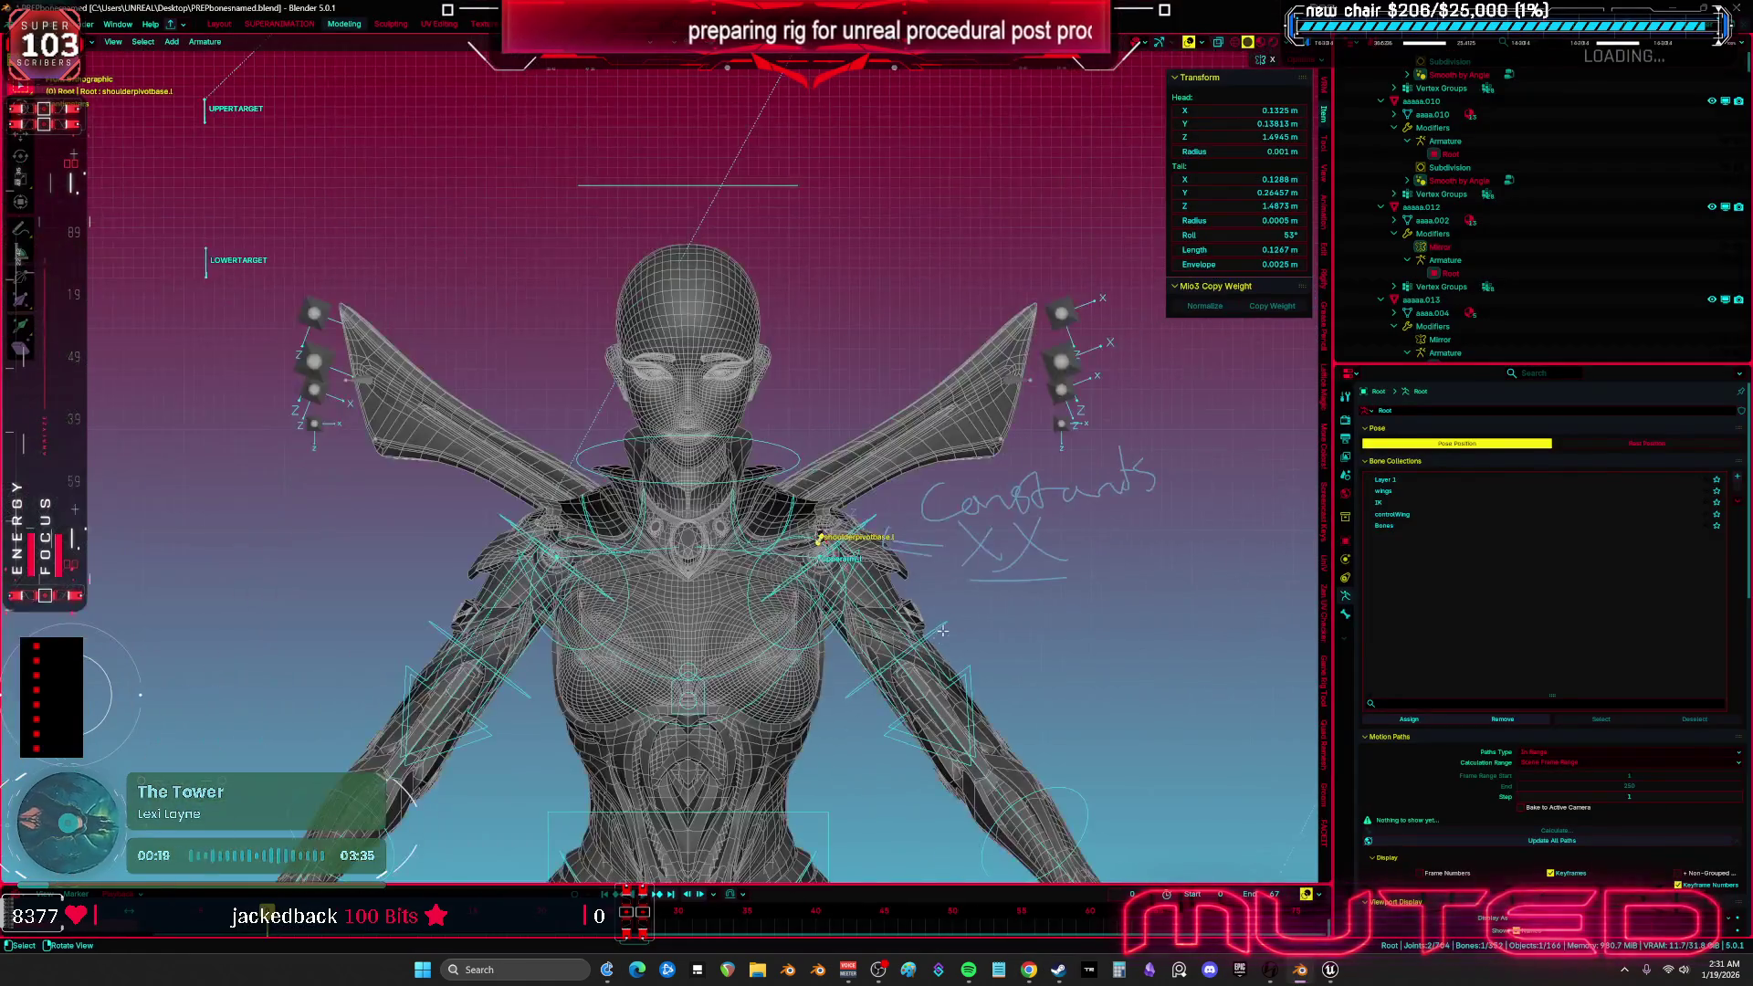
scroll(694, 406, "down", 5)
key("shift+s")
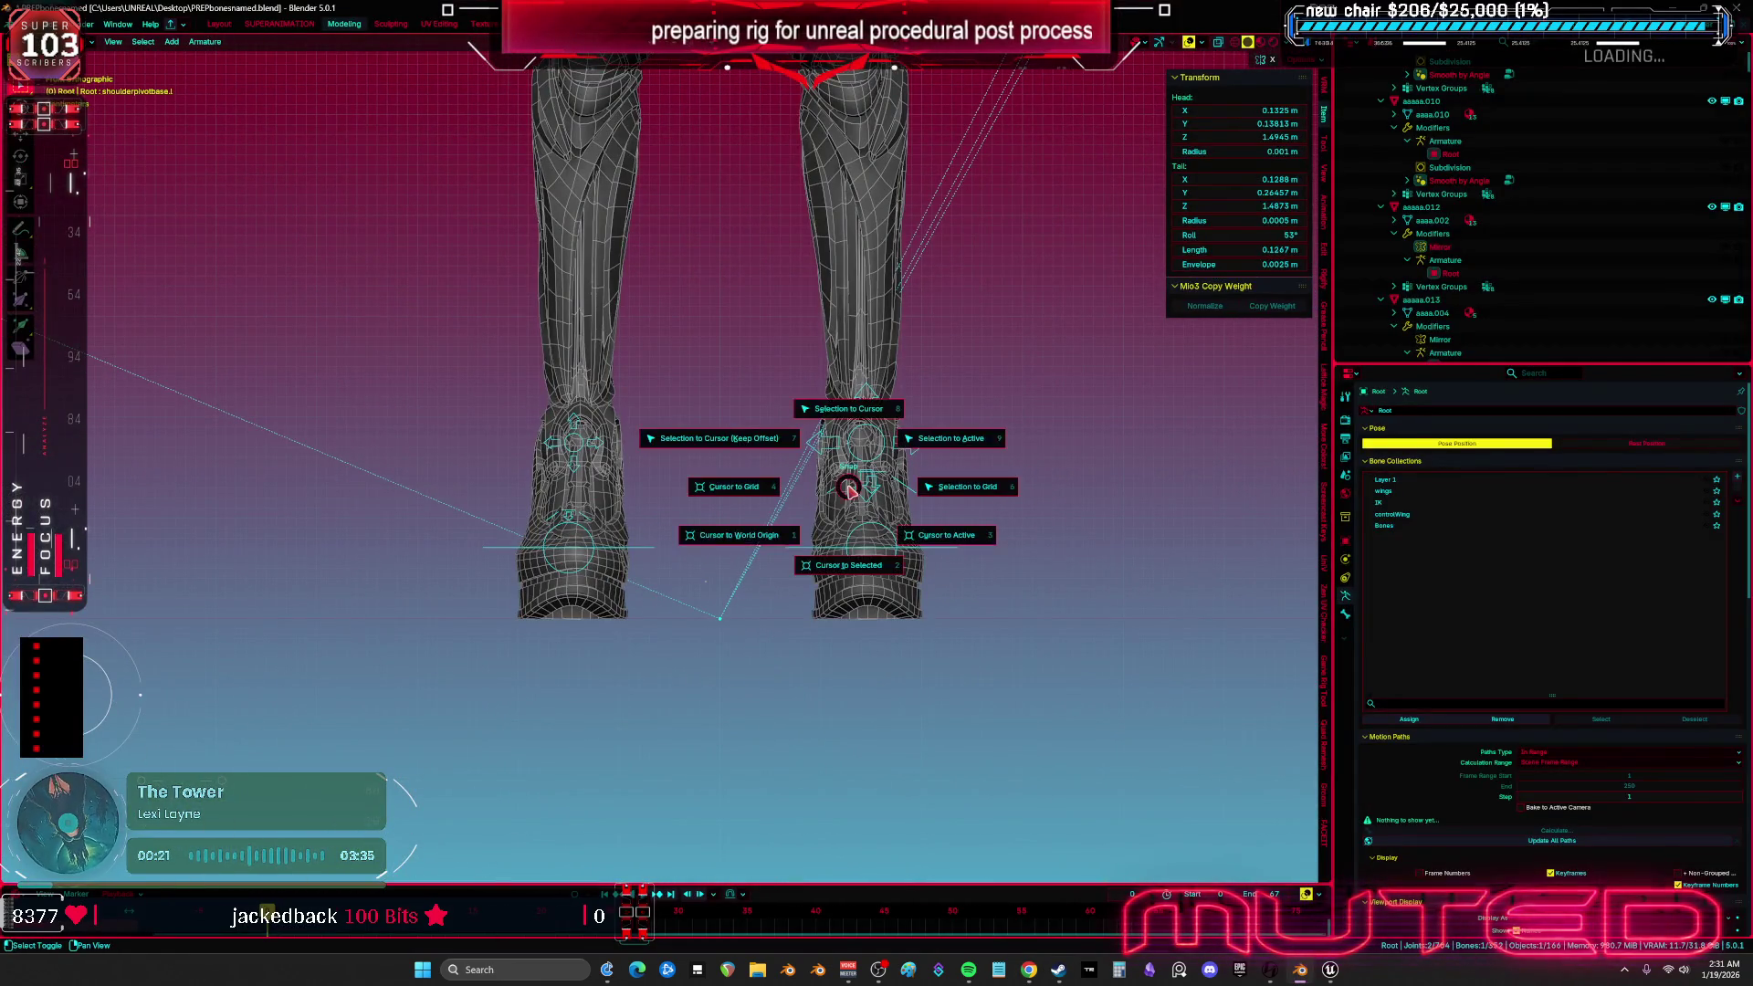
scroll(745, 548, "up", 2)
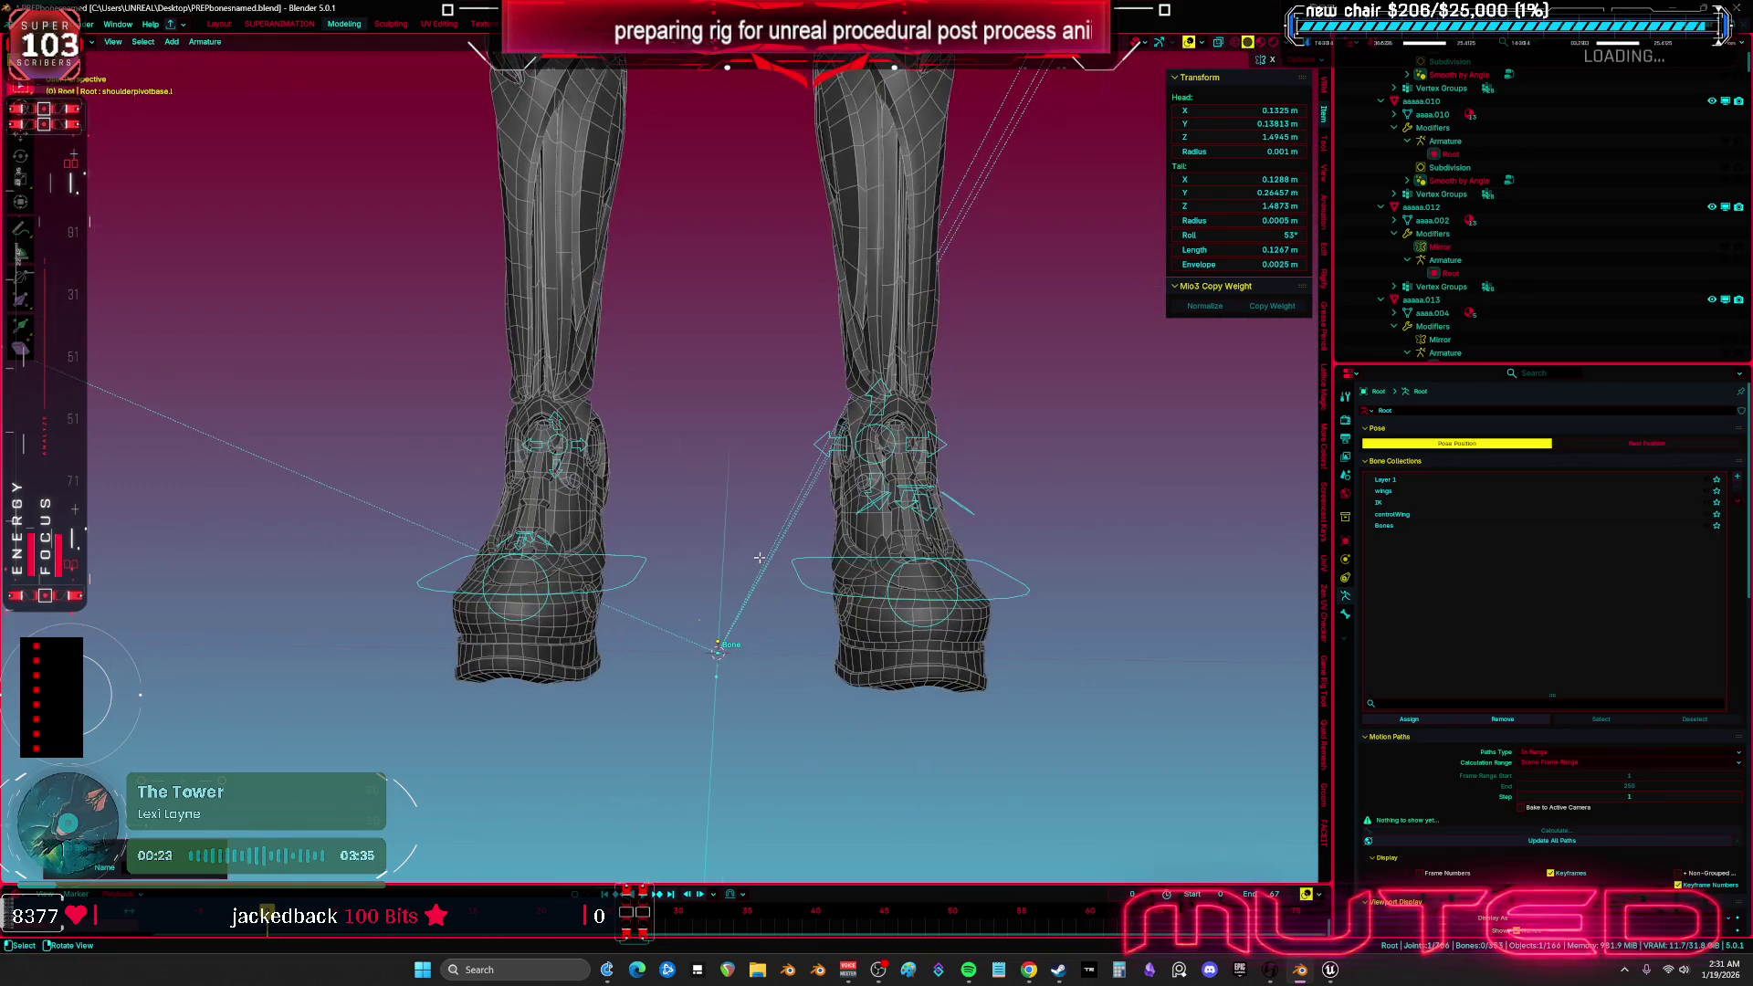
key("ctrl+Tab")
left_click(712, 568)
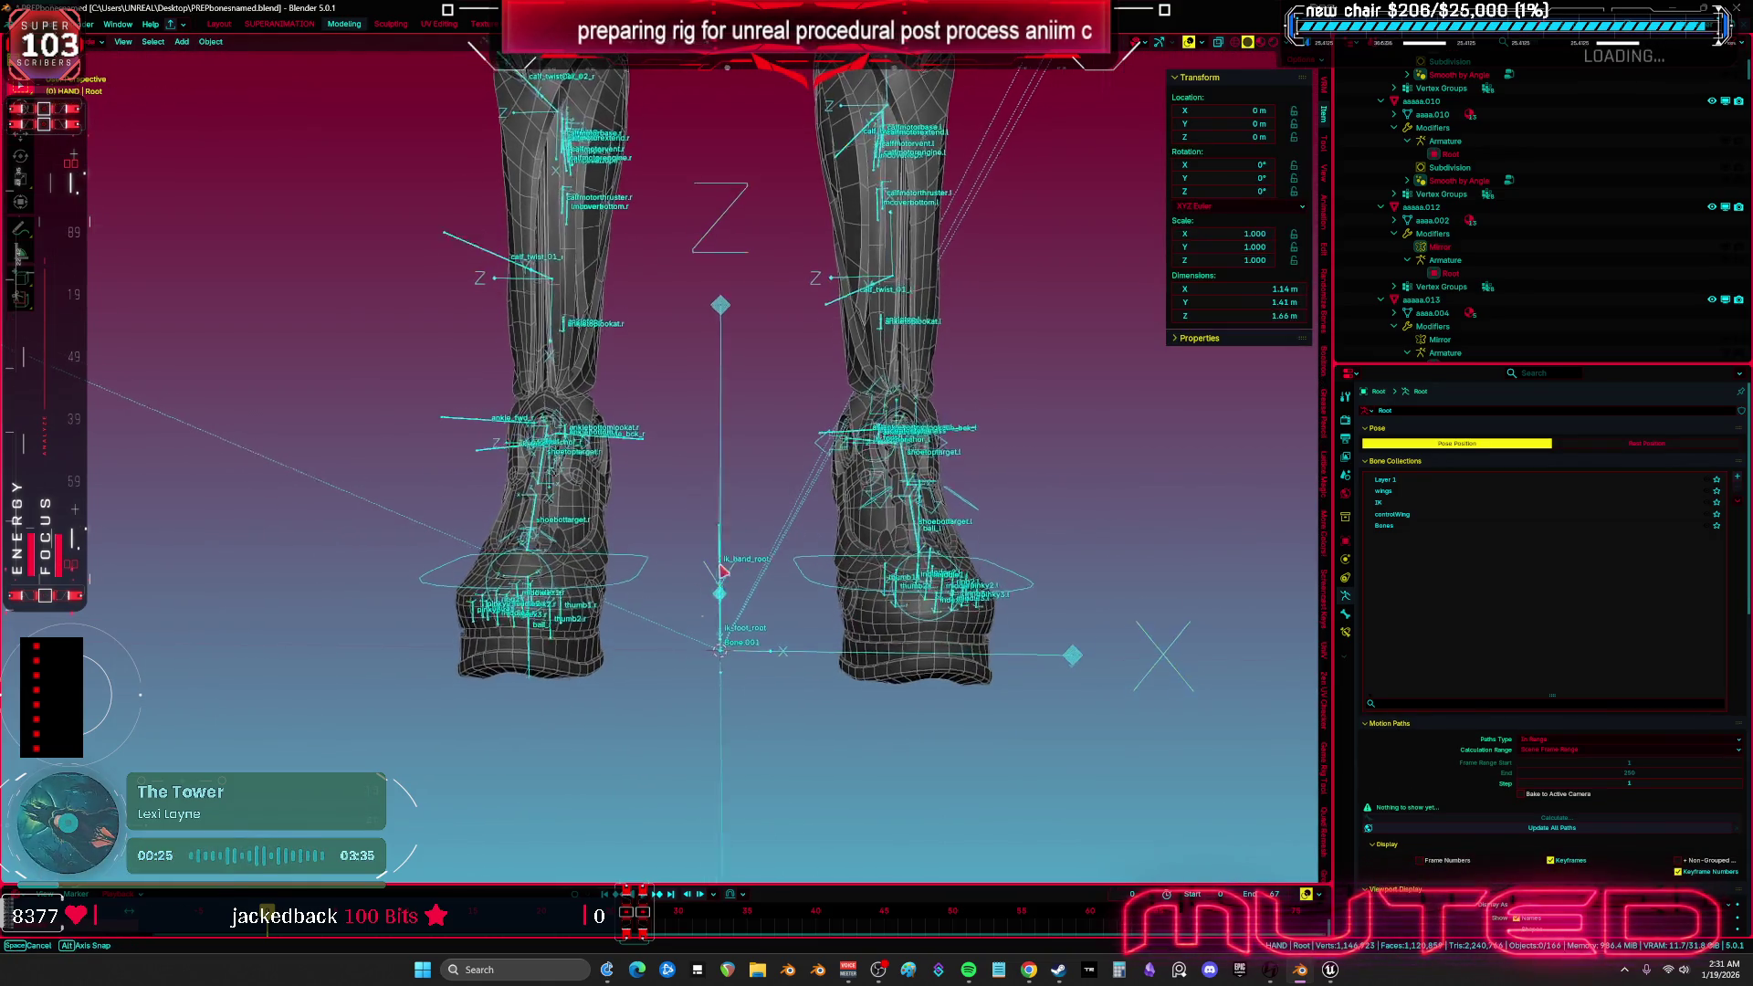
key("Tab")
key("KP_1")
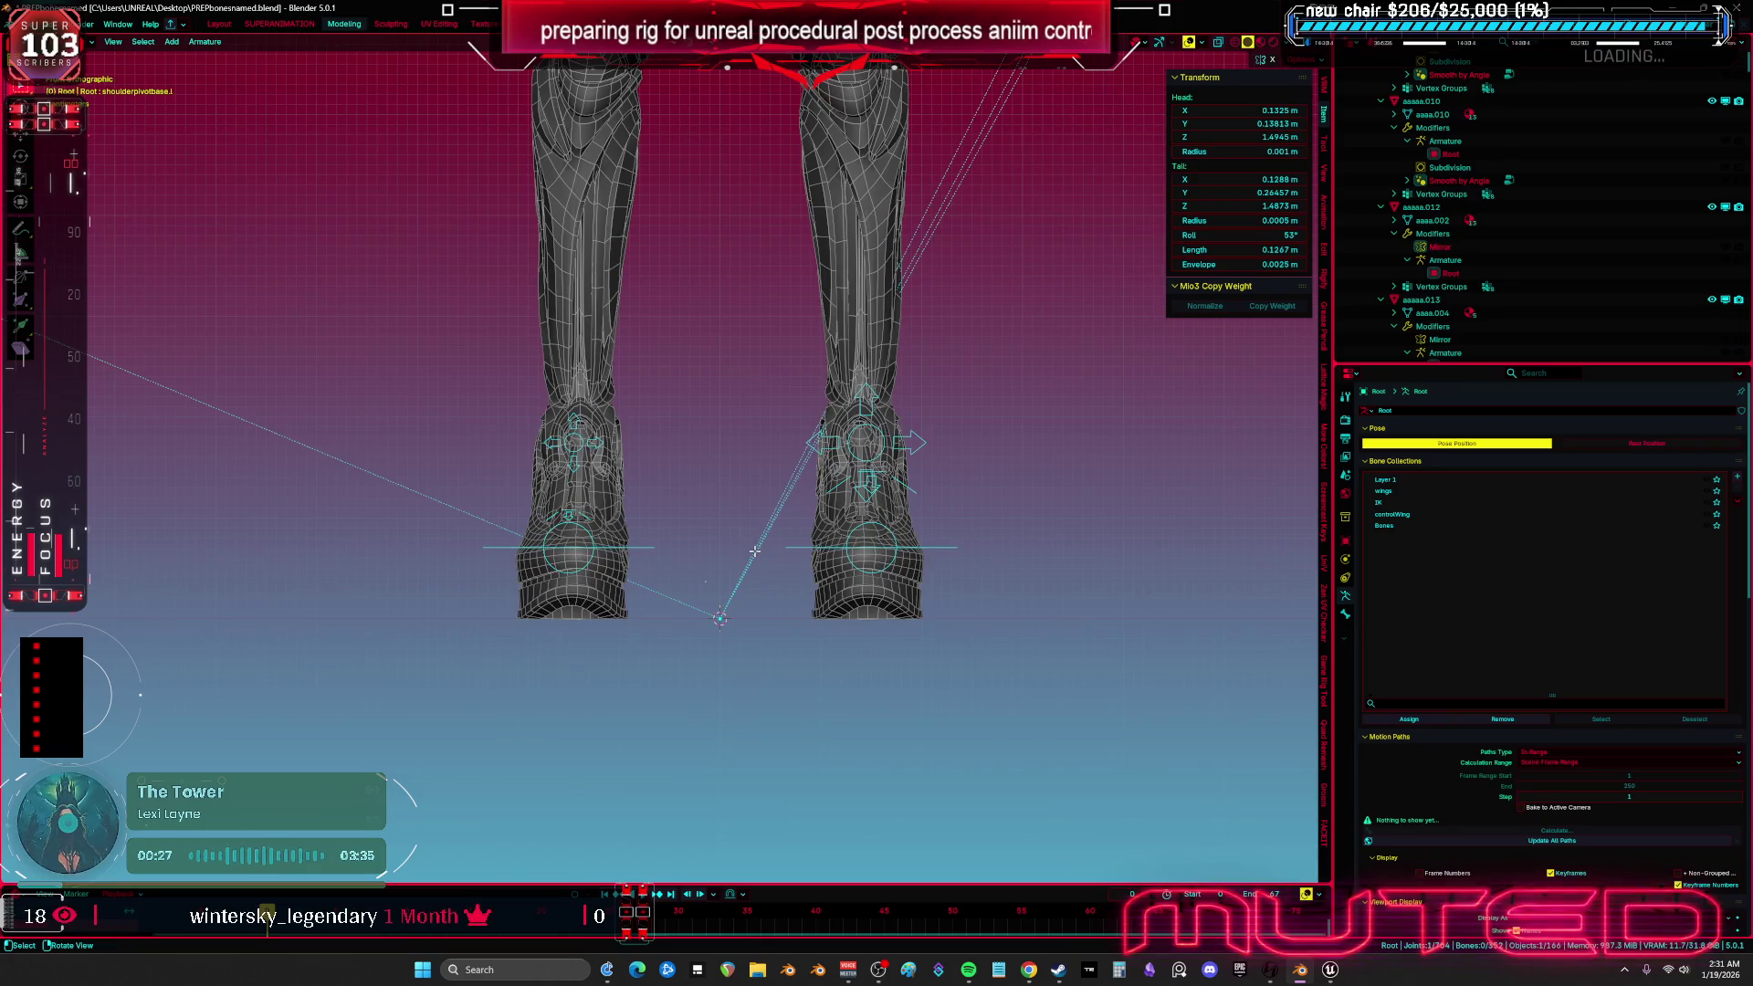
key("ctrl+Tab")
left_click(644, 559)
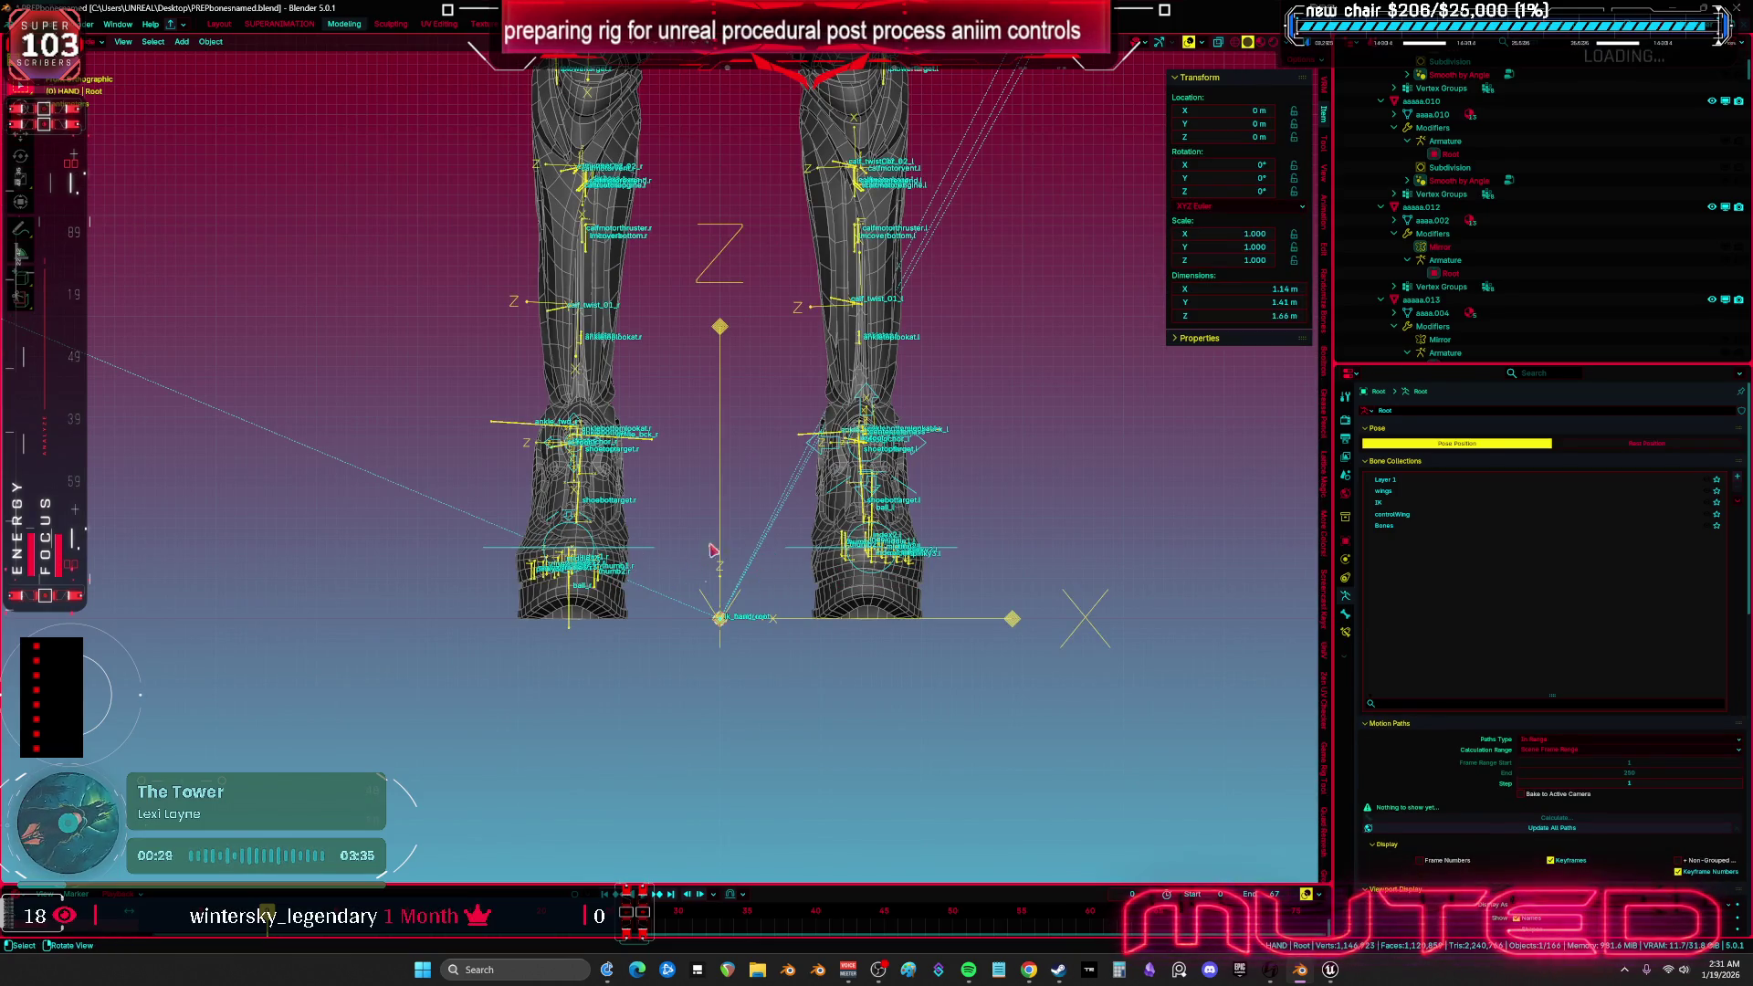
- Add a mesh circle, isolate it in Local View, and extrude its outline into a flat ring
key("shift+a")
mouse_move(715, 560)
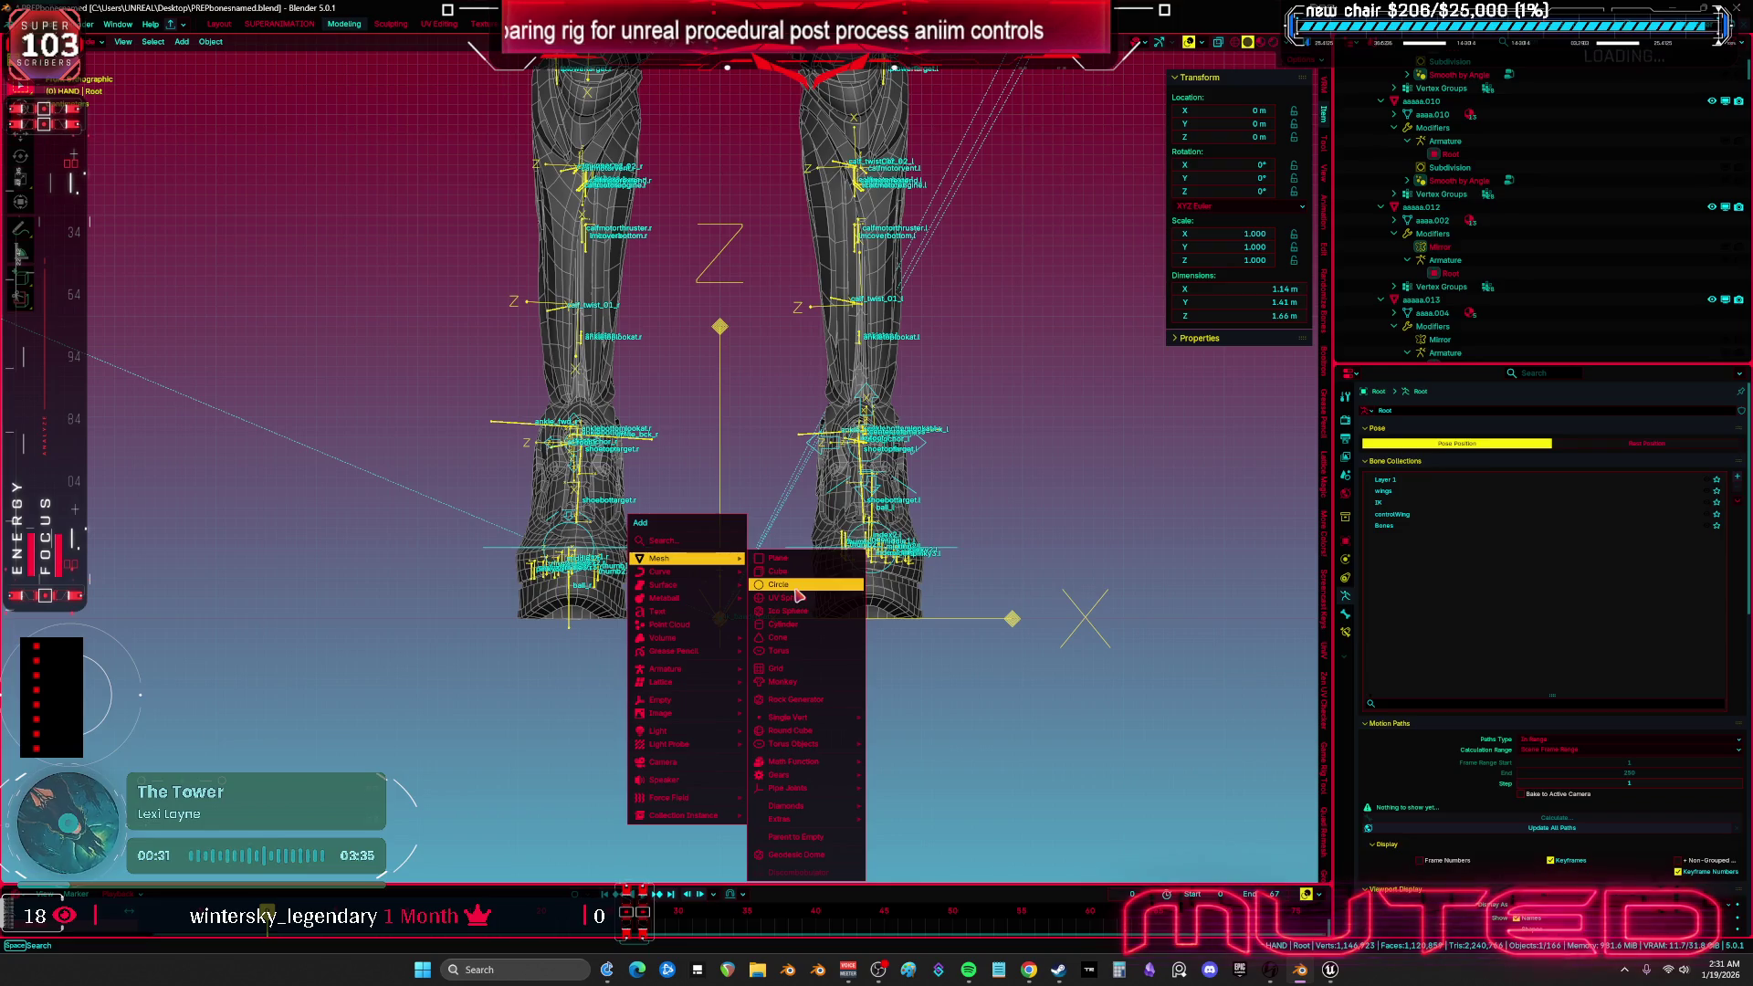
left_click(817, 602)
key("KP_Divide")
key("KP_Divide")
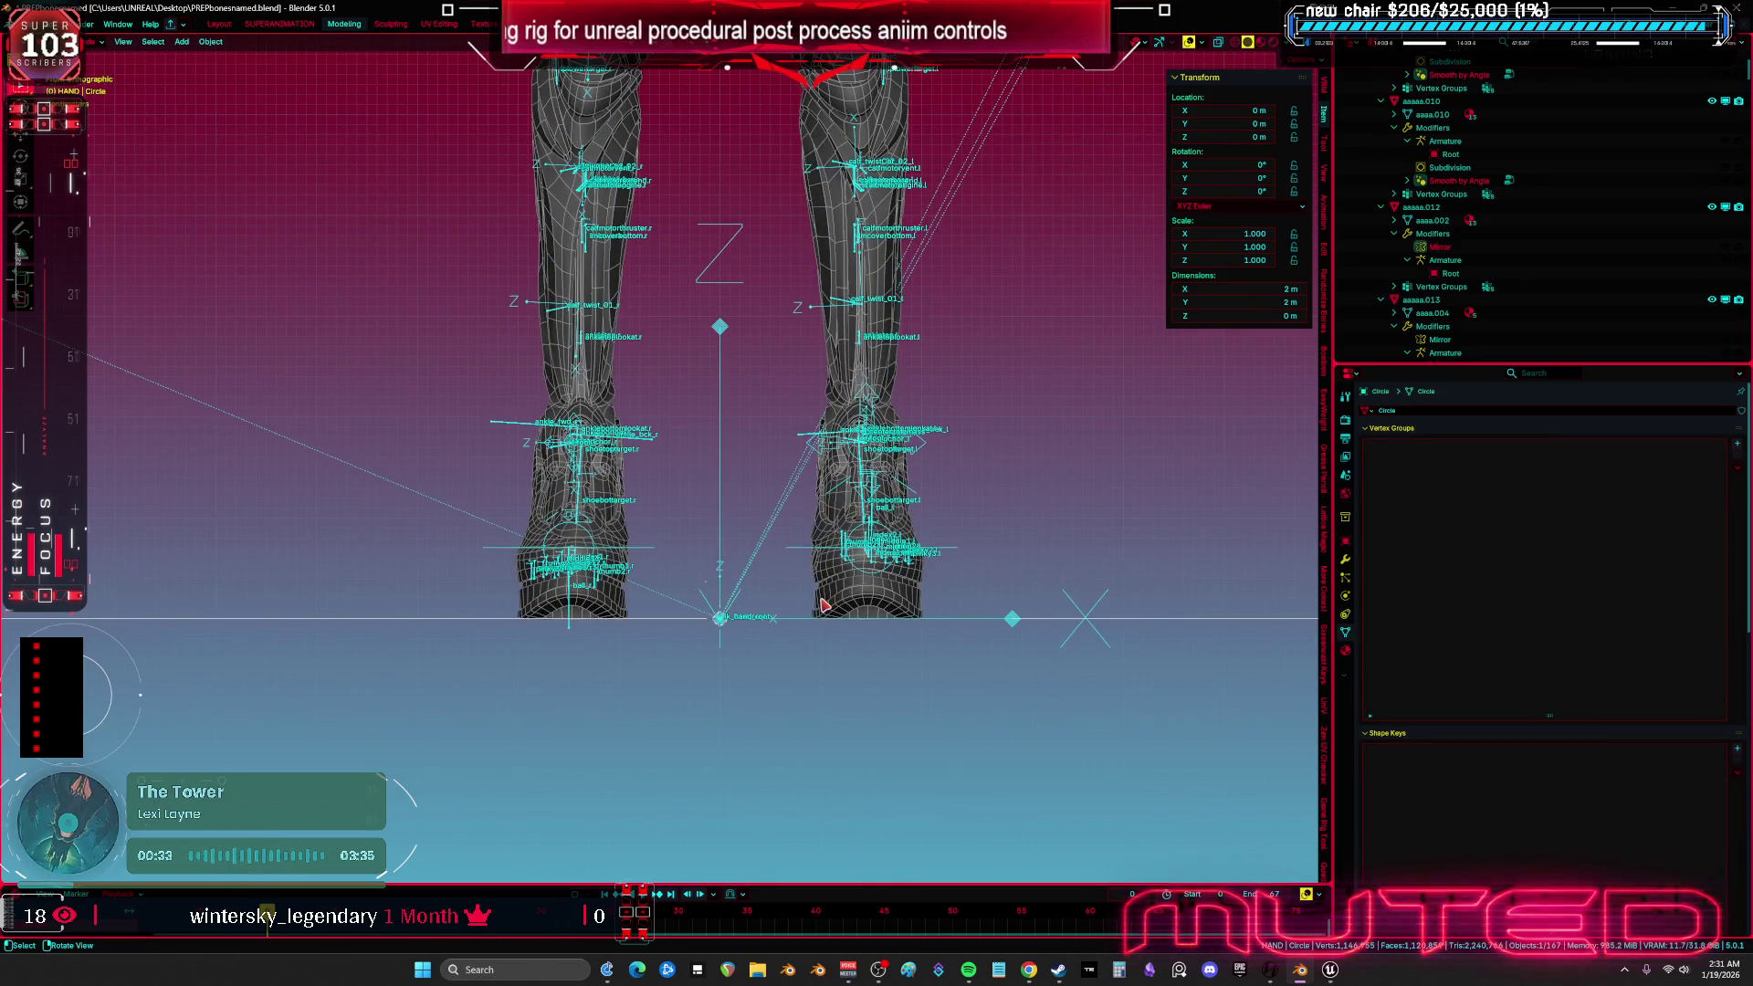
key("KP_Divide")
key("Tab")
left_click_drag(814, 599, 798, 640)
key("e")
key("s")
left_click(1148, 614)
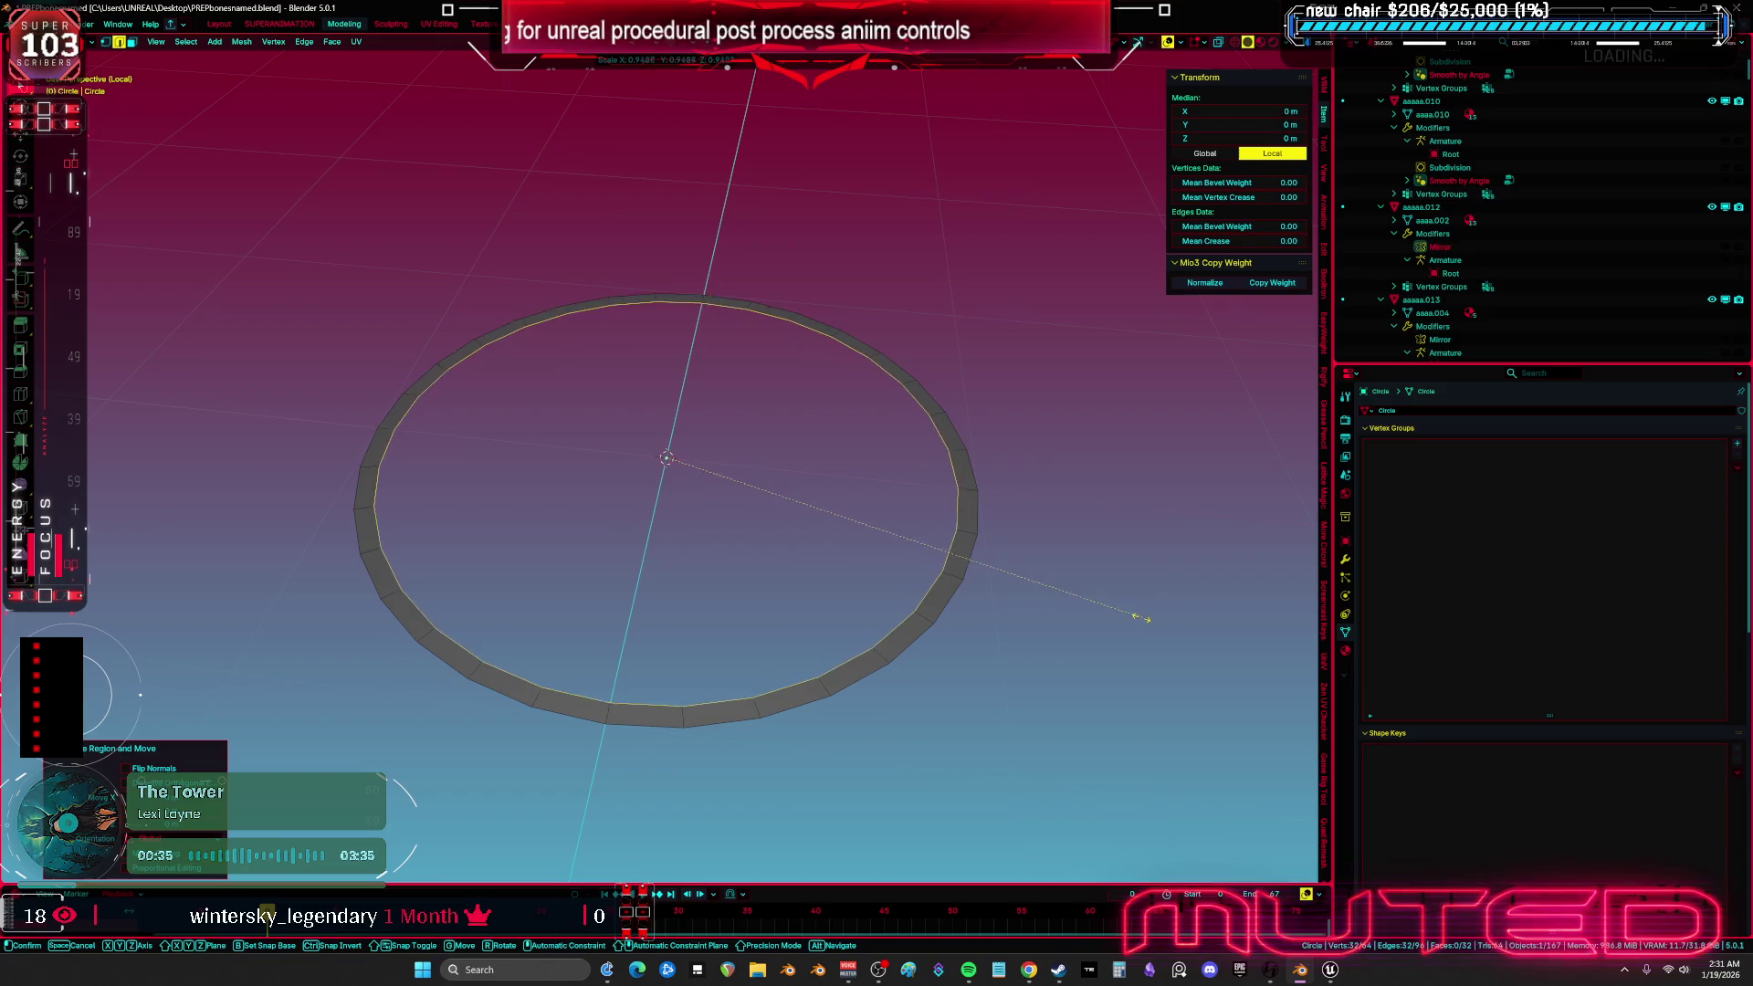
- Duplicate the ring upward along Z, then duplicate it again as a smaller scaled copy
key("a")
key("shift+d")
key("z")
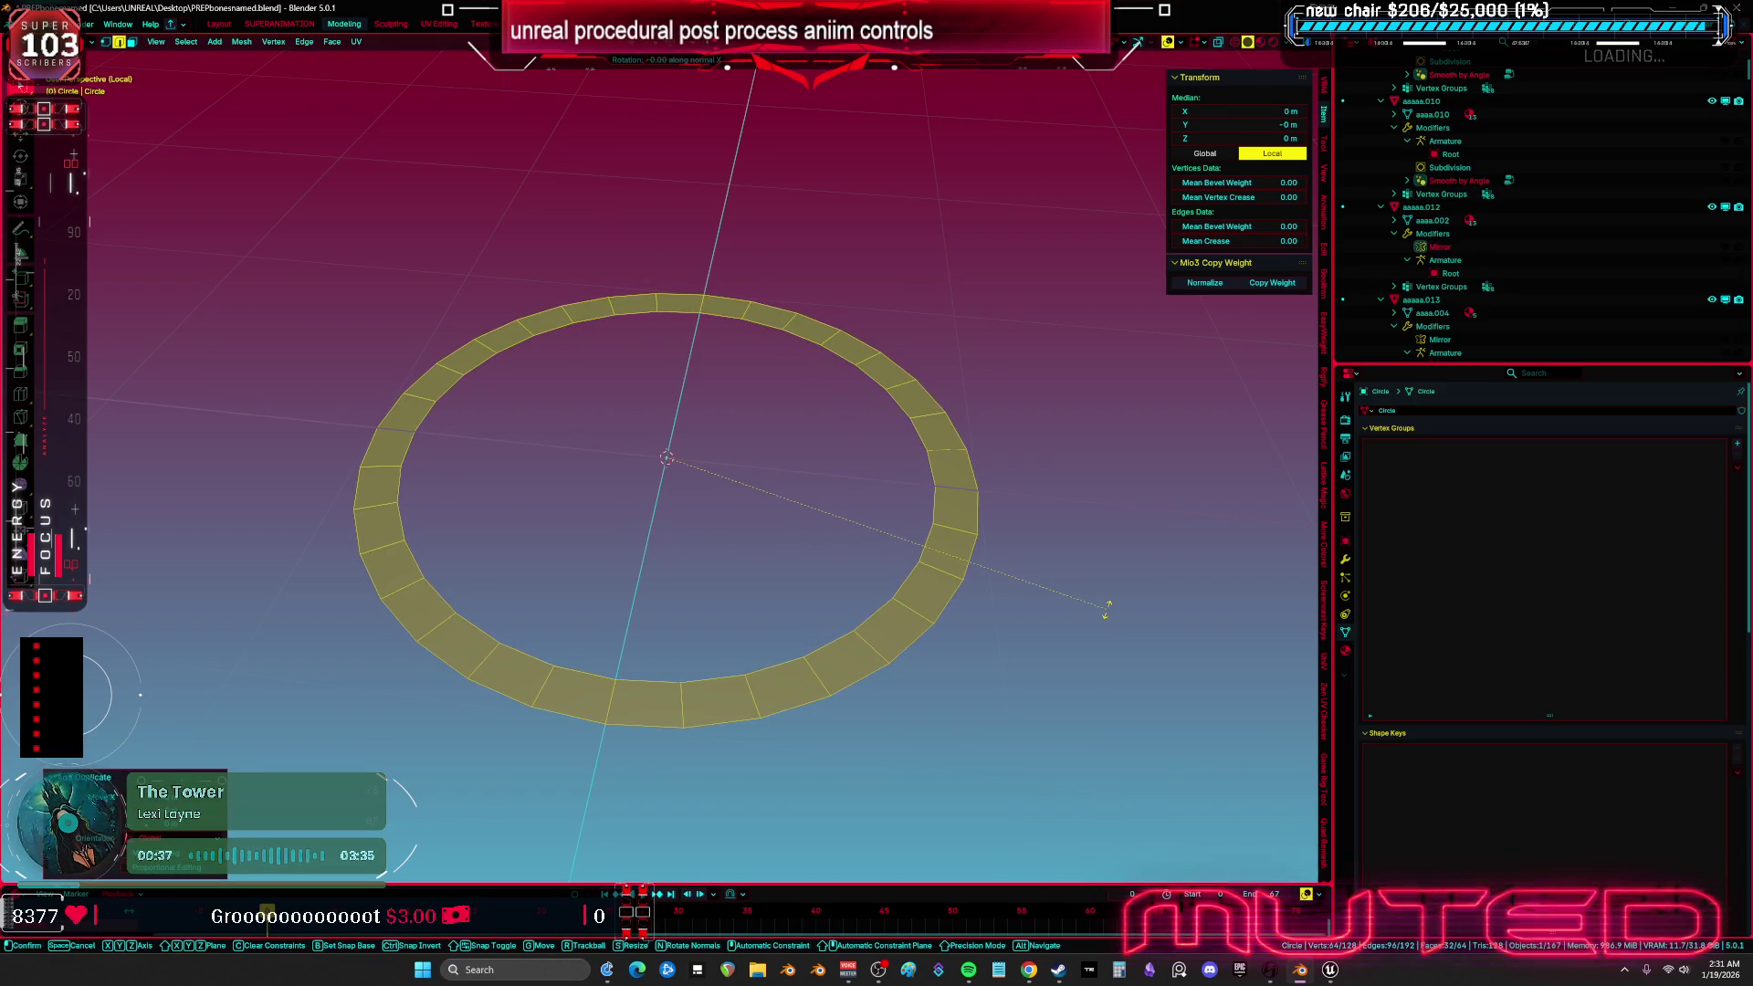
key("Return")
key("shift+d")
key("s")
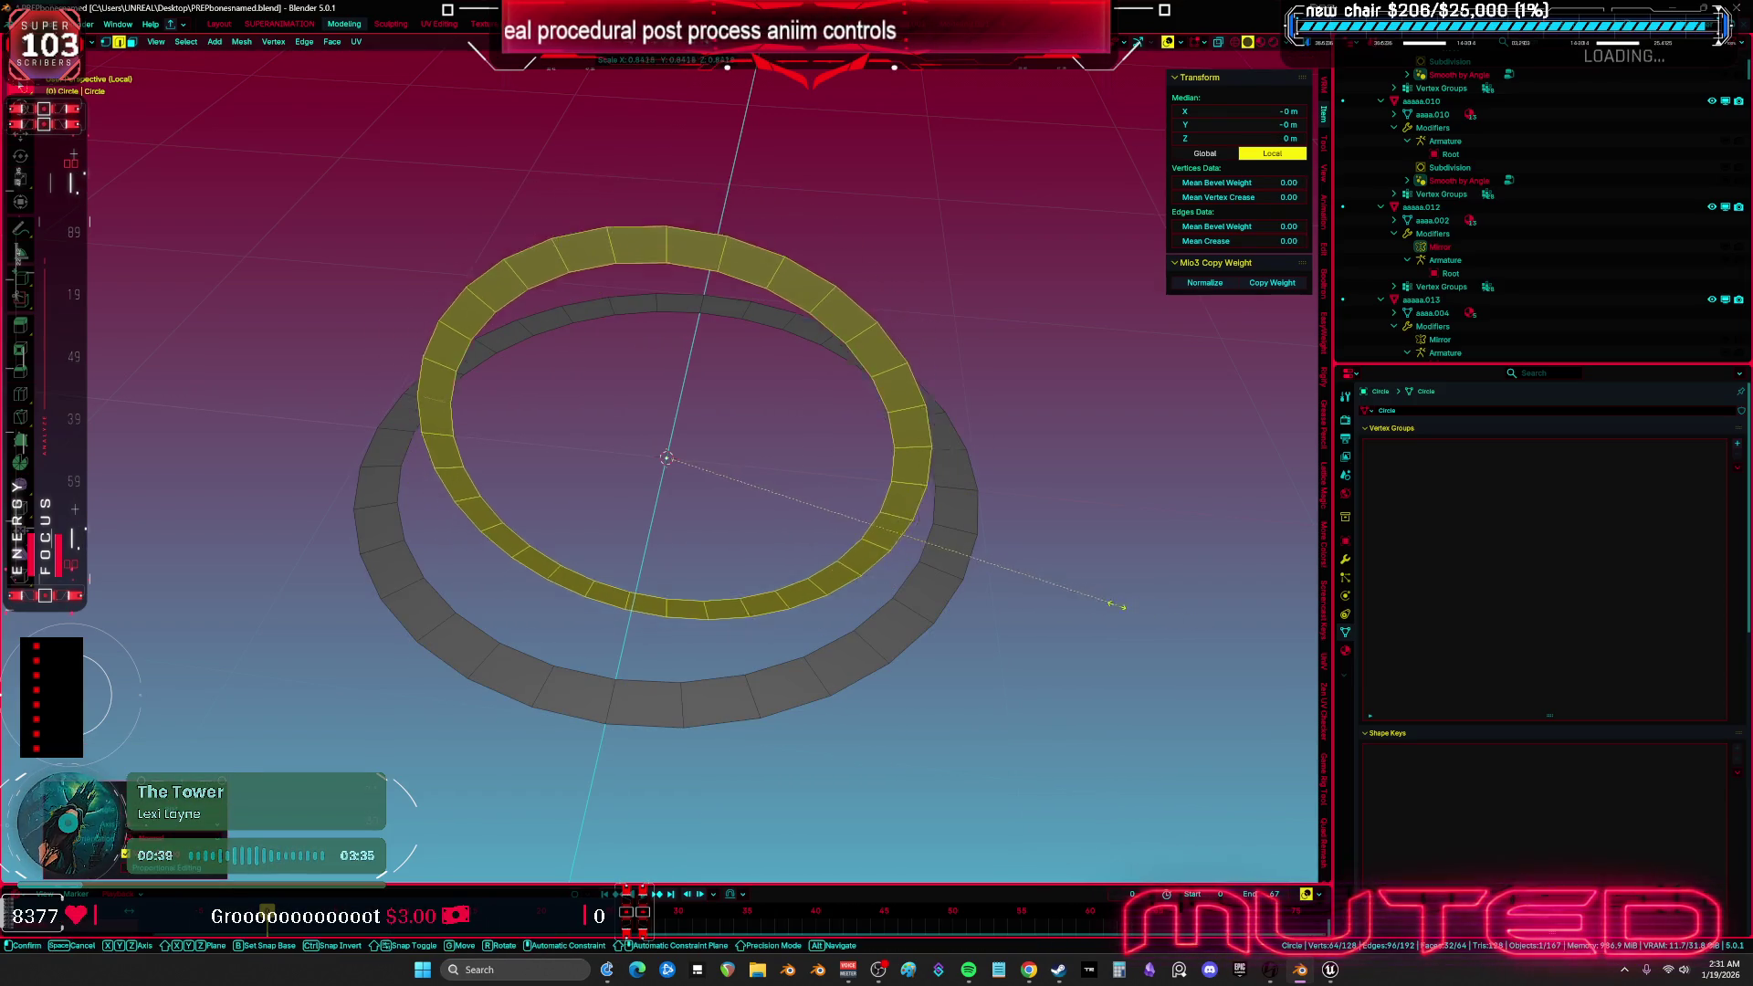
left_click(1065, 585)
- Stand the smaller ring upright with a 90° Y rotation, after discarding X-axis tries
key("r")
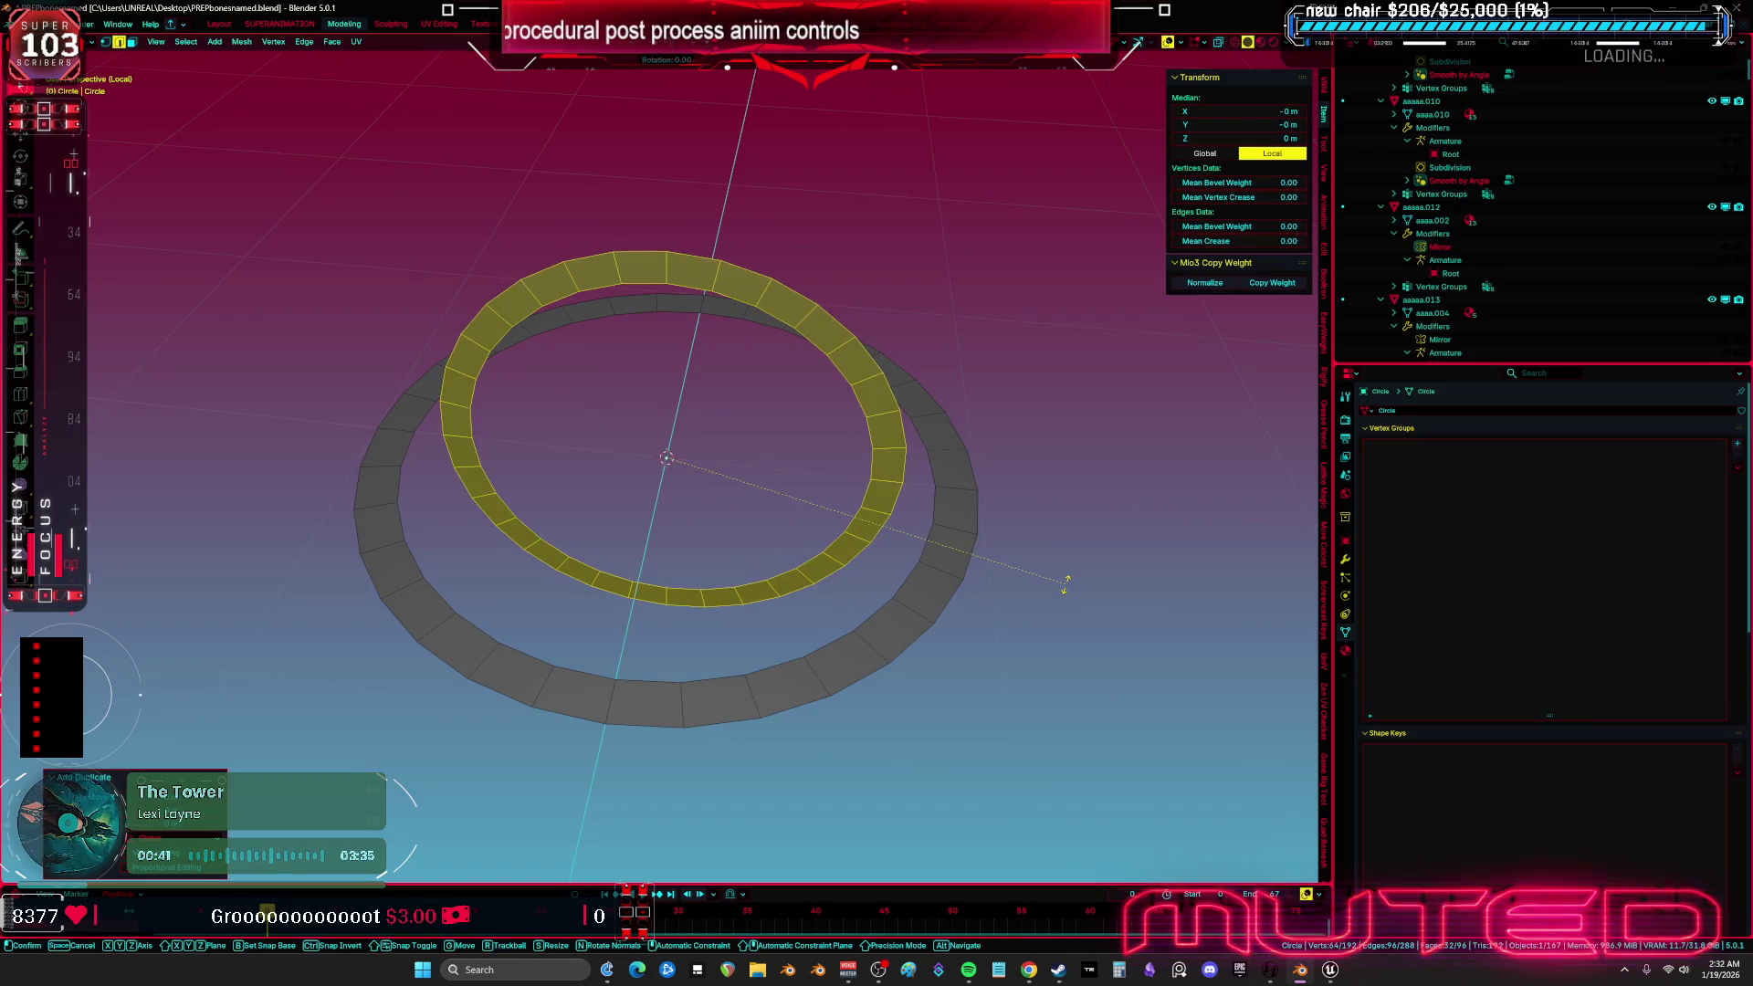
key("x")
key("x")
type("90")
key("Escape")
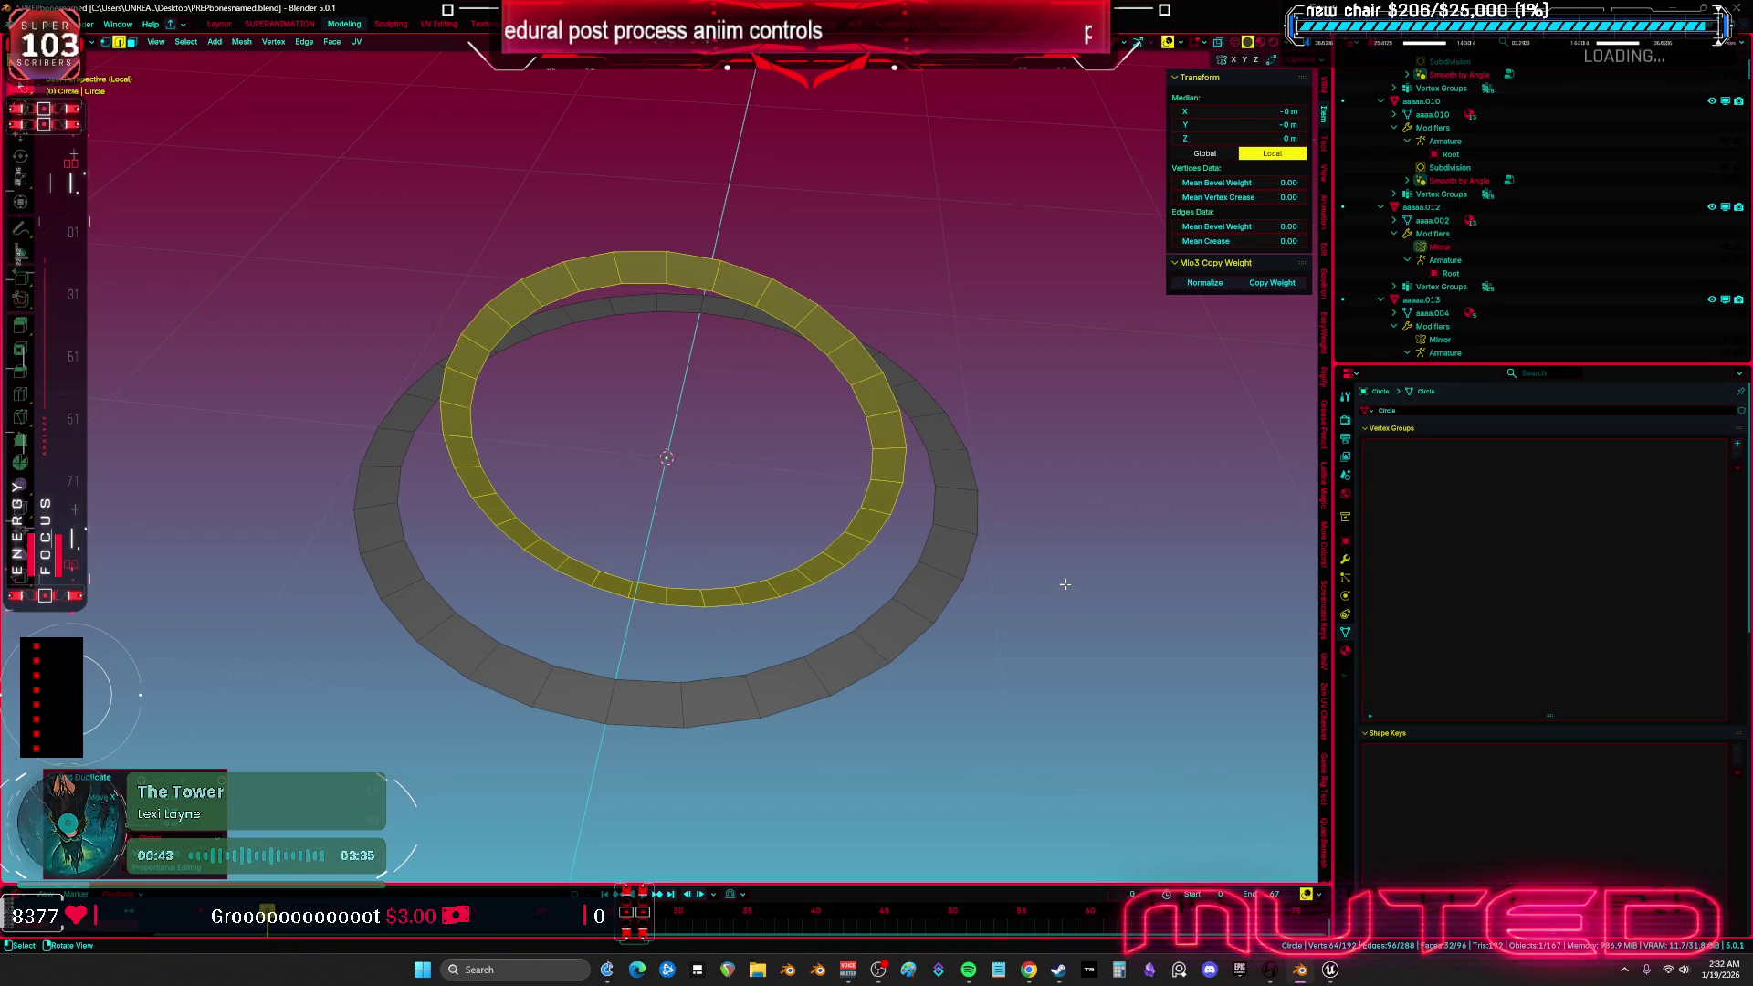
type("rx30")
key("Return")
key("ctrl+z")
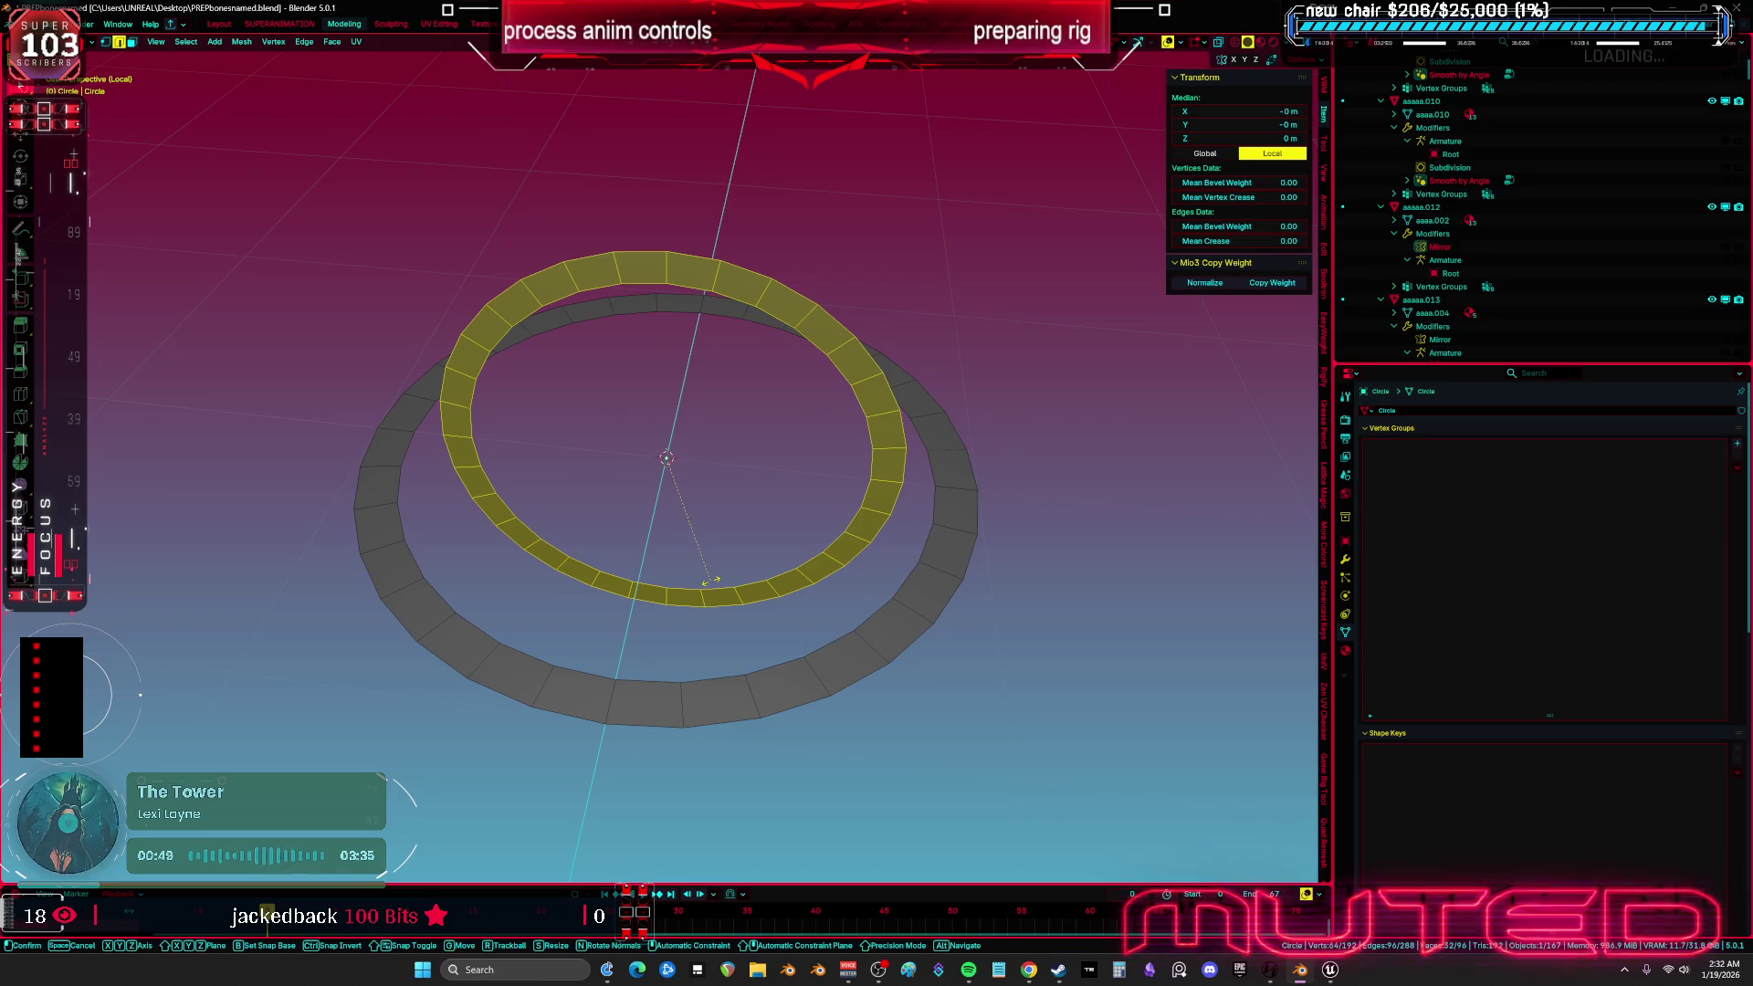
type("ry90")
key("Return")
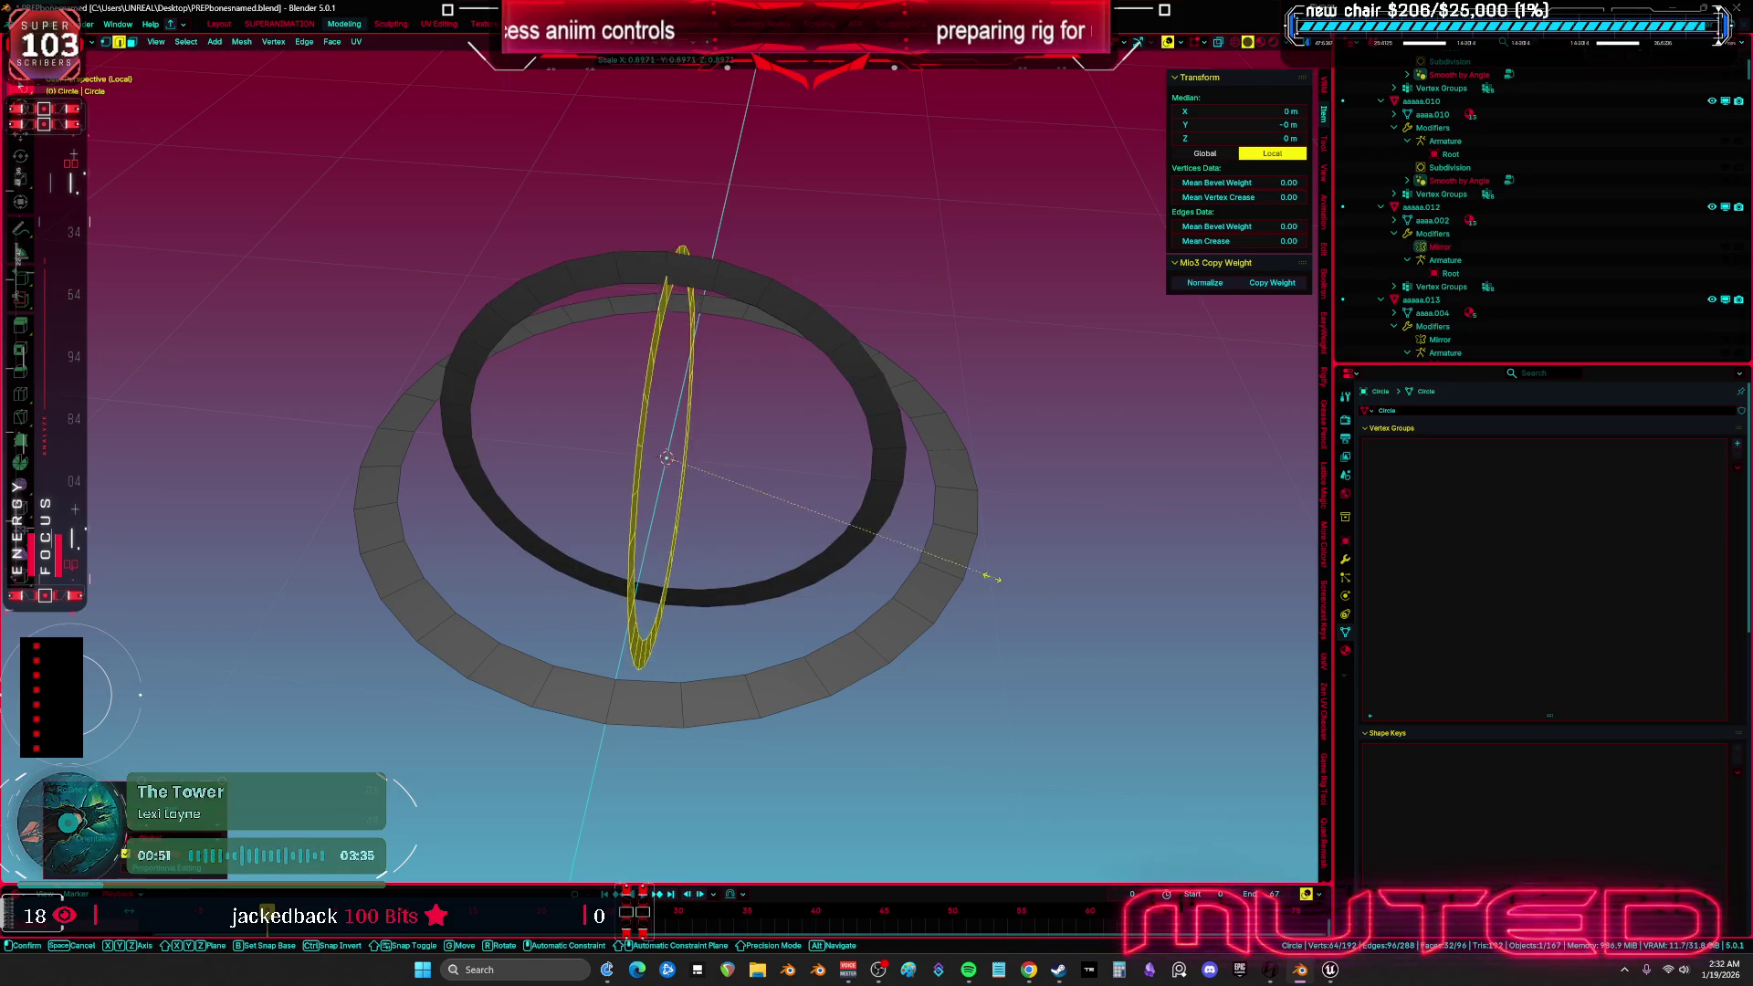
- Separate the three rings into individual objects
key("a")
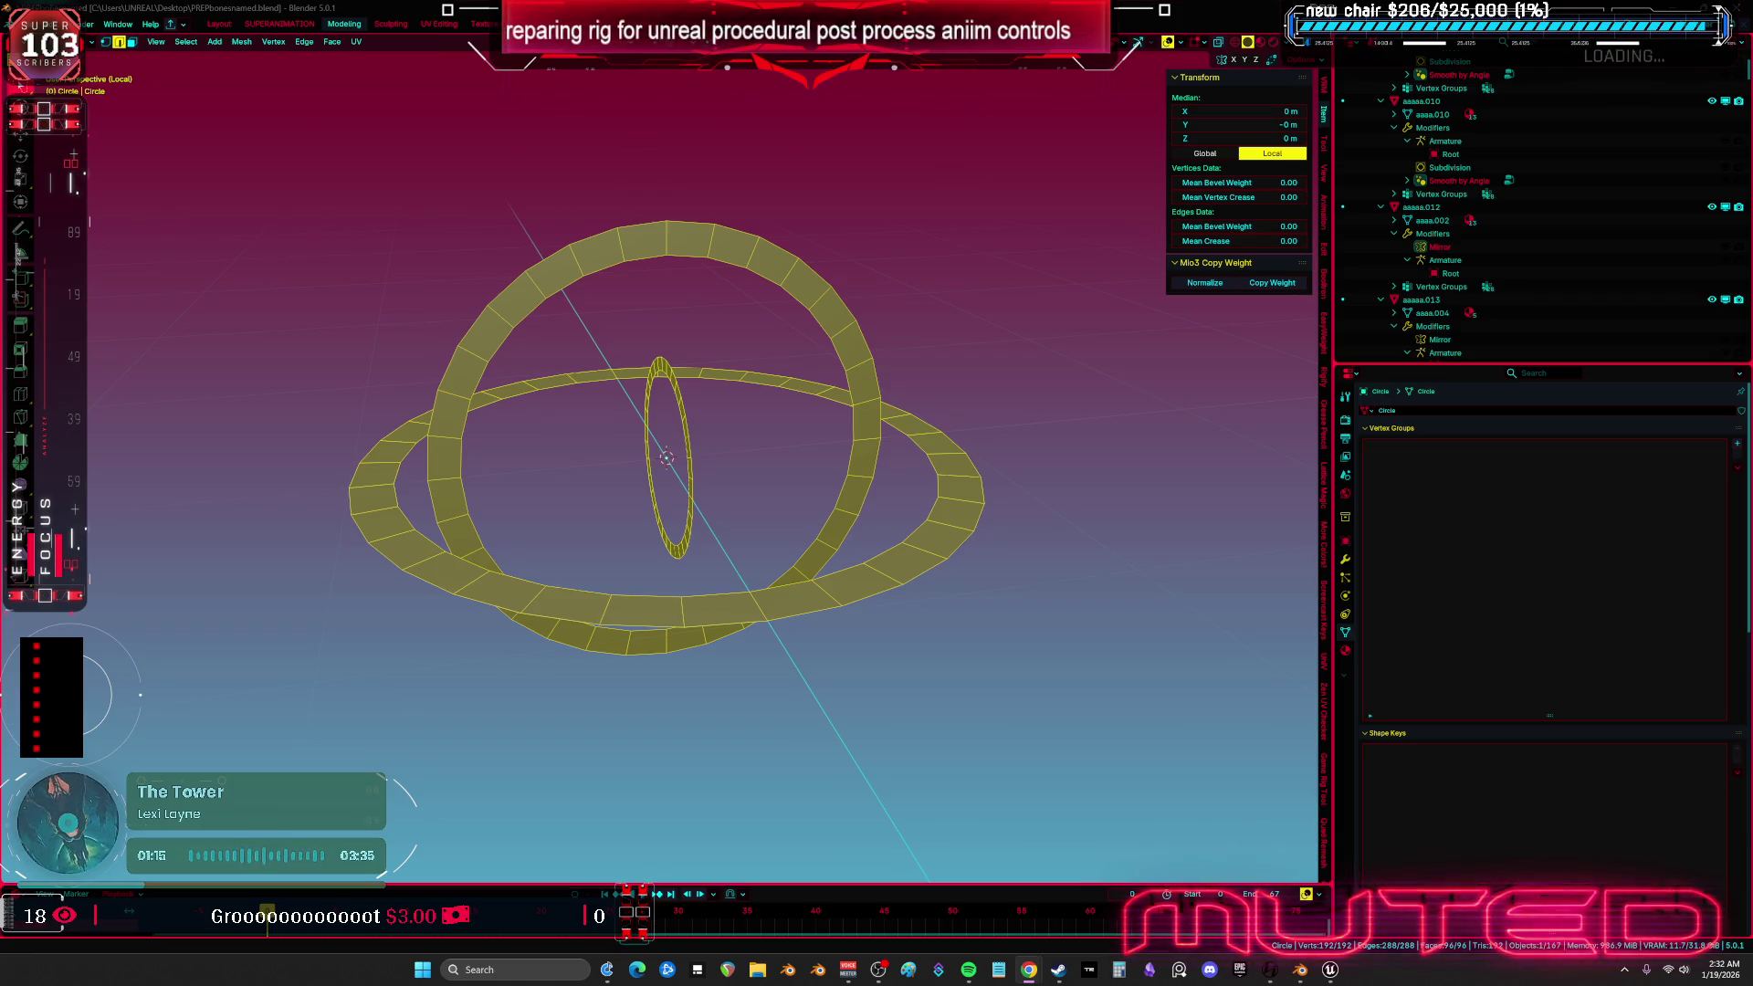
left_click_drag(606, 462, 829, 358)
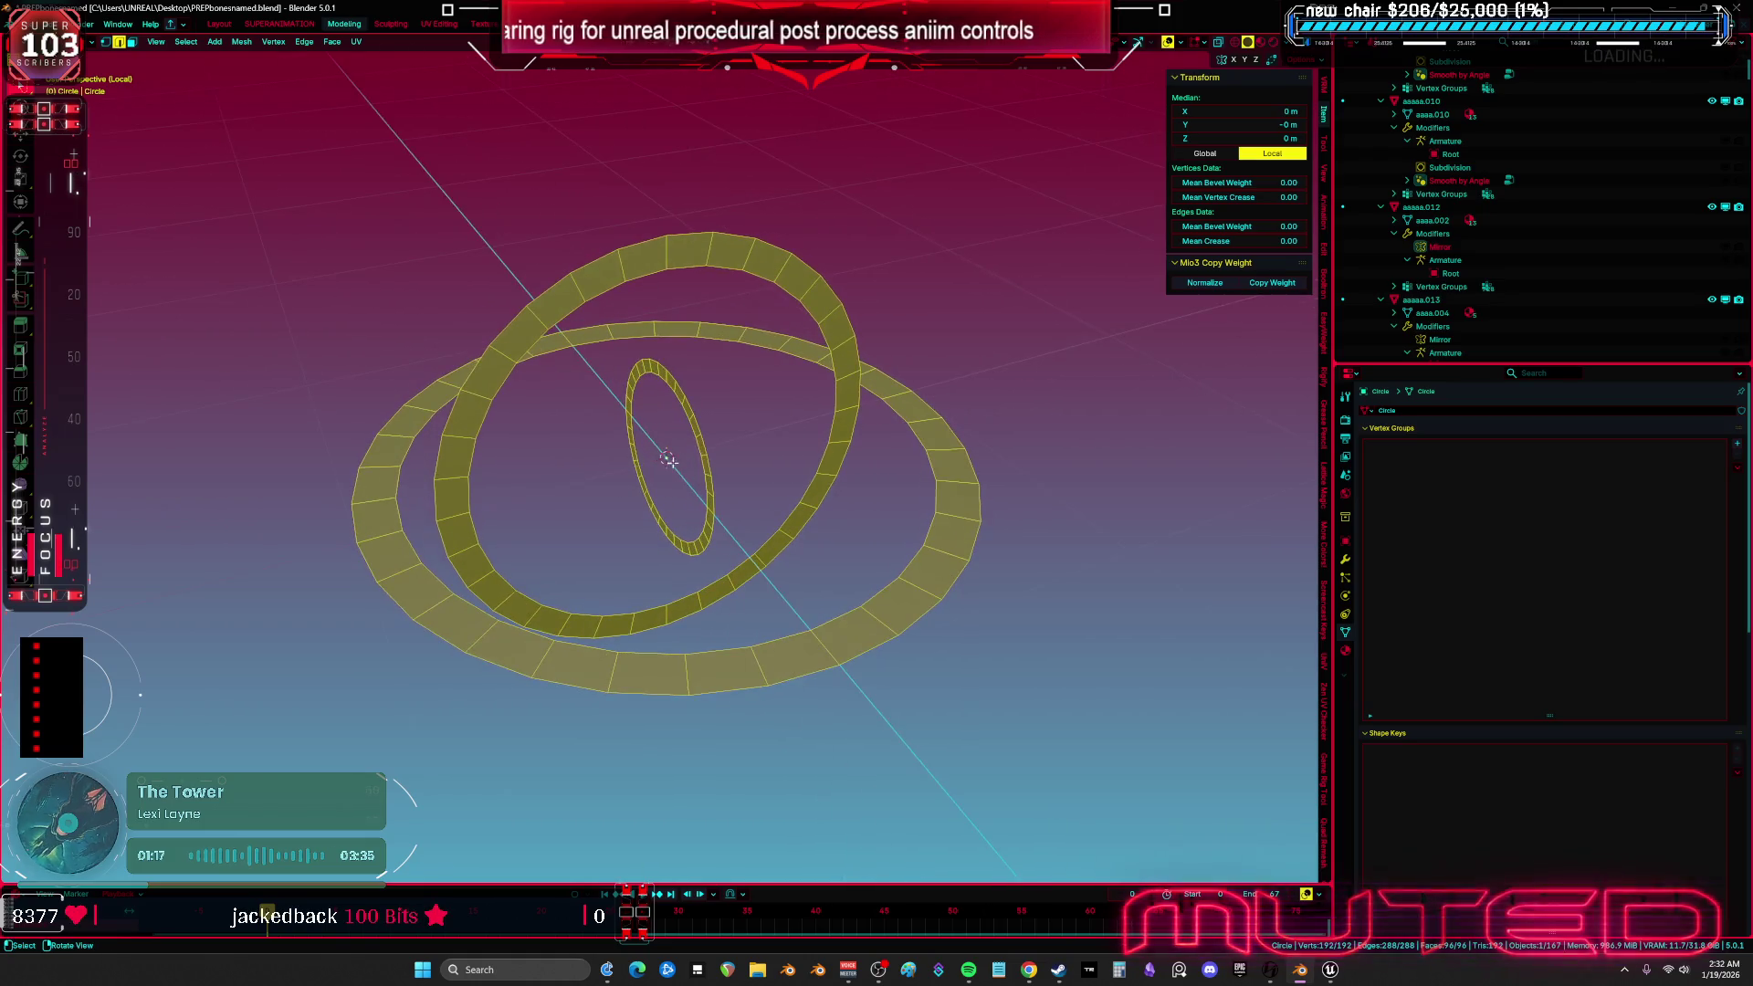
key("Tab")
key("Tab")
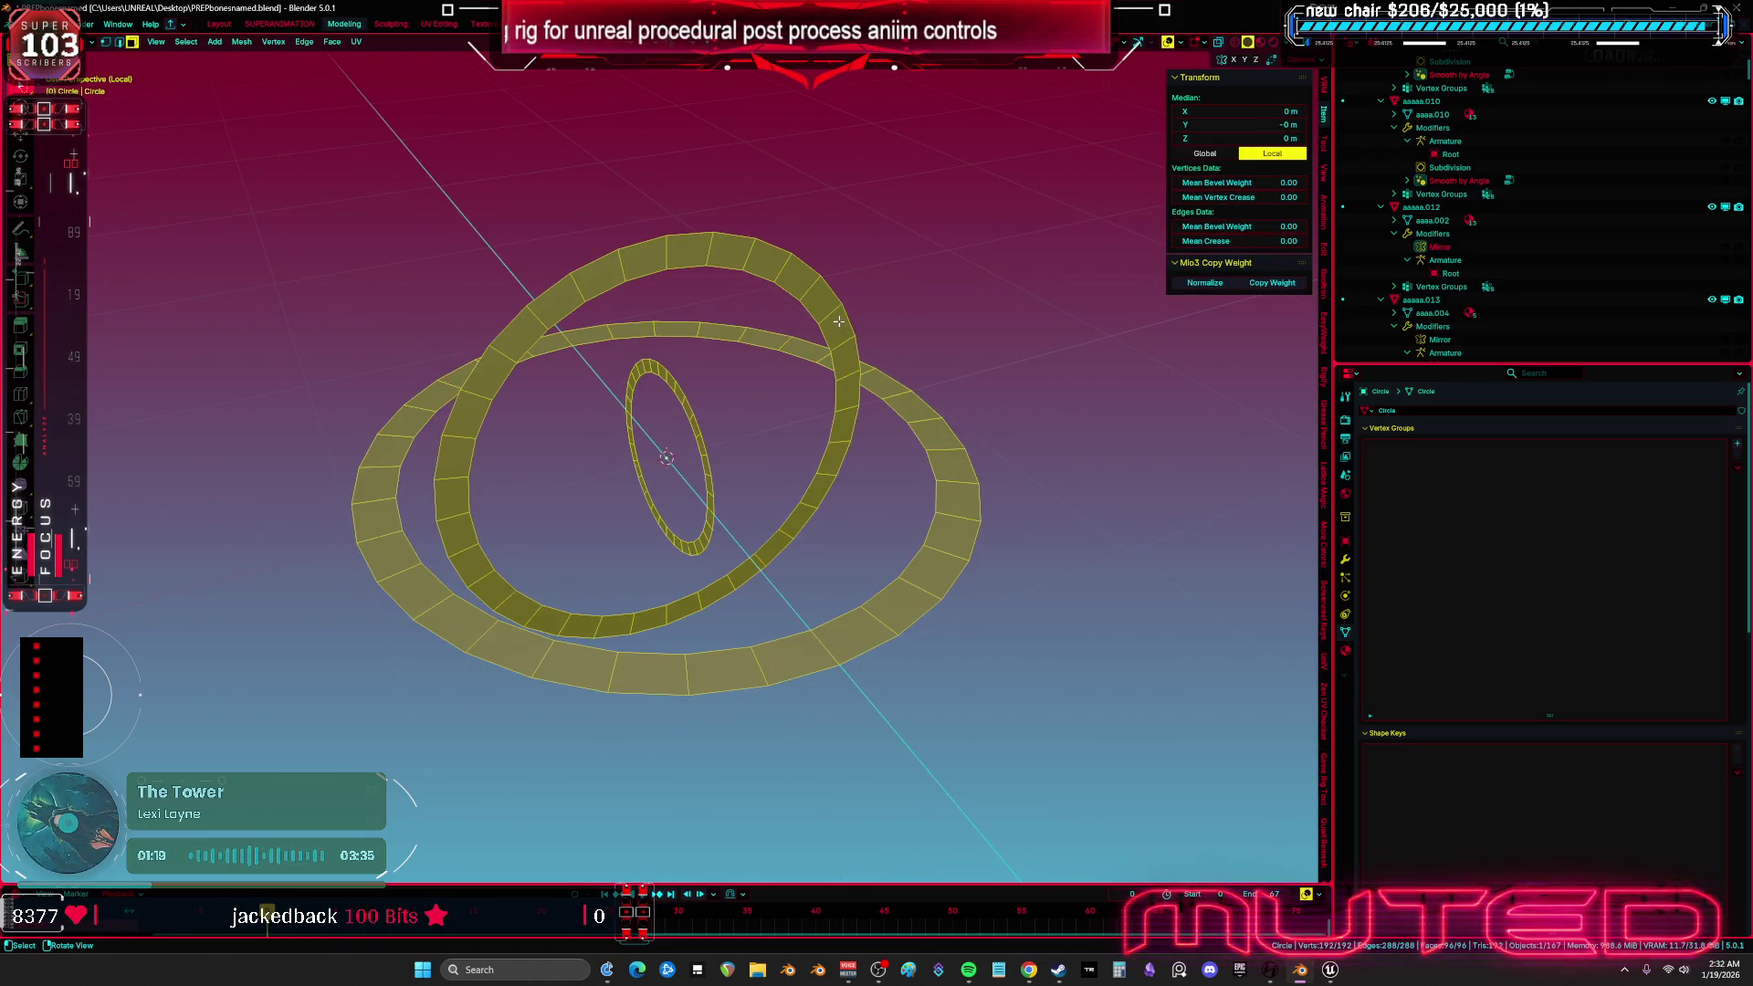
left_click(821, 300)
key("ctrl+l")
key("r")
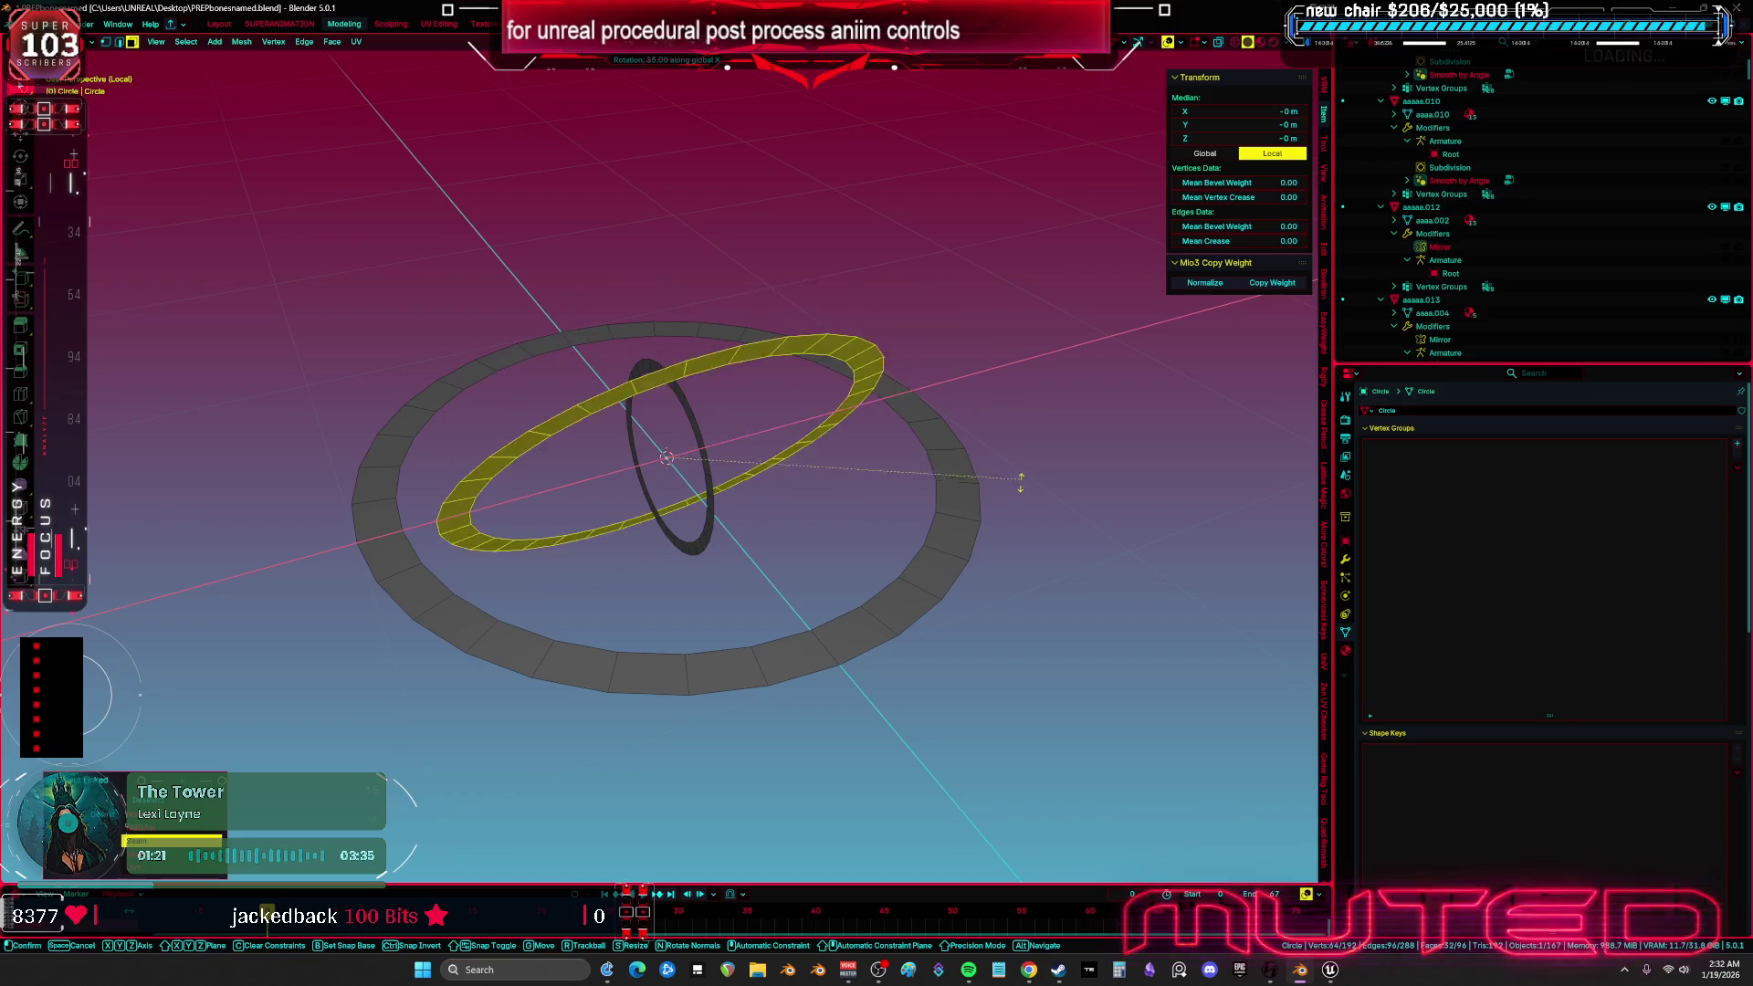
key("Escape")
key("a")
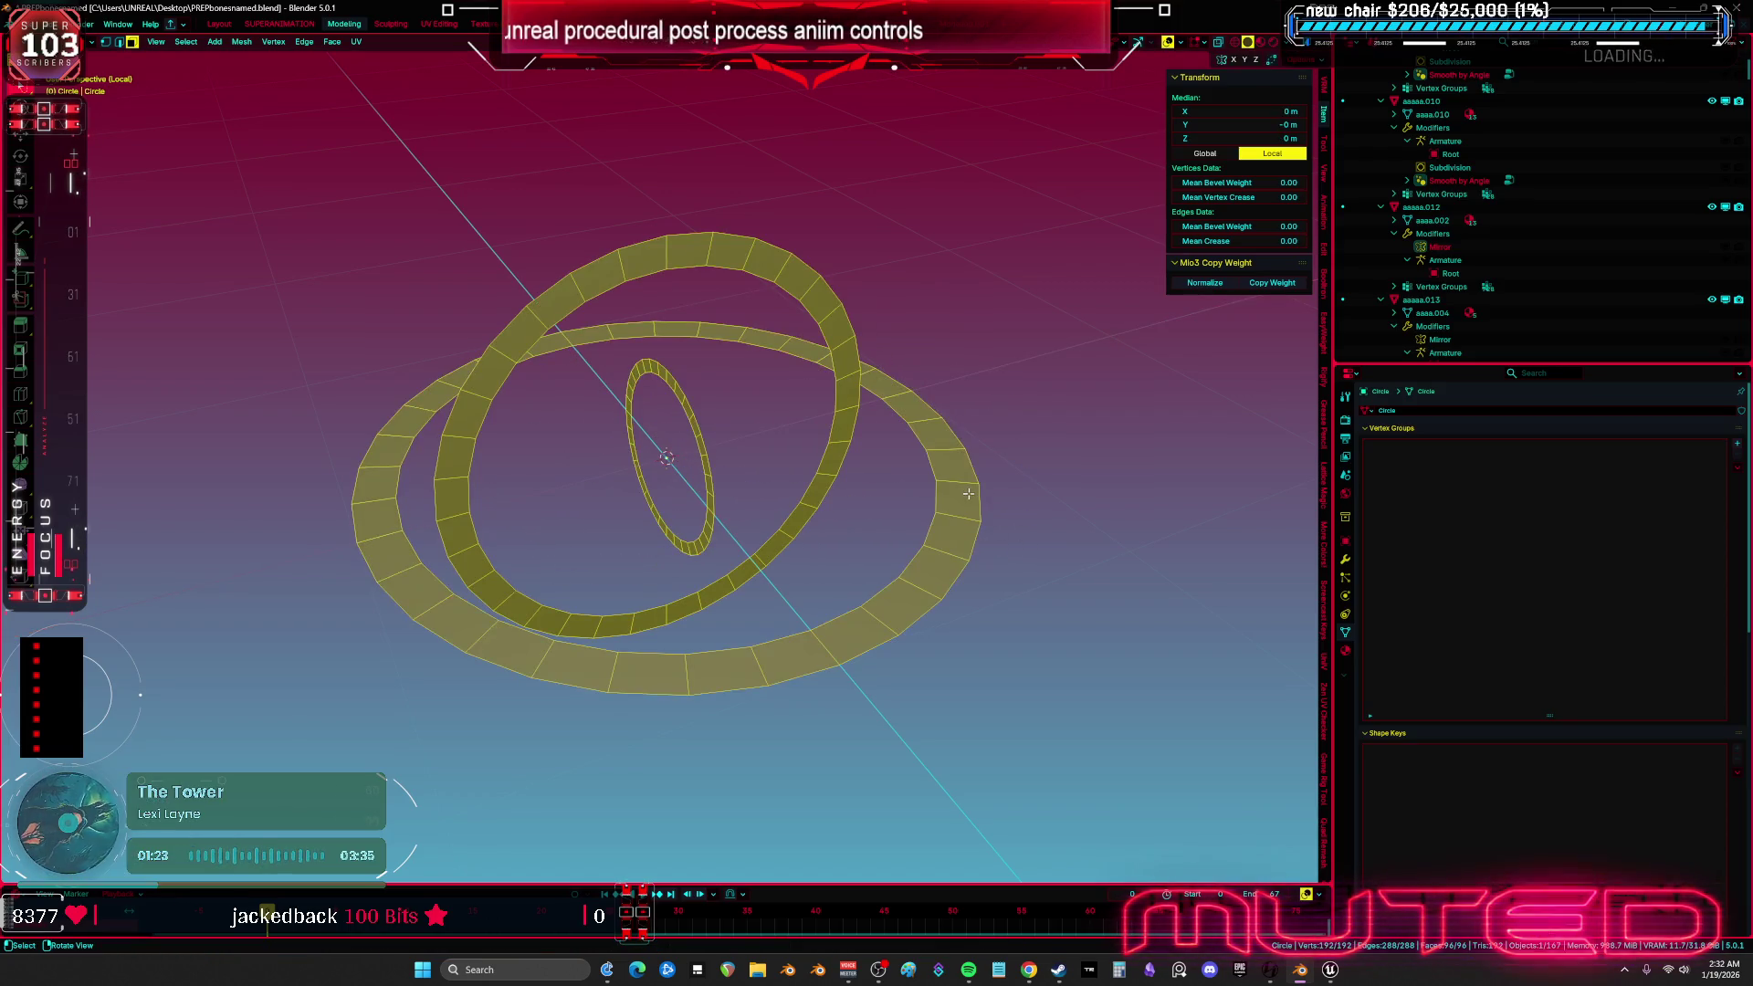
key("p")
left_click(921, 523)
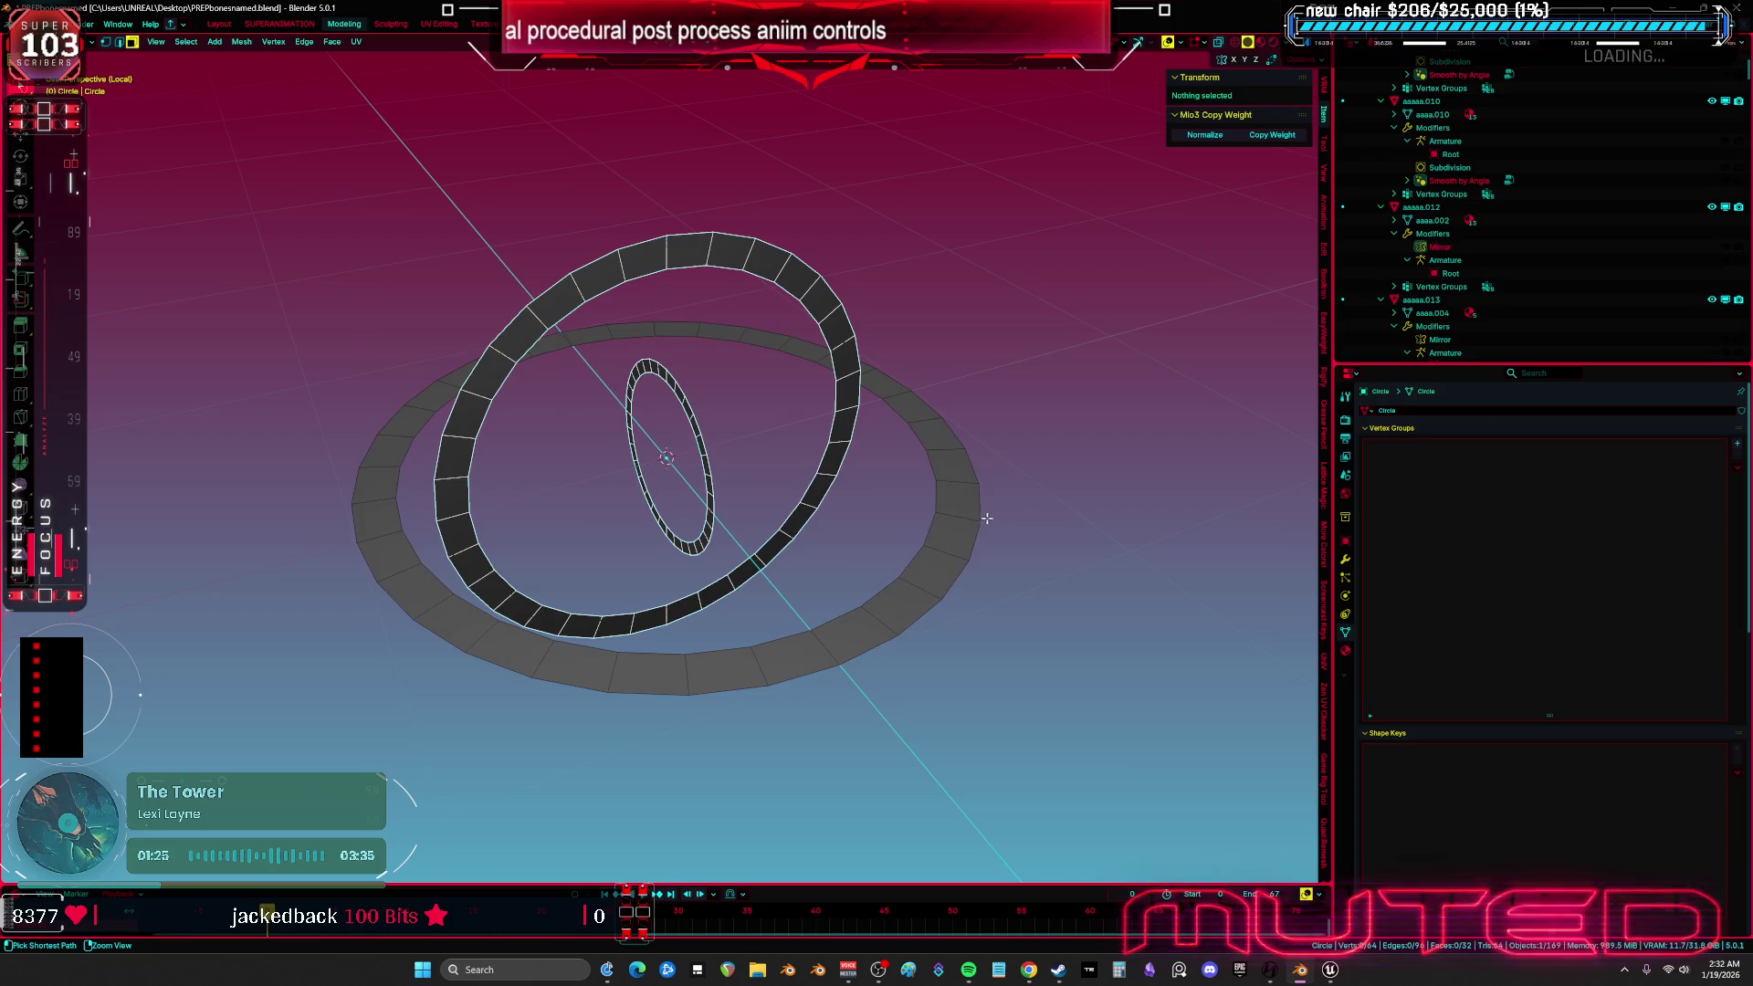
- Parent the small inner ring to the vertical ring in Object Mode
key("Tab")
left_click(713, 476)
left_click(833, 461, "shift")
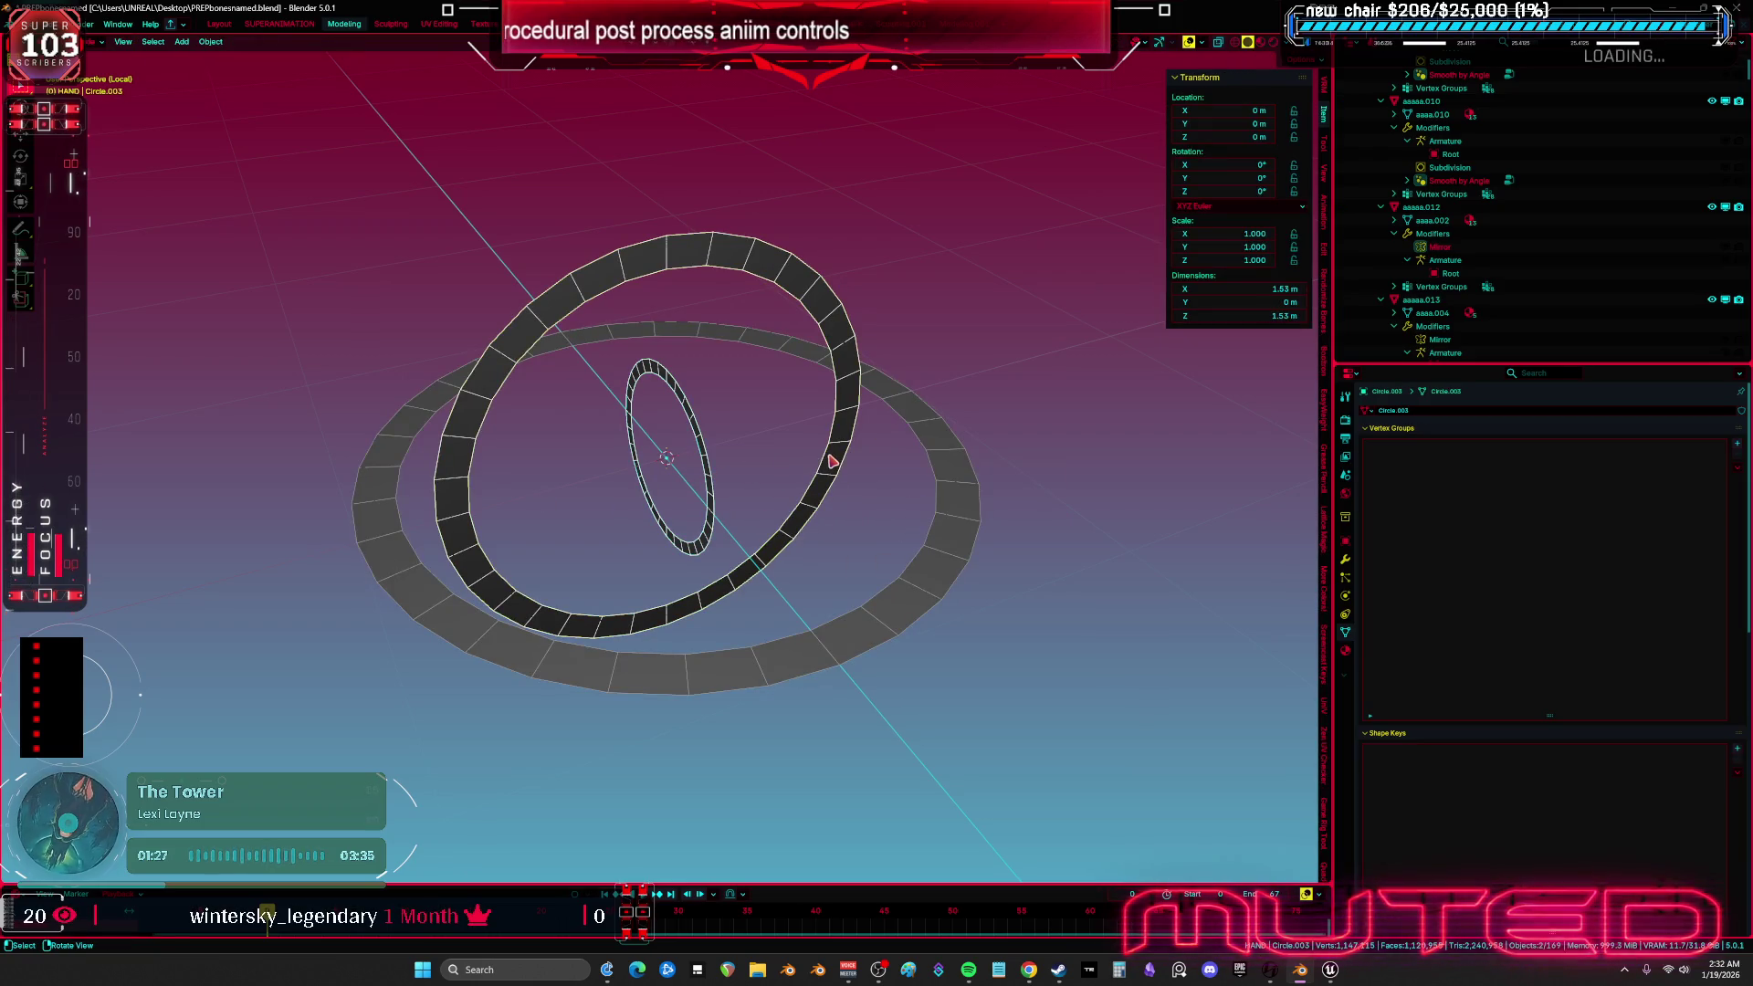
key("ctrl+p")
left_click(828, 462)
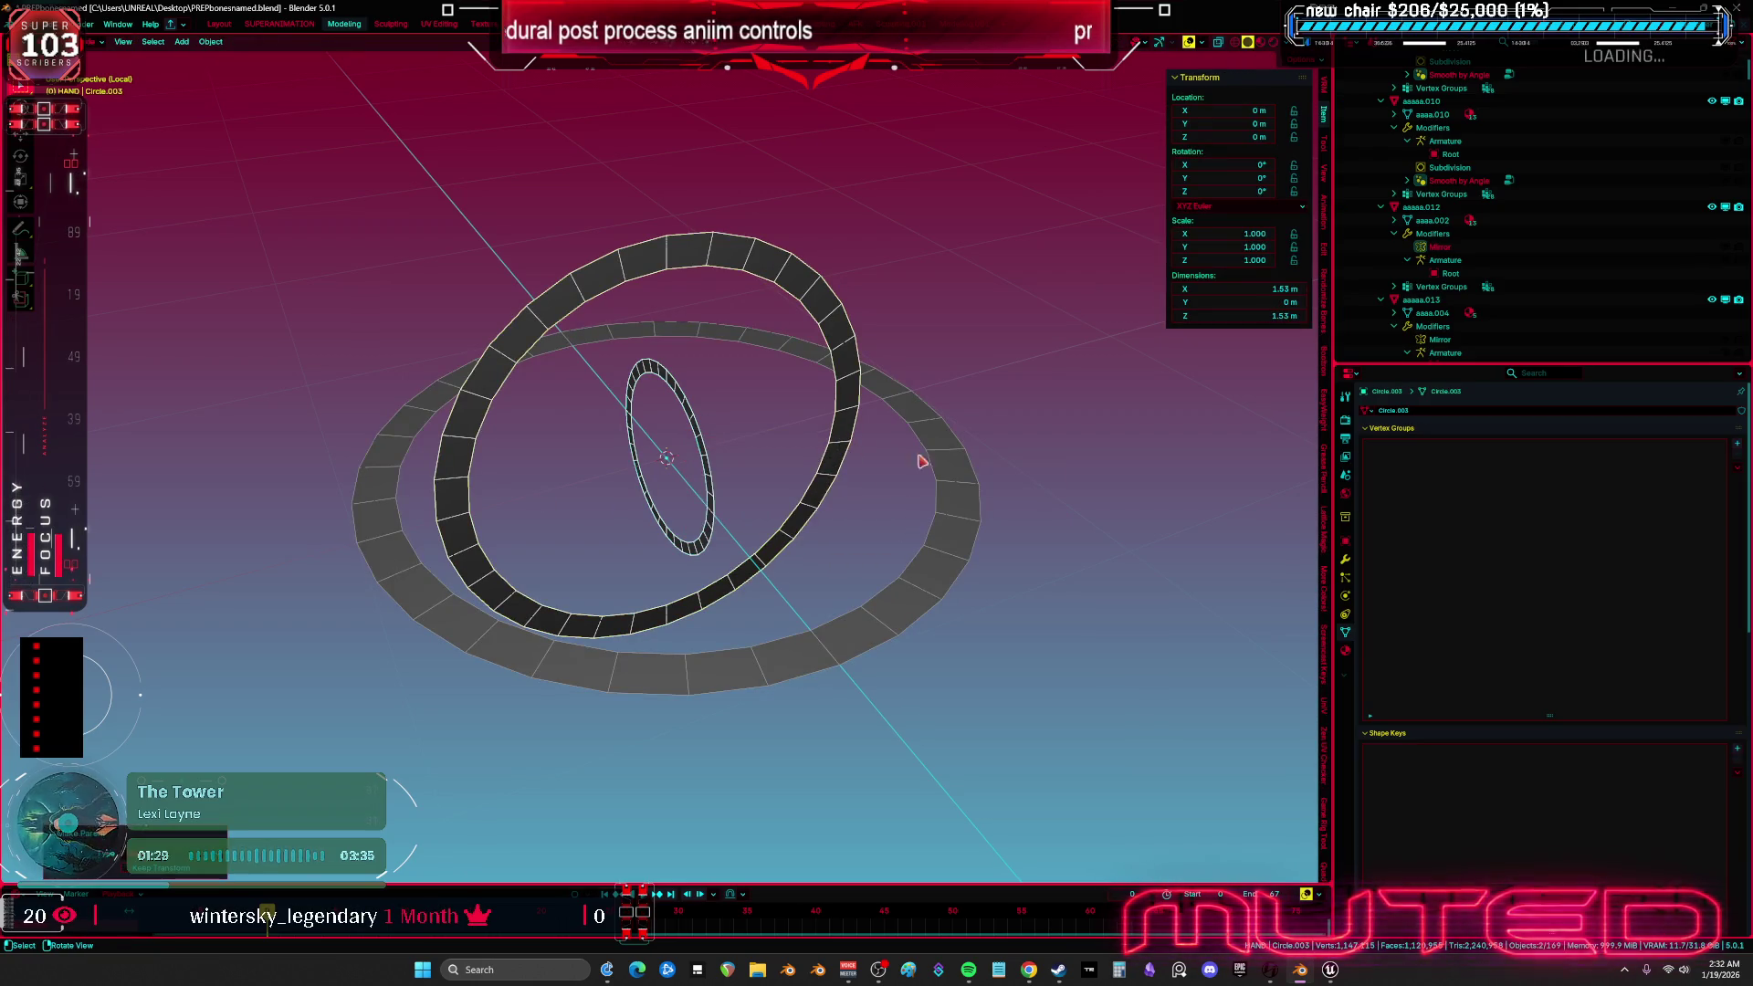
- Test-rotate the vertical ring on X/Z and the horizontal ring, cancelling each rotation
left_click(951, 466)
left_click(952, 466, "alt")
left_click(895, 477)
key("r")
key("x")
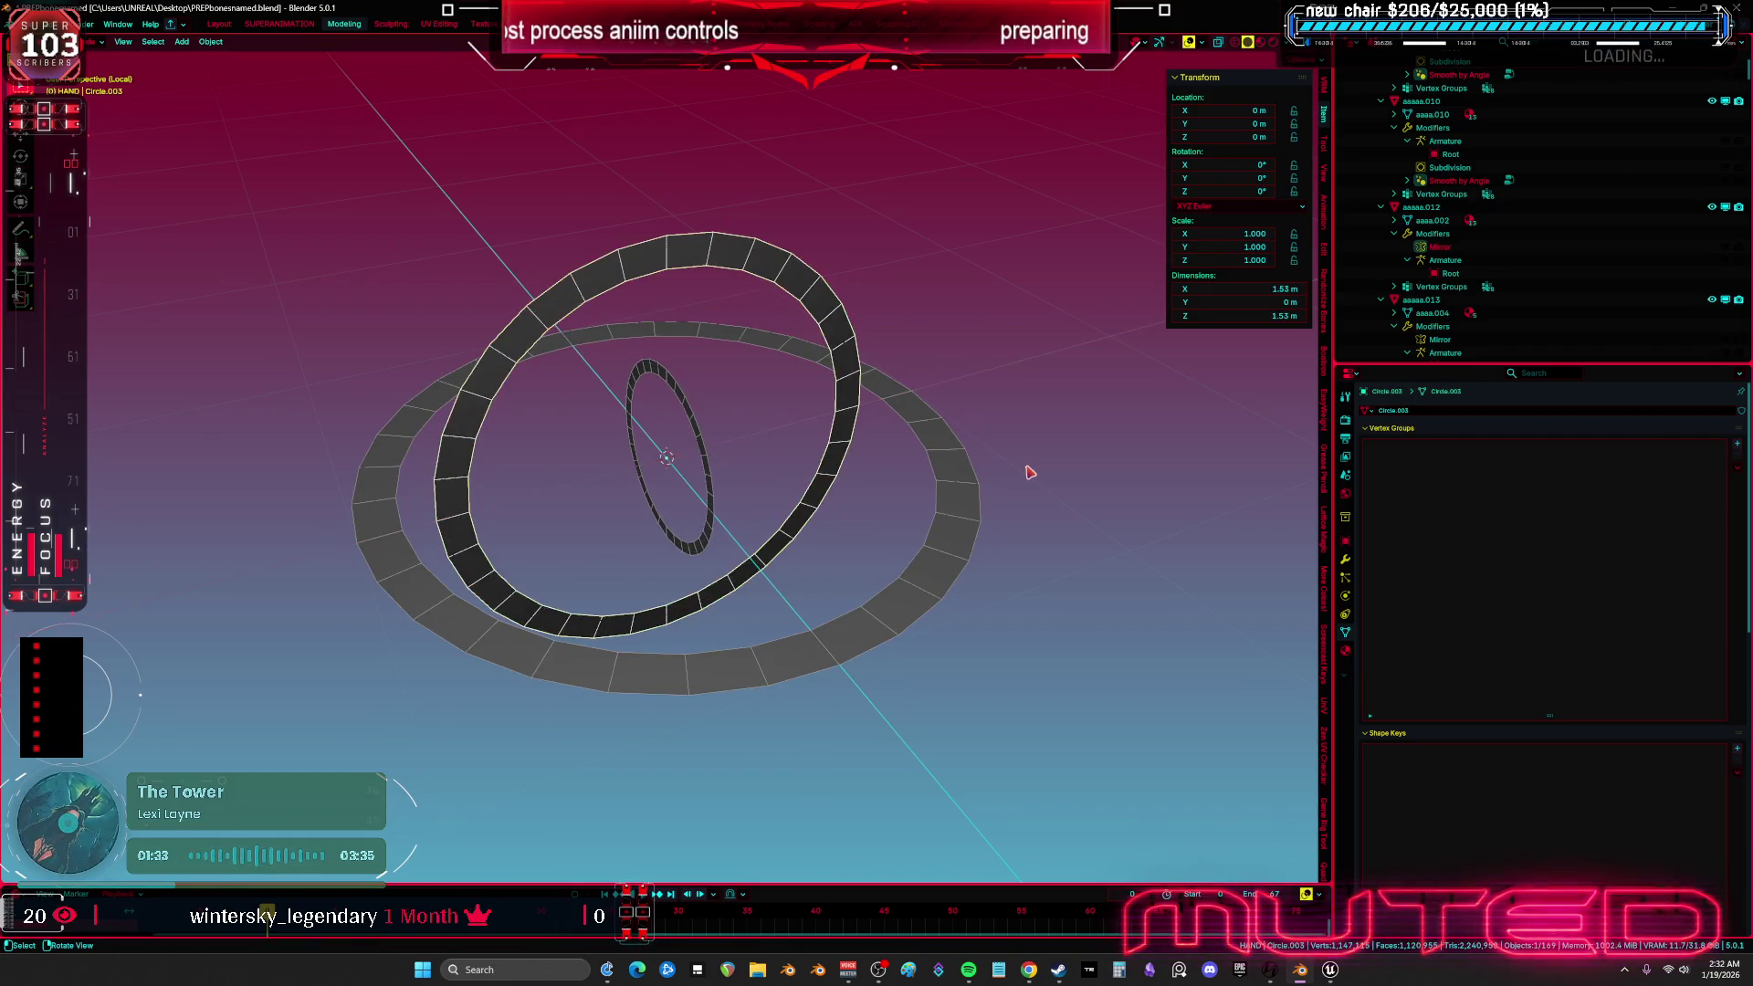
key("z")
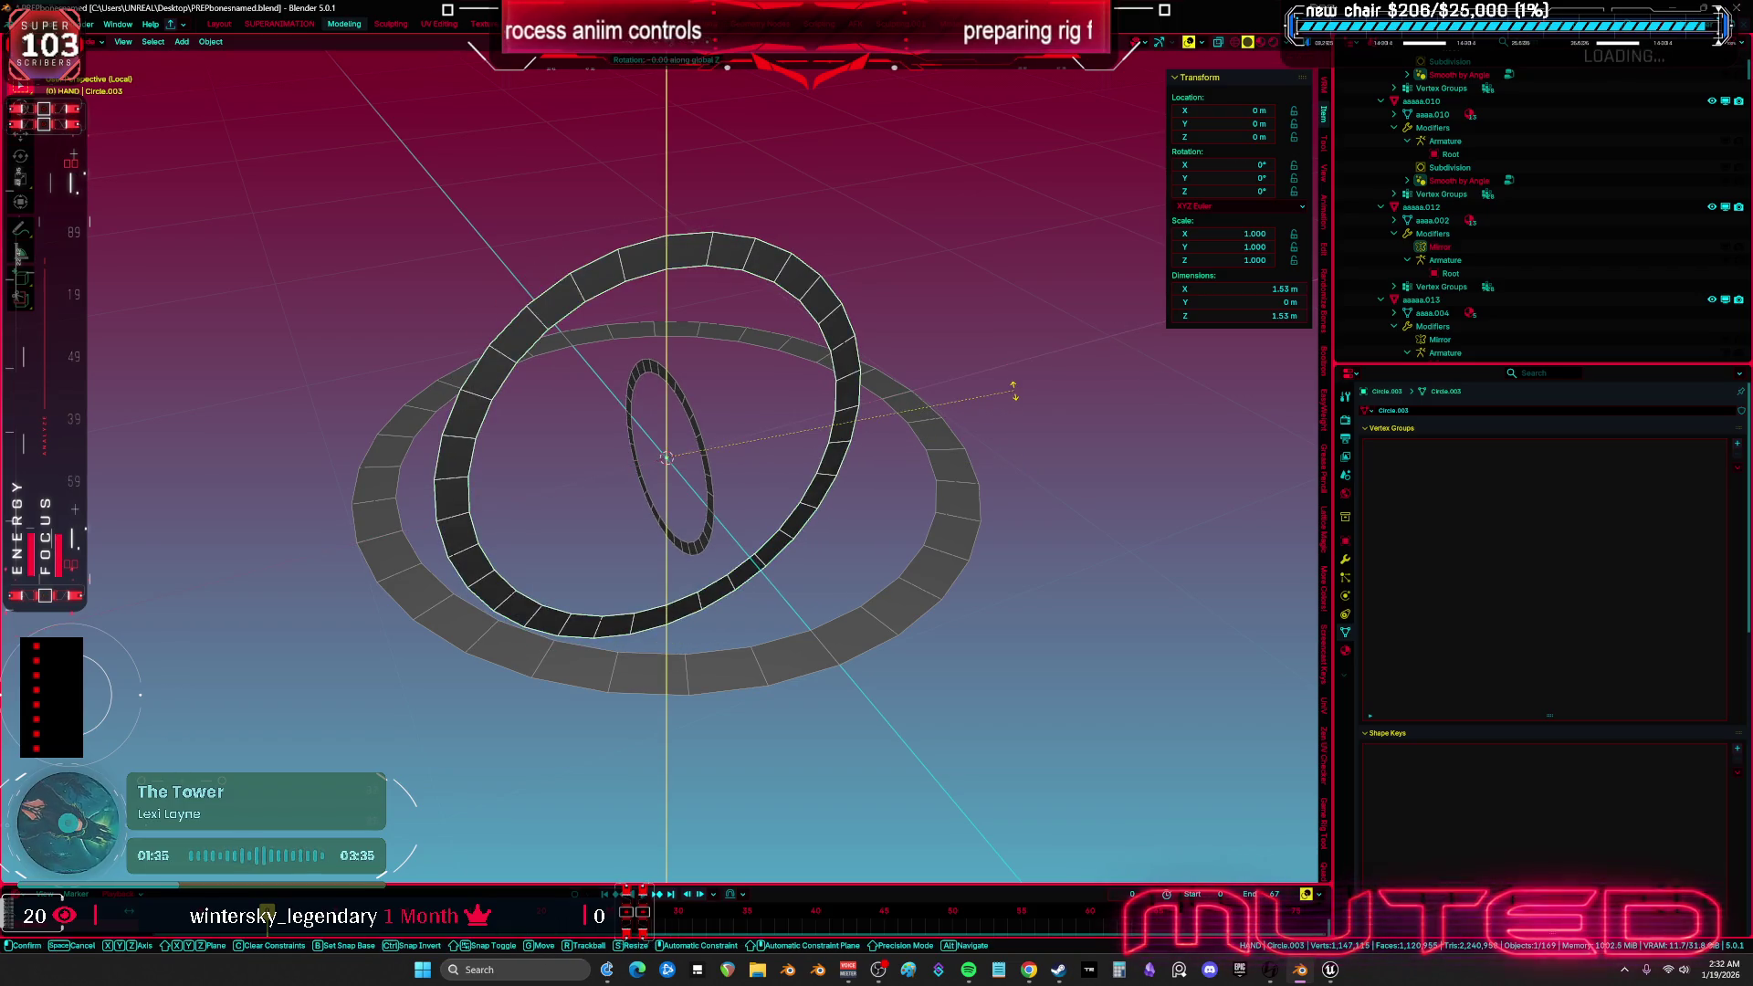
right_click(568, 587)
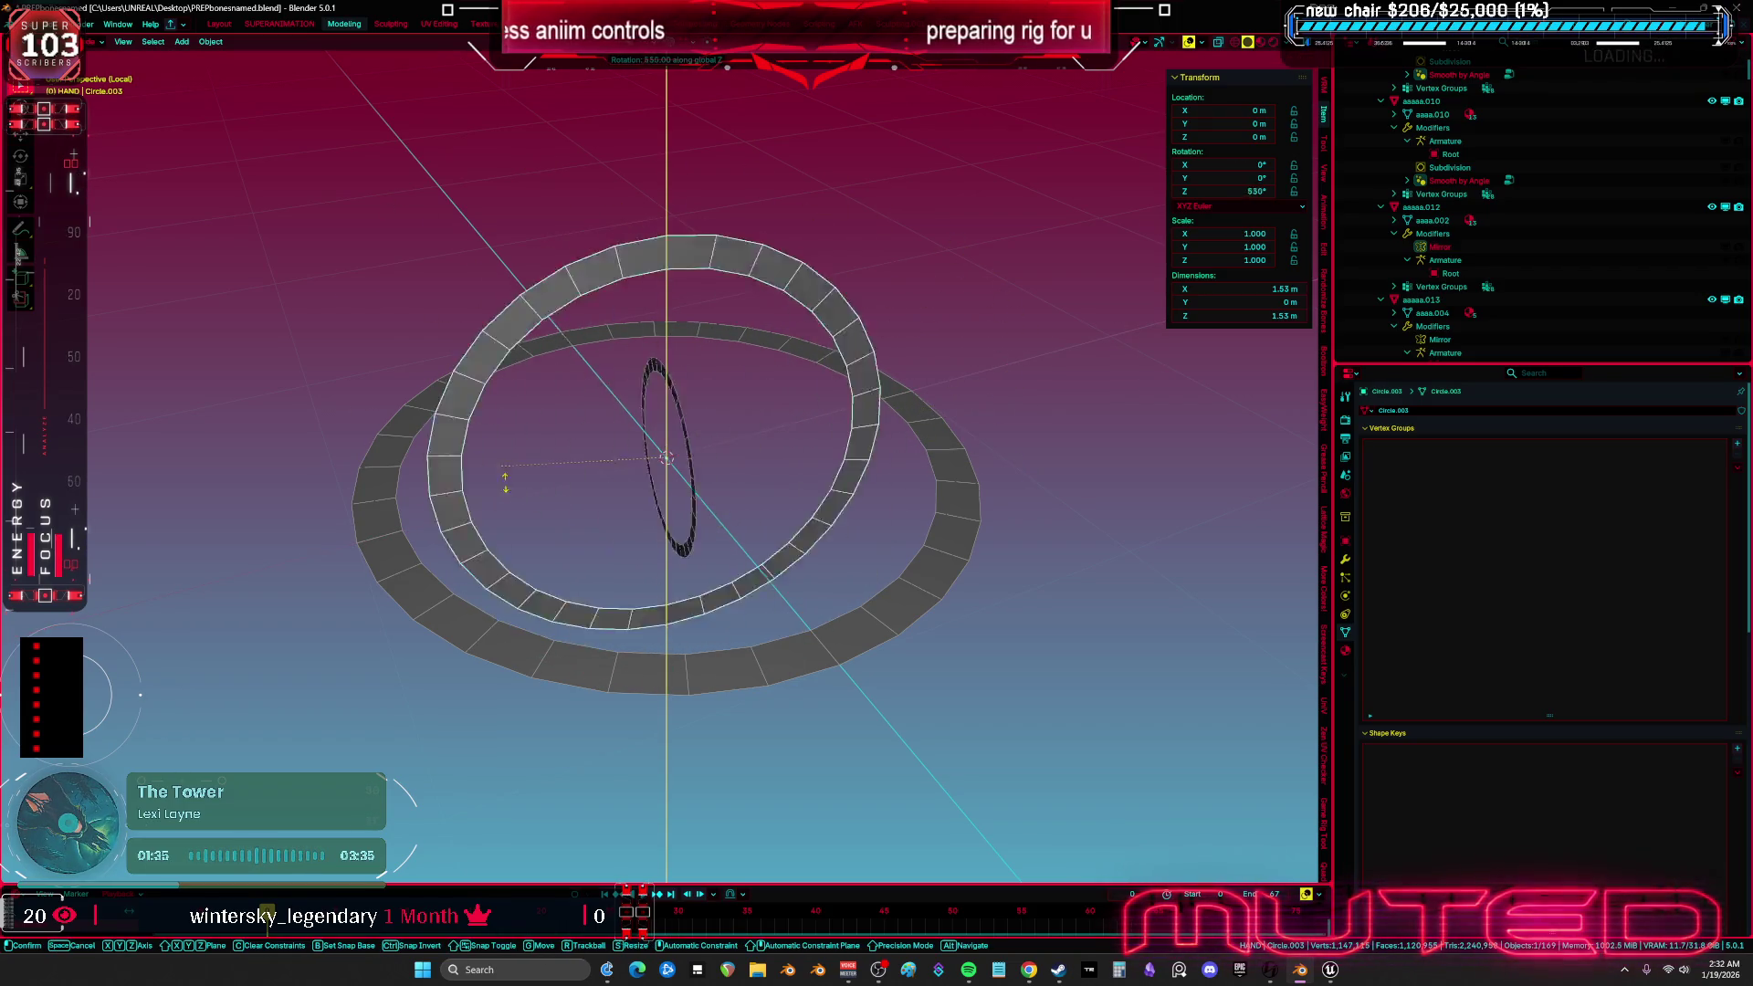
left_click(979, 507)
key("r")
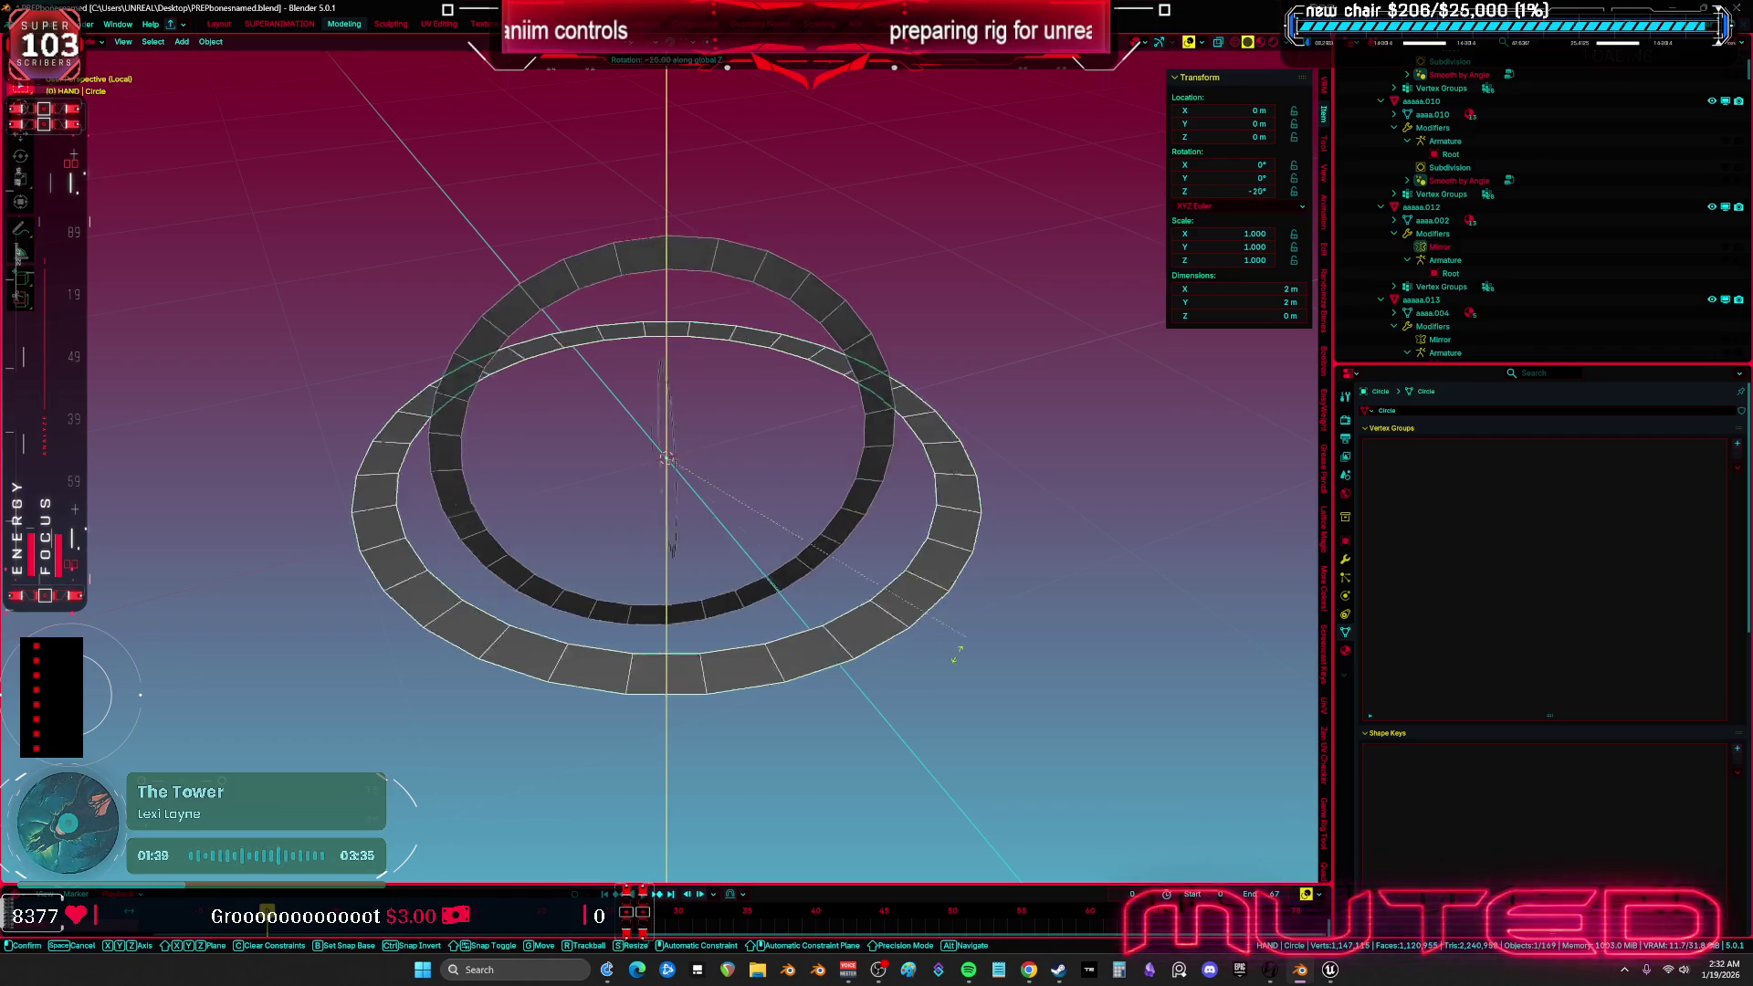
key("Escape")
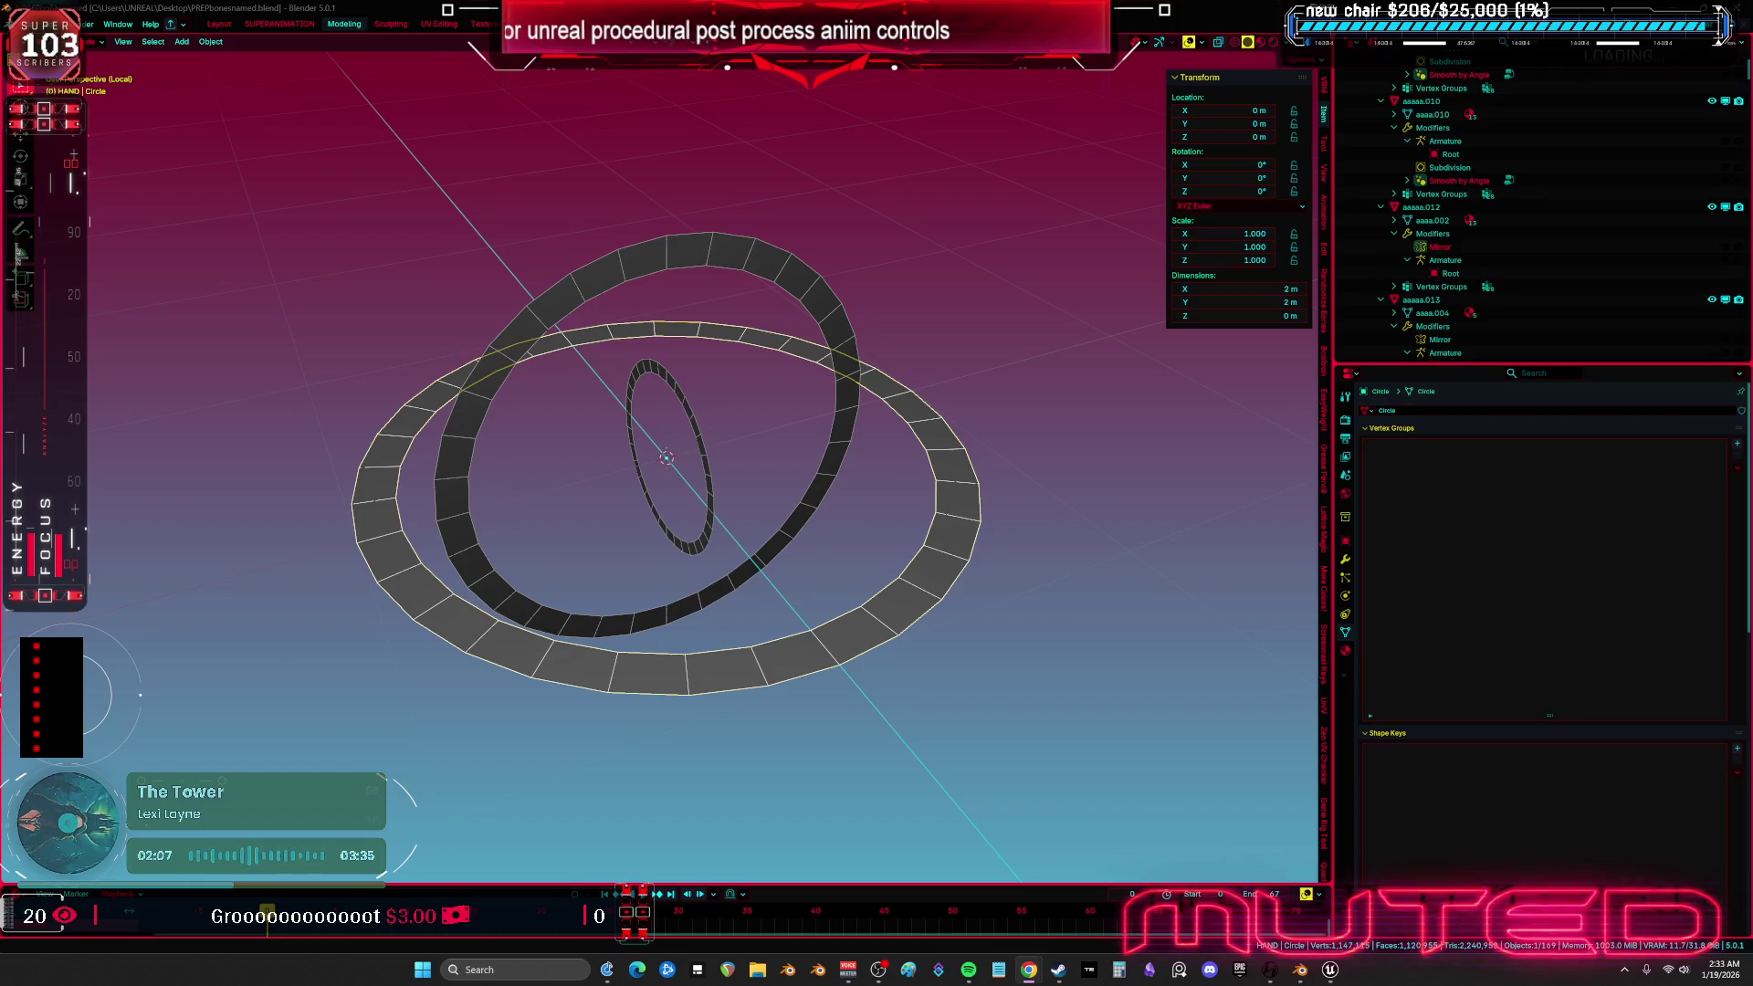
- Test-rotate the tilted ring on Y and the inner ring on Z, cancelling back to 0°
left_click(845, 445)
key("r")
key("y")
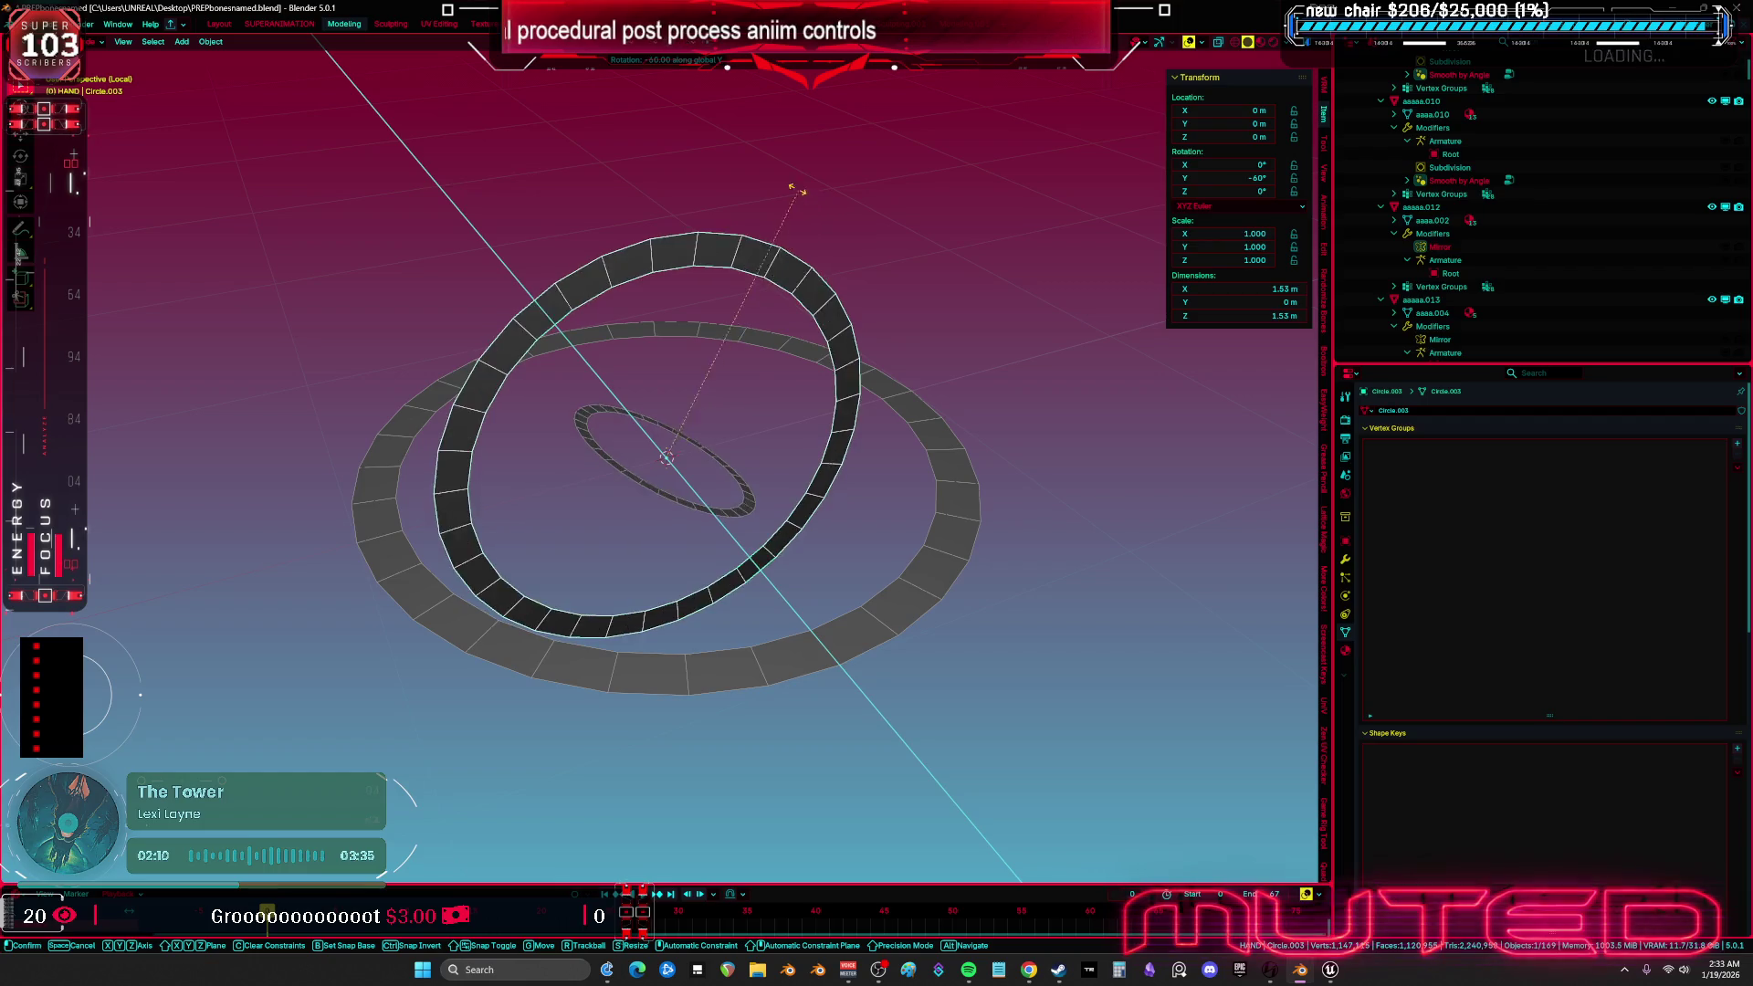
right_click(711, 152)
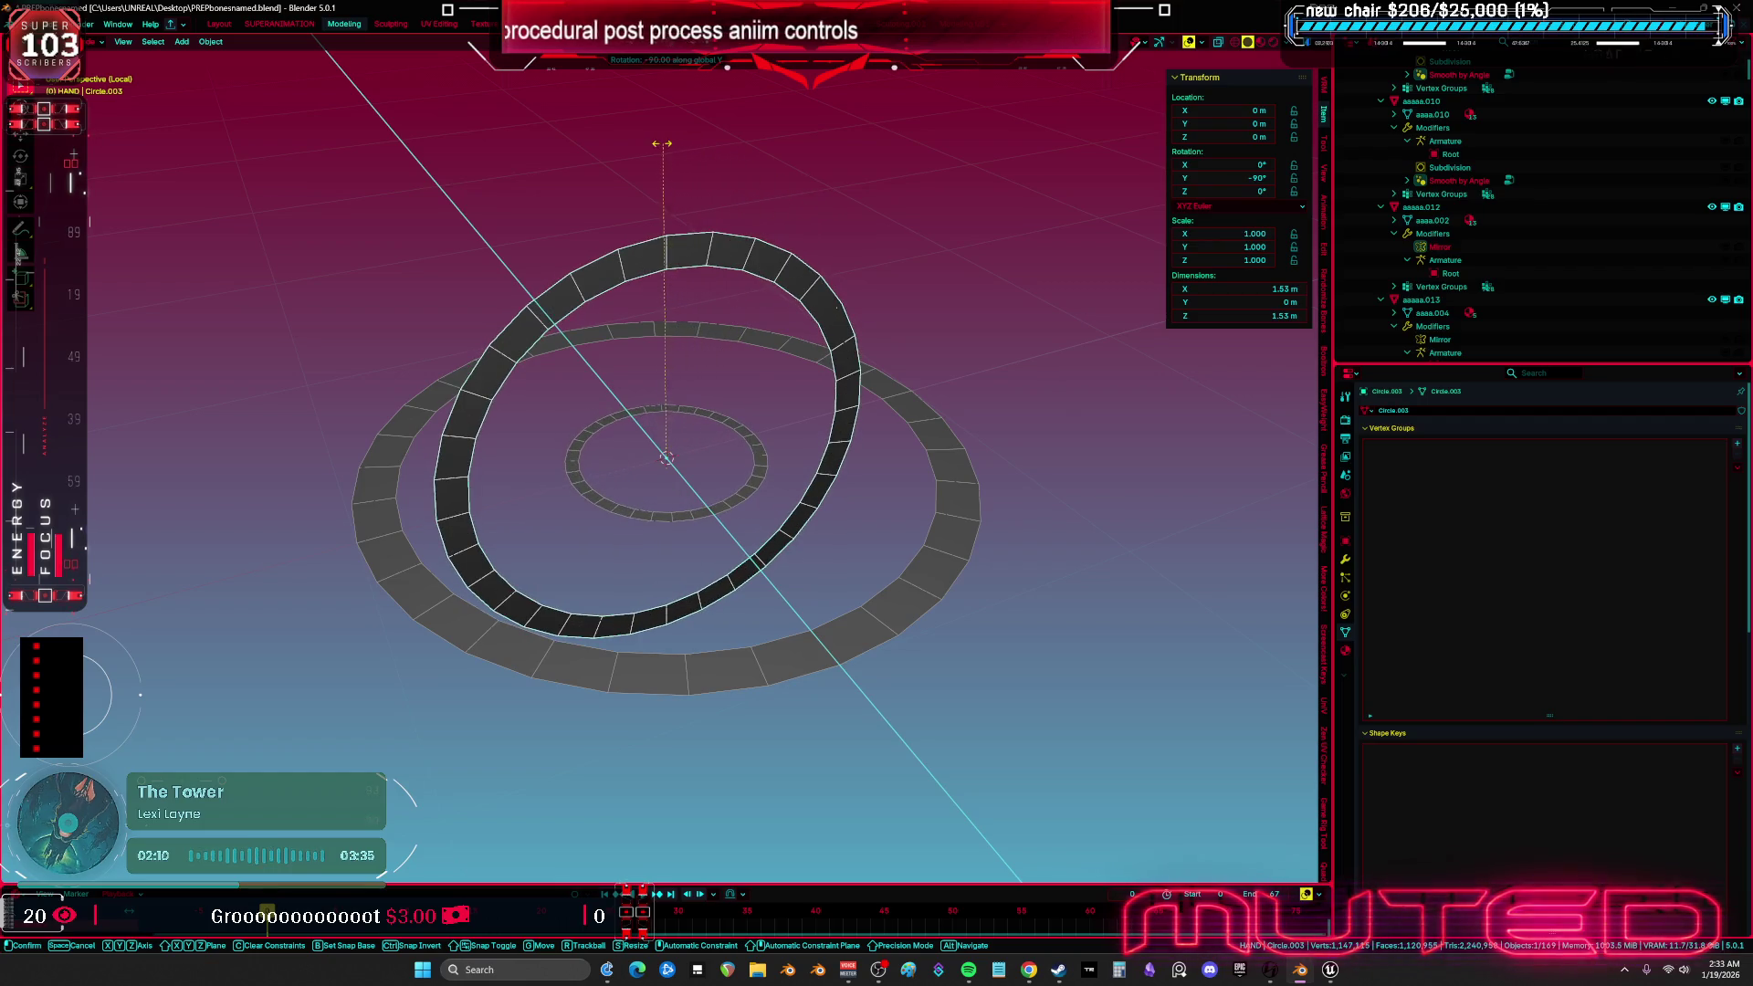
left_click(763, 478)
key("r")
key("z")
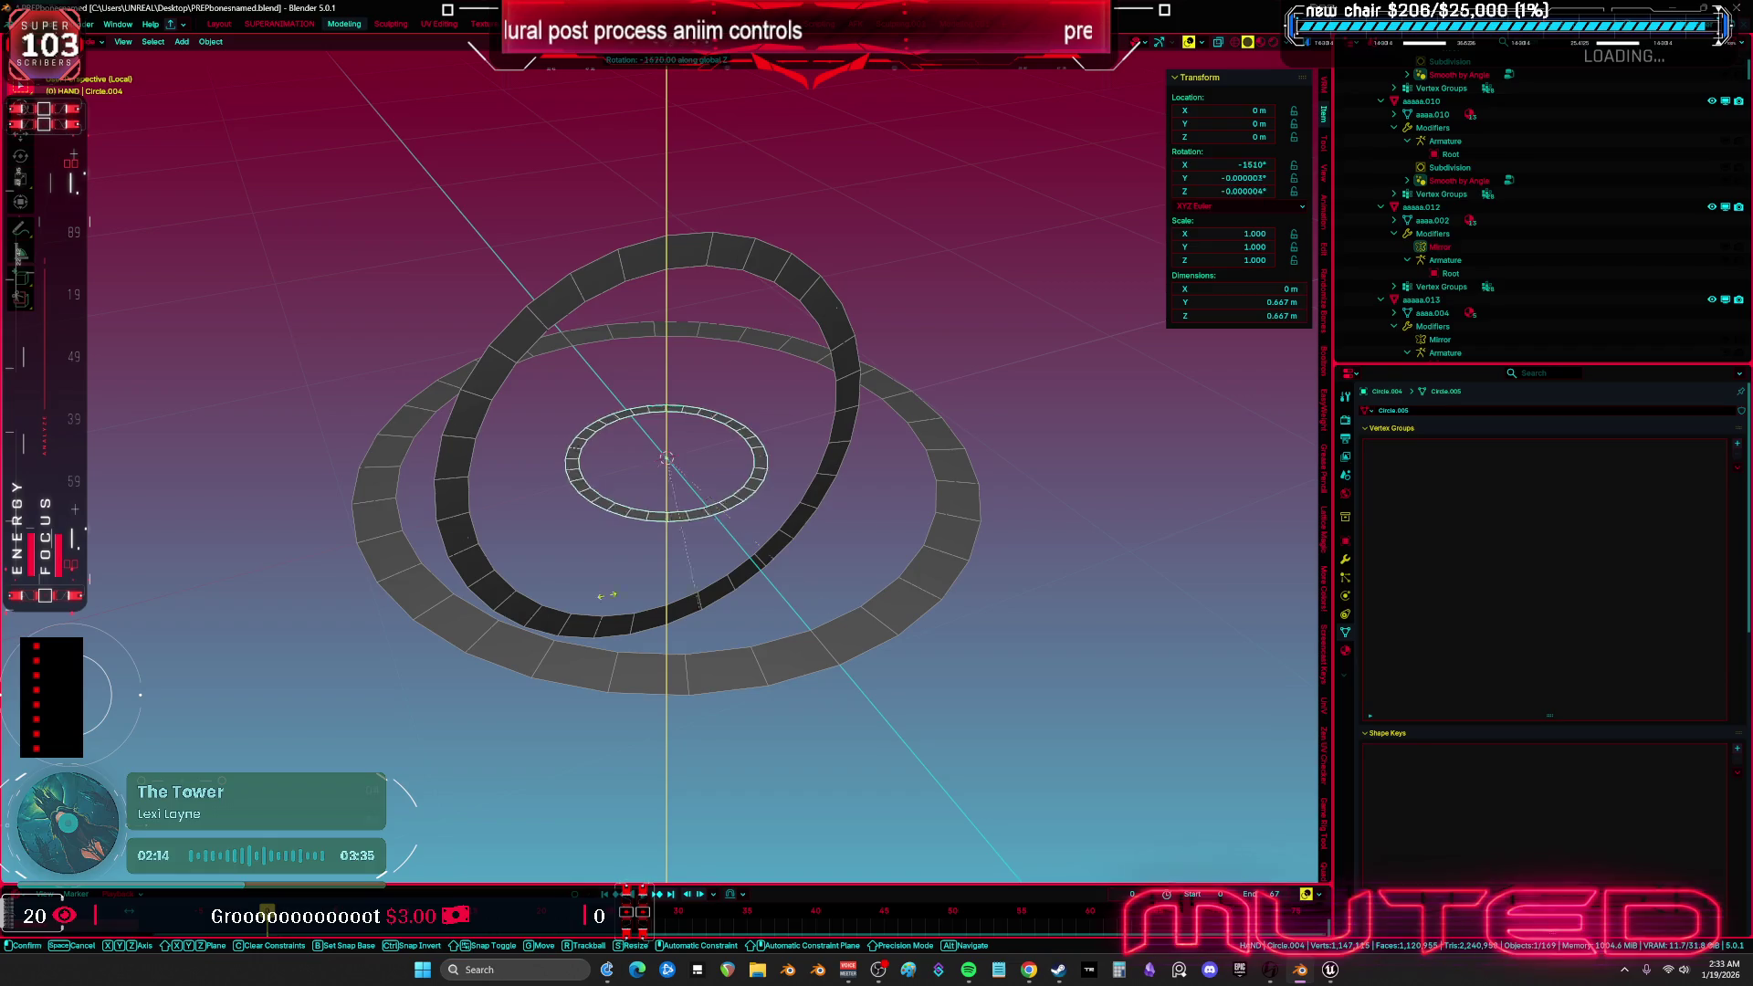
right_click(602, 496)
- Open the TESST skeletal mesh editor from Unreal's Content Browser
mouse_move(603, 495)
left_mouse_down()
mouse_move(720, 454)
mouse_move(657, 442)
mouse_move(751, 453)
mouse_move(738, 475)
mouse_move(1400, 654)
left_mouse_up()
scroll(738, 474, "up", 3)
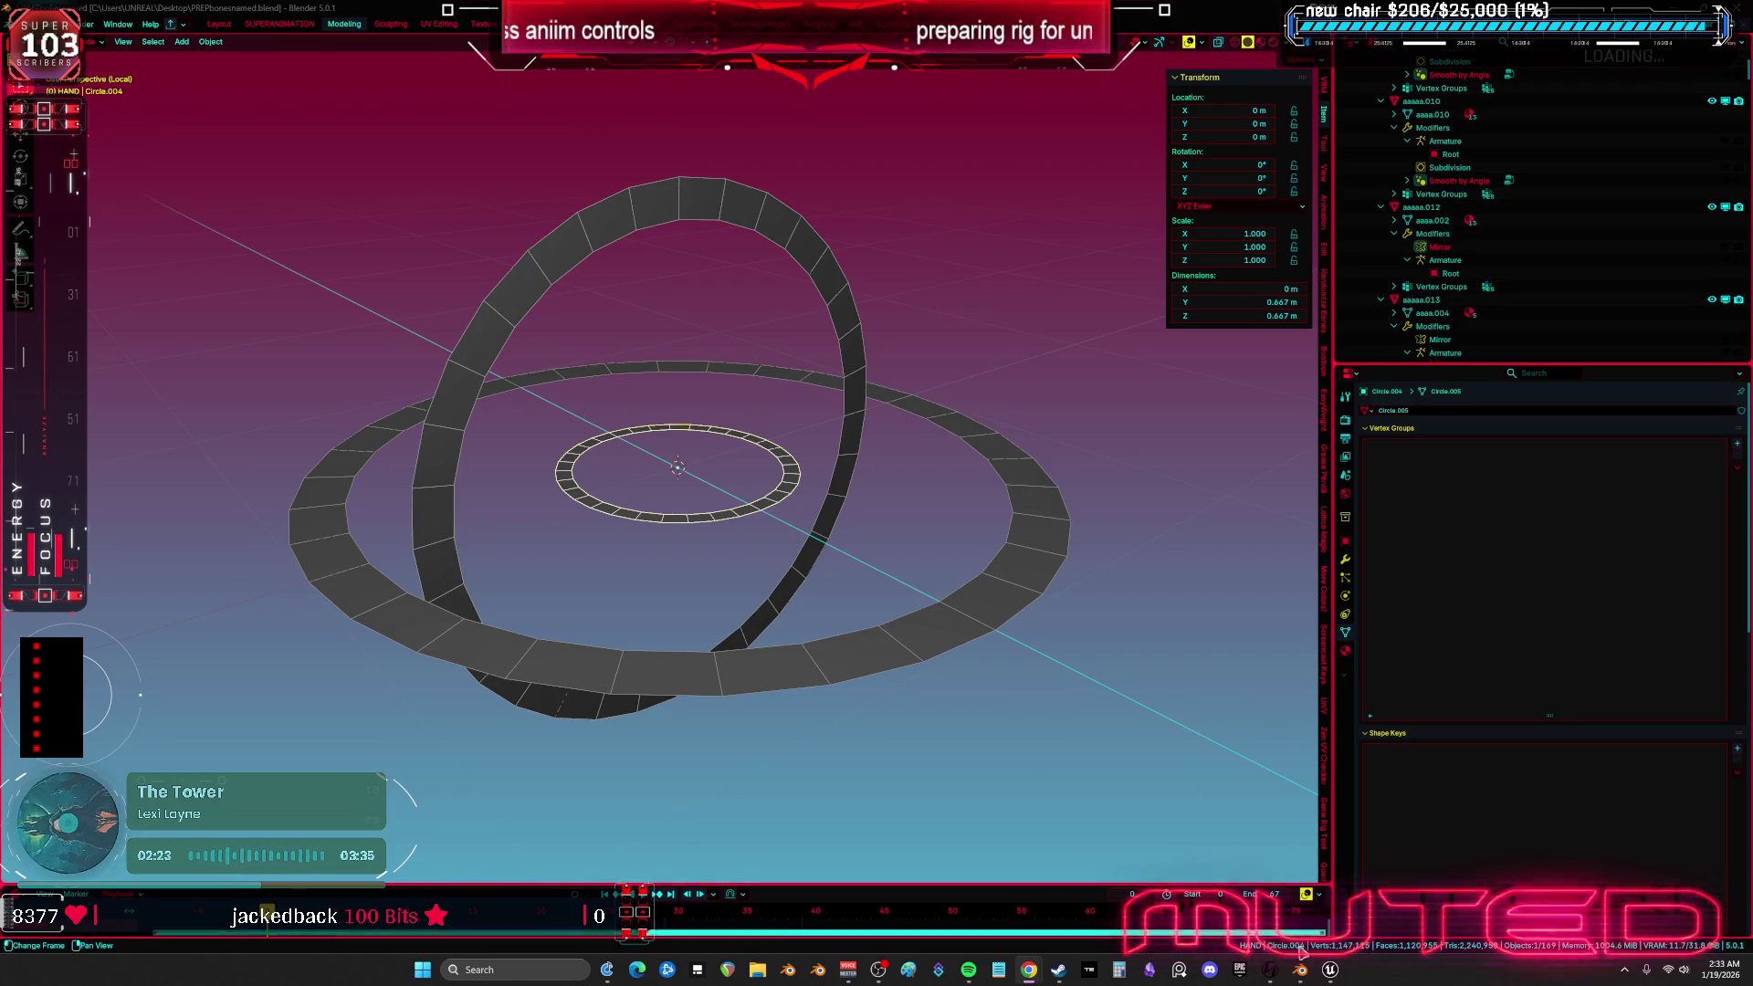
left_click(1329, 972)
double_click(1053, 177)
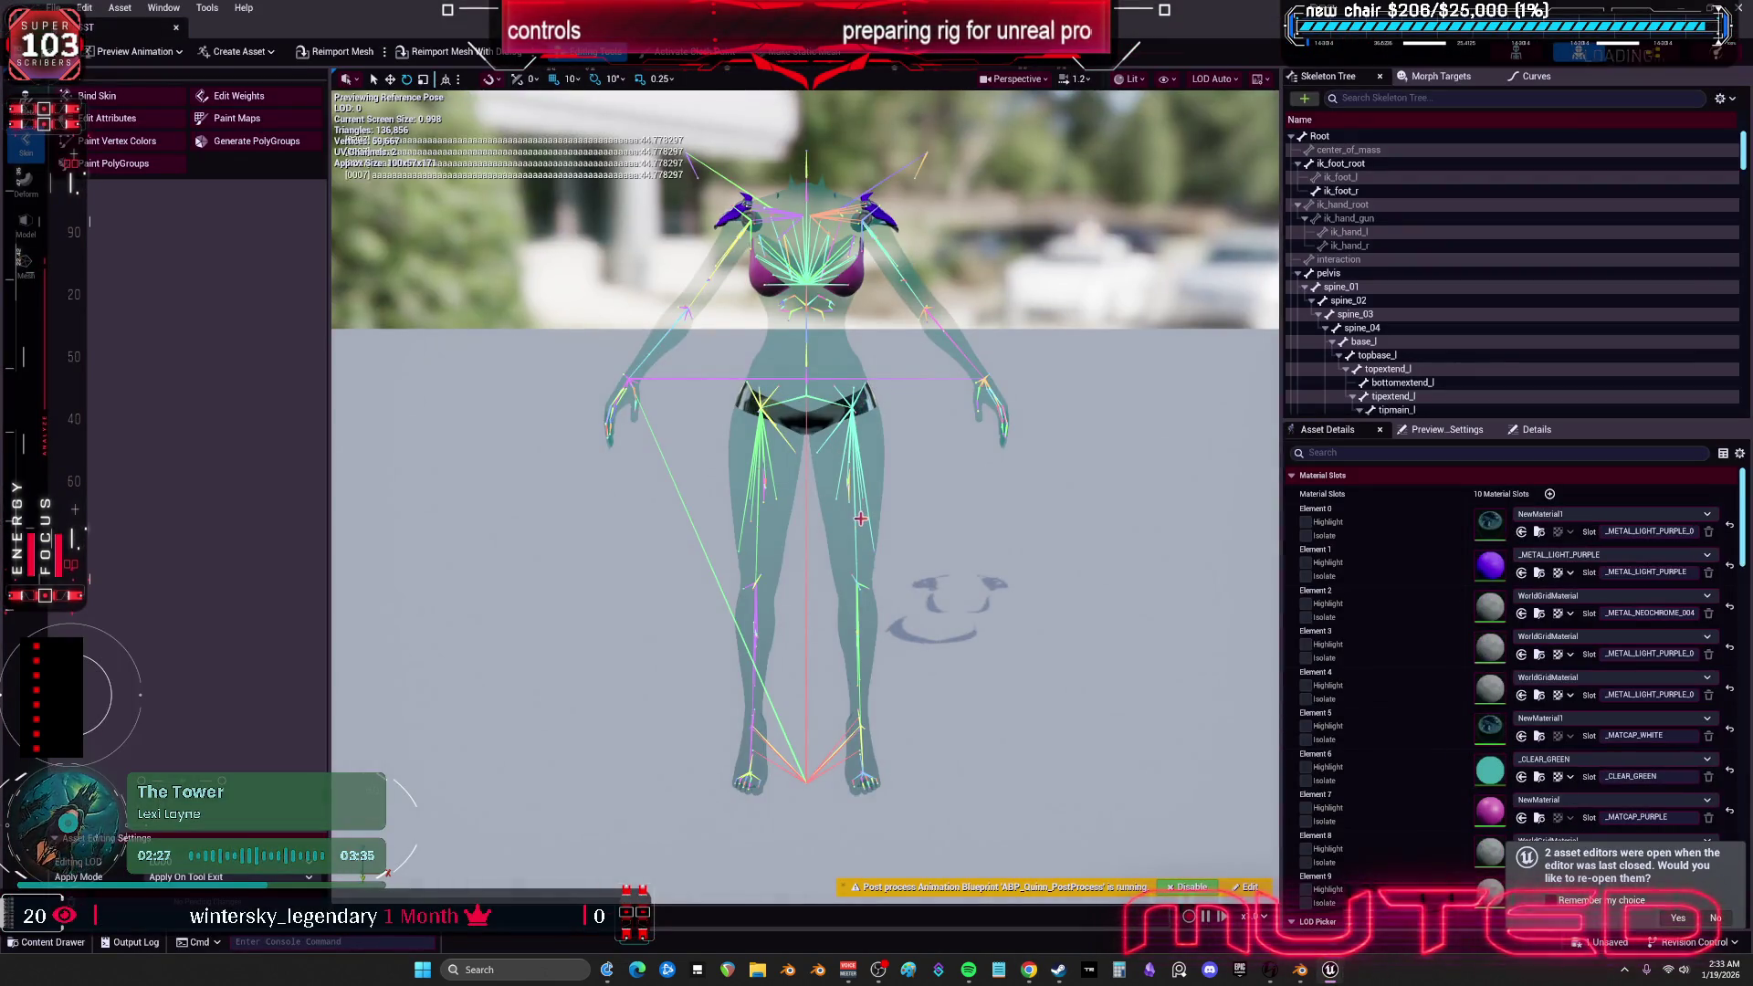
- Switch the viewport to Left view, zoom on the pelvis, and start rotating spine_02
left_click(1021, 79)
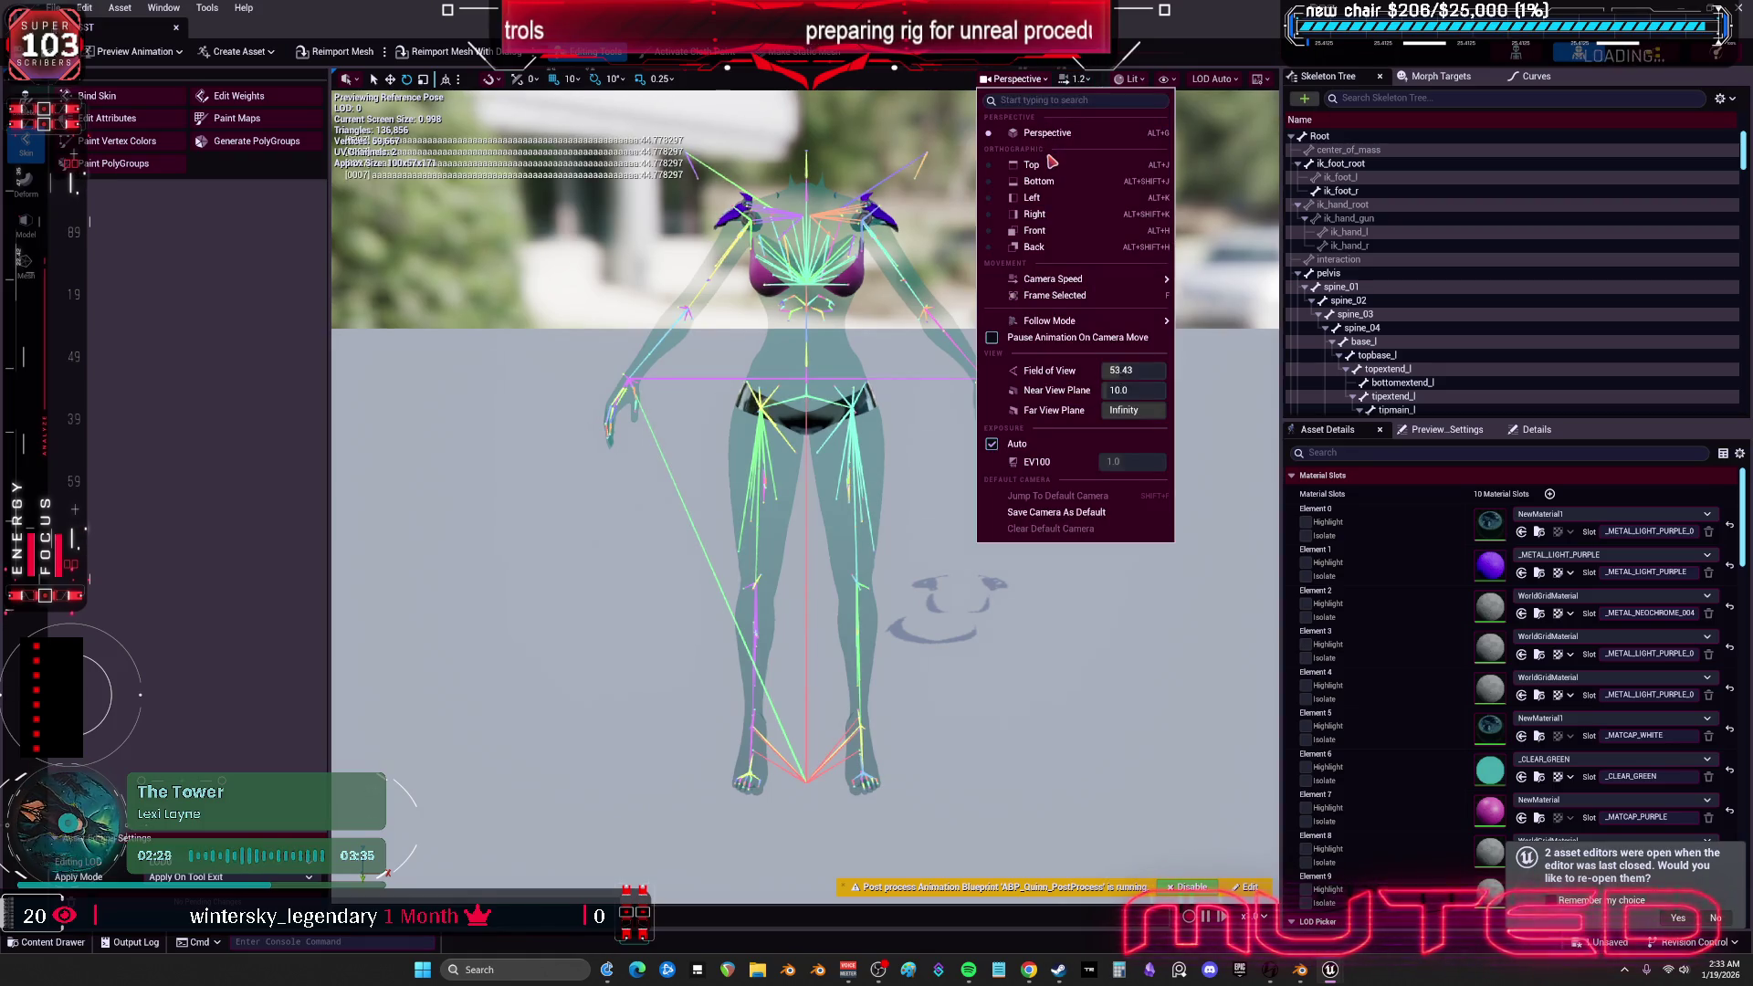
left_click(1041, 197)
scroll(712, 313, "up", 10)
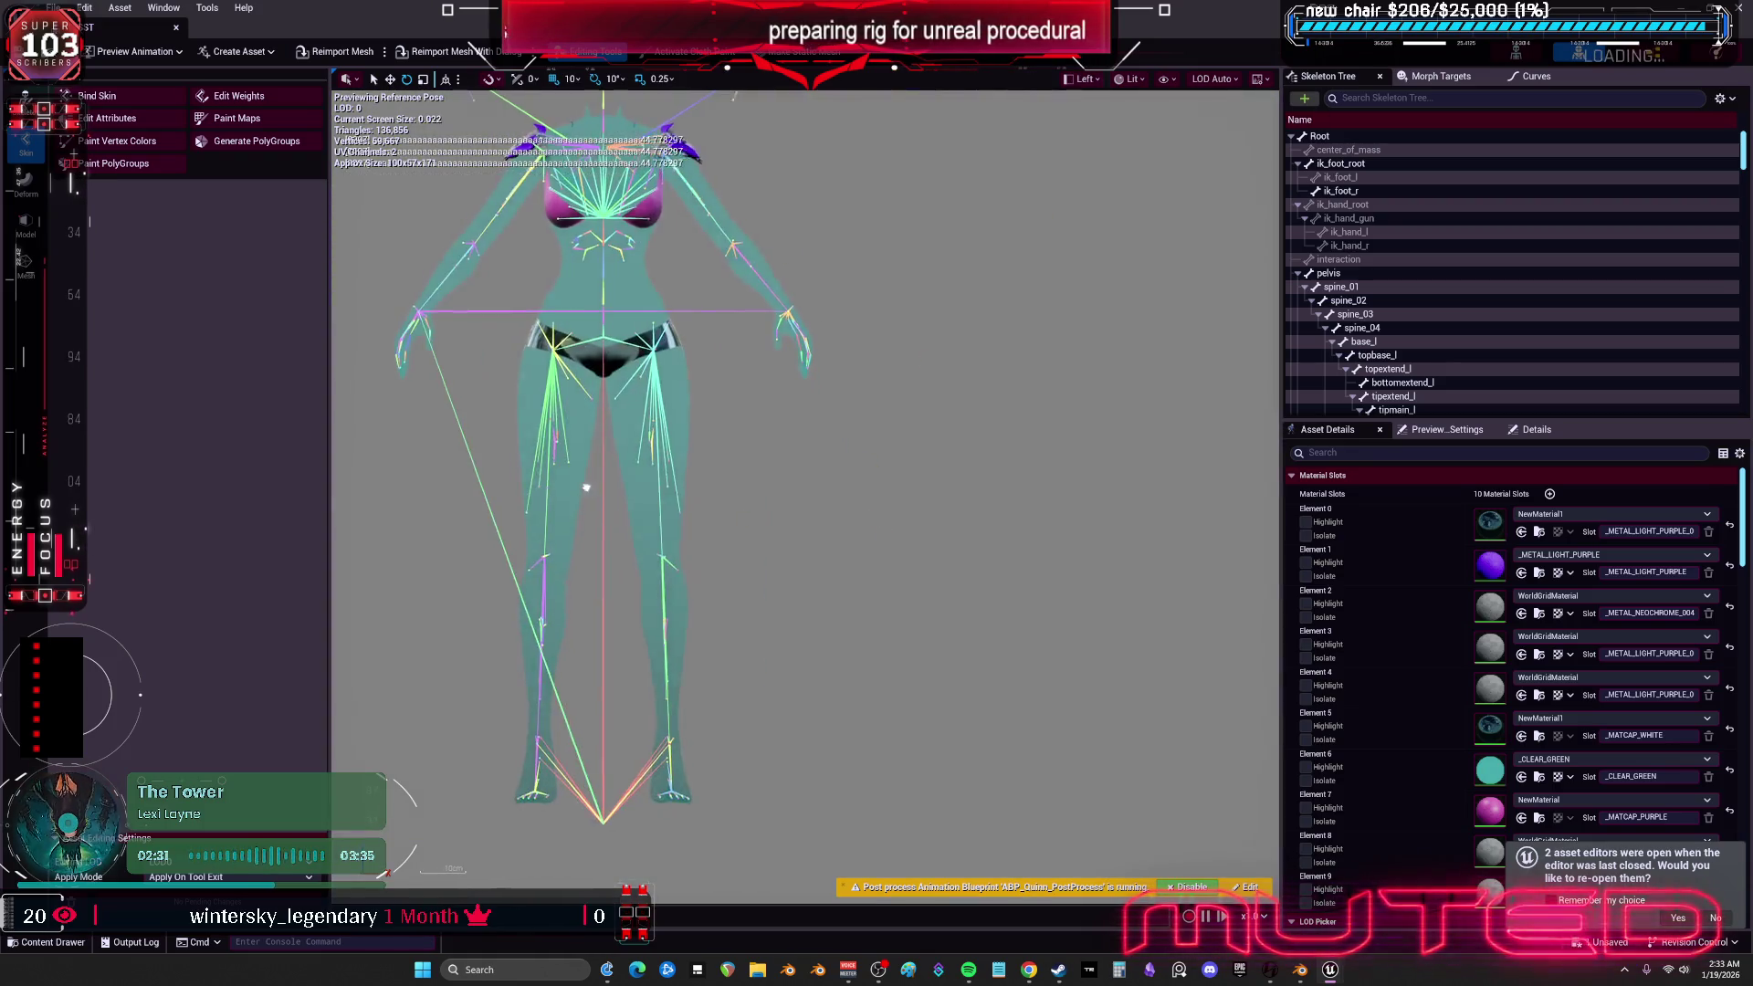
left_click(712, 314)
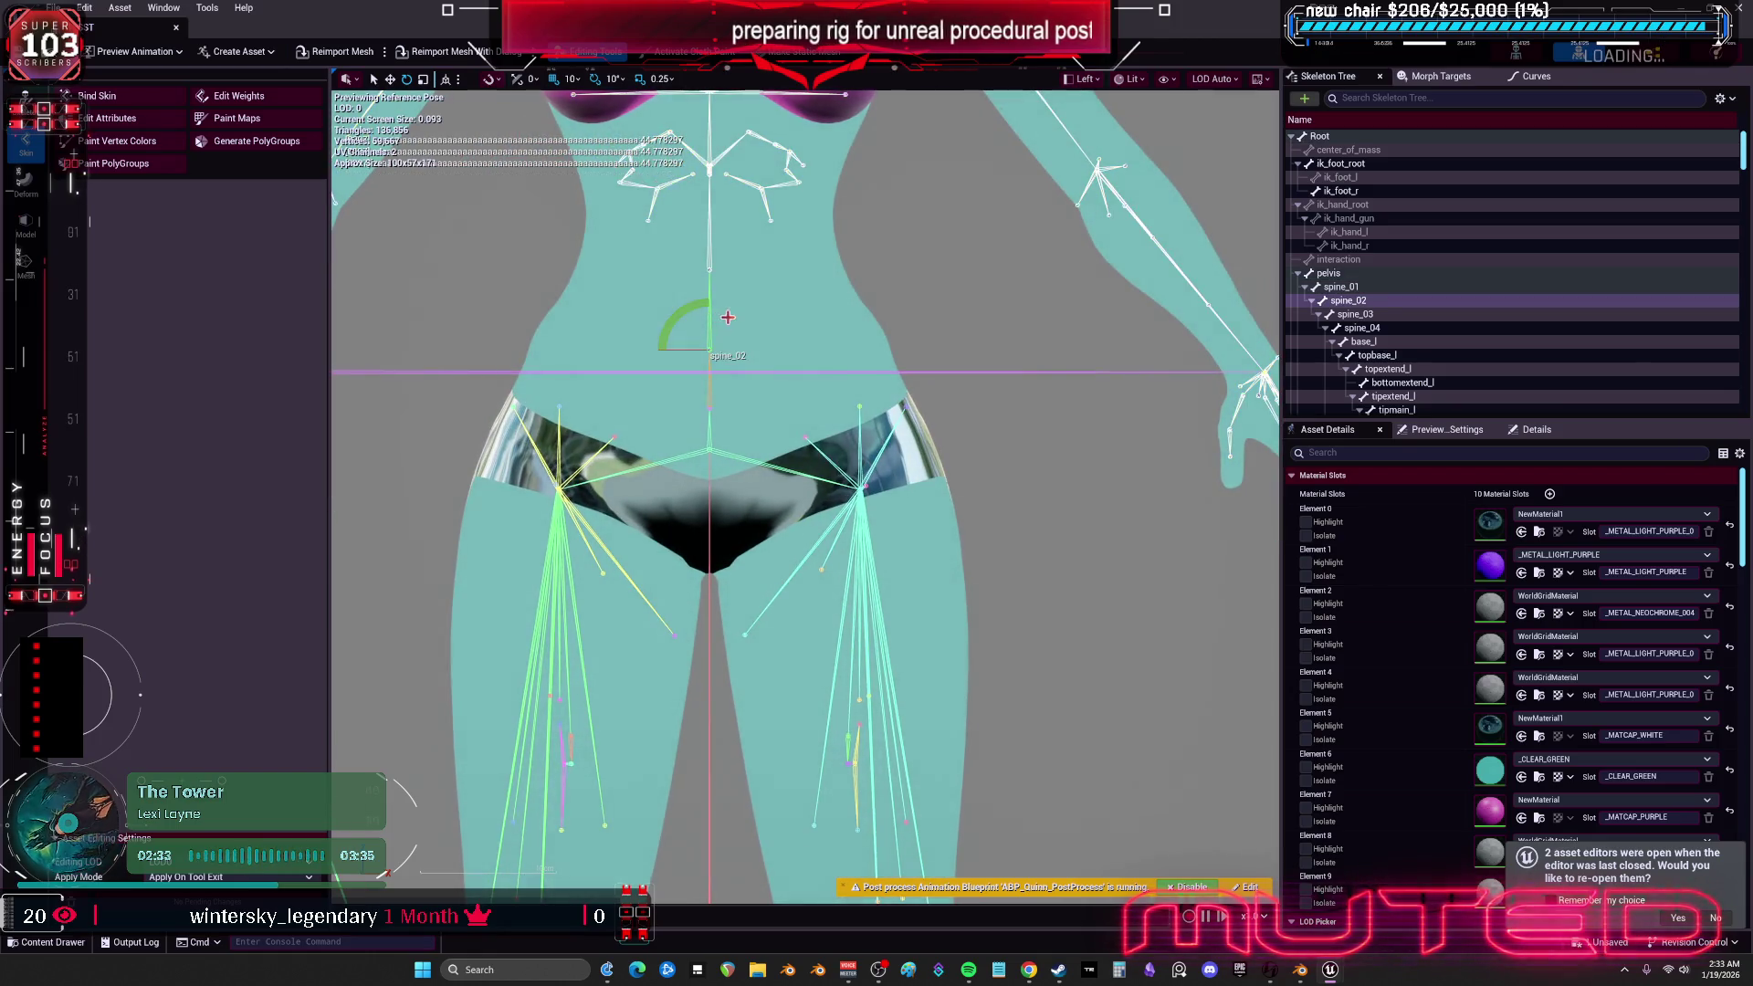
mouse_move(699, 347)
left_mouse_down()
mouse_move(666, 350)
mouse_move(721, 301)
mouse_move(685, 331)
mouse_move(680, 365)
mouse_move(716, 301)
mouse_move(731, 340)
mouse_move(703, 310)
mouse_move(690, 333)
left_mouse_up()
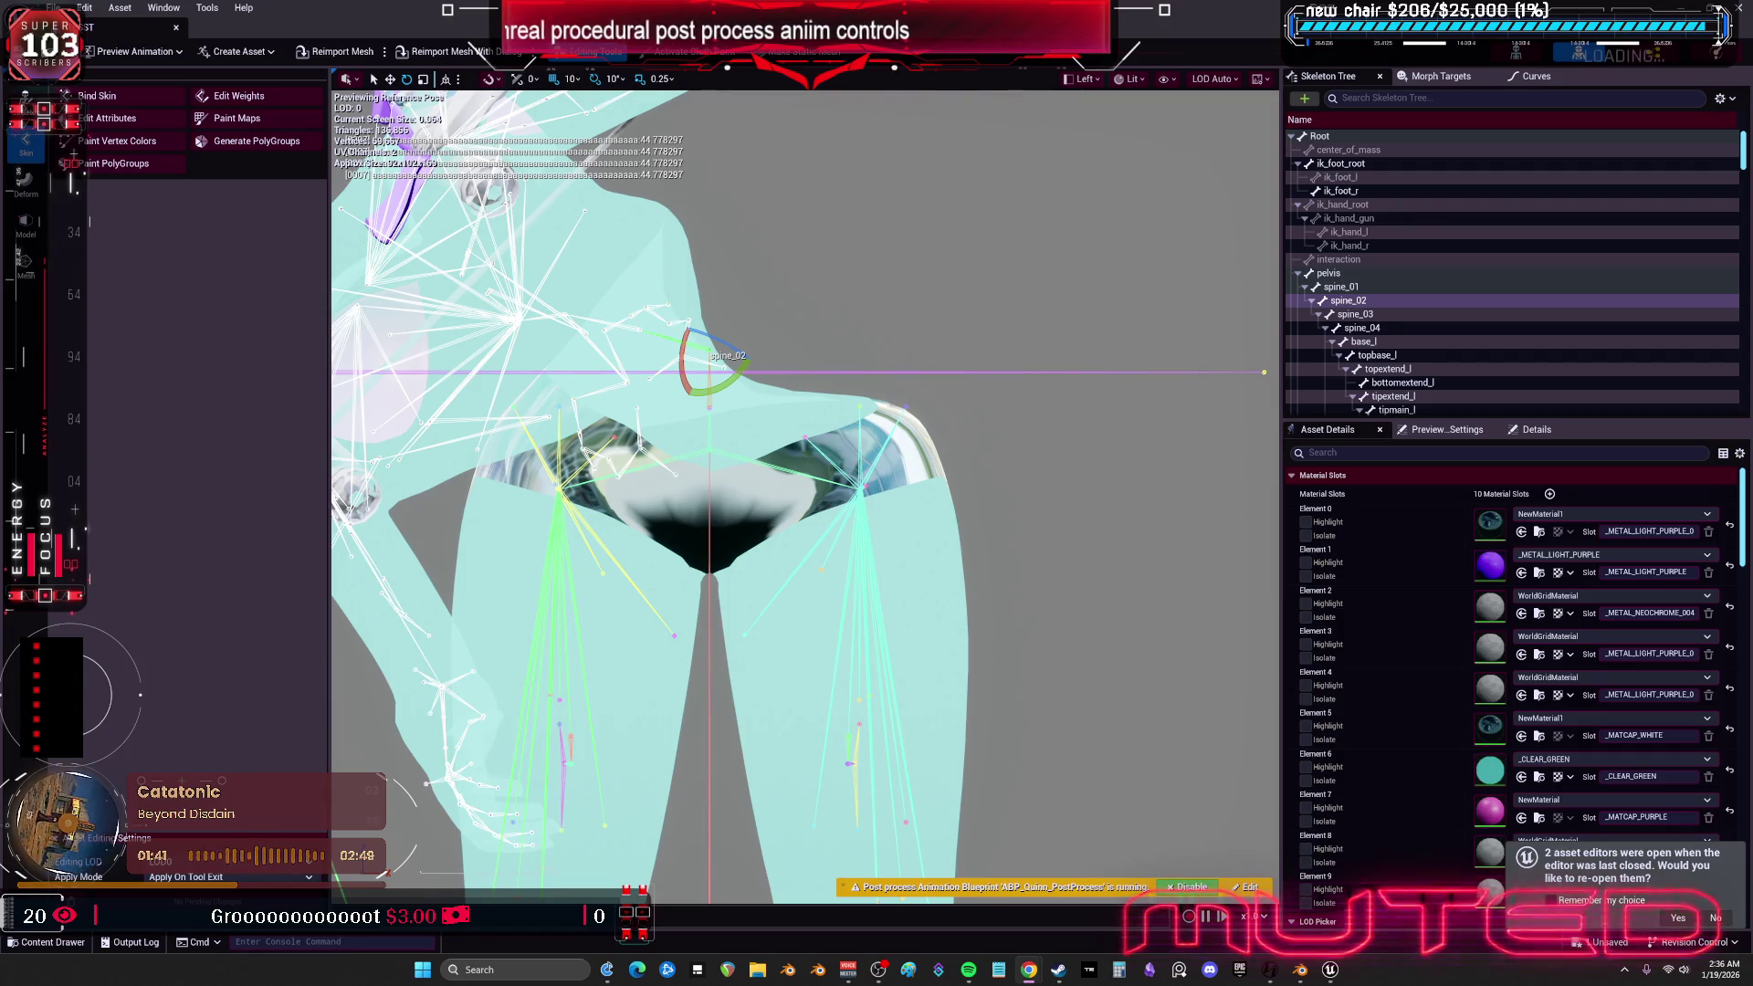
- Bring the Twitch Stream Manager in Chrome to the front
key("alt+Tab")
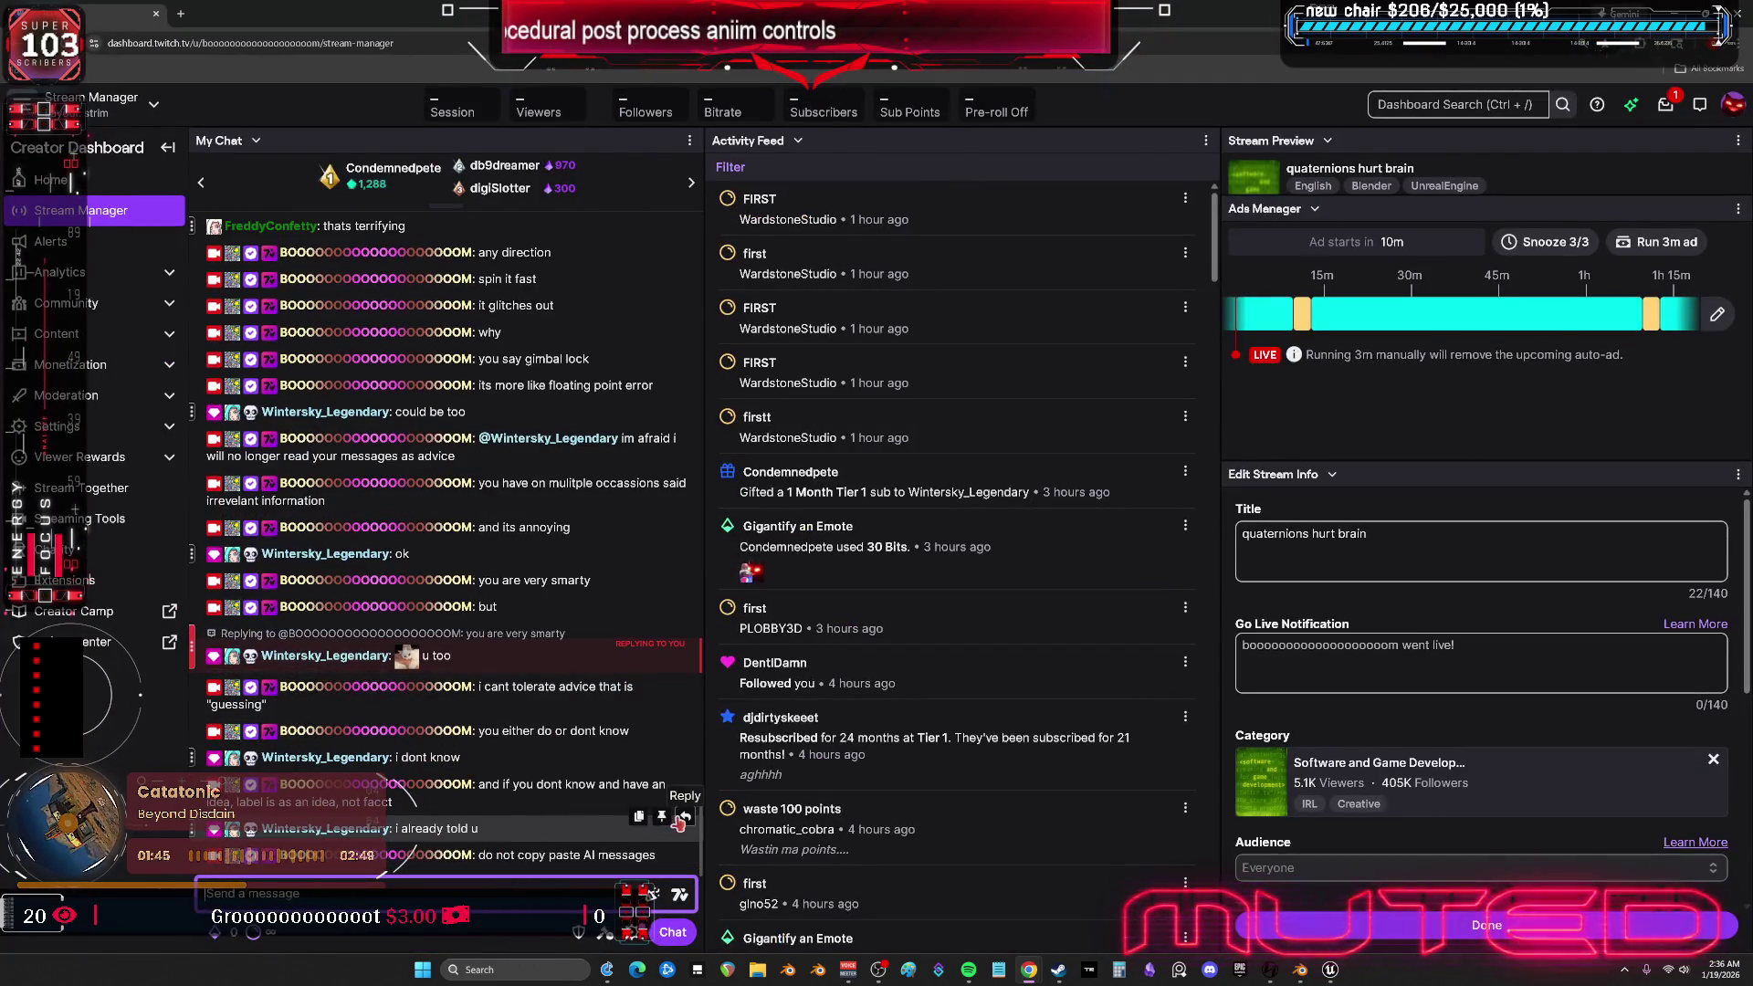
- Reply to the viewer's chat message with "then why you said this"
left_click(684, 818)
type("then")
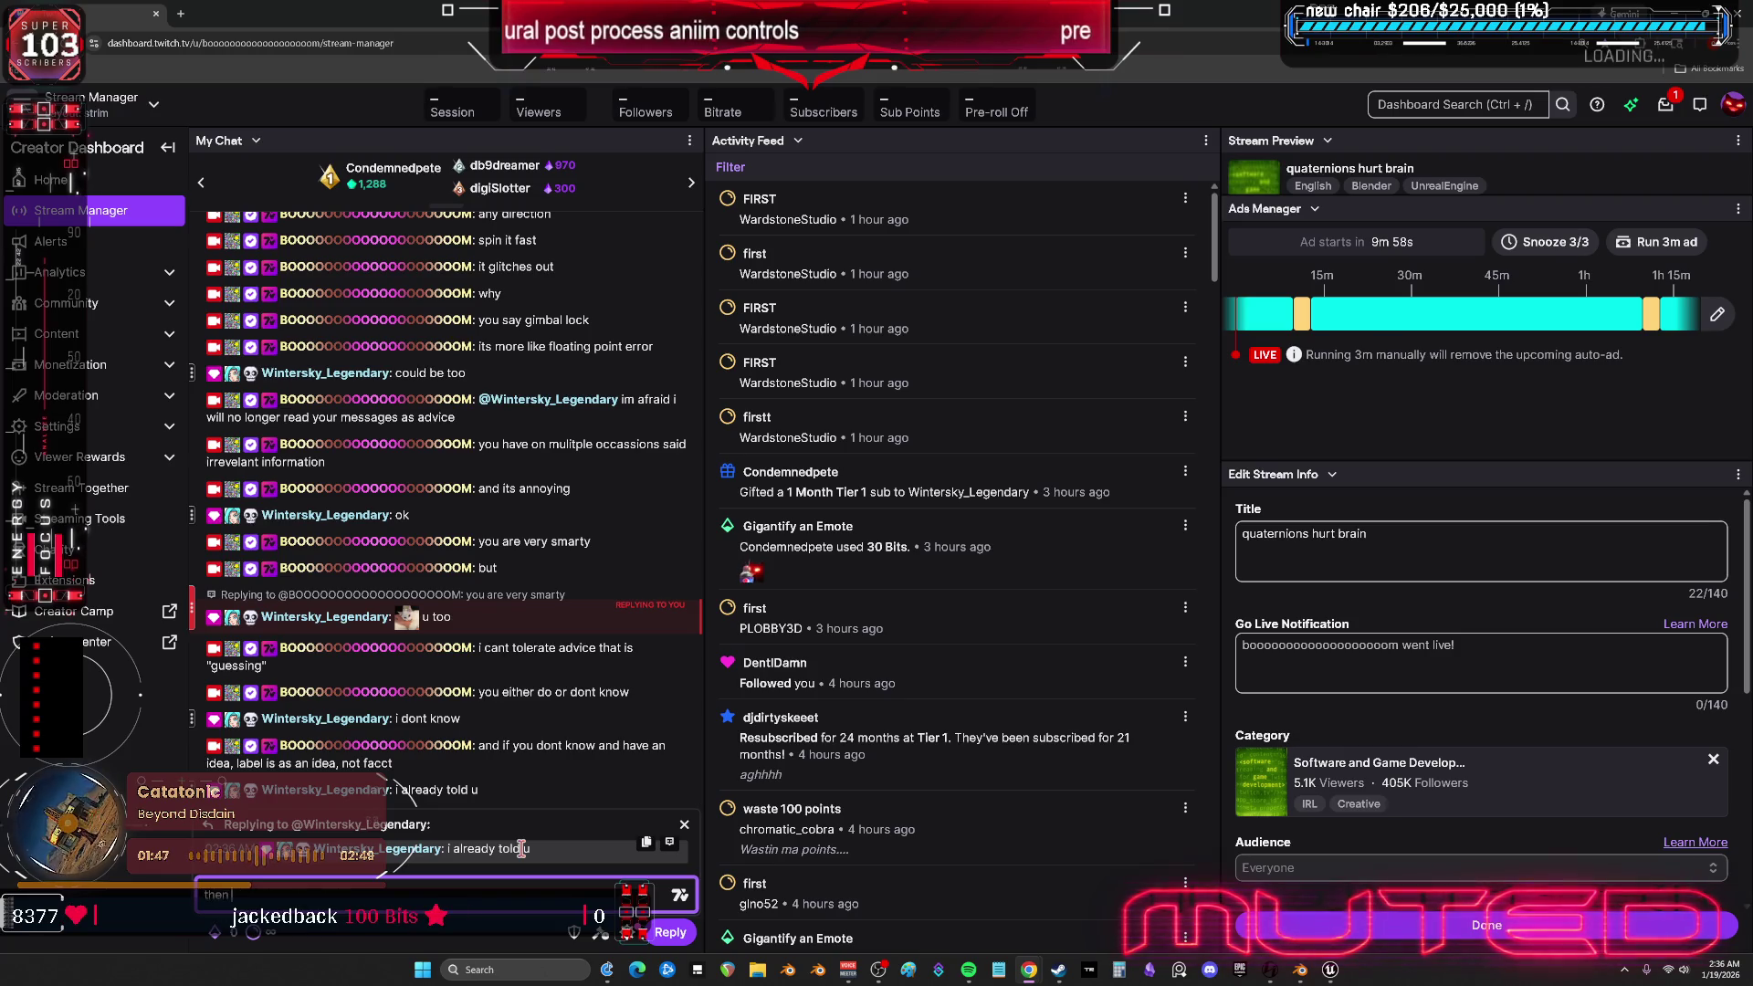
type(" why you said this")
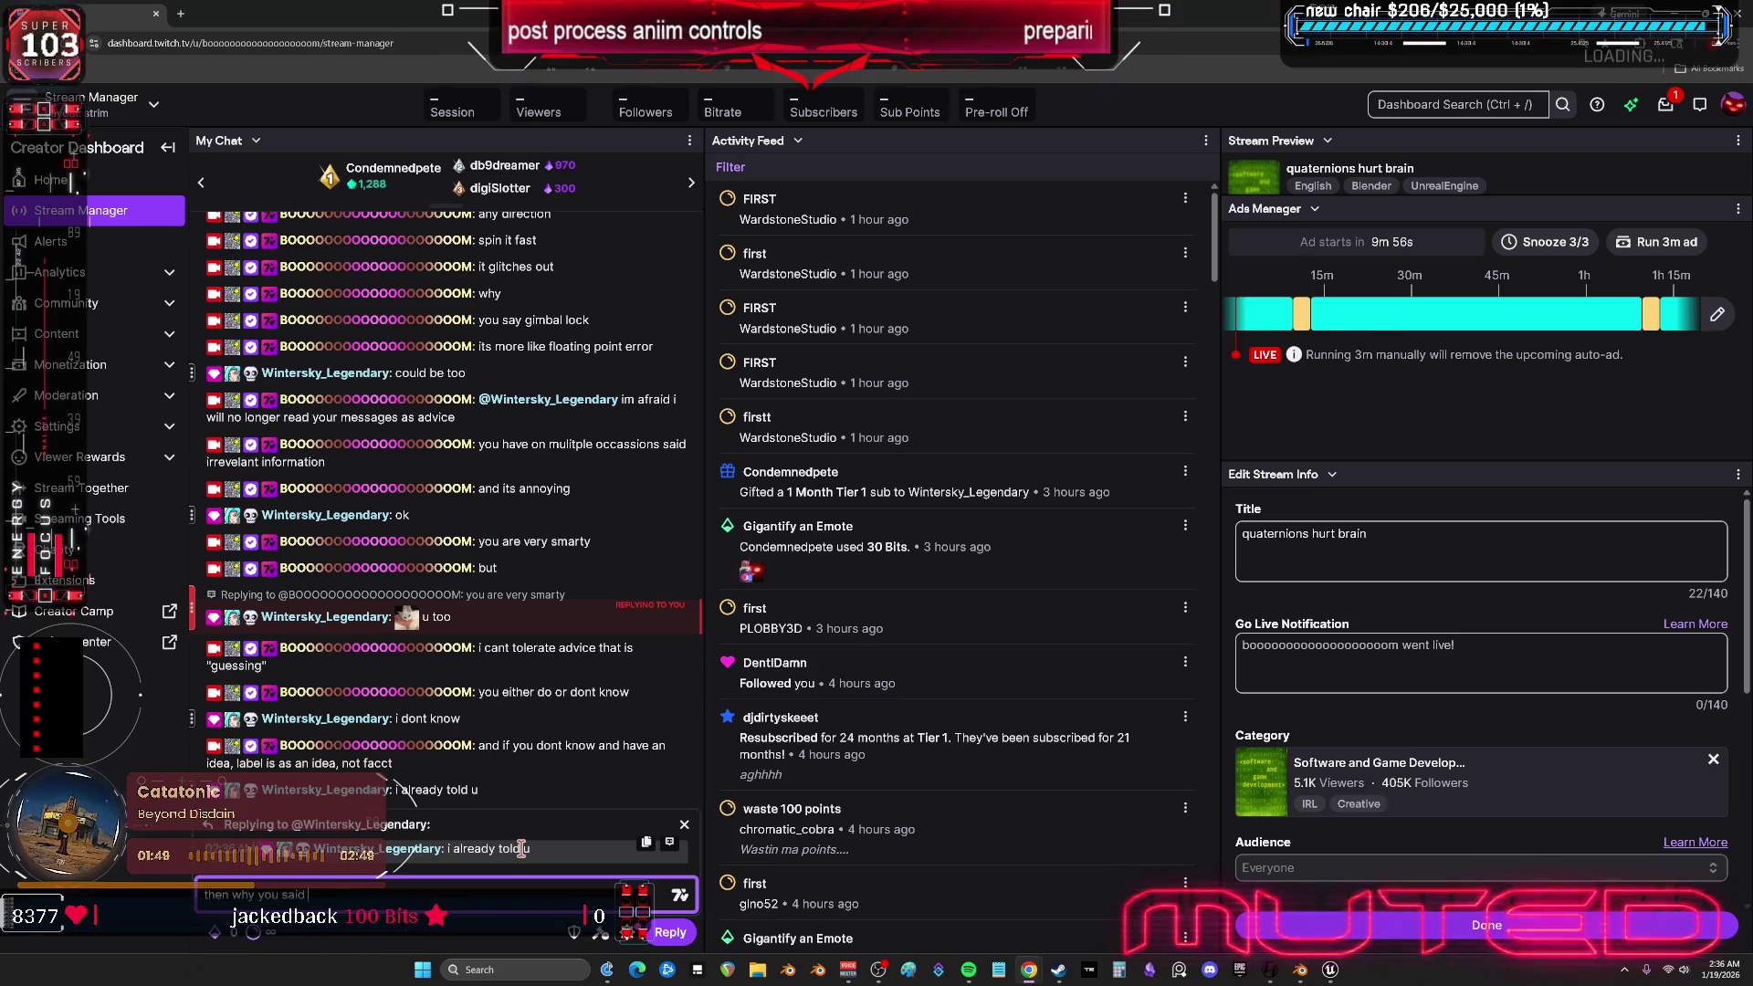
key("Return")
- Scroll up the chat and select the earlier "how come 1 axis" question message
scroll(438, 530, "up", 5)
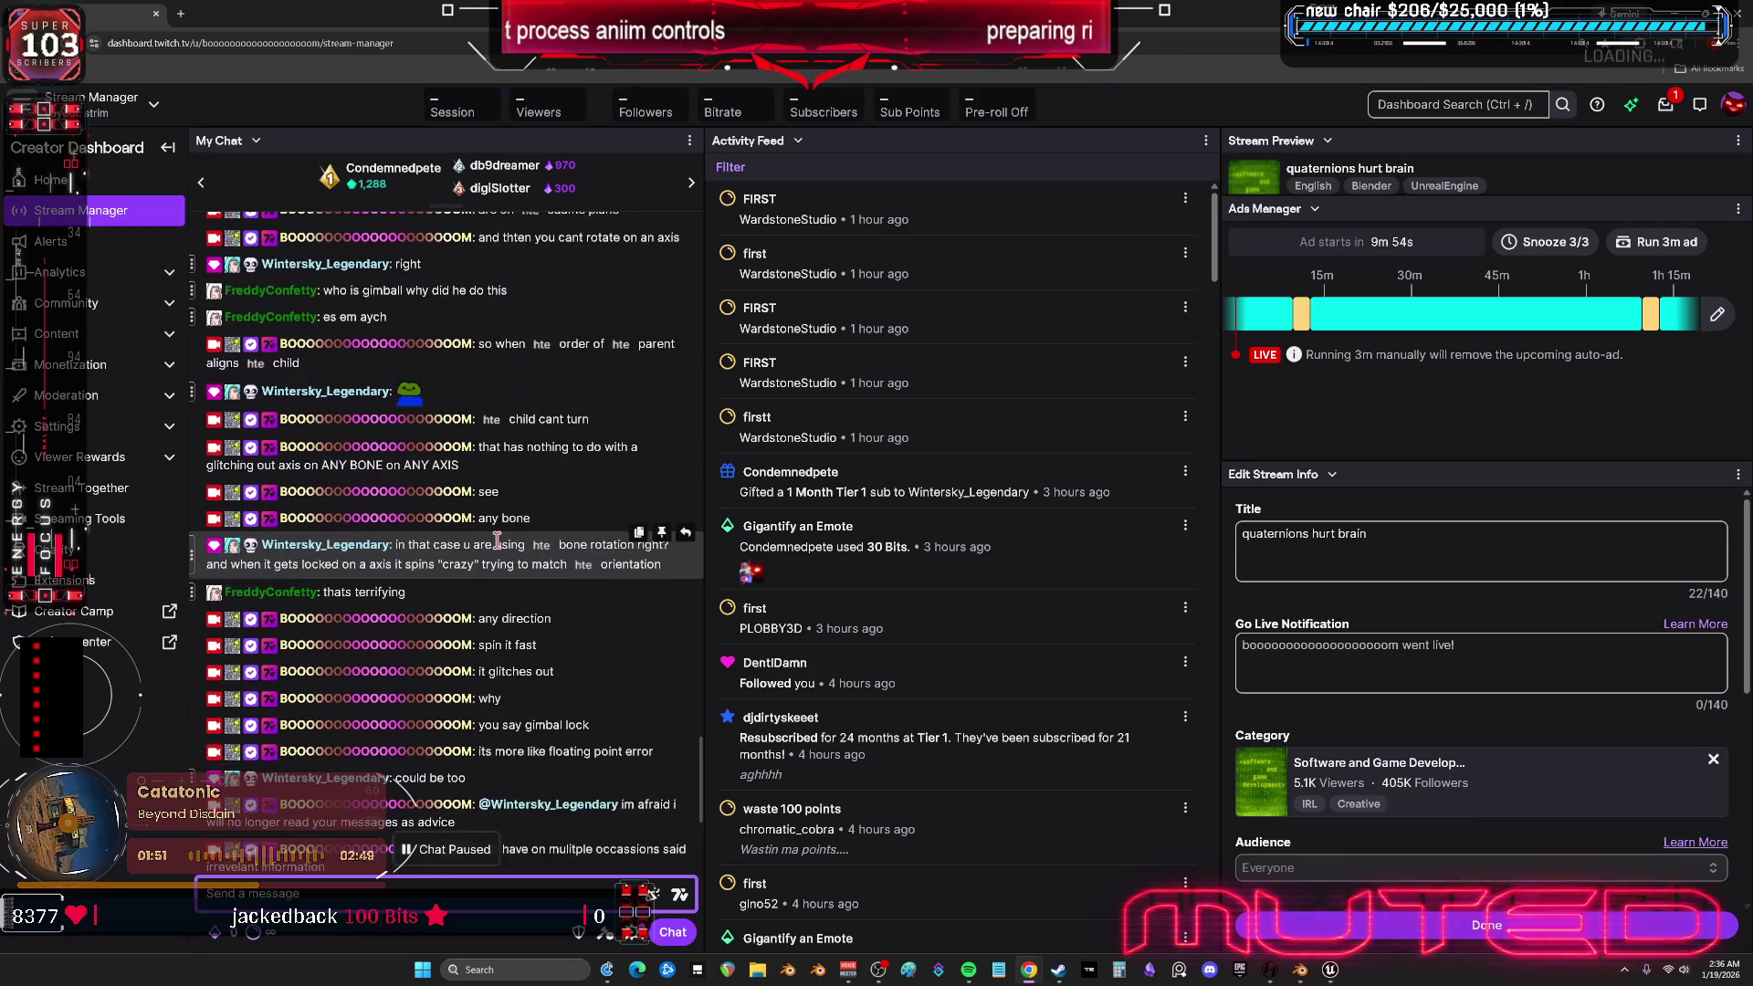
scroll(491, 477, "up", 1)
scroll(493, 477, "up", 3)
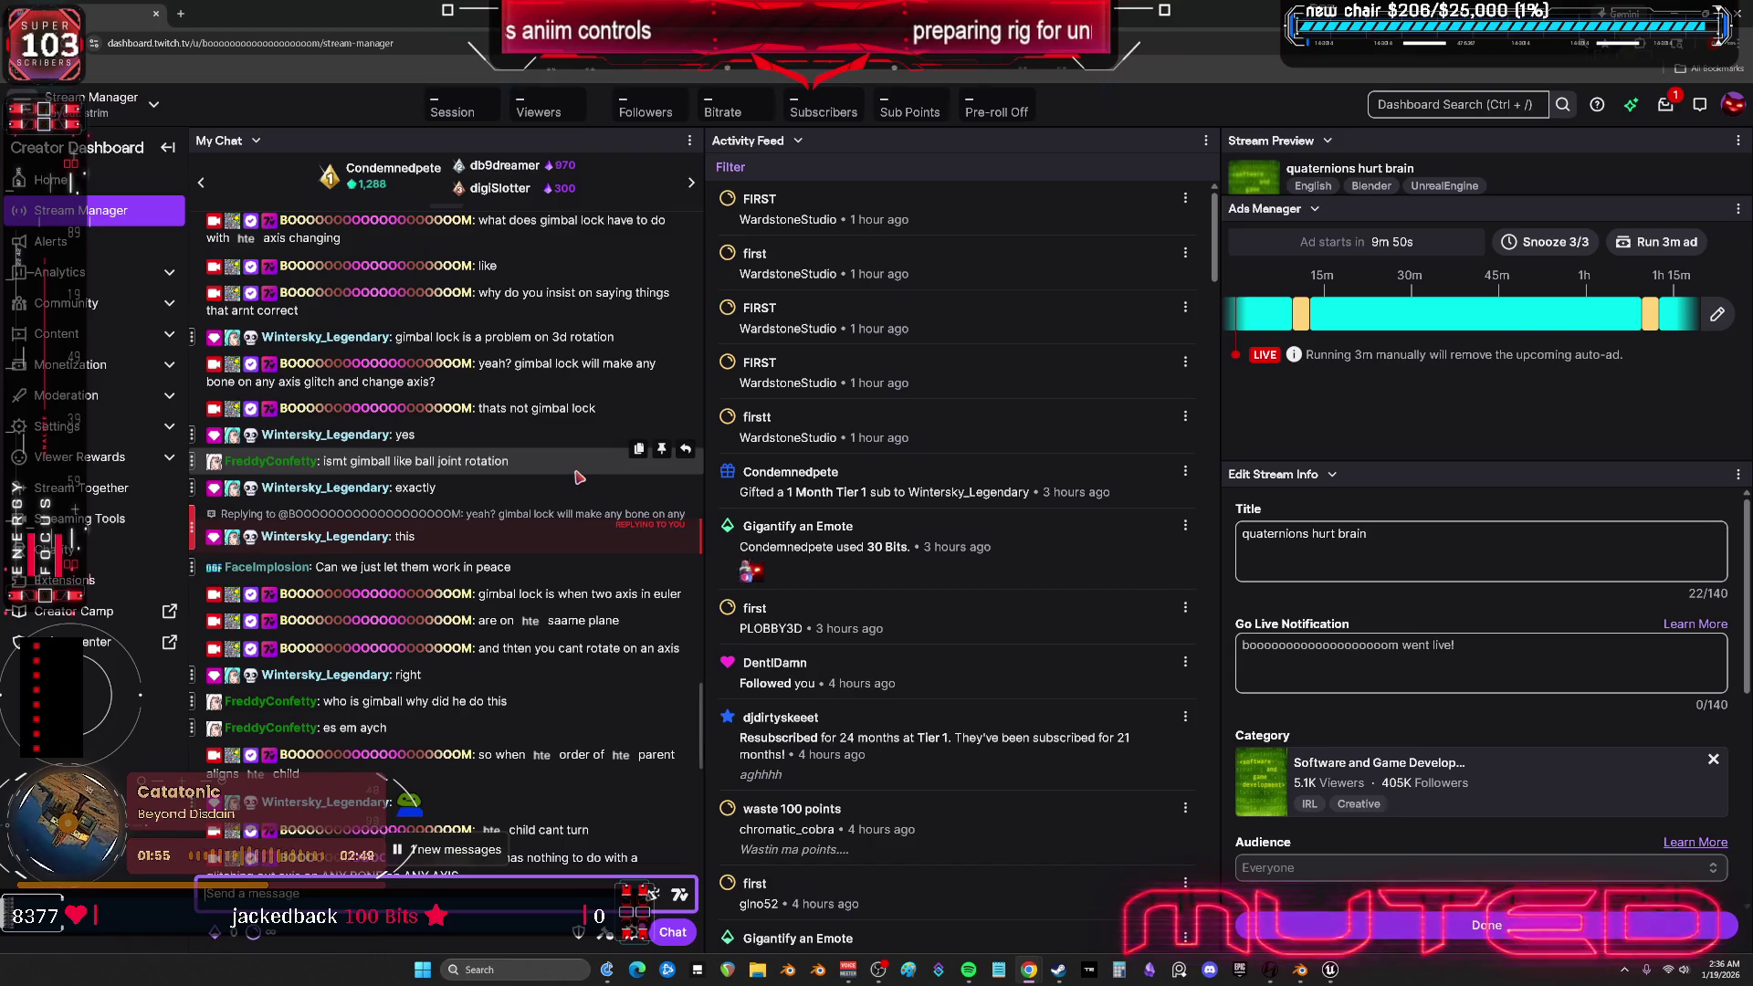
scroll(575, 471, "up", 3)
scroll(576, 471, "up", 5)
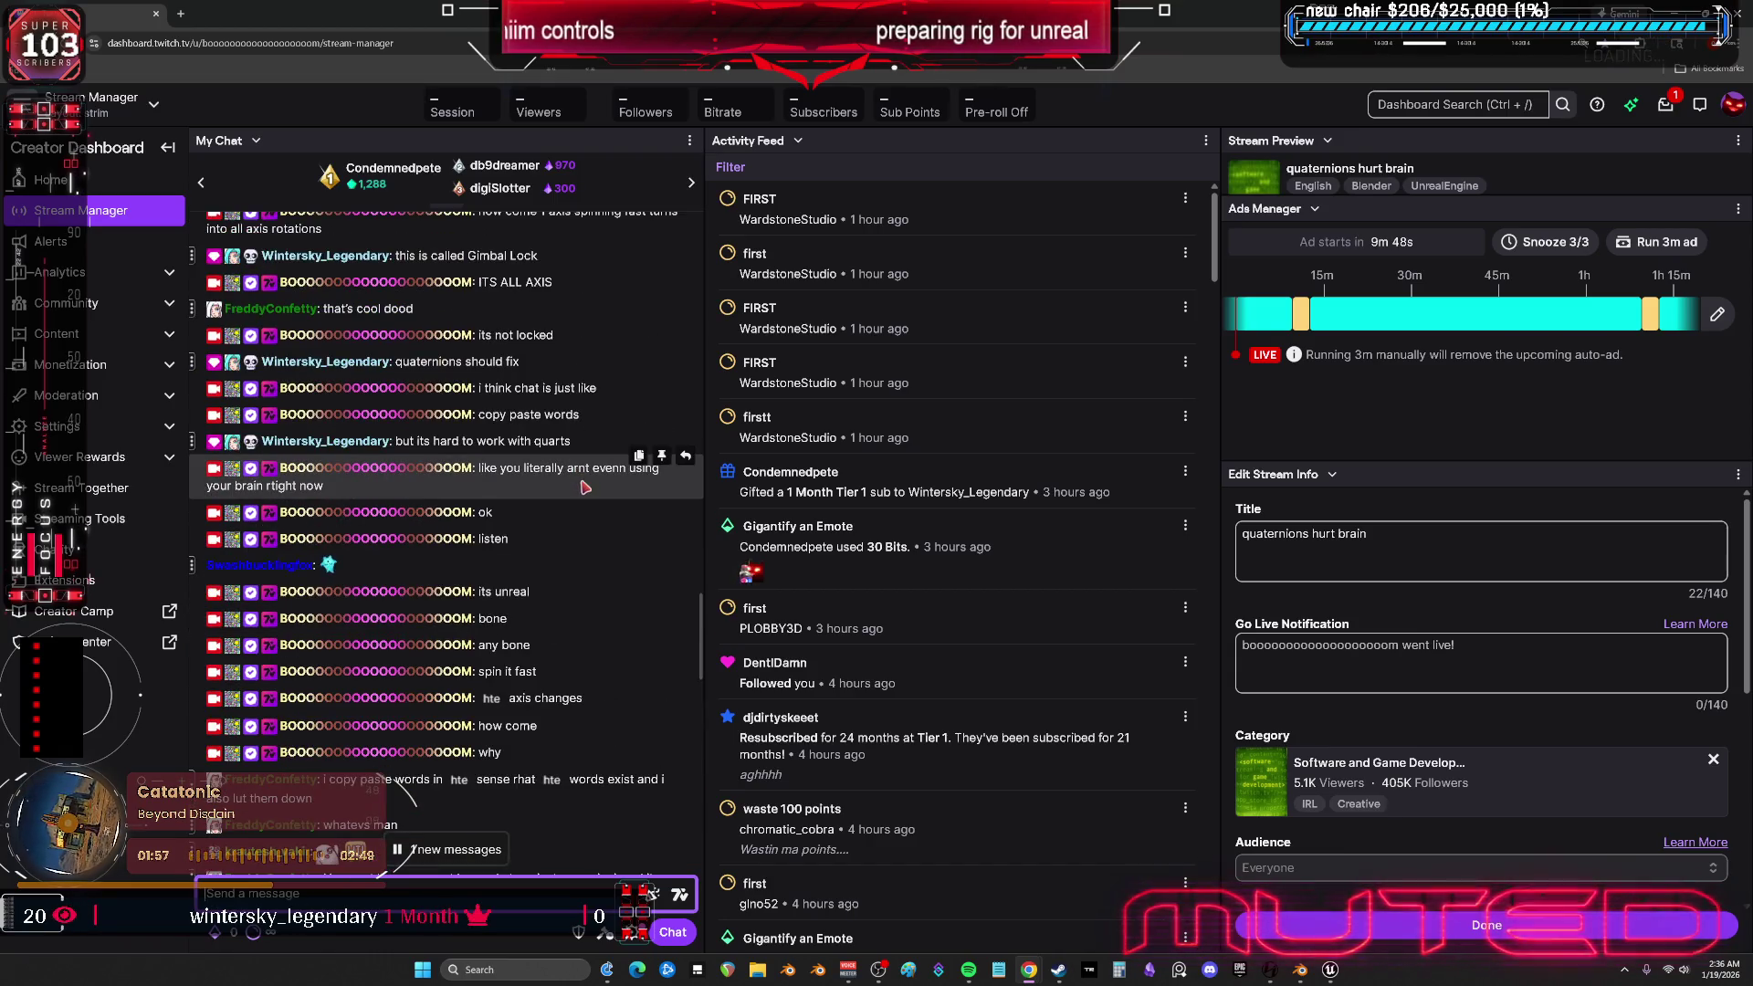
scroll(579, 470, "up", 2)
left_click_drag(546, 392, 262, 400)
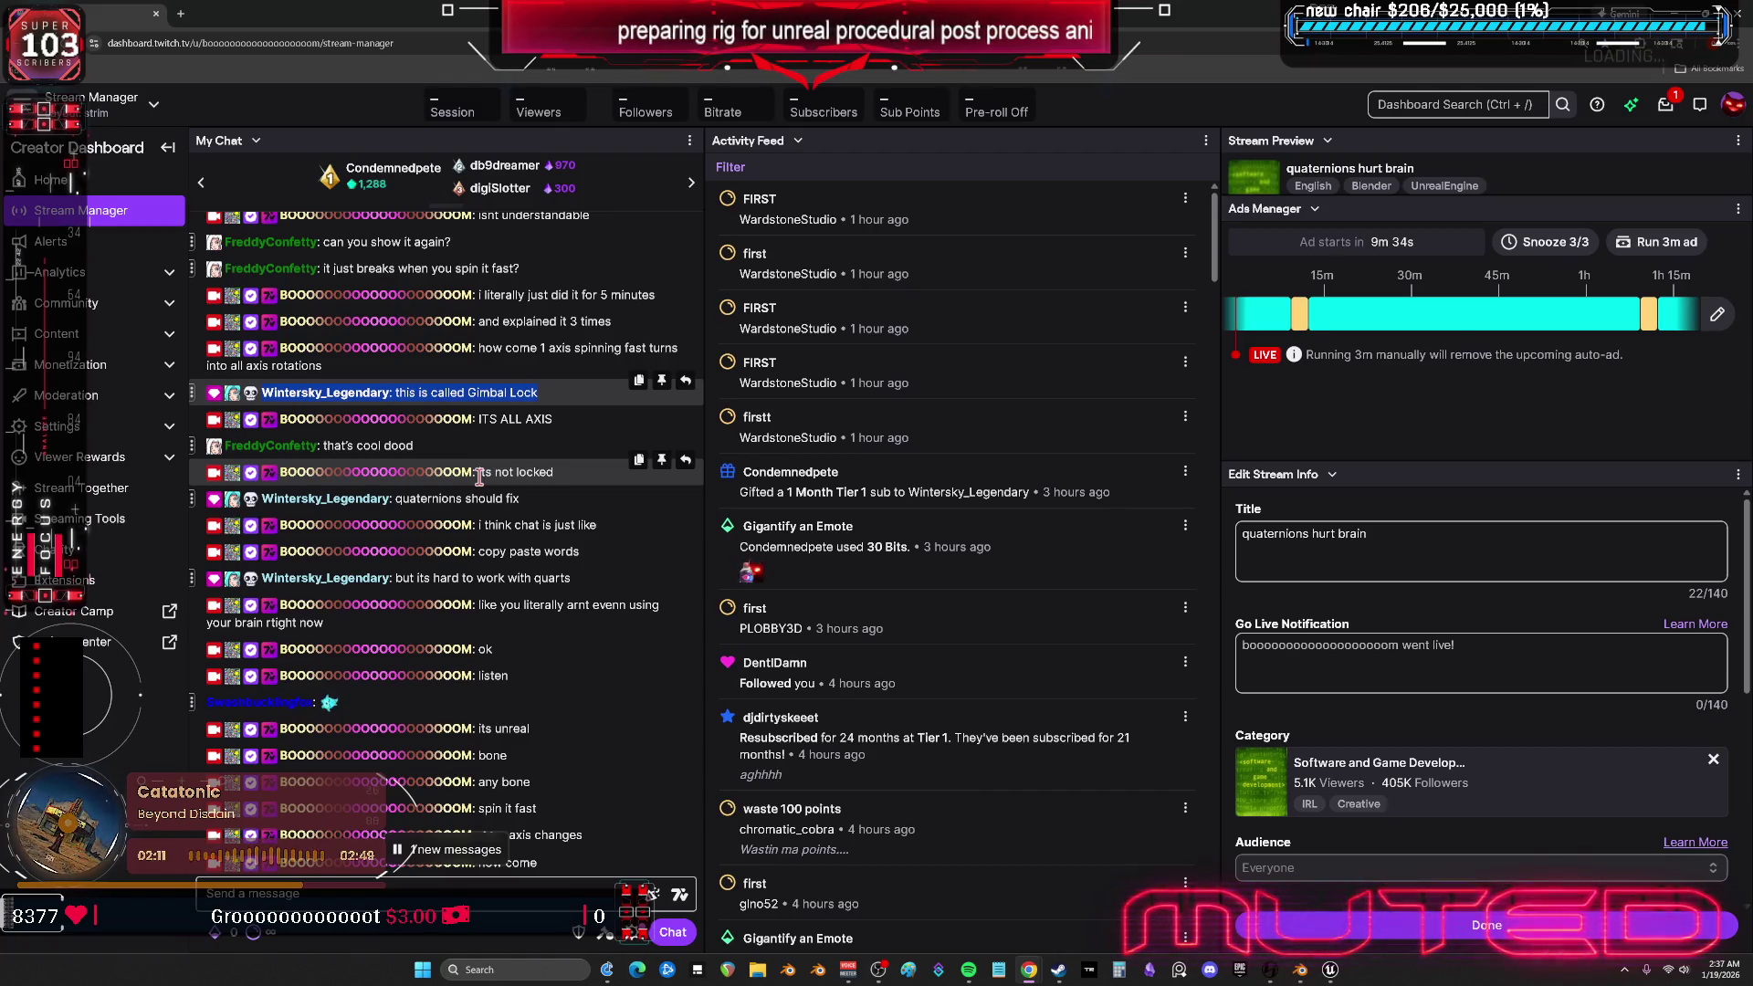
triple_click(496, 354)
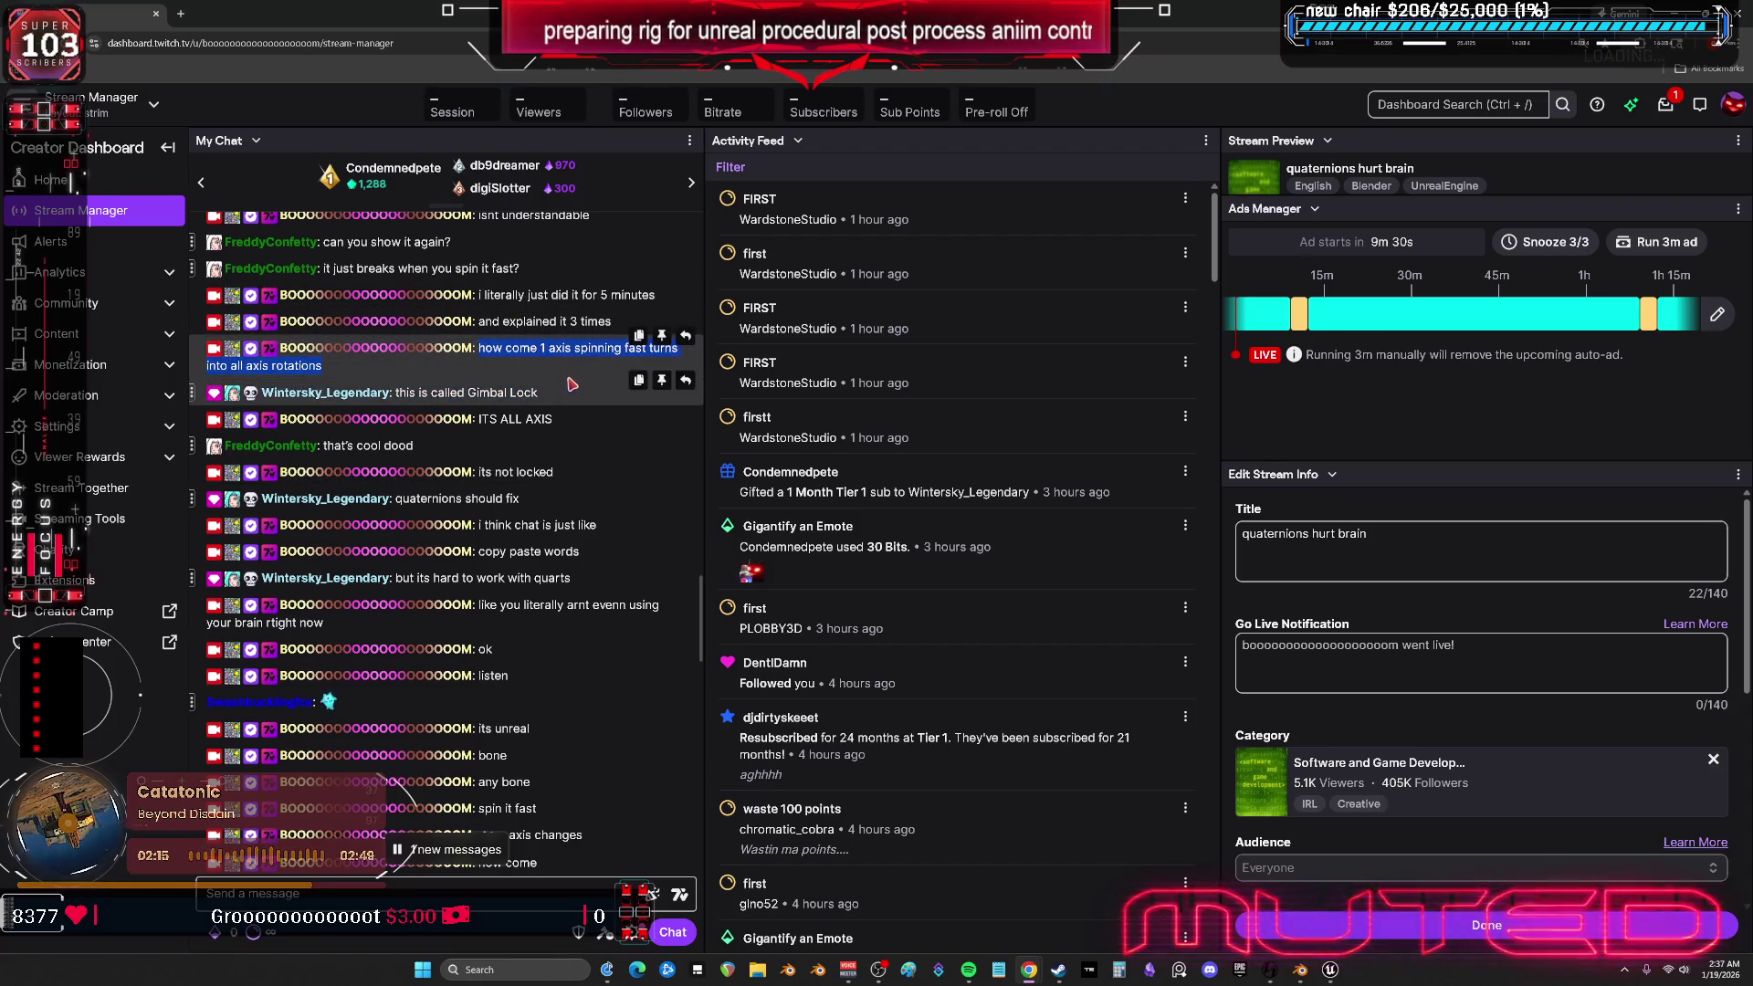
scroll(568, 366, "up", 6)
scroll(573, 559, "down", 1)
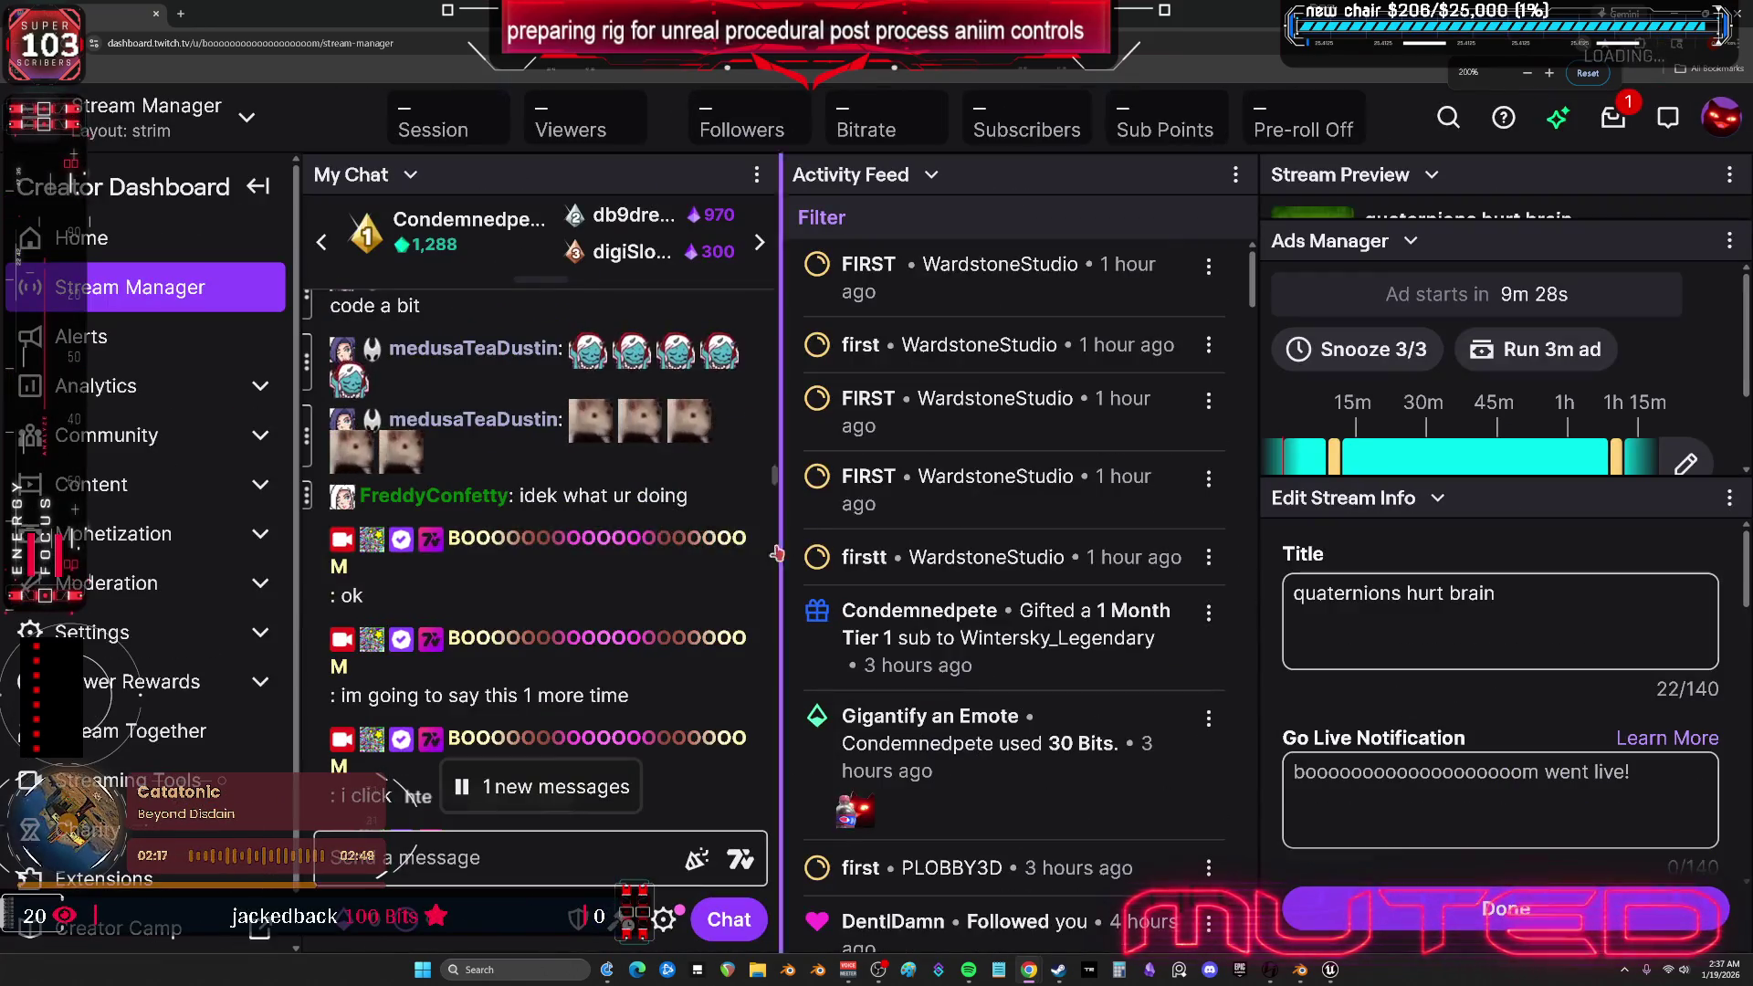
- Highlight the "how come 1 axis spinning fast" question and its "this is called Gimbal Lock" reply
scroll(603, 630, "down", 5)
scroll(630, 675, "up", 3)
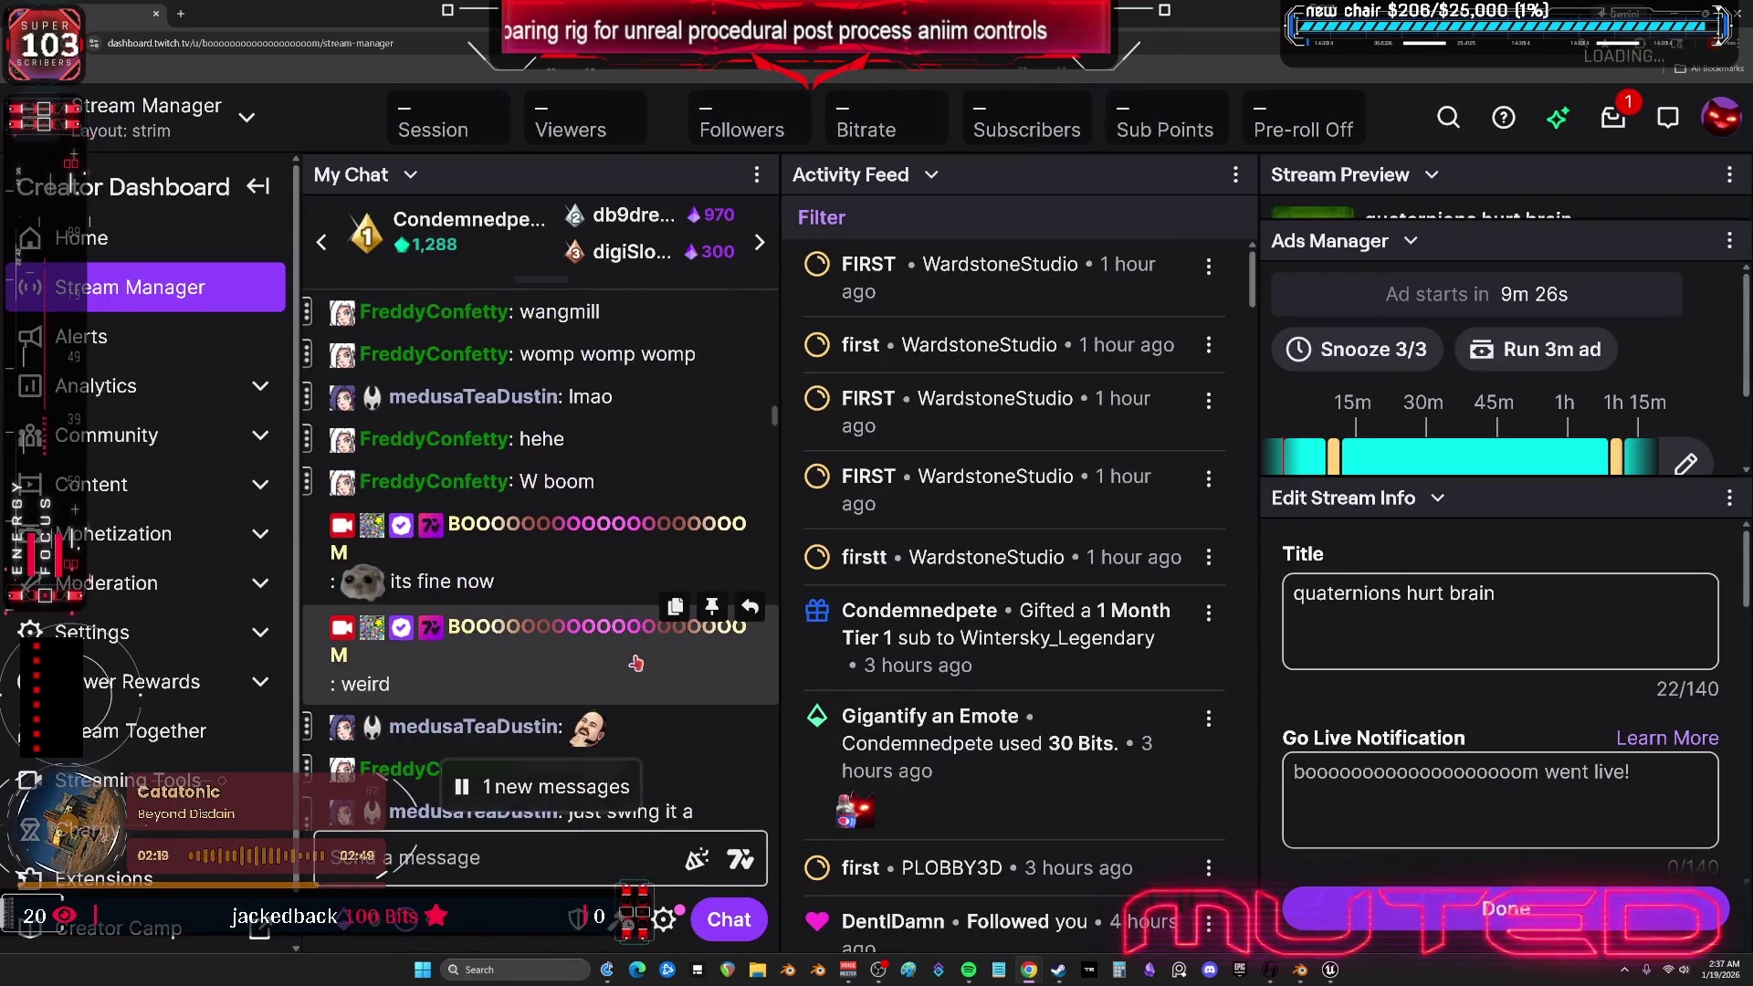
scroll(640, 566, "down", 5)
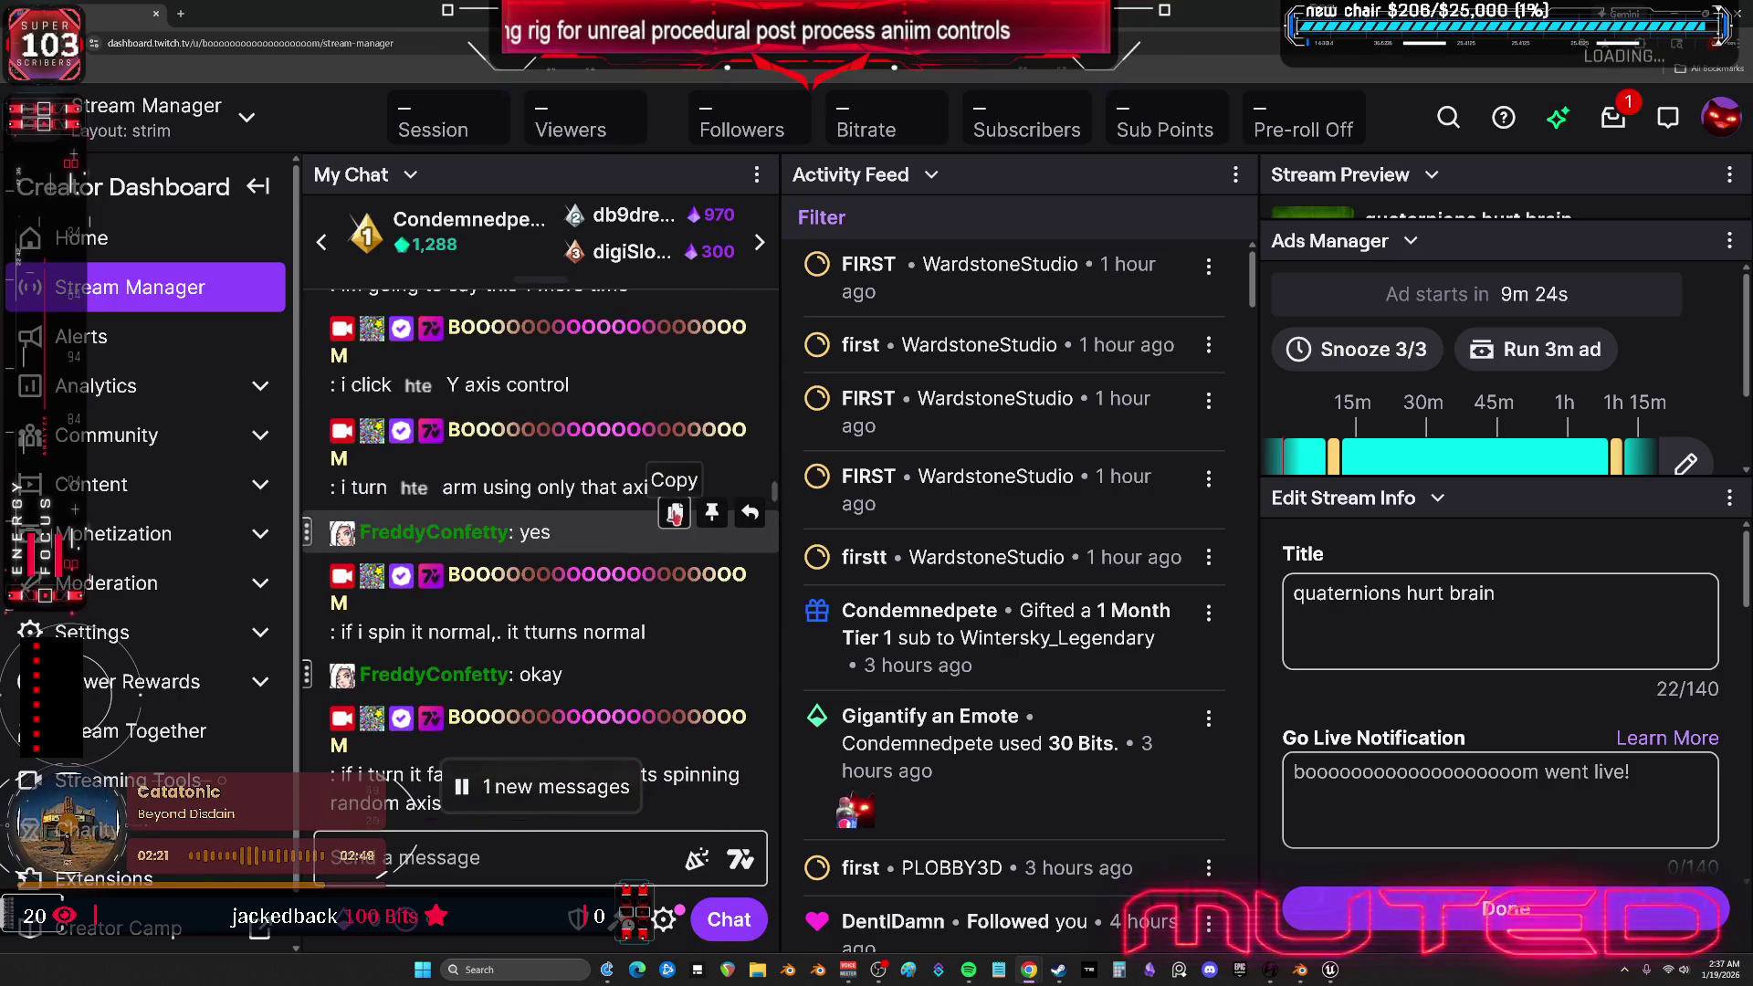
scroll(662, 534, "down", 6)
scroll(662, 530, "down", 5)
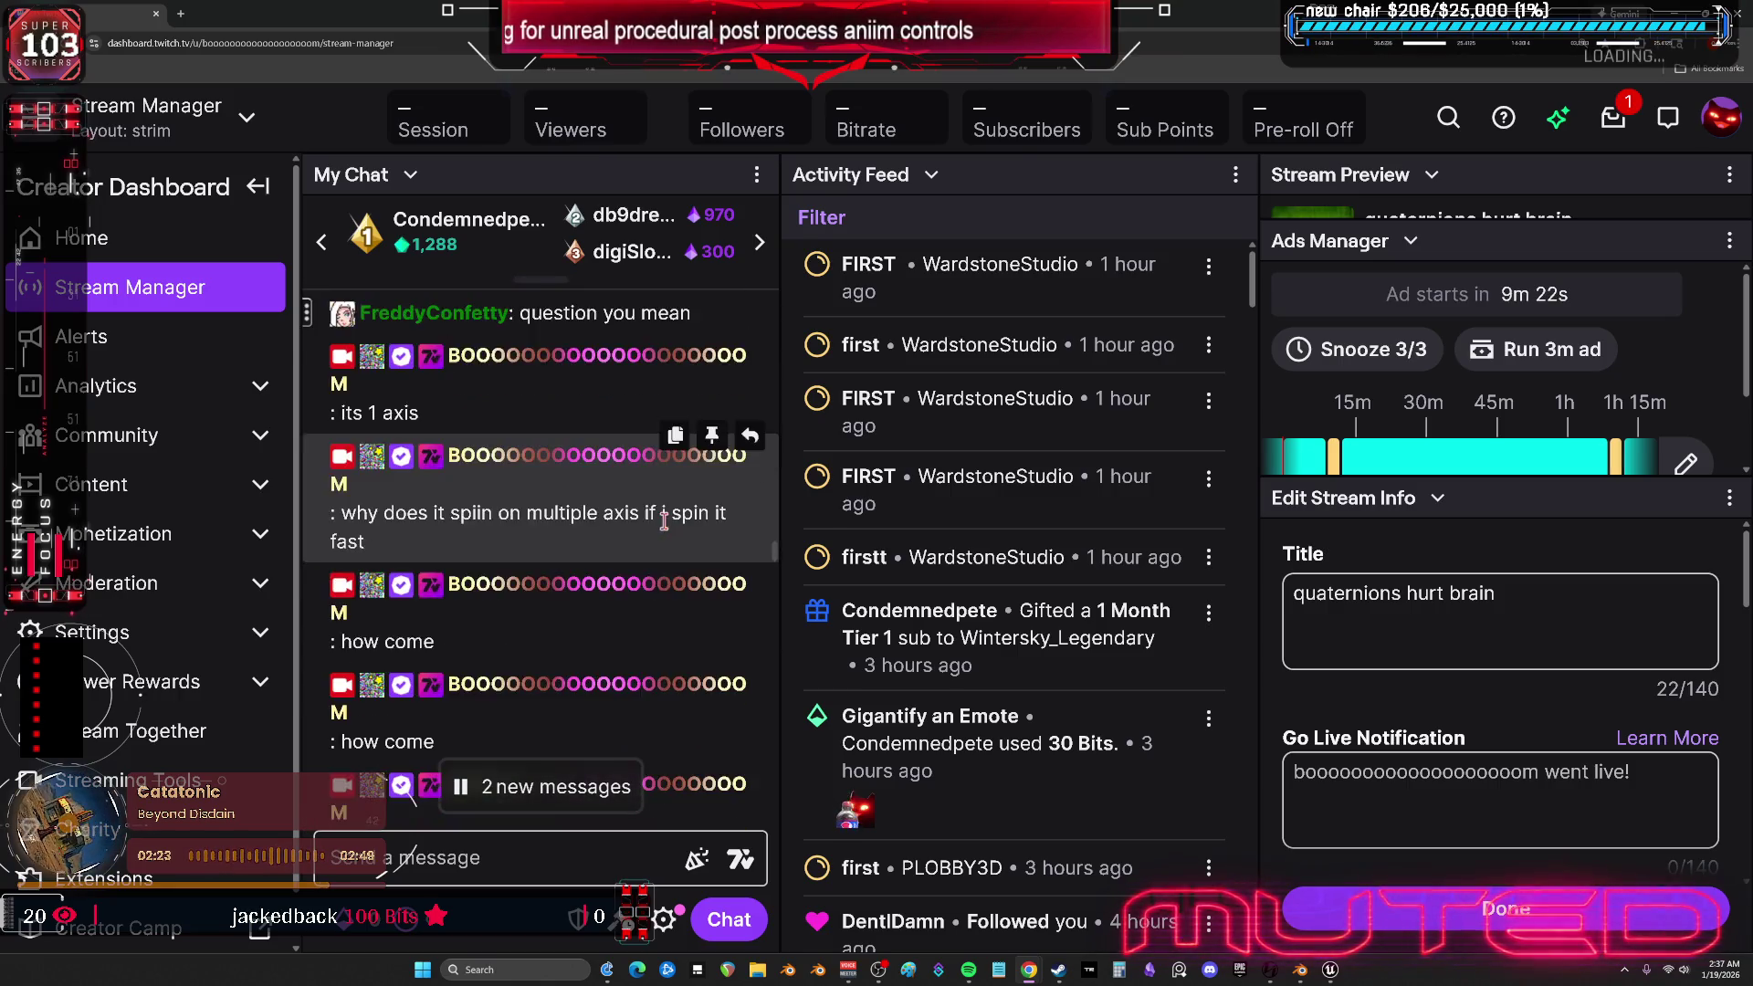
triple_click(624, 566)
mouse_move(623, 567)
left_mouse_down()
mouse_move(540, 575)
mouse_move(342, 389)
mouse_move(402, 431)
left_mouse_up()
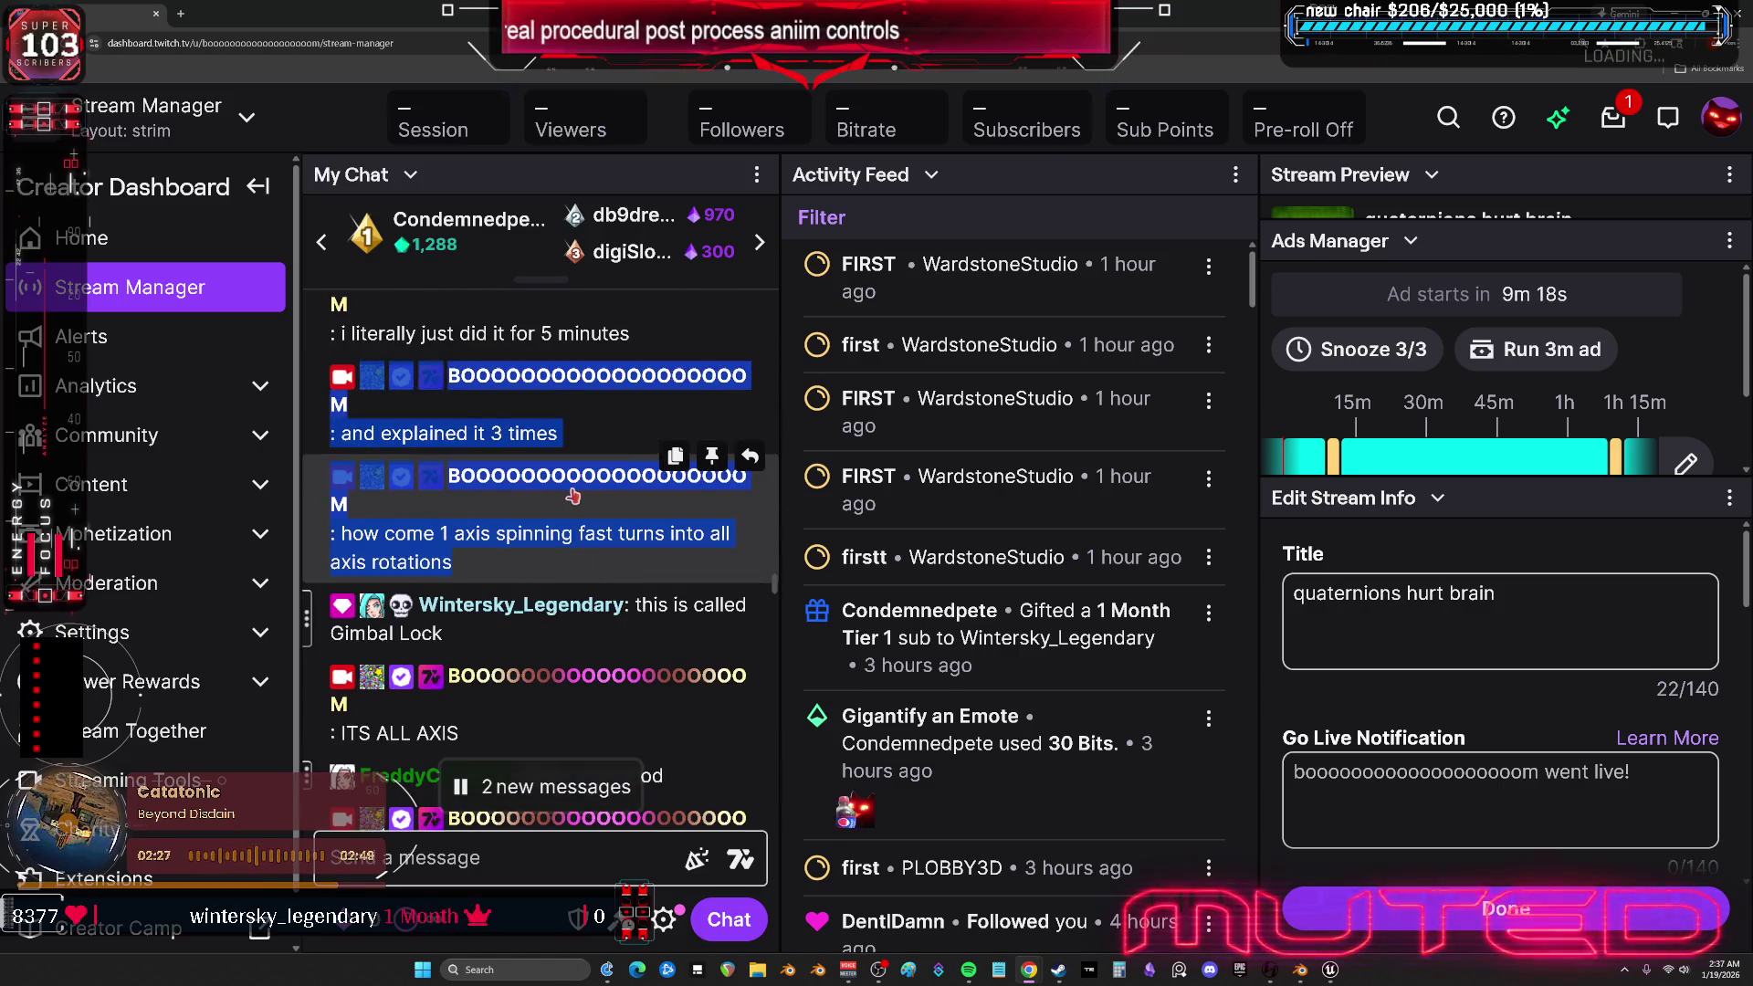
left_click(494, 568)
triple_click(493, 568)
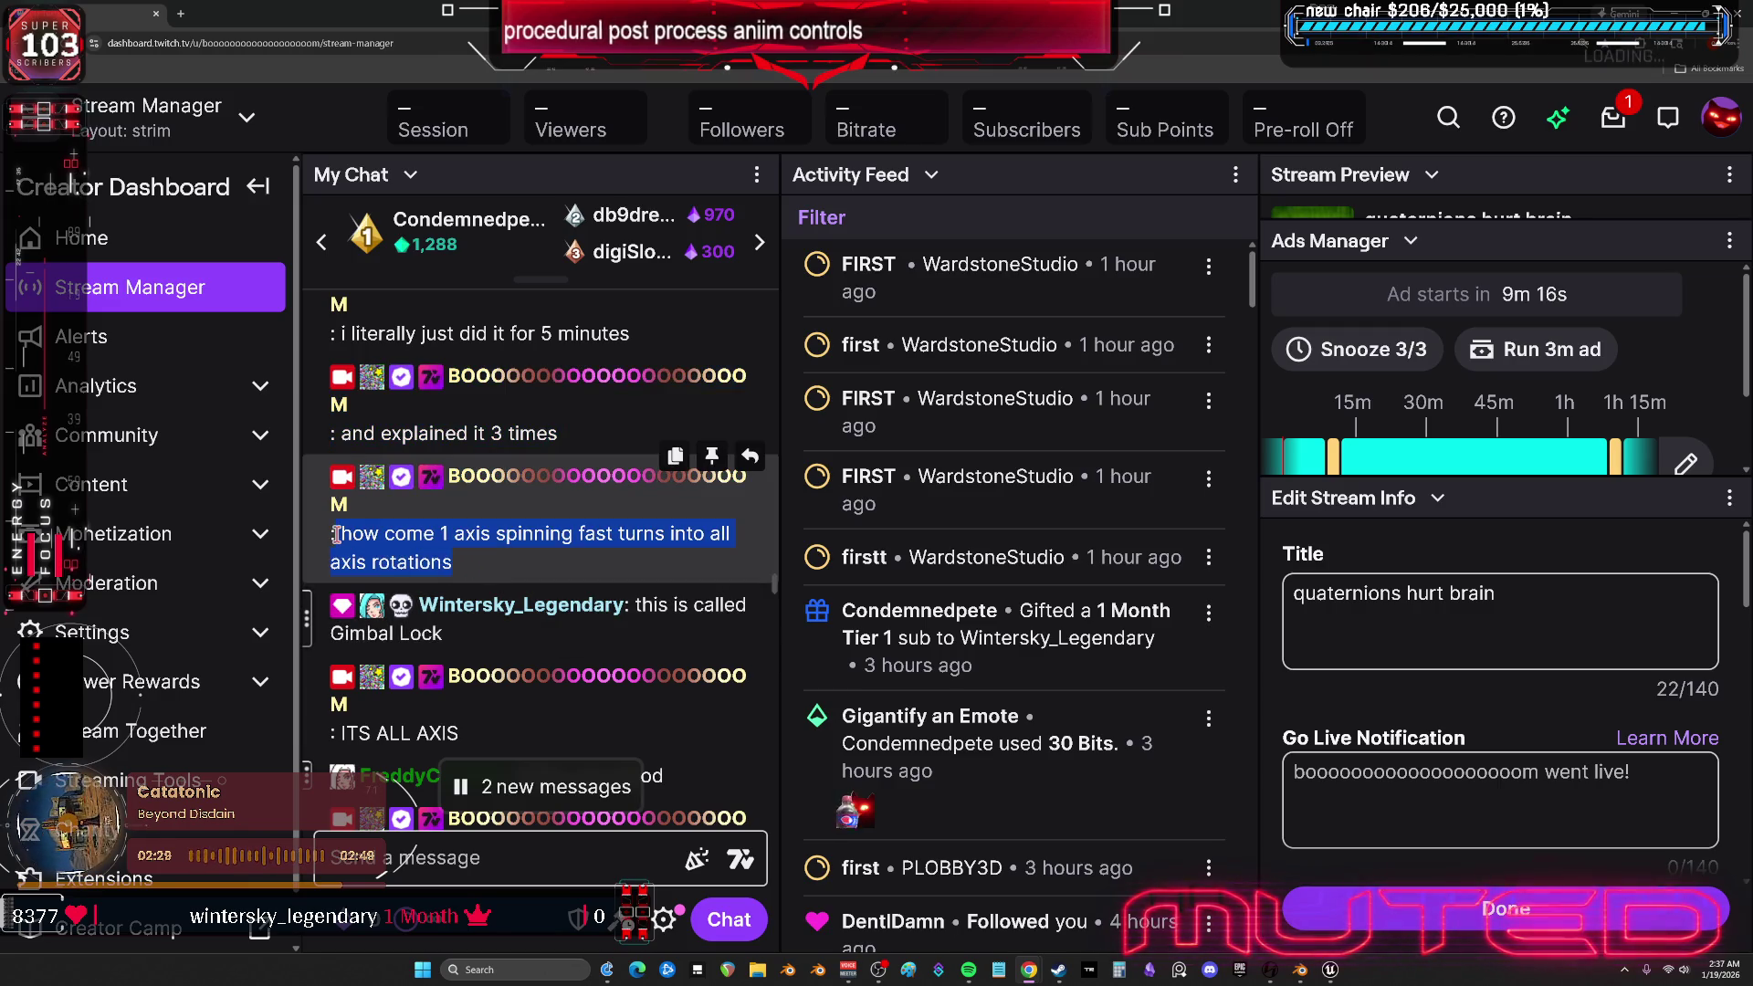
triple_click(566, 639)
left_click(630, 654)
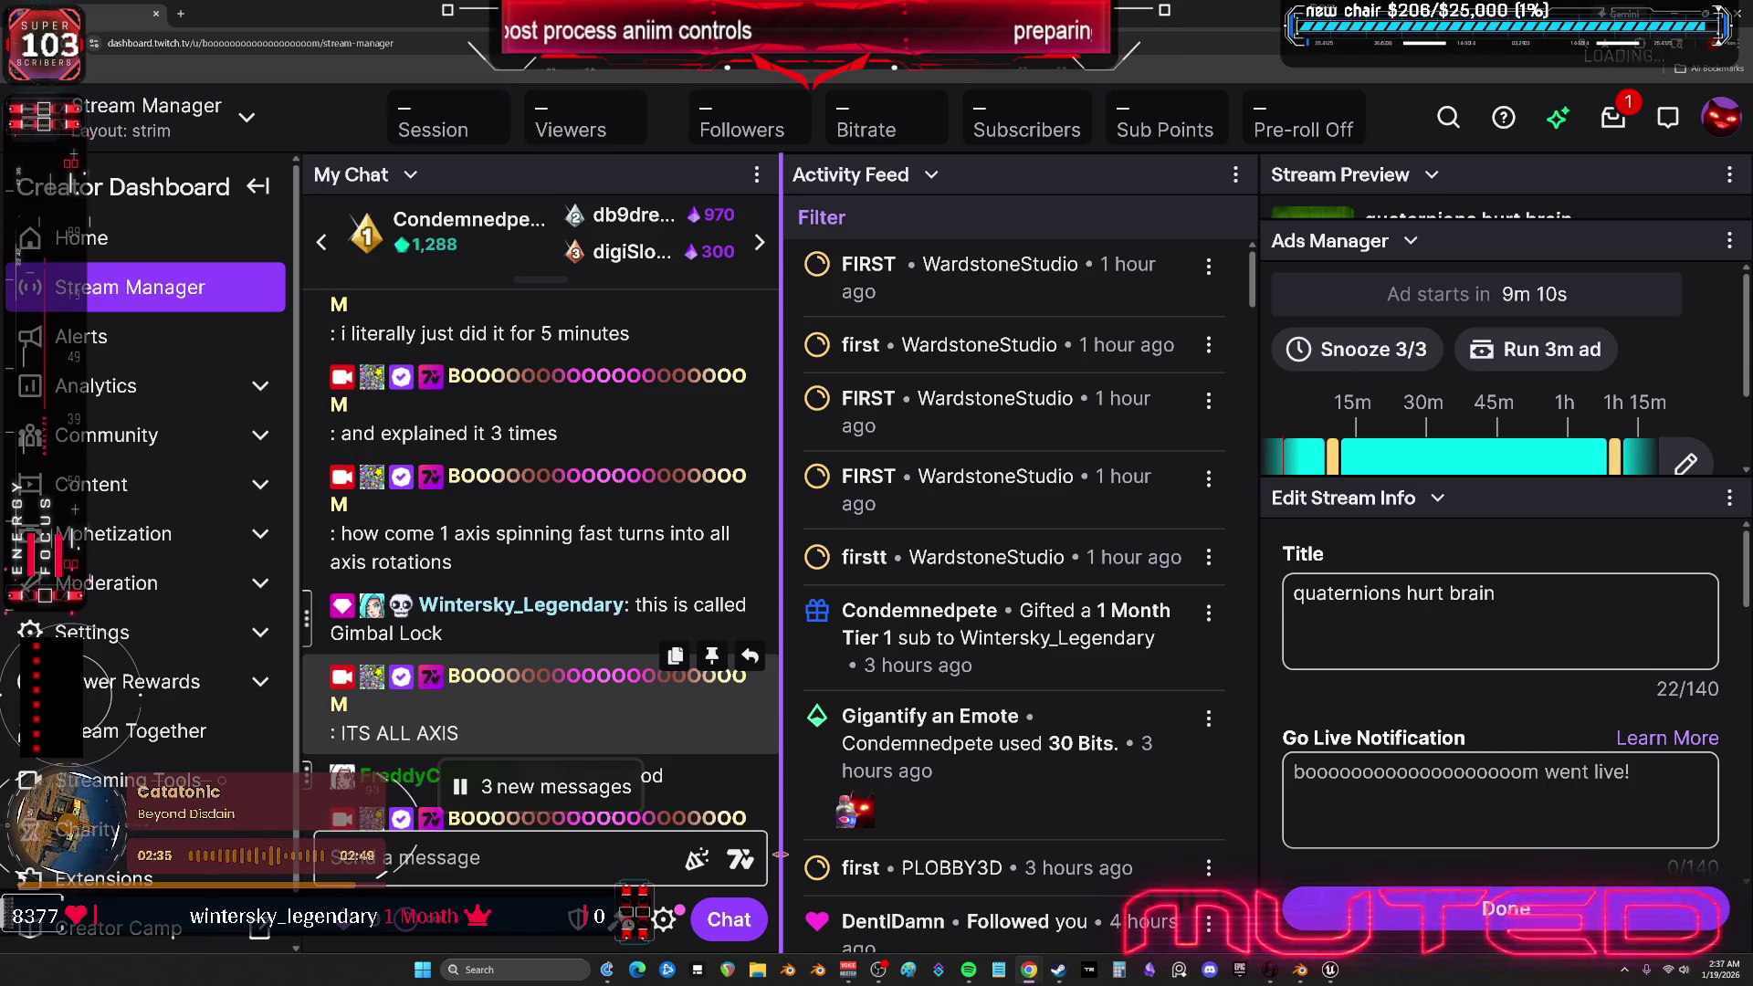
mouse_move(454, 660)
left_mouse_down()
mouse_move(438, 612)
mouse_move(484, 480)
mouse_move(338, 470)
left_mouse_up()
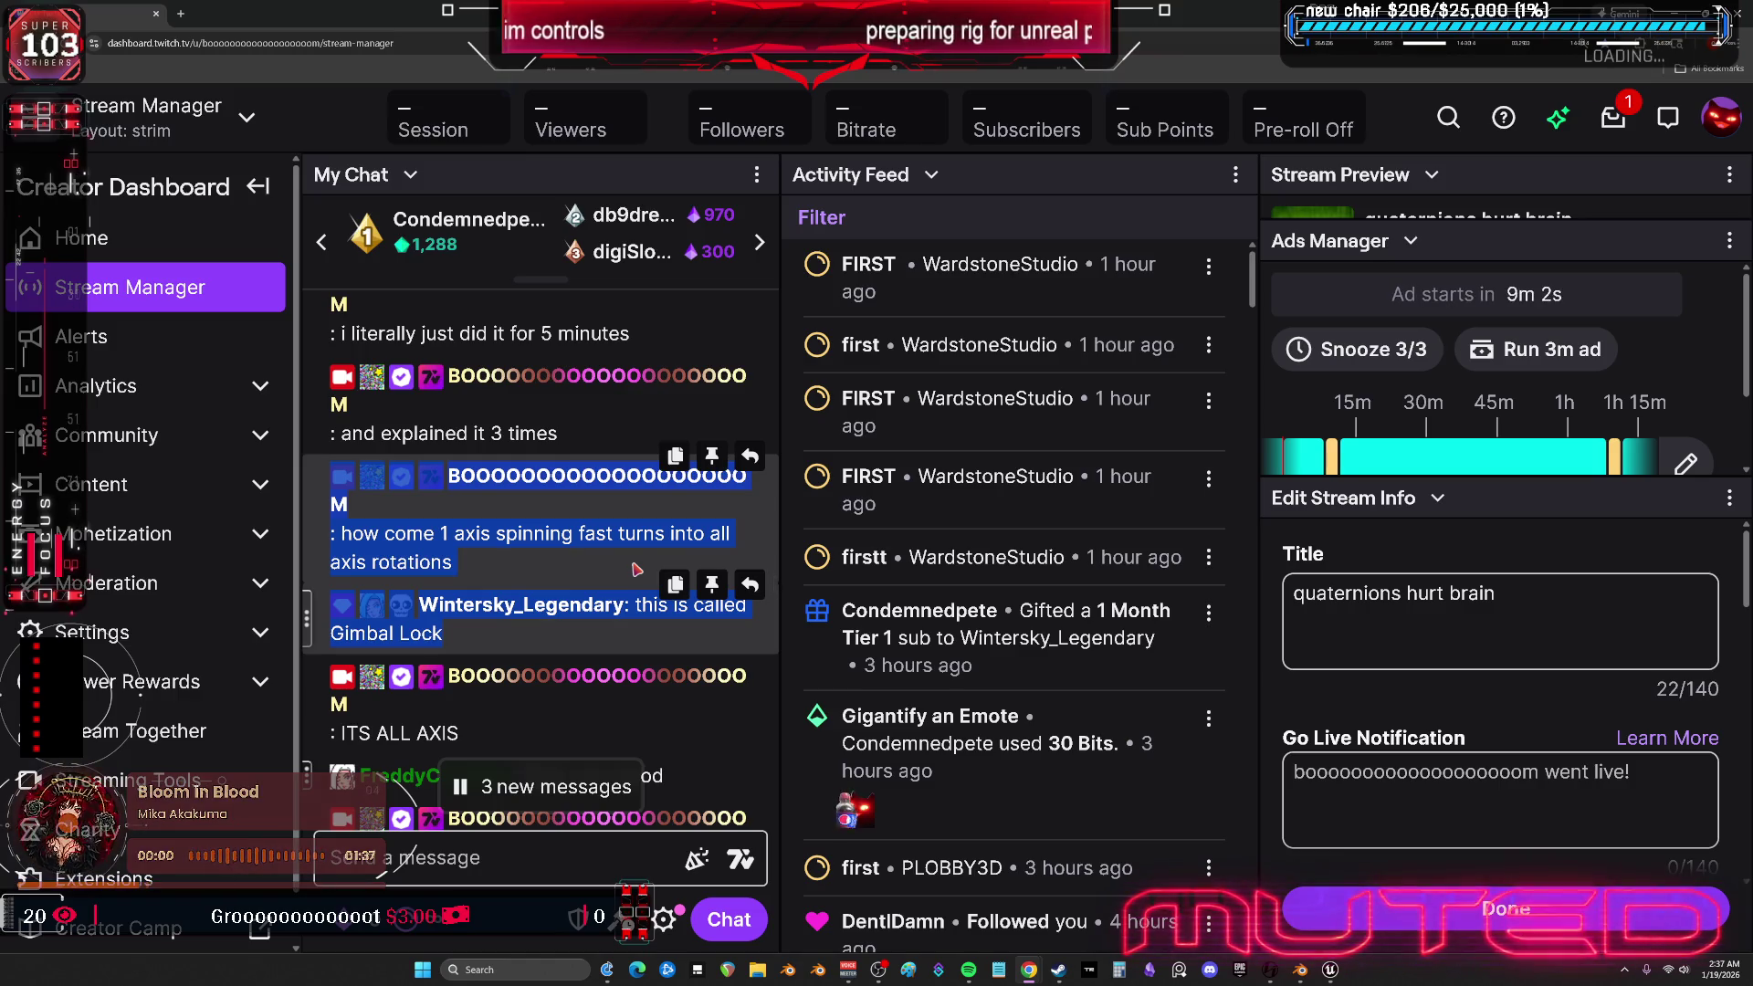
- Snip a screenshot of the question and its Gimbal Lock reply with Win+Shift+S
key("super+shift+s")
mouse_move(767, 650)
left_mouse_down()
mouse_move(392, 493)
mouse_move(326, 427)
left_mouse_up()
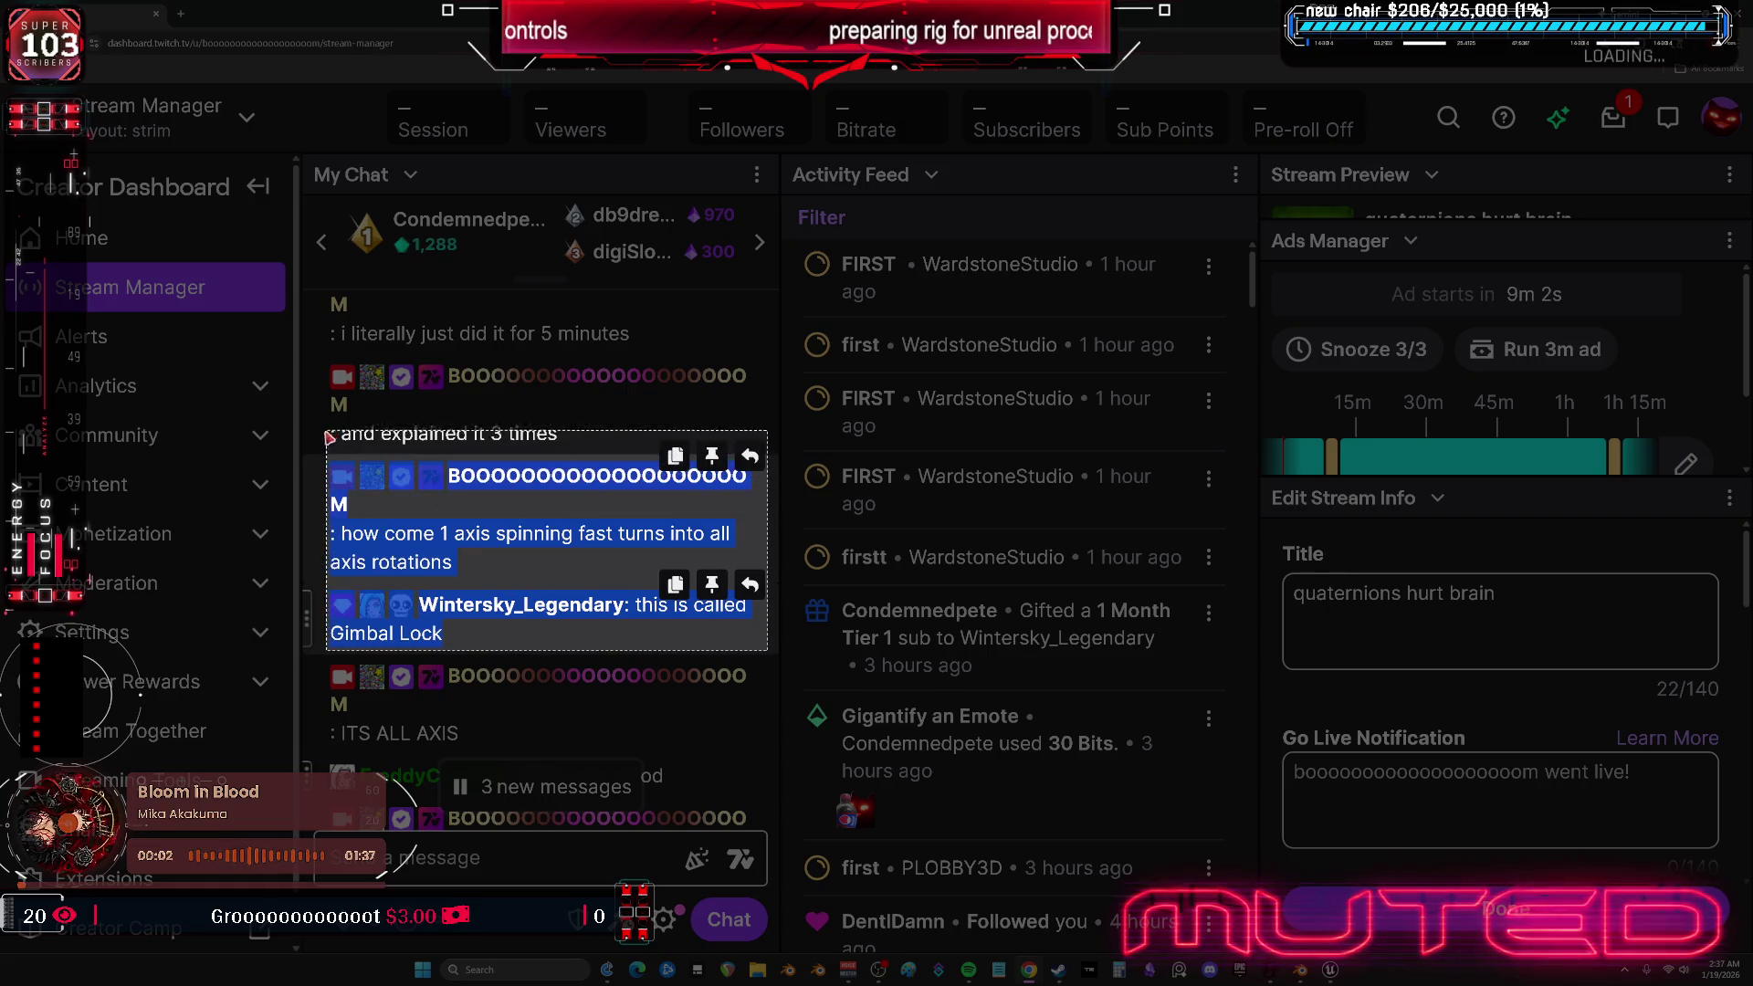
left_click(1148, 971)
- Paste the Gimbal Lock chat screenshot onto the Obsidian canvas and zoom to fit it
key("ctrl+v")
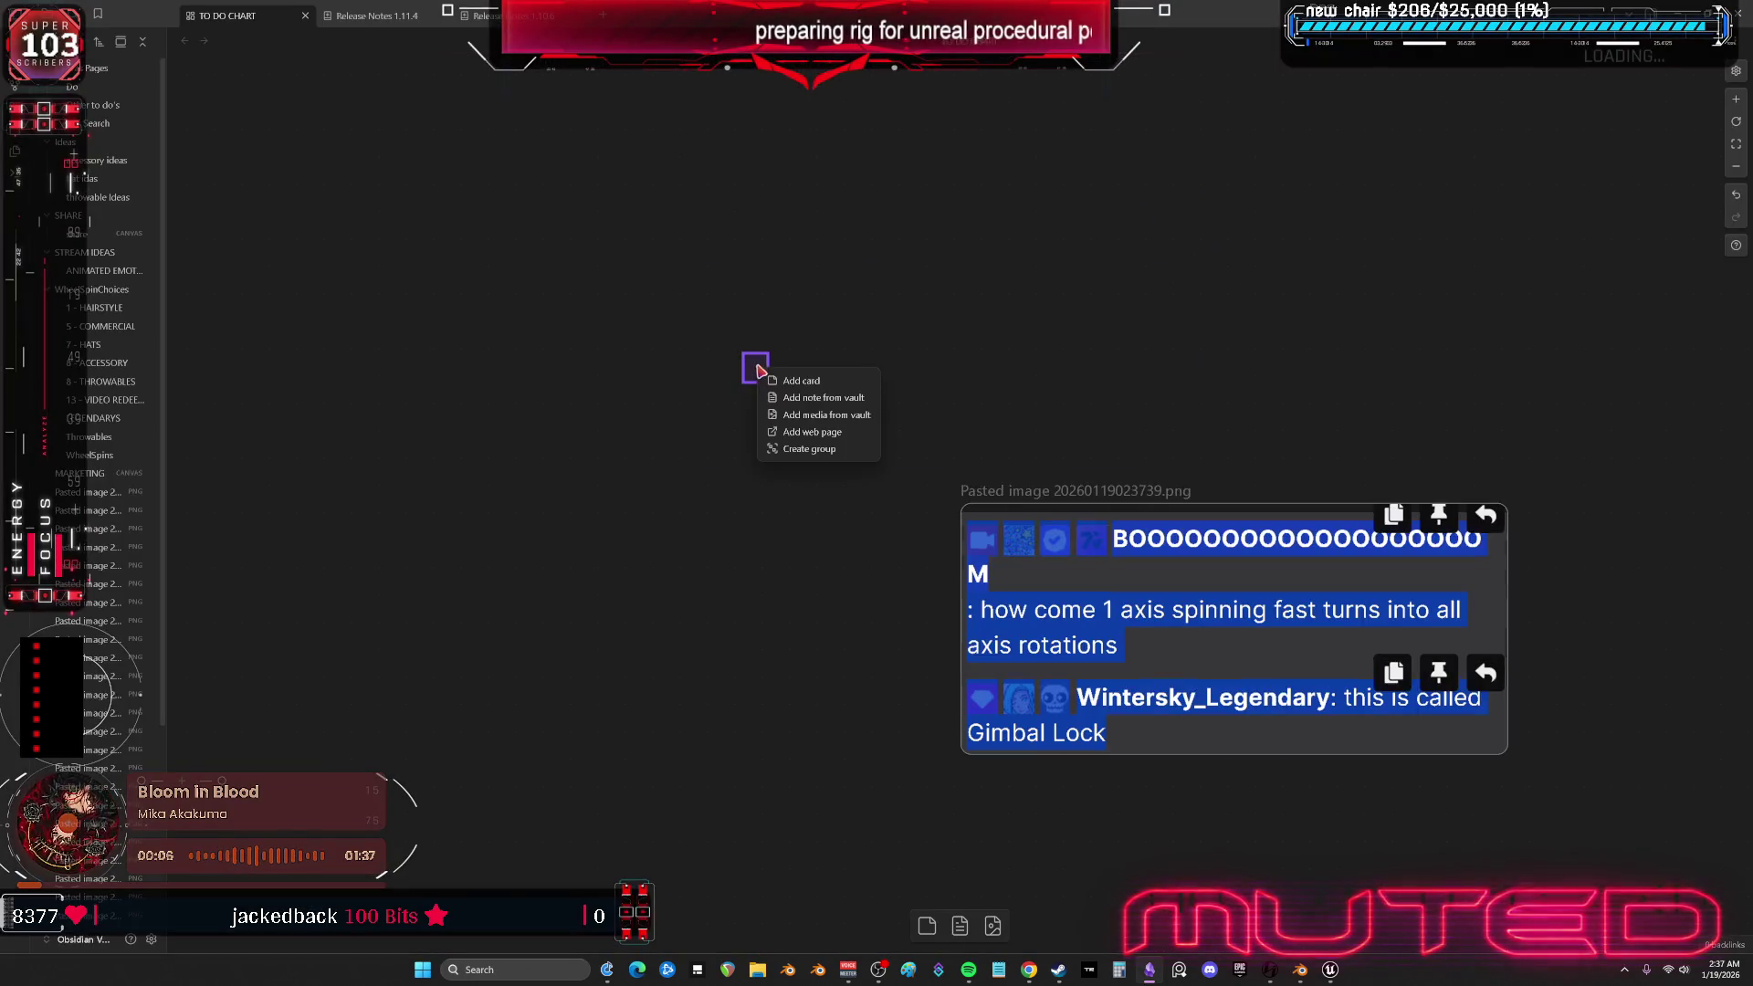
key("shift+2")
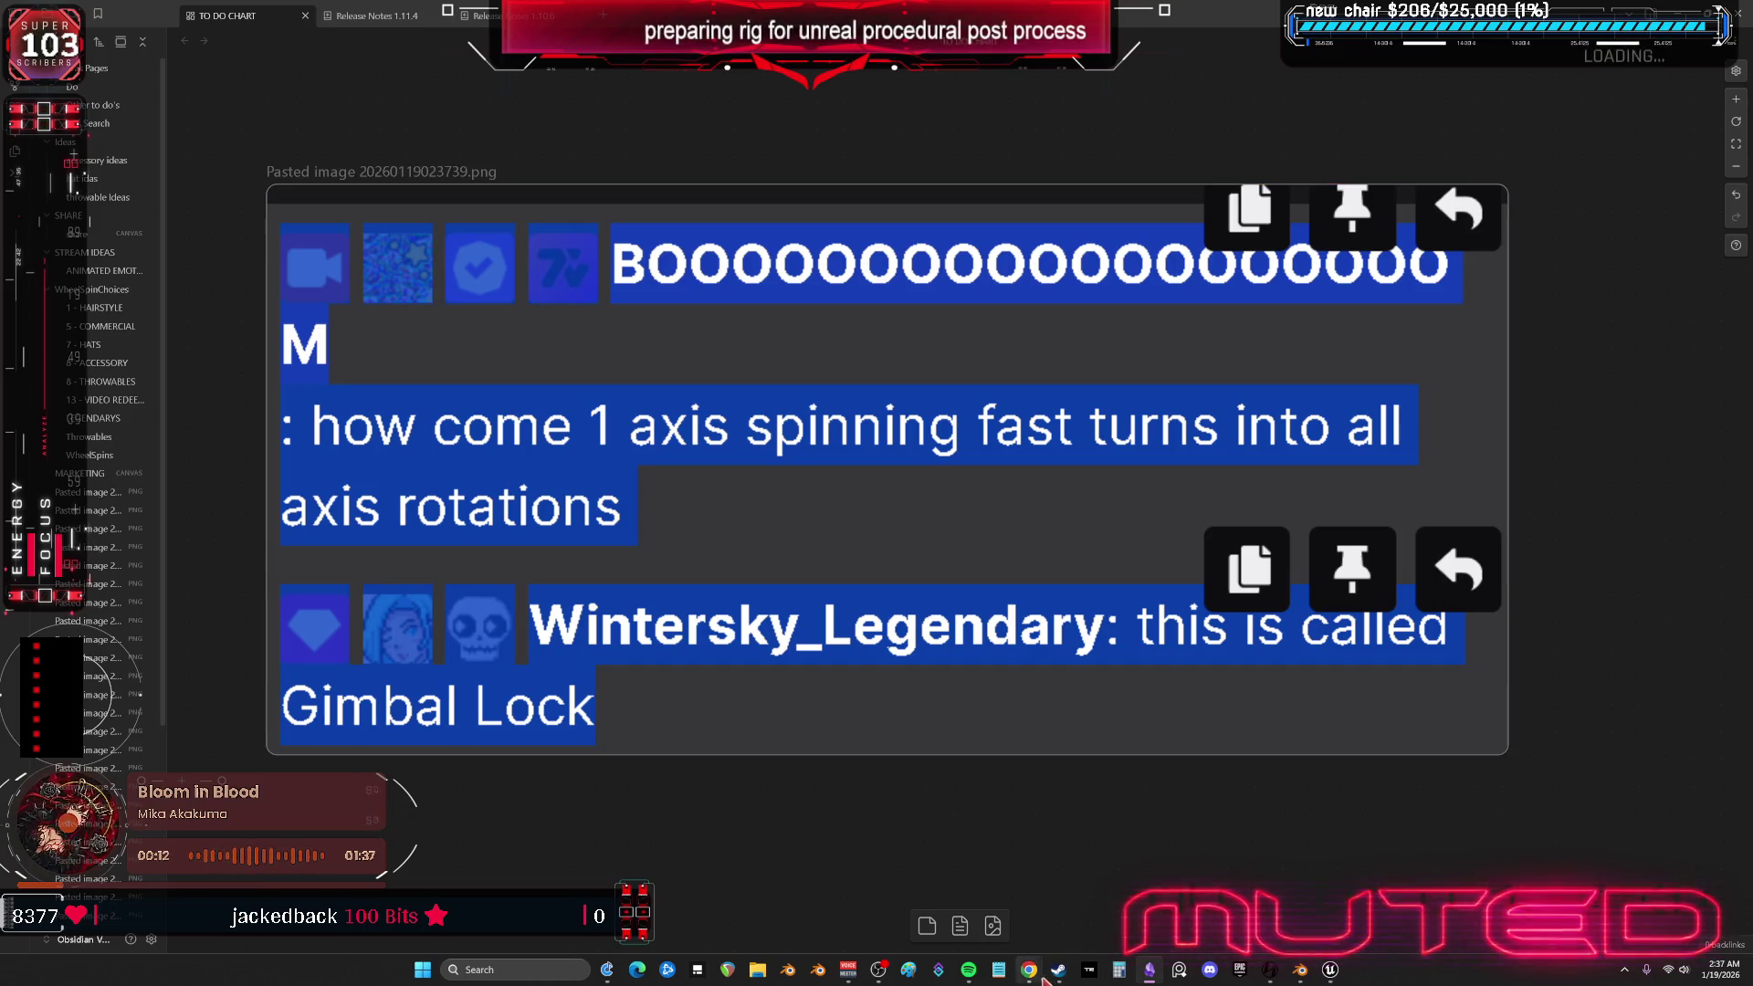
mouse_move(1029, 969)
left_click(1064, 891)
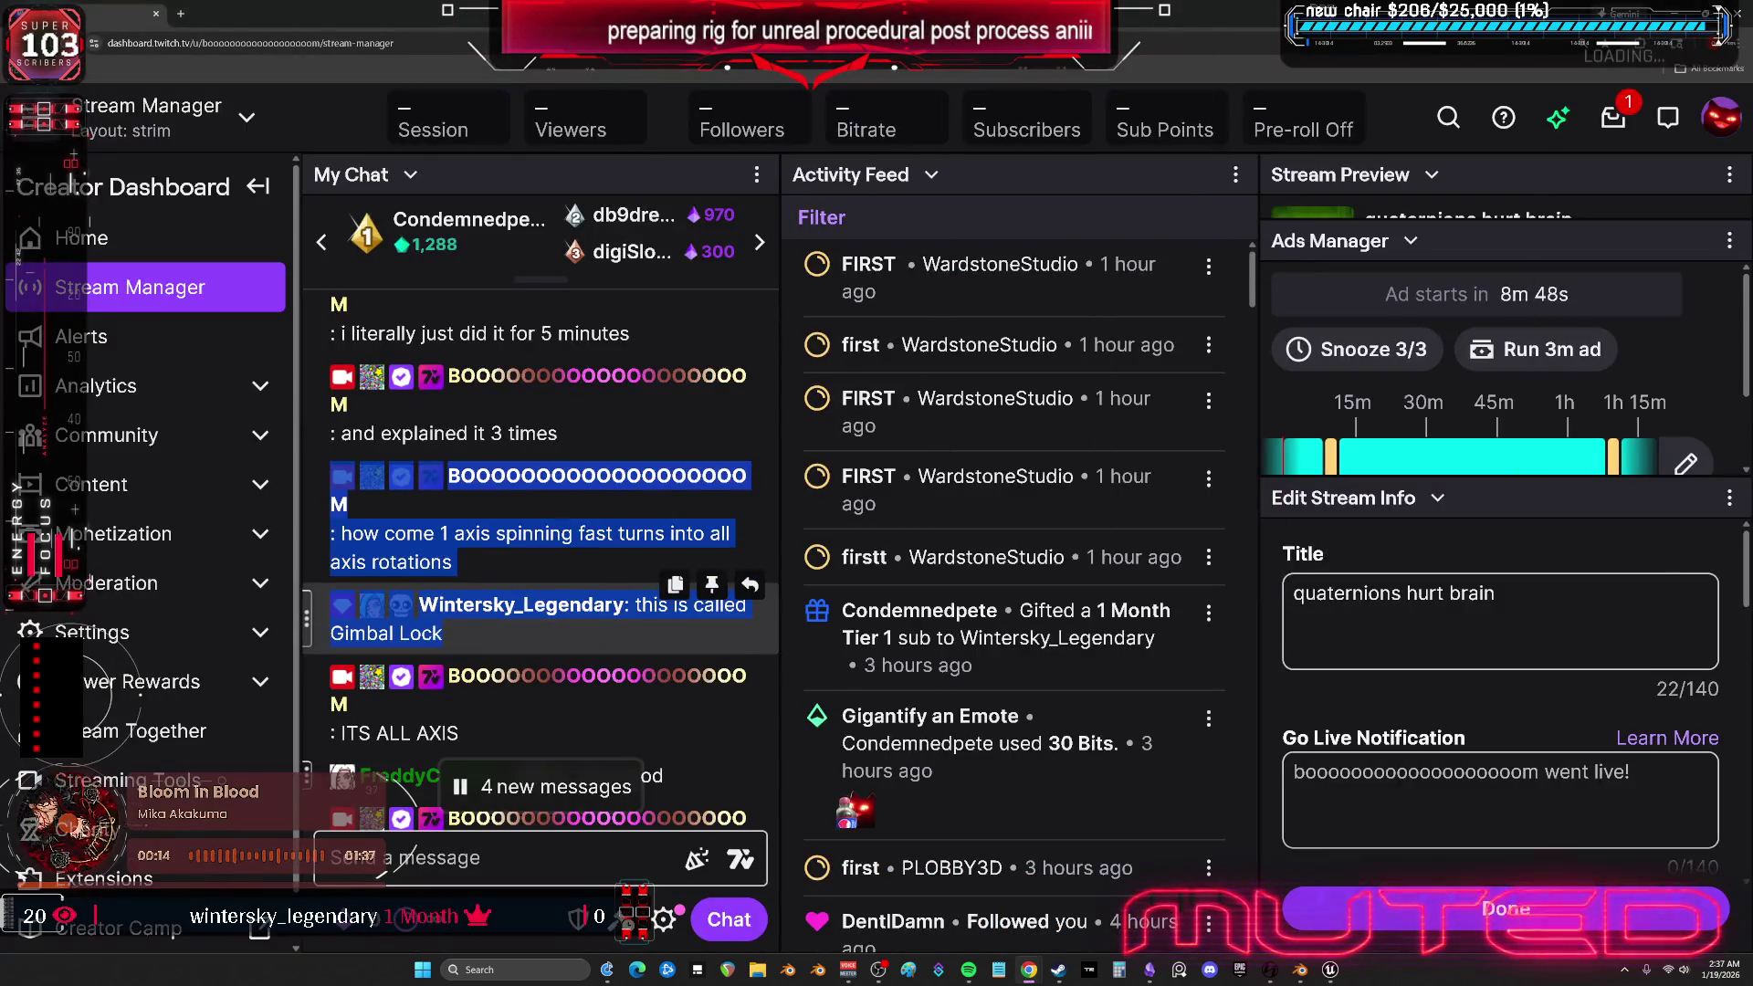
key("alt+Tab")
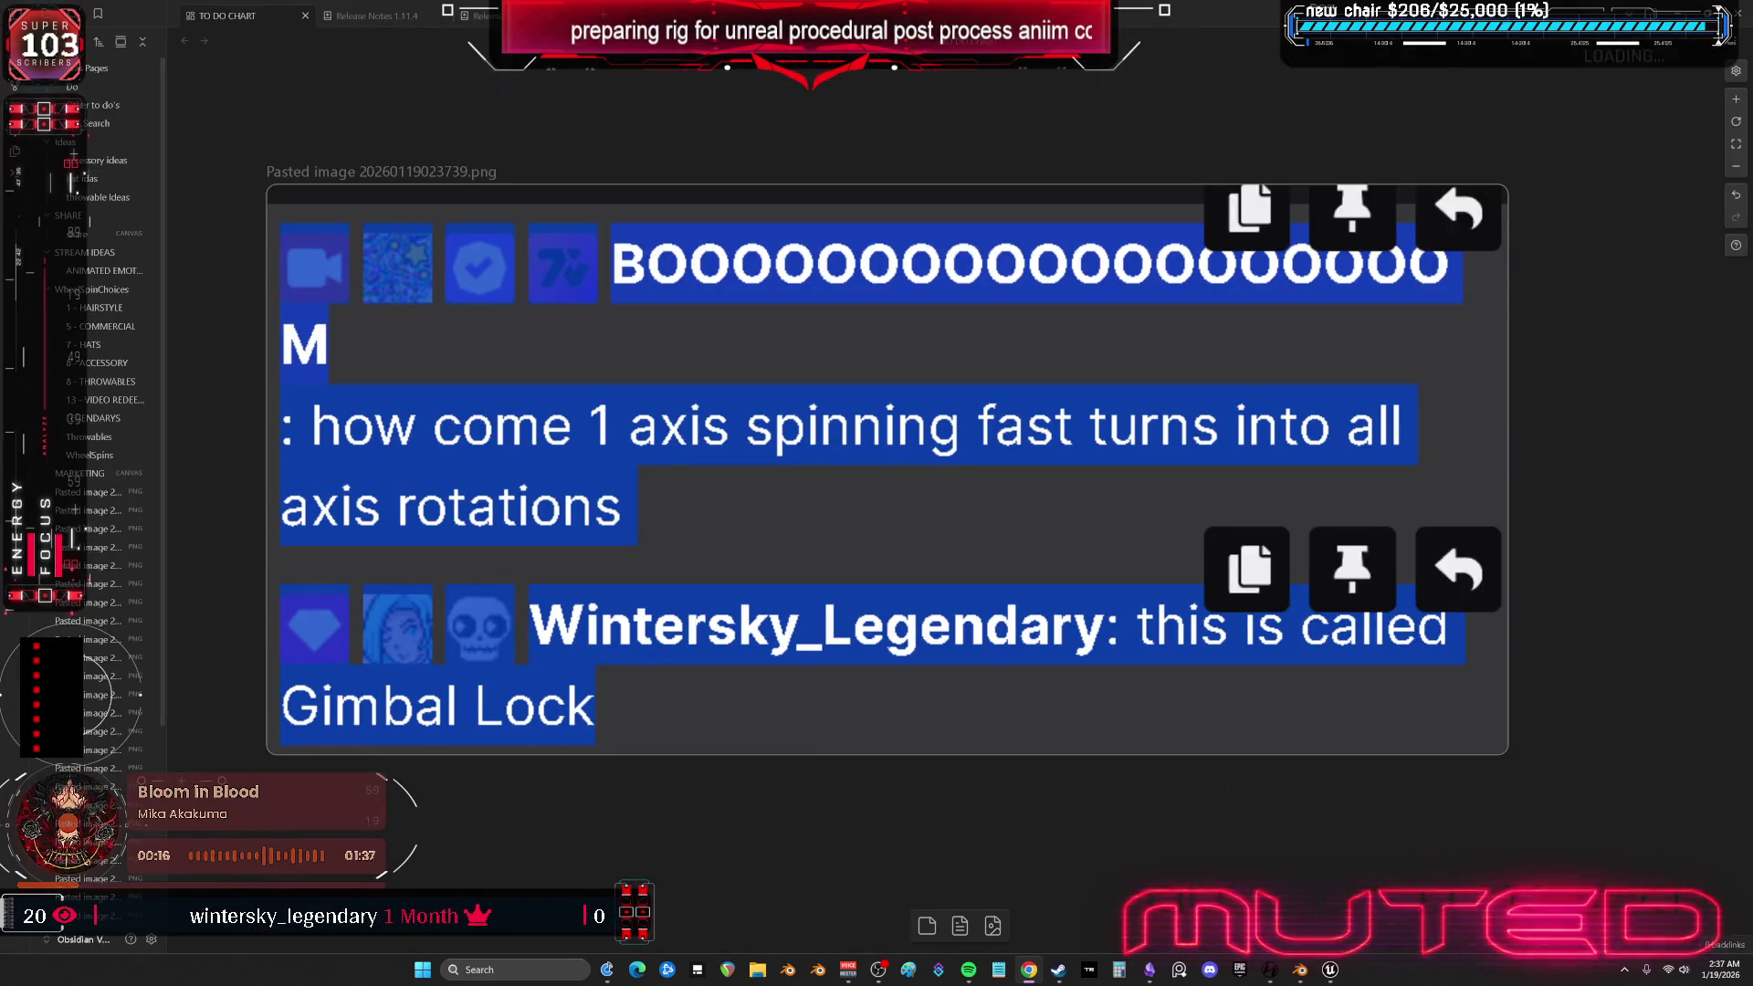
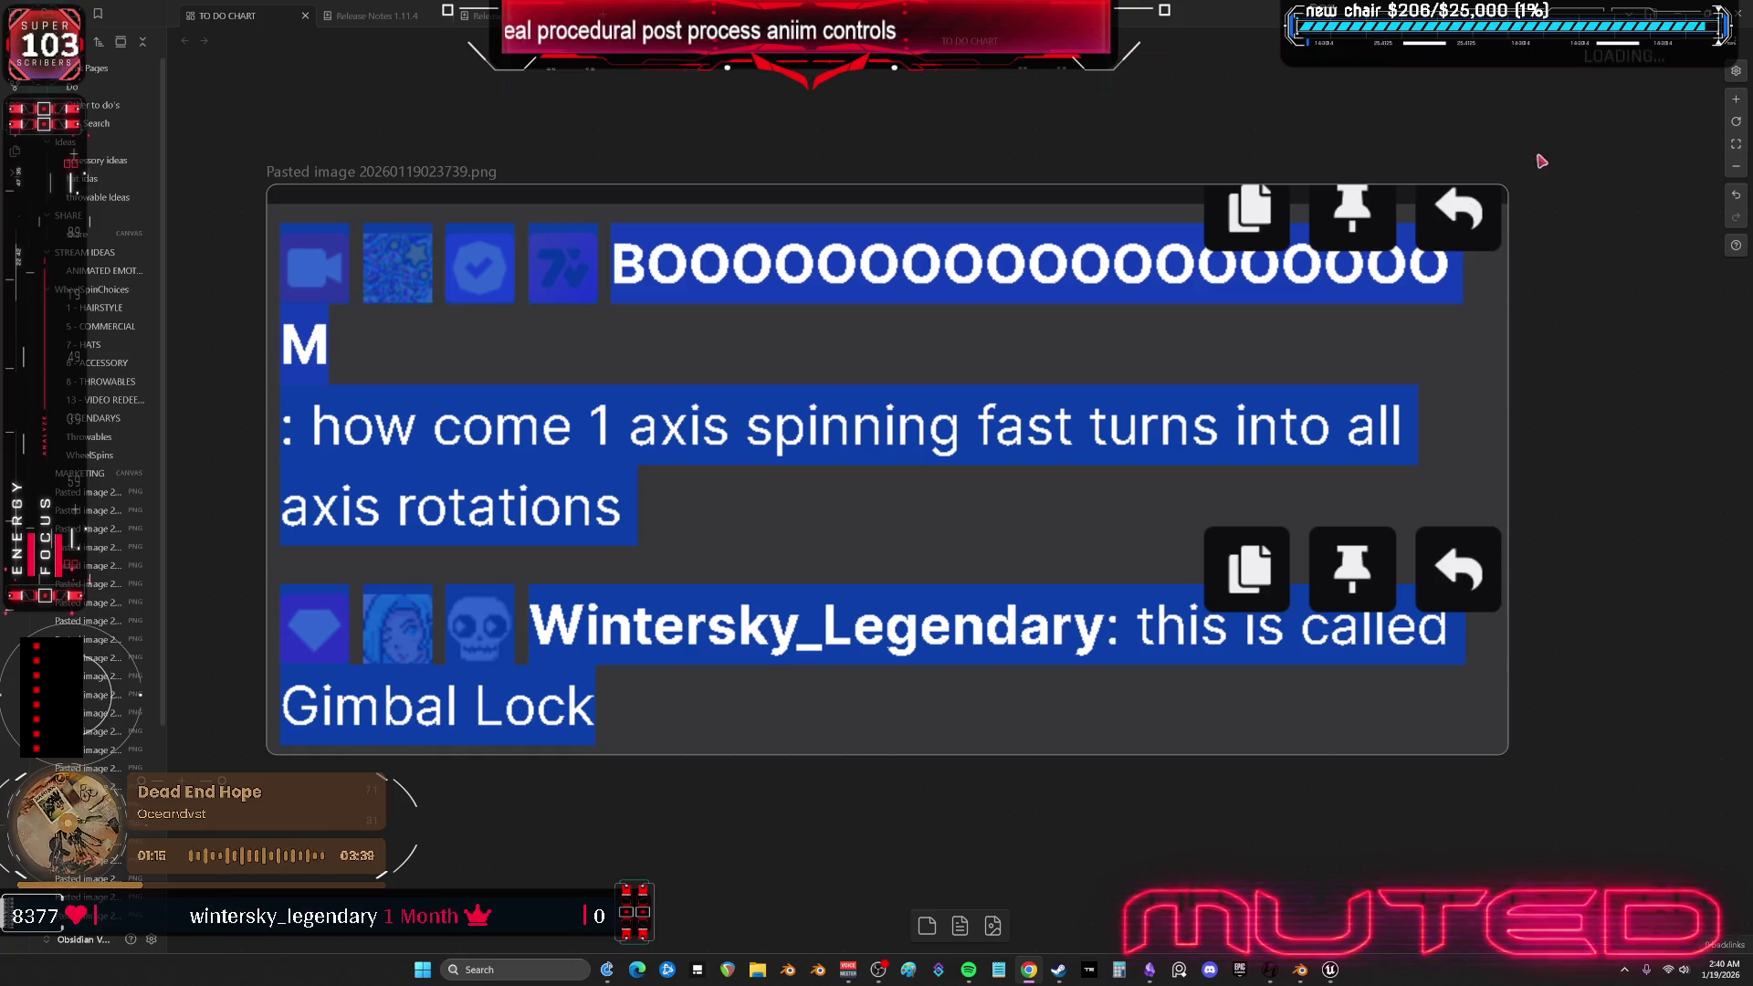
- Close the enlarged gimbal-lock chat screenshot preview in Obsidian
left_click(1222, 340)
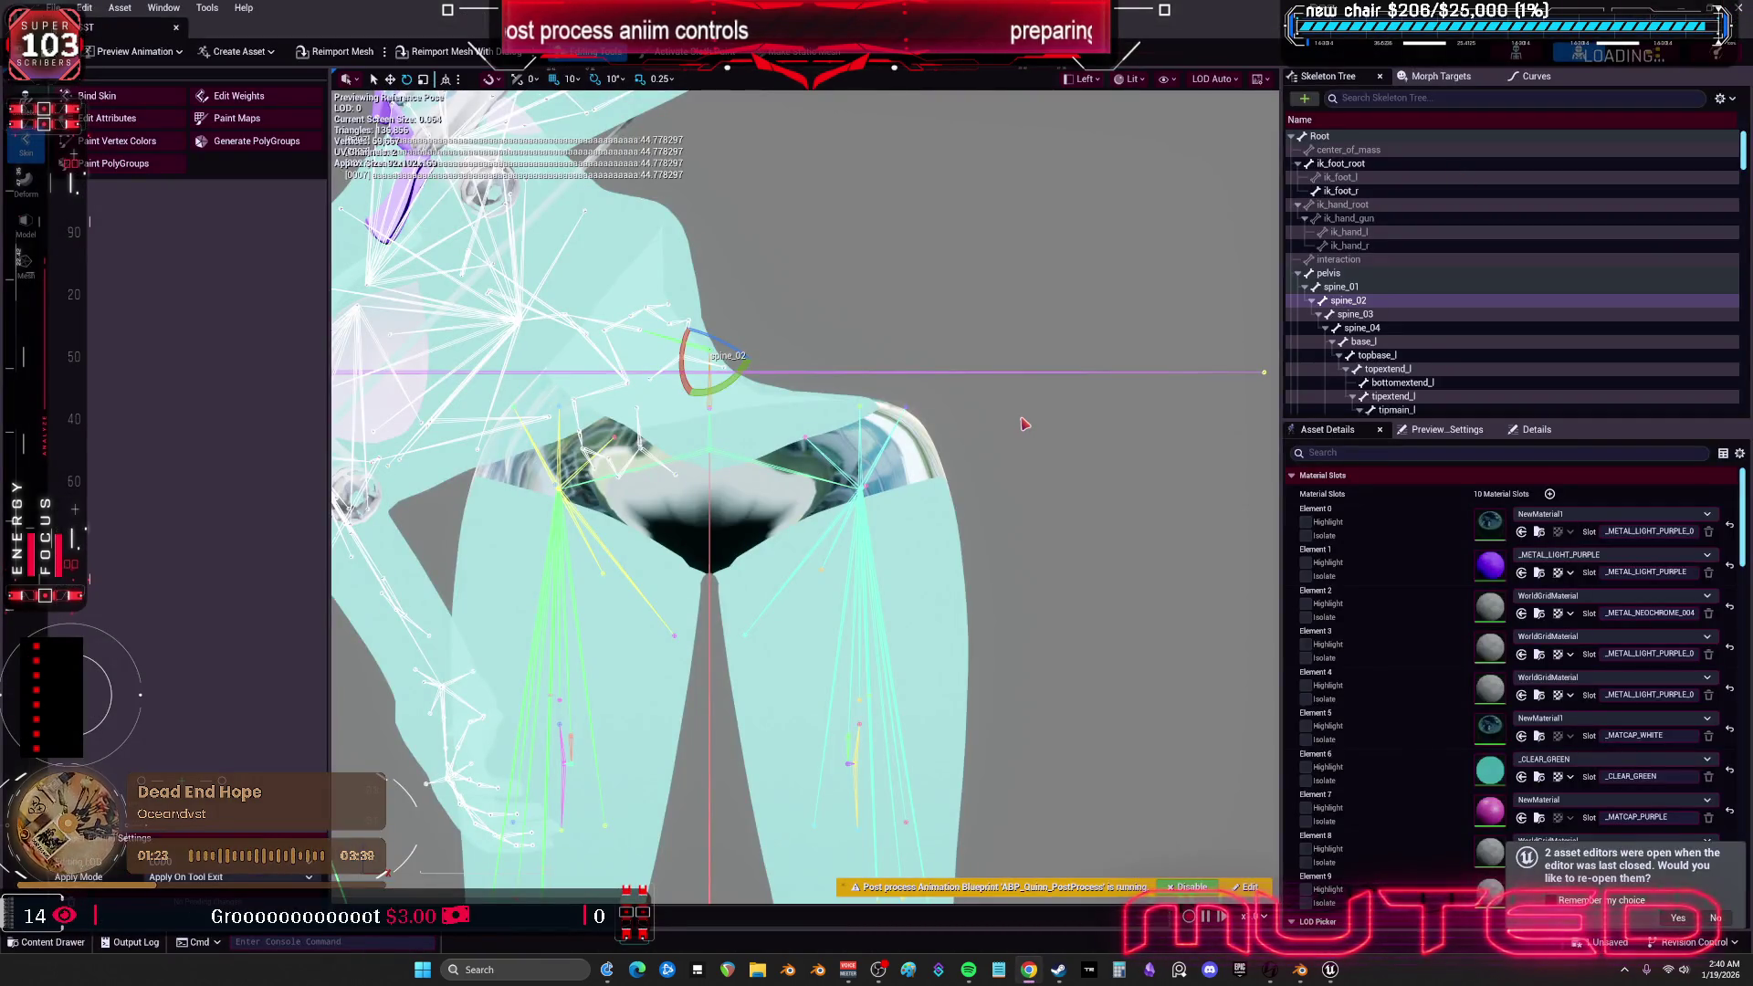
- Close the TESST skeletal mesh editor, deselect the asset, and bring Spotify forward
left_click(177, 28)
left_click(835, 451)
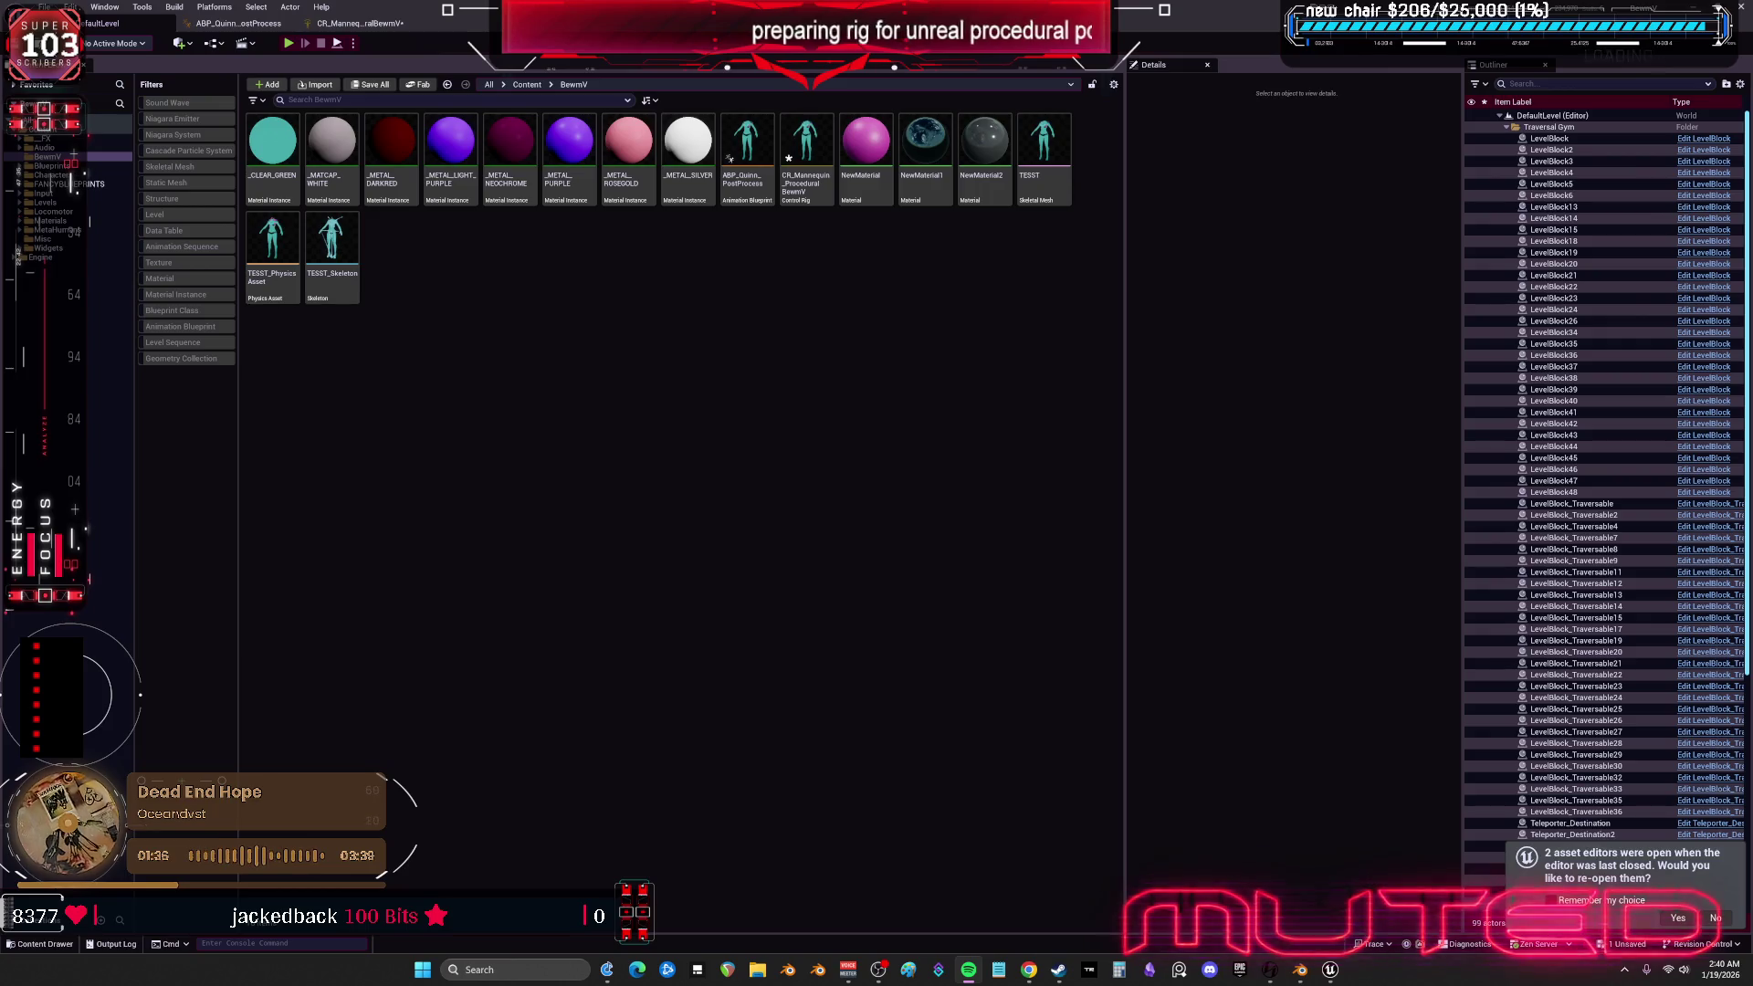
left_click(968, 970)
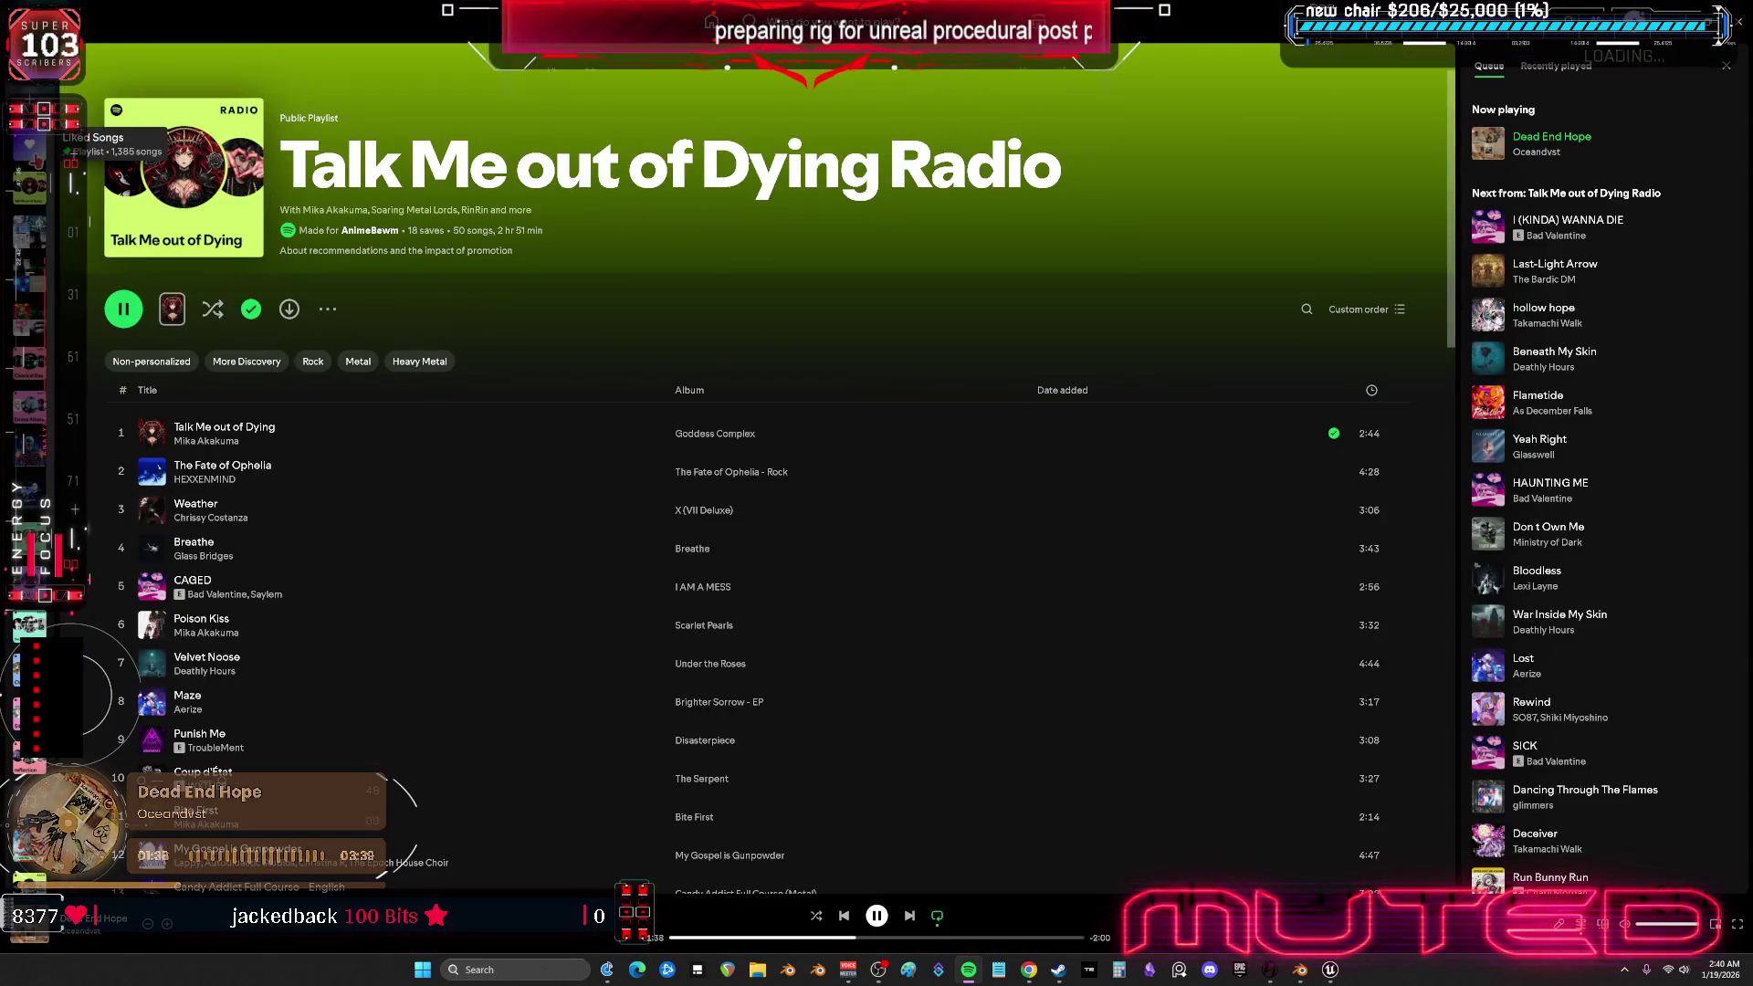
- Open Liked Songs and browse down the track list past Saturn
left_click(30, 145)
scroll(315, 489, "down", 10)
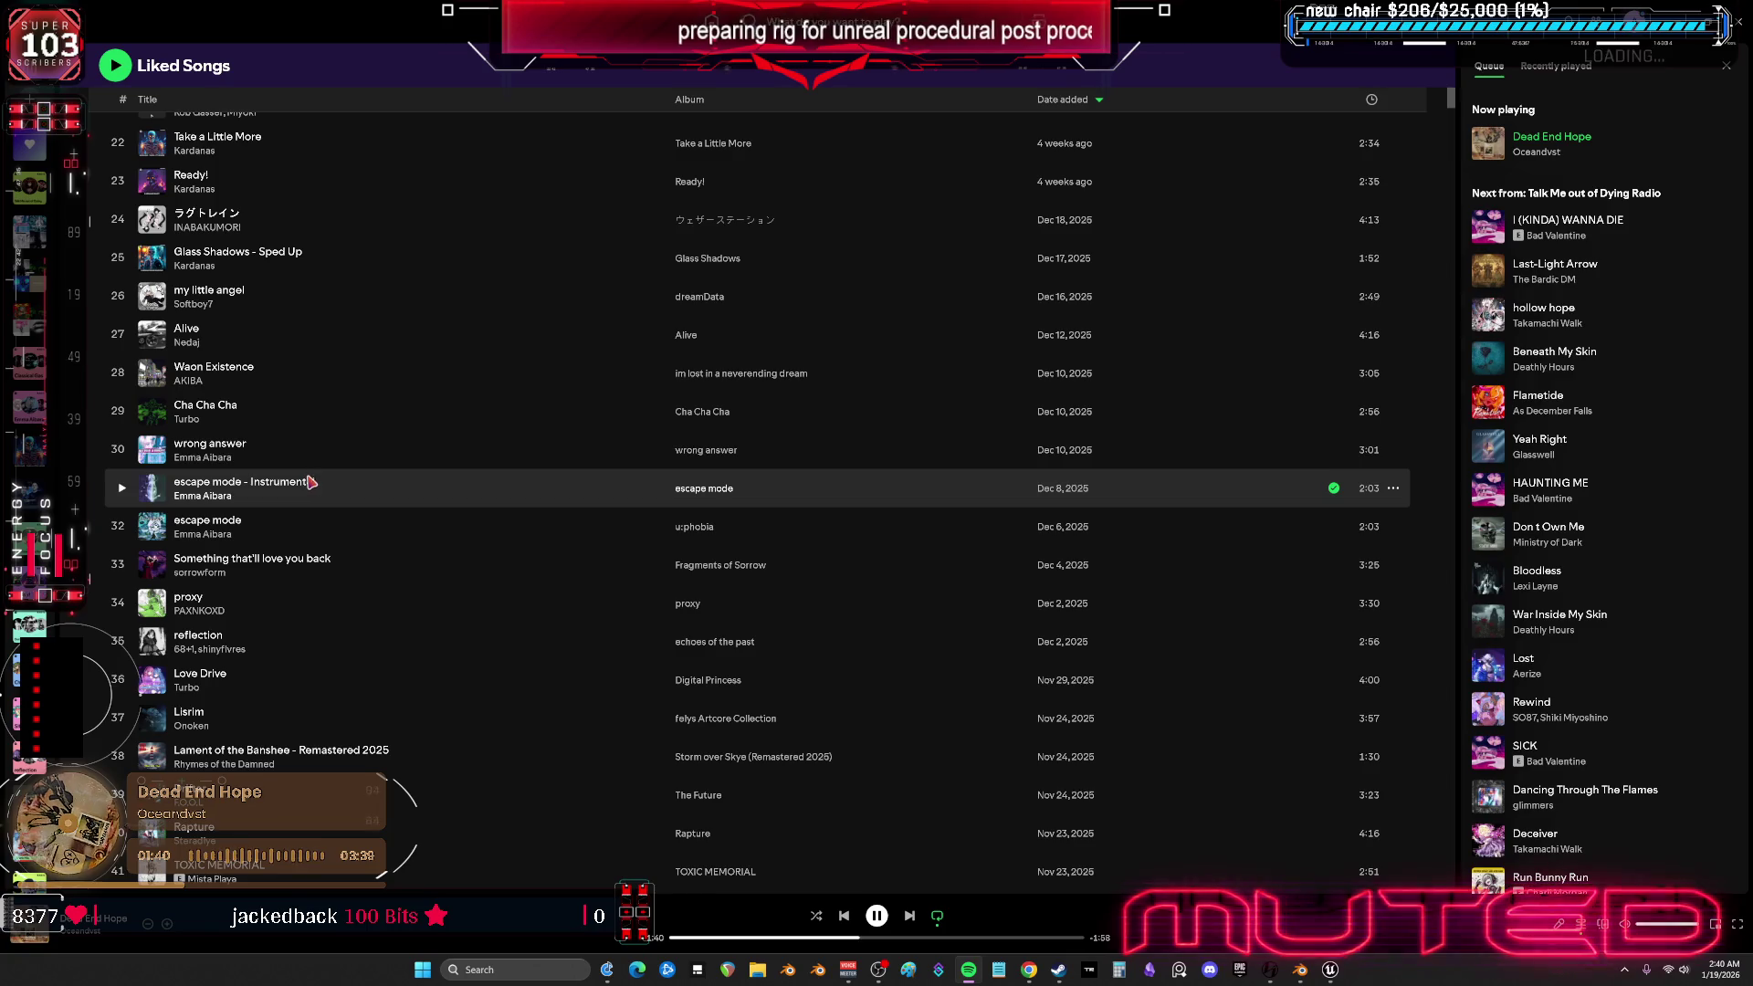
scroll(310, 626, "down", 3)
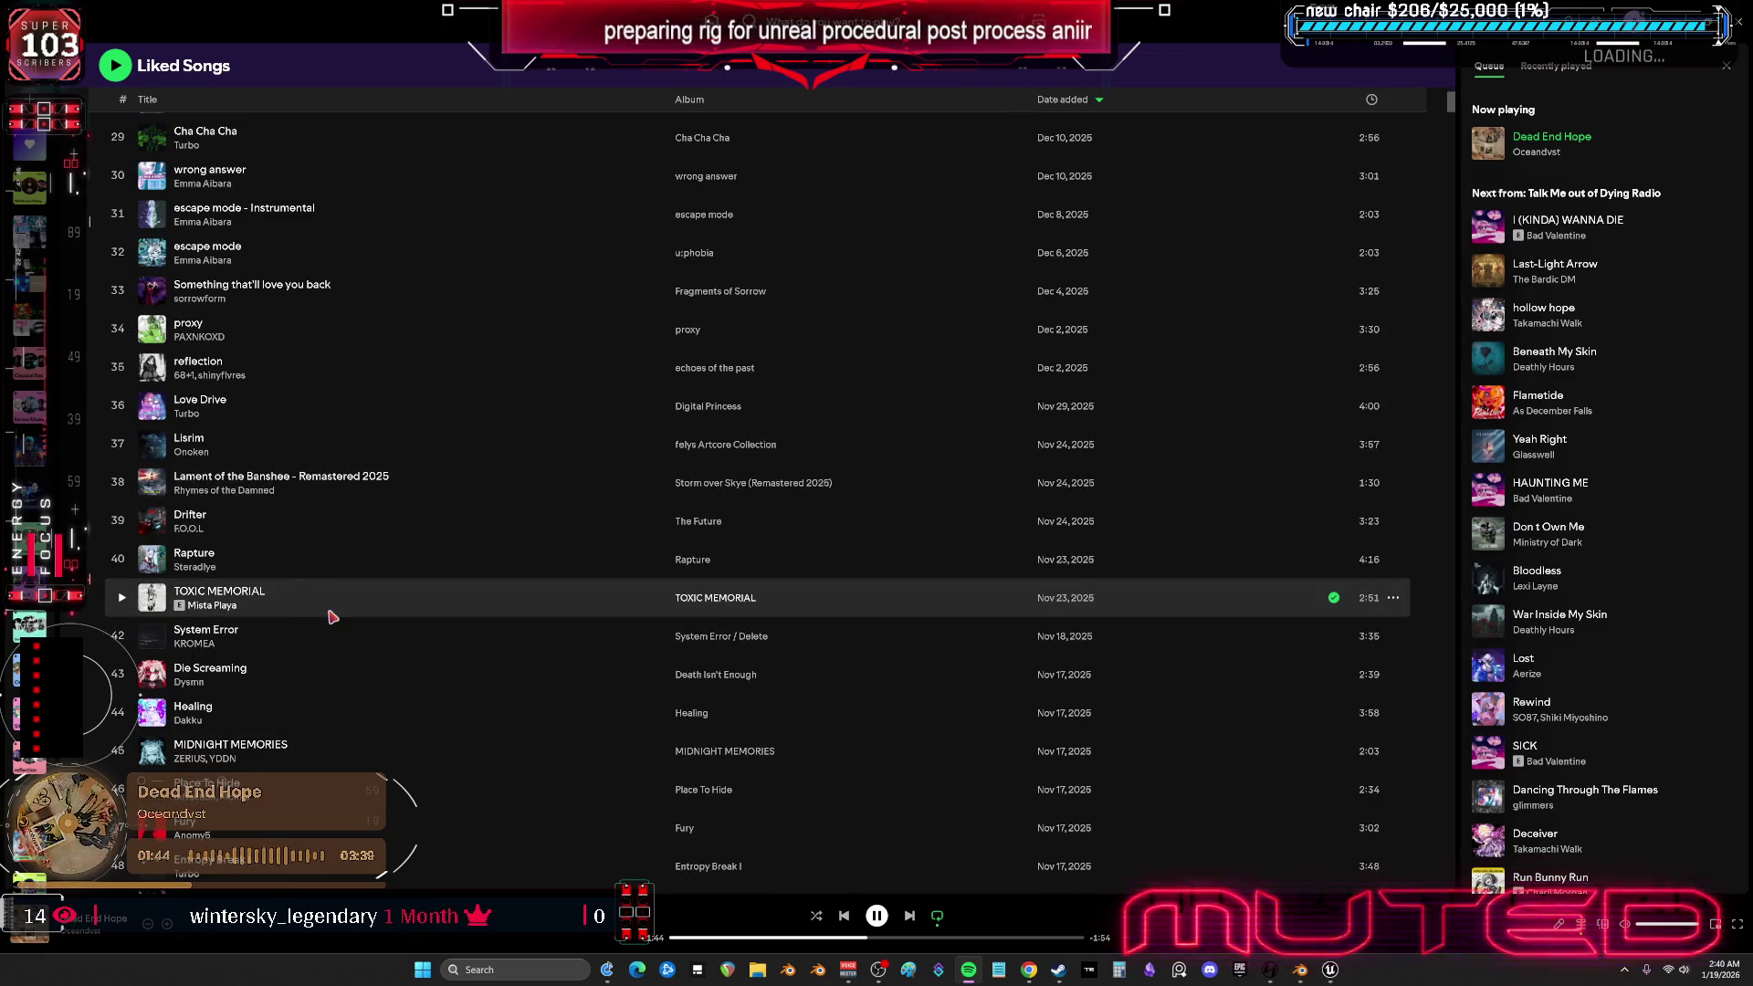
scroll(332, 616, "down", 5)
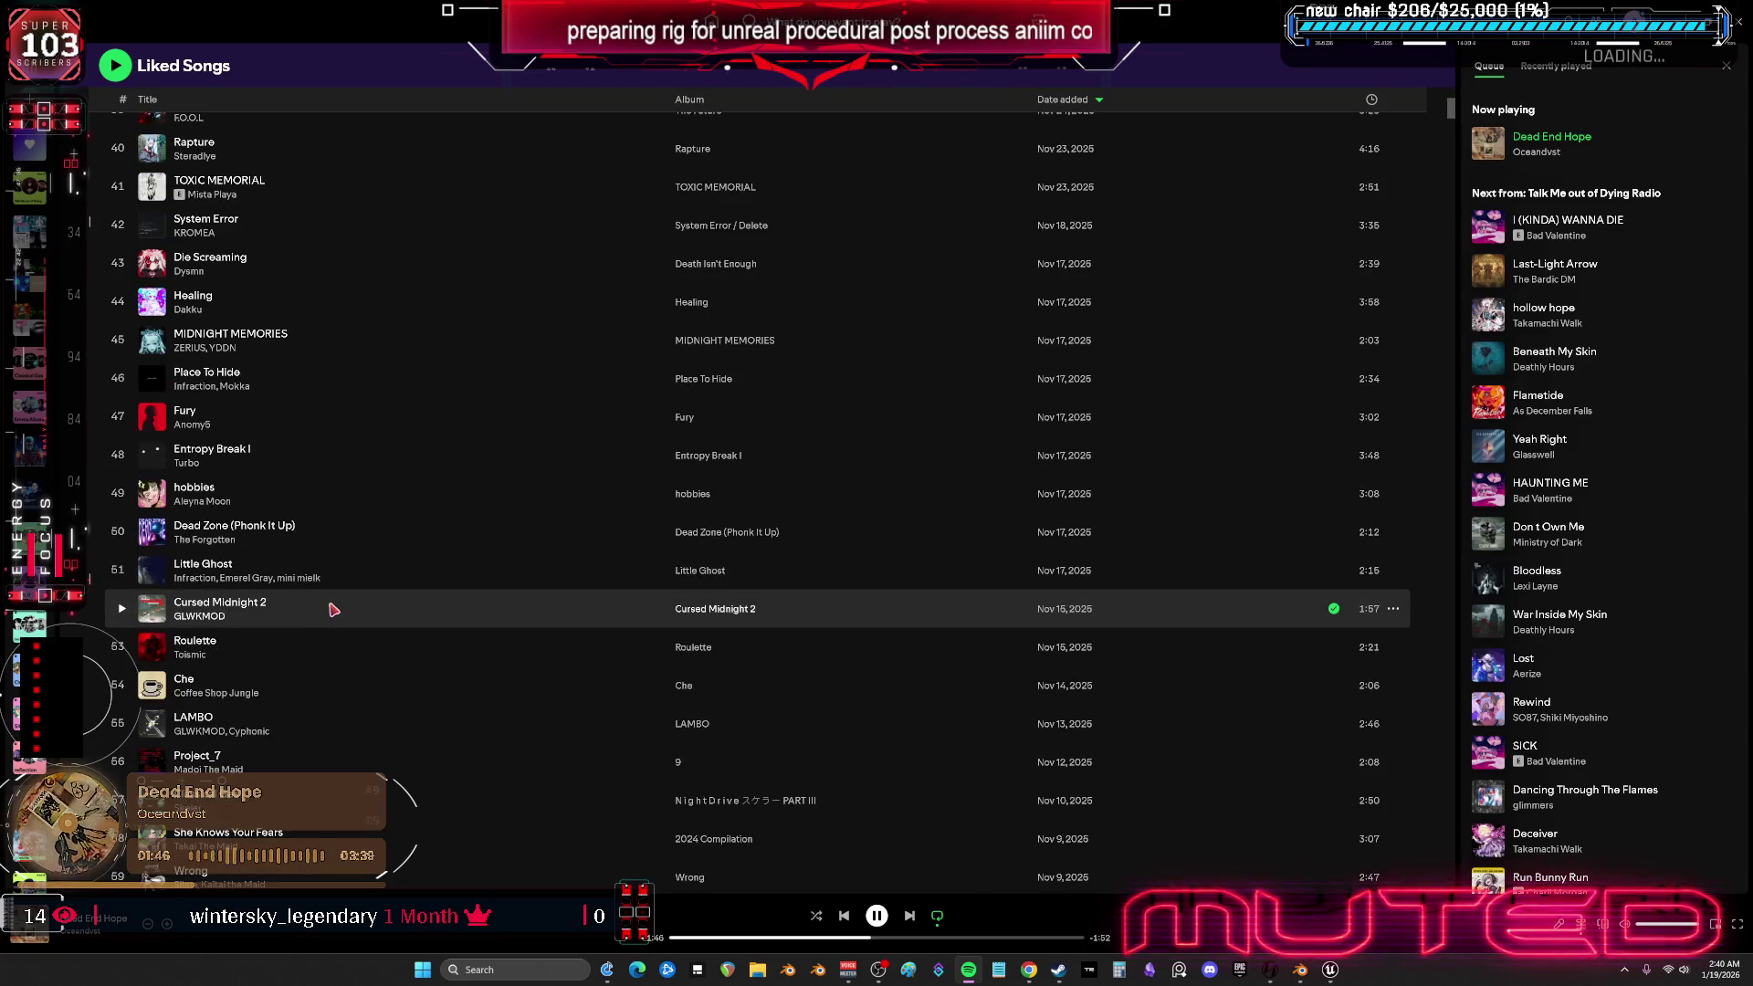
scroll(333, 610, "down", 3)
scroll(331, 602, "down", 3)
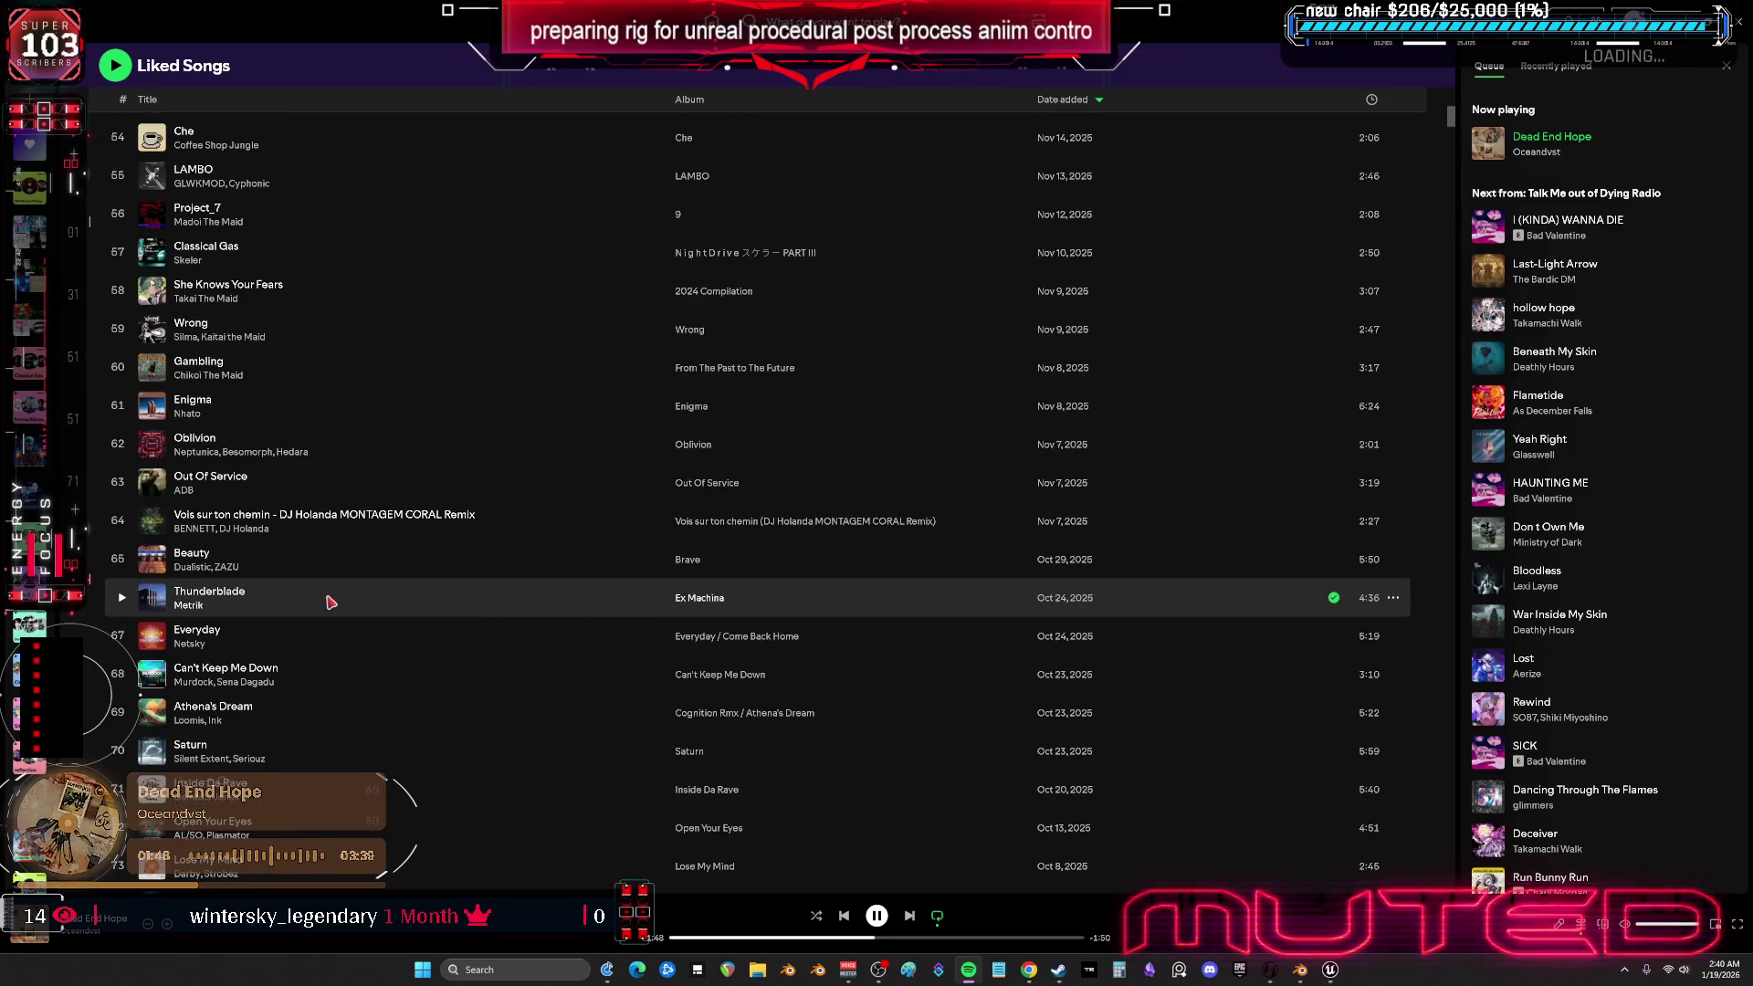
scroll(331, 603, "down", 2)
right_click(327, 607)
left_click(437, 519)
- Scroll further down and play Magical Doctor, then return to Unreal Editor
scroll(430, 525, "down", 3)
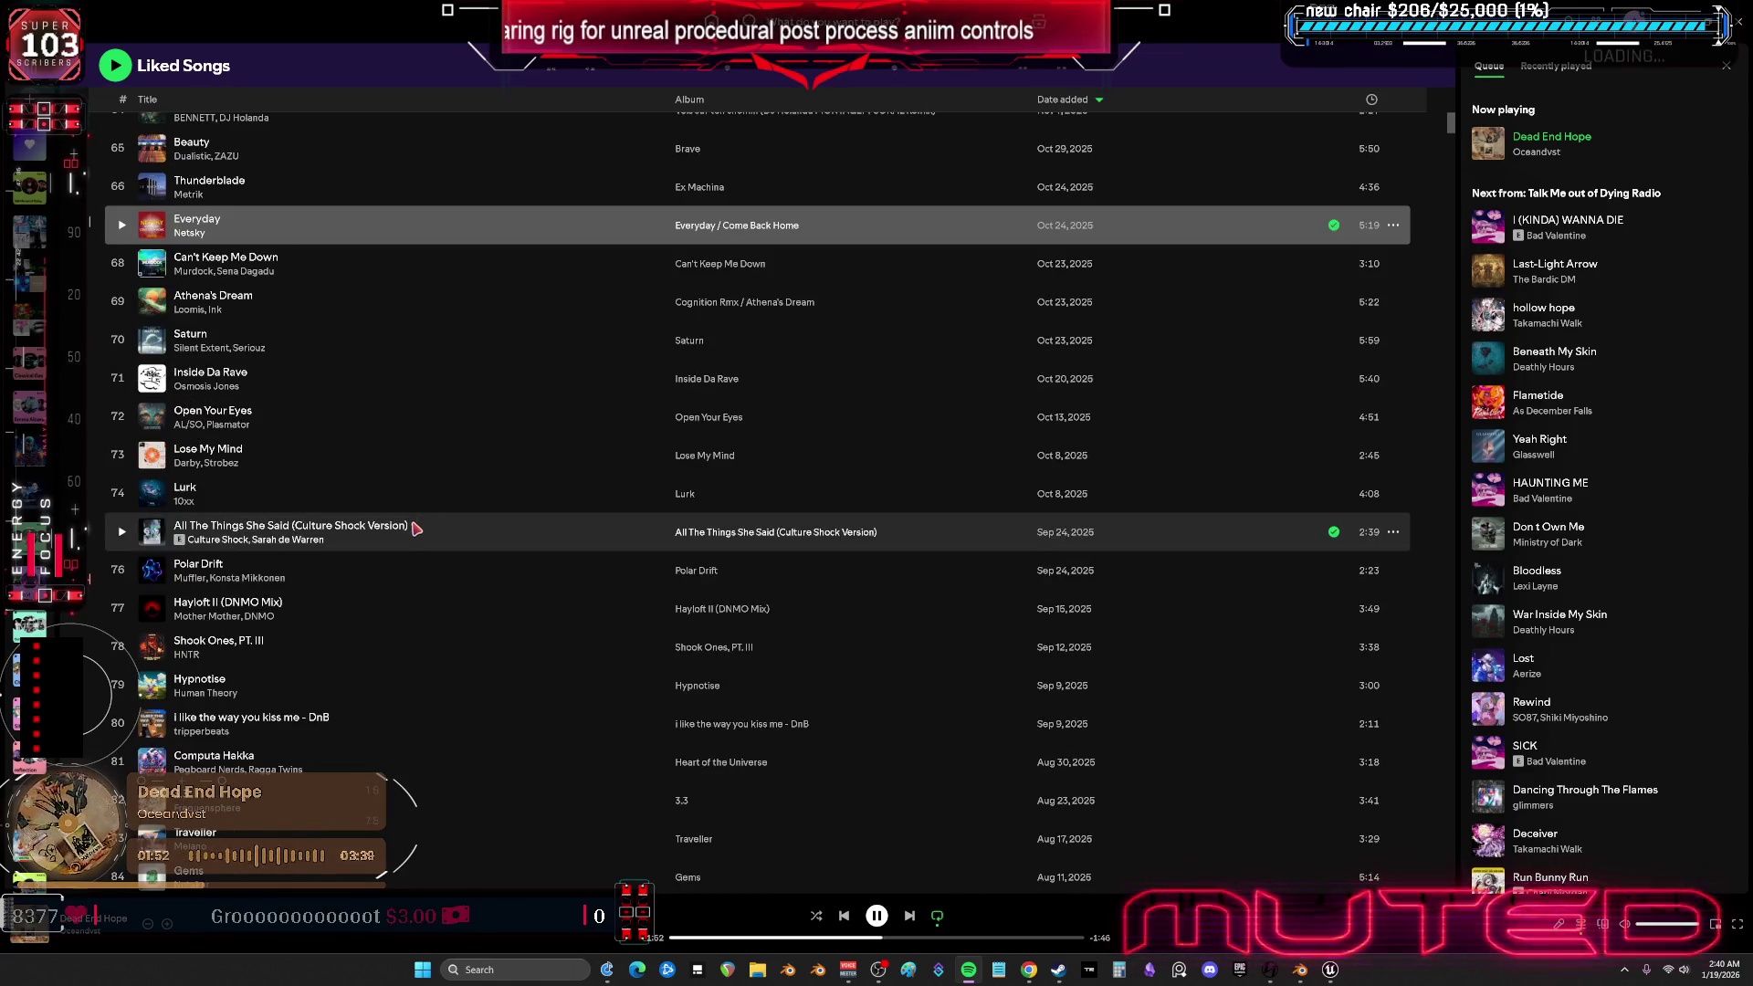
scroll(418, 534, "down", 3)
scroll(413, 536, "down", 3)
scroll(413, 538, "down", 10)
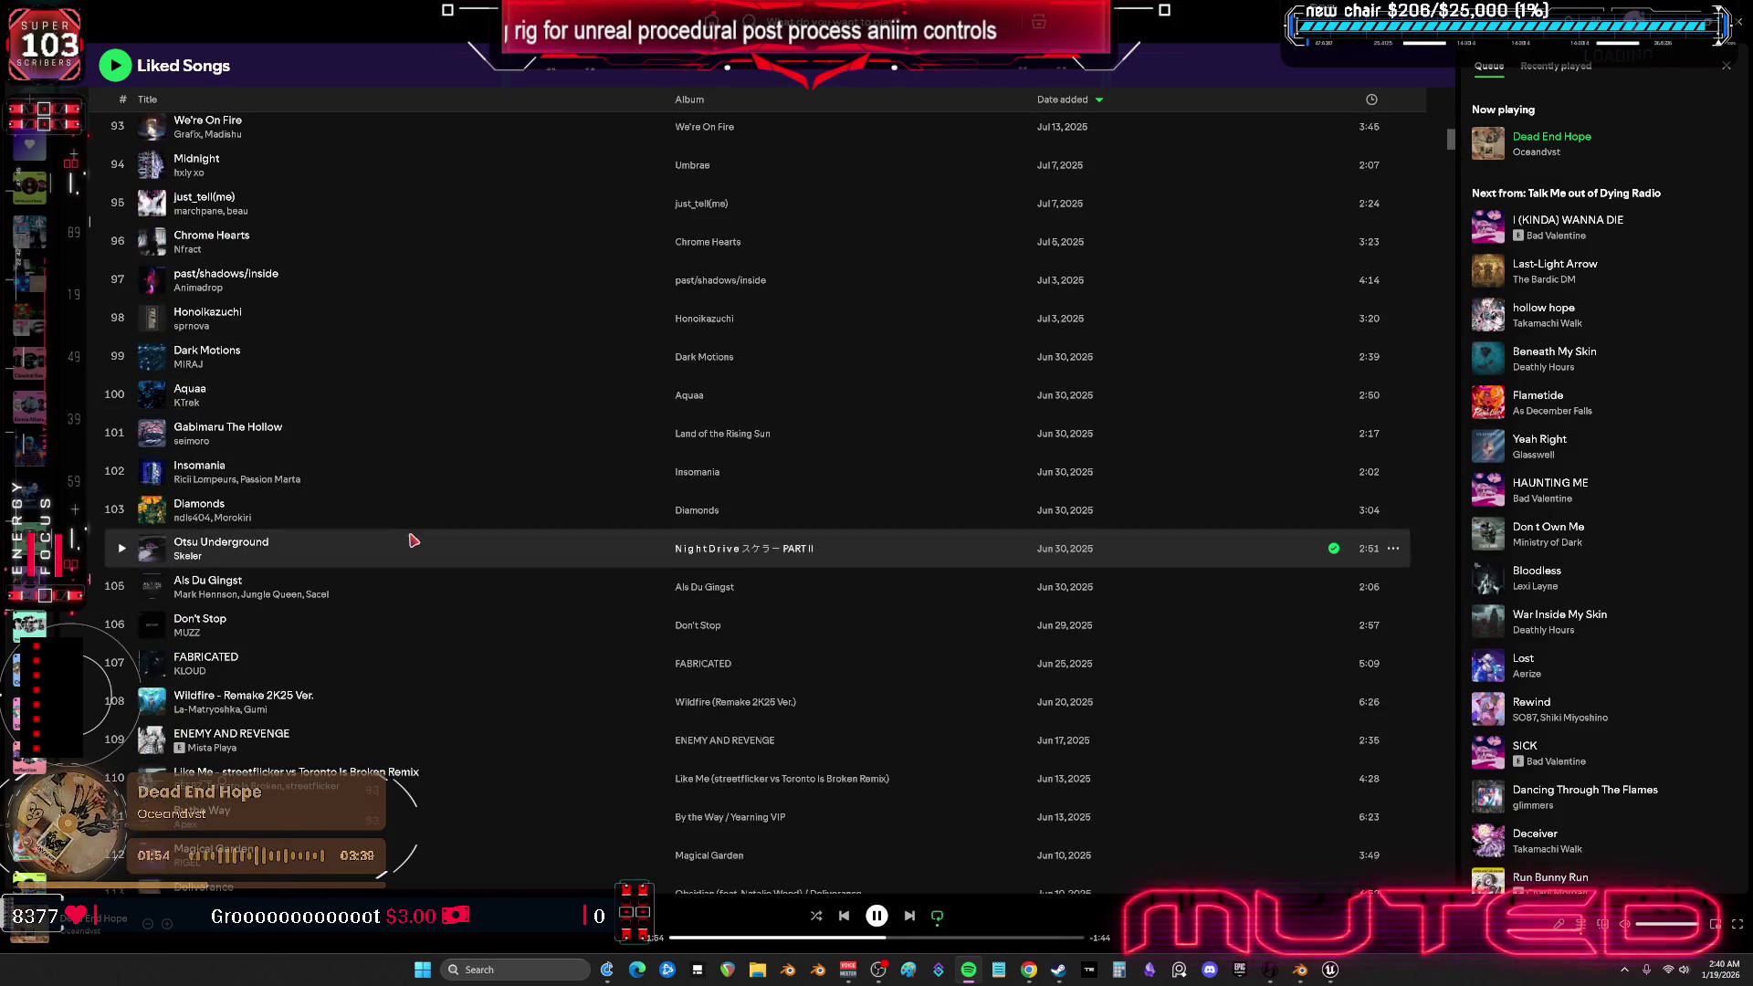
scroll(411, 544, "down", 7)
scroll(412, 544, "down", 5)
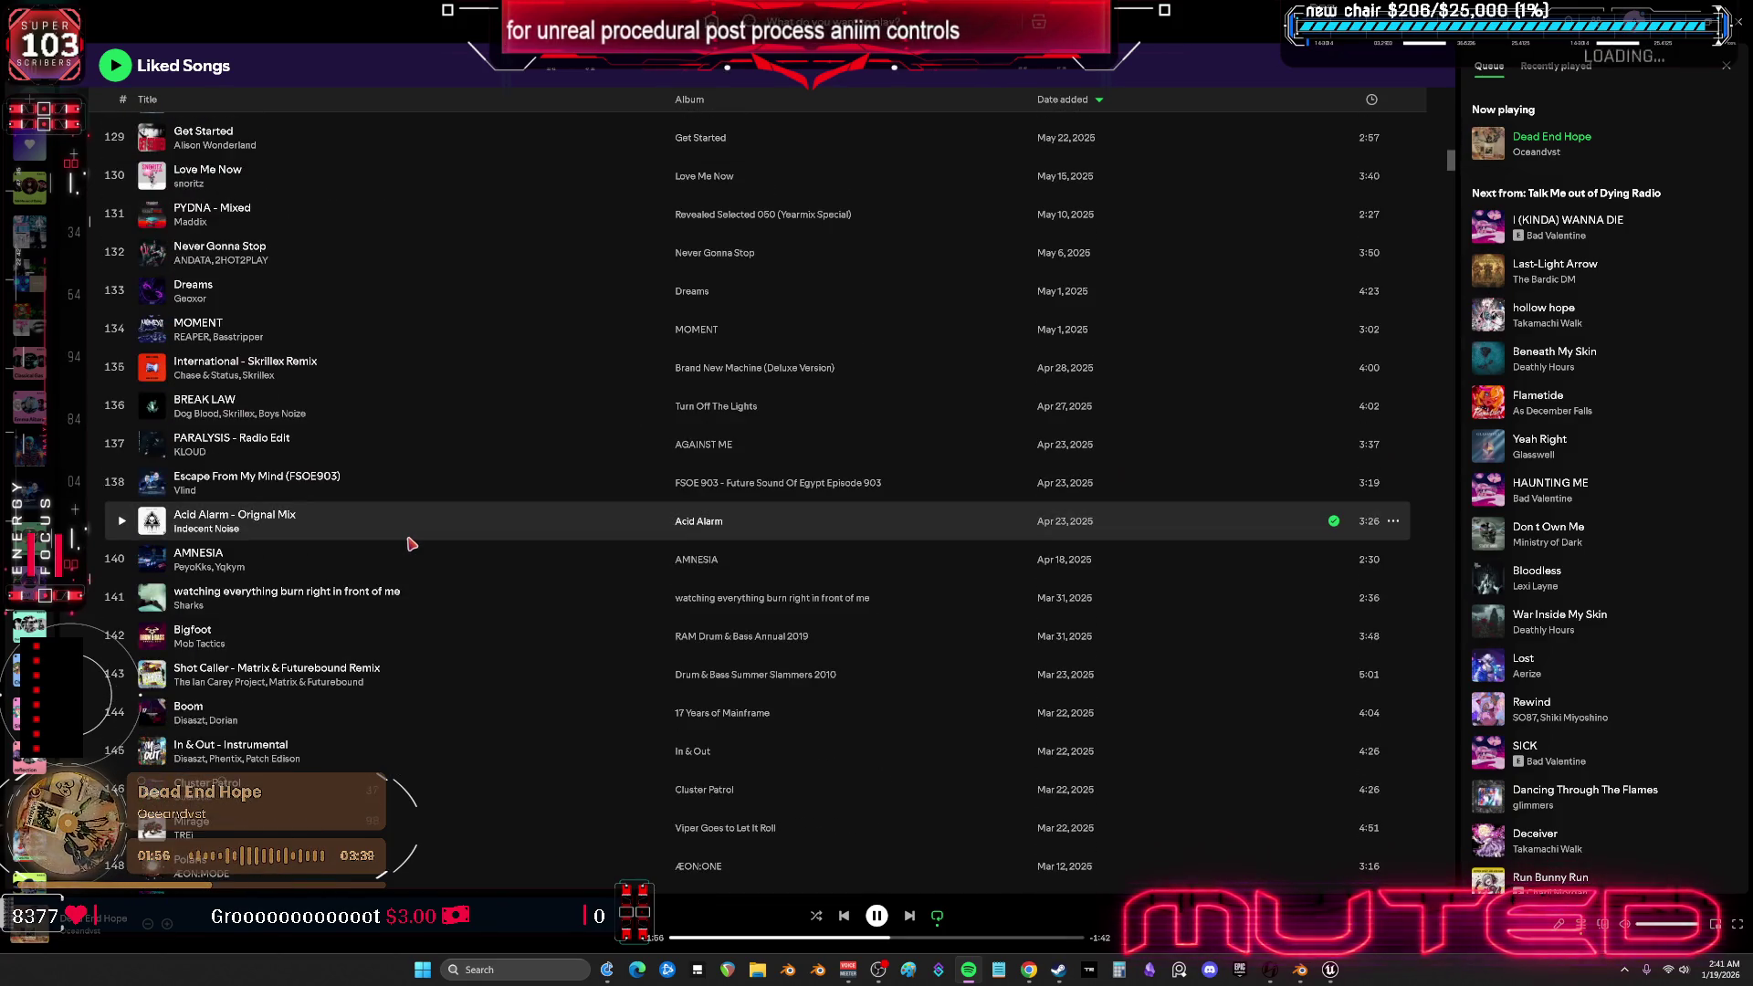
scroll(412, 545, "down", 6)
right_click(410, 545)
scroll(409, 534, "down", 6)
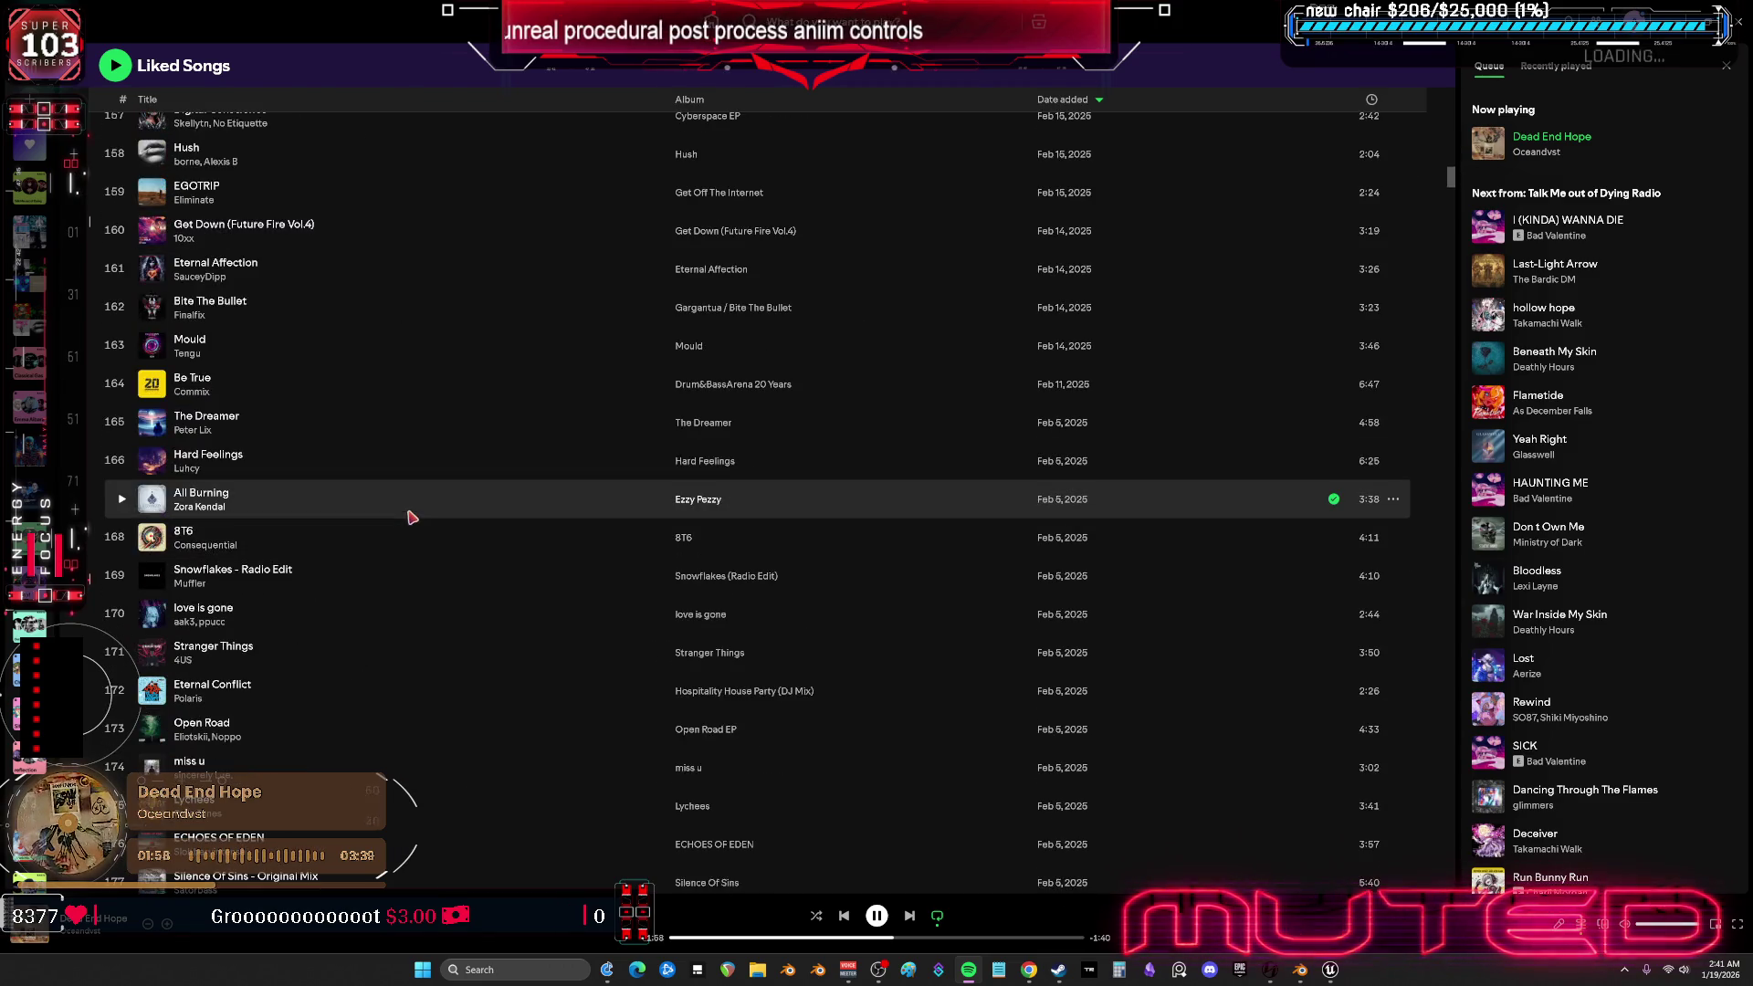
scroll(408, 522, "down", 12)
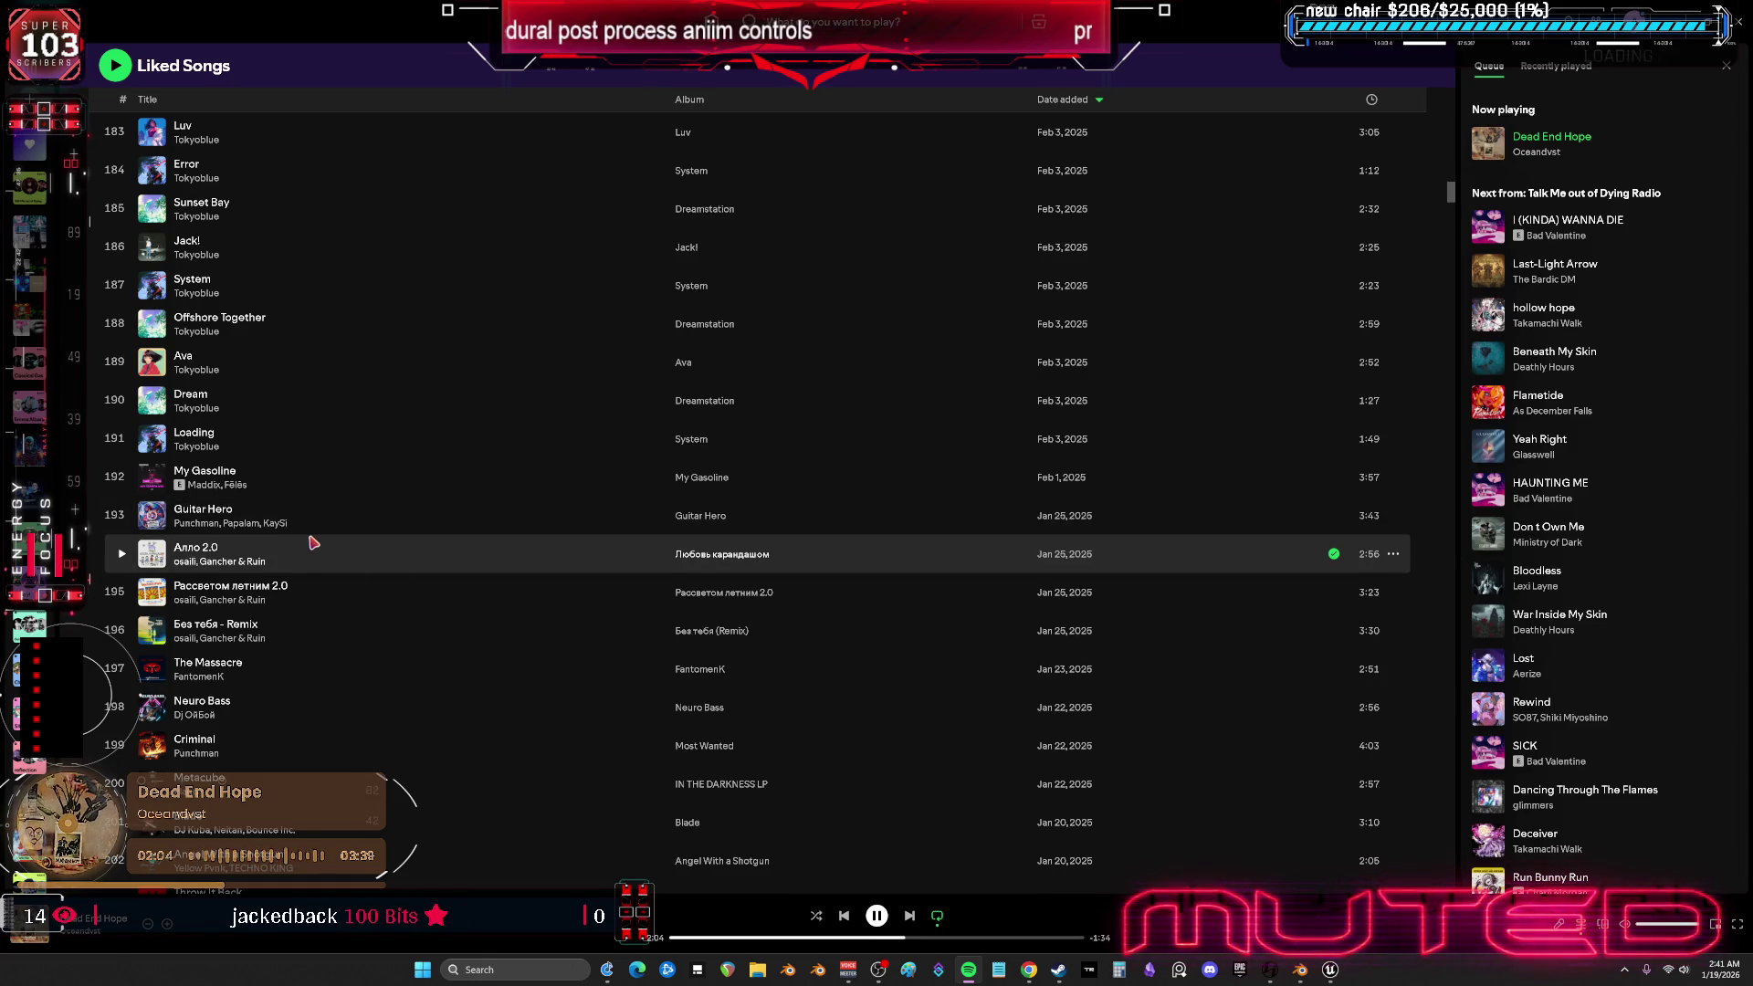
scroll(313, 543, "down", 6)
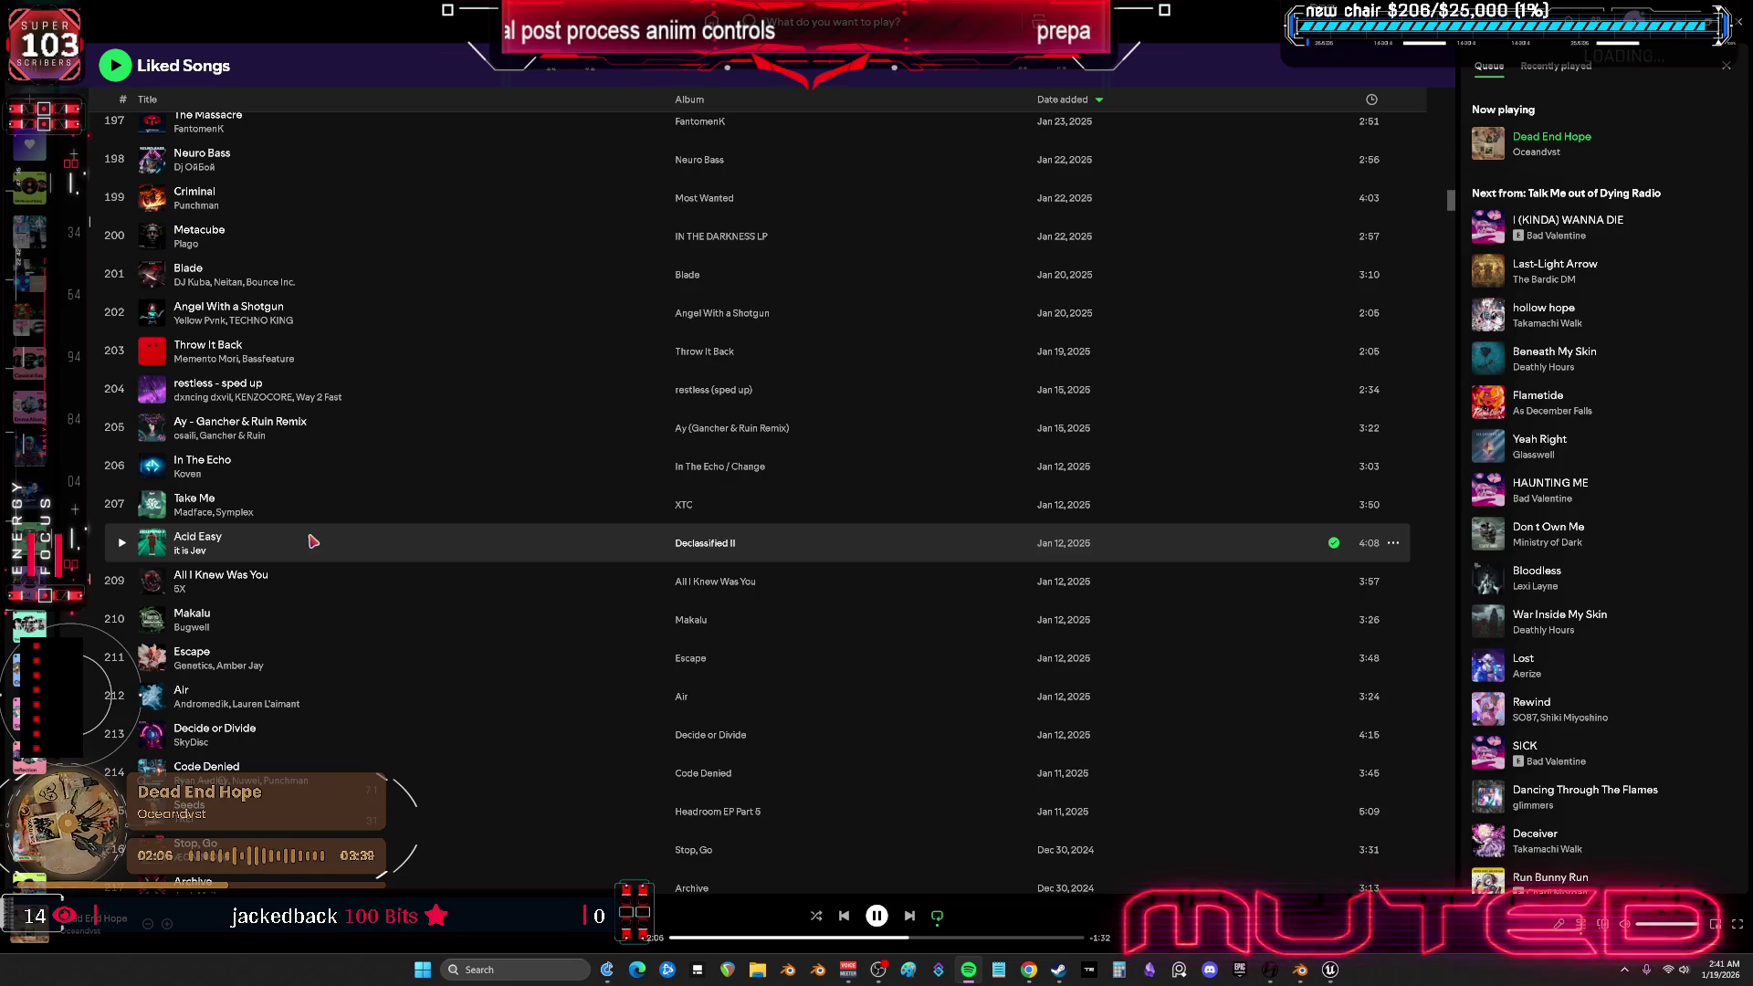
scroll(314, 542, "down", 17)
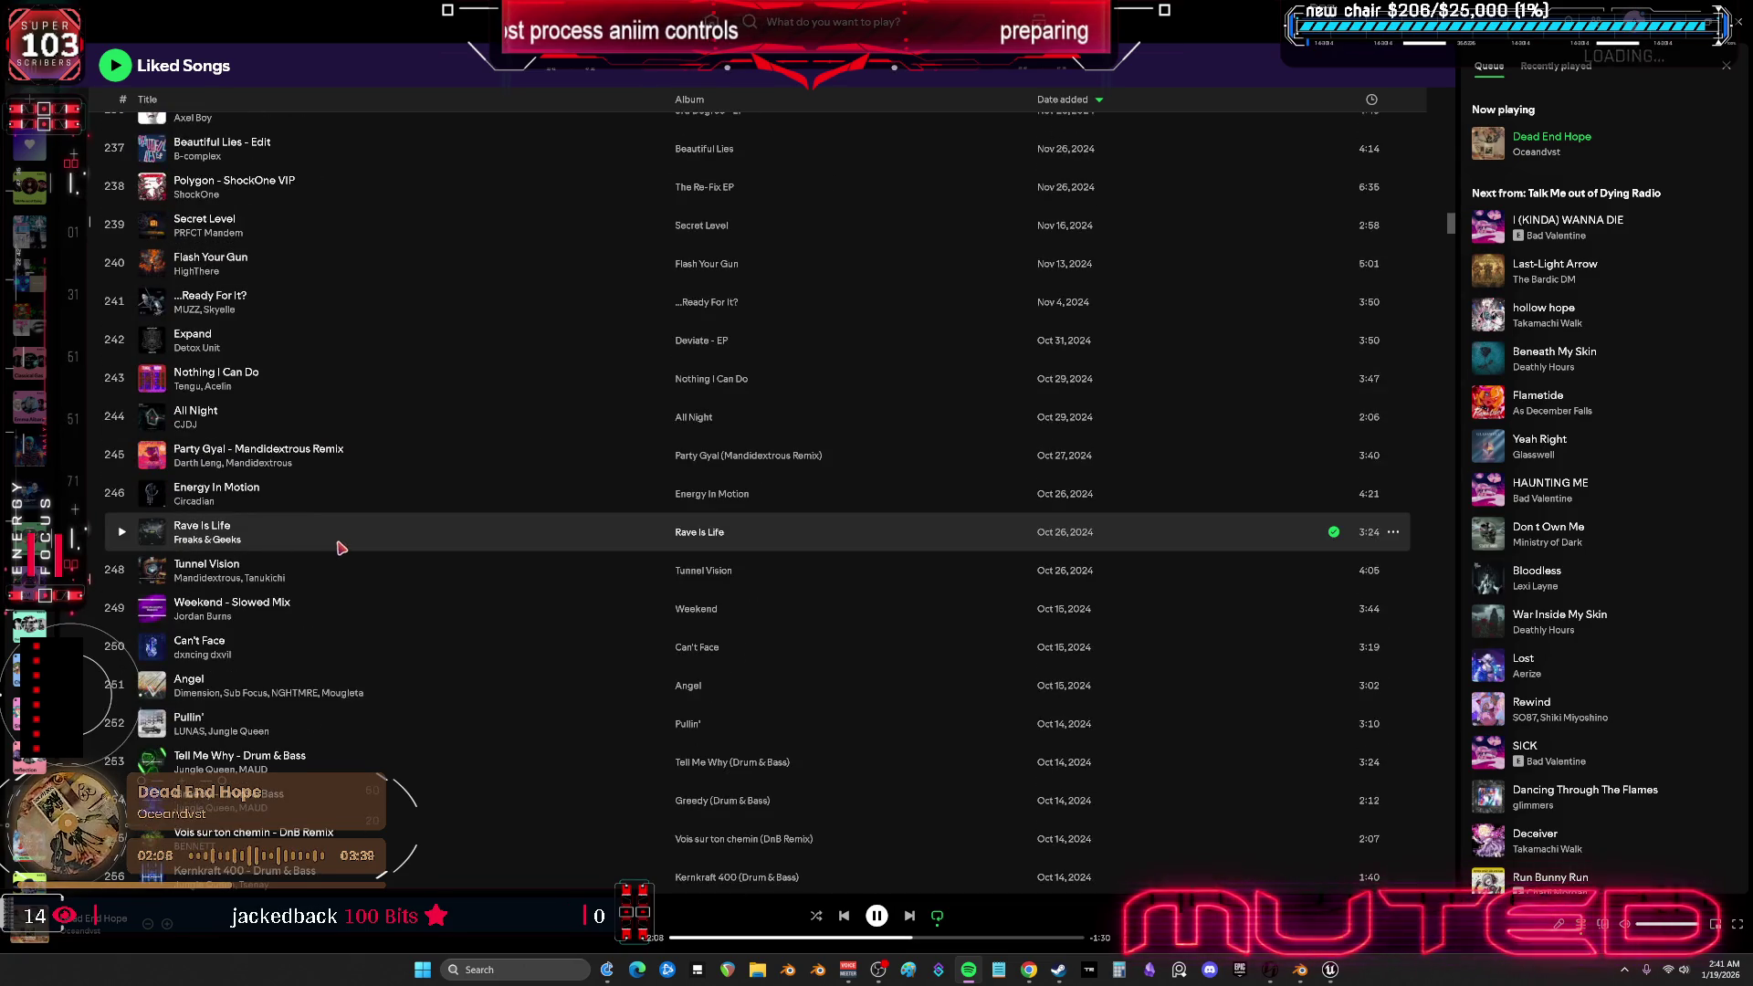
scroll(337, 545, "down", 9)
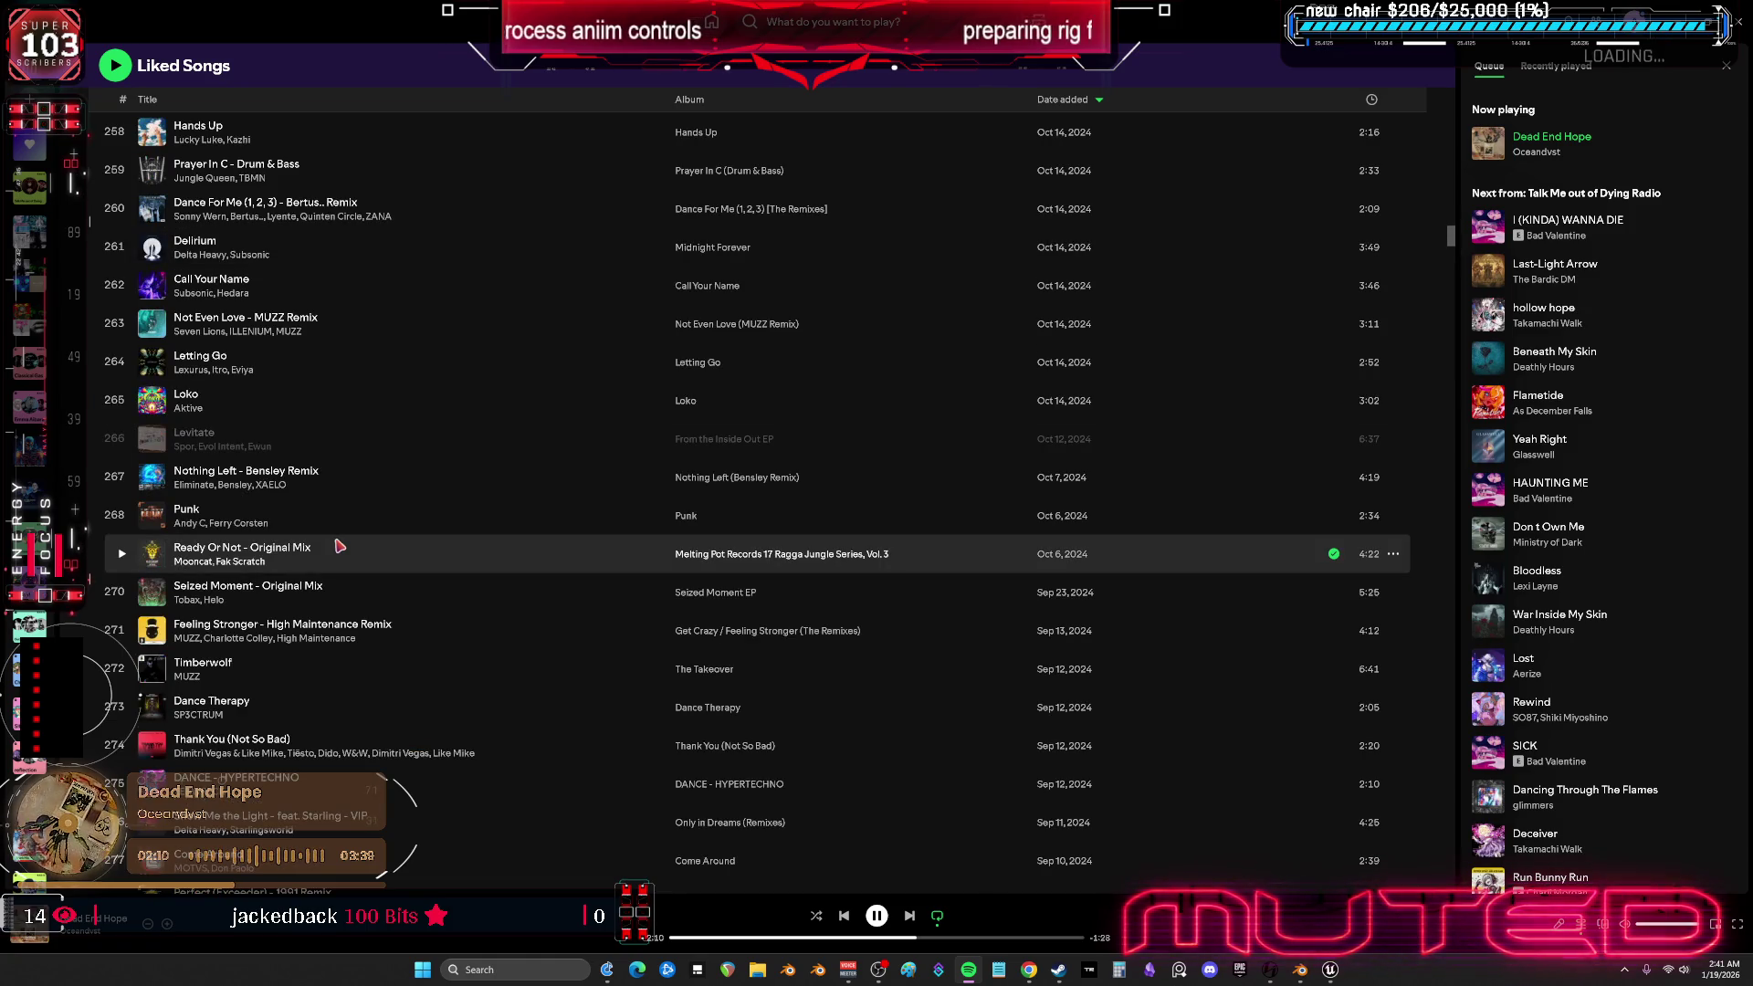
scroll(339, 546, "down", 10)
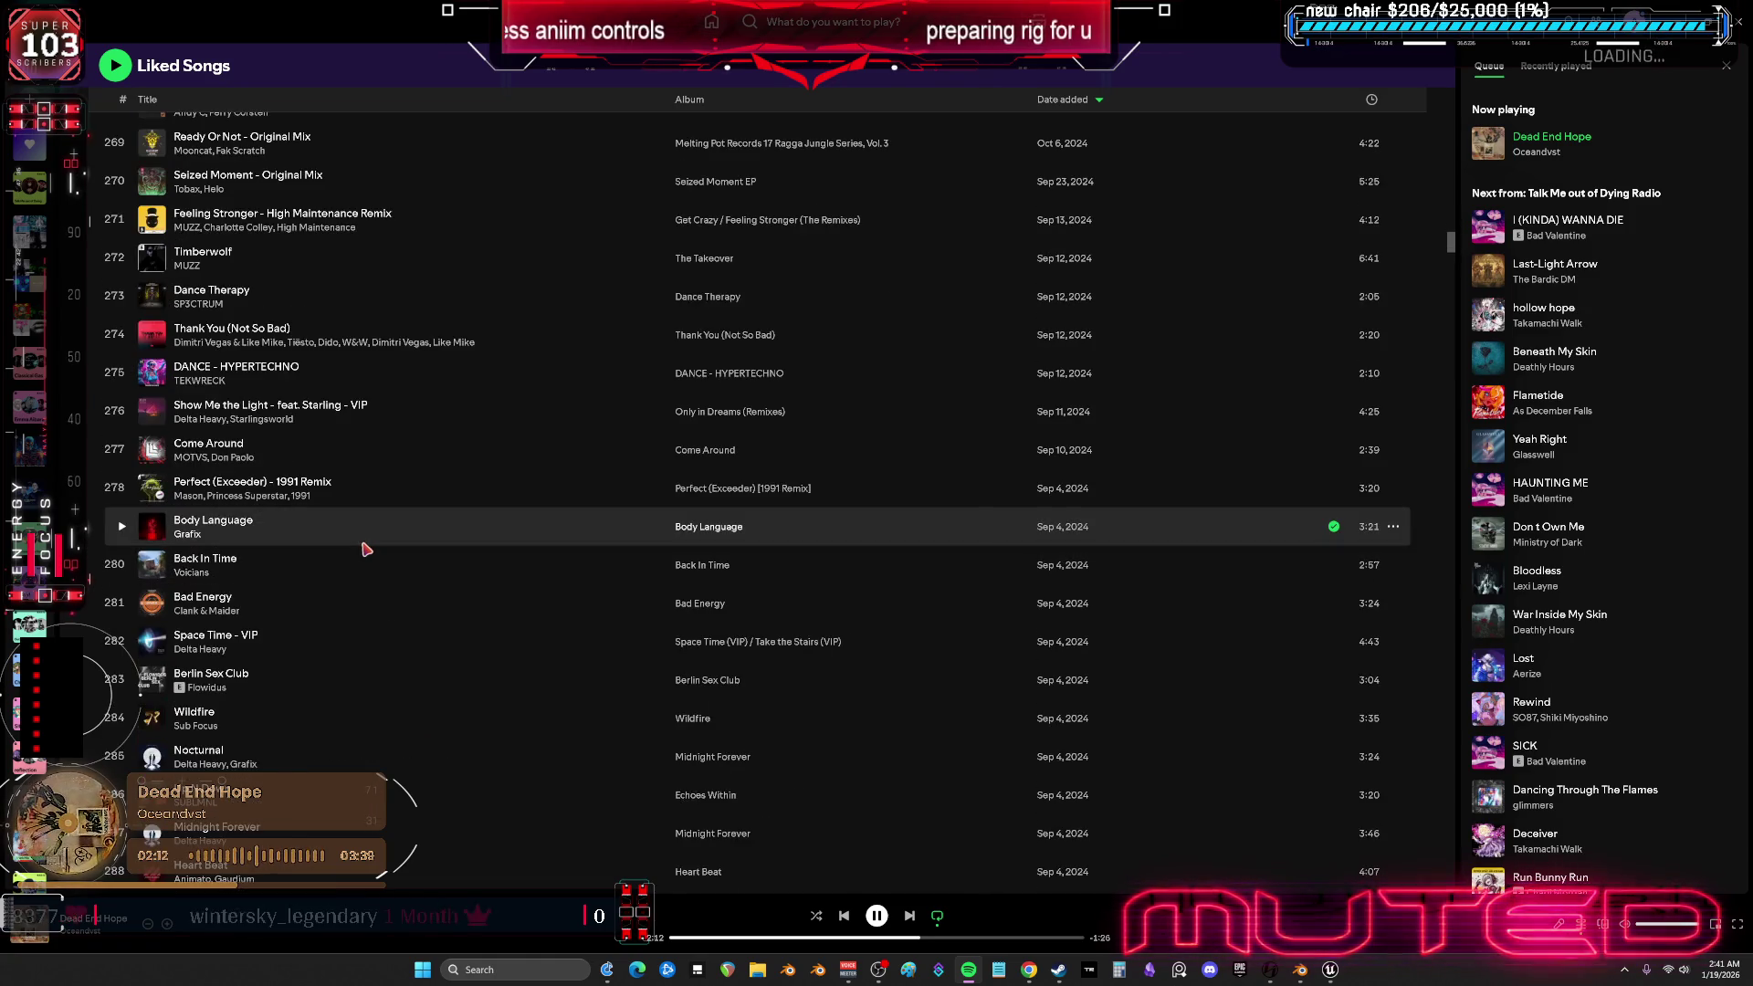
scroll(358, 551, "down", 6)
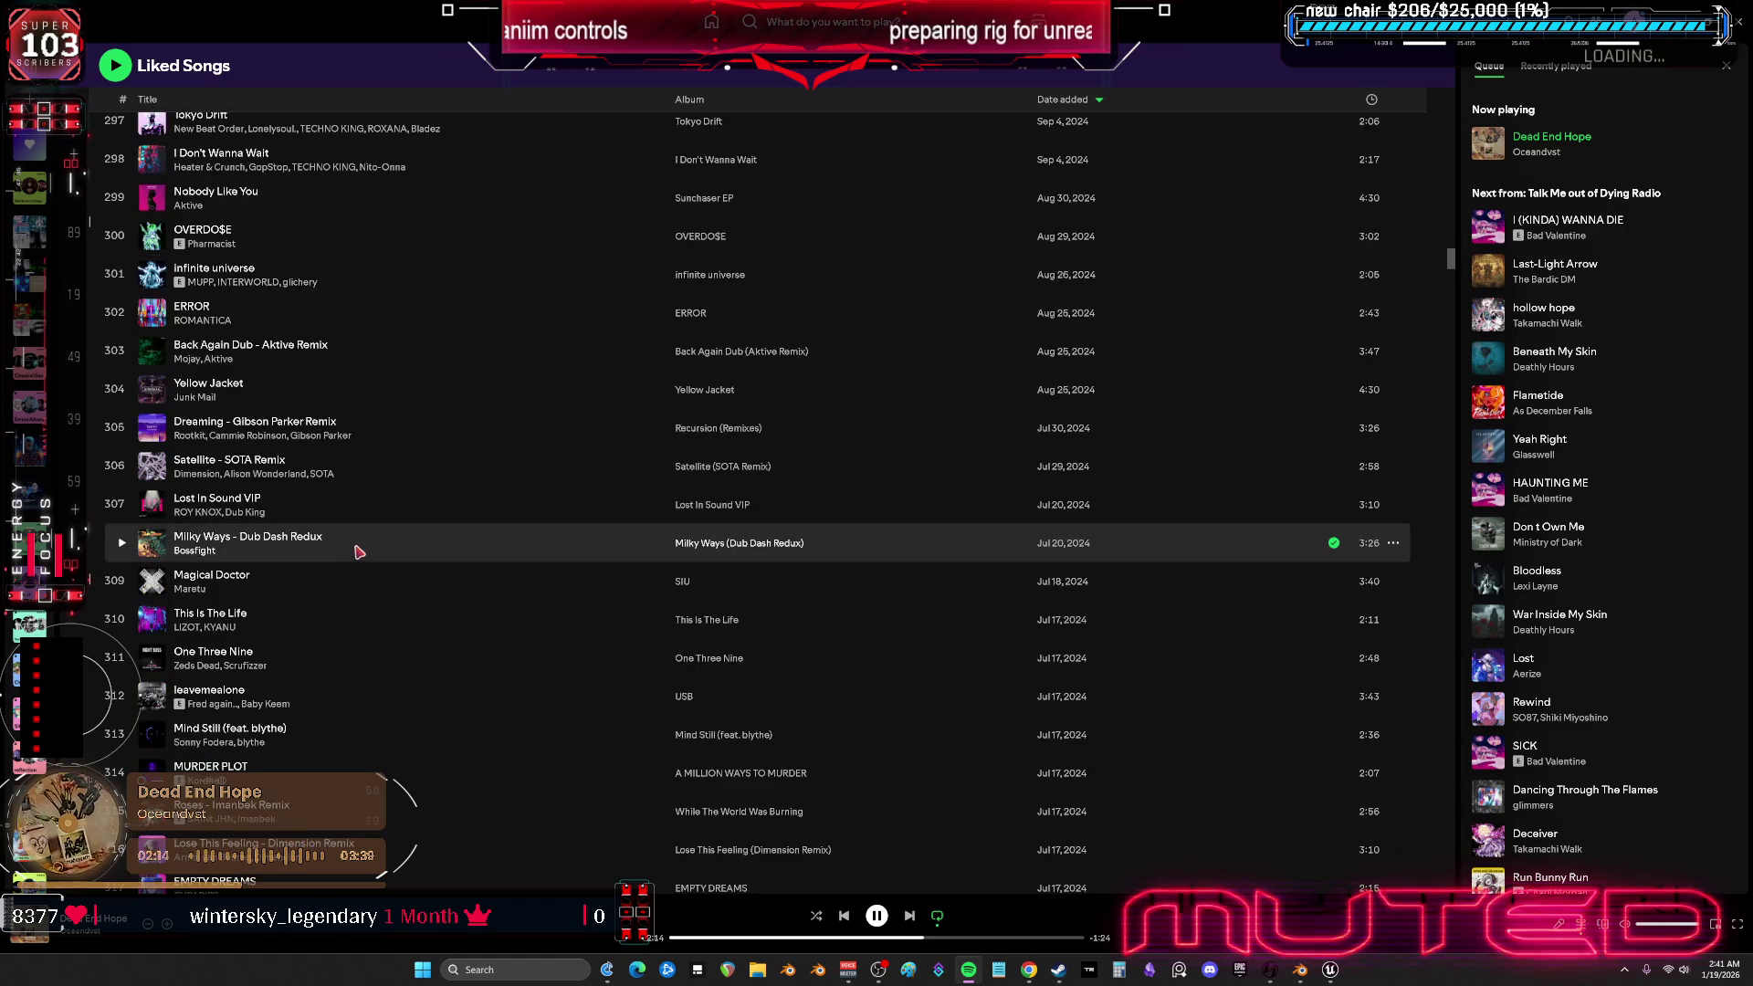
scroll(358, 553, "down", 2)
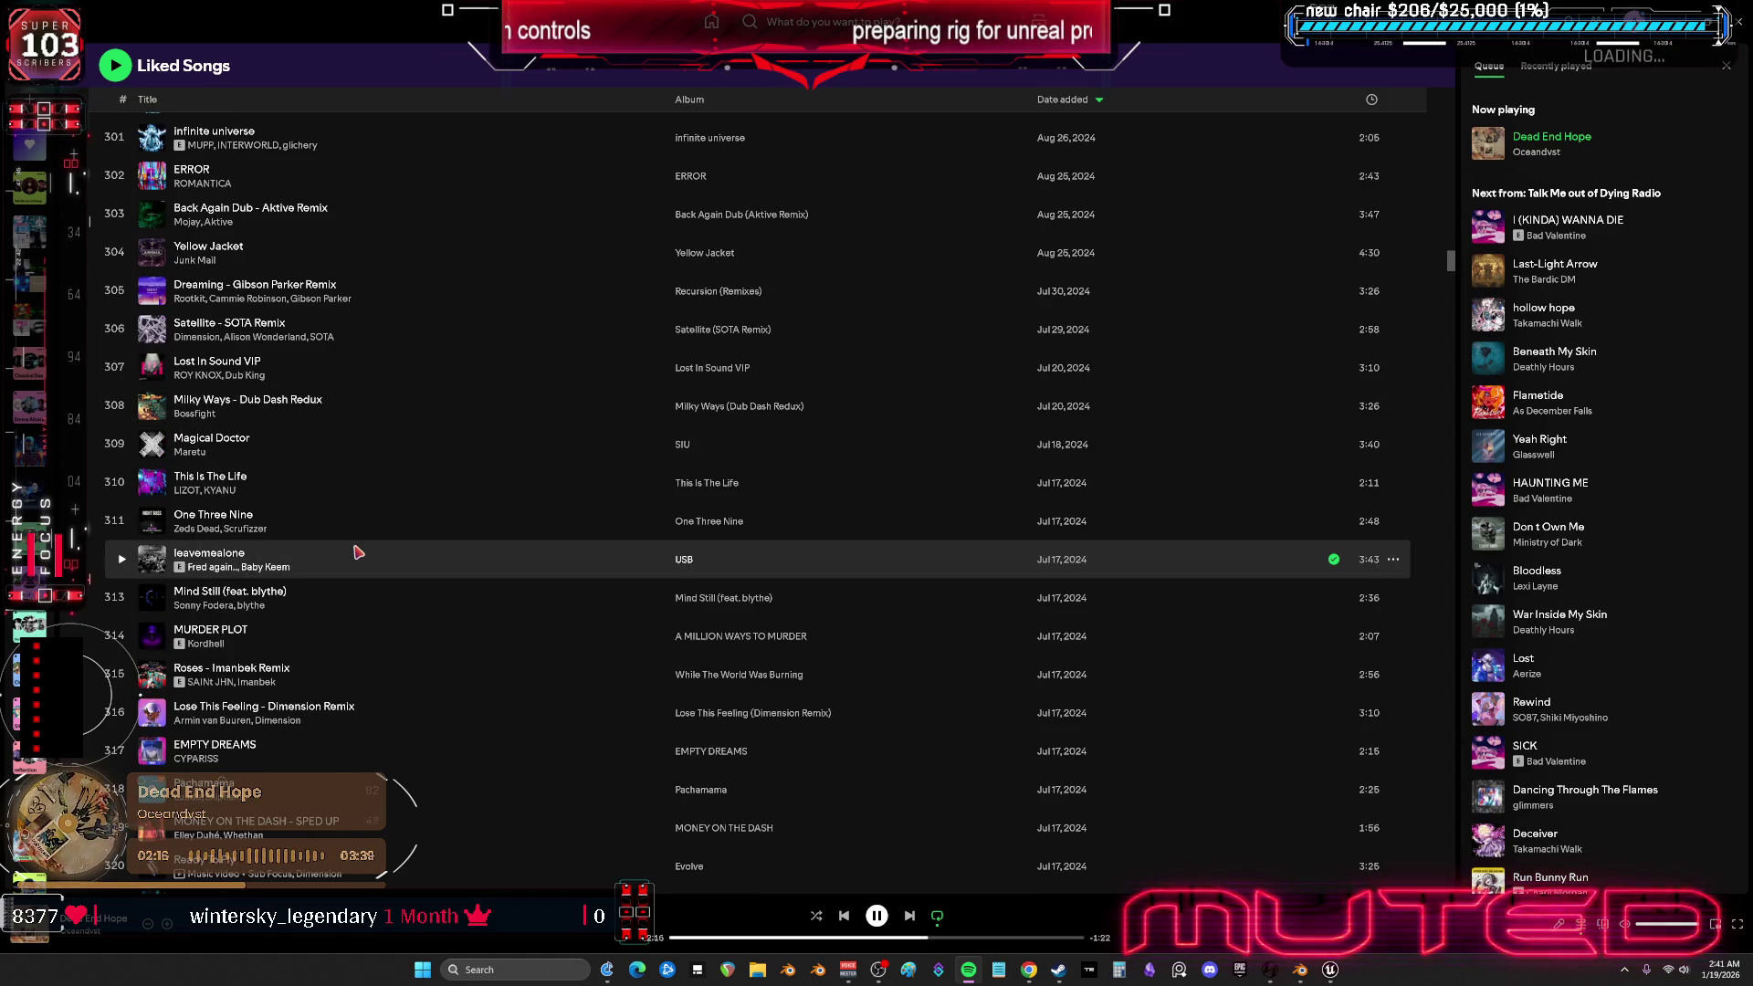
double_click(370, 445)
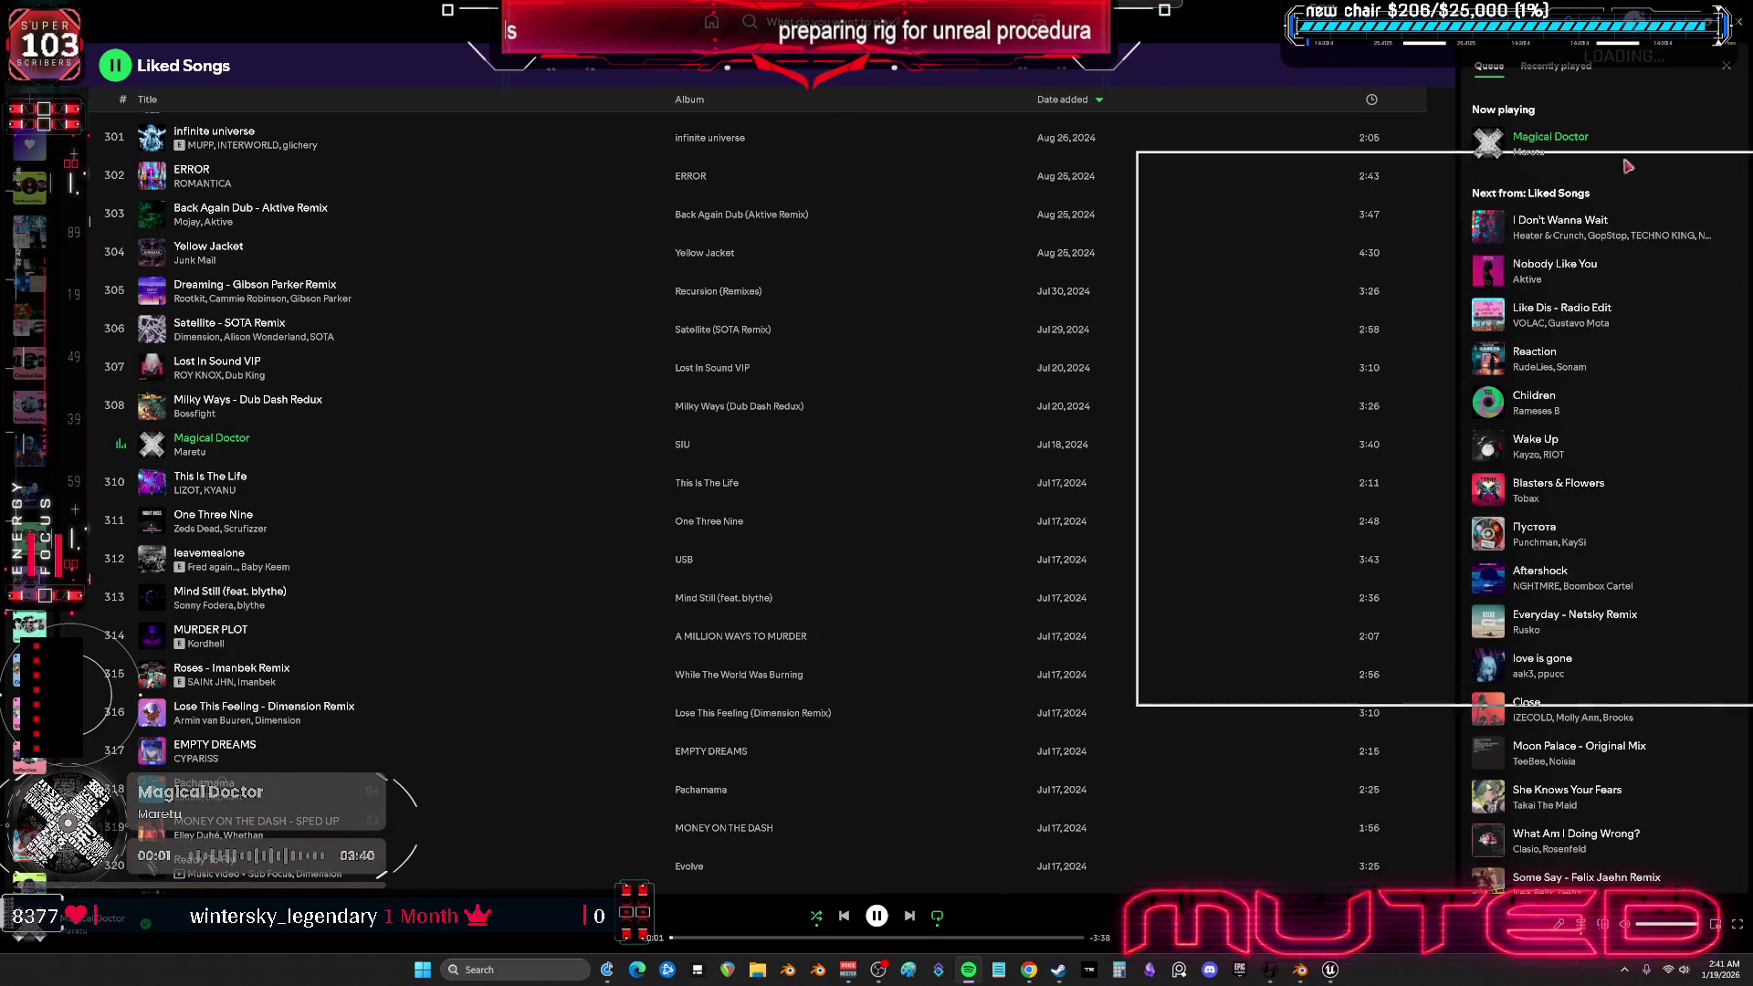
key("alt+Tab")
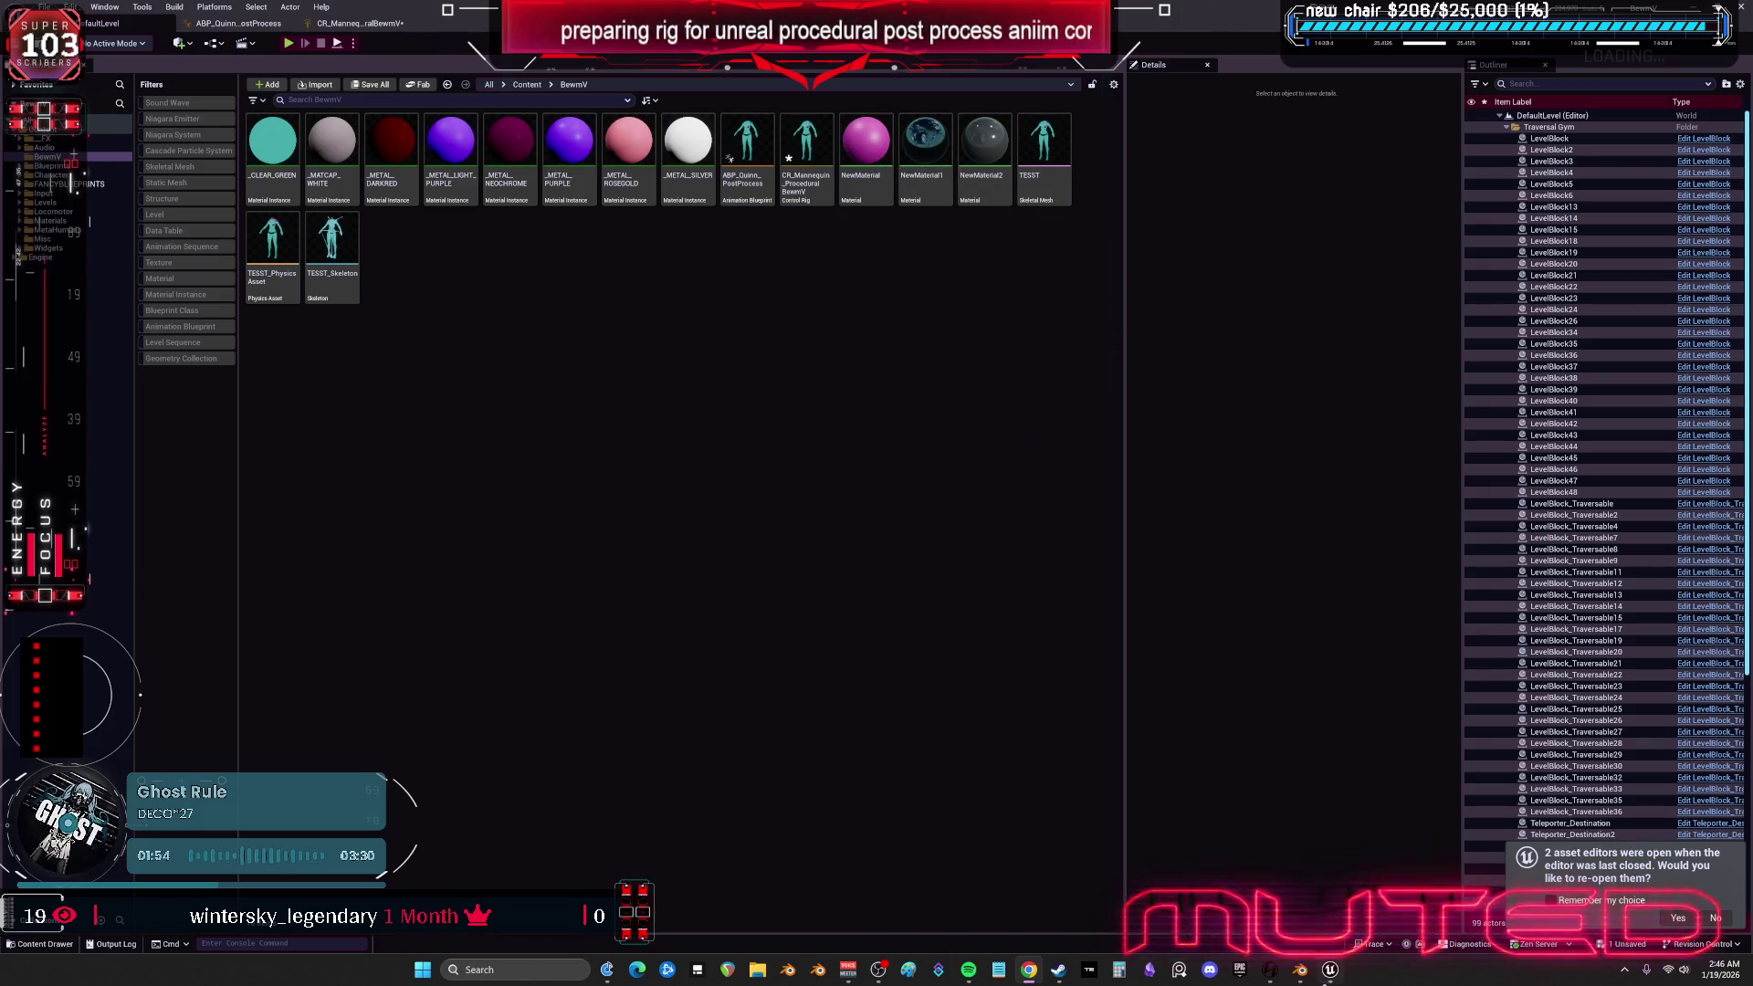
- Bring the Blender PREPbonesnamed.blend scene to the front
key("alt+Tab")
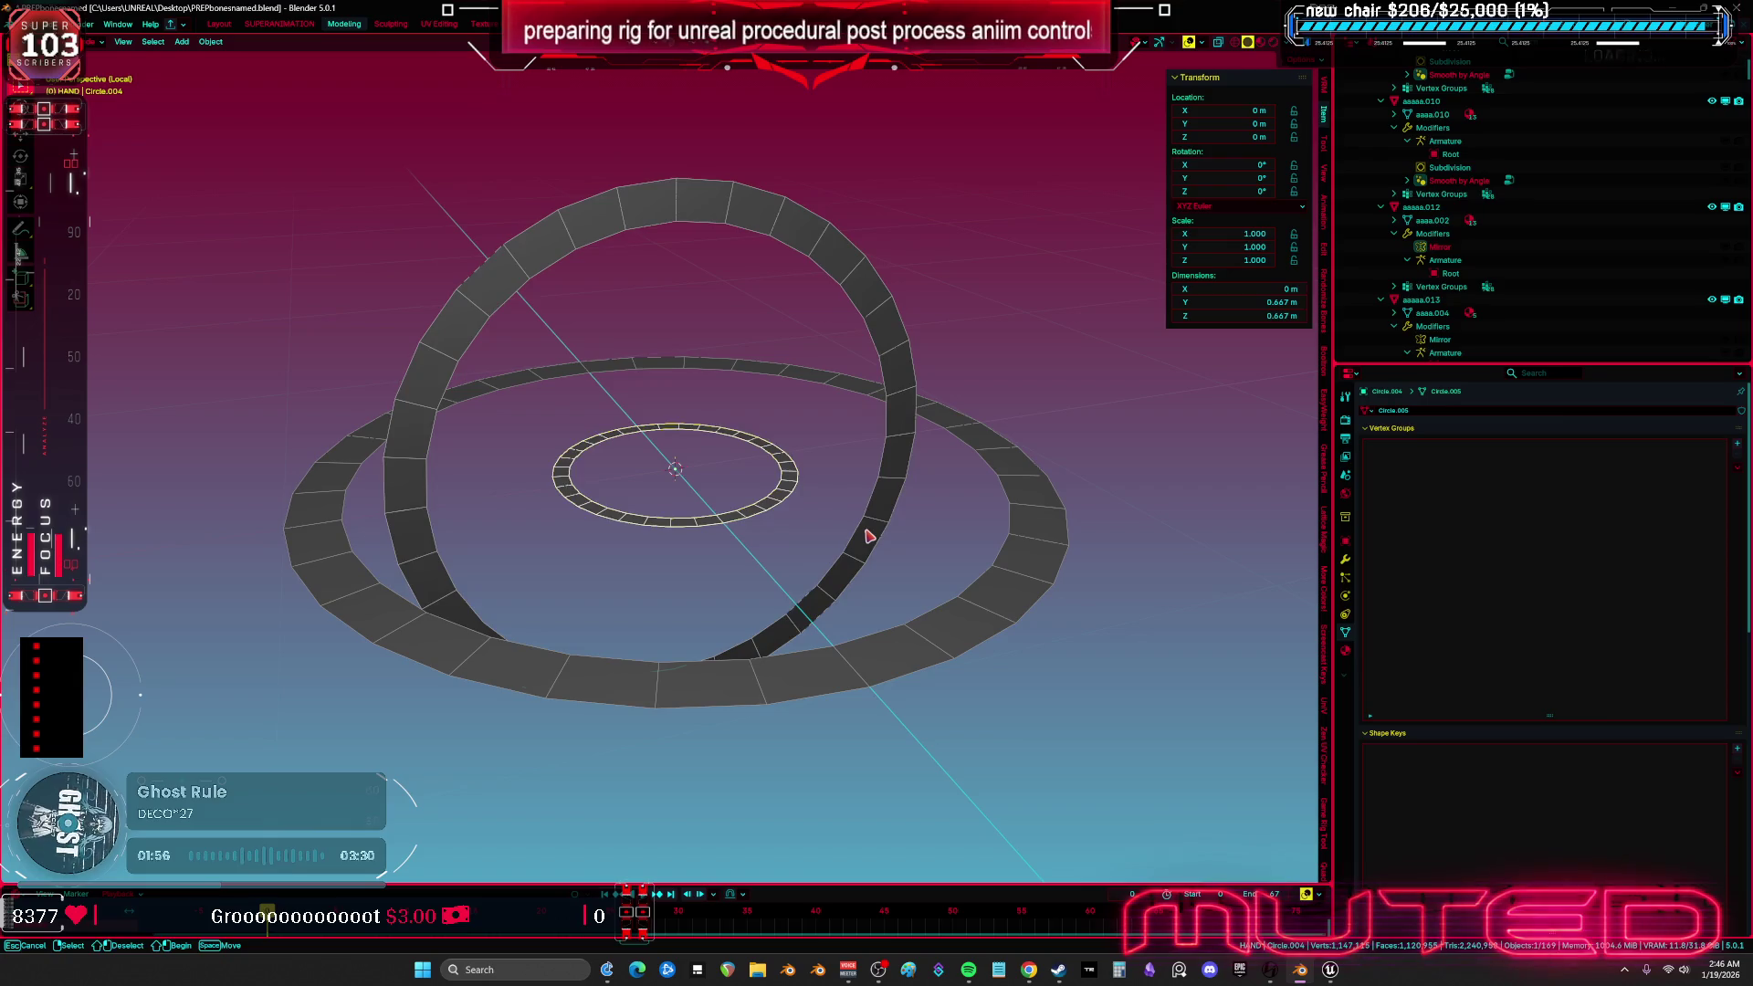
- Select the vertical ring, then restore the earlier undo-history state showing the armature rig
left_click(868, 537)
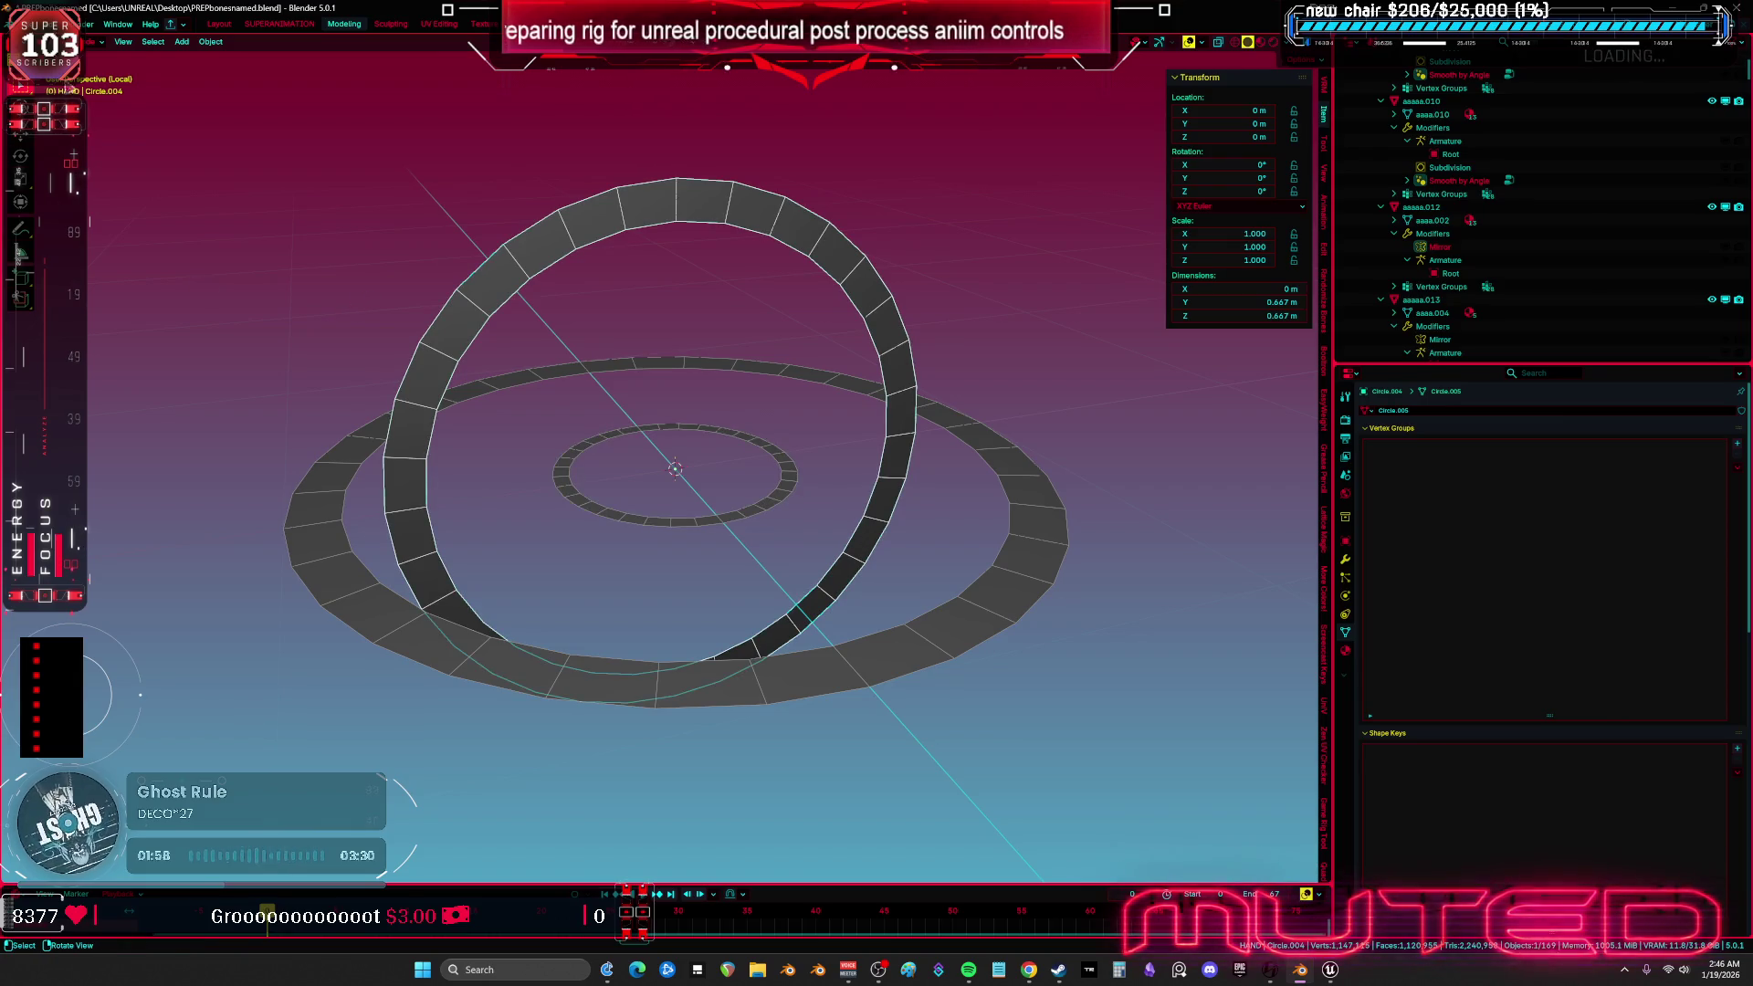
left_click(55, 24)
mouse_move(119, 66)
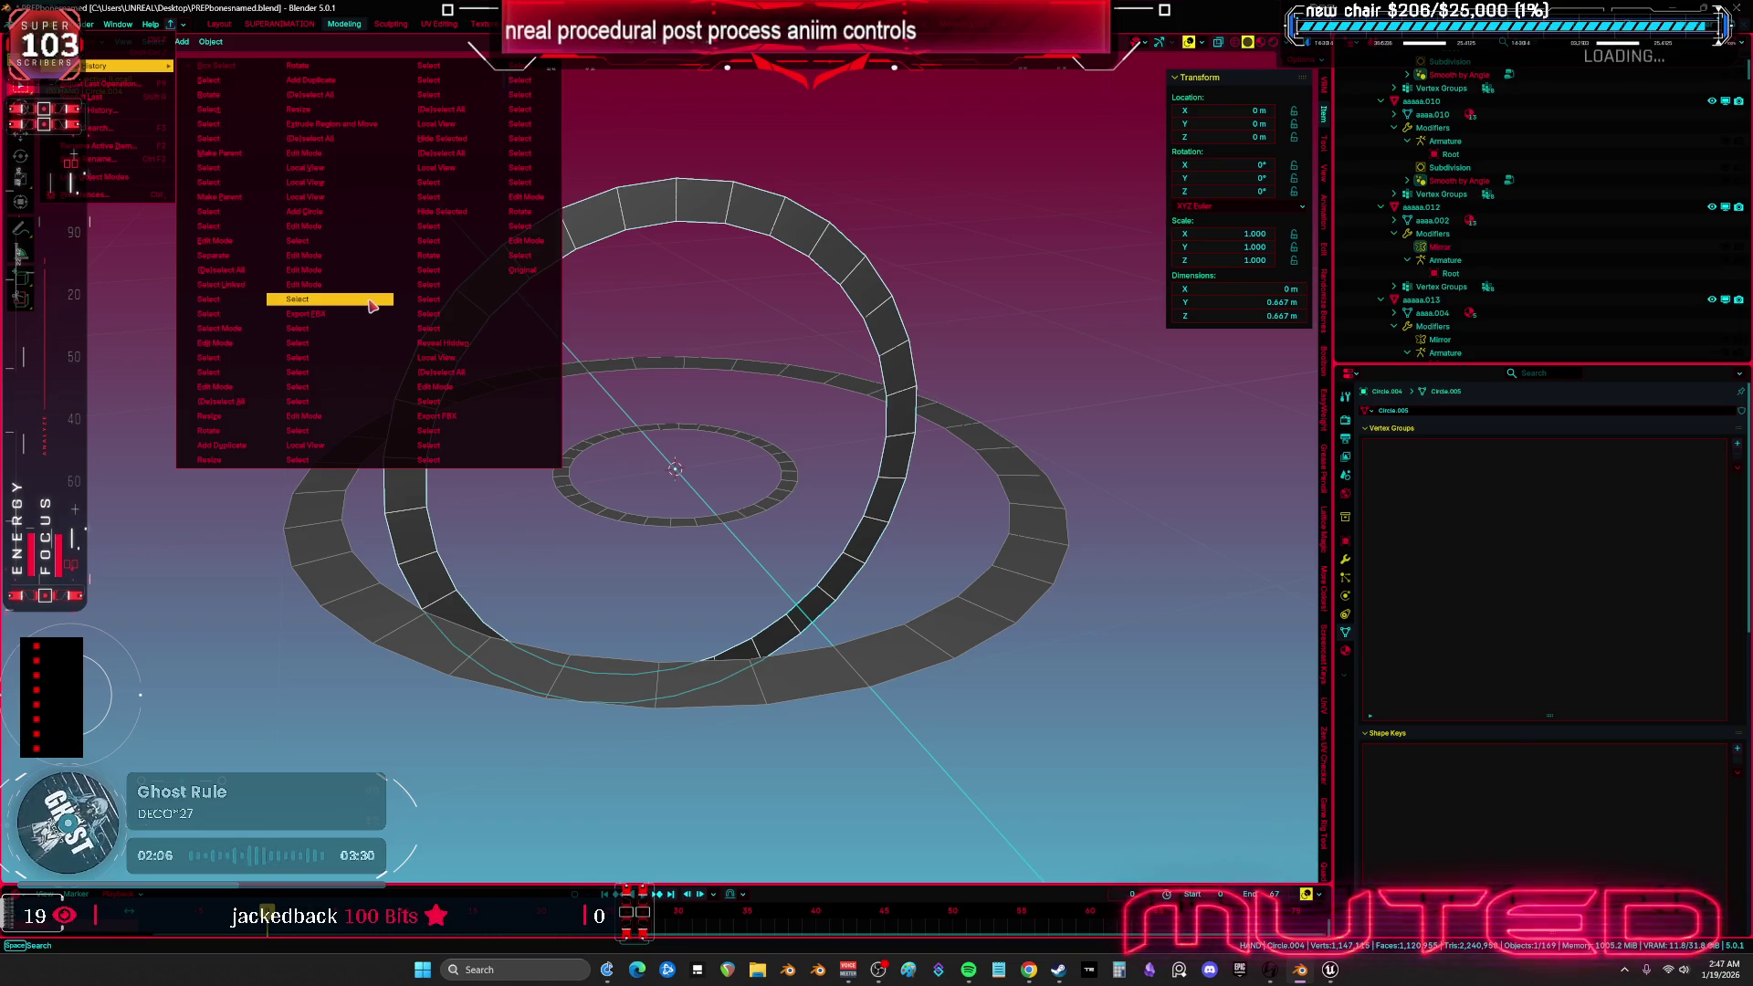
left_click(370, 304)
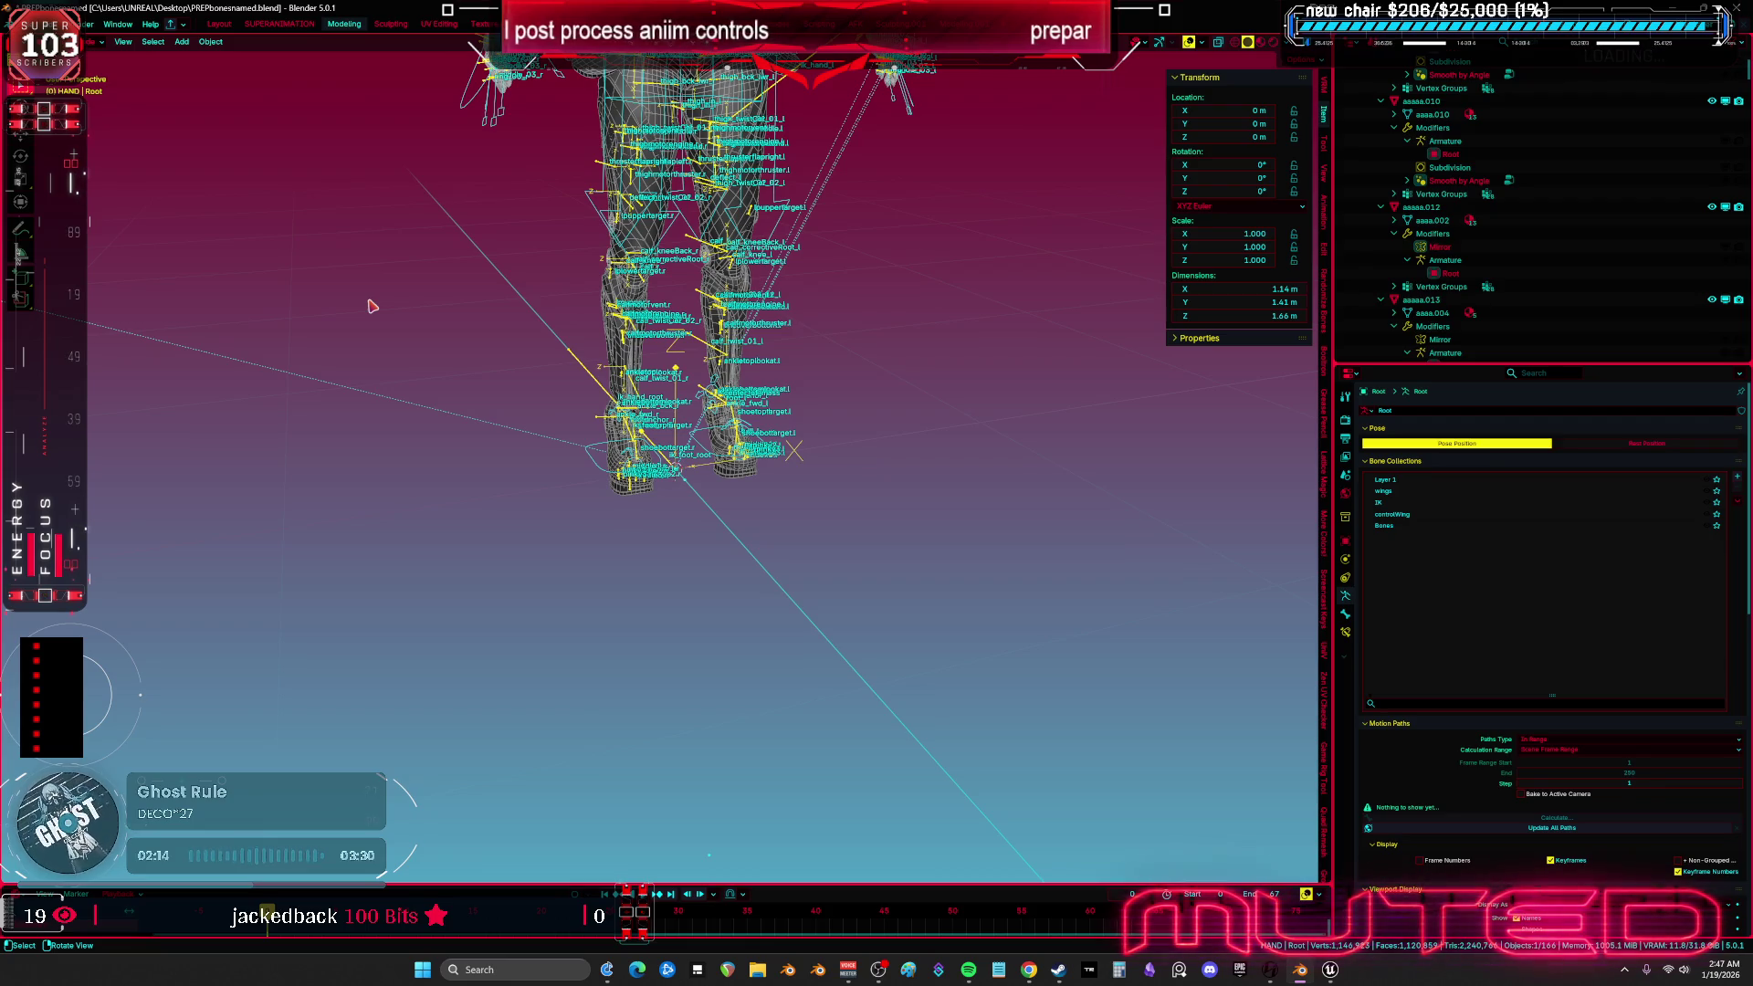
- Maximize the front view, enter armature Edit Mode and select the shoulderpivotbase.l bone
key("ctrl+space")
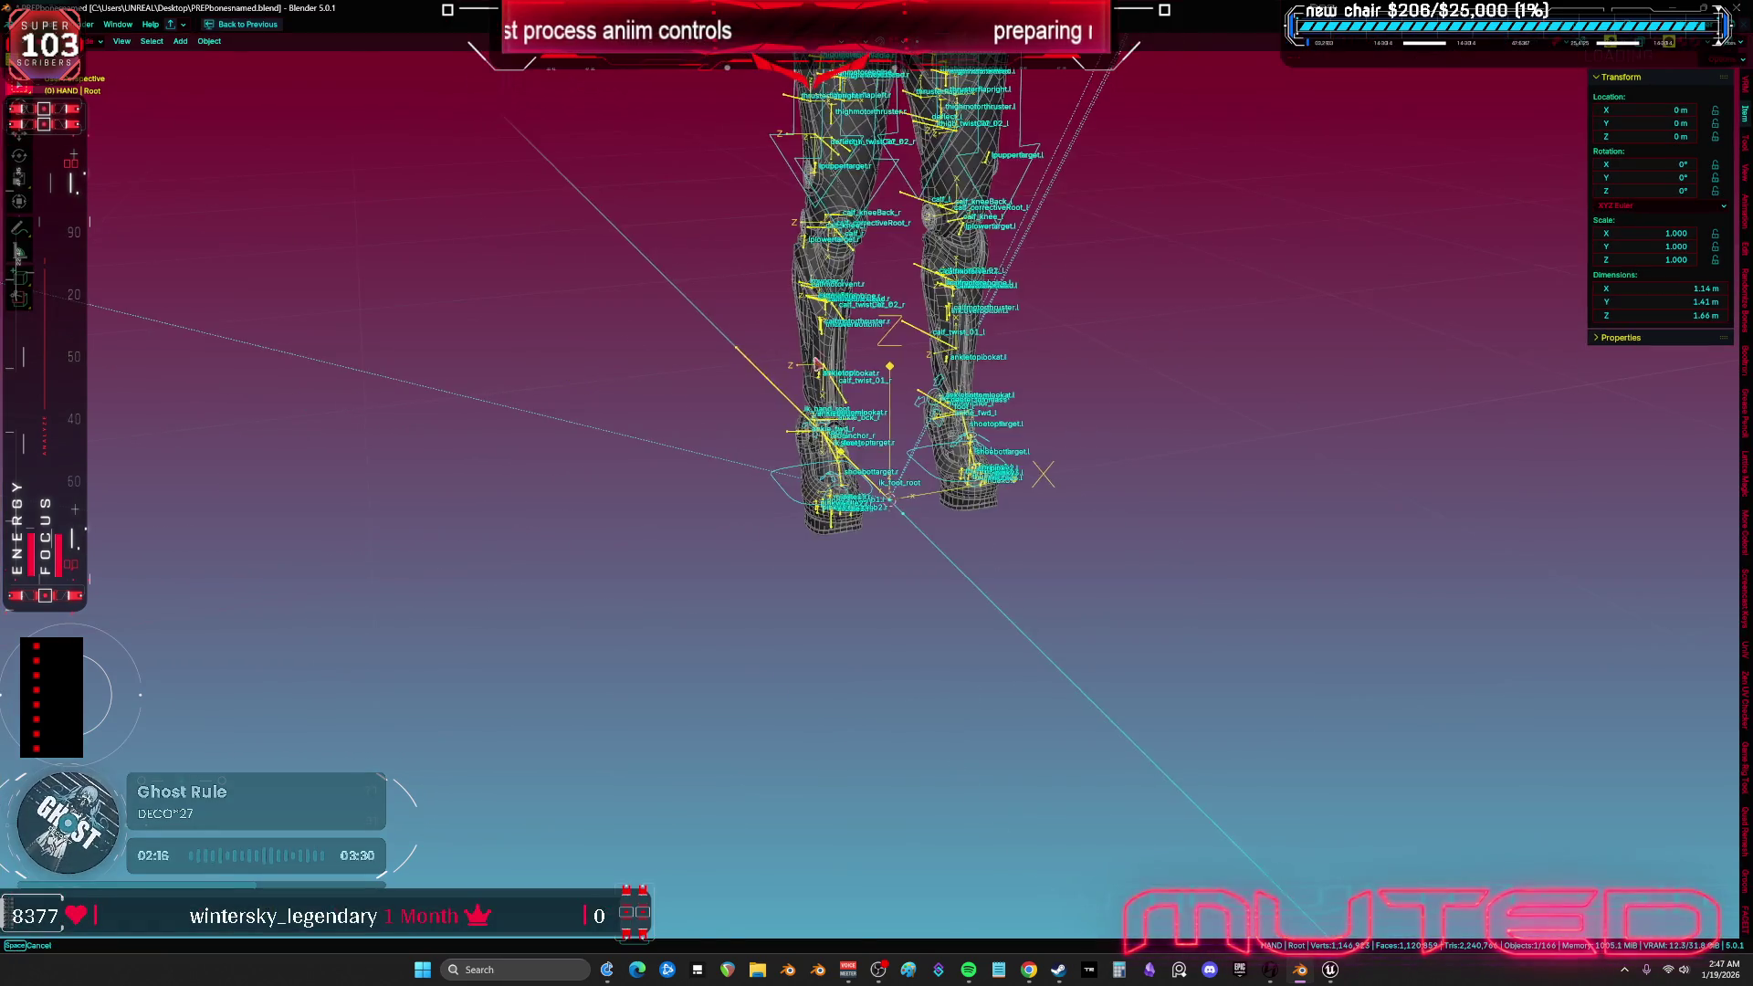
scroll(747, 554, "down", 3)
scroll(747, 554, "up", 3)
key("KP_1")
scroll(971, 631, "up", 6)
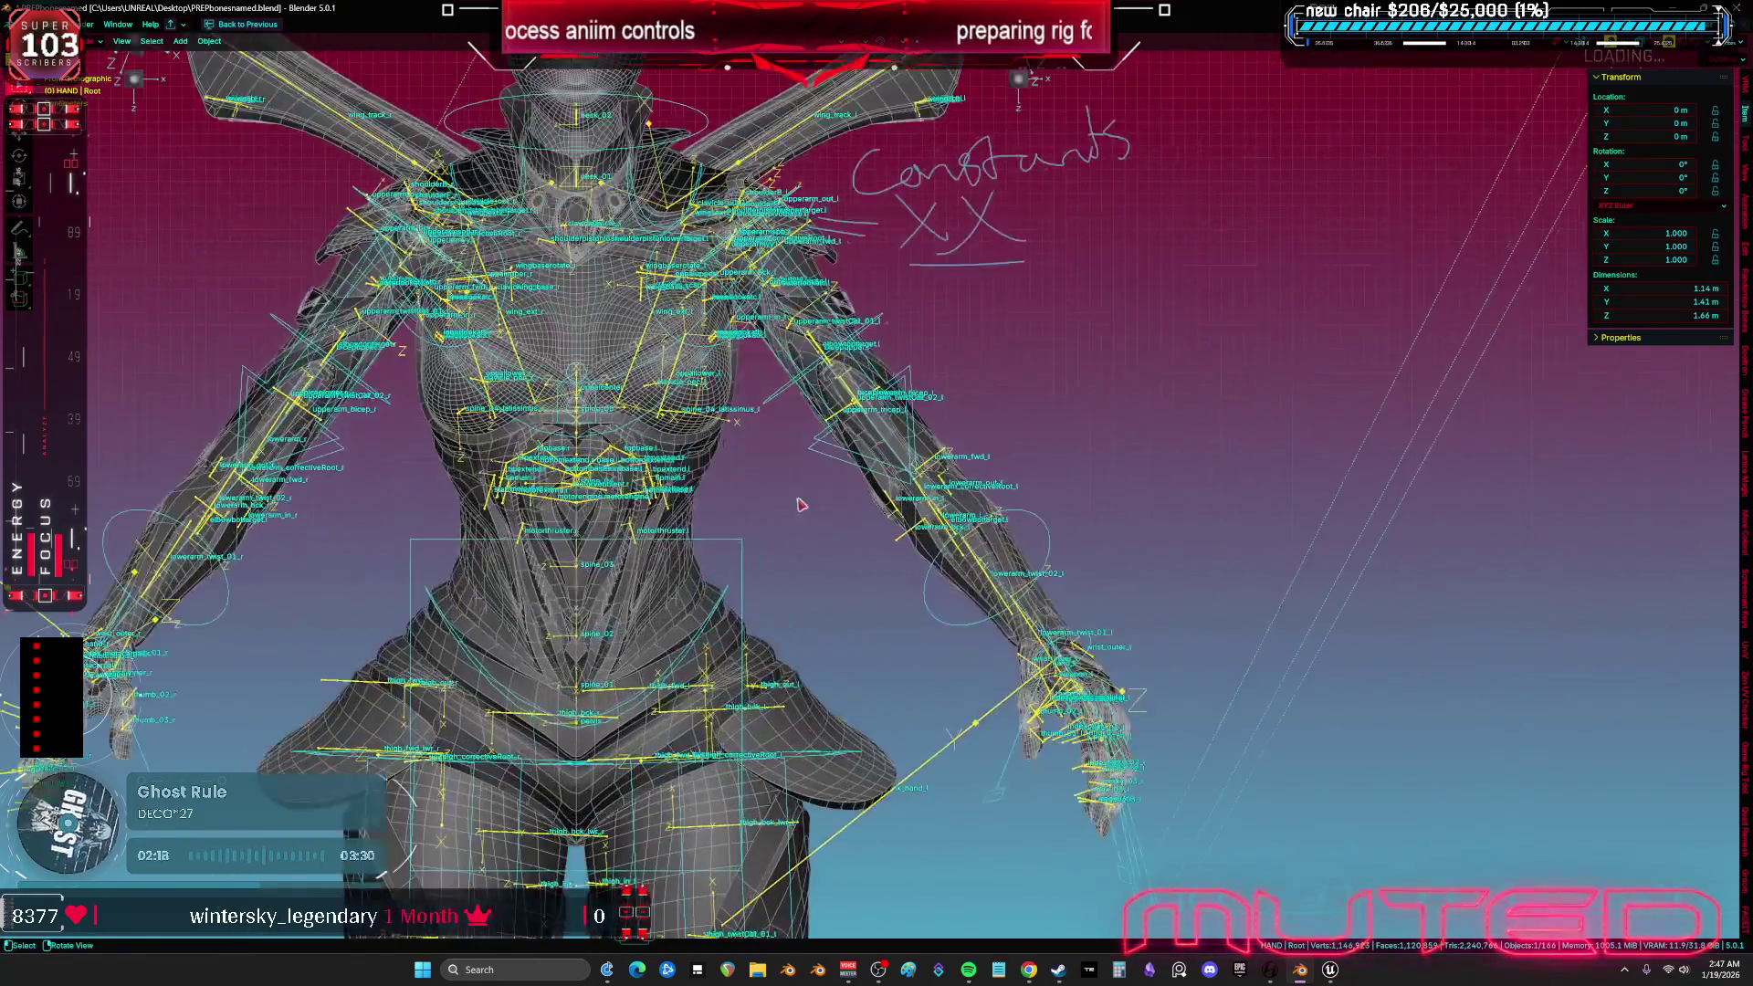
left_click_drag(1173, 480, 863, 546)
left_click(859, 546)
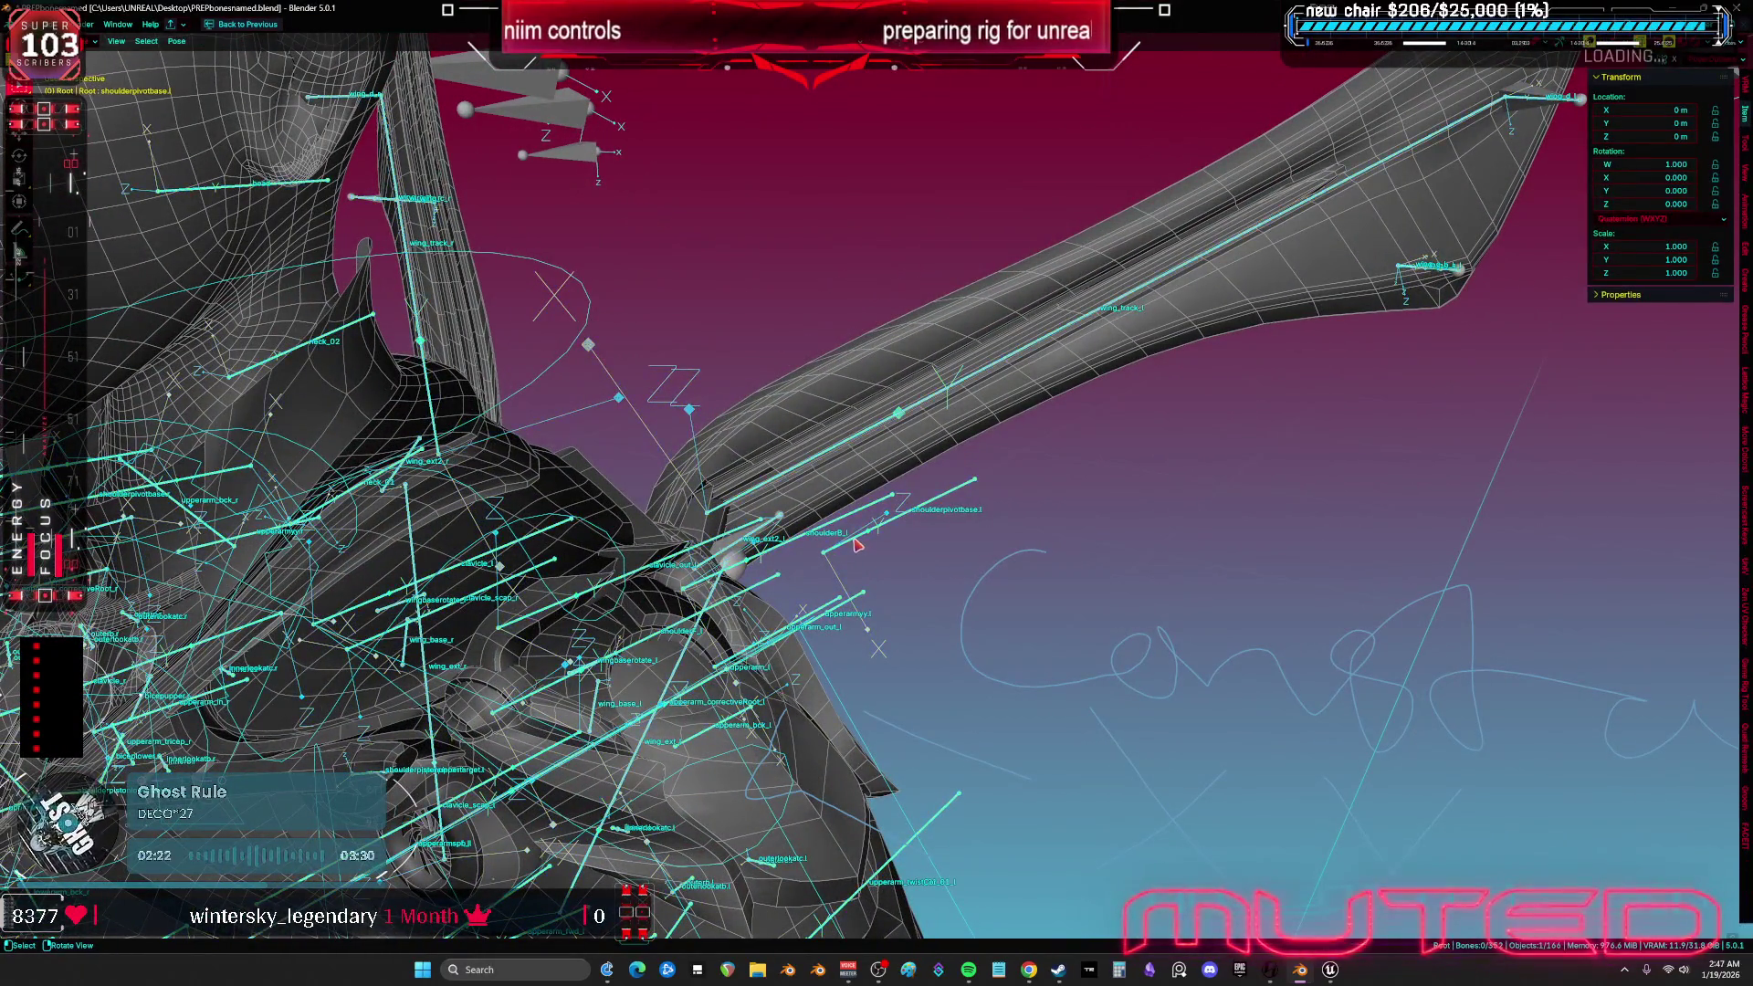
key("Tab")
left_click(891, 494)
mouse_move(891, 494)
left_mouse_down()
mouse_move(924, 506)
mouse_move(961, 481)
mouse_move(1148, 519)
left_mouse_up()
key("shift+bracketright")
left_click(985, 459)
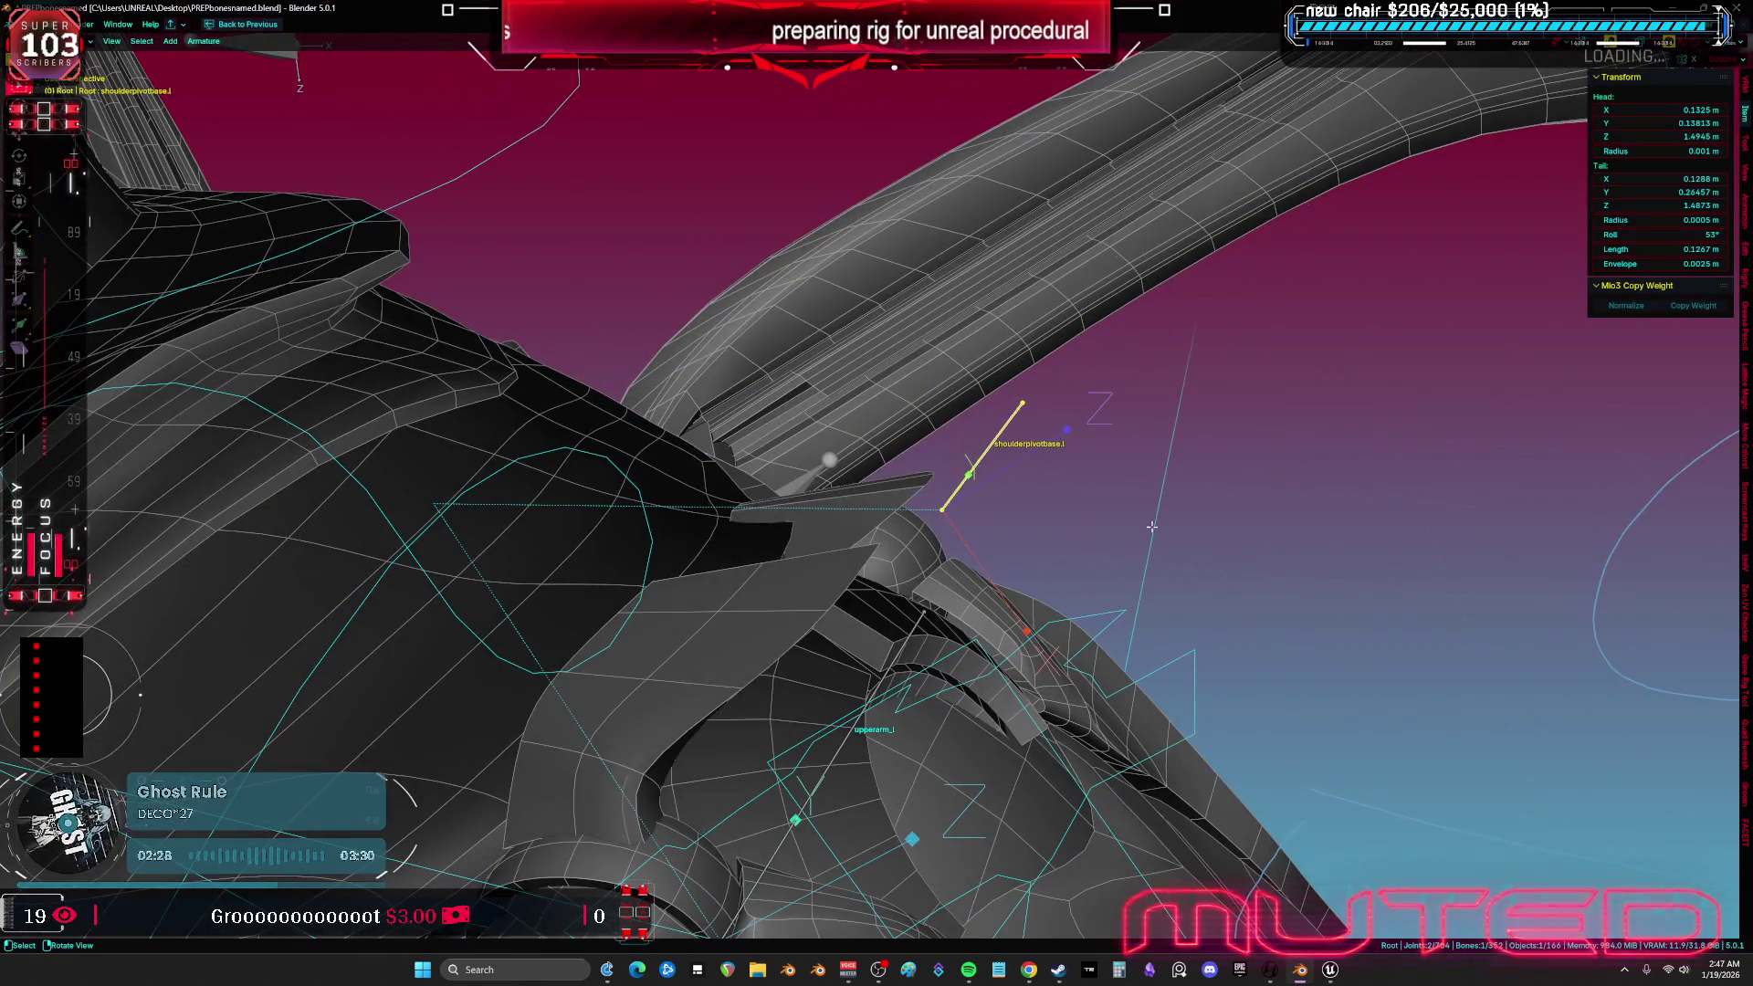
scroll(1148, 519, "up", 3)
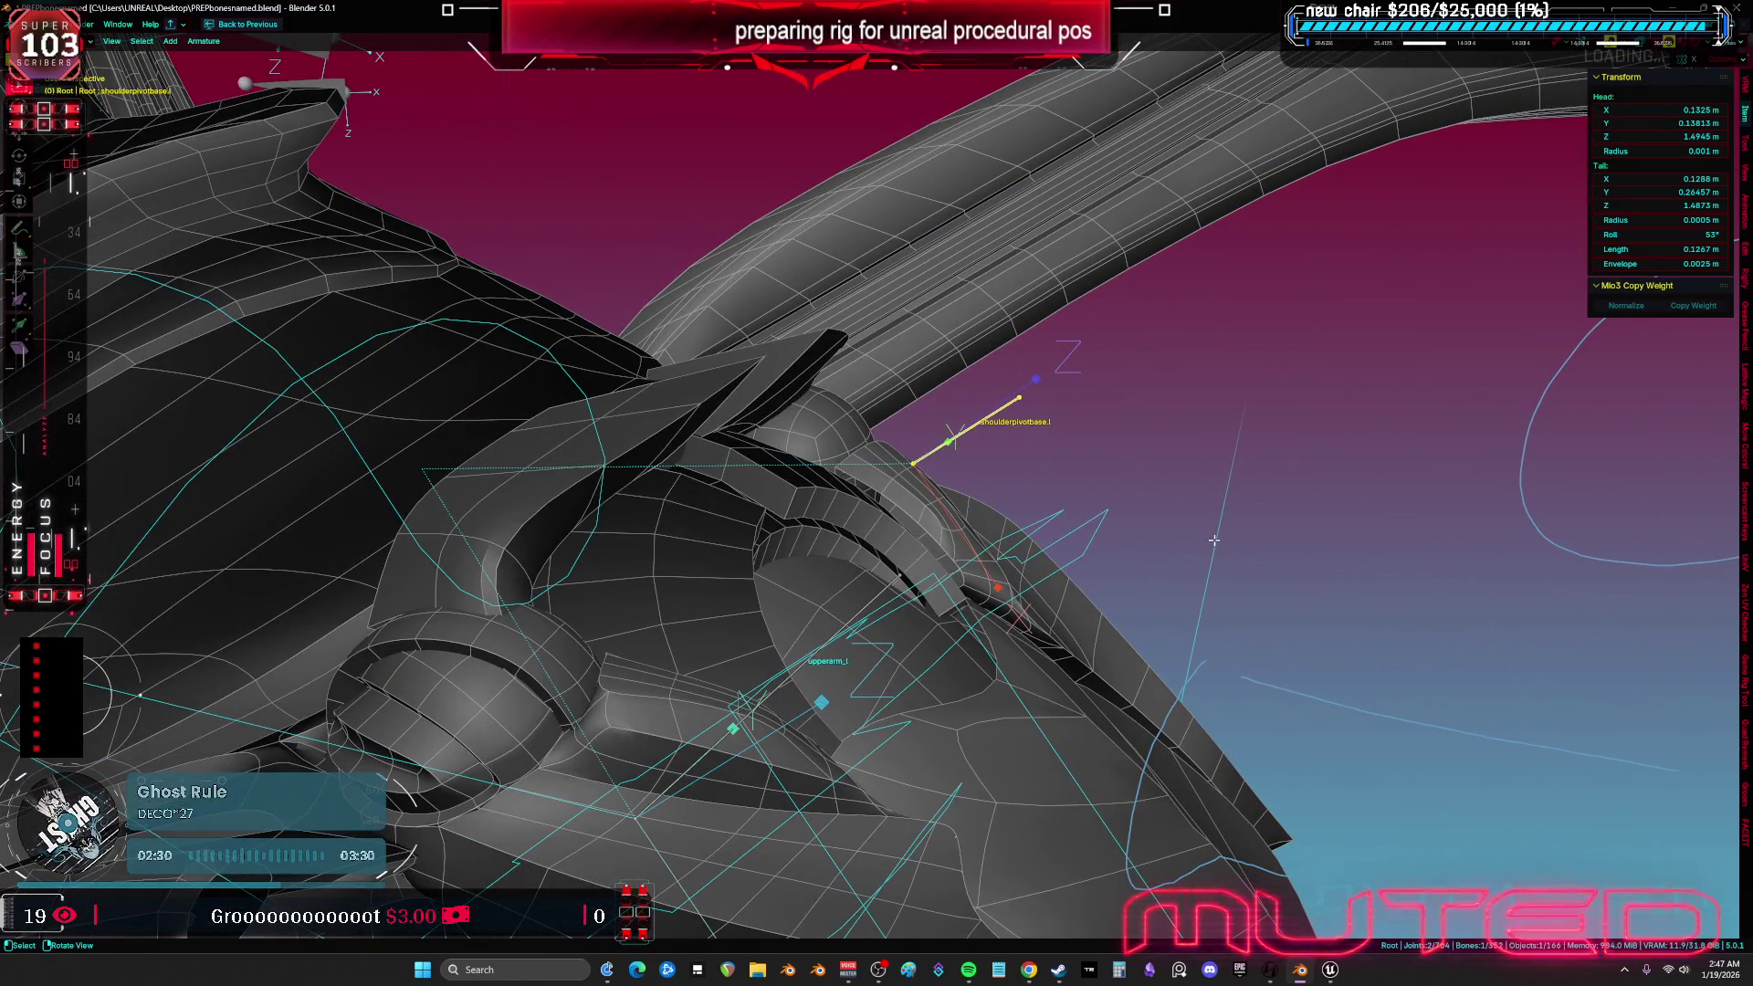
- Trial-rotate the shoulder pivot bone about its own Y and X axes
key("r")
key("y")
key("y")
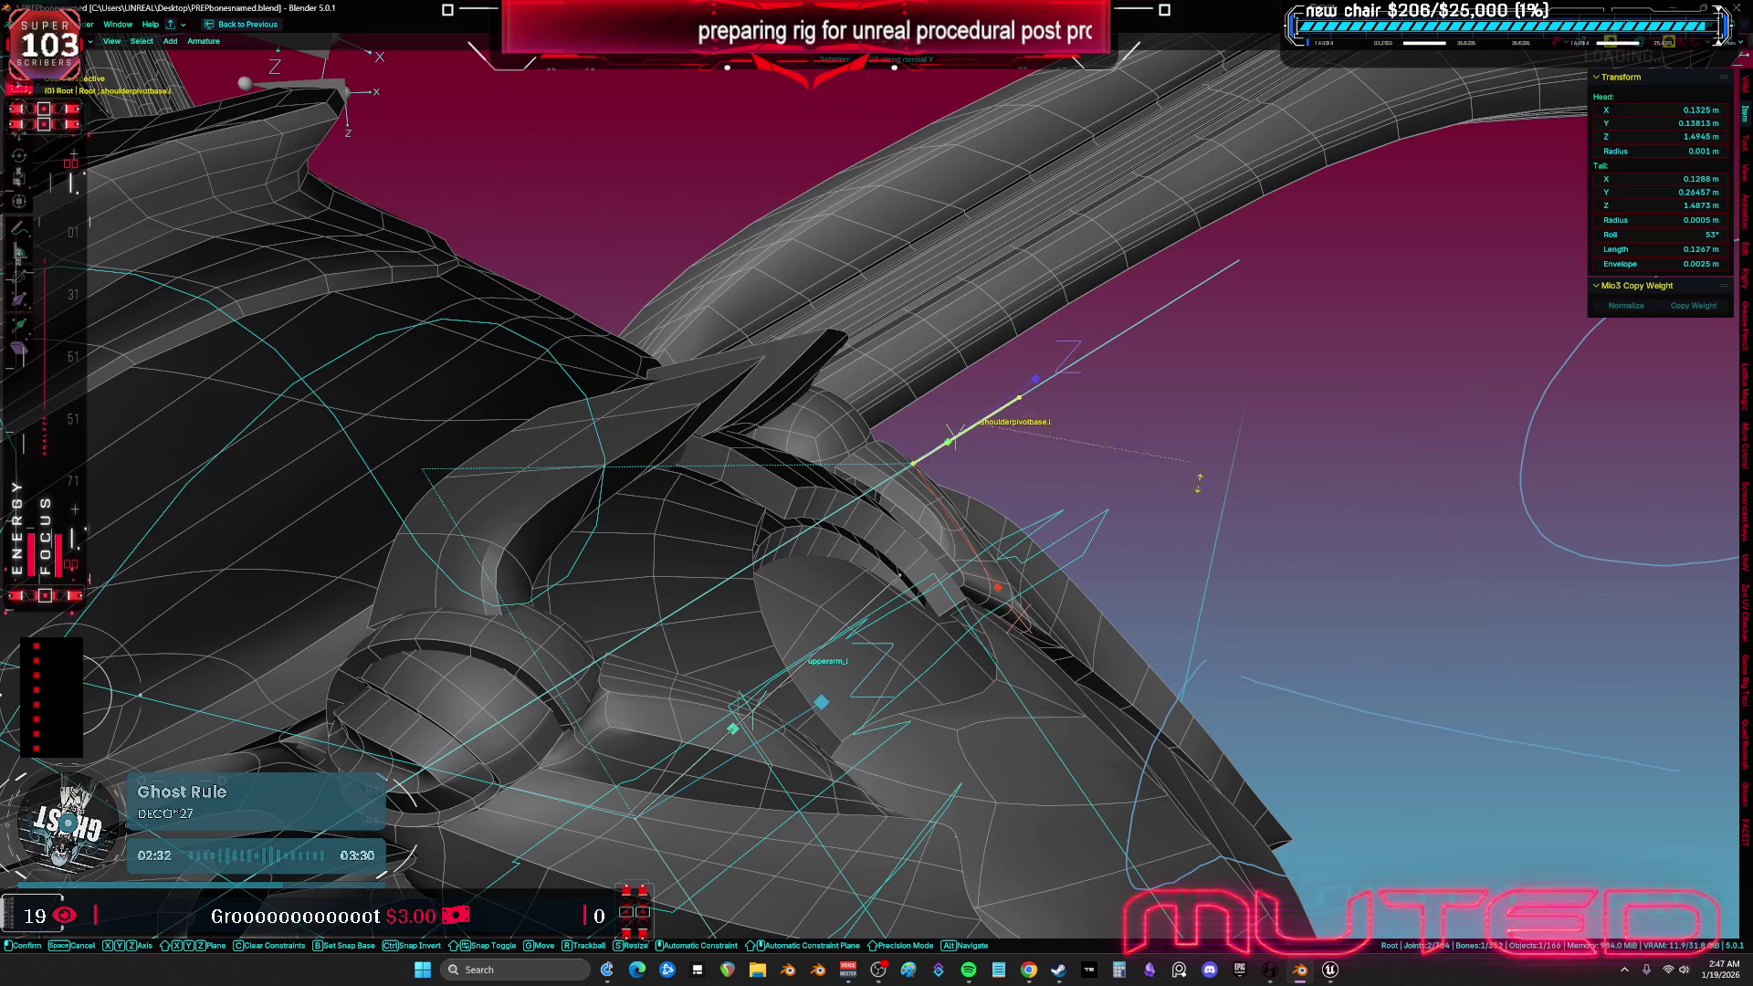
left_click(1028, 311)
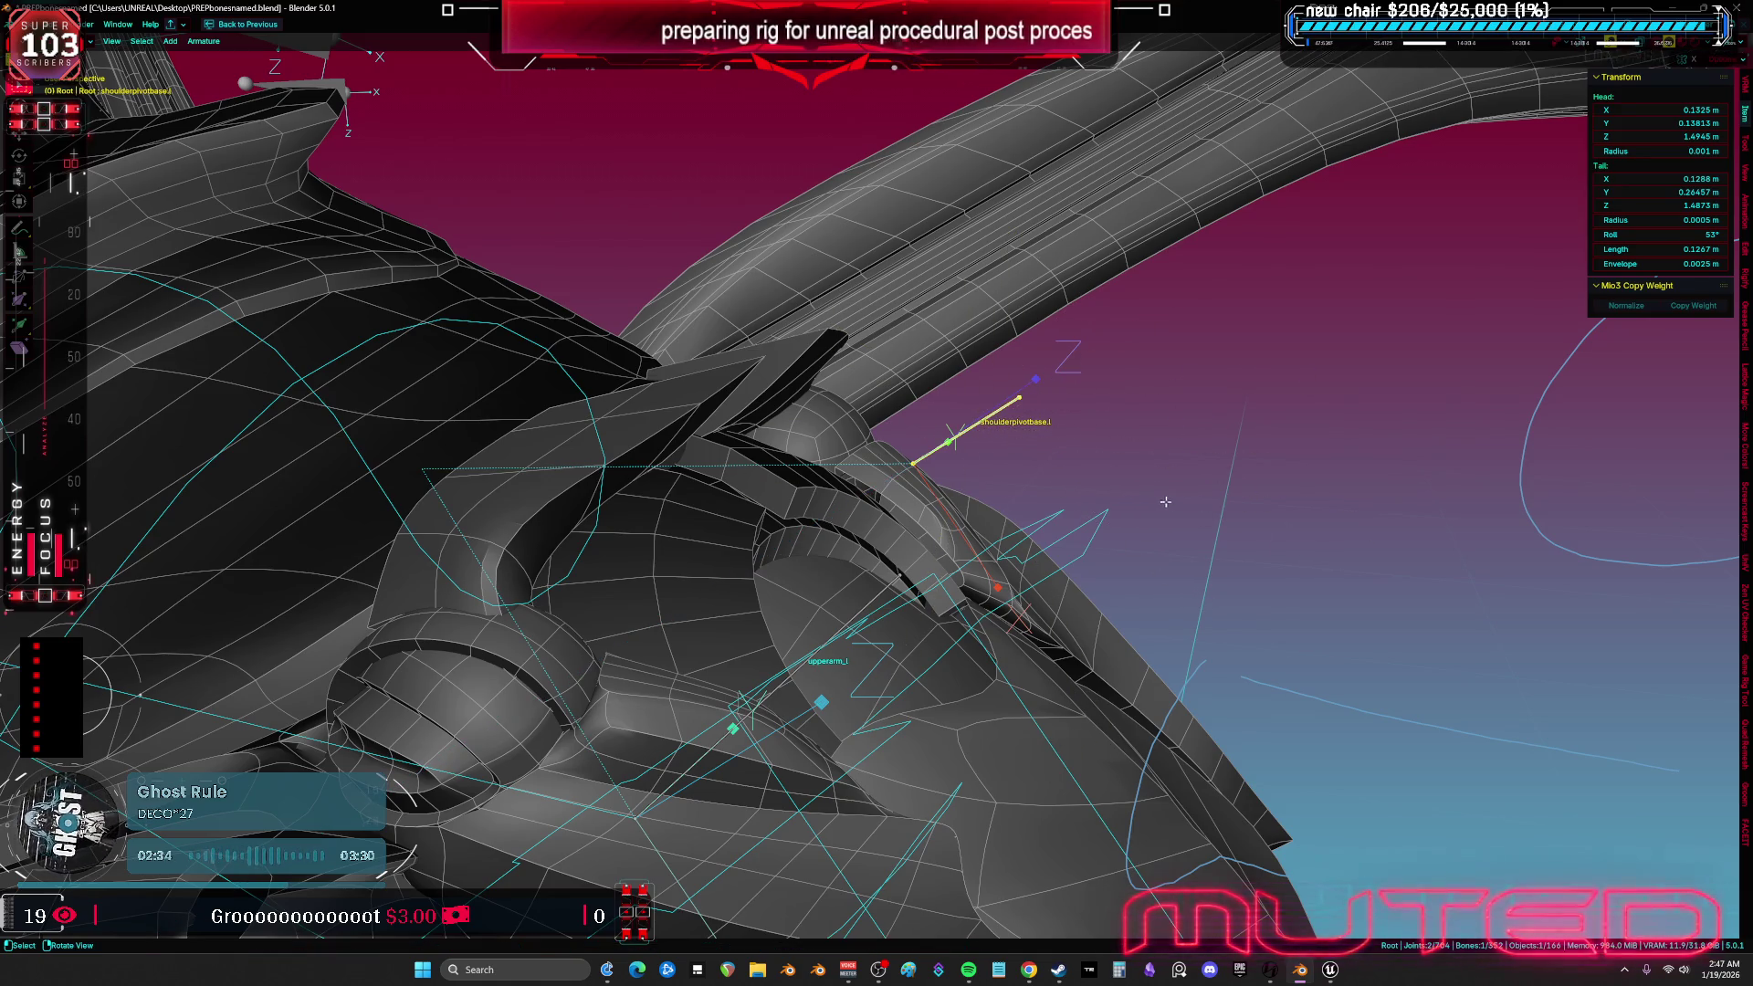
key("r")
key("x")
key("x")
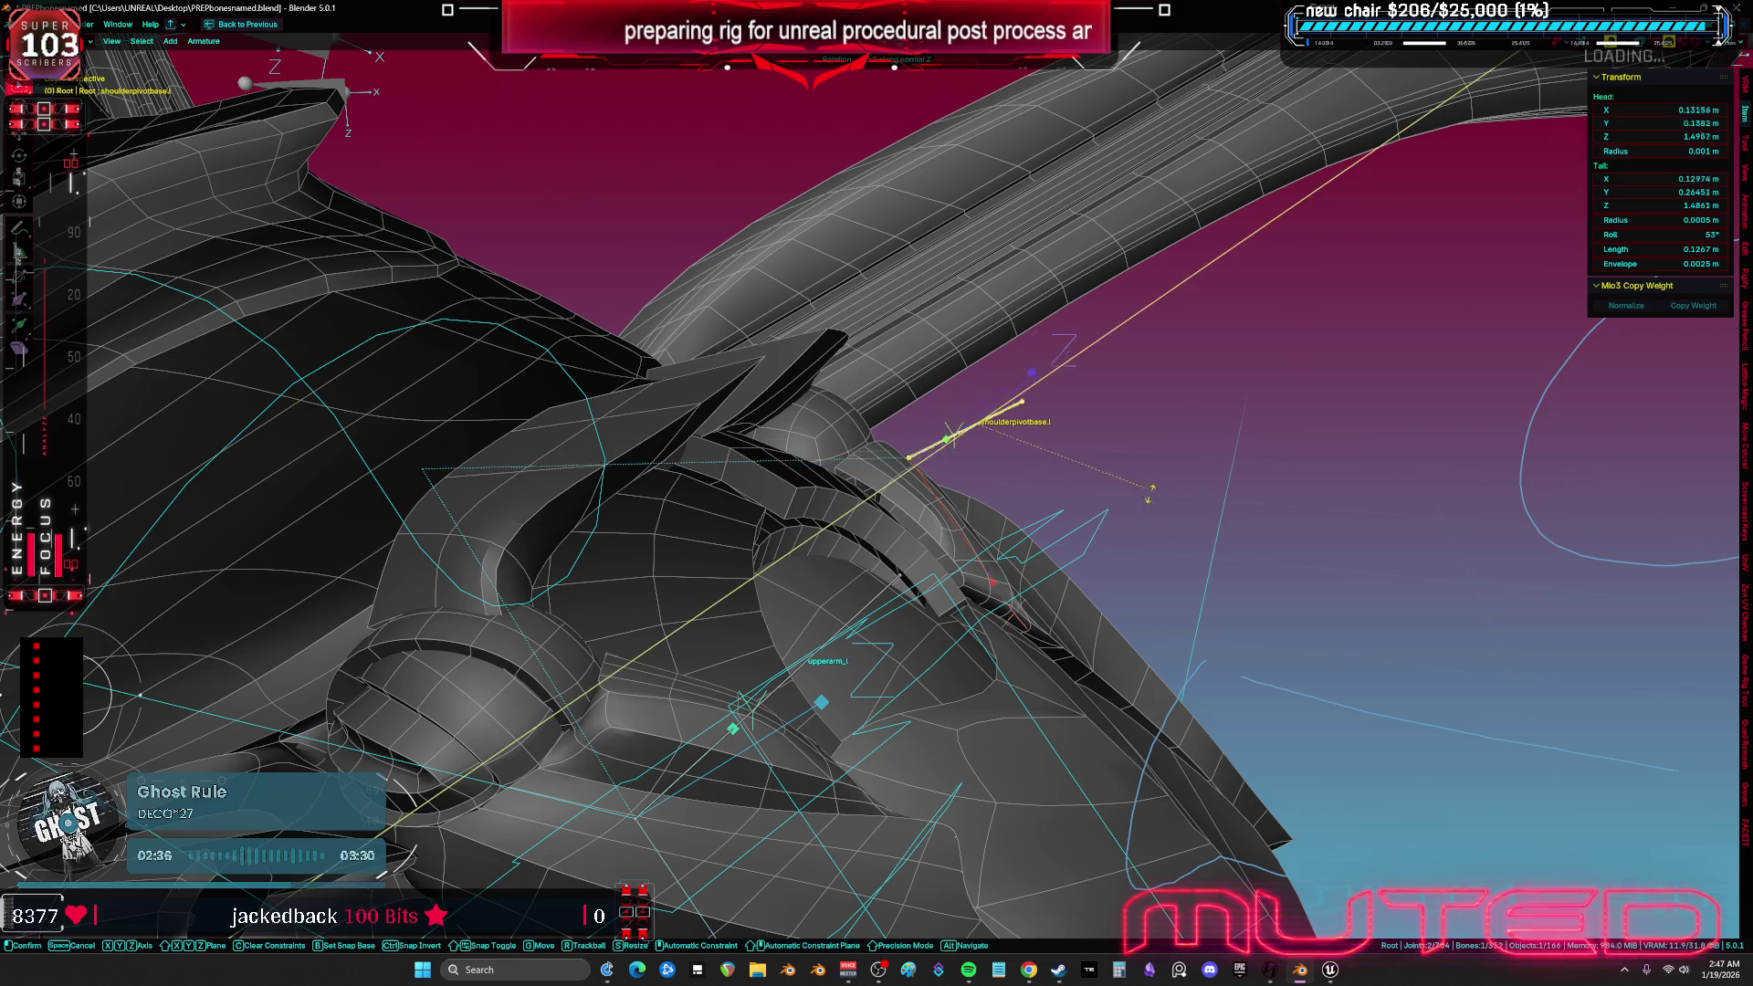
left_click(1177, 427)
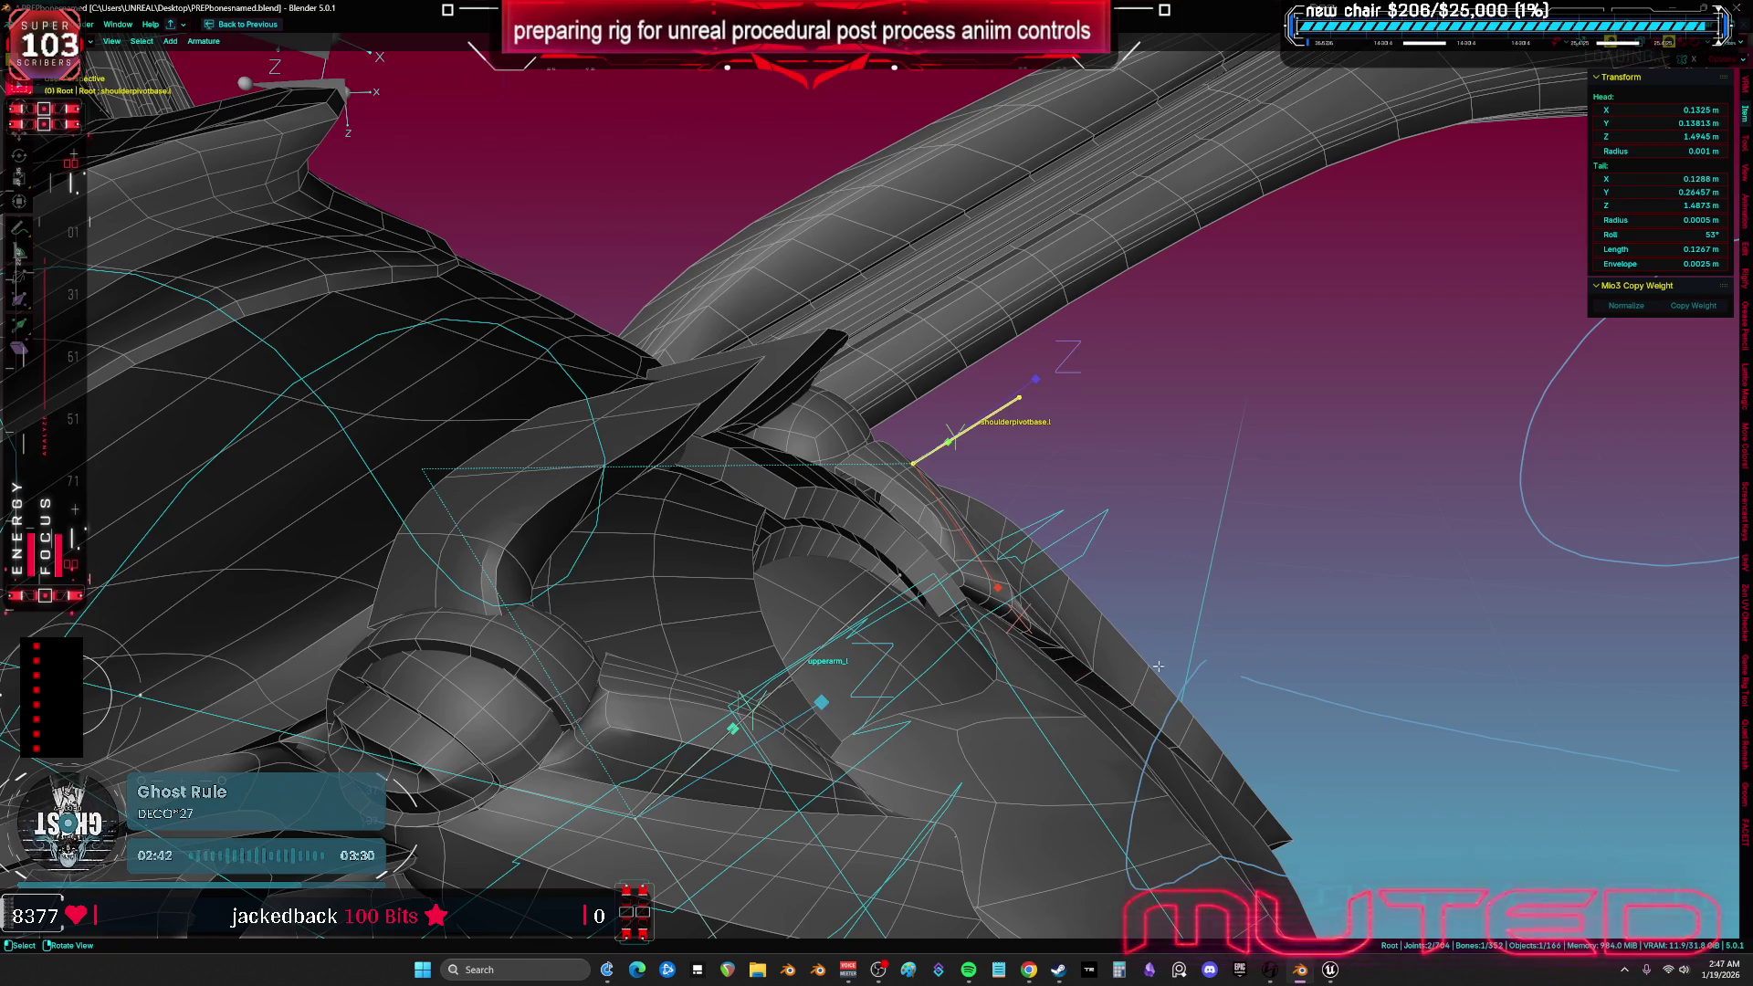
key("r")
key("x")
key("x")
key("y")
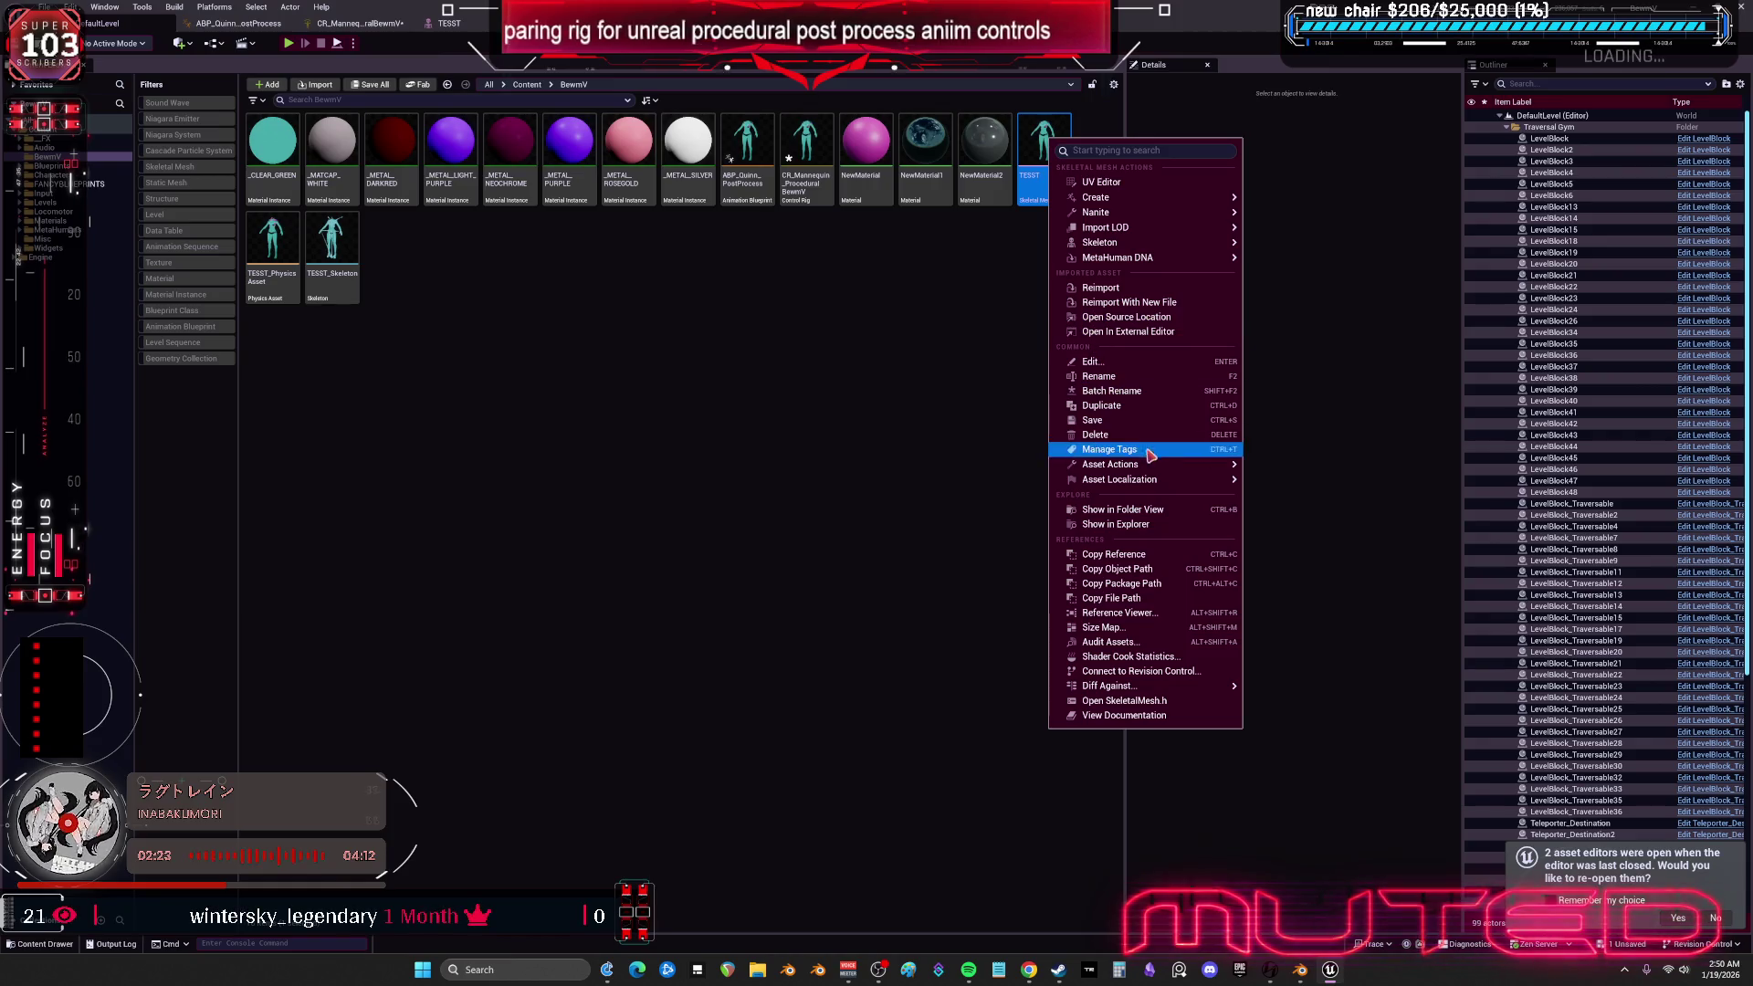
- Reimport the TESST skeletal mesh from its source file
left_click(1105, 288)
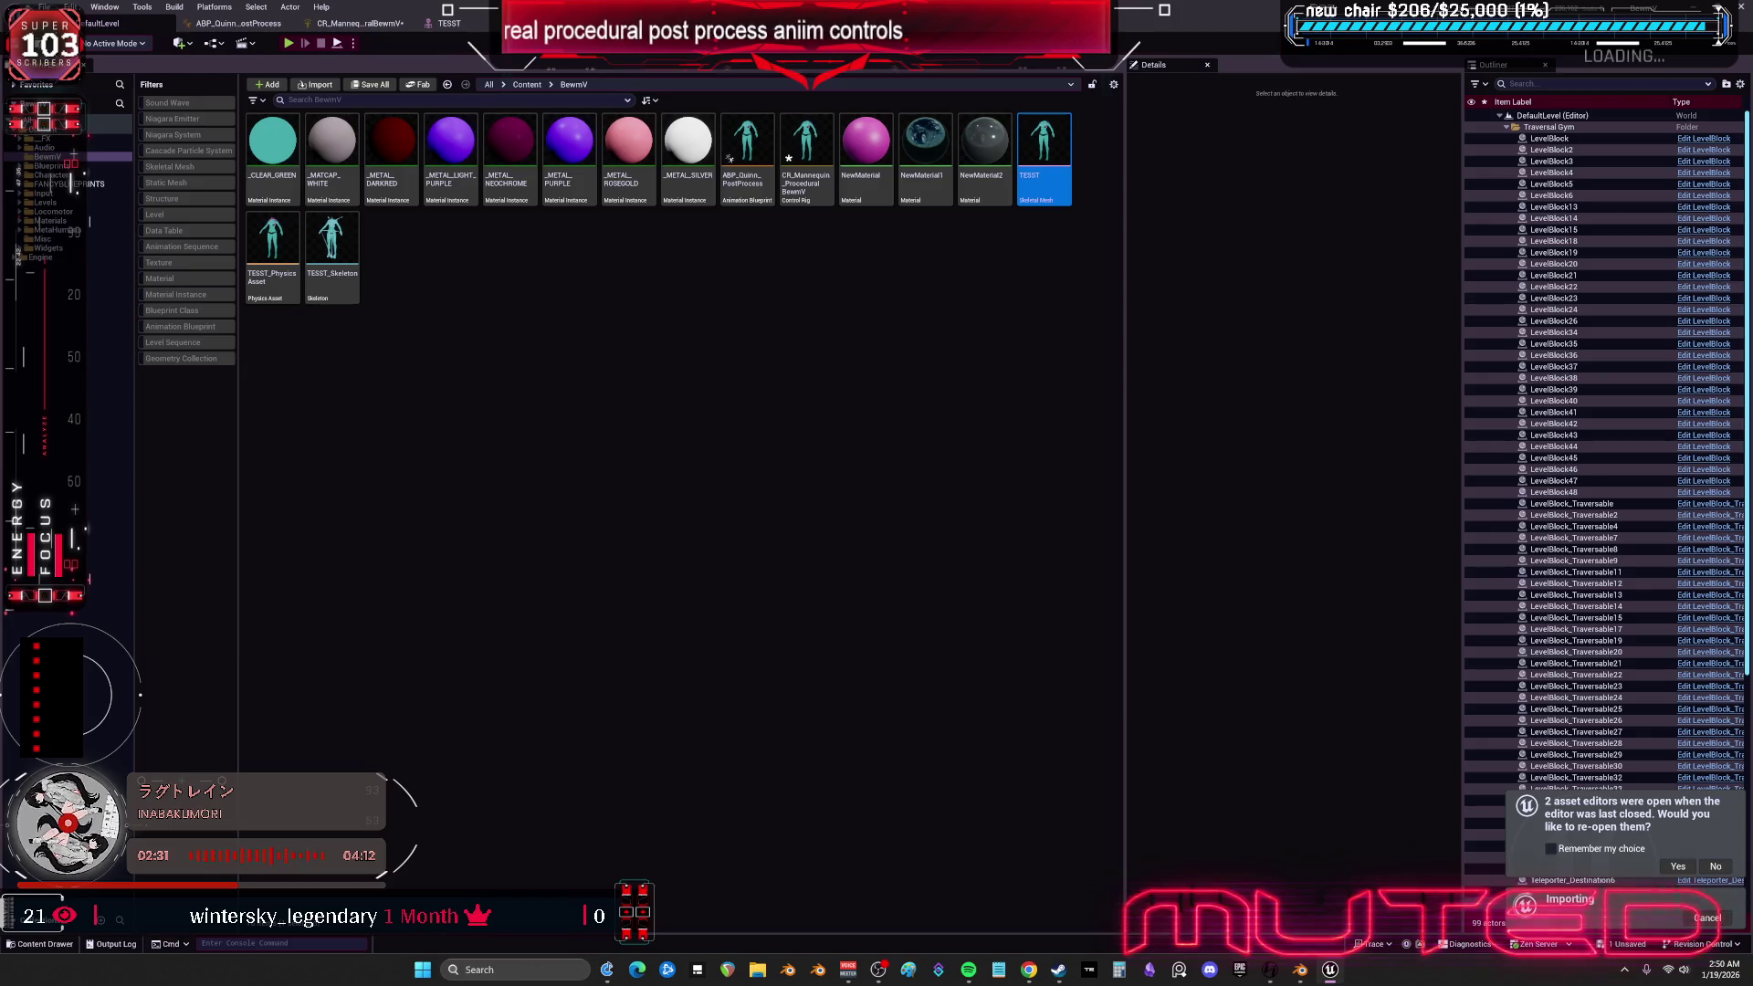
left_click(44, 7)
left_click(91, 184)
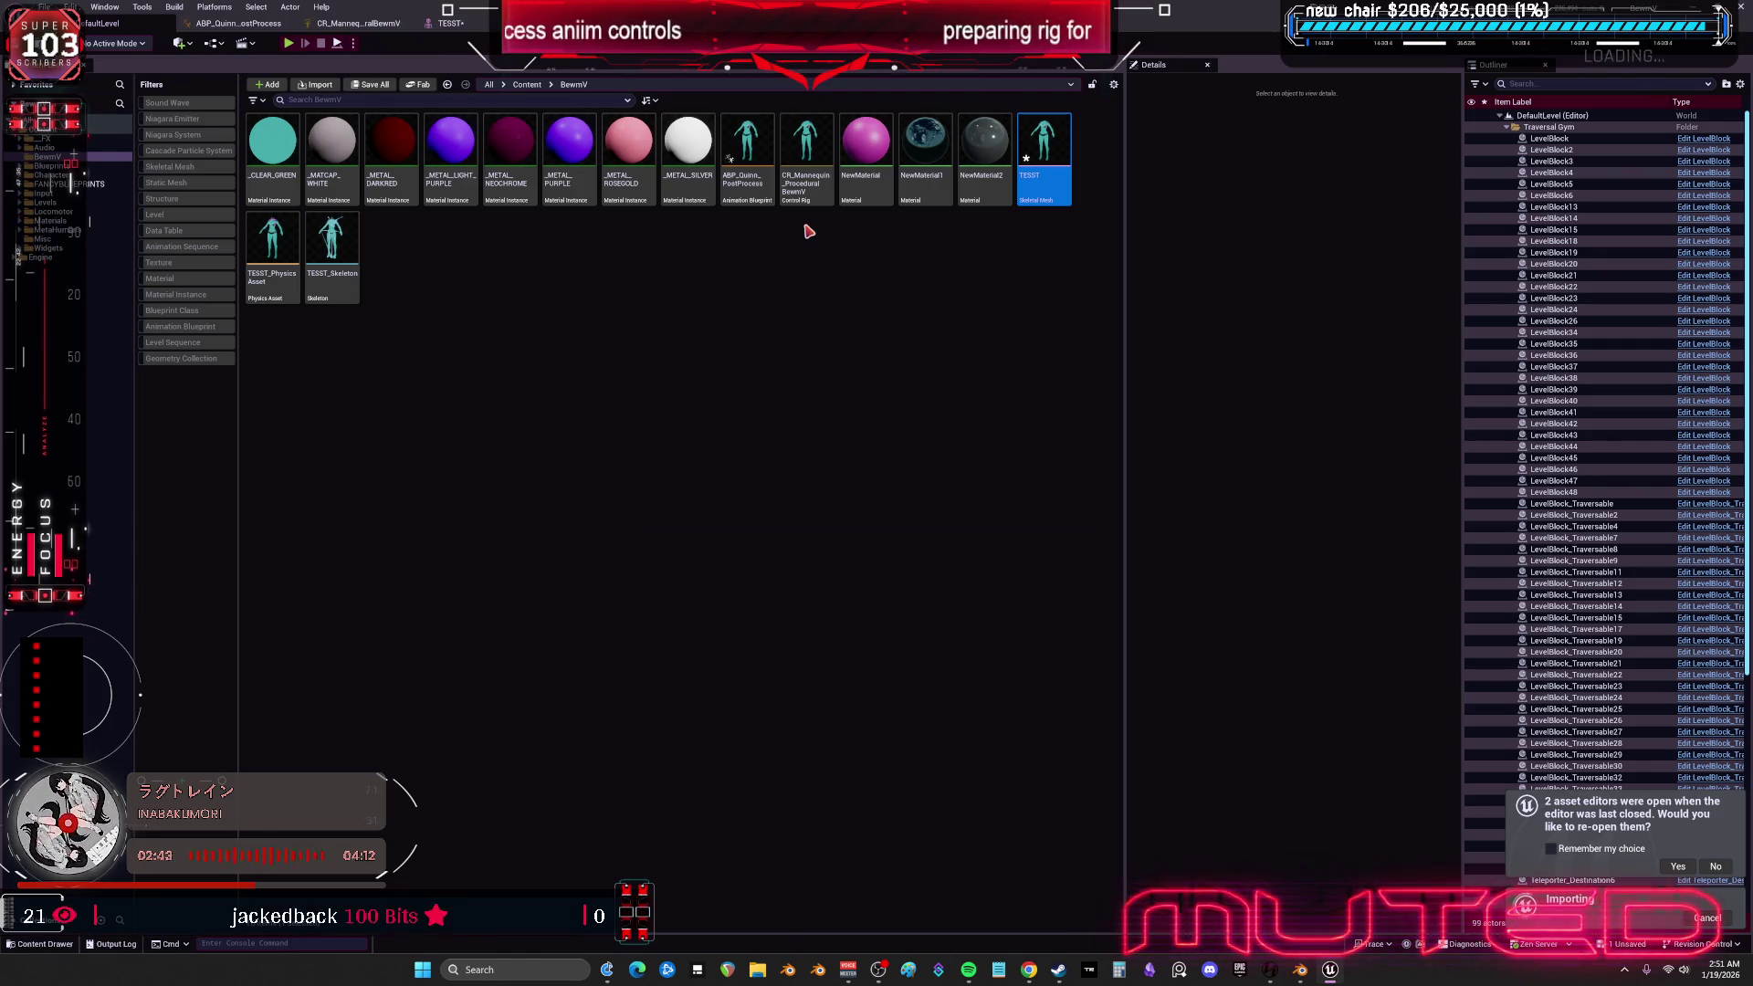
- Open the CR_Mannequin_Procedural control rig and delete its existing bone hierarchy
left_click(801, 176)
double_click(801, 176)
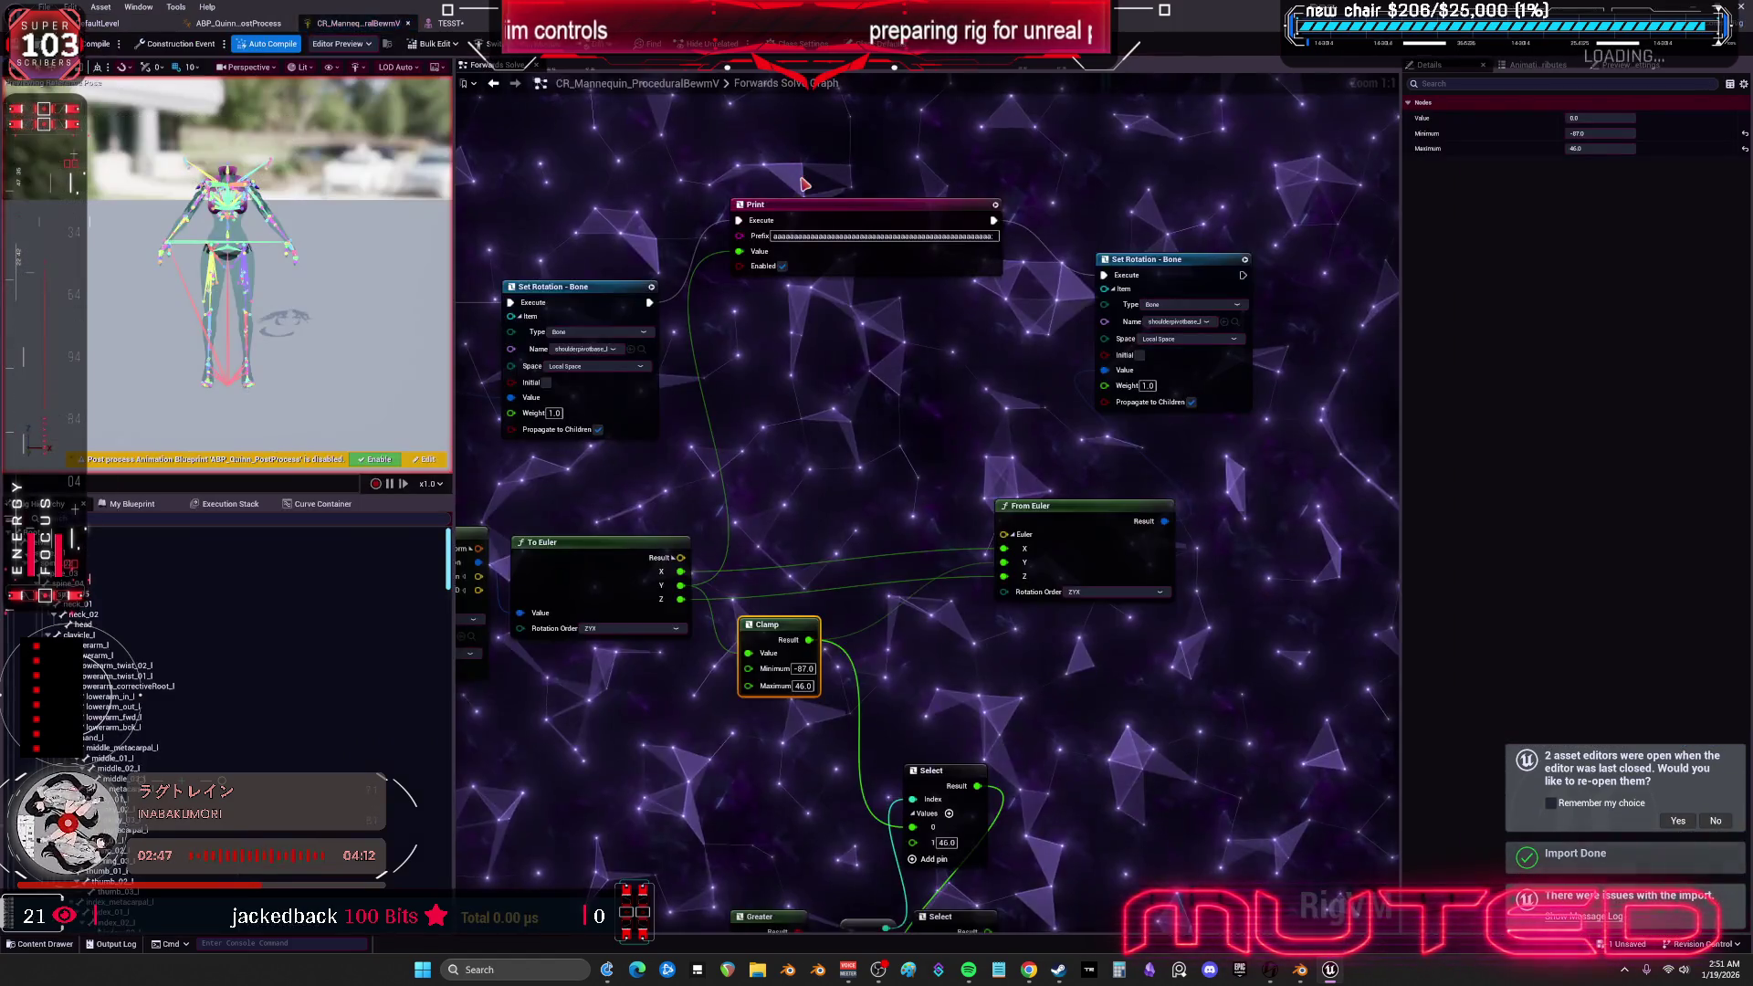
key("ctrl+a")
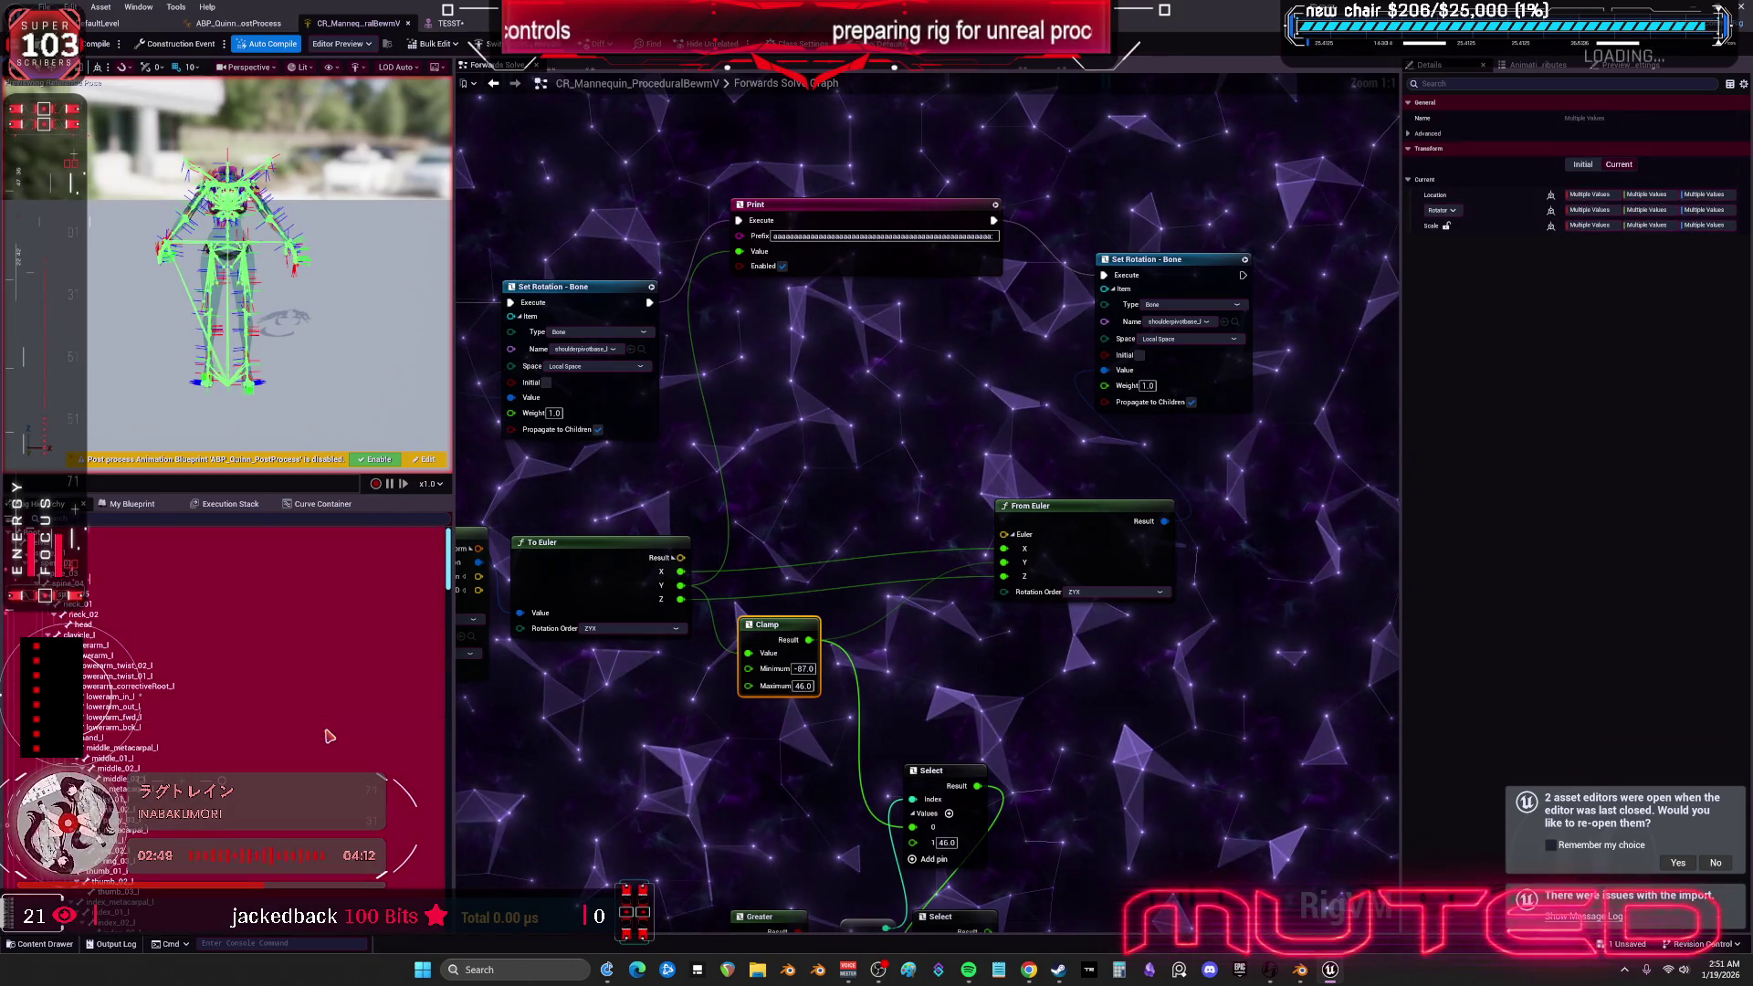
key("Delete")
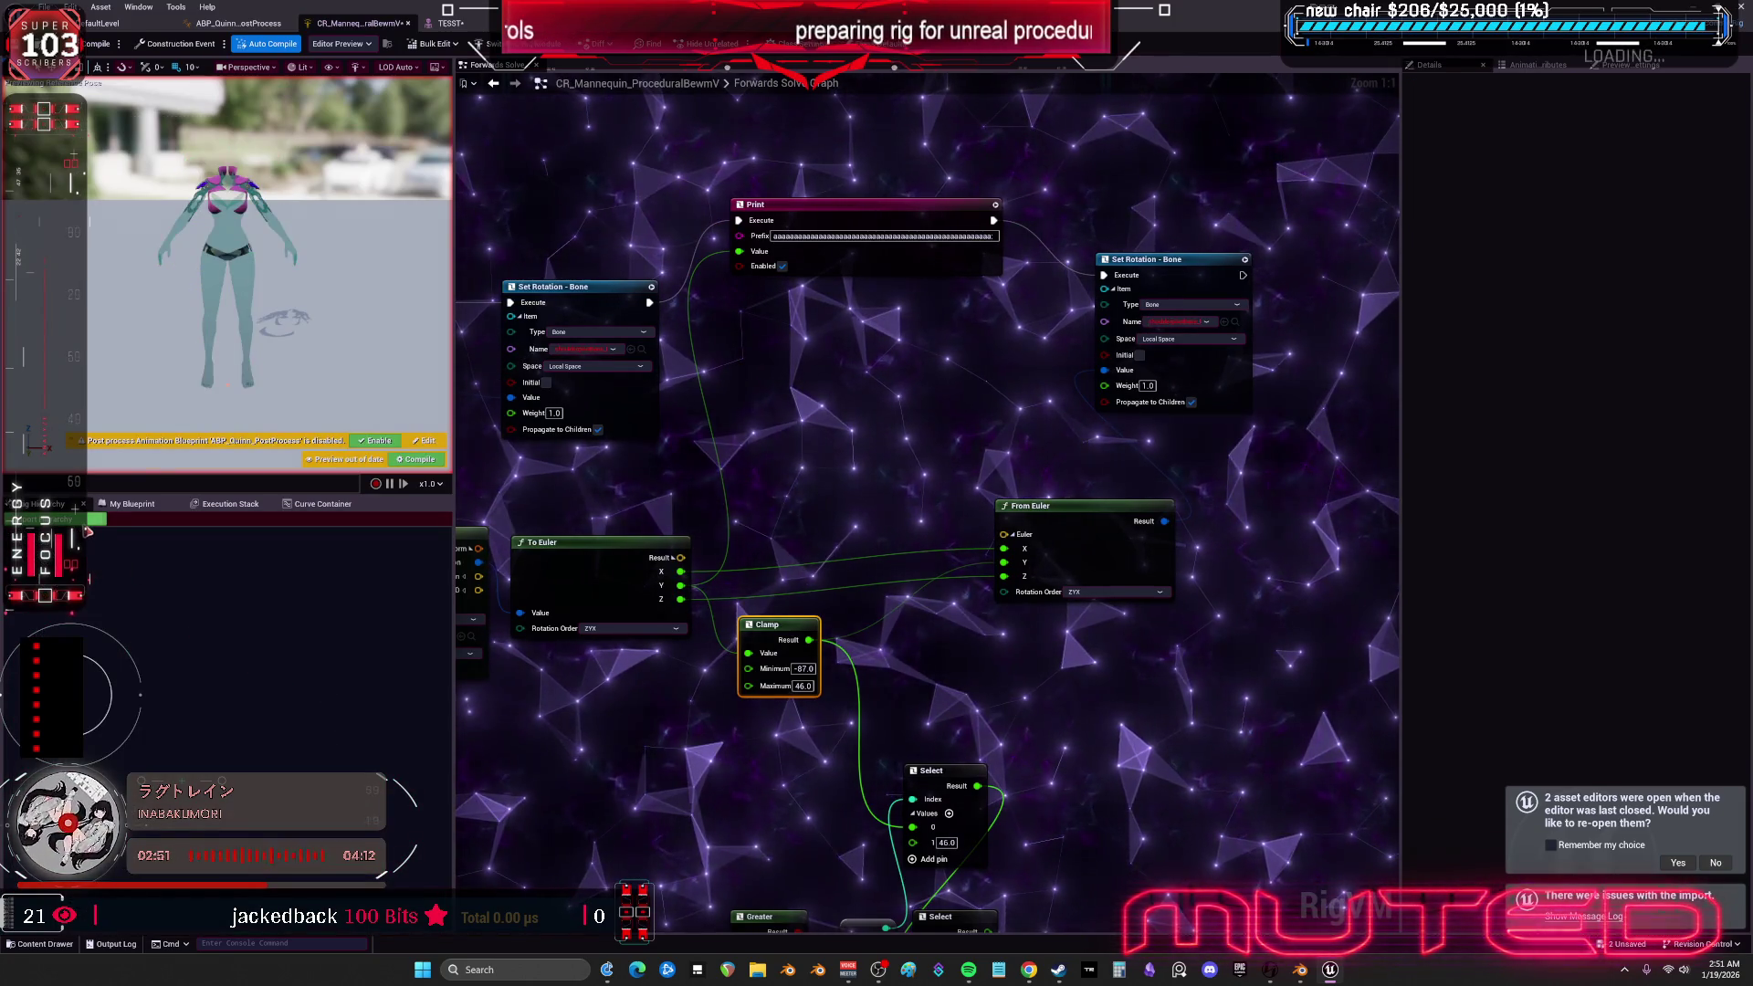
- Import the TESST mesh's bone hierarchy into the rig and view the rotation nodes
left_click(100, 520)
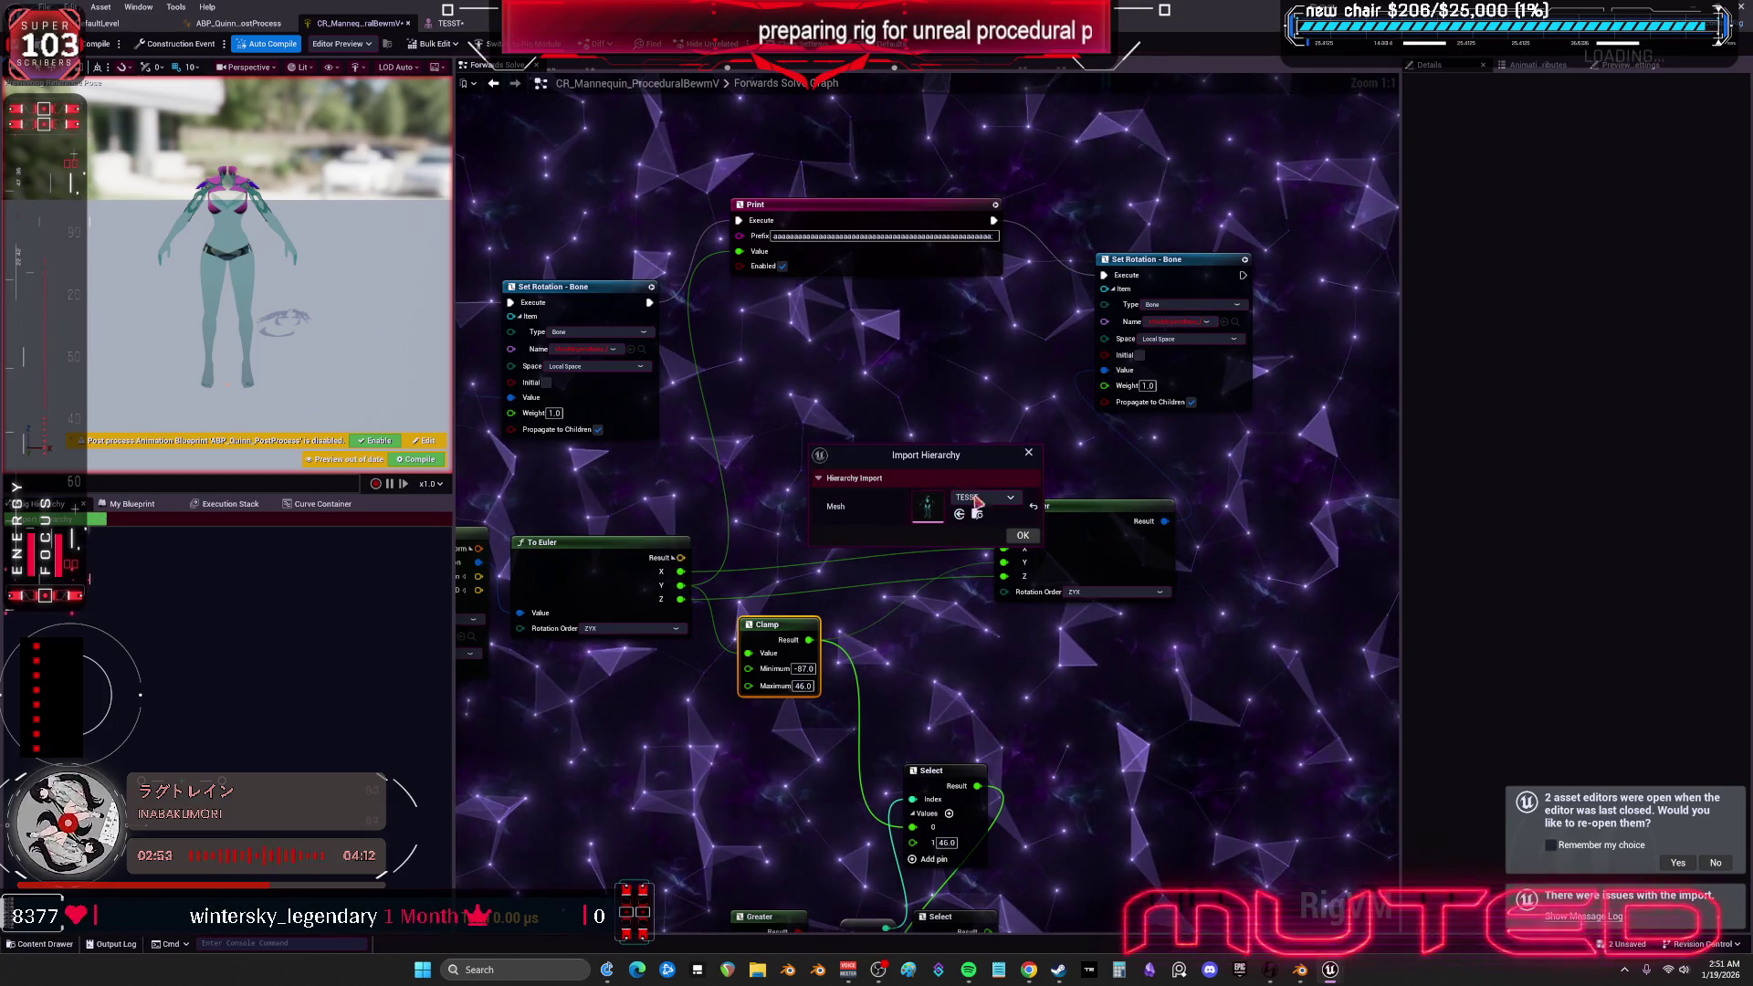
left_click(1024, 537)
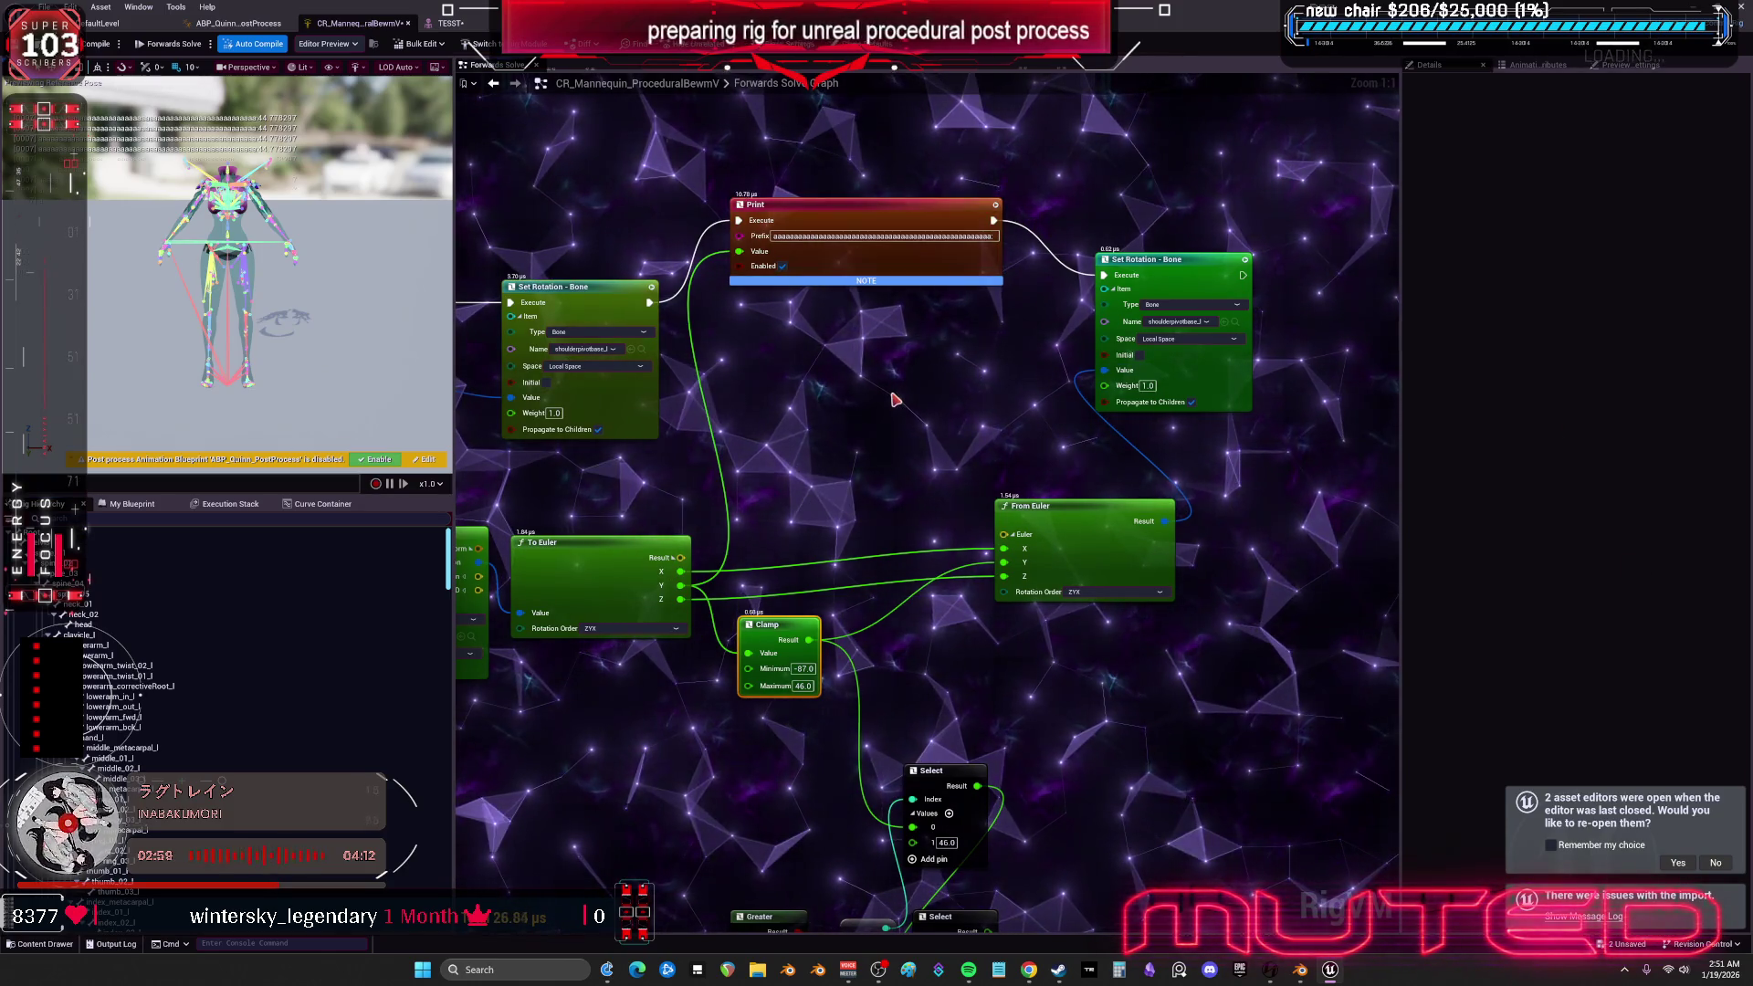
scroll(895, 400, "down", 3)
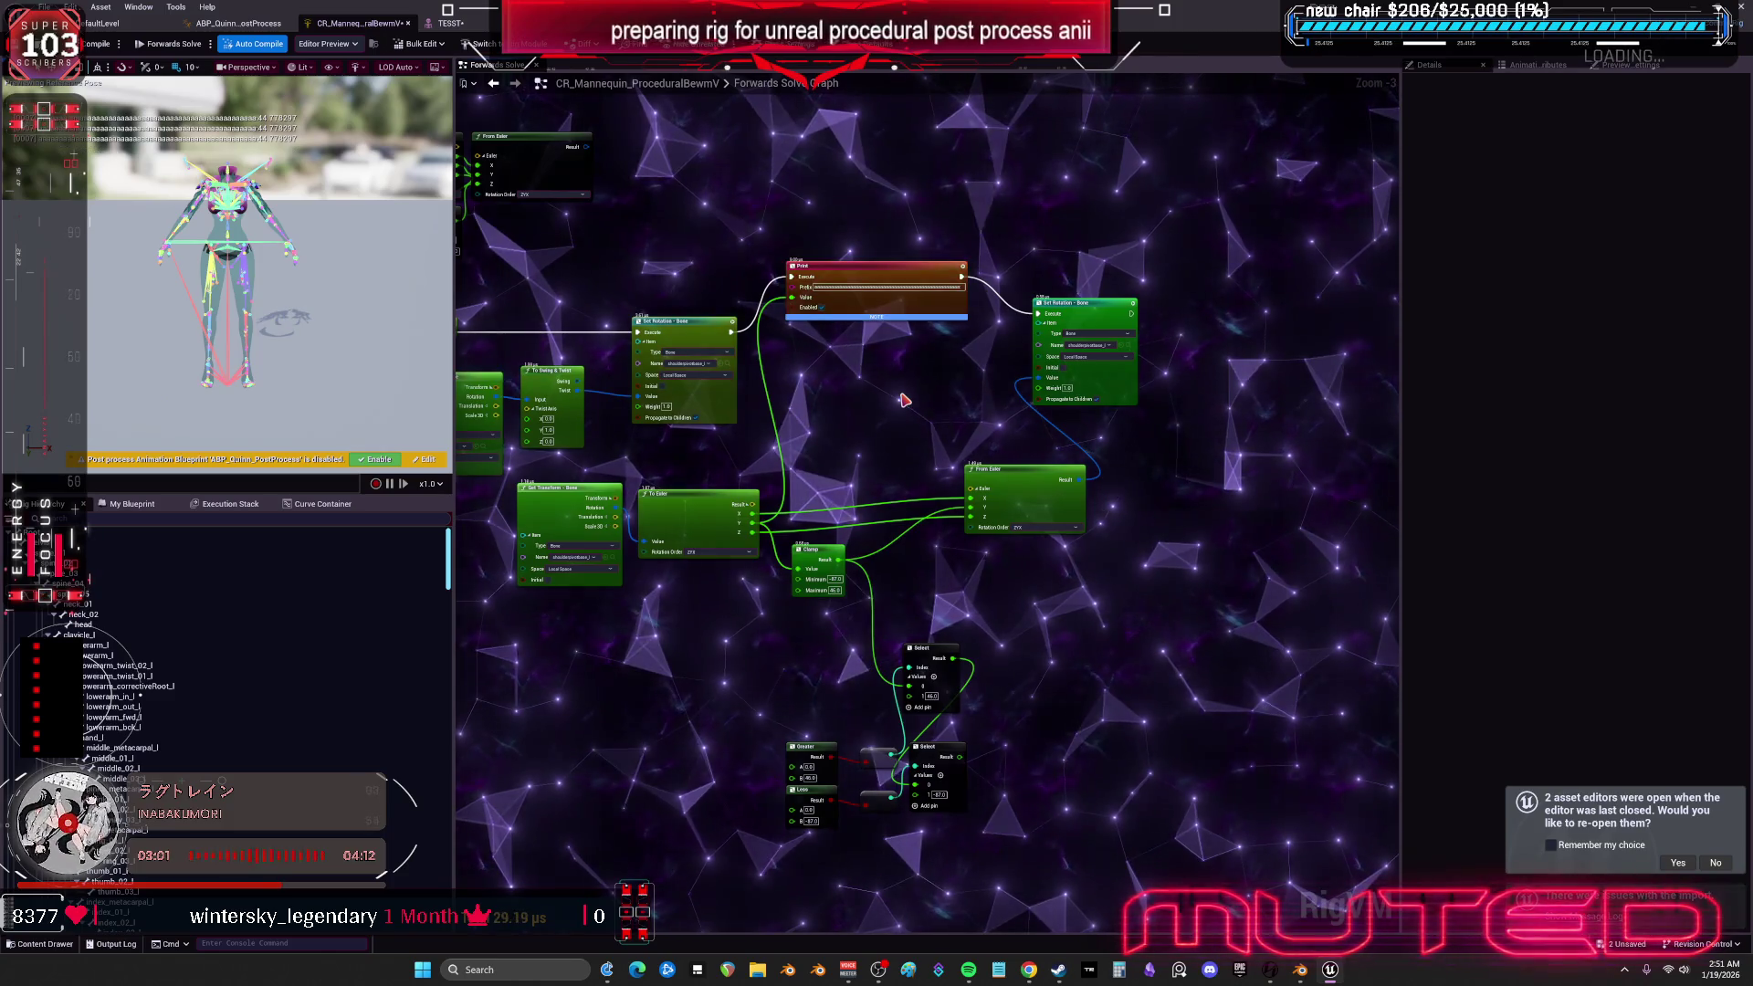
scroll(902, 400, "up", 3)
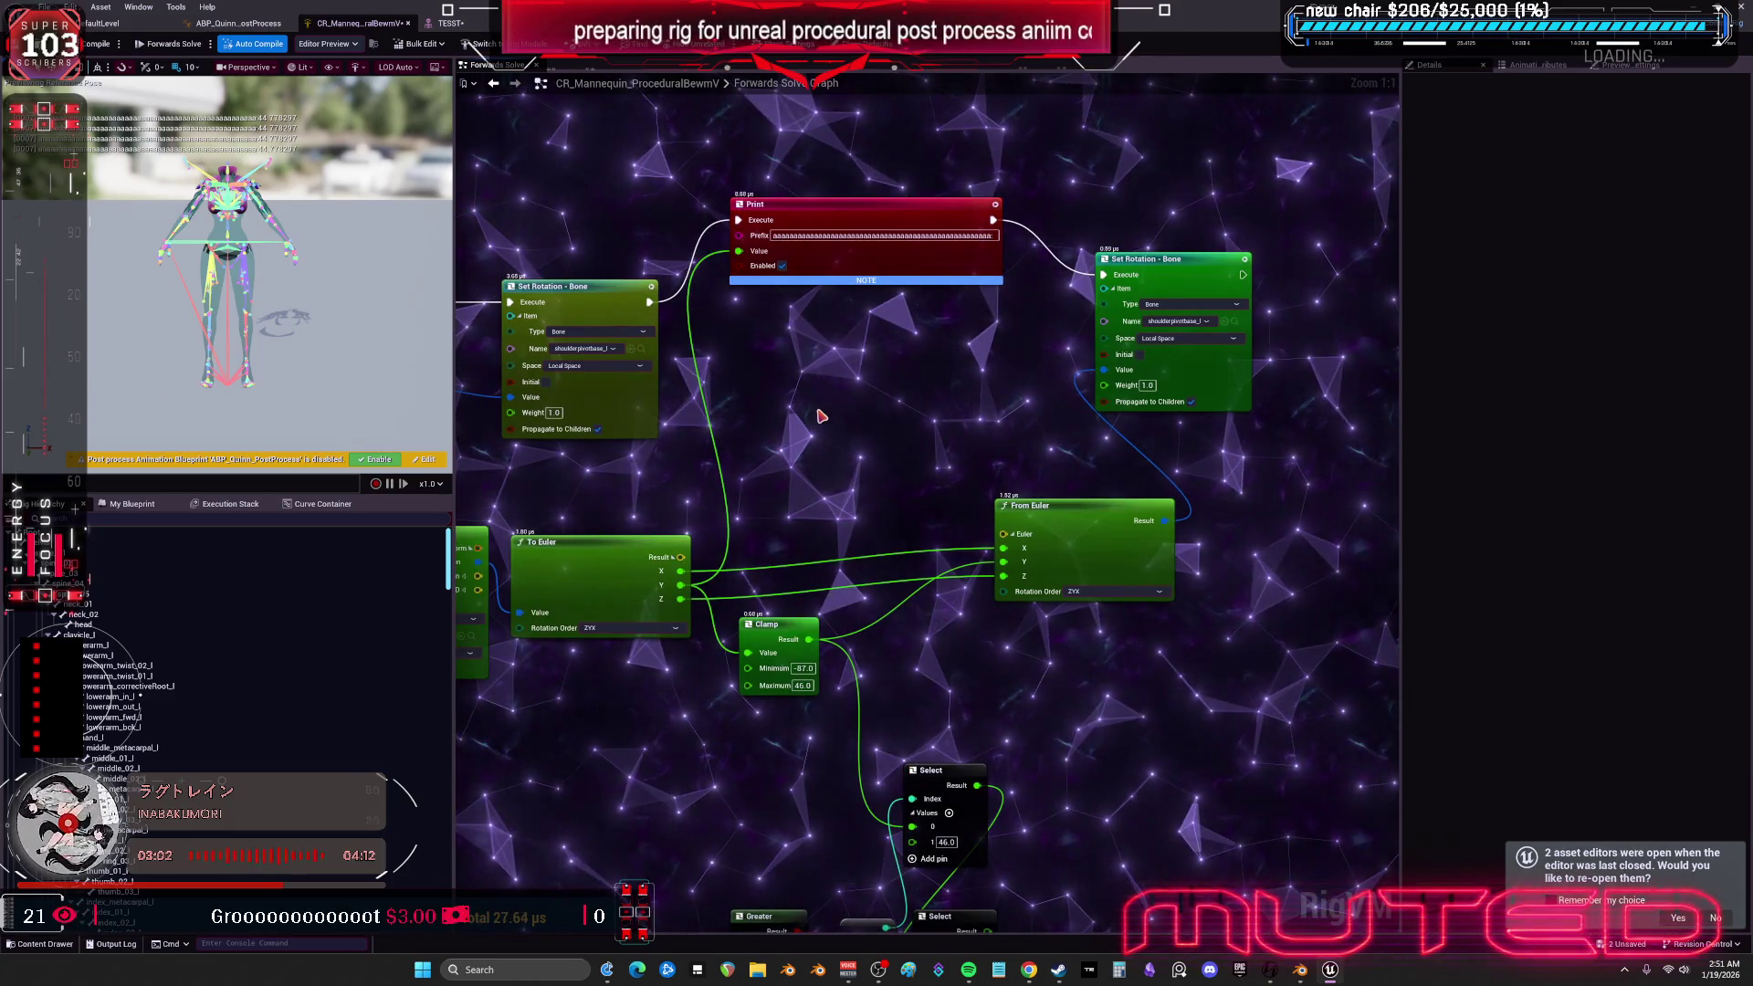
scroll(912, 404, "down", 3)
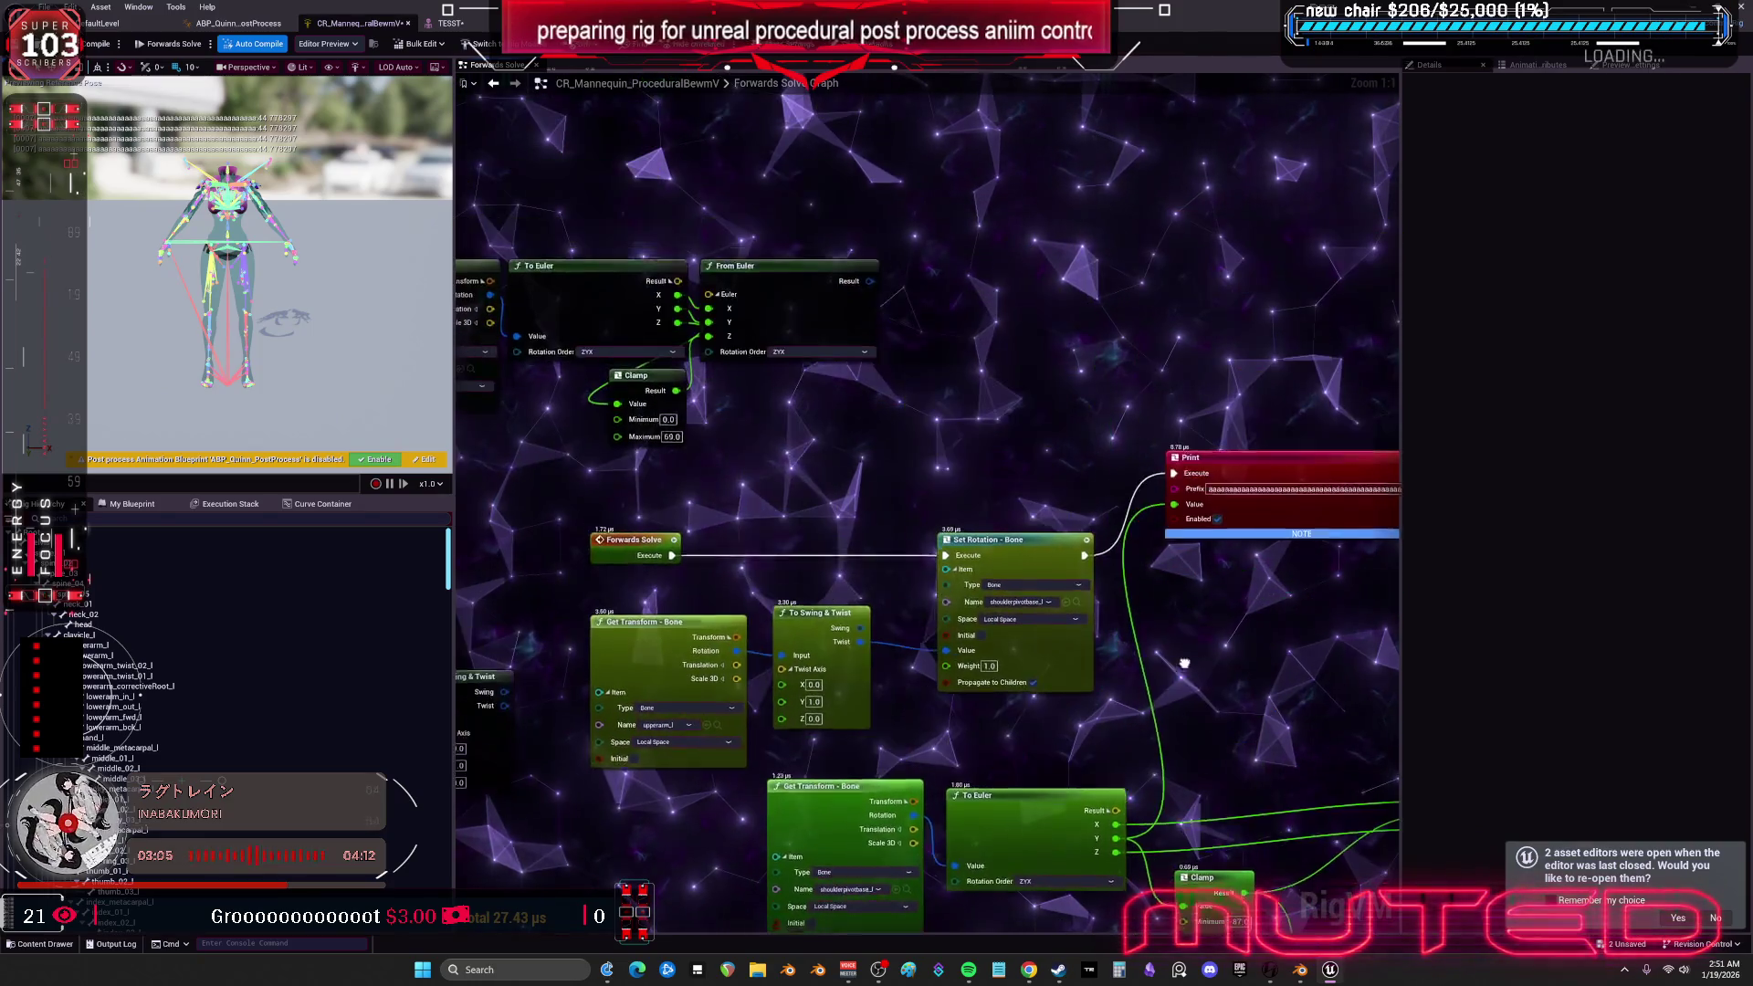
scroll(764, 589, "up", 3)
left_click_drag(763, 589, 718, 491)
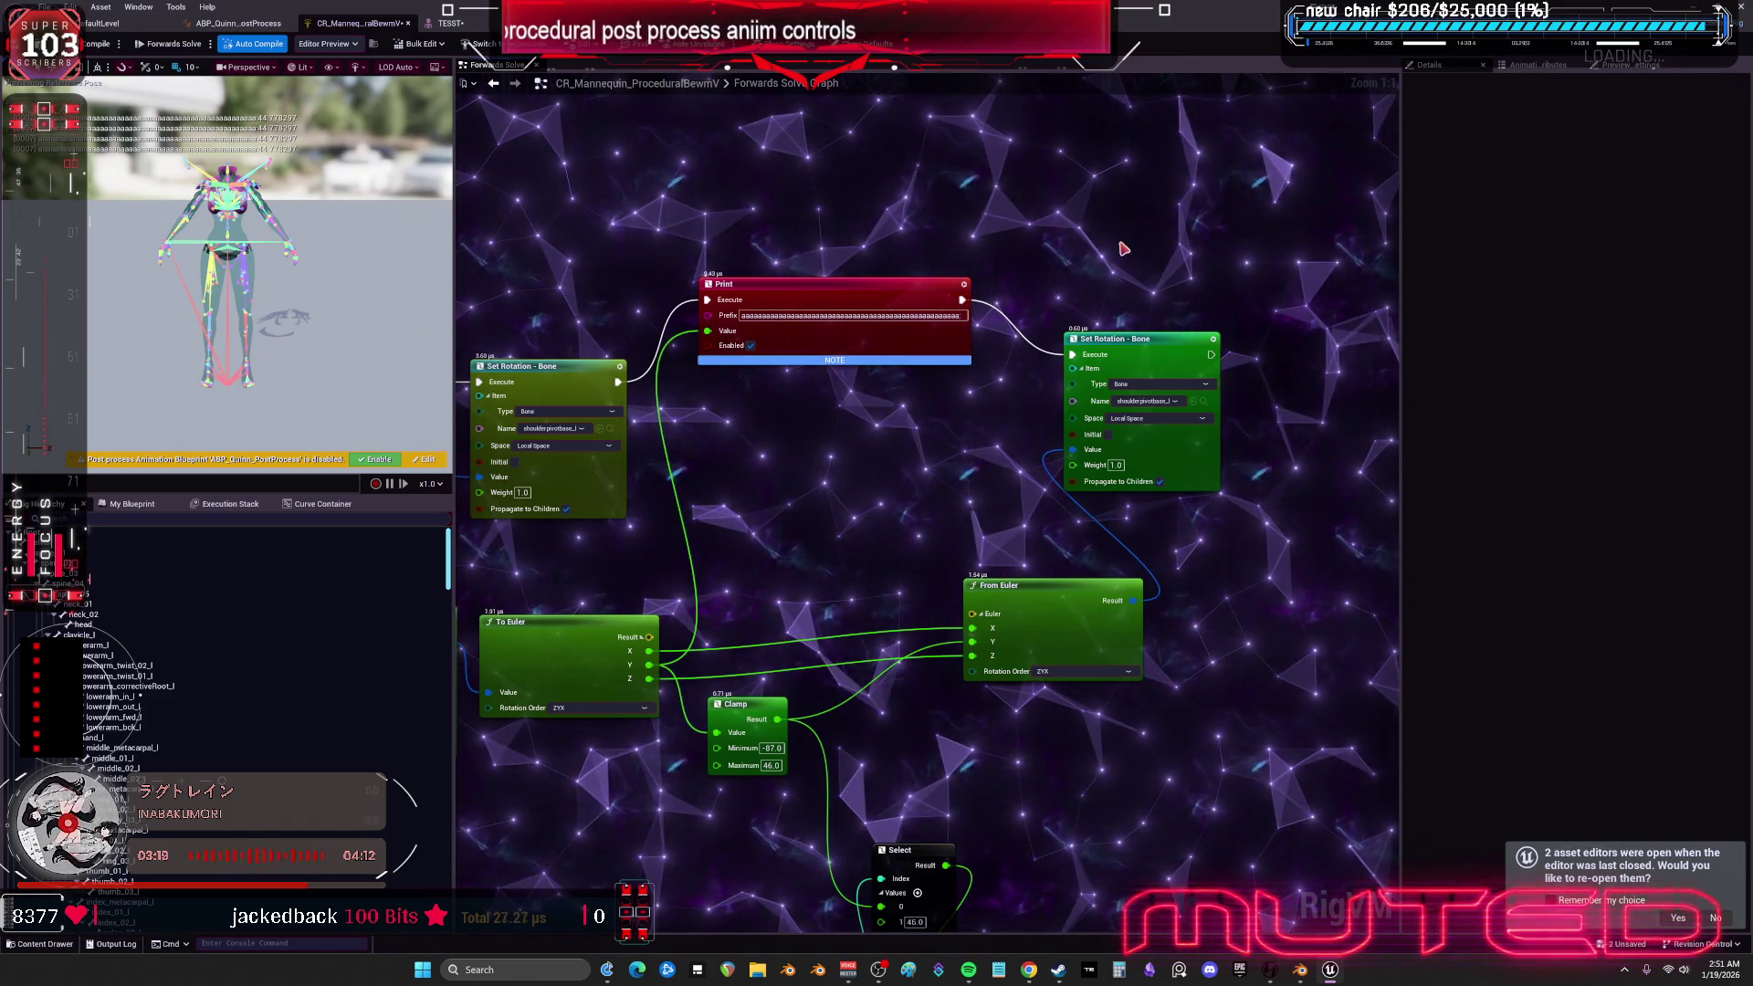
- Line up the Print node and second Set Rotation - Bone node in one row
left_click(1154, 350)
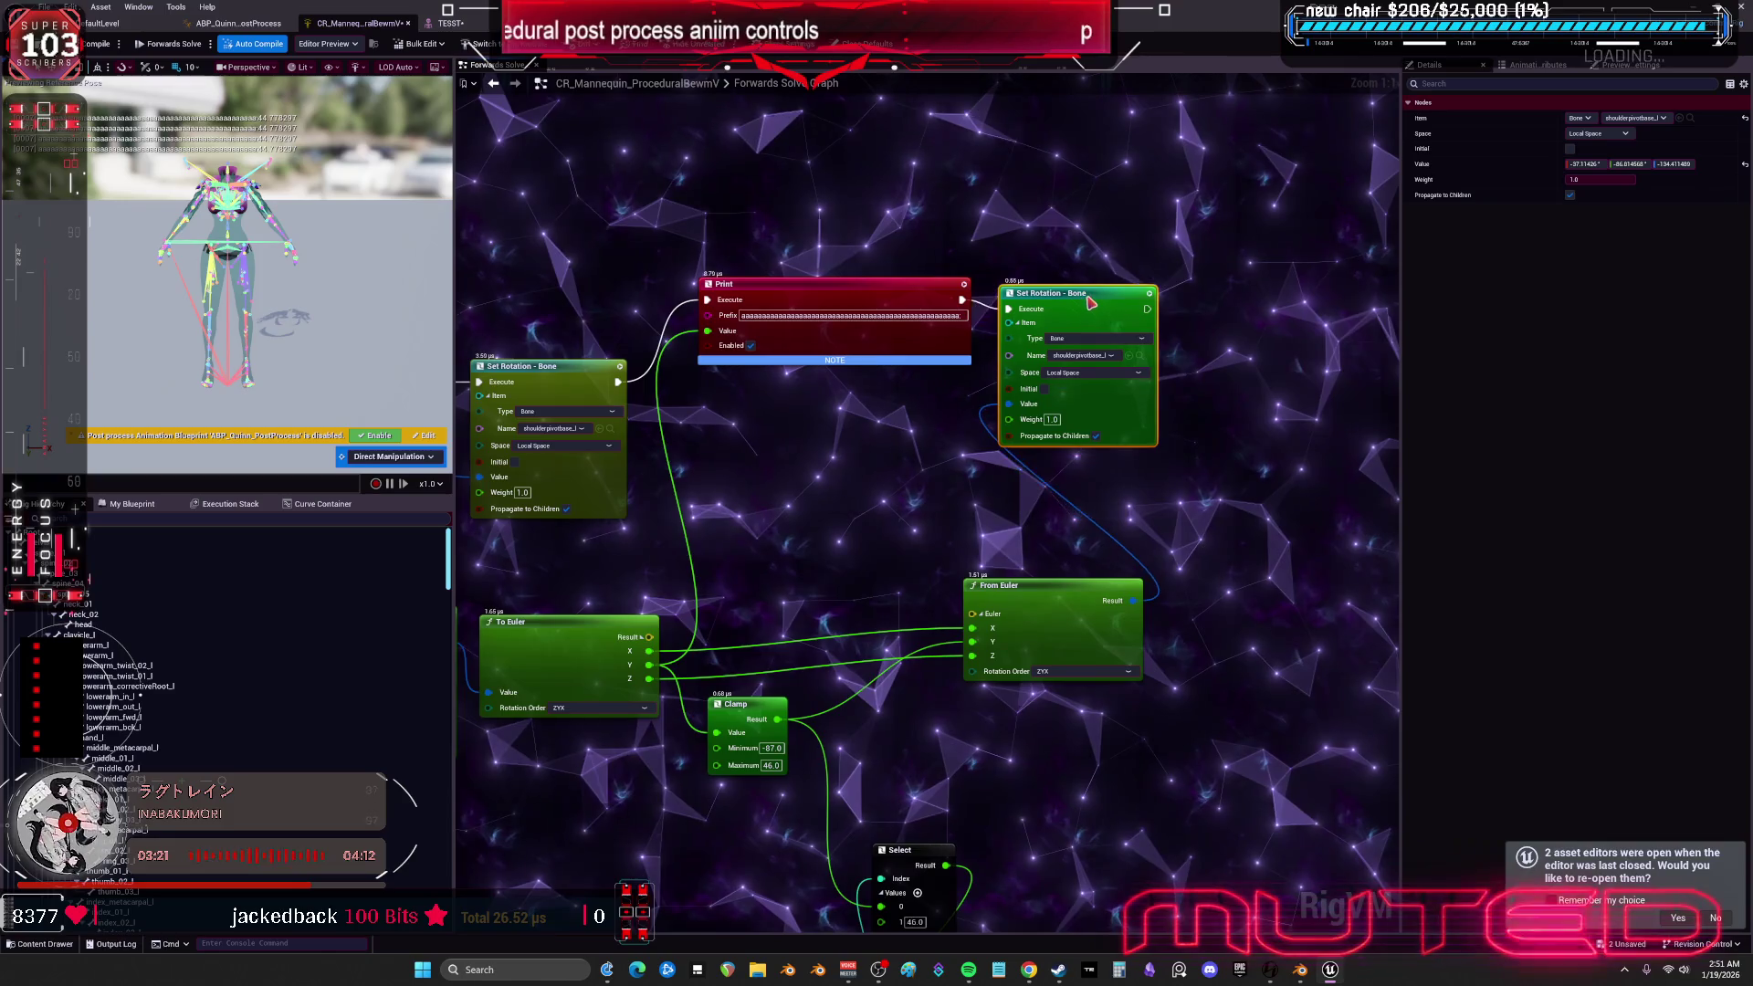
left_click(844, 295, "ctrl")
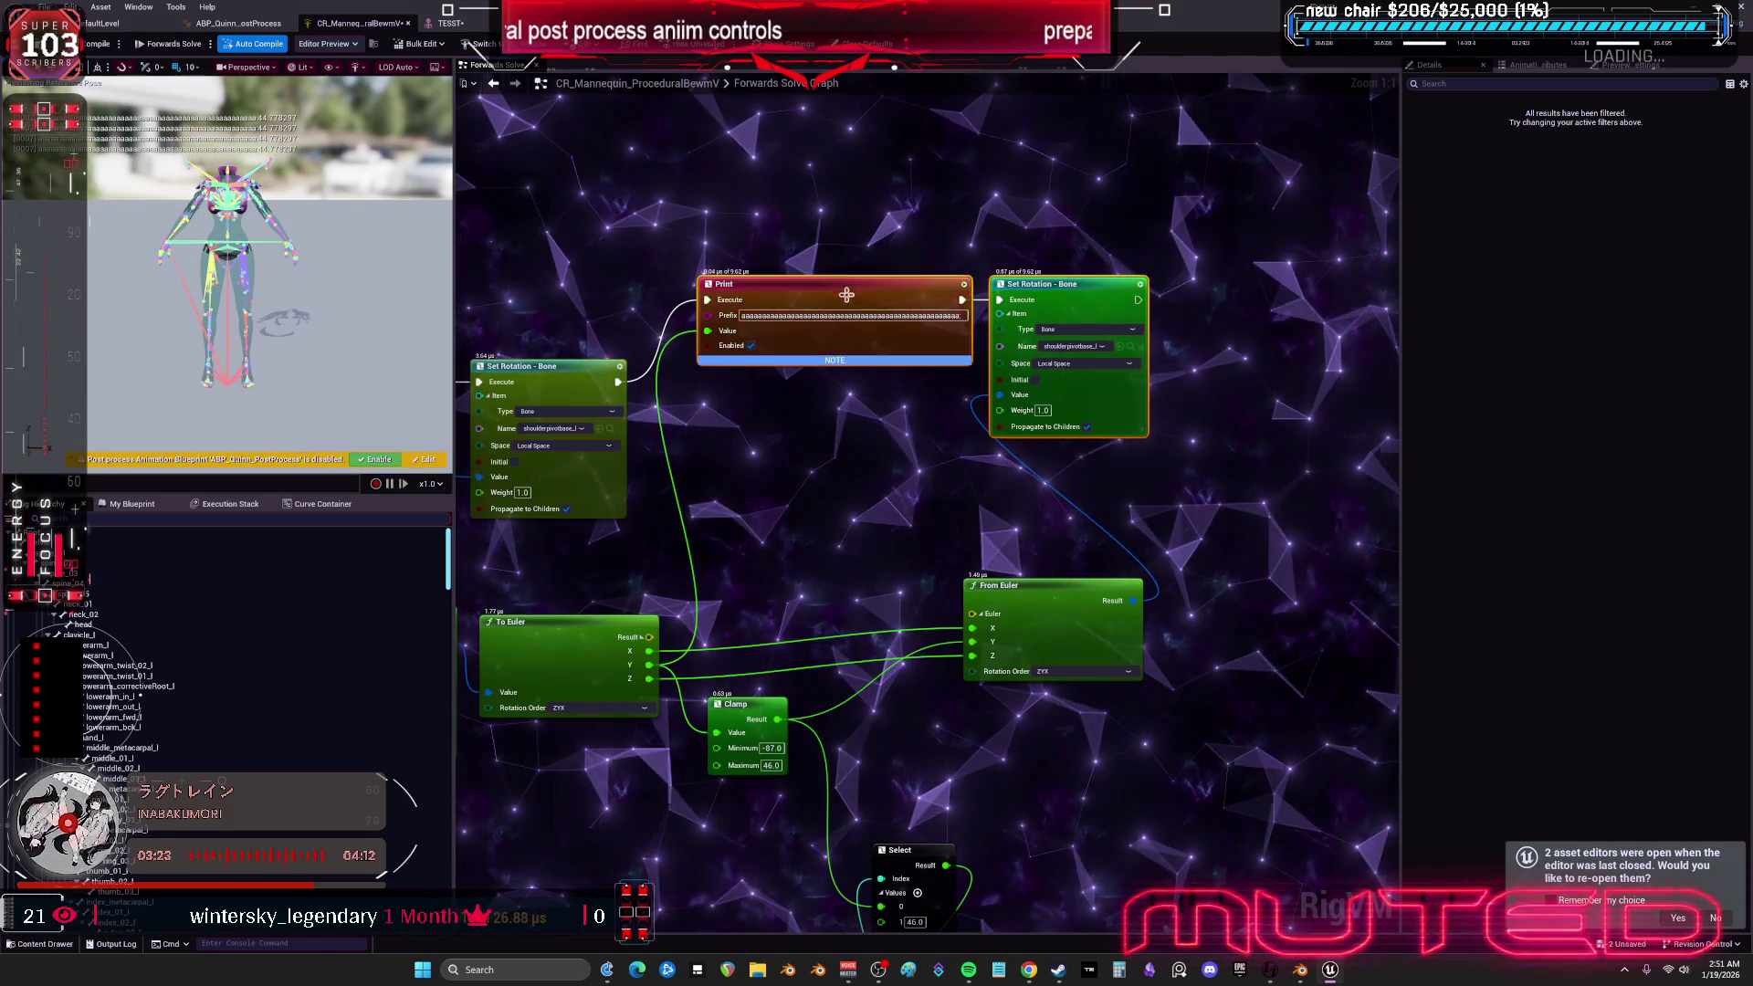
mouse_move(849, 375)
left_mouse_down()
mouse_move(1103, 292)
mouse_move(1073, 241)
mouse_move(1508, 205)
mouse_move(1749, 207)
mouse_move(911, 217)
mouse_move(831, 235)
left_mouse_up()
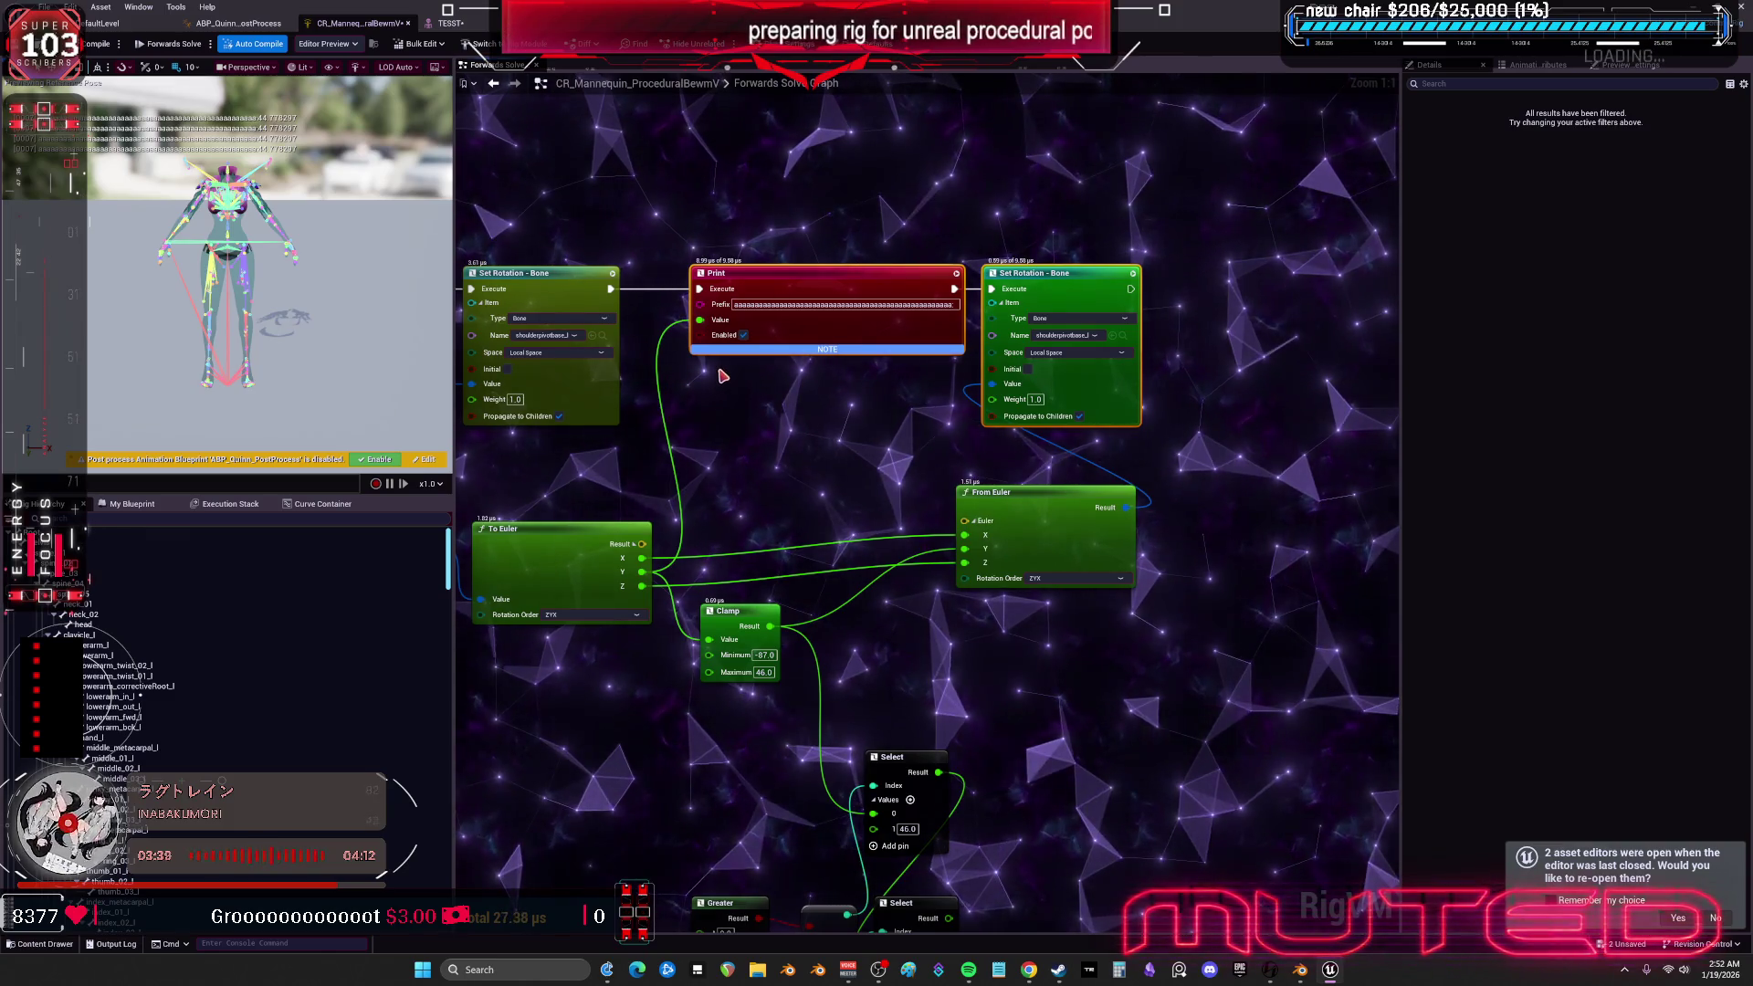
left_click_drag(722, 375, 720, 369)
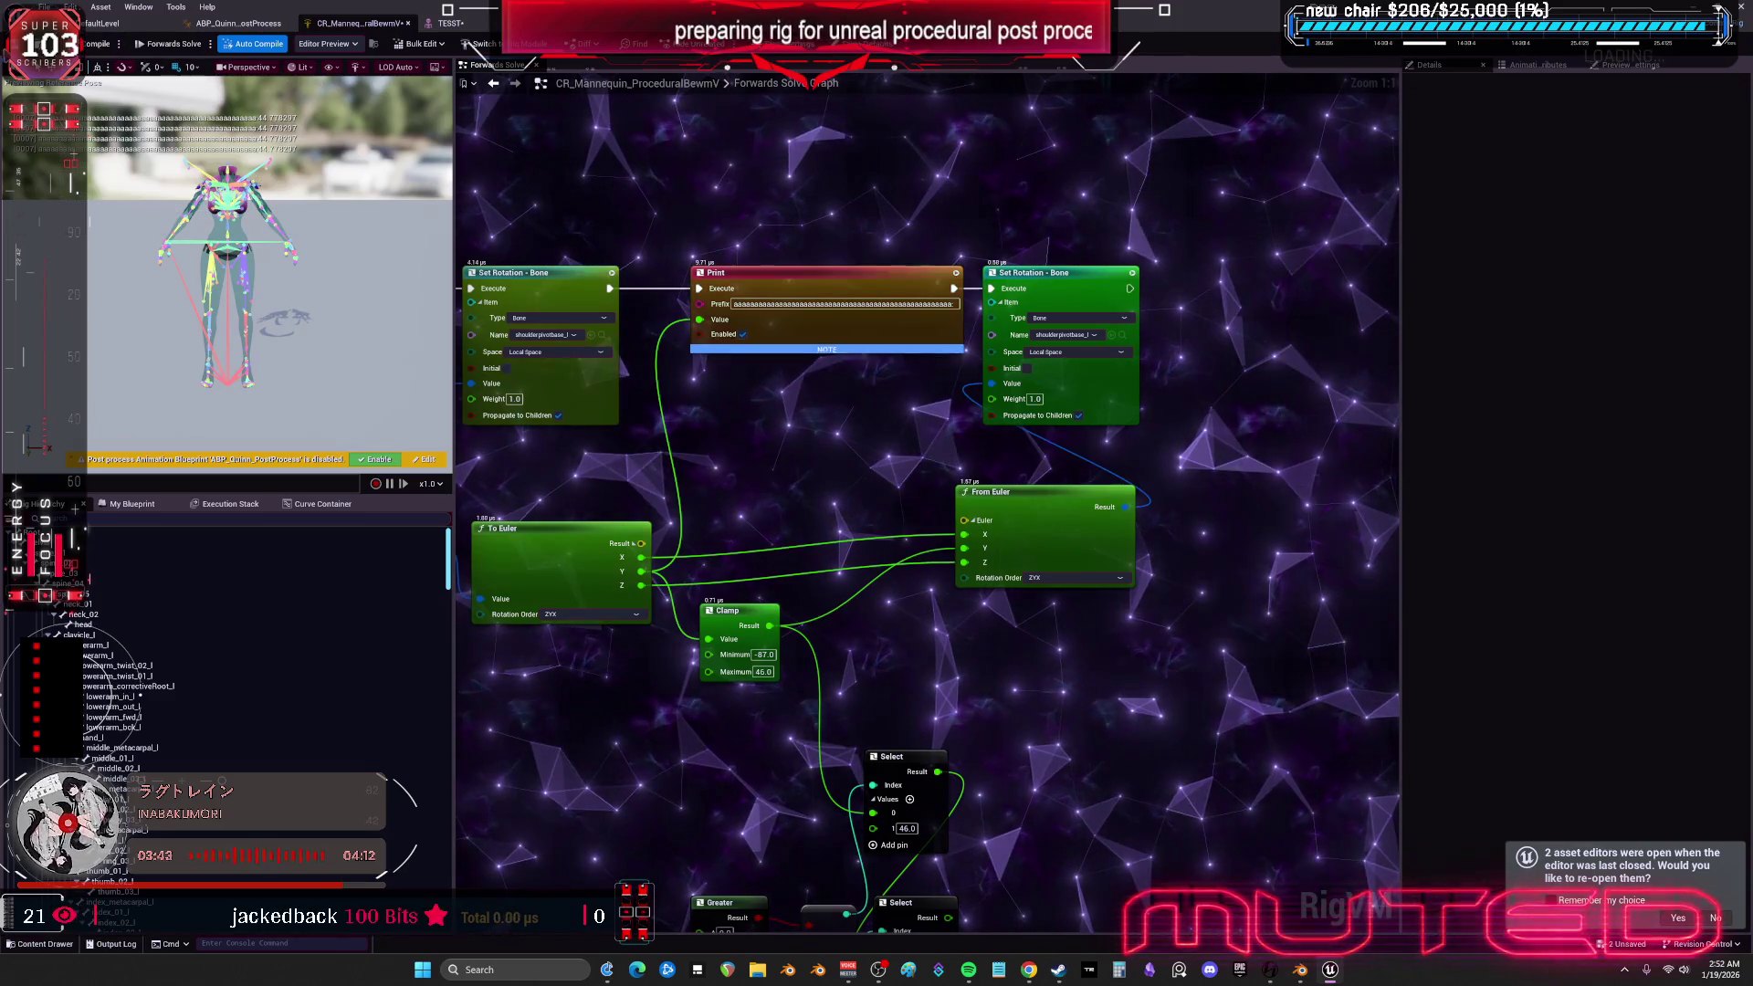
left_click(451, 24)
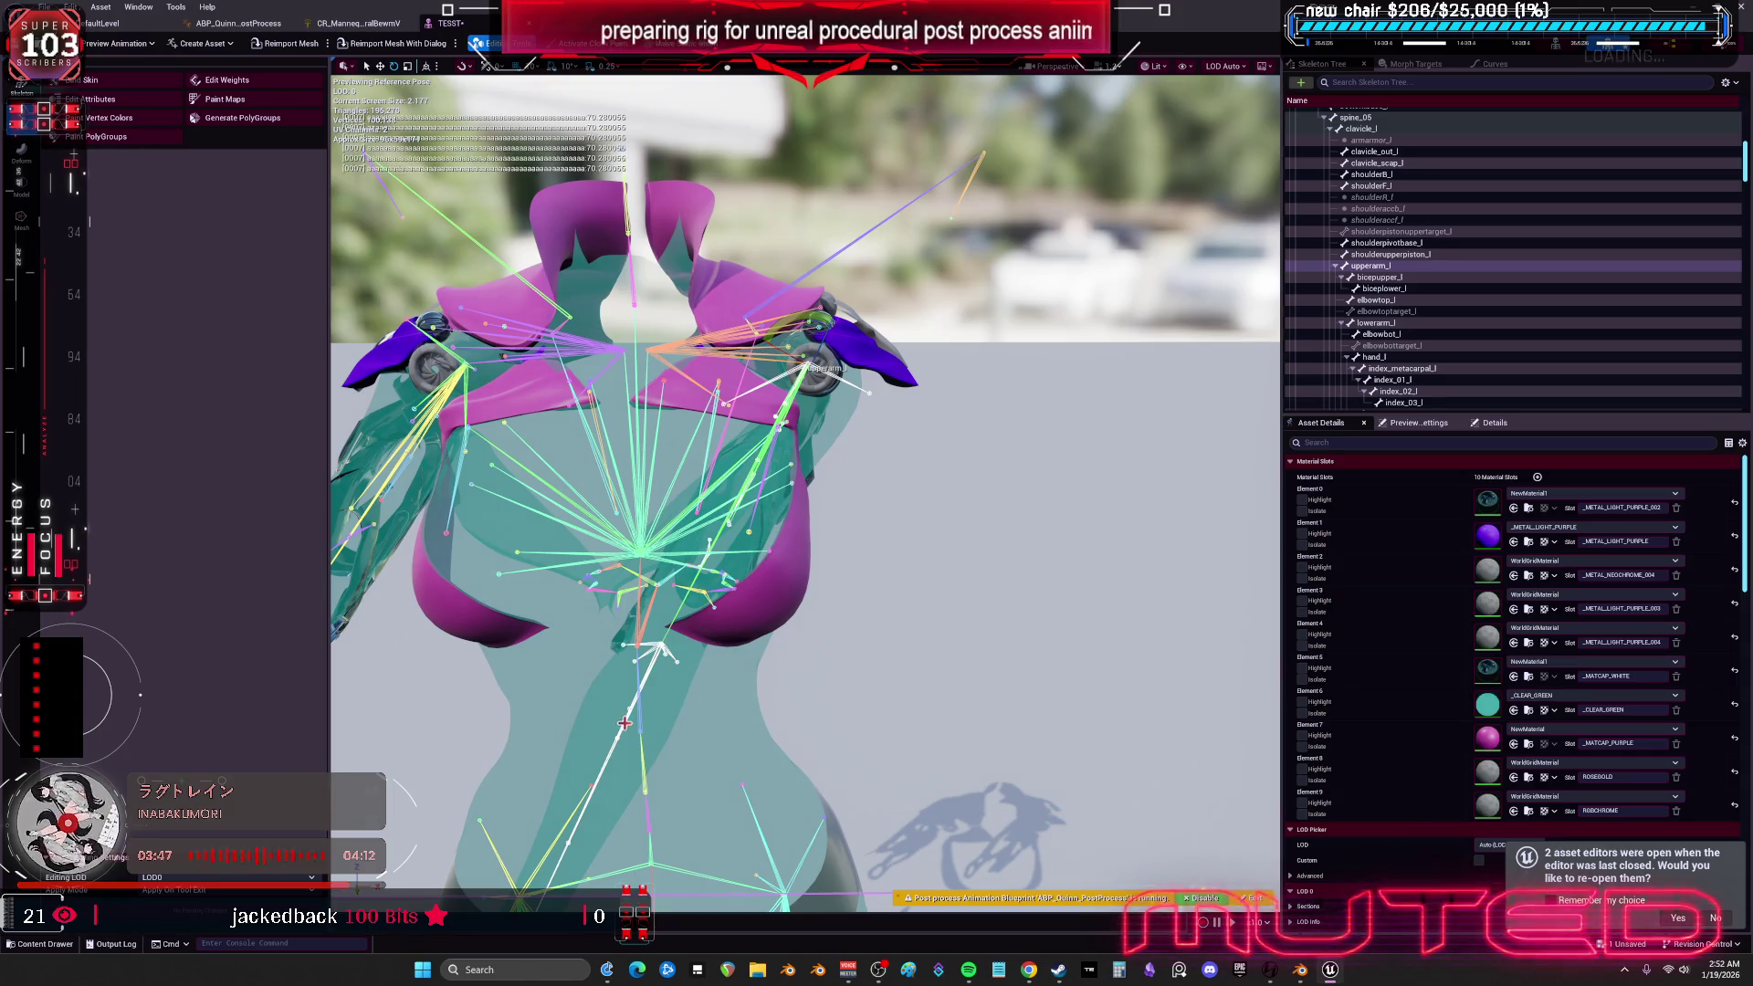
- Swing the TESST left upper arm down about 49°, then inspect the shoulders in Blender
mouse_move(859, 383)
left_mouse_down()
mouse_move(826, 422)
mouse_move(758, 305)
mouse_move(836, 422)
mouse_move(795, 434)
mouse_move(872, 387)
mouse_move(814, 311)
mouse_move(758, 315)
mouse_move(799, 297)
mouse_move(872, 356)
mouse_move(854, 402)
mouse_move(786, 440)
left_mouse_up()
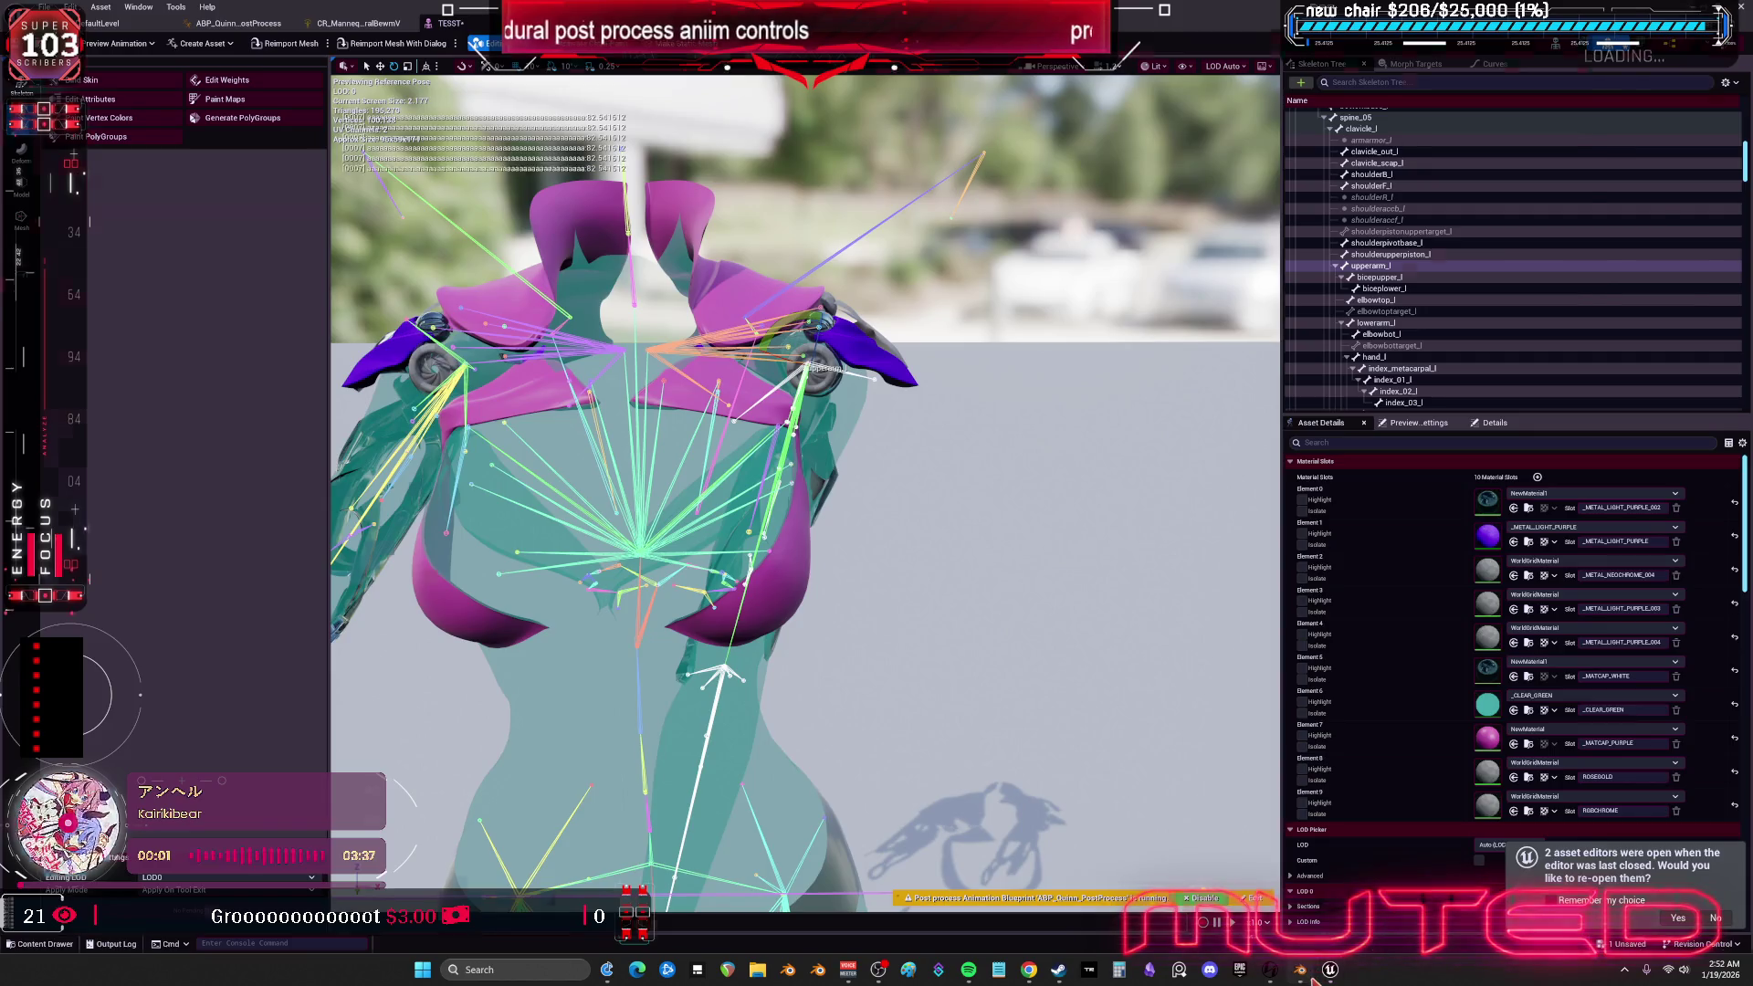
left_click(1303, 971)
left_click_drag(1114, 518, 1133, 399)
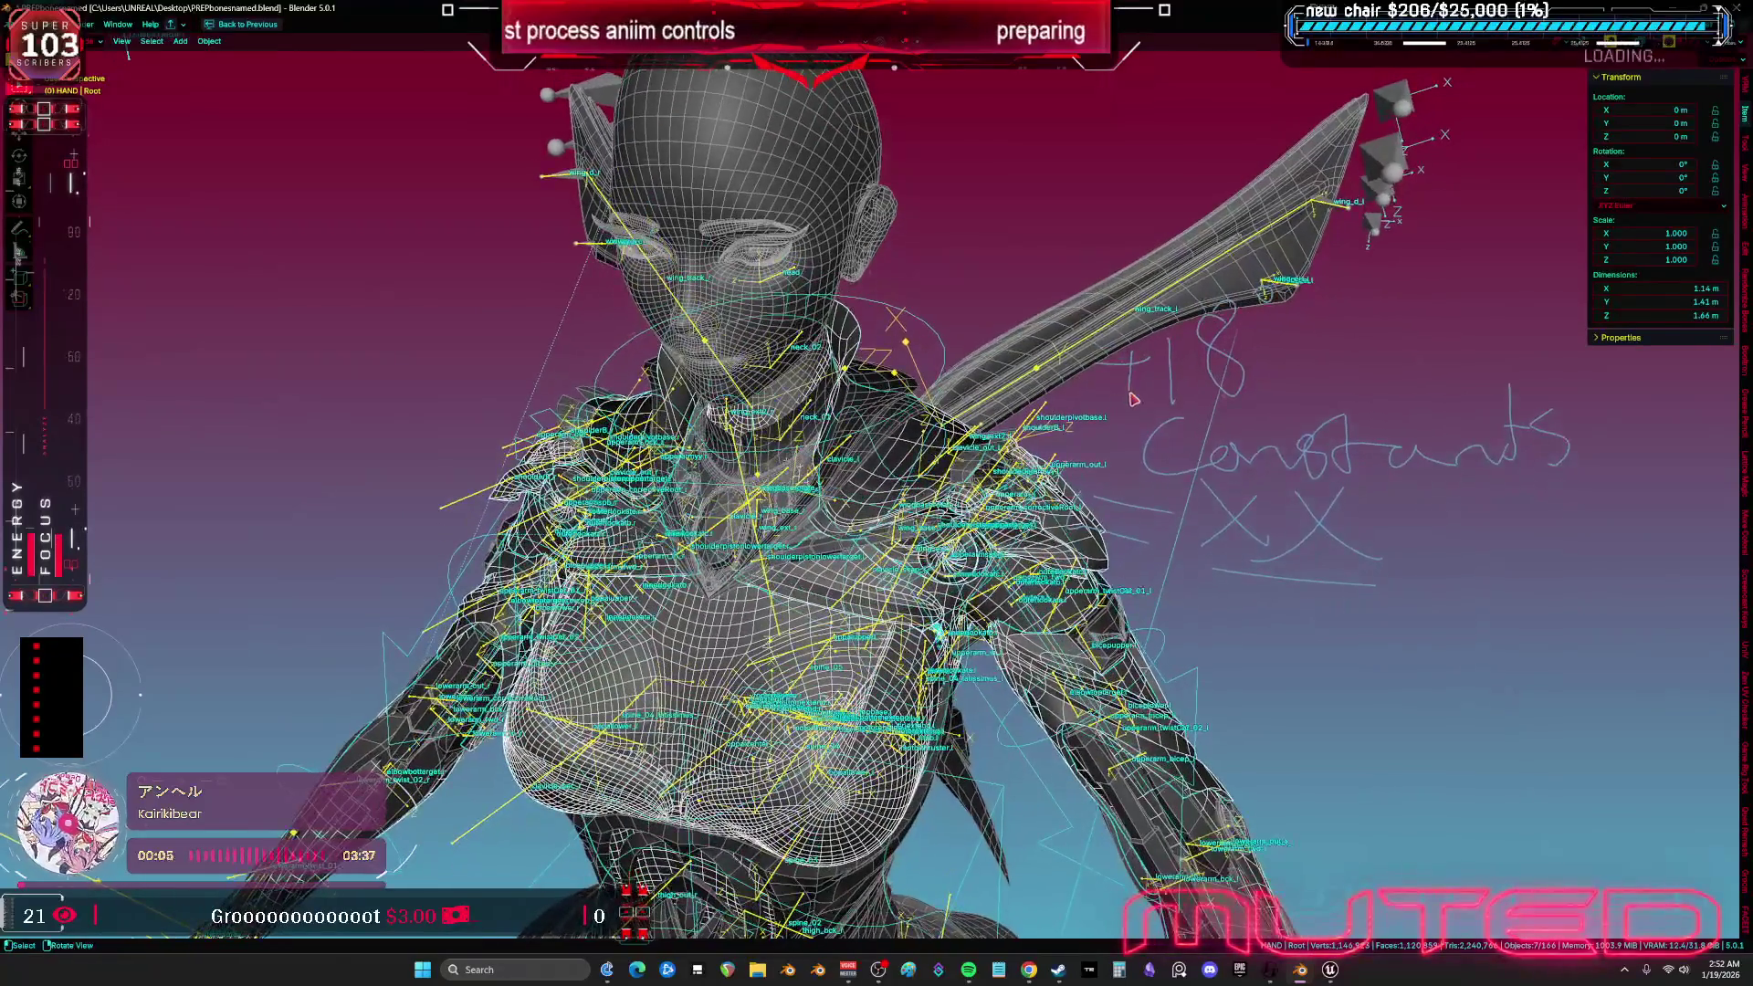
- Frame the character from the front in Blender after a quick look at Unreal
key("KP_1")
scroll(1095, 457, "up", 4)
key("alt+Tab")
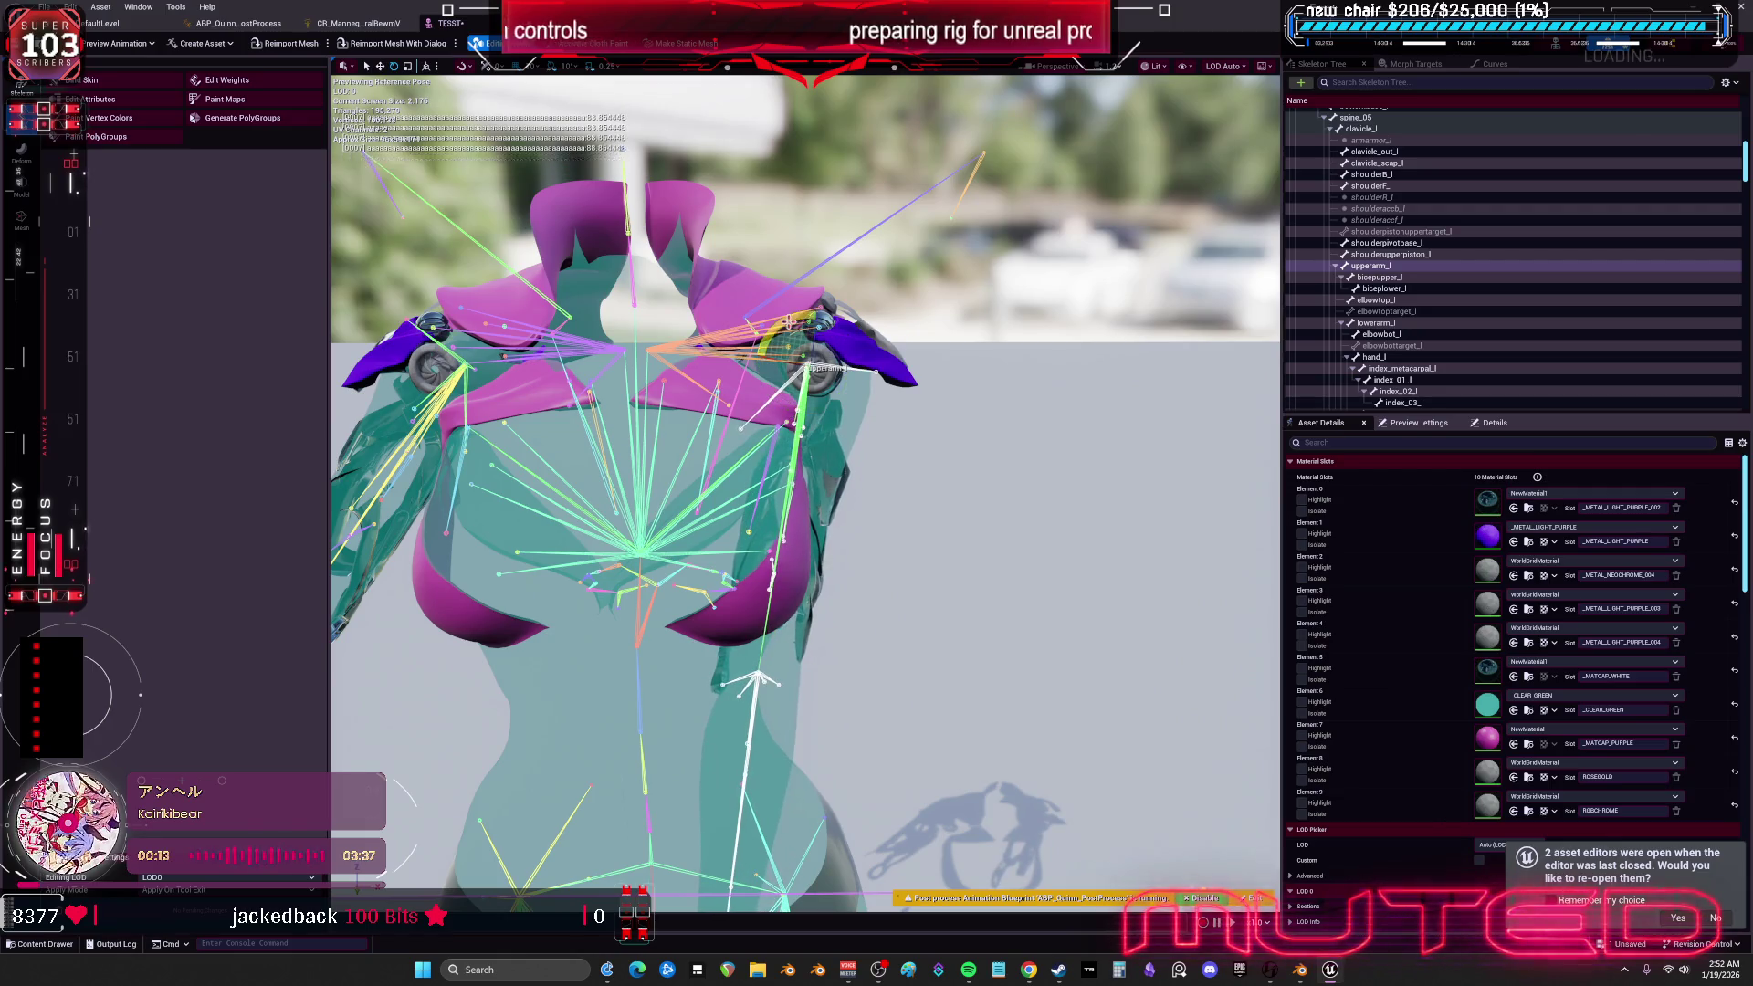
key("alt+Tab")
left_click_drag(1078, 349, 1005, 328)
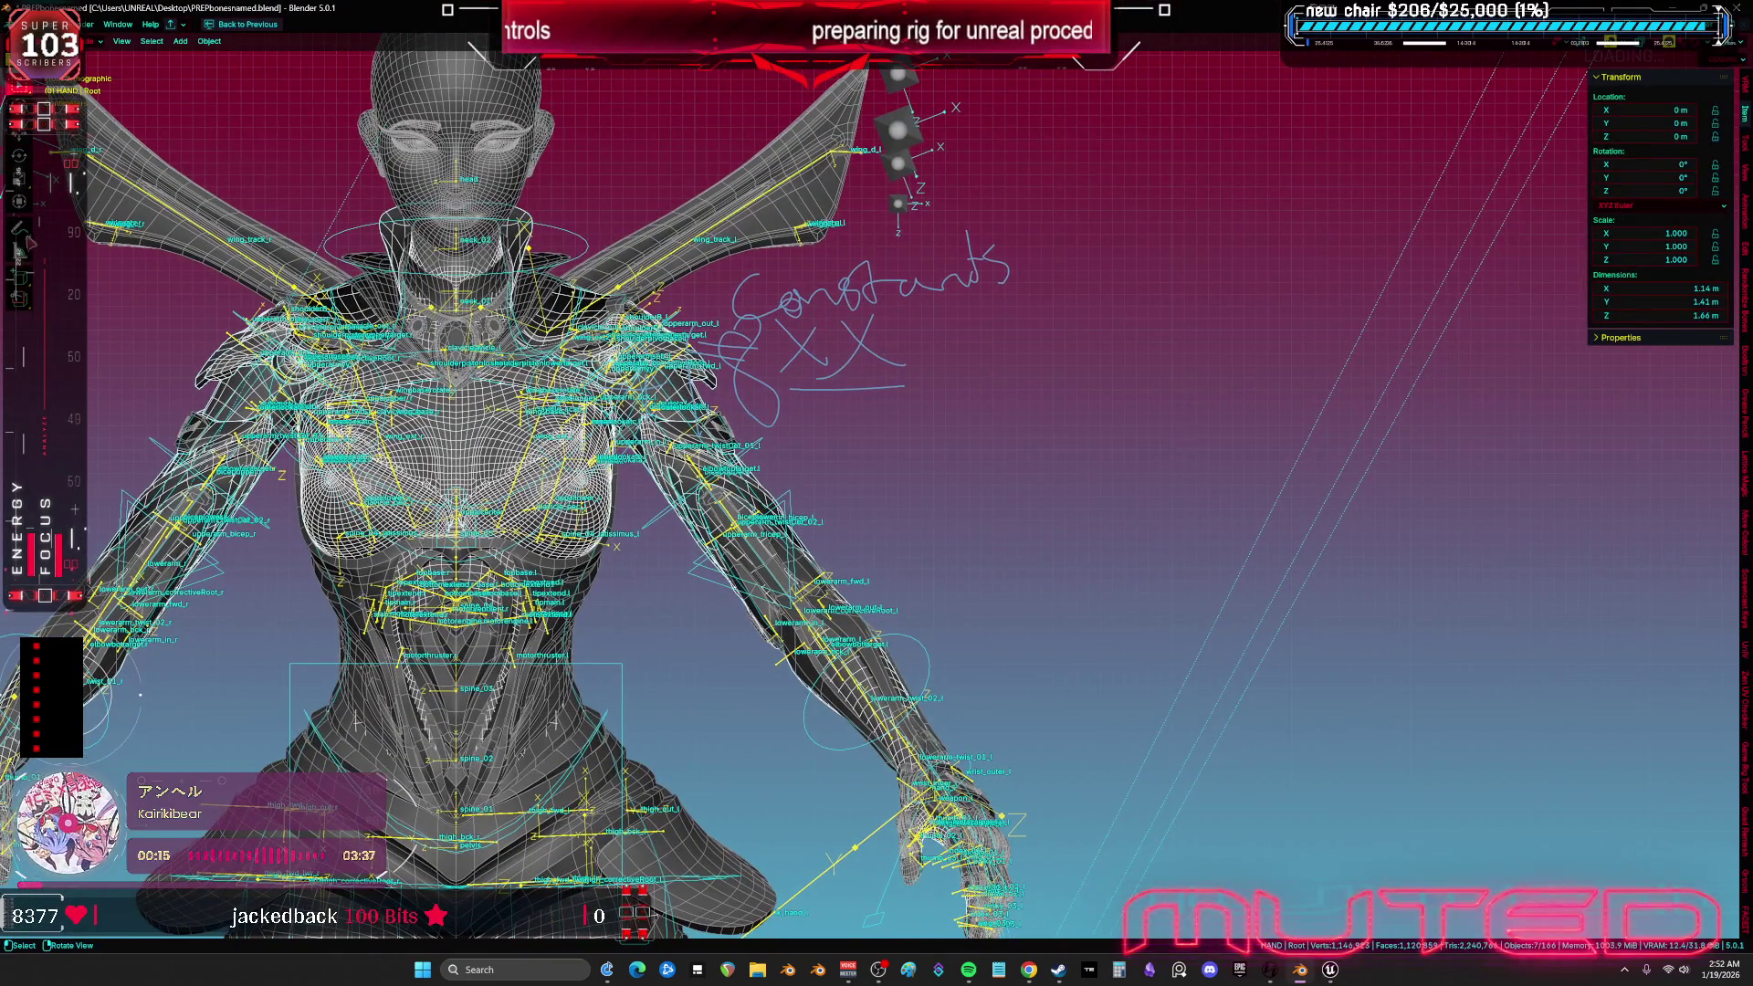
- Sketch annotation notes beside the rig: a cross, an 8, and vertical strokes
key("d")
left_click_drag(982, 208, 911, 386)
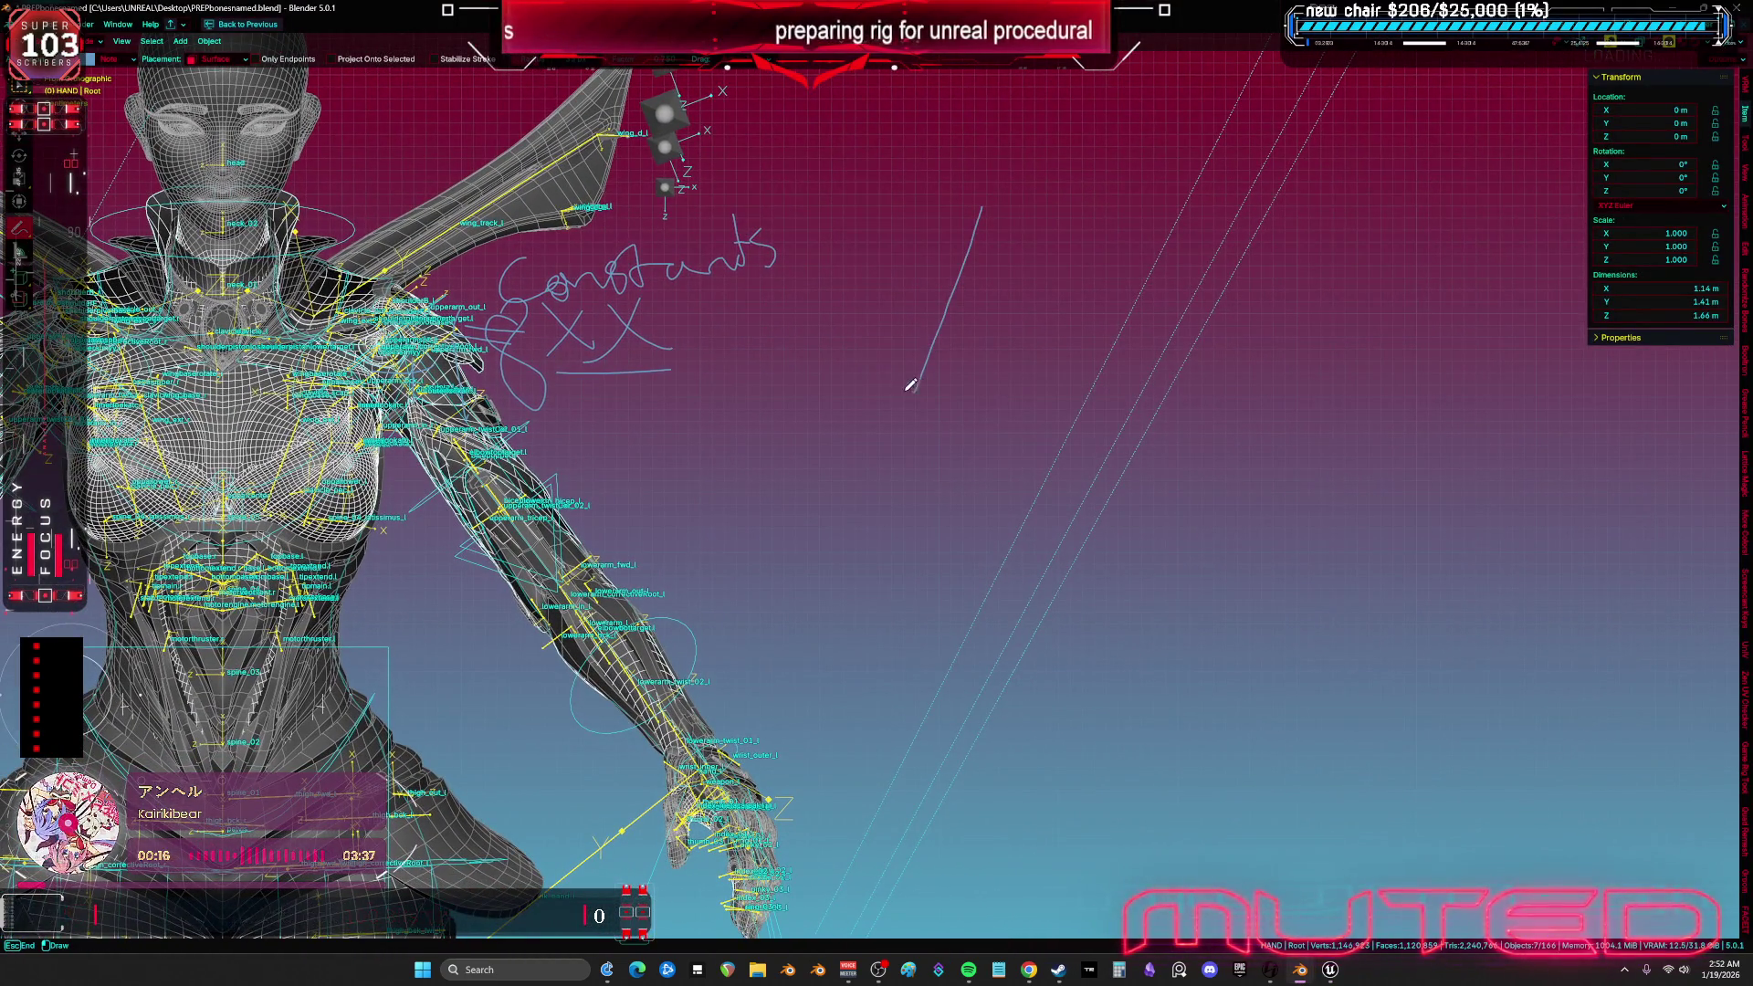
key("ctrl+z")
mouse_move(990, 157)
left_mouse_down()
mouse_move(990, 337)
mouse_move(816, 411)
left_mouse_up()
left_click_drag(820, 306, 846, 352)
mouse_move(957, 278)
left_mouse_down()
mouse_move(914, 370)
mouse_move(955, 285)
mouse_move(877, 324)
mouse_move(857, 299)
mouse_move(912, 284)
left_mouse_up()
left_click_drag(926, 375, 921, 383)
left_click_drag(912, 266, 926, 369)
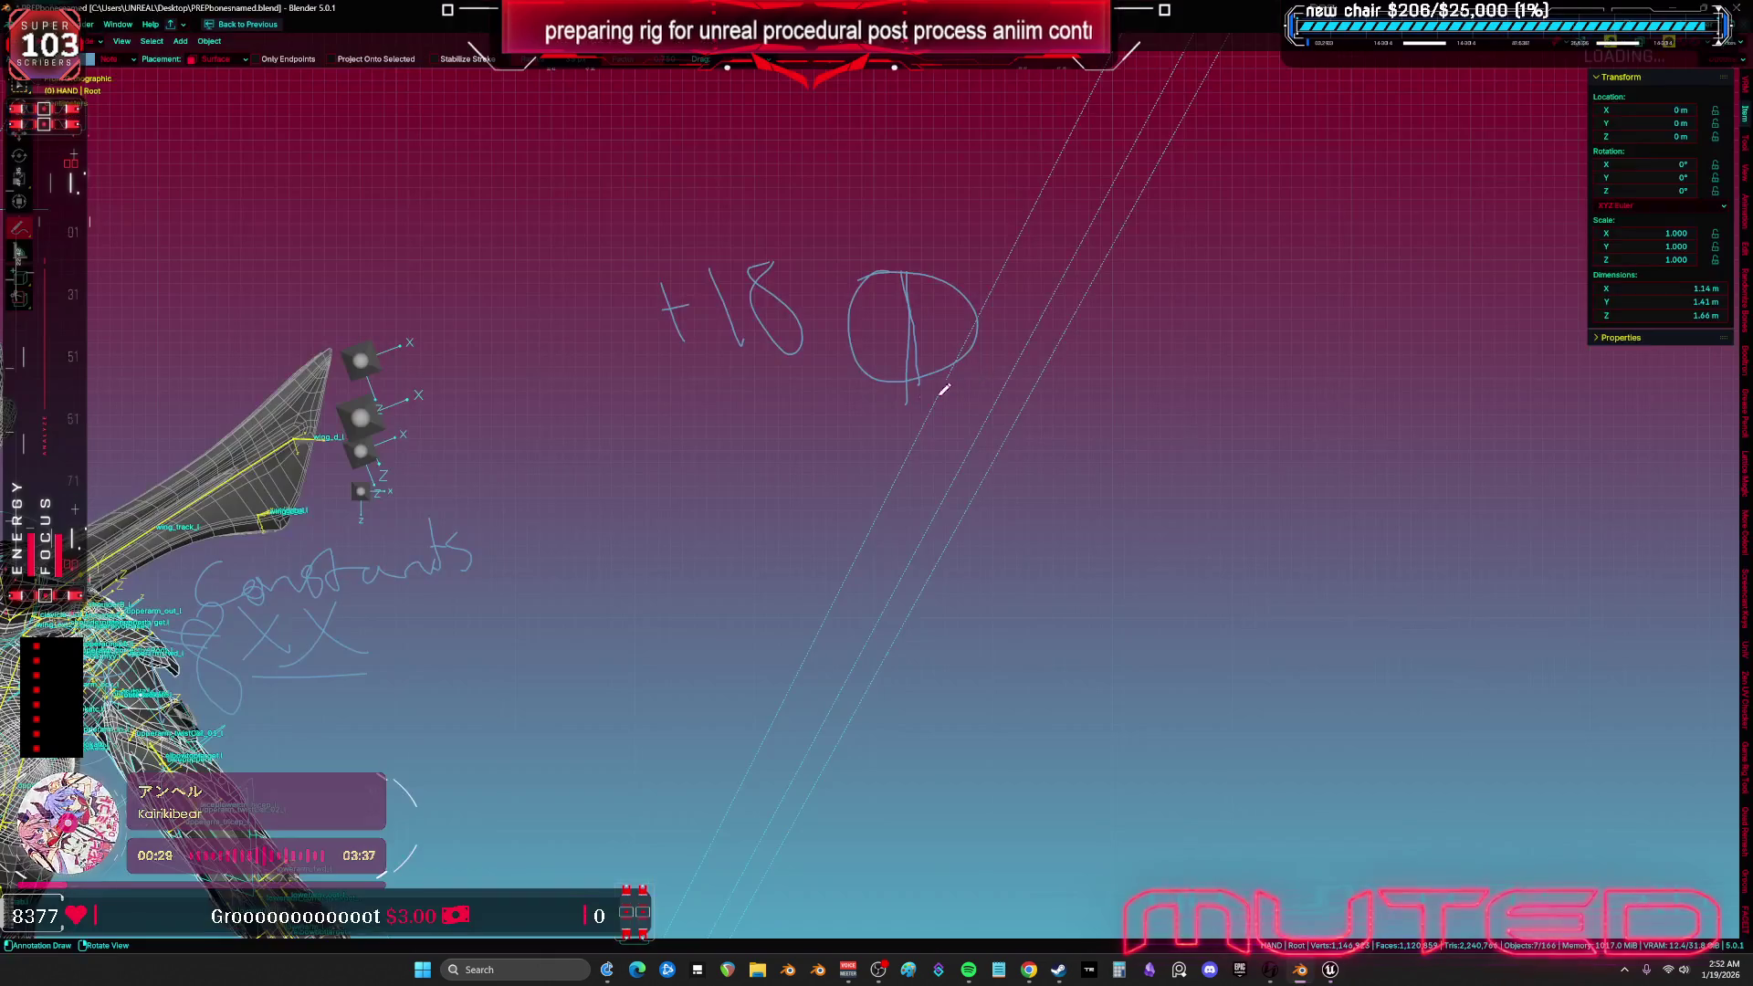
left_click_drag(911, 410, 1014, 405)
scroll(1044, 293, "up", 5)
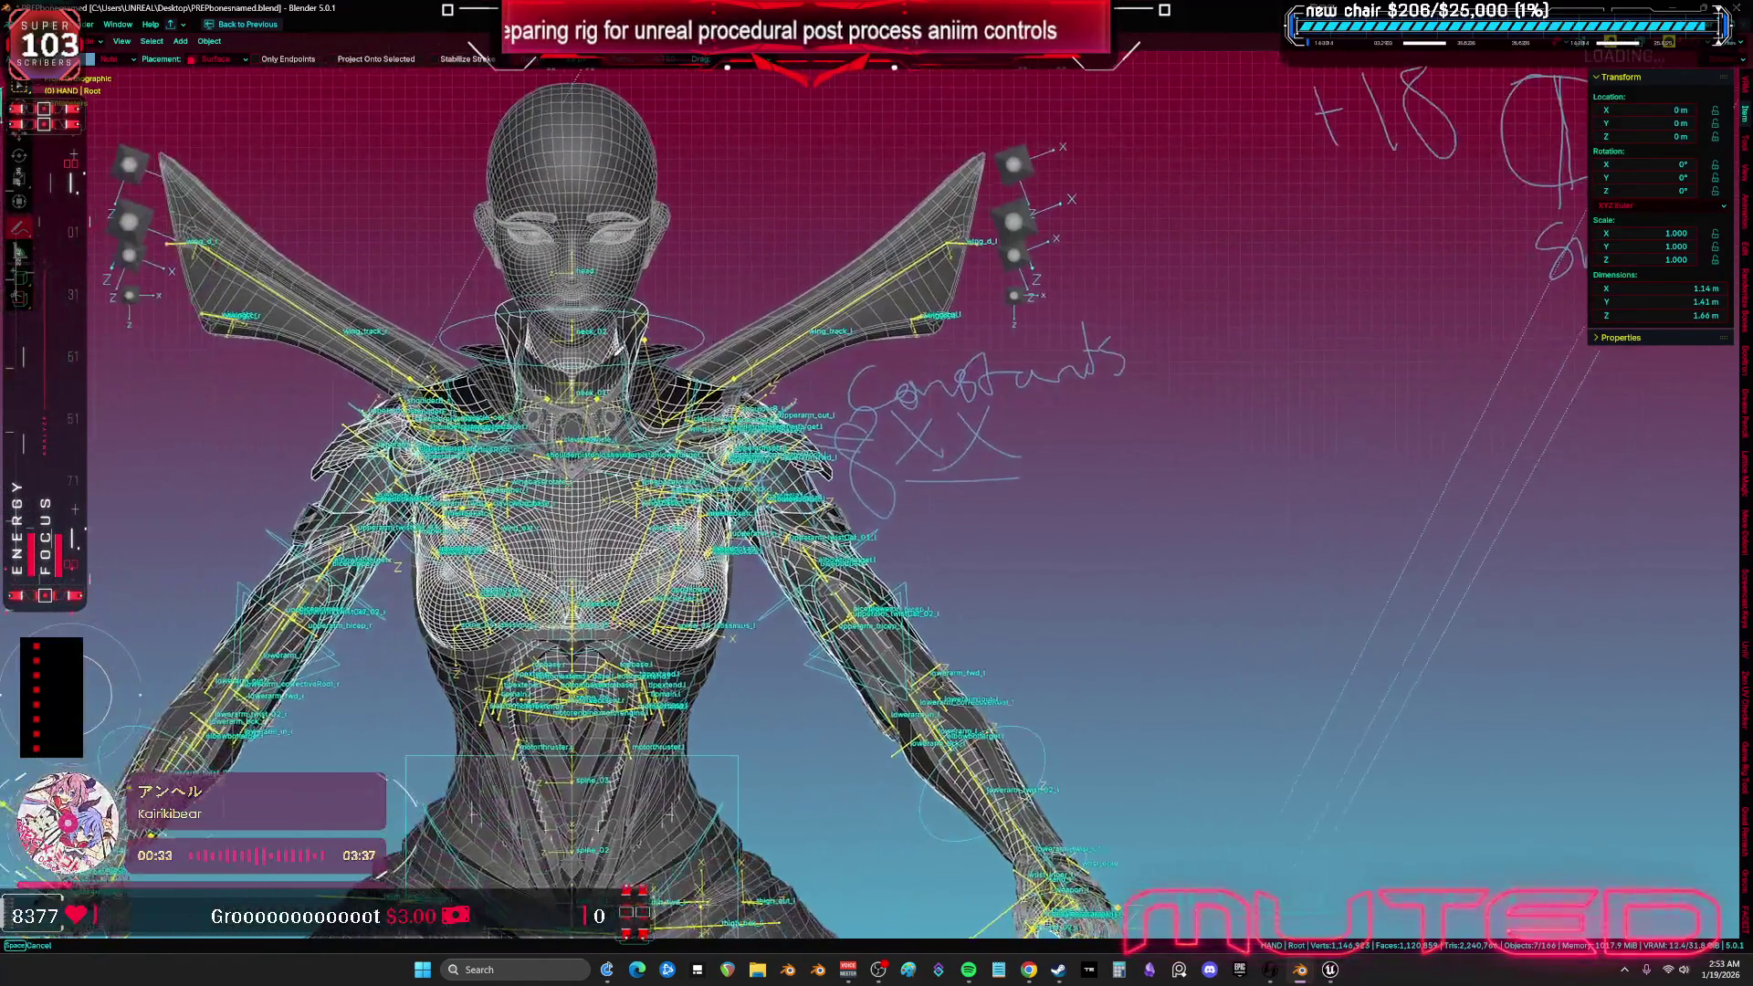
key("w")
- Enter Edit Mode on the shoulderpivotbase.l bone and return to Unreal
left_click_drag(736, 415, 713, 445)
key("Tab")
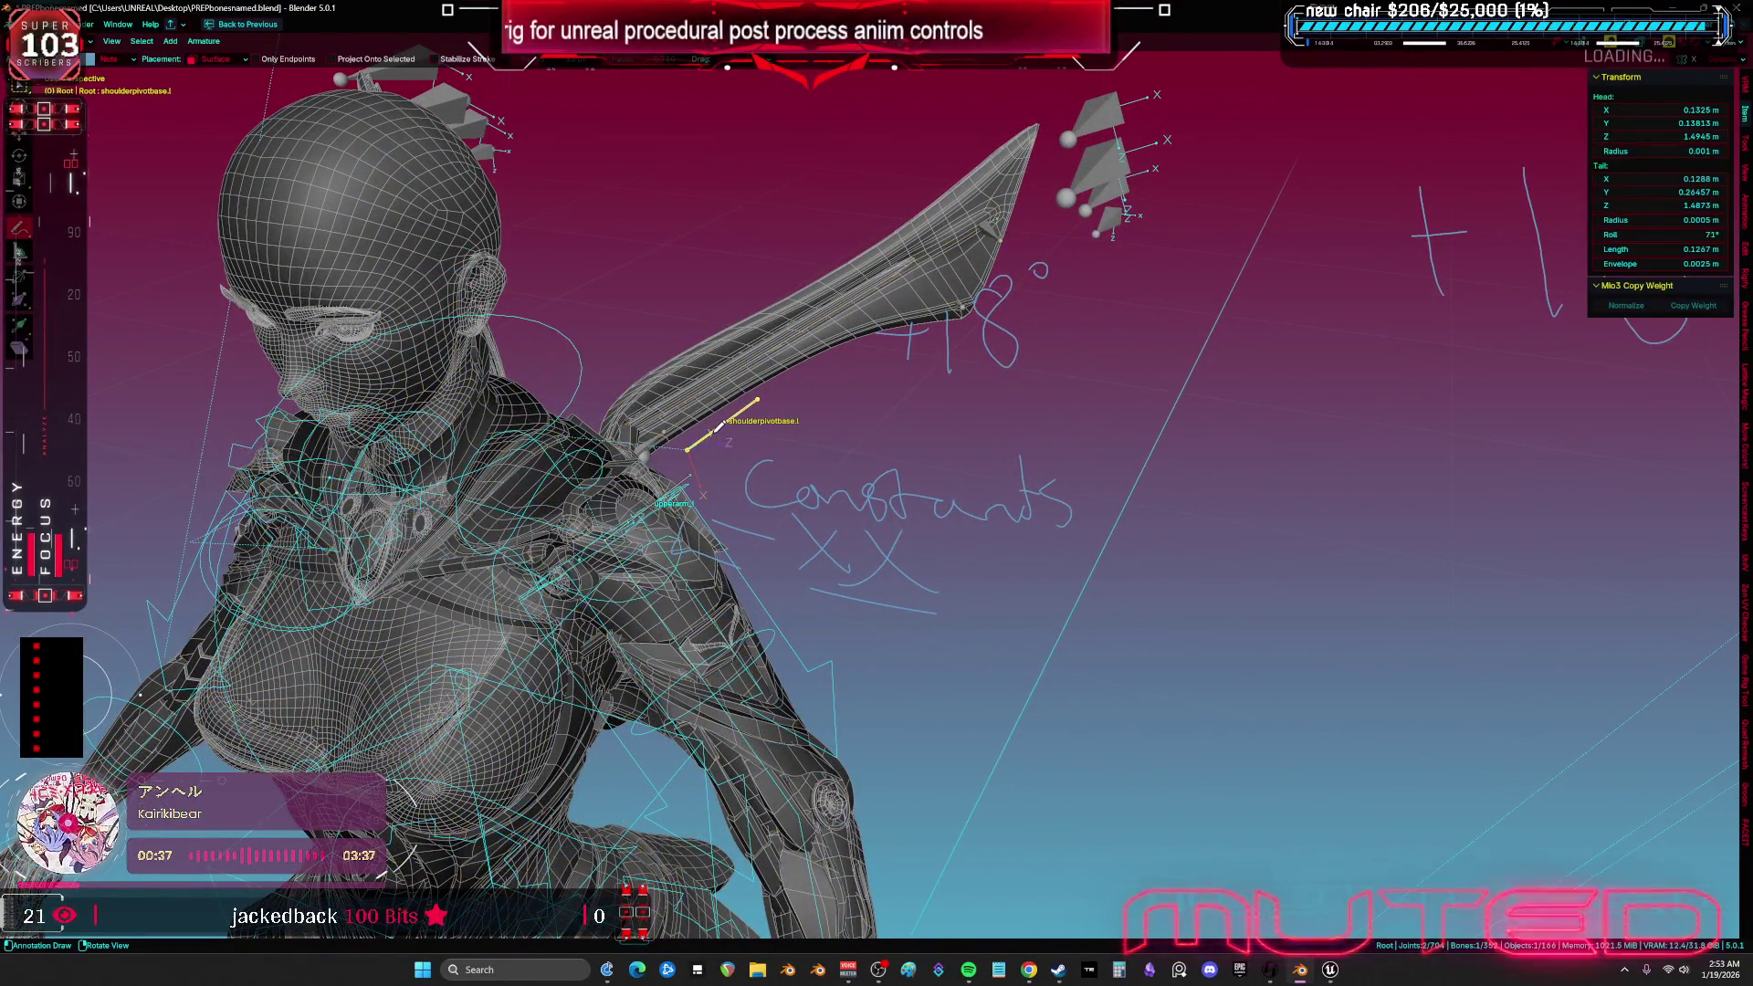
key("alt+Tab")
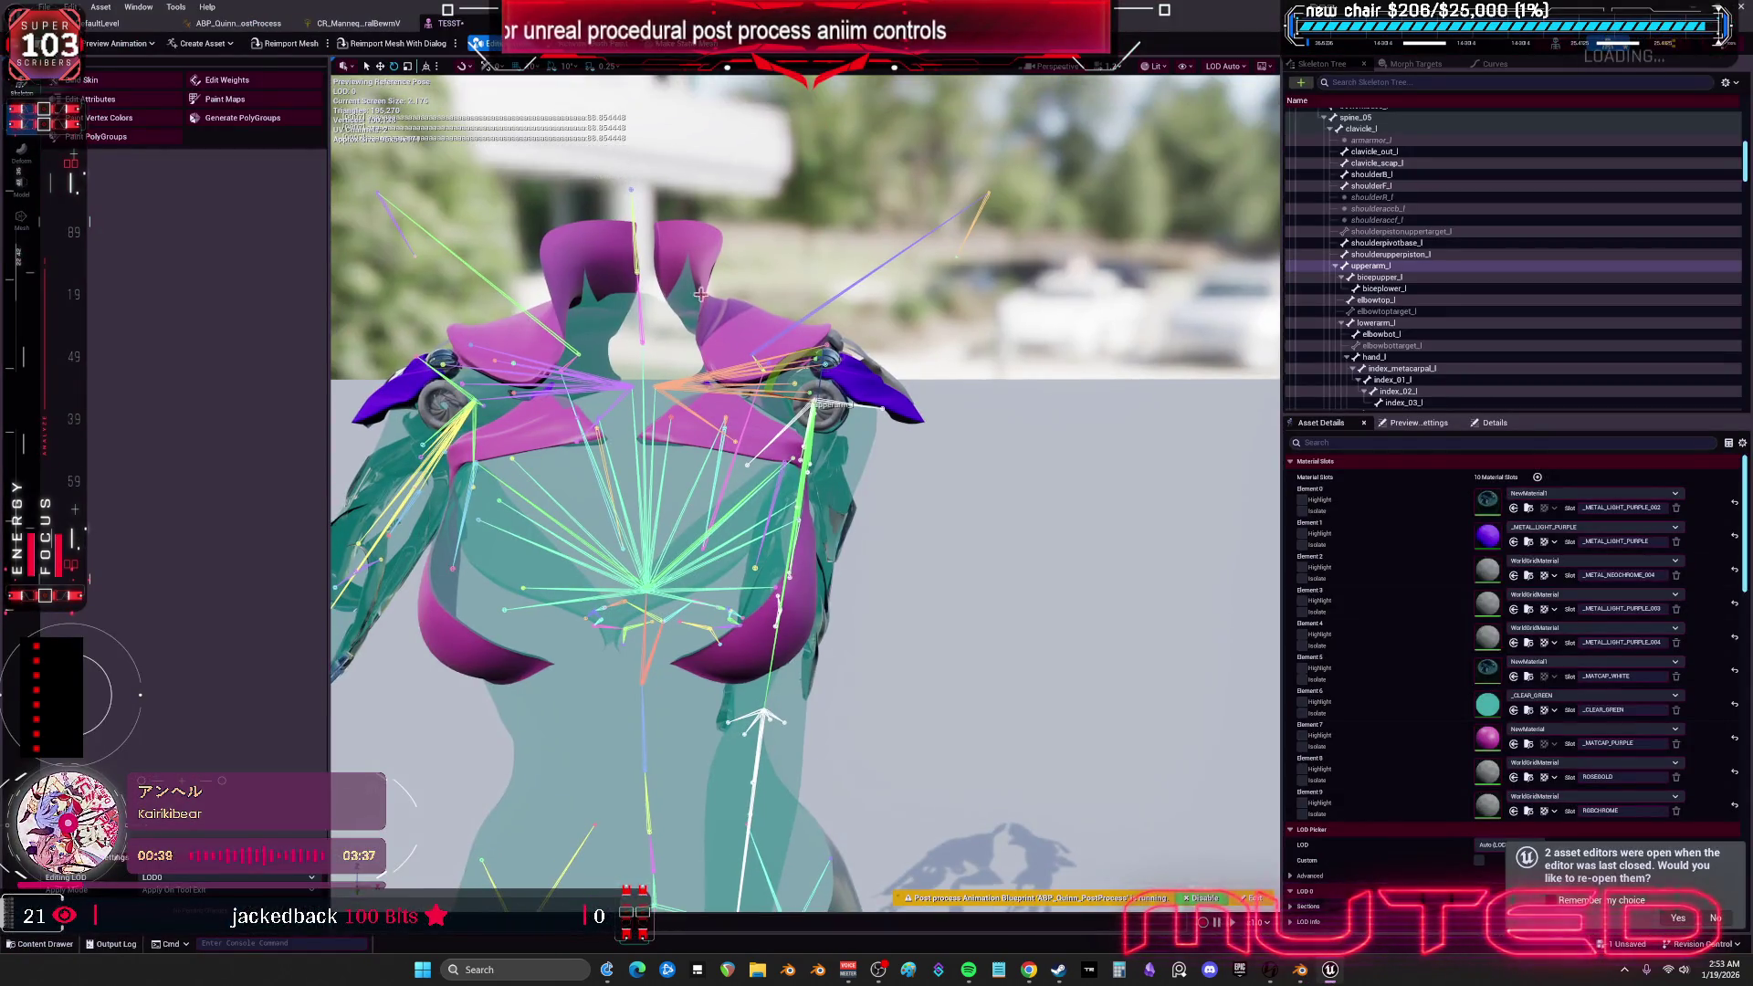
- In CR_Mannequin, connect the bone's Rotation output to the right Set Rotation value
left_click(358, 22)
mouse_move(812, 438)
left_mouse_down()
mouse_move(949, 418)
mouse_move(977, 447)
left_mouse_up()
left_click_drag(672, 514, 903, 440)
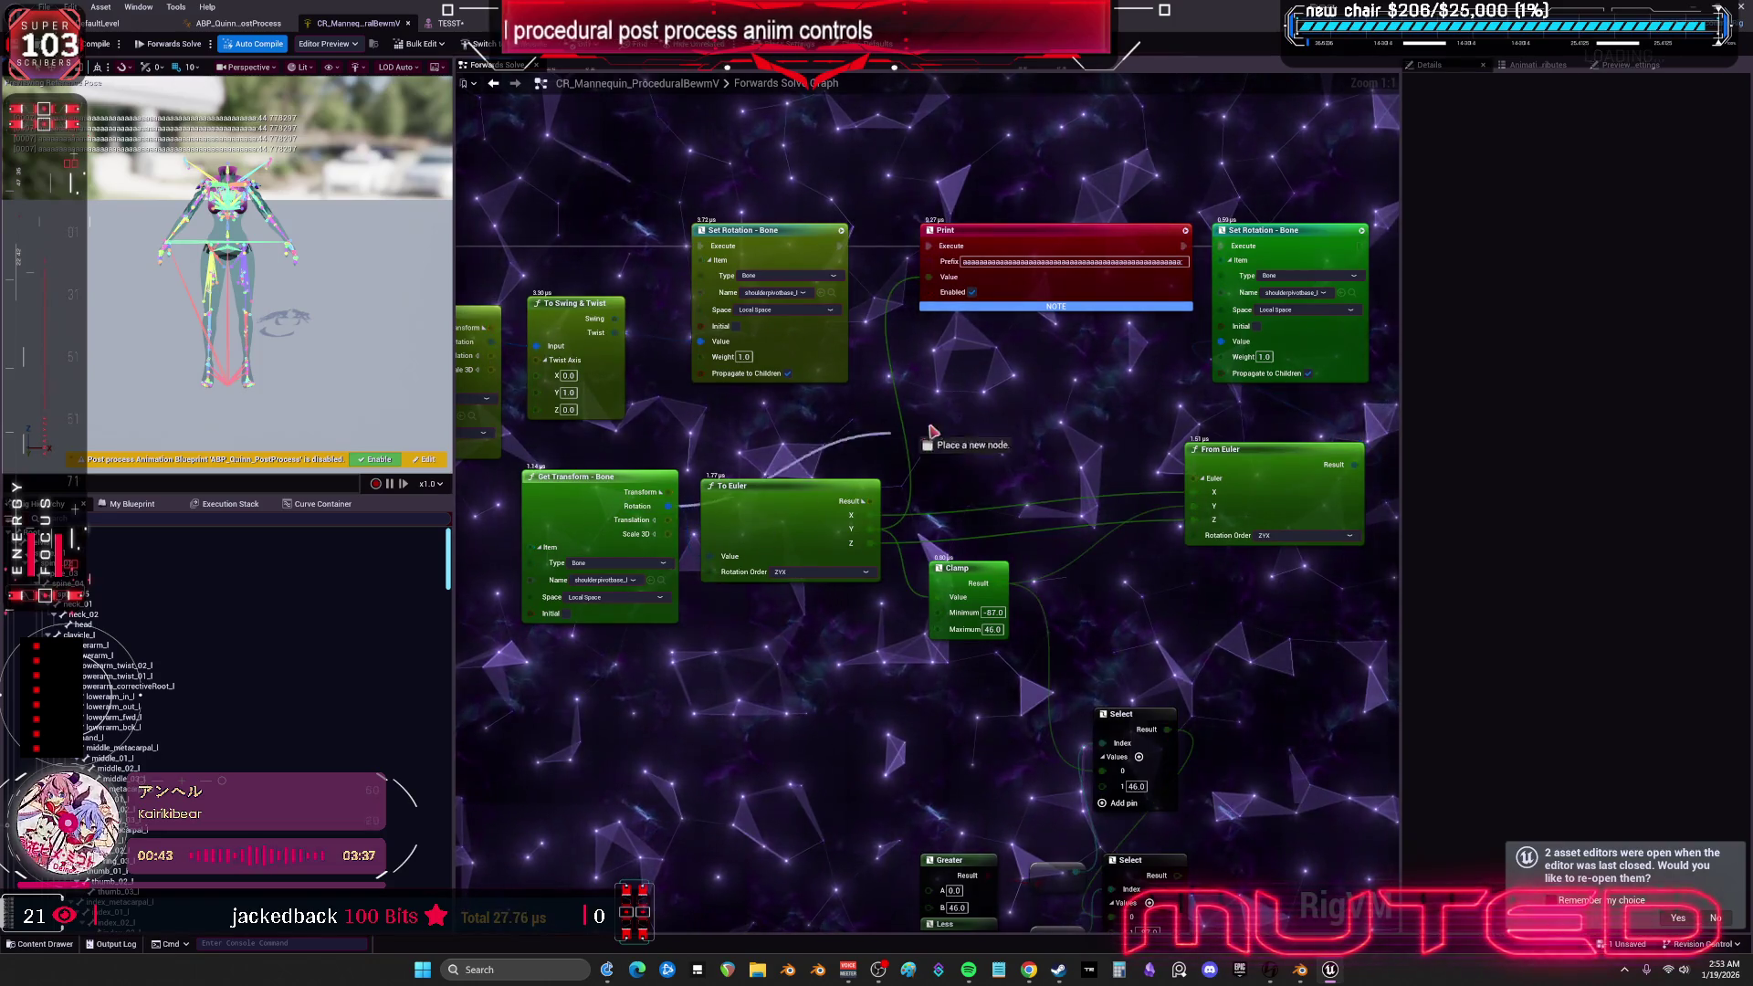
left_click_drag(1220, 354, 1221, 343)
- Feed To Swing & Twist's Twist output into Set Rotation's Value, adjusting the twist axis Y
left_click_drag(652, 445, 900, 419)
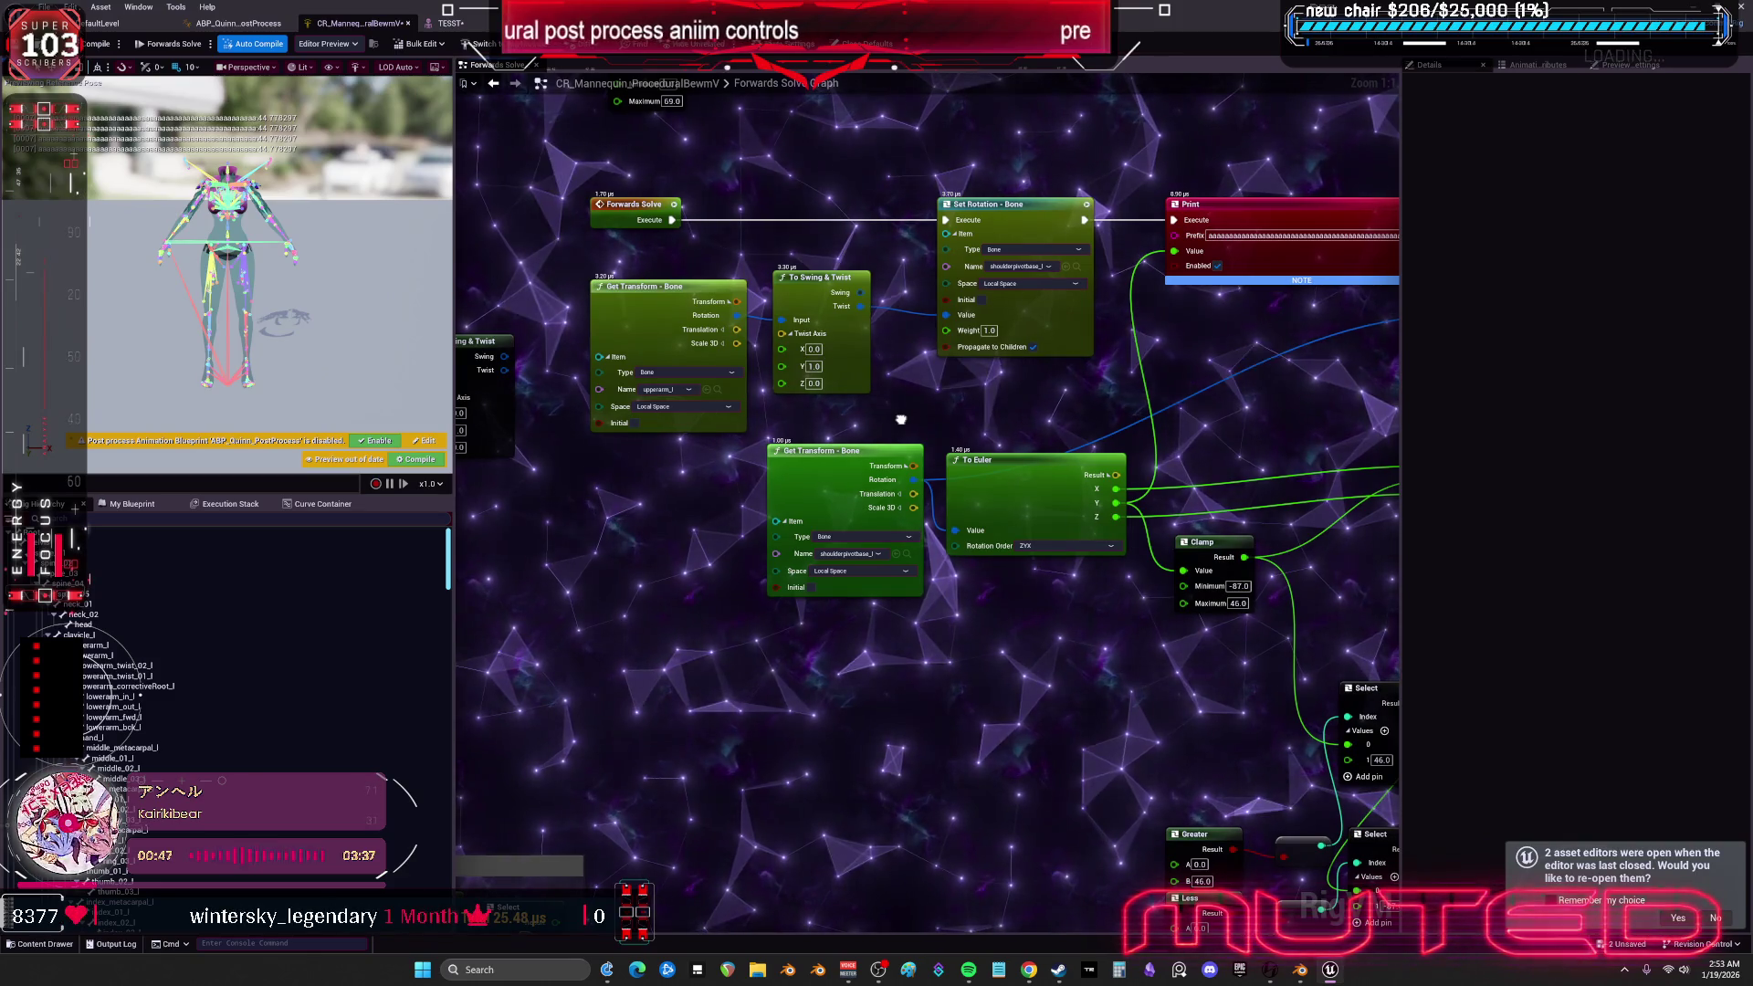
mouse_move(902, 420)
left_mouse_down()
mouse_move(1269, 425)
mouse_move(1352, 454)
mouse_move(1257, 526)
left_mouse_up()
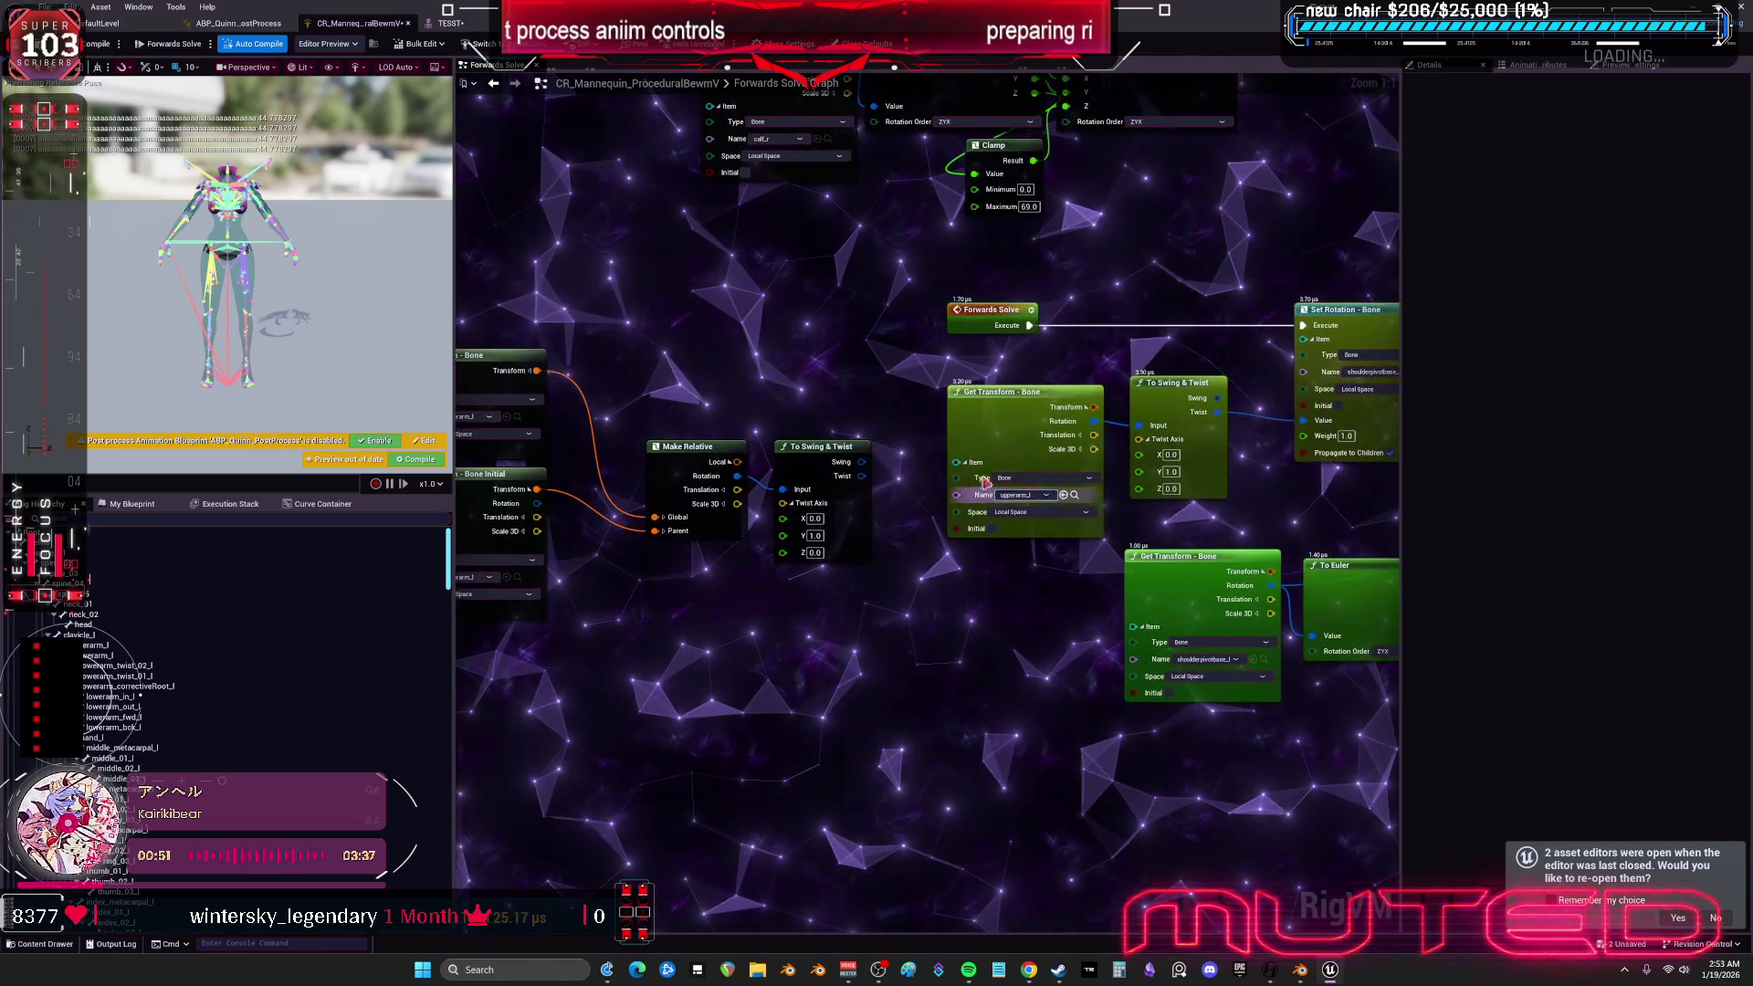
left_click_drag(841, 405, 828, 374)
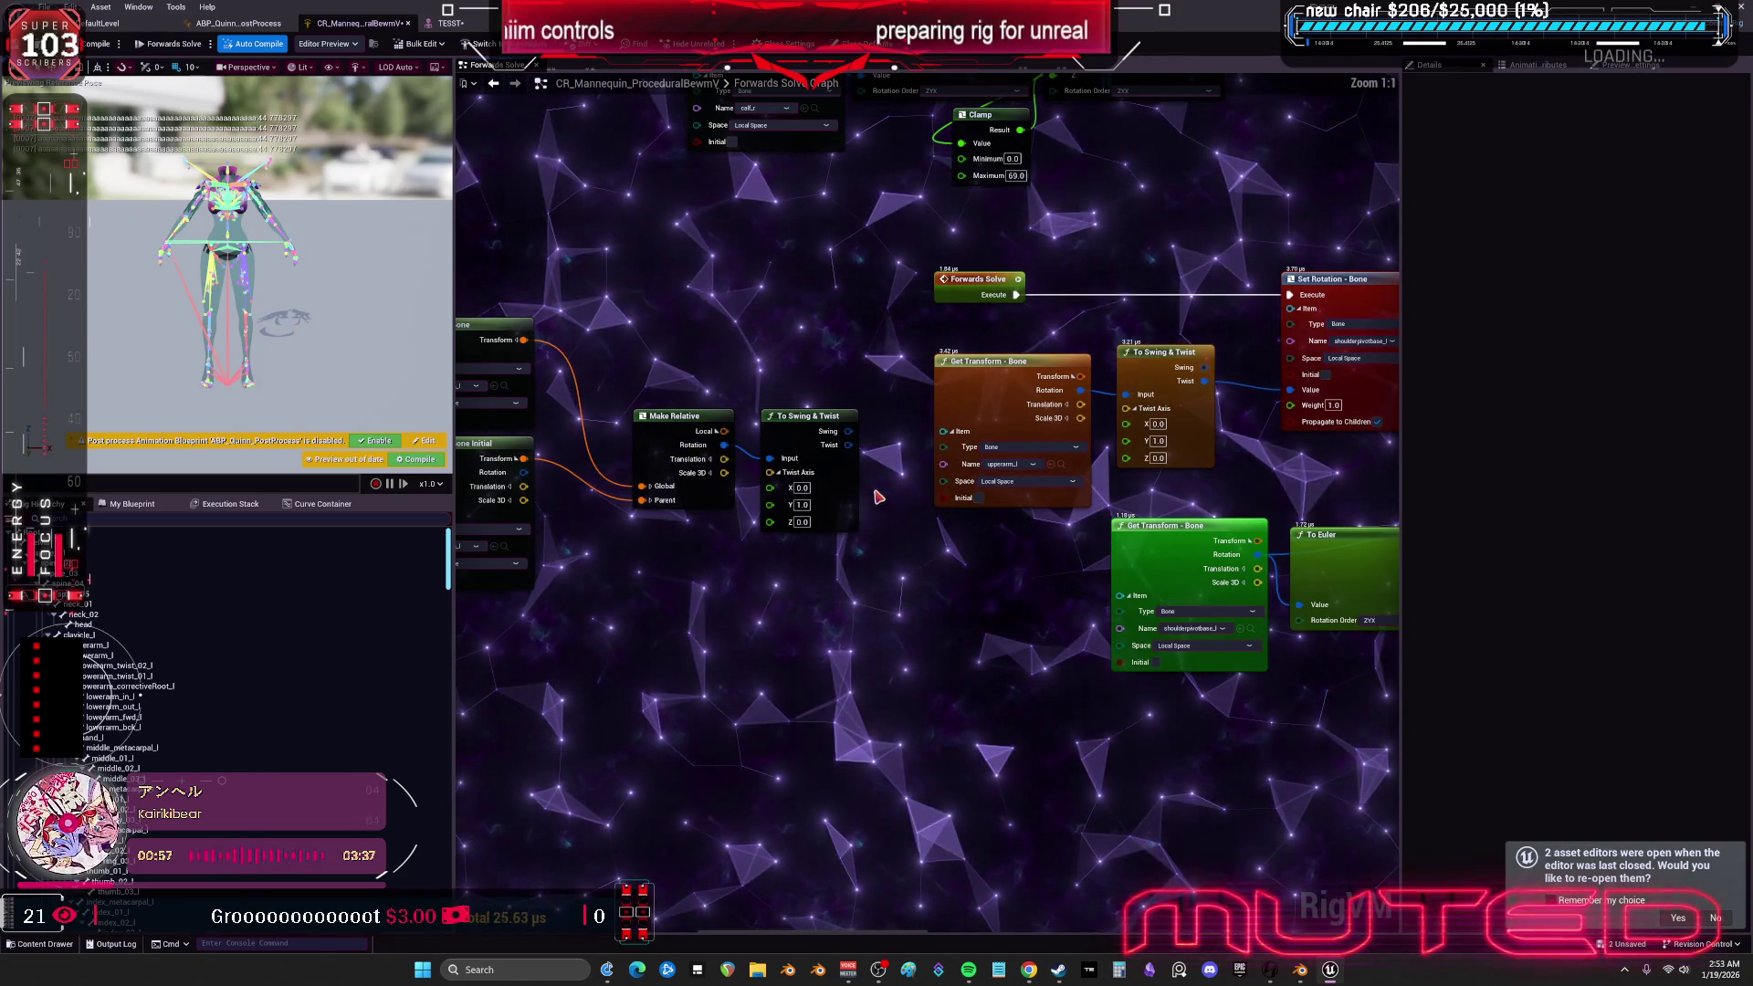
left_click(801, 505)
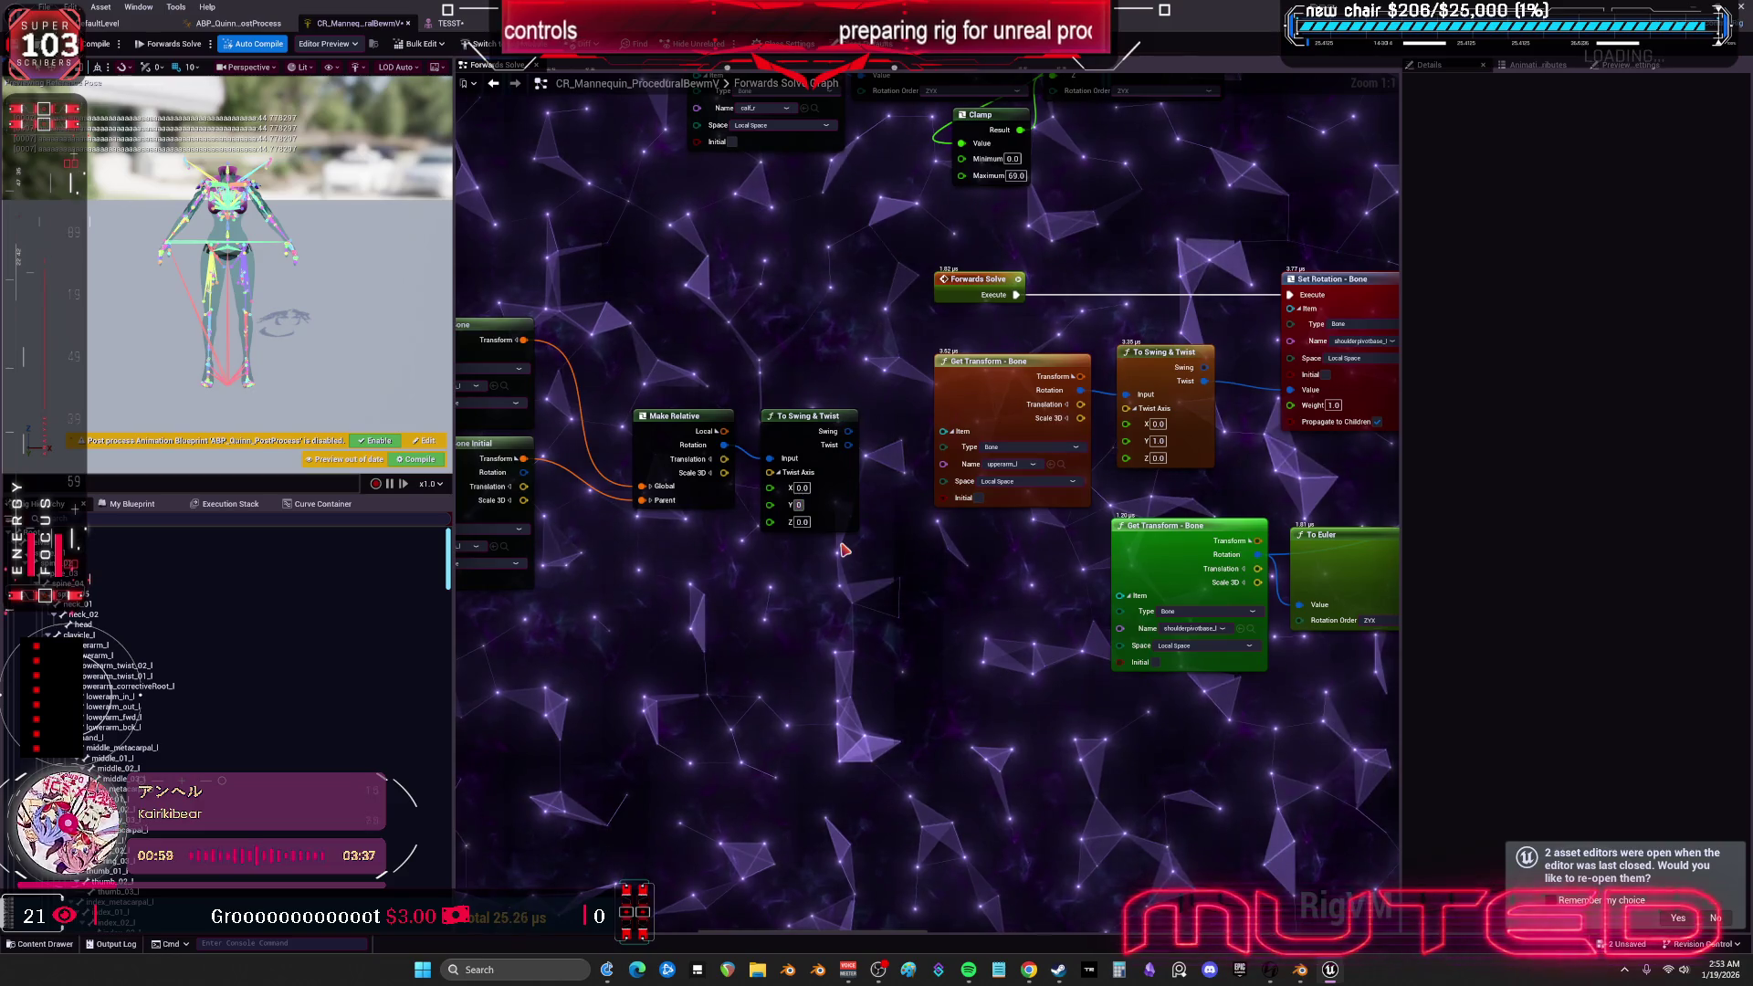
mouse_move(848, 445)
left_mouse_down()
mouse_move(1310, 466)
mouse_move(1297, 397)
left_mouse_up()
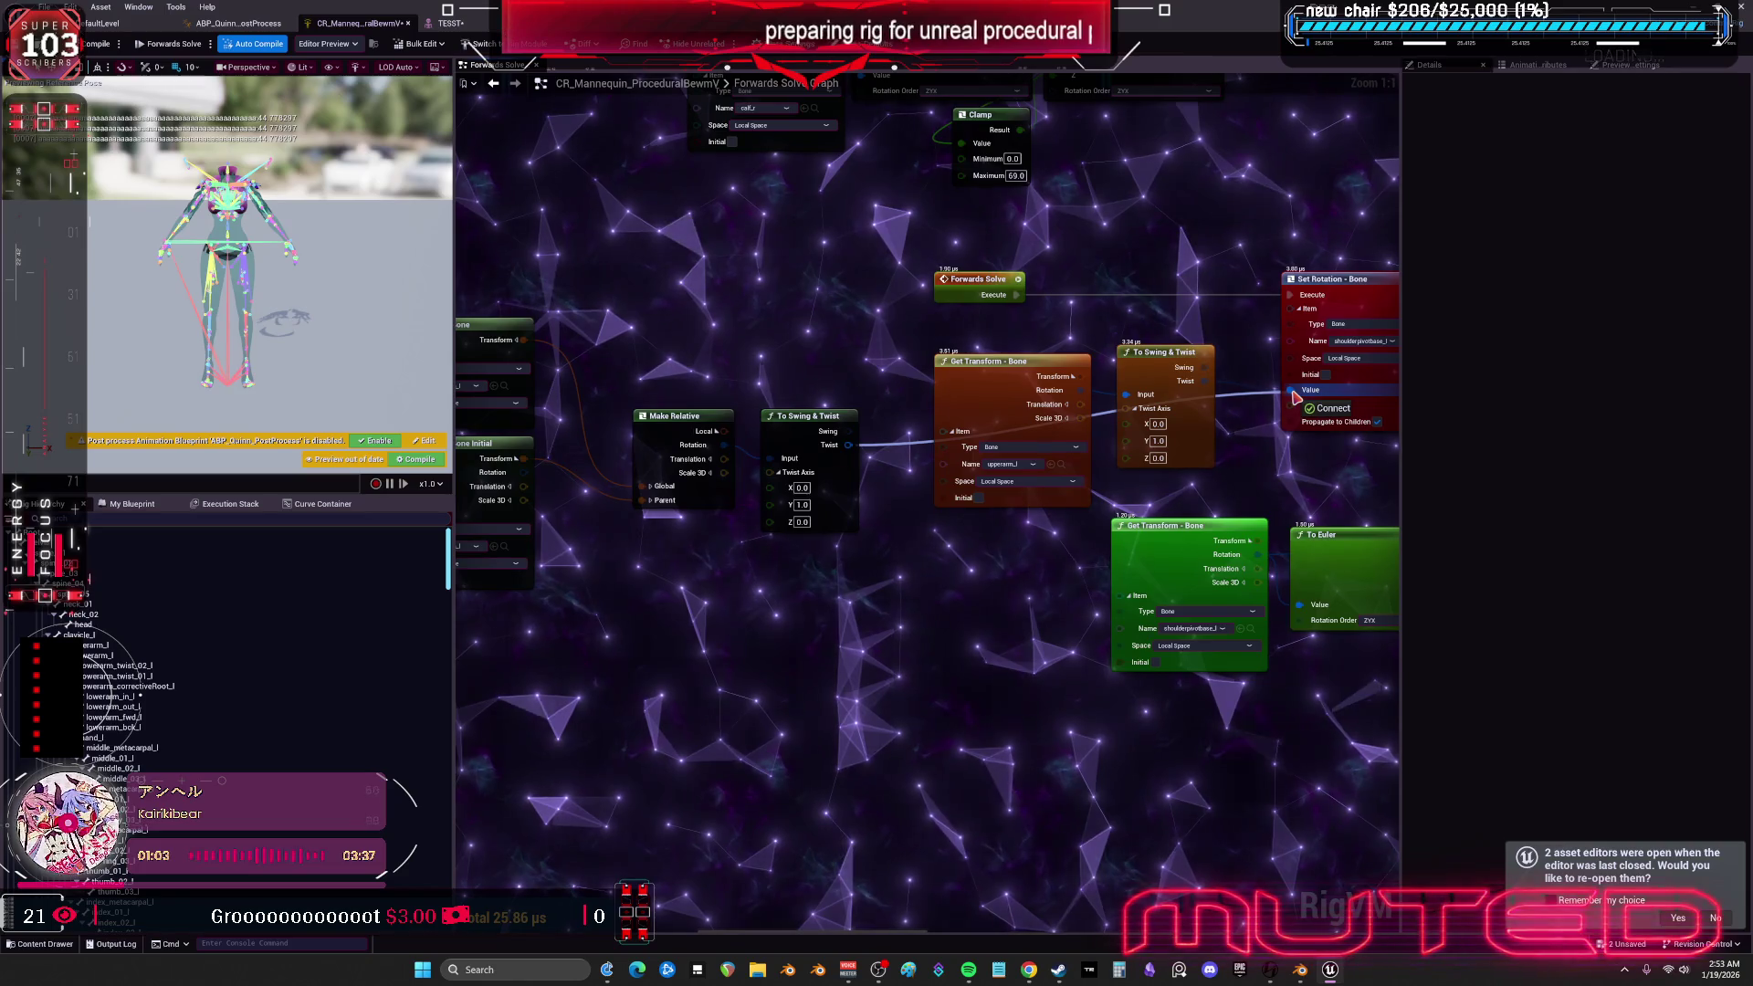
- Compile the control rig and bring up the TESST mesh editor
left_click(98, 48)
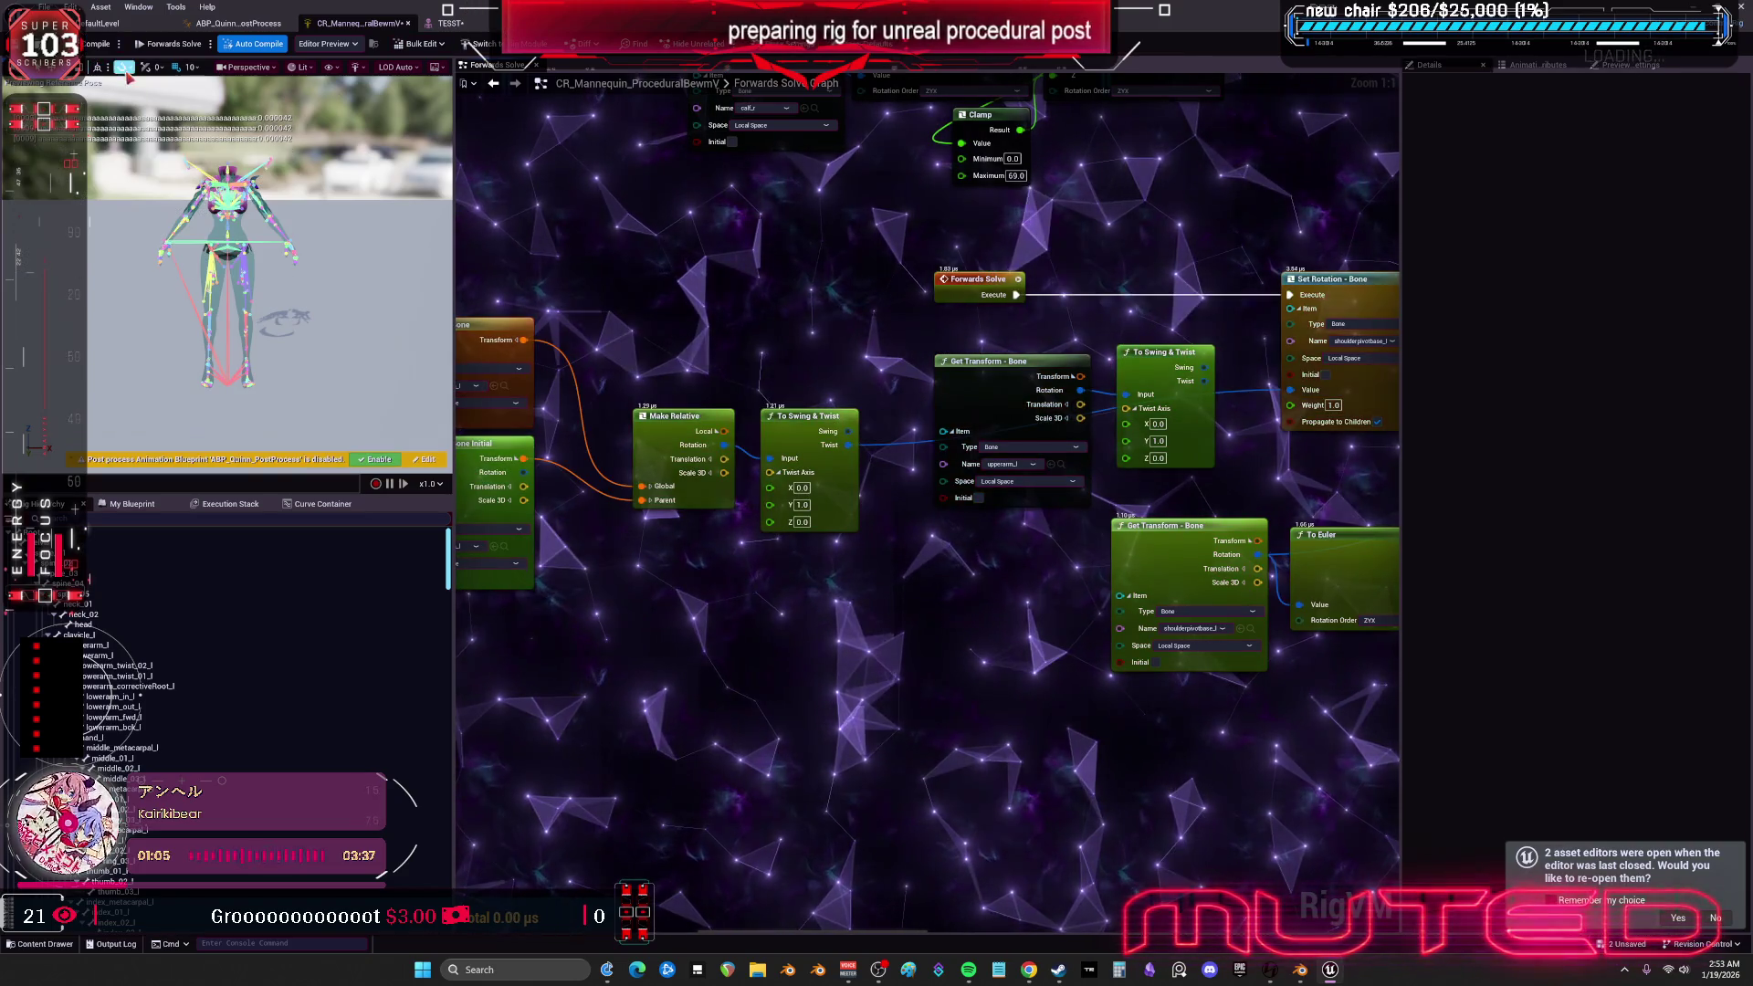
mouse_move(771, 273)
left_mouse_down()
mouse_move(802, 298)
mouse_move(777, 335)
left_mouse_up()
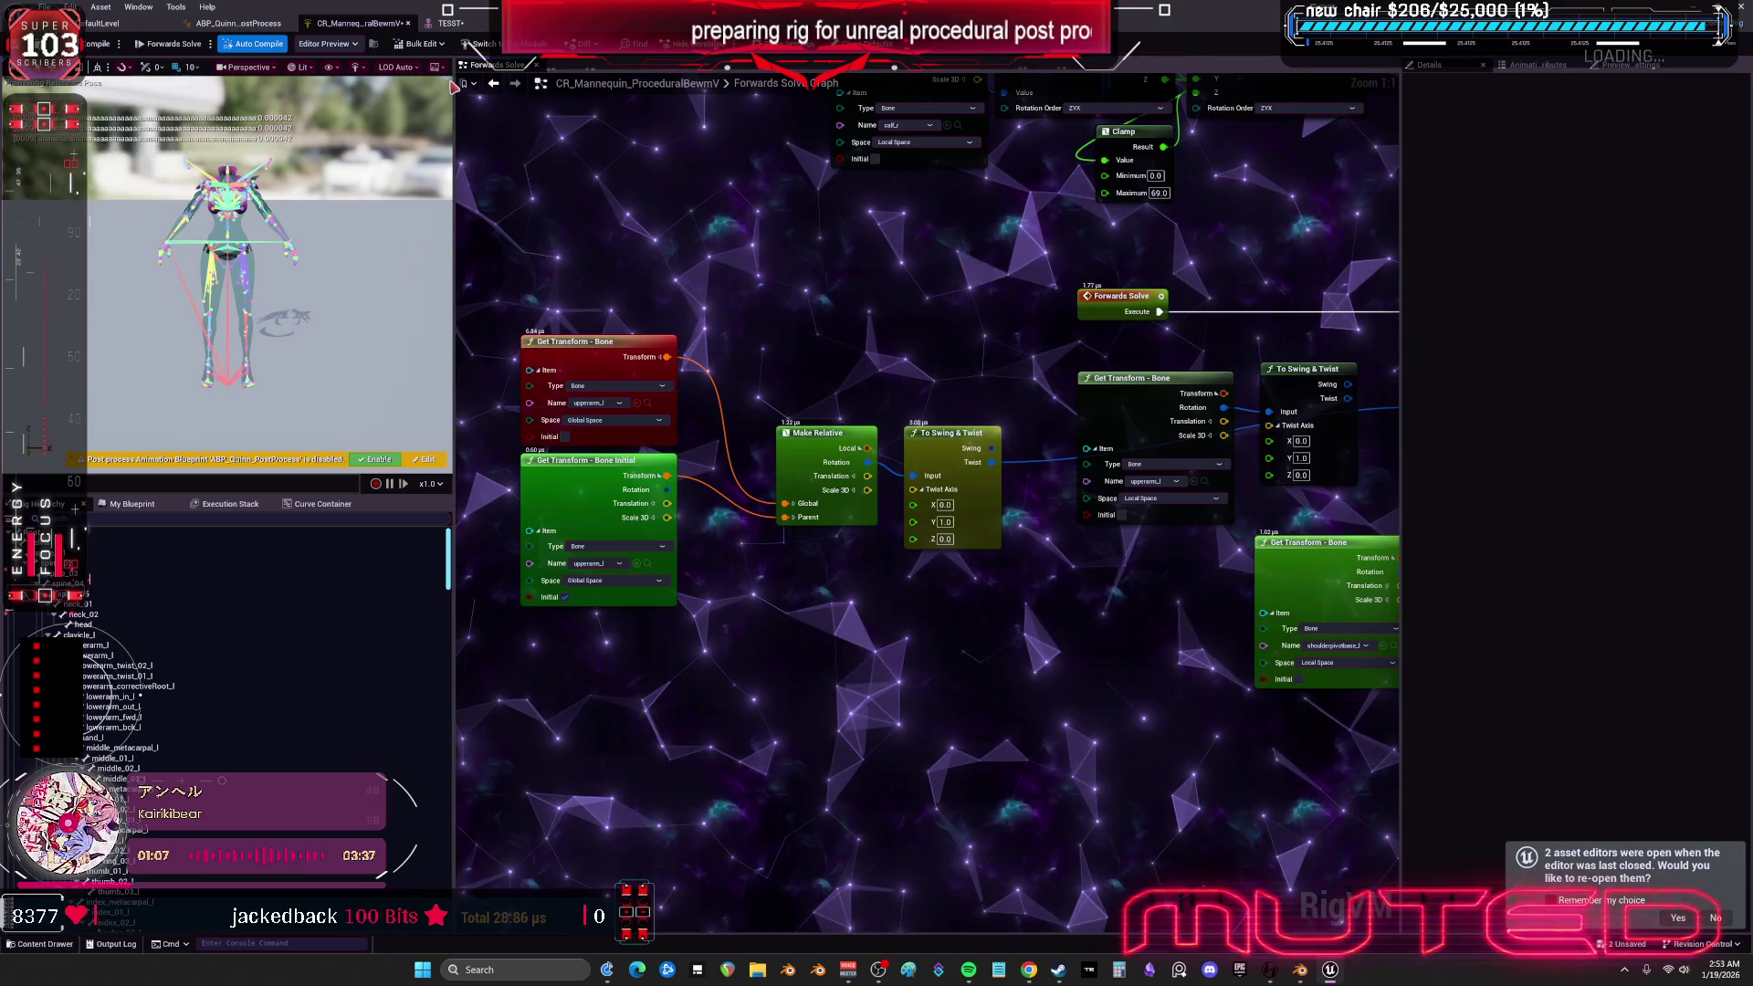
left_click(454, 24)
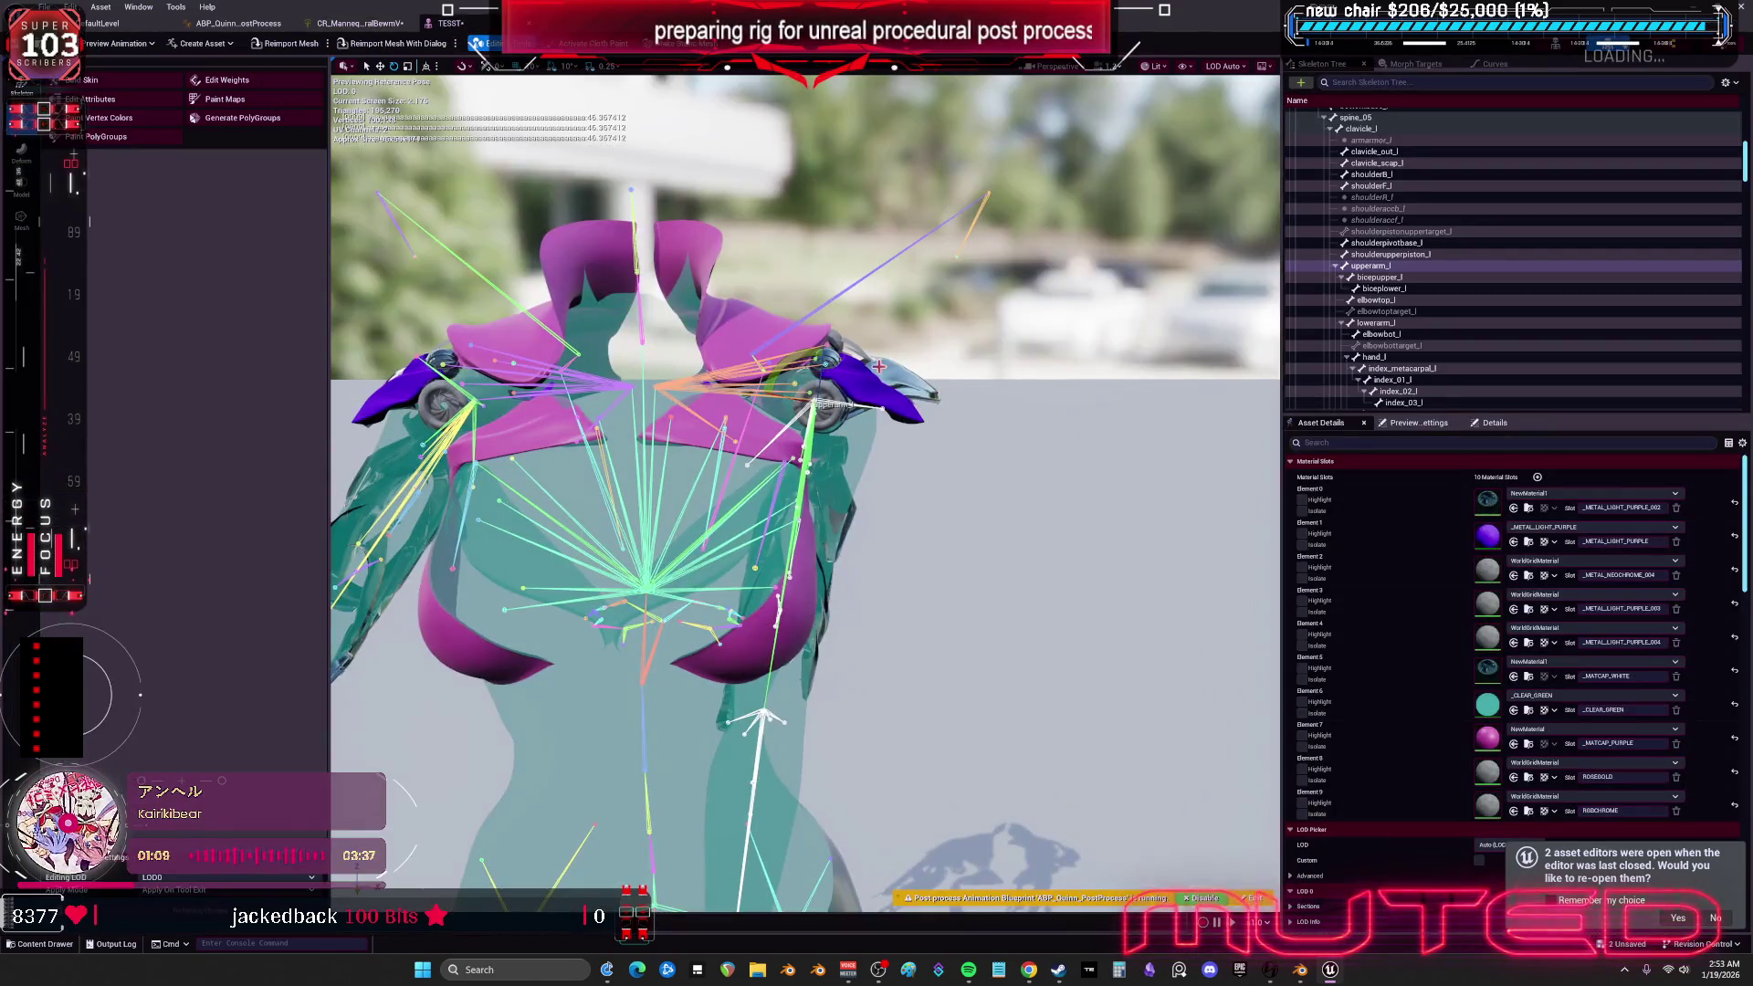
- Close and reopen the TESST skeletal mesh from the Content Browser
left_click(464, 24)
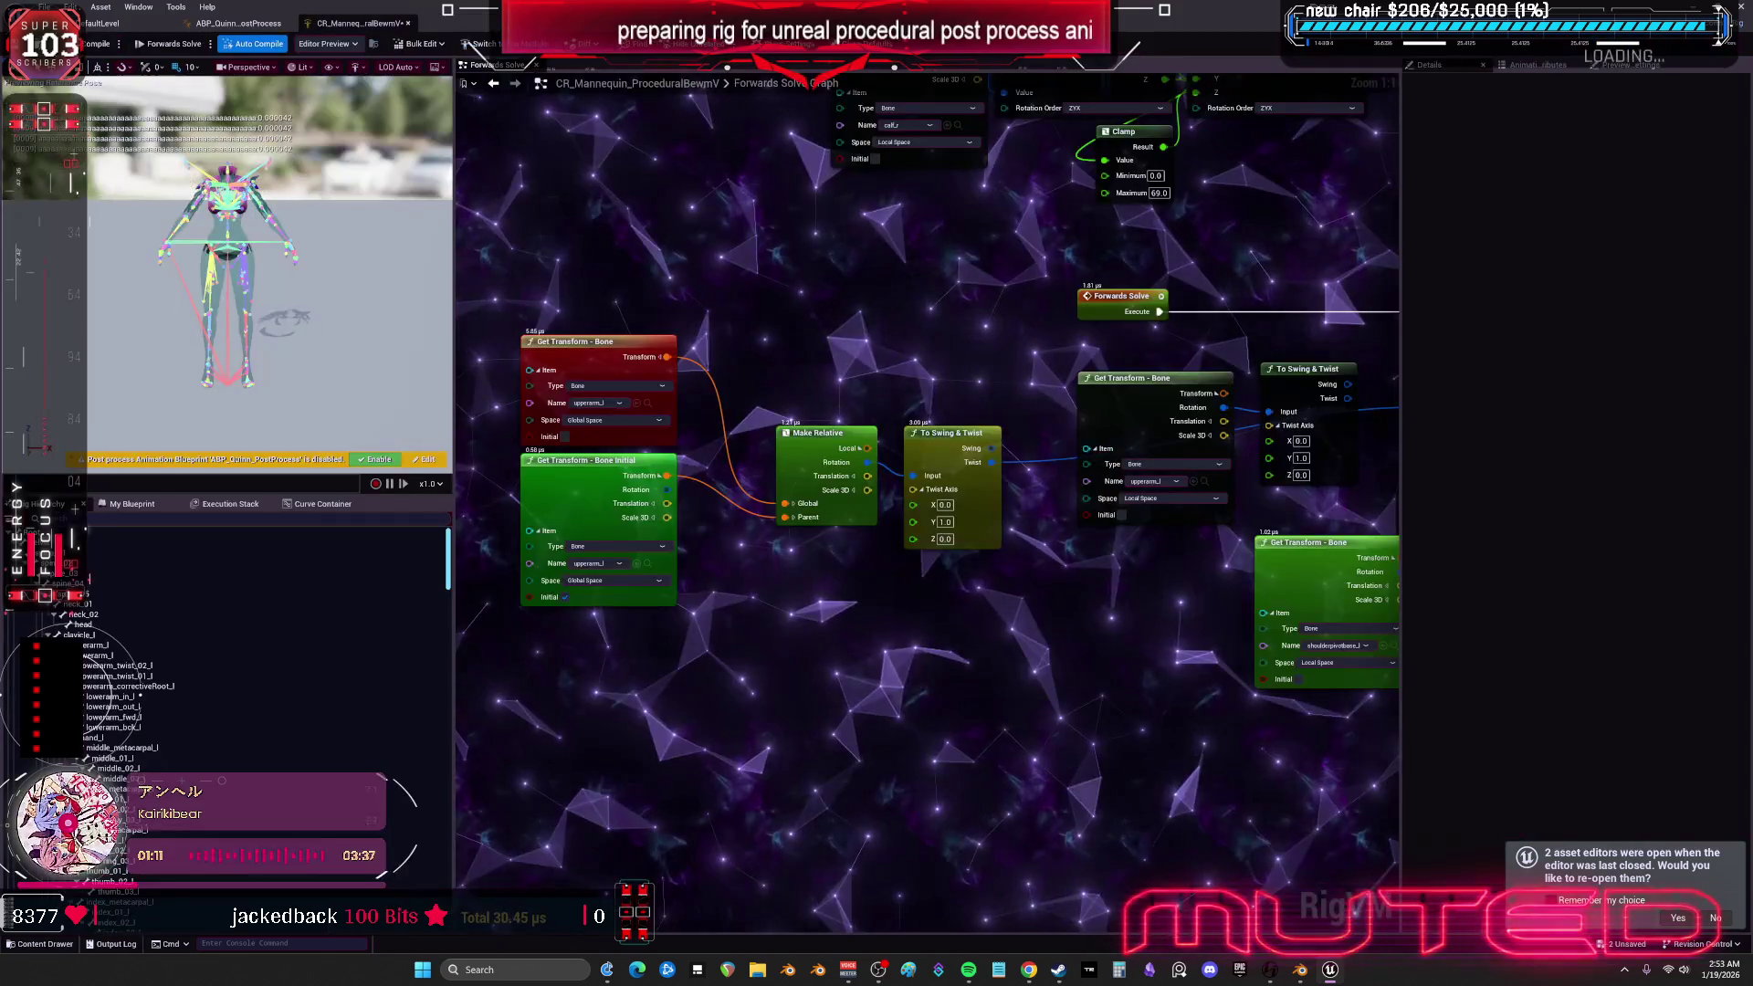
left_click(102, 24)
left_click(1034, 187)
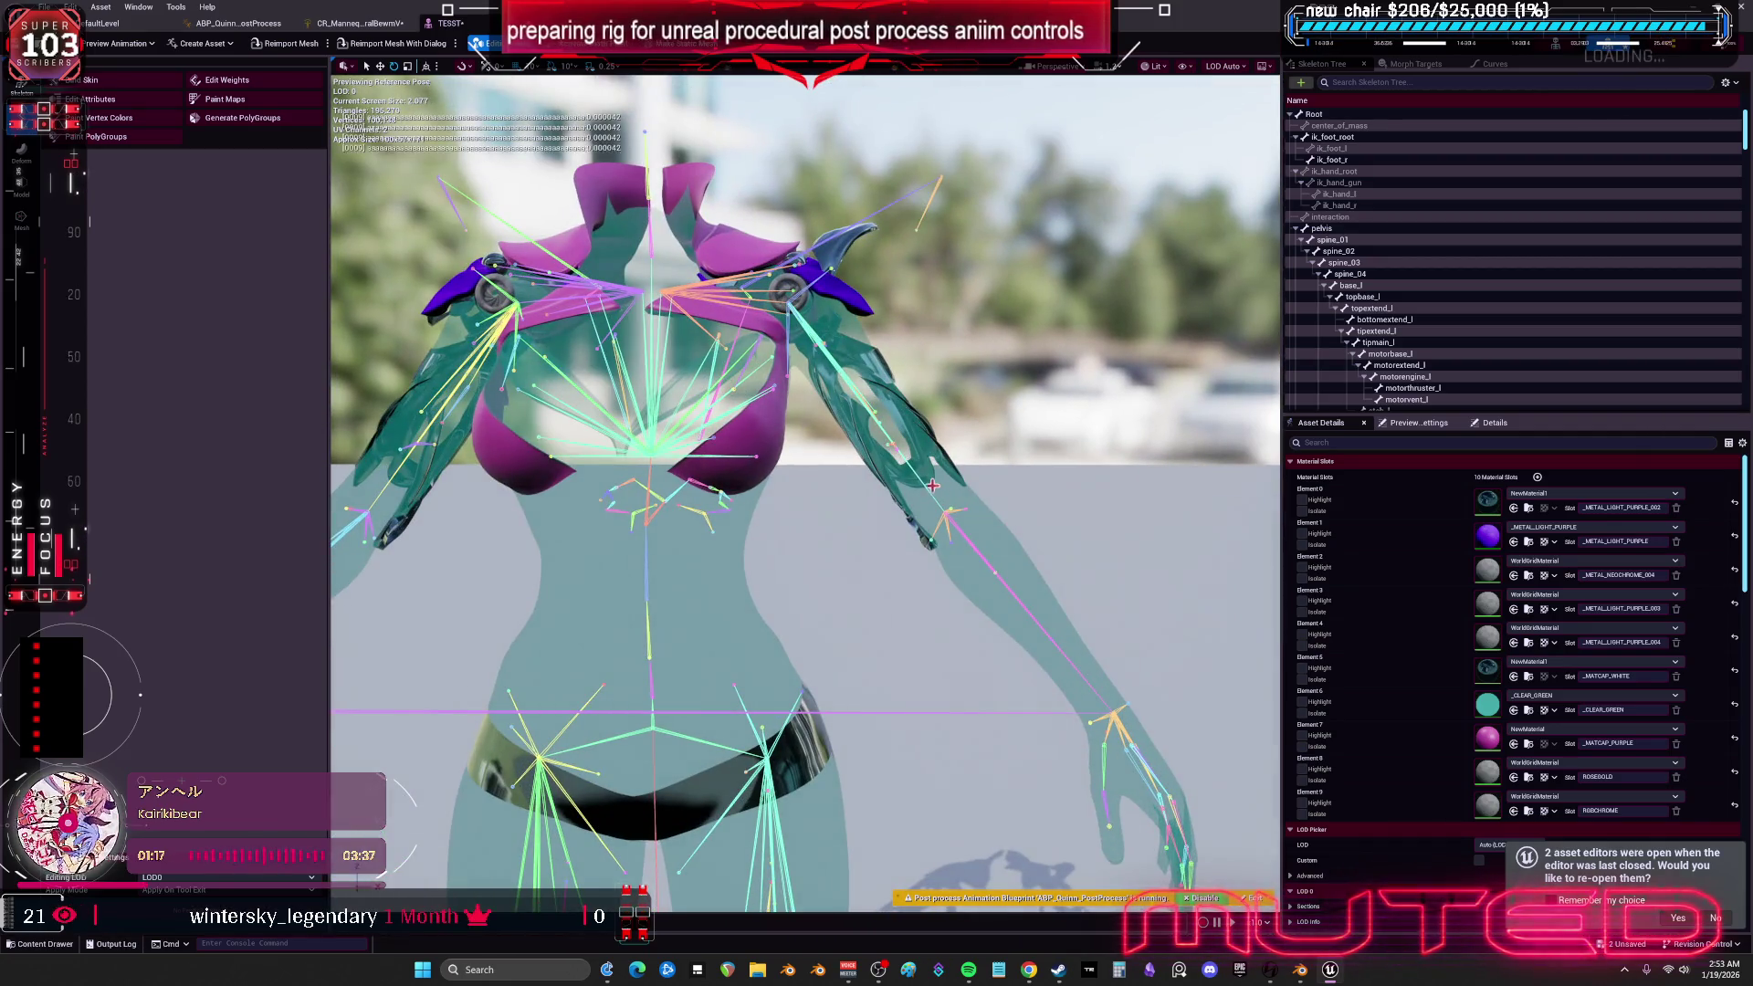
- Select upperarm_l and swing it down about 60 degrees to test the shoulder
left_click(922, 505)
mouse_move(818, 347)
left_mouse_down()
mouse_move(831, 402)
mouse_move(913, 274)
left_mouse_up()
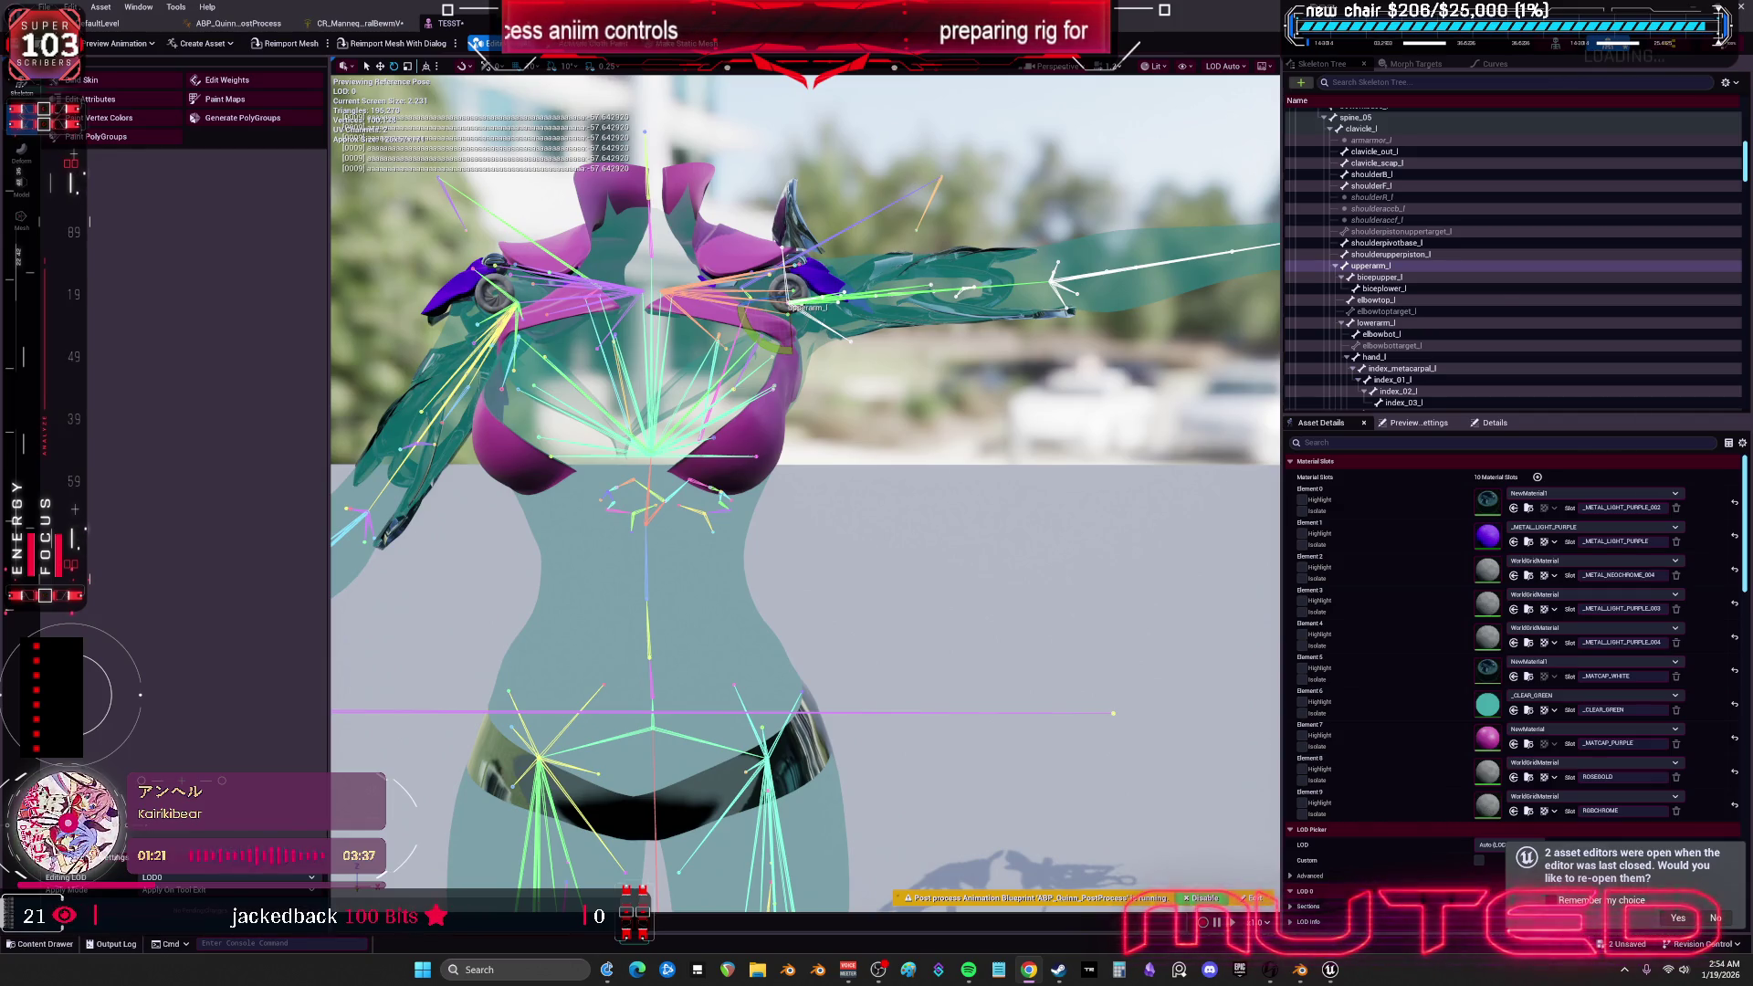
mouse_move(879, 348)
left_mouse_down()
mouse_move(858, 402)
mouse_move(820, 361)
left_mouse_up()
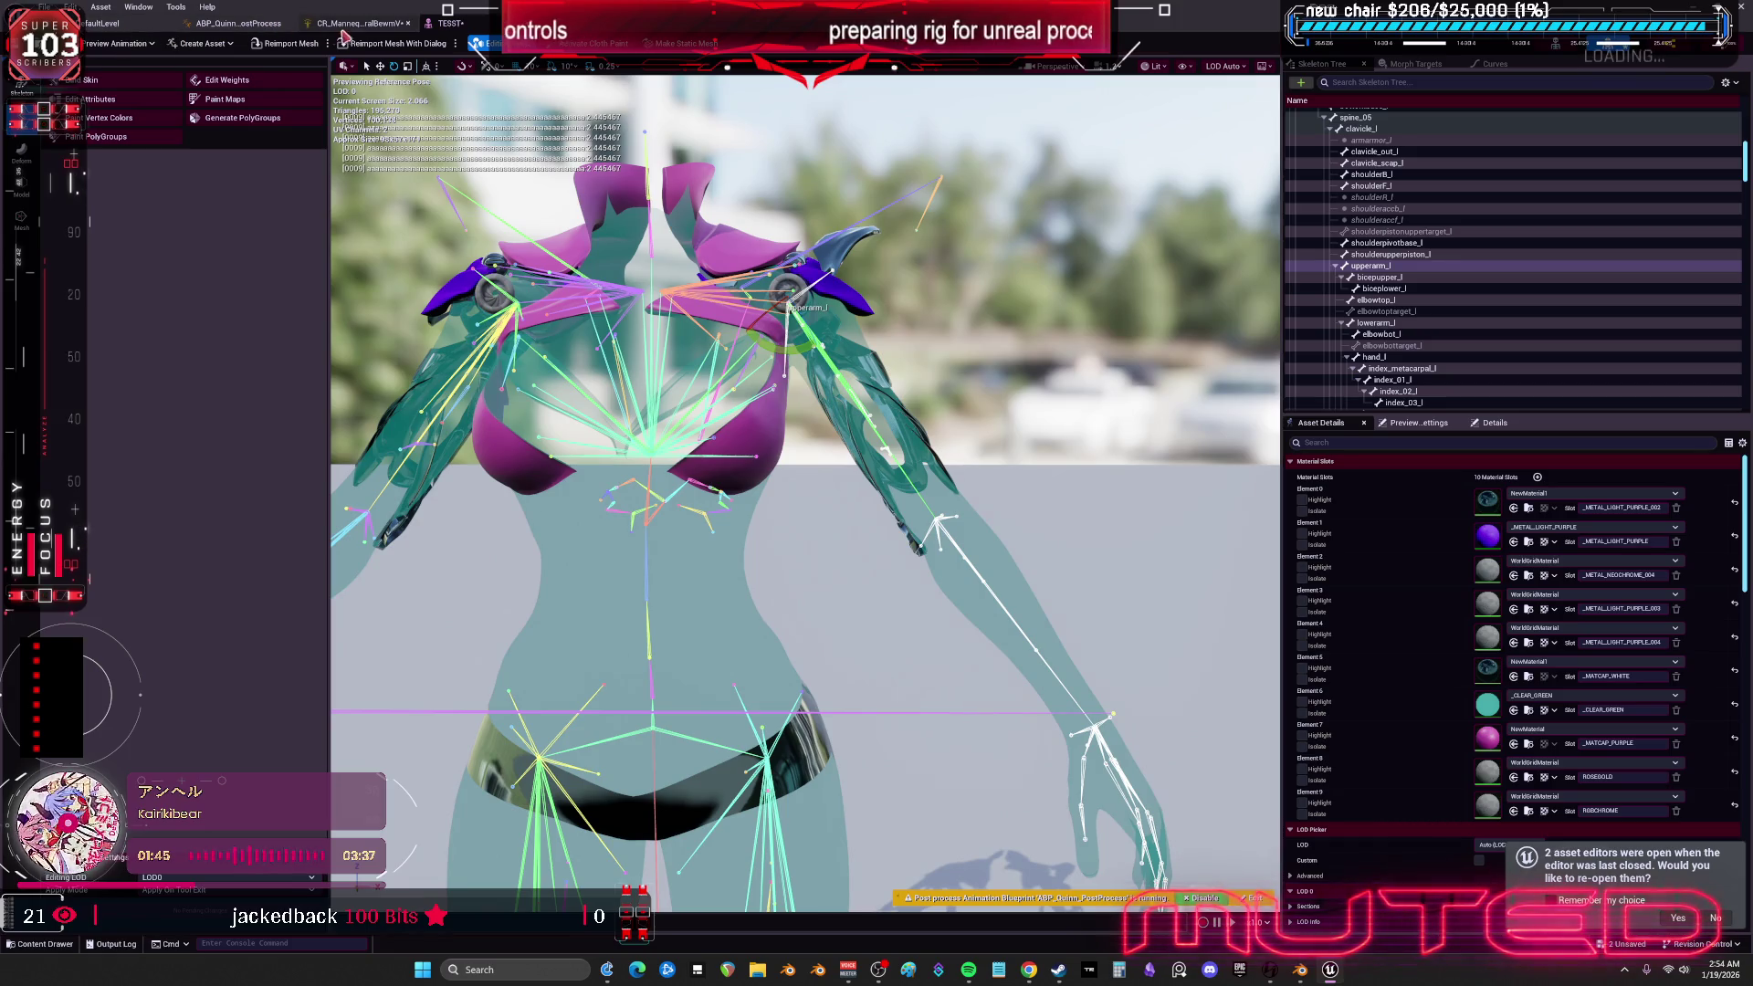
left_click(358, 22)
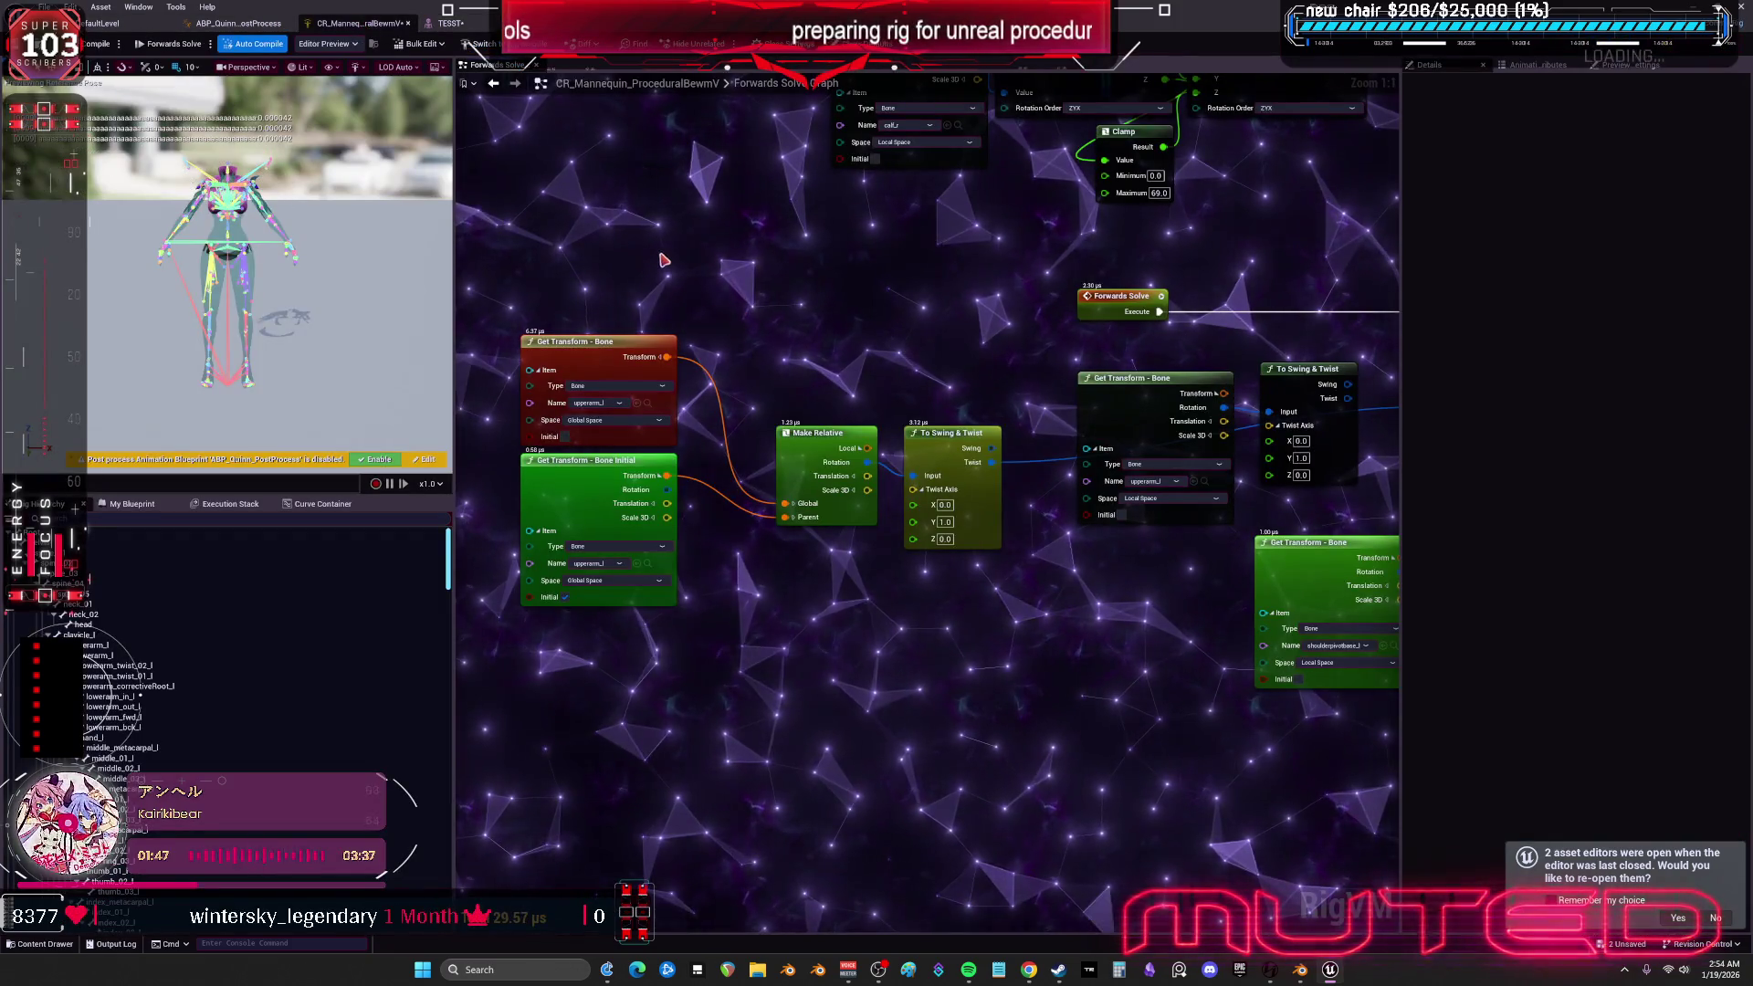
- Duplicate the upperarm_l Get Transform node with copy and paste
left_click_drag(653, 254, 581, 345)
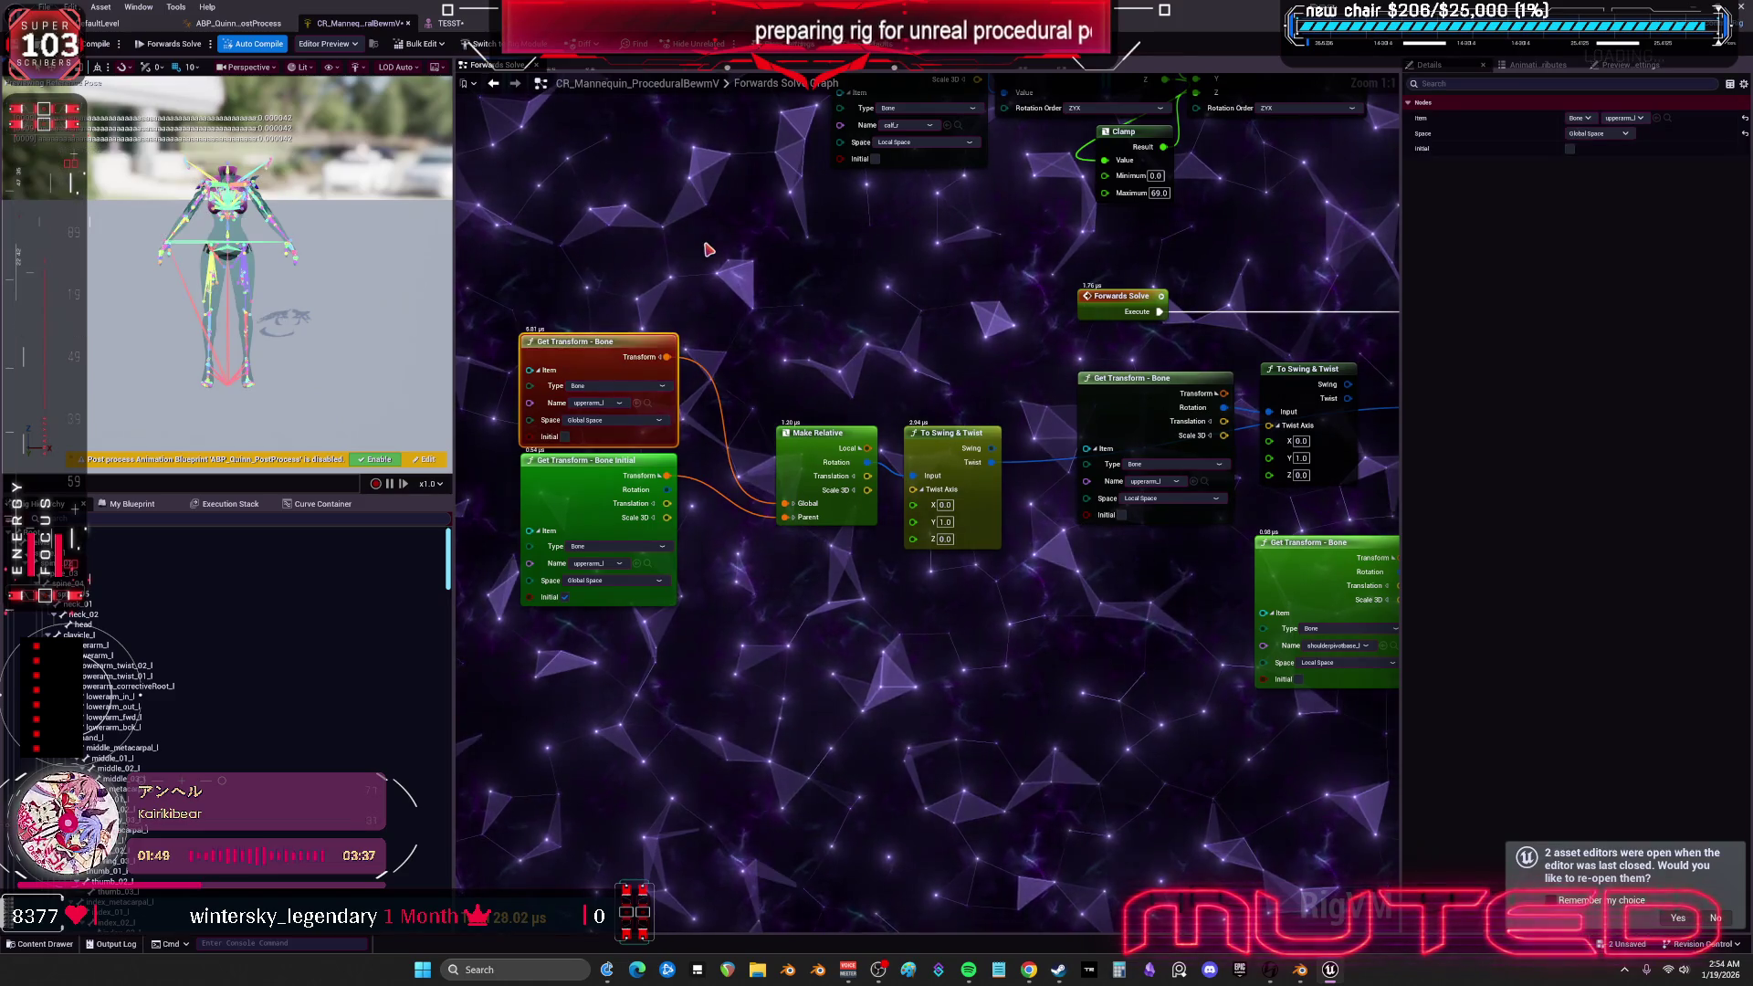
key("ctrl+c")
key("ctrl+v")
left_click_drag(868, 429, 722, 390)
- Move the upperarm_l Get Transform, To Swing & Twist and shoulderpivotbase nodes lower
left_click_drag(777, 317, 656, 410)
mouse_move(968, 527)
left_mouse_down()
mouse_move(939, 582)
mouse_move(912, 773)
left_mouse_up()
left_click_drag(1127, 502, 1132, 731)
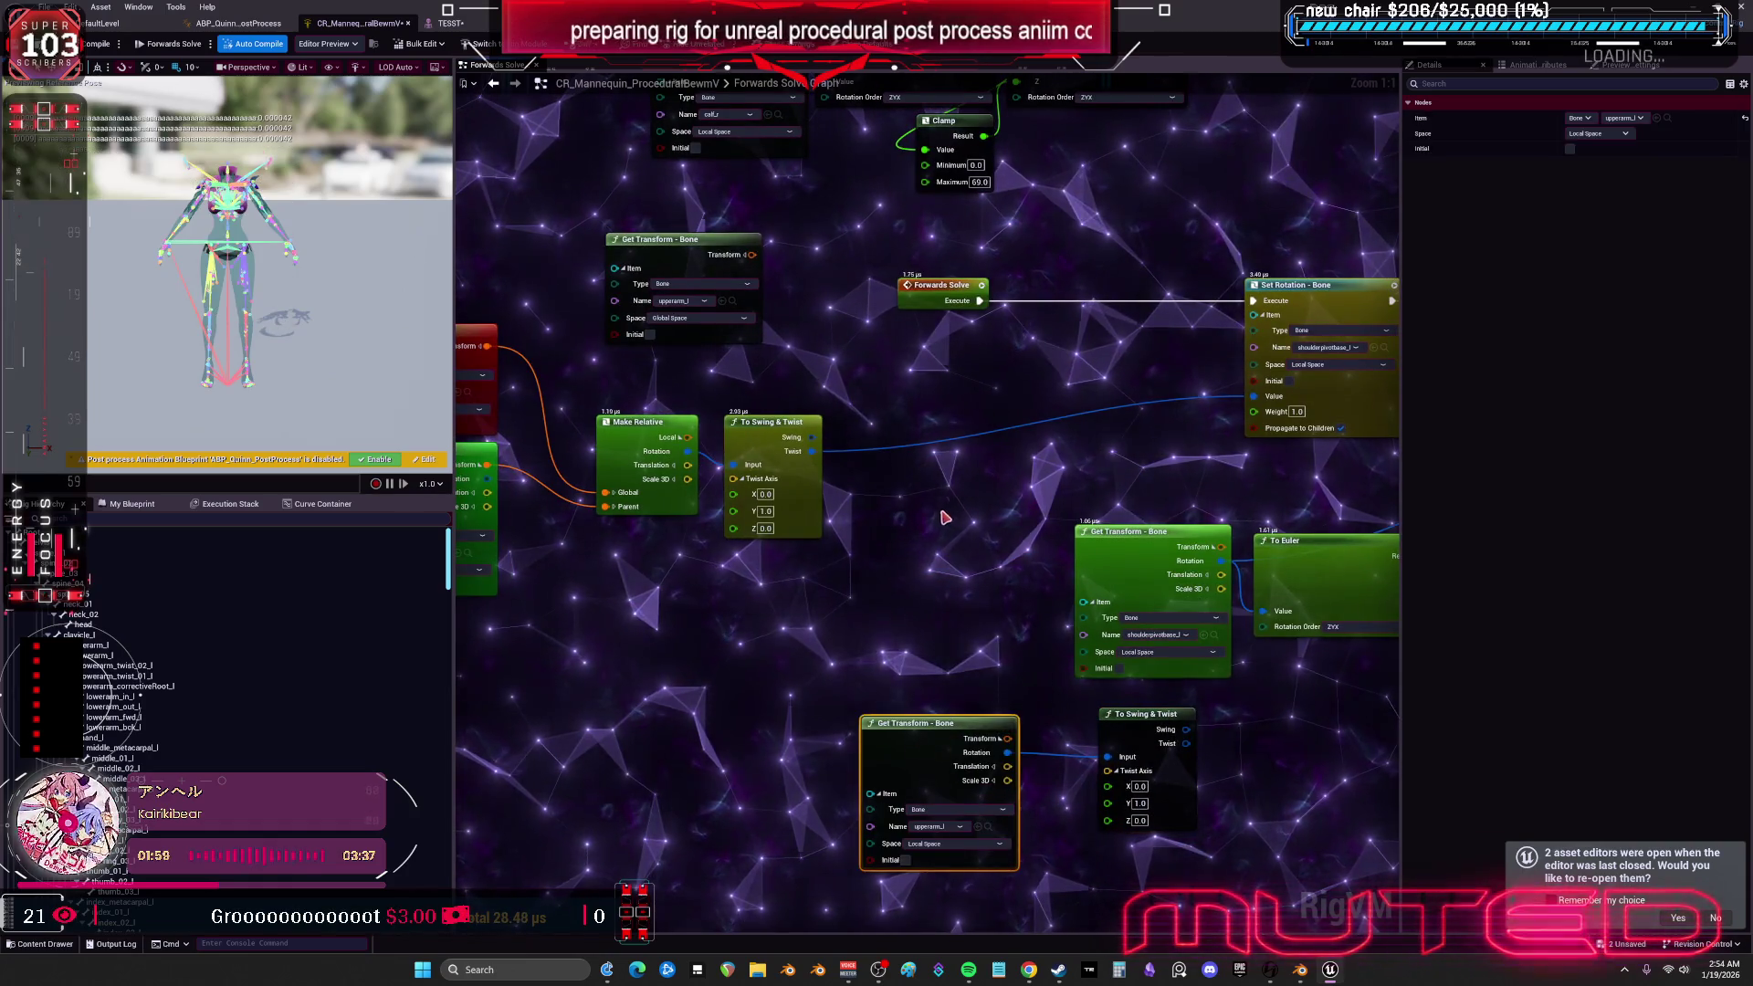
left_click(1123, 531)
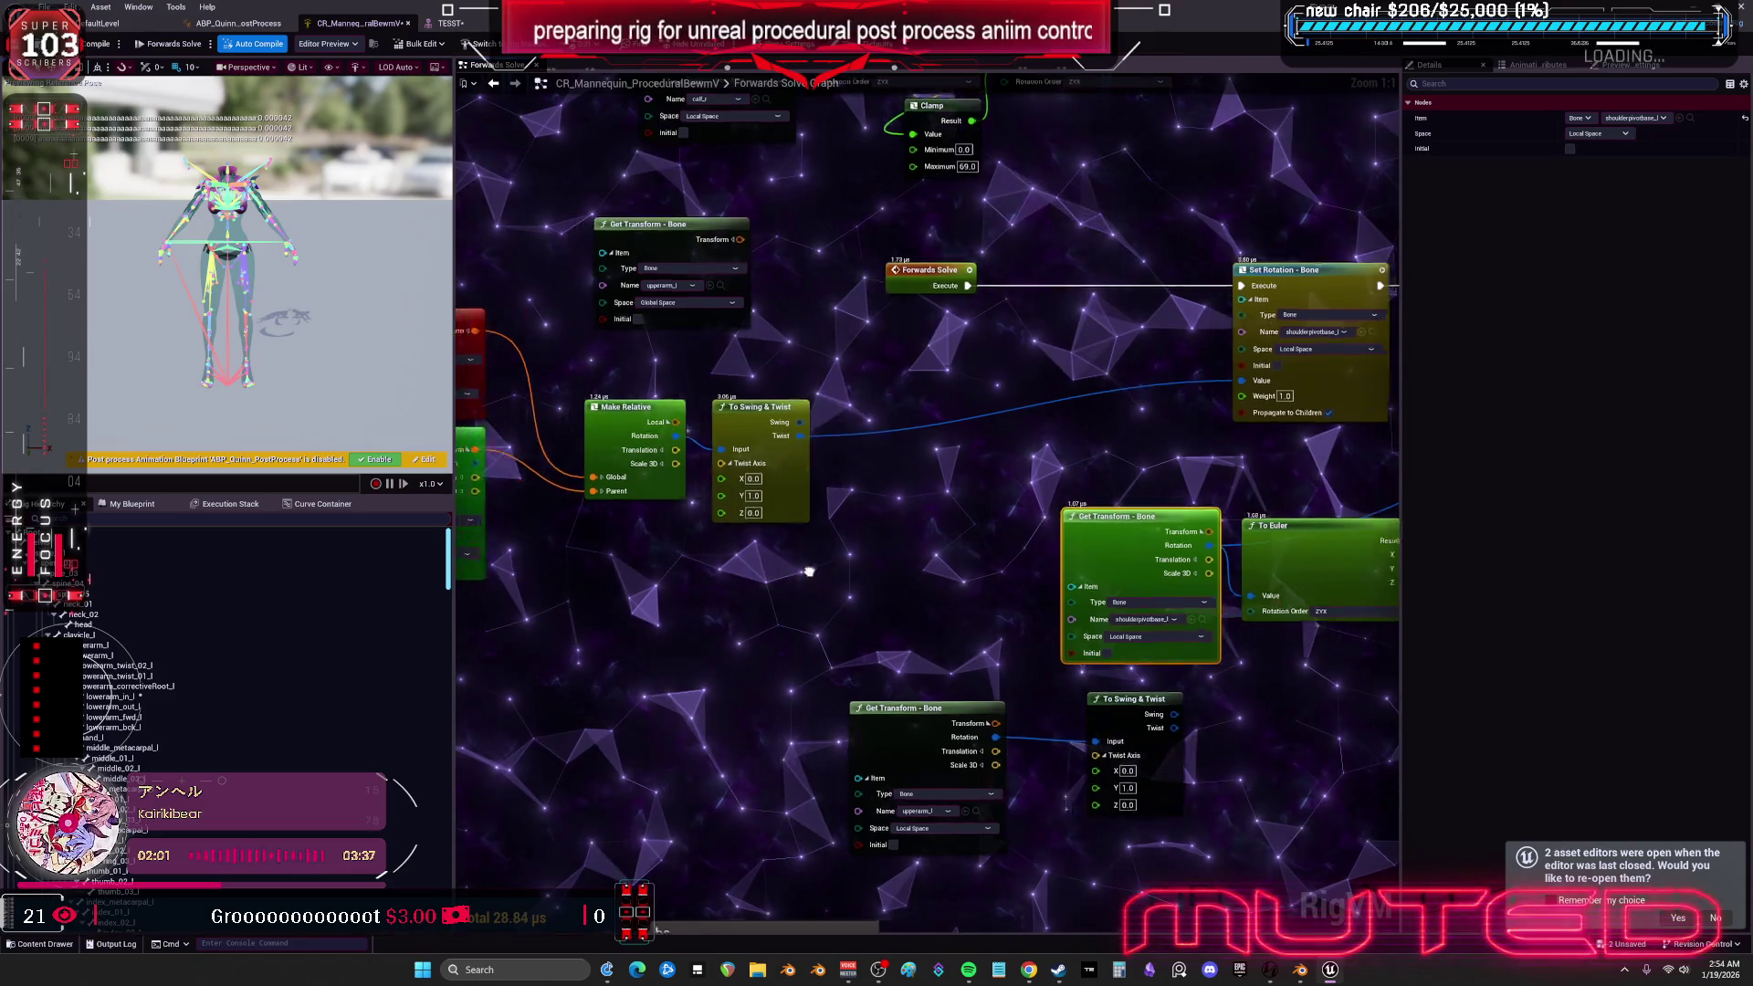
left_click_drag(749, 596, 846, 569)
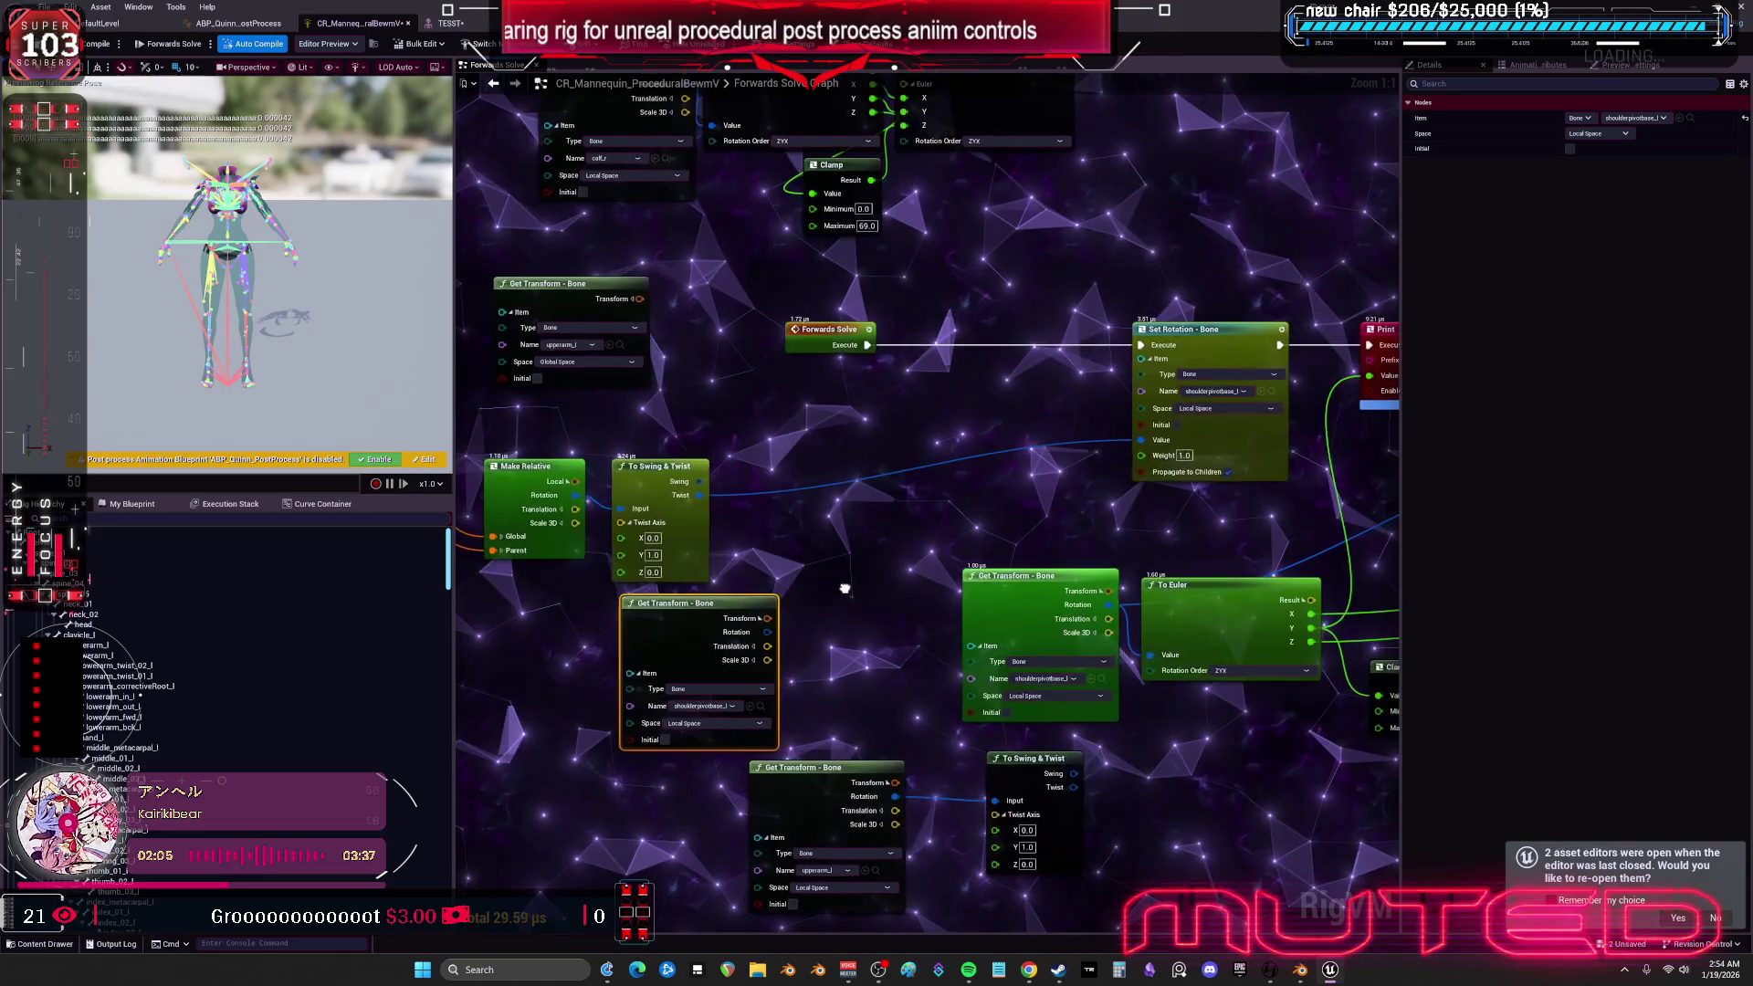
left_click_drag(795, 555, 917, 526)
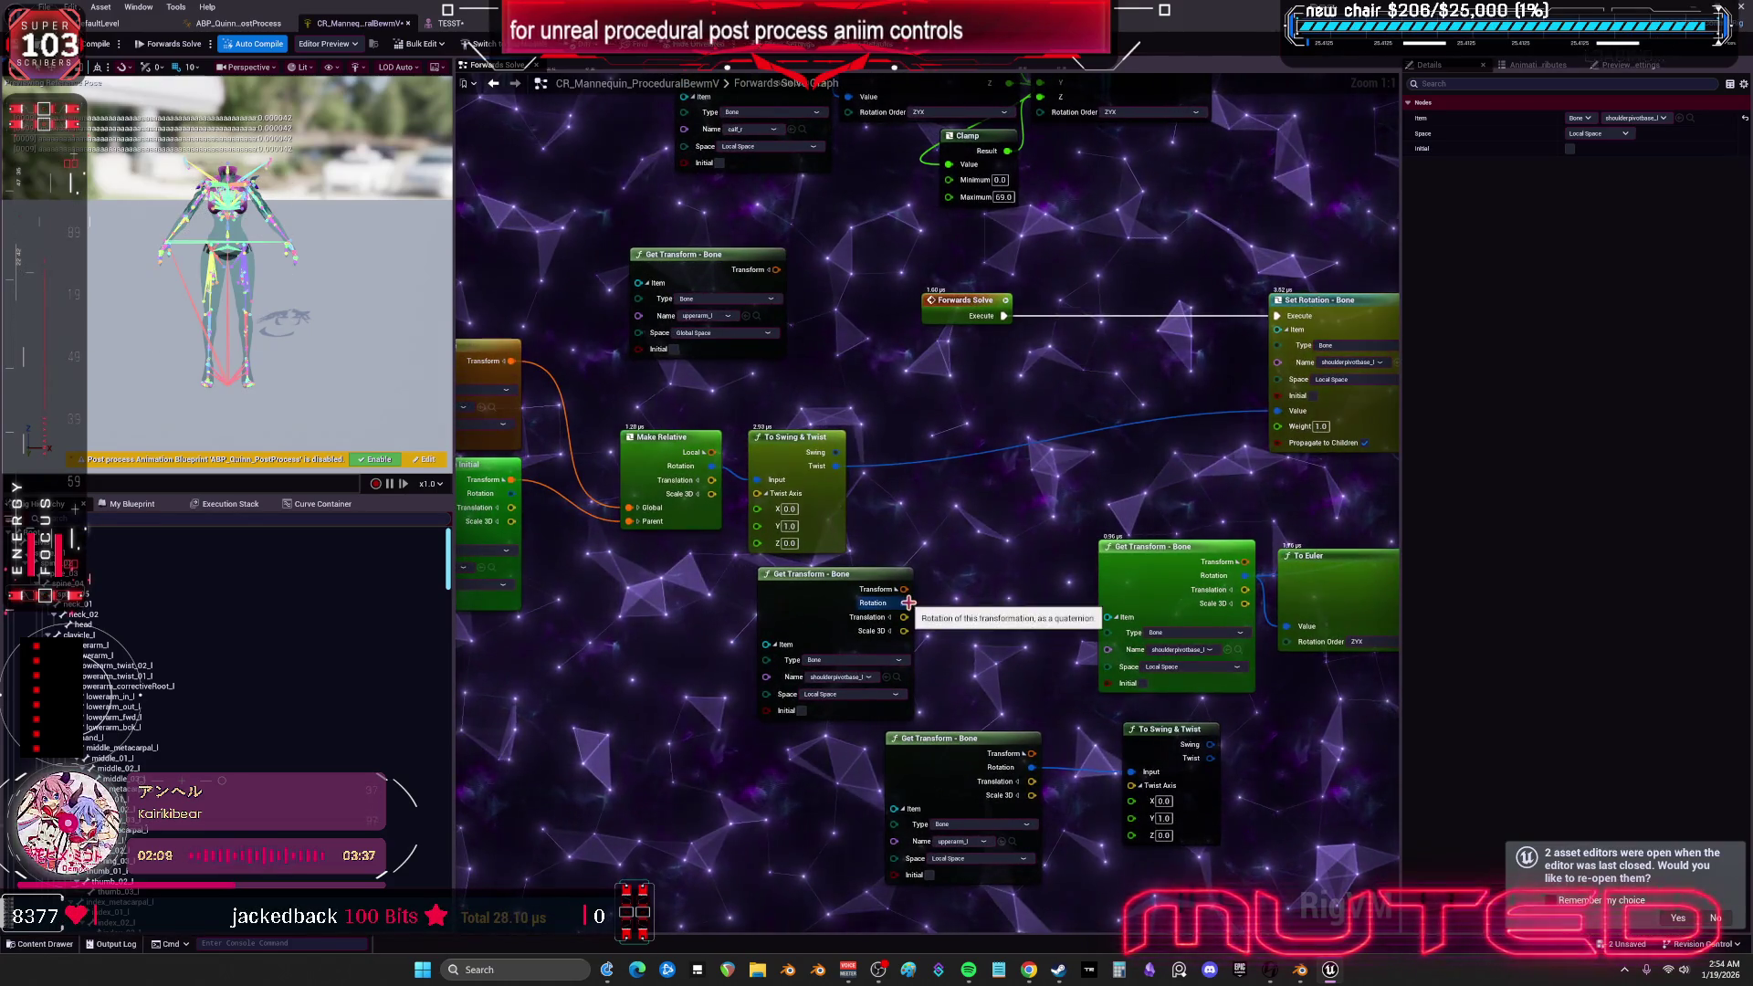
- Cancel a node search from Rotation and delete the extra shoulderpivotbase Get Transform node
left_click_drag(907, 603, 941, 497)
type("dd")
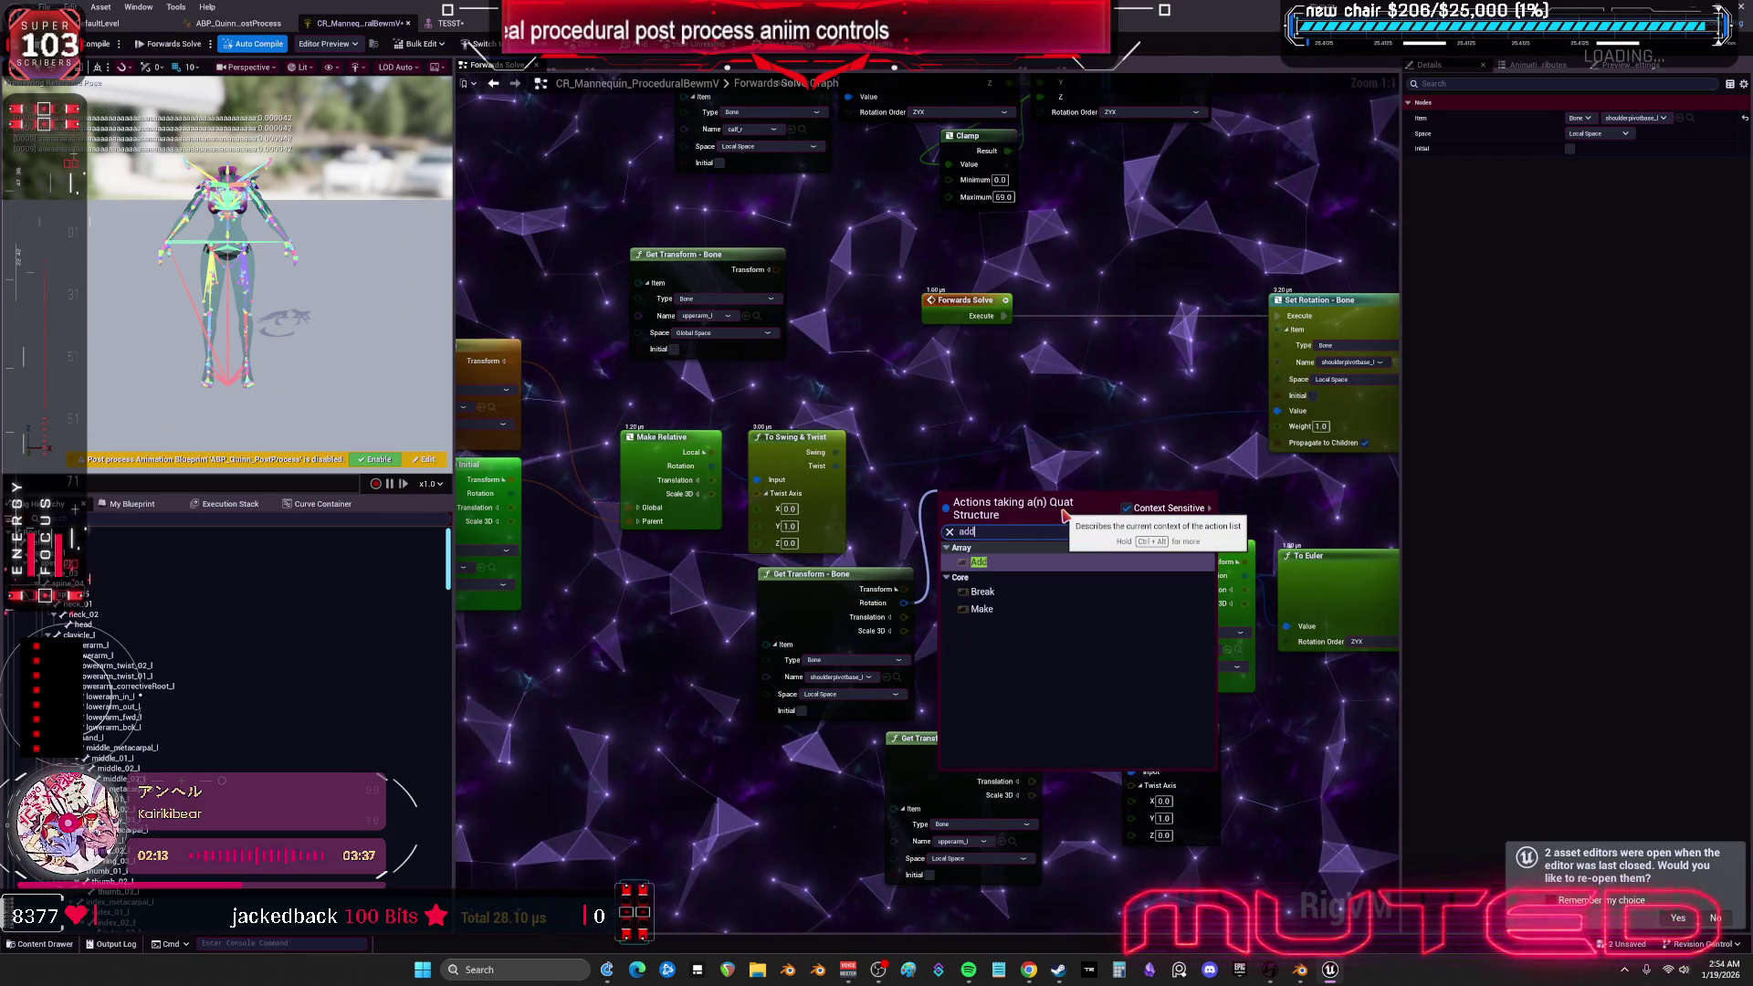
key("Escape")
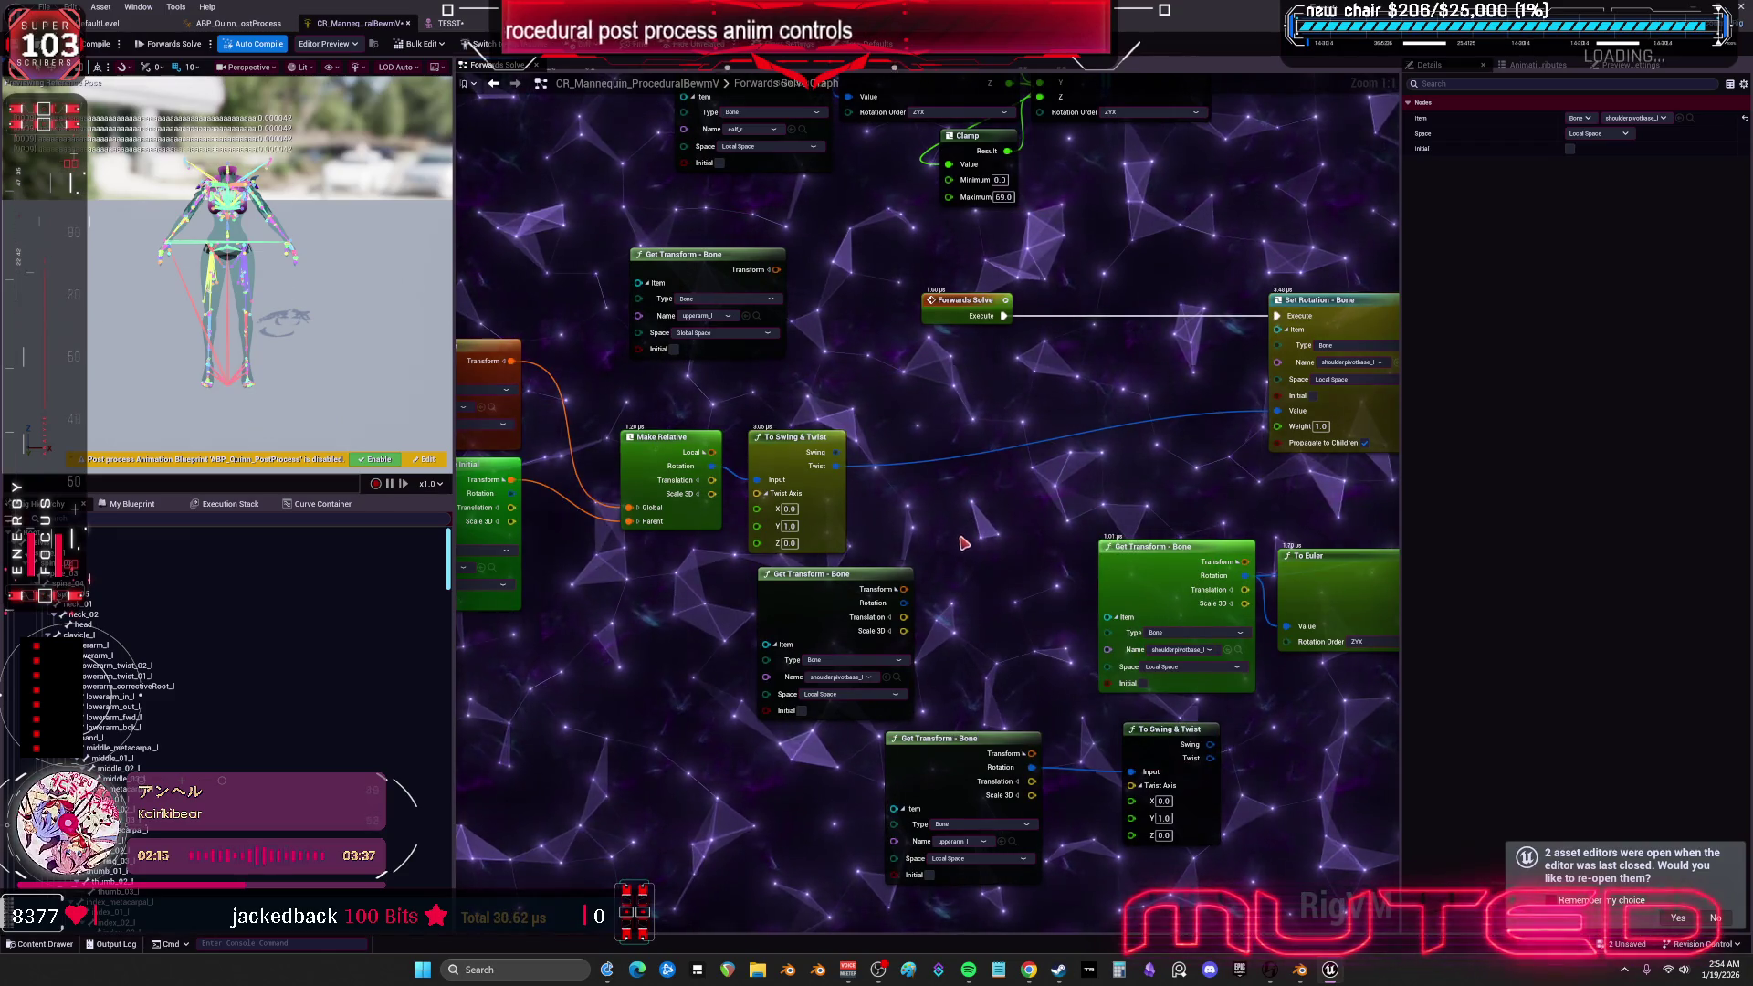
left_click_drag(998, 490, 977, 504)
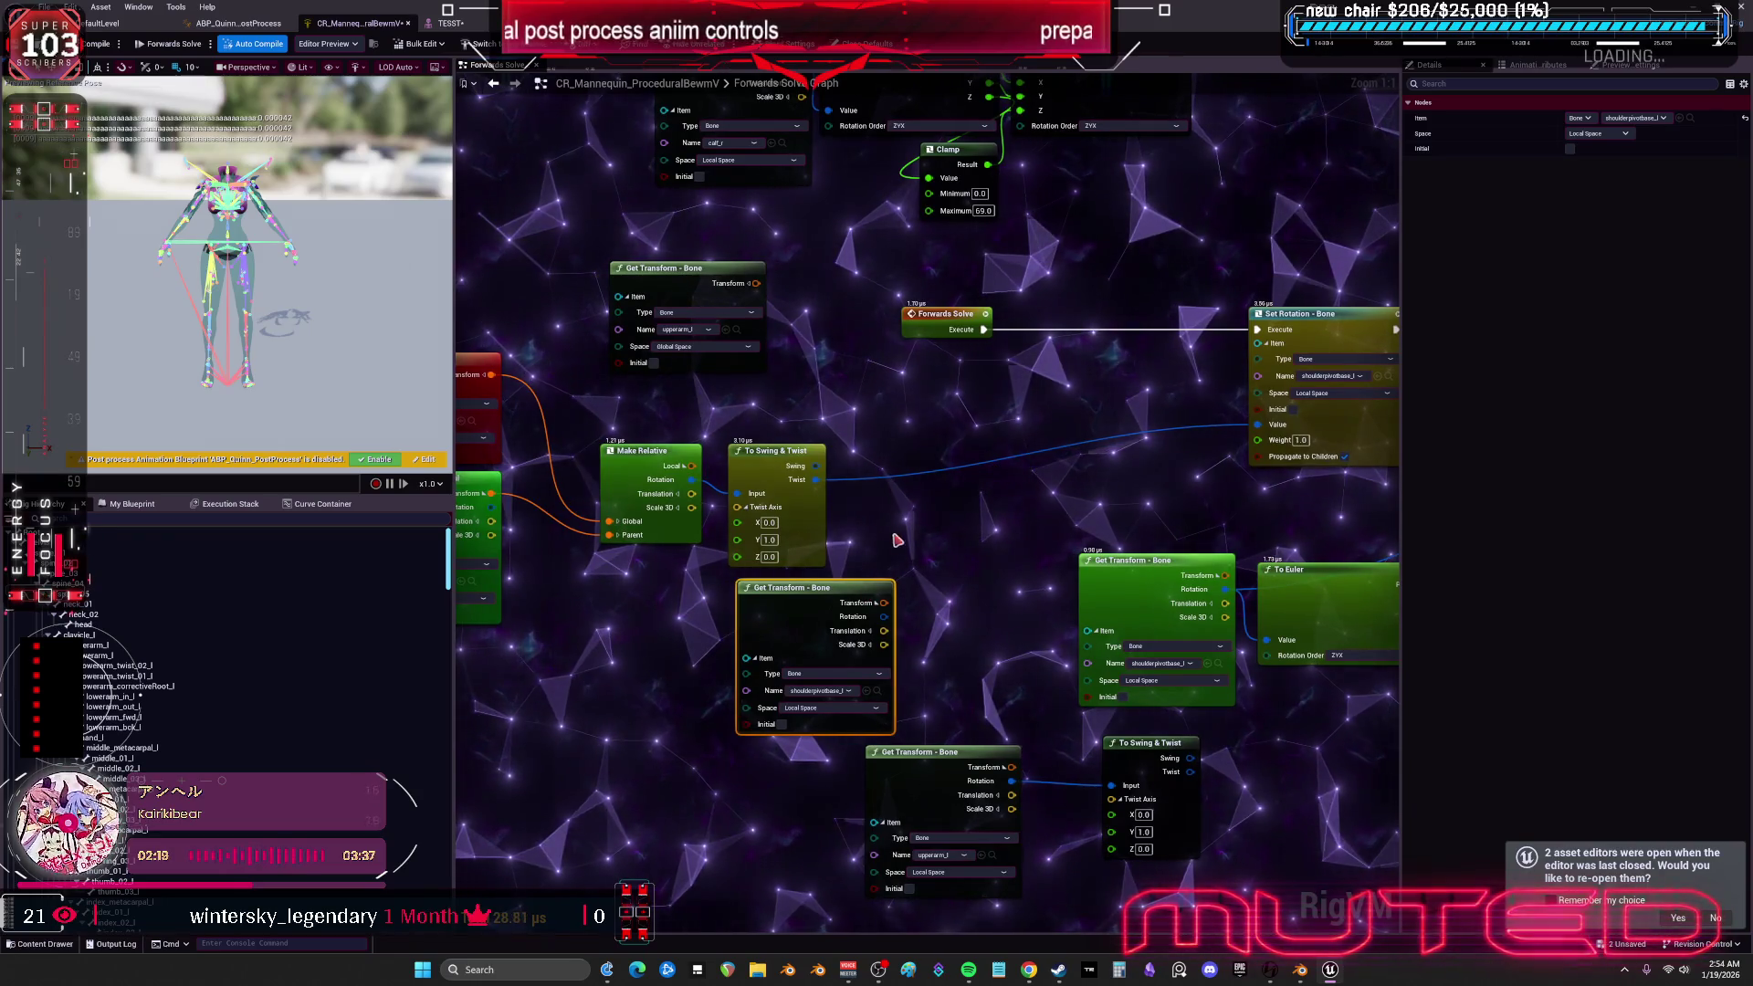
key("Delete")
left_click_drag(1108, 376, 1079, 380)
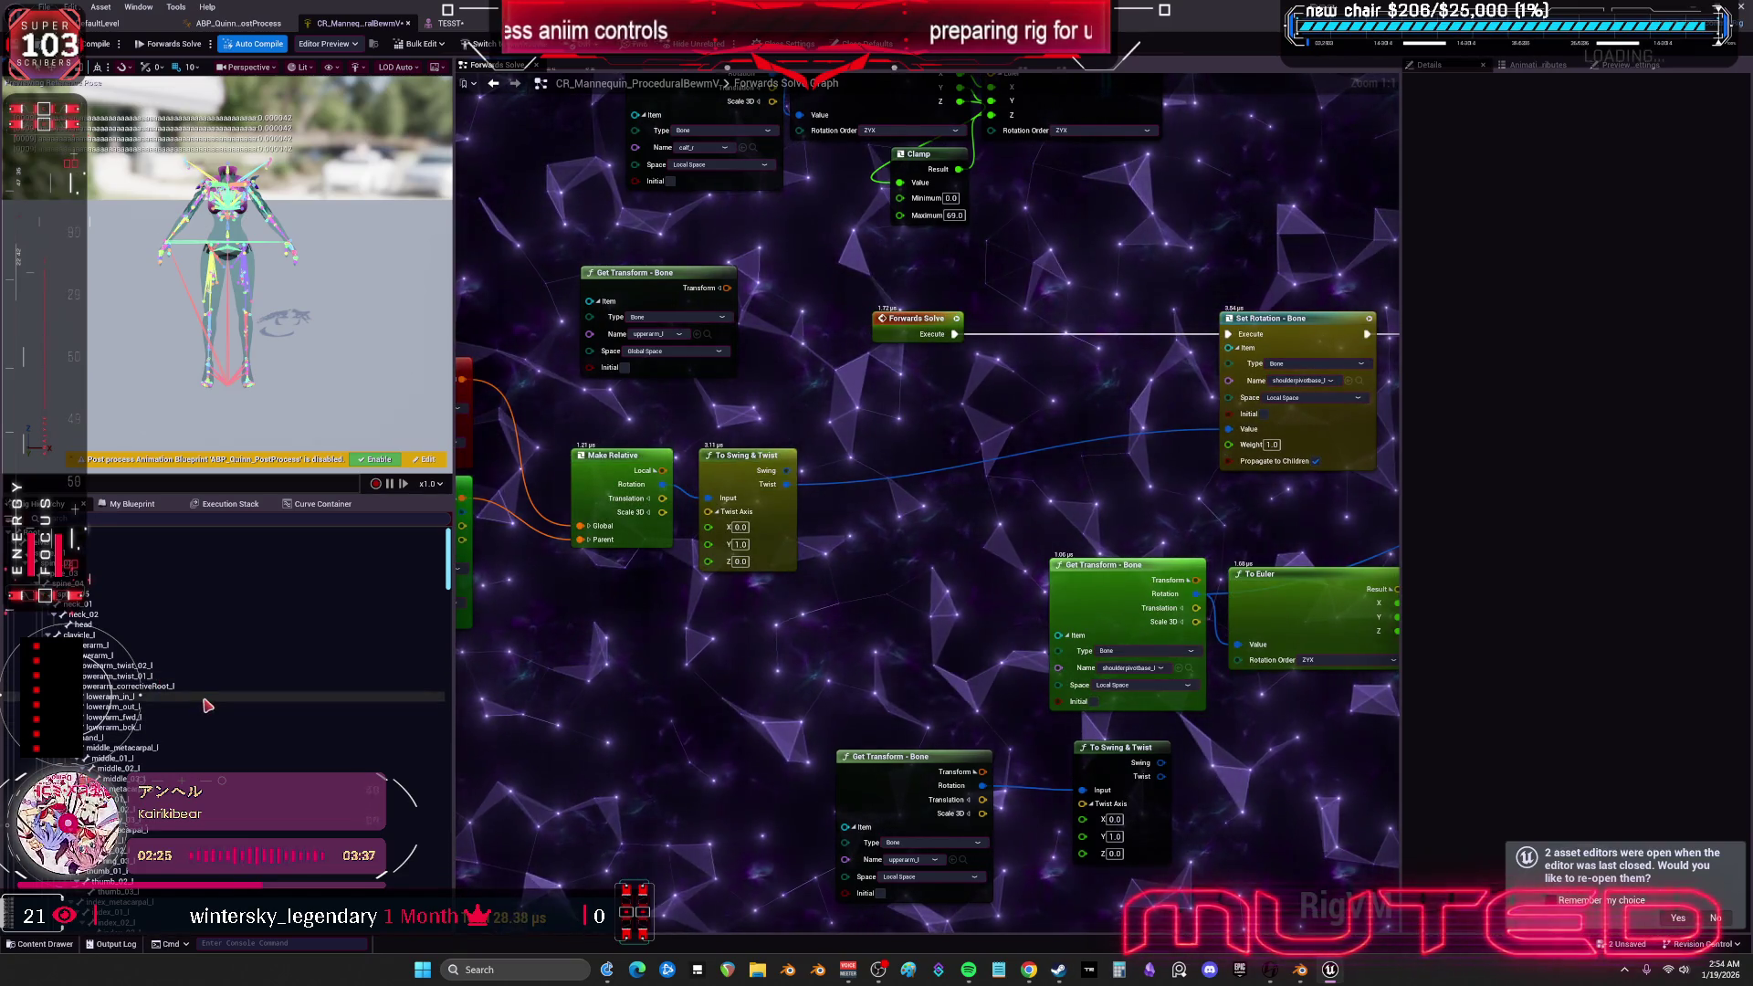
scroll(208, 706, "down", 2)
scroll(209, 709, "down", 10)
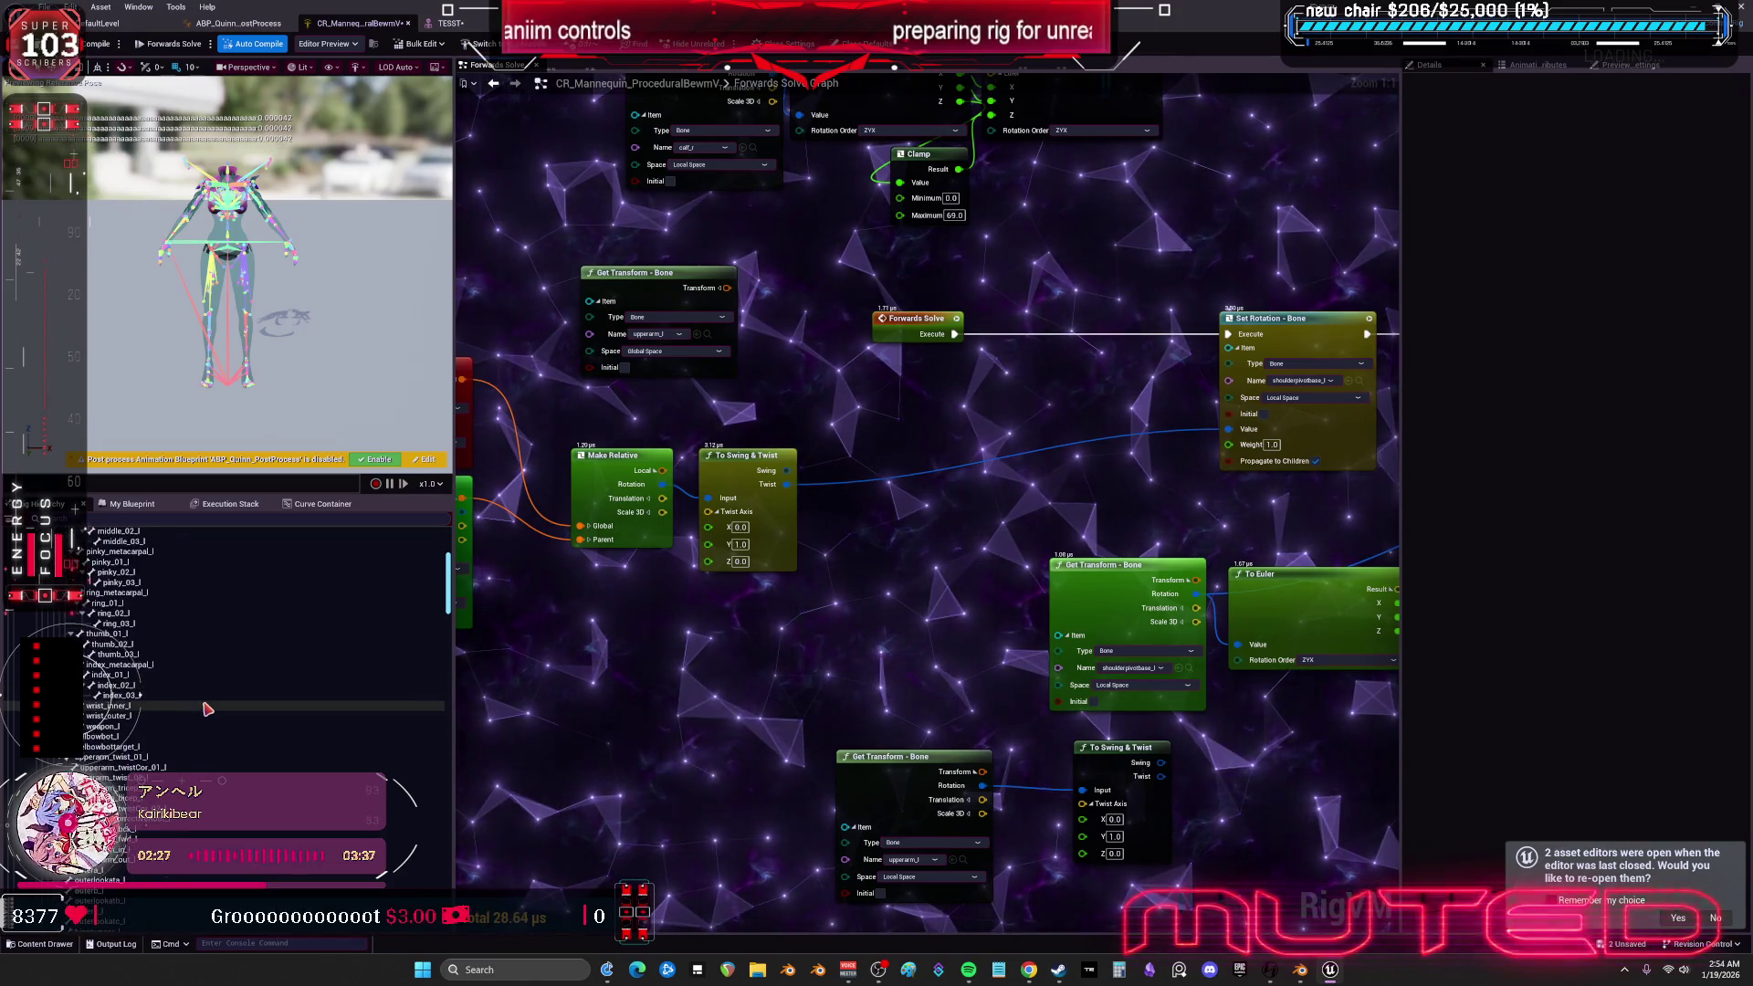
scroll(229, 706, "down", 1)
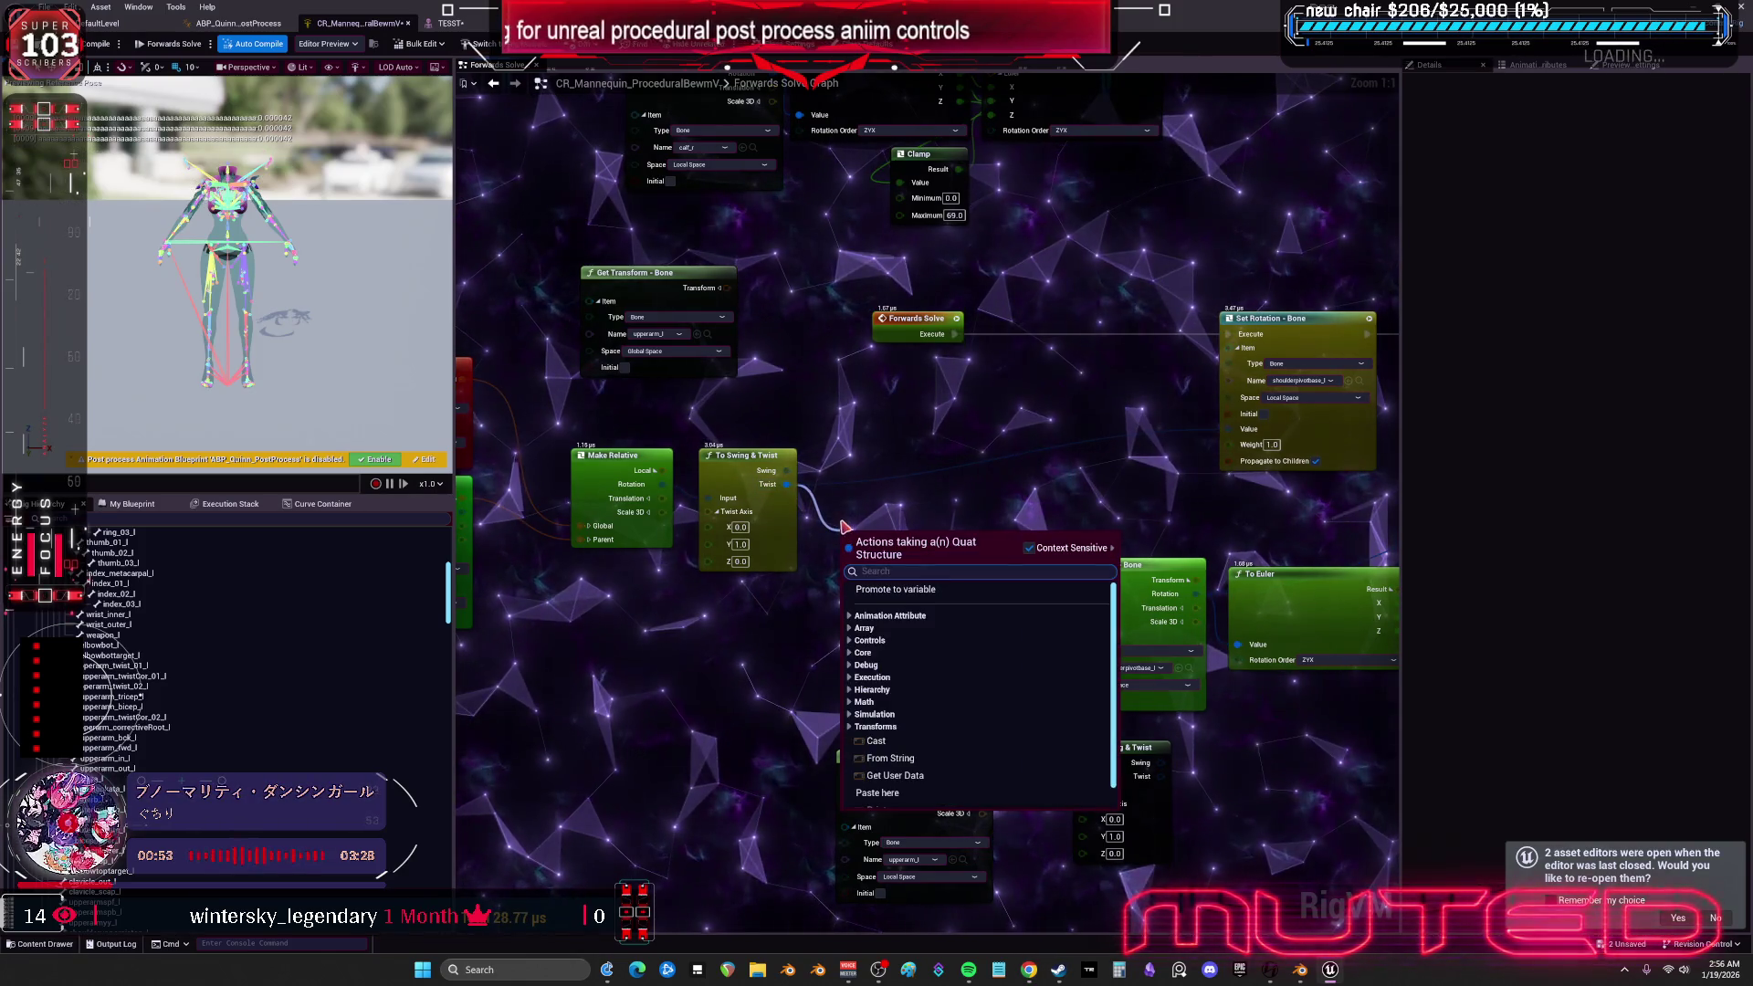
type("add")
left_click(903, 604)
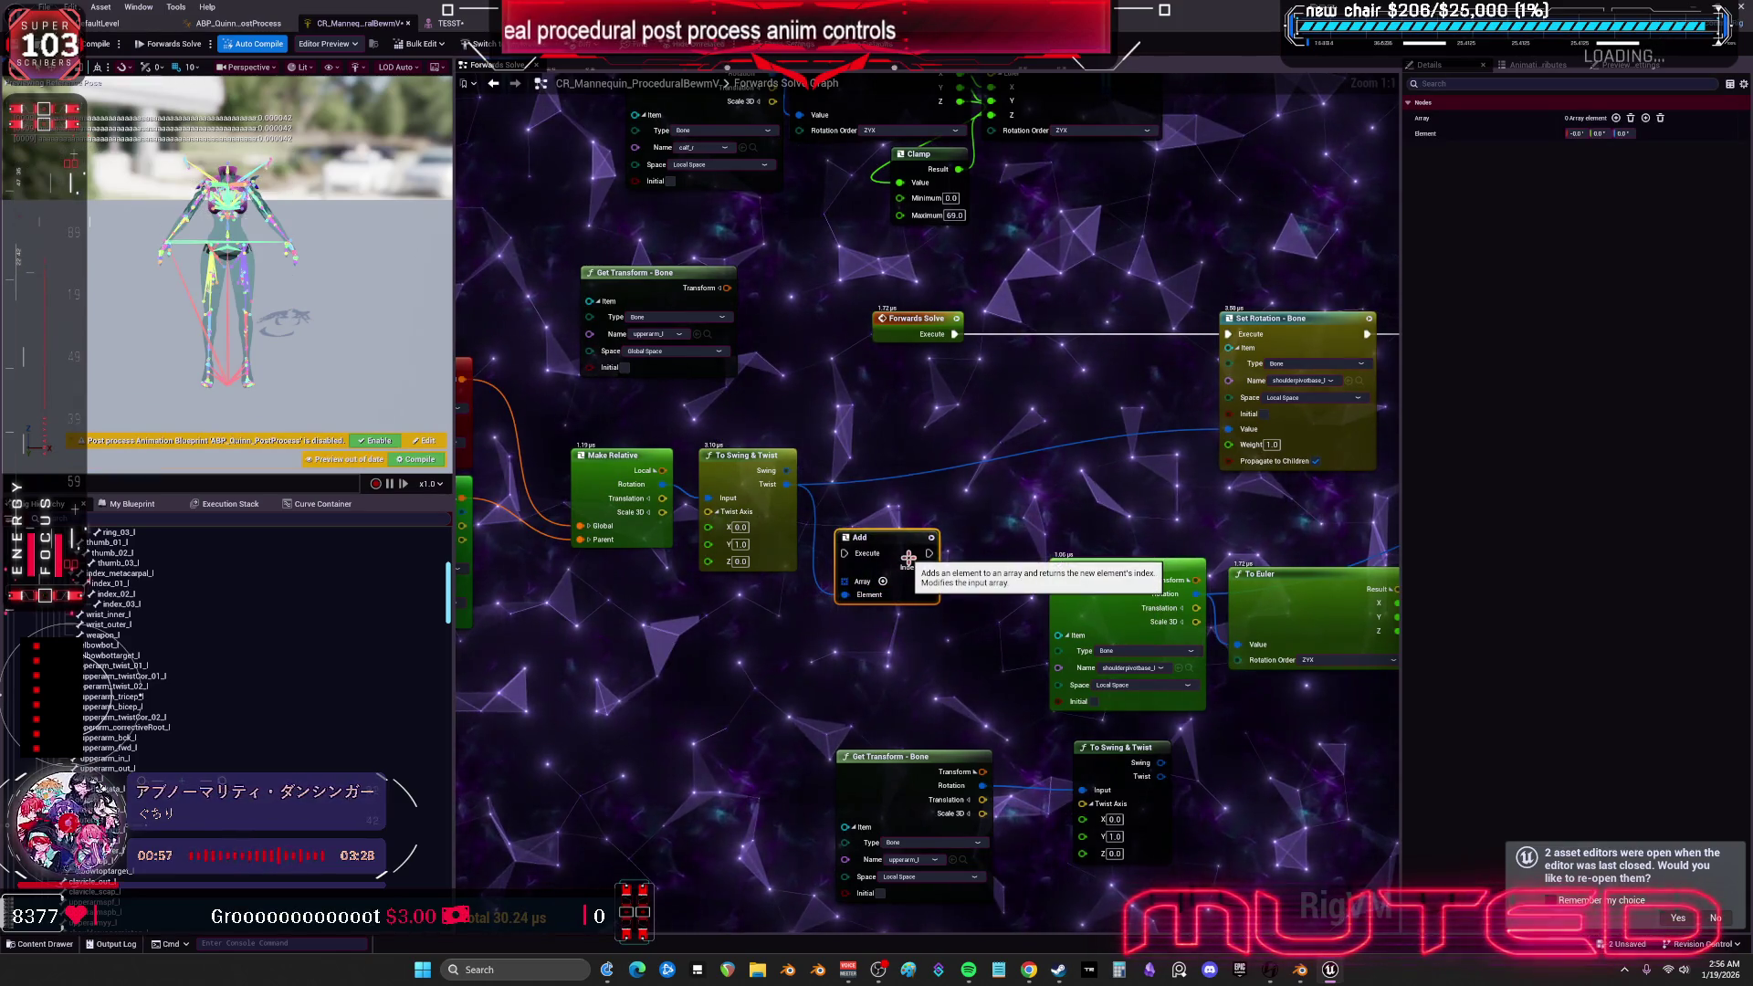
key("Delete")
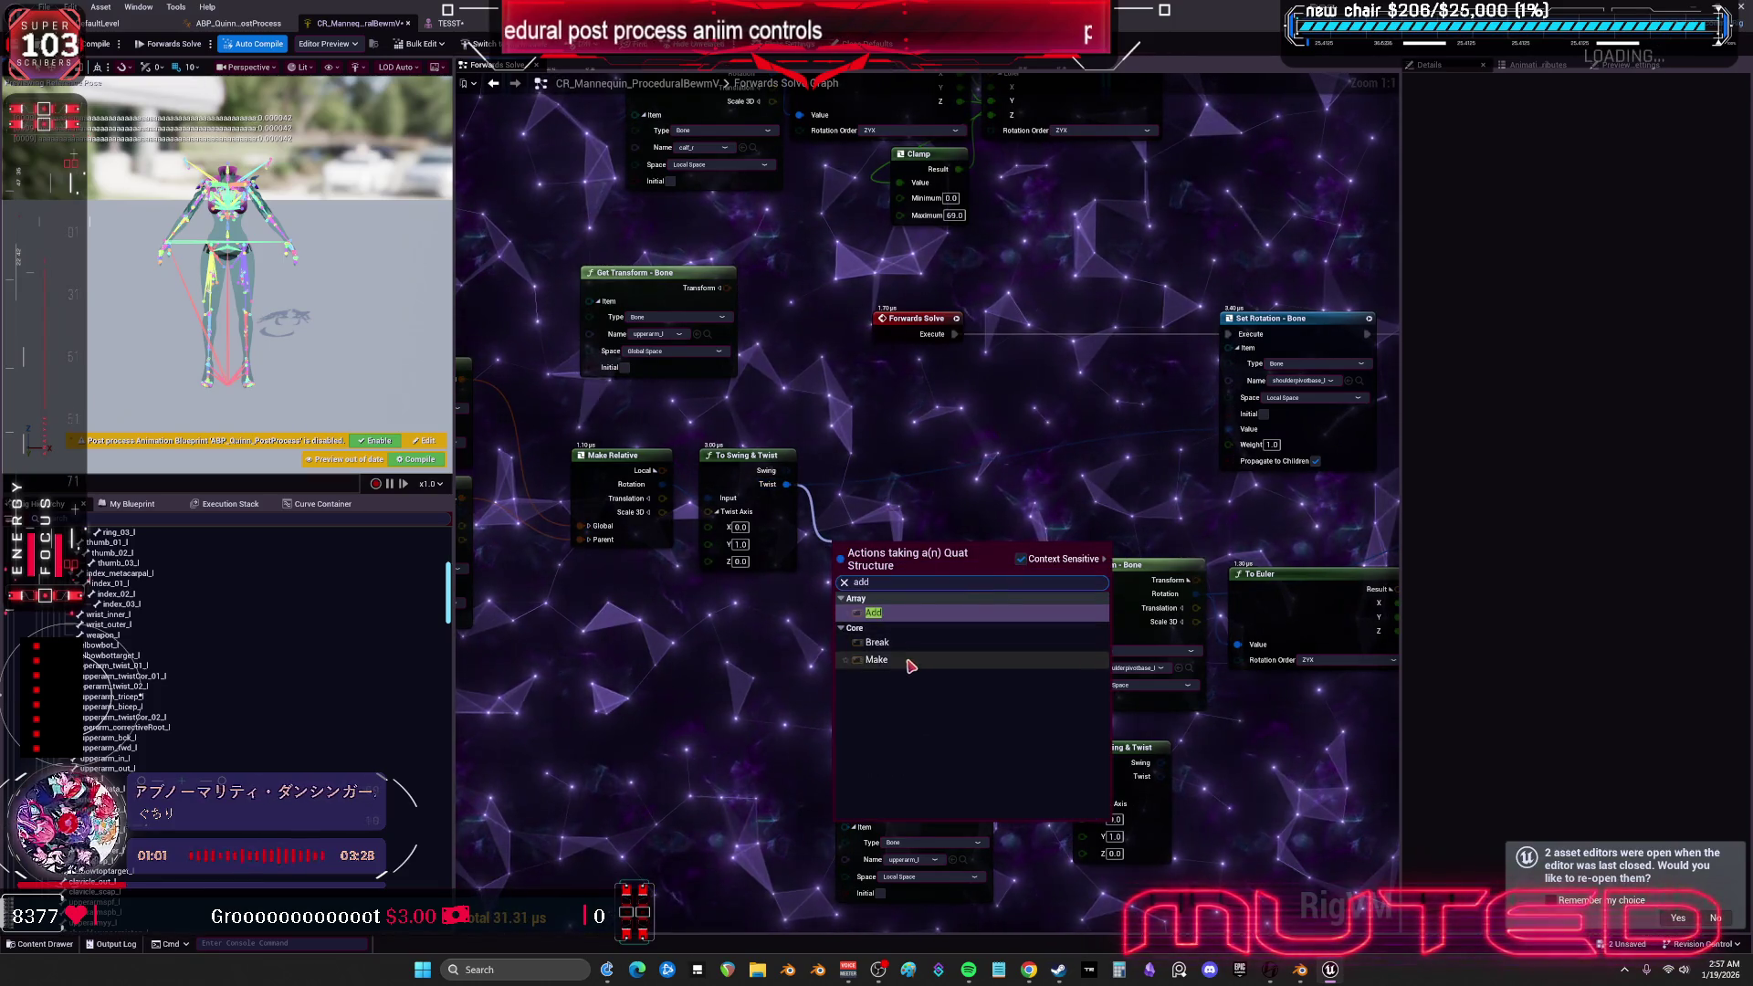
left_click(904, 642)
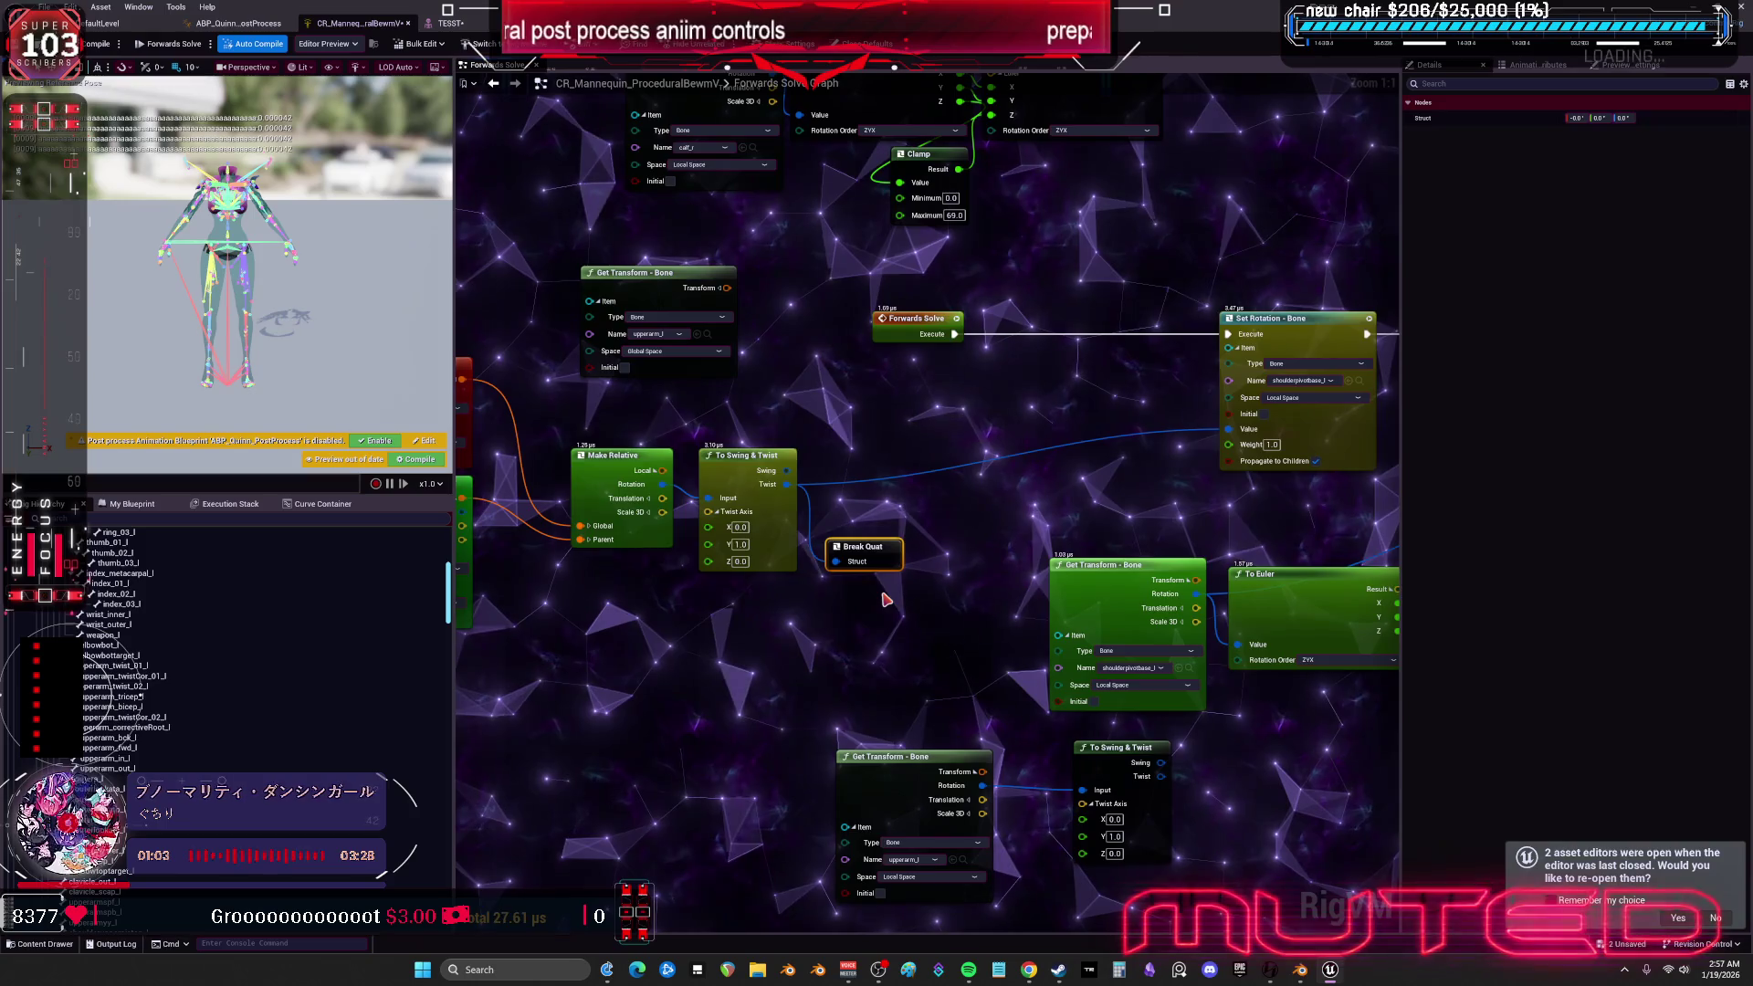
key("Delete")
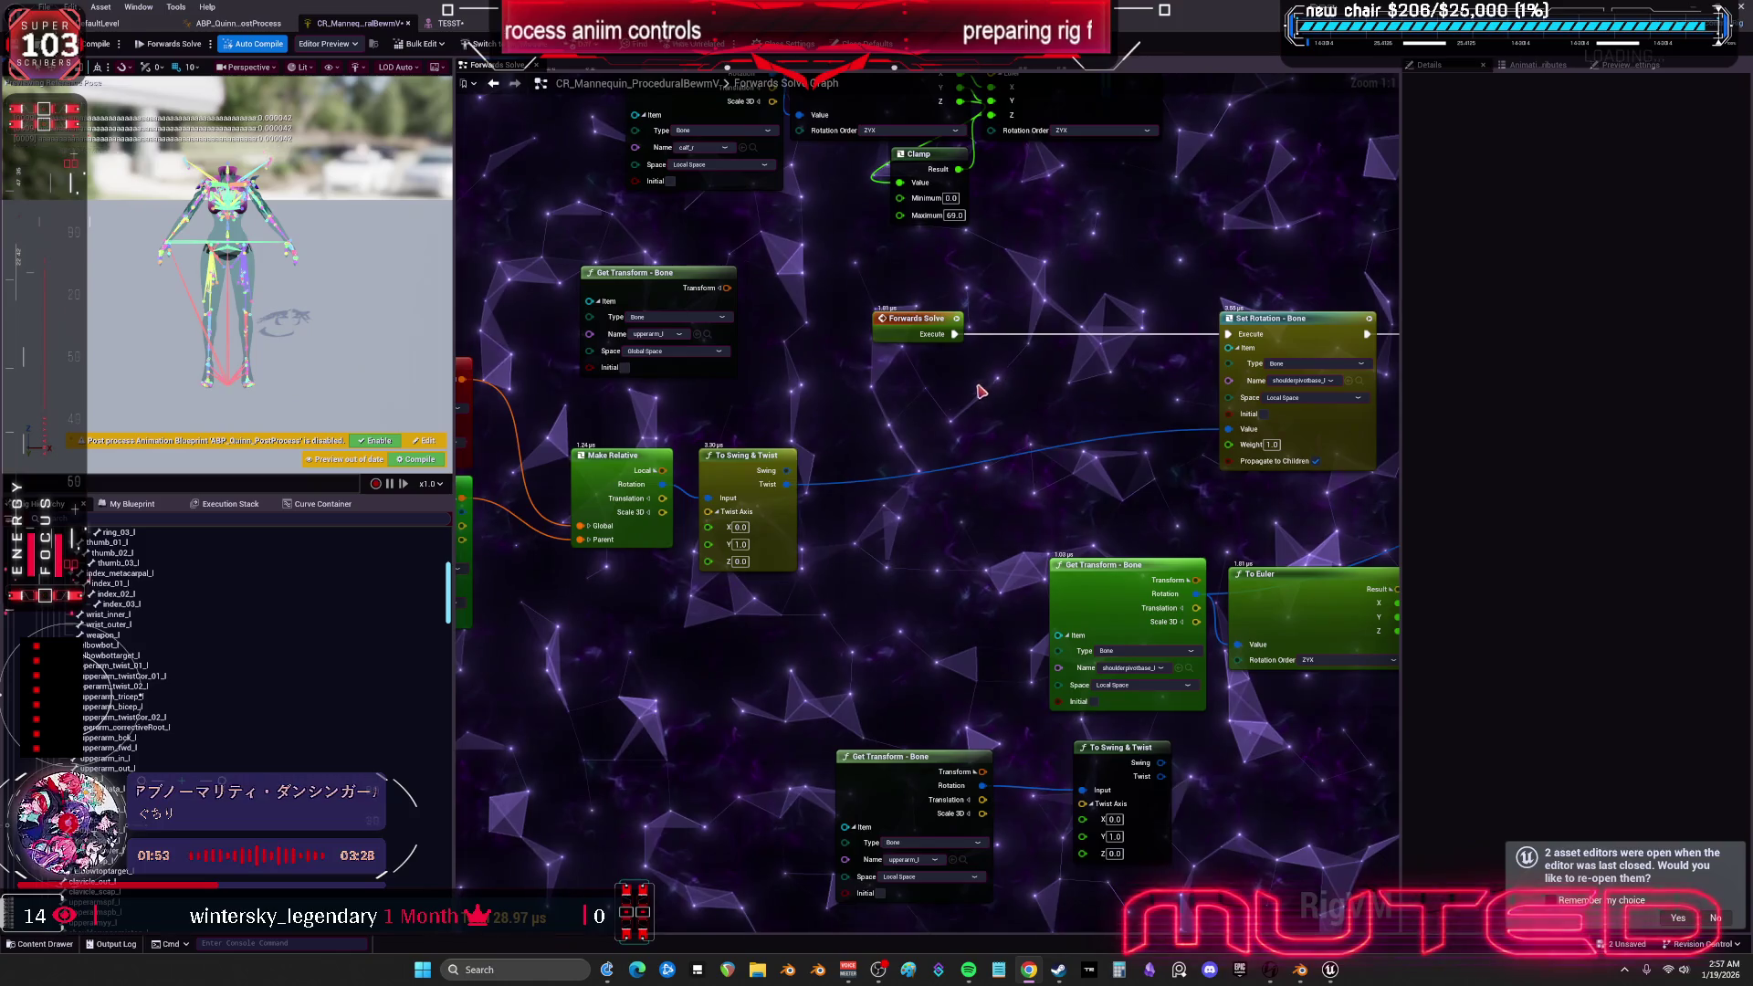
- Add a Multiply node fed by the upper-arm Twist output
left_click_drag(854, 526, 854, 527)
type("mul")
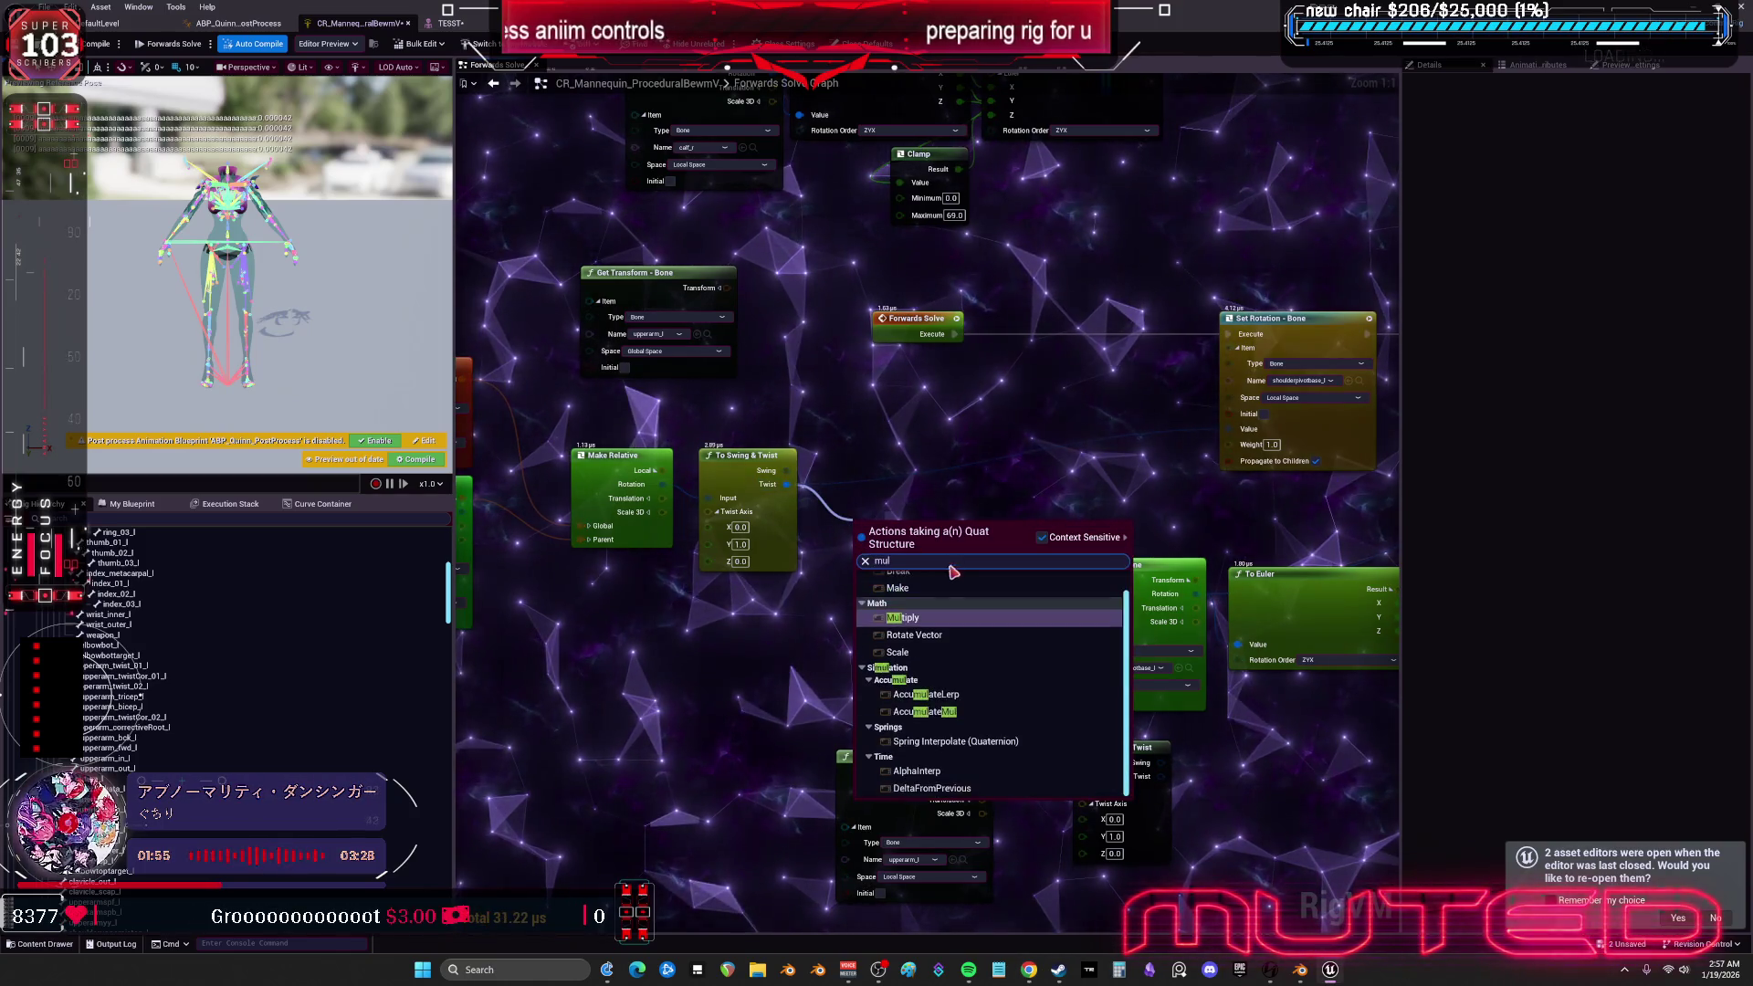
left_click(938, 626)
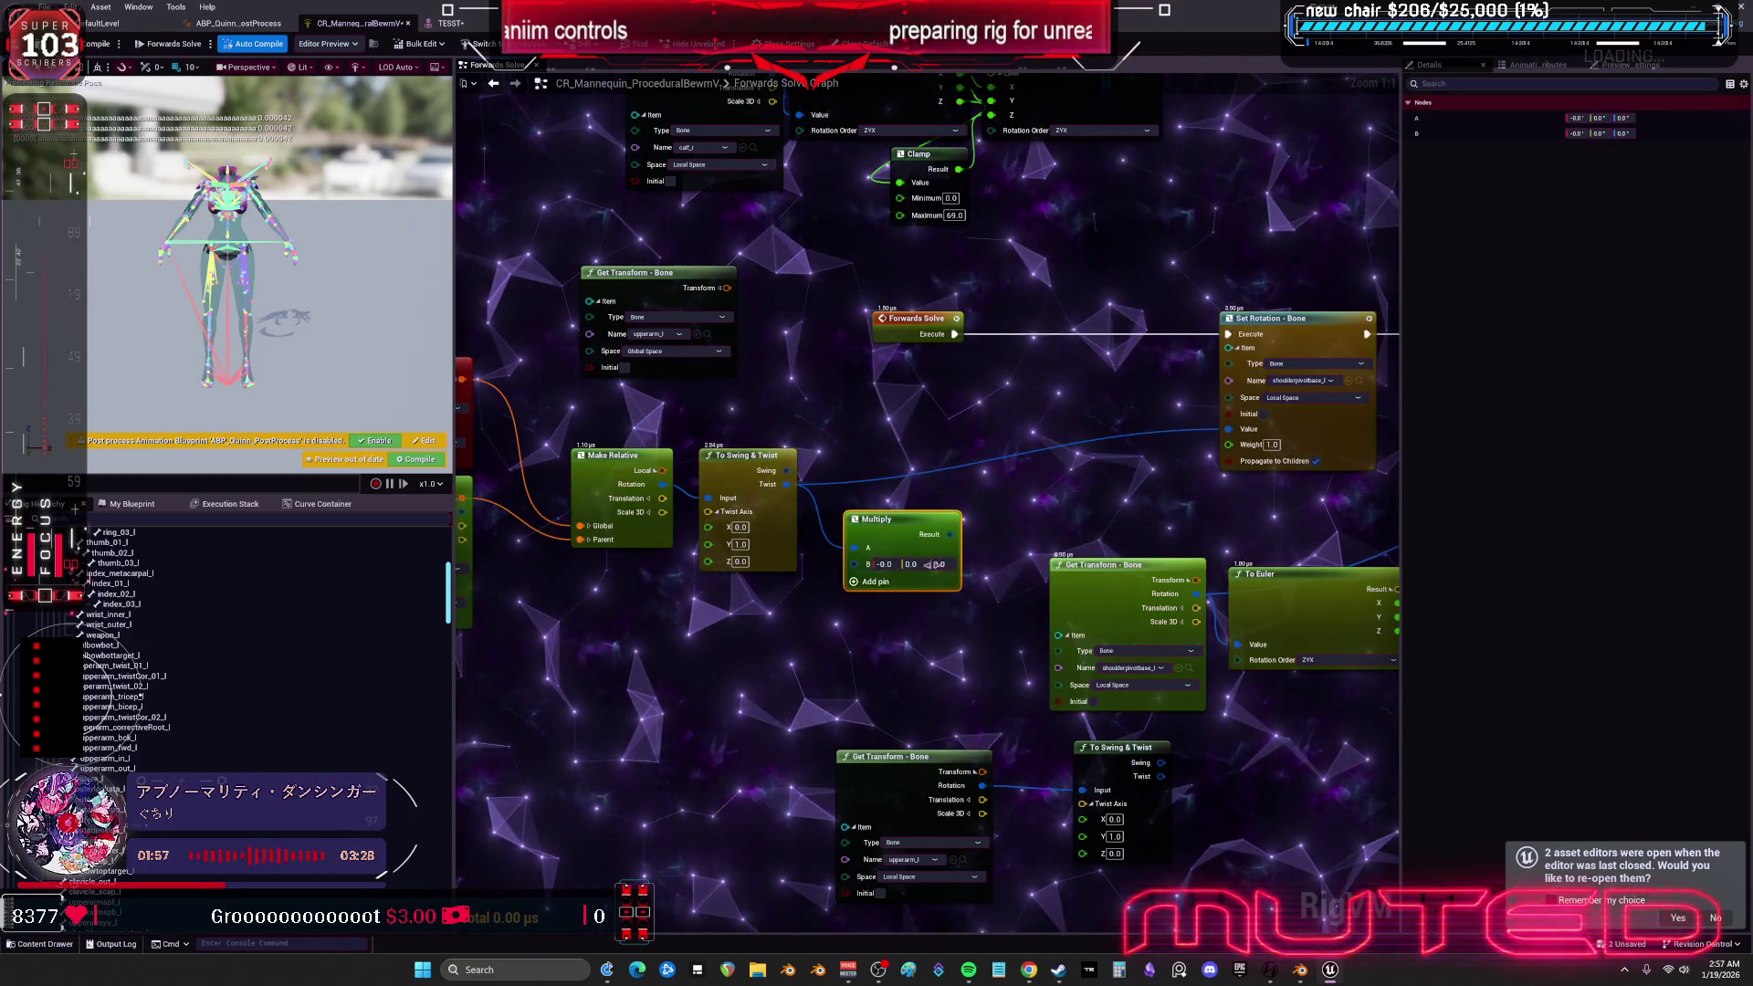
left_click_drag(919, 521, 932, 514)
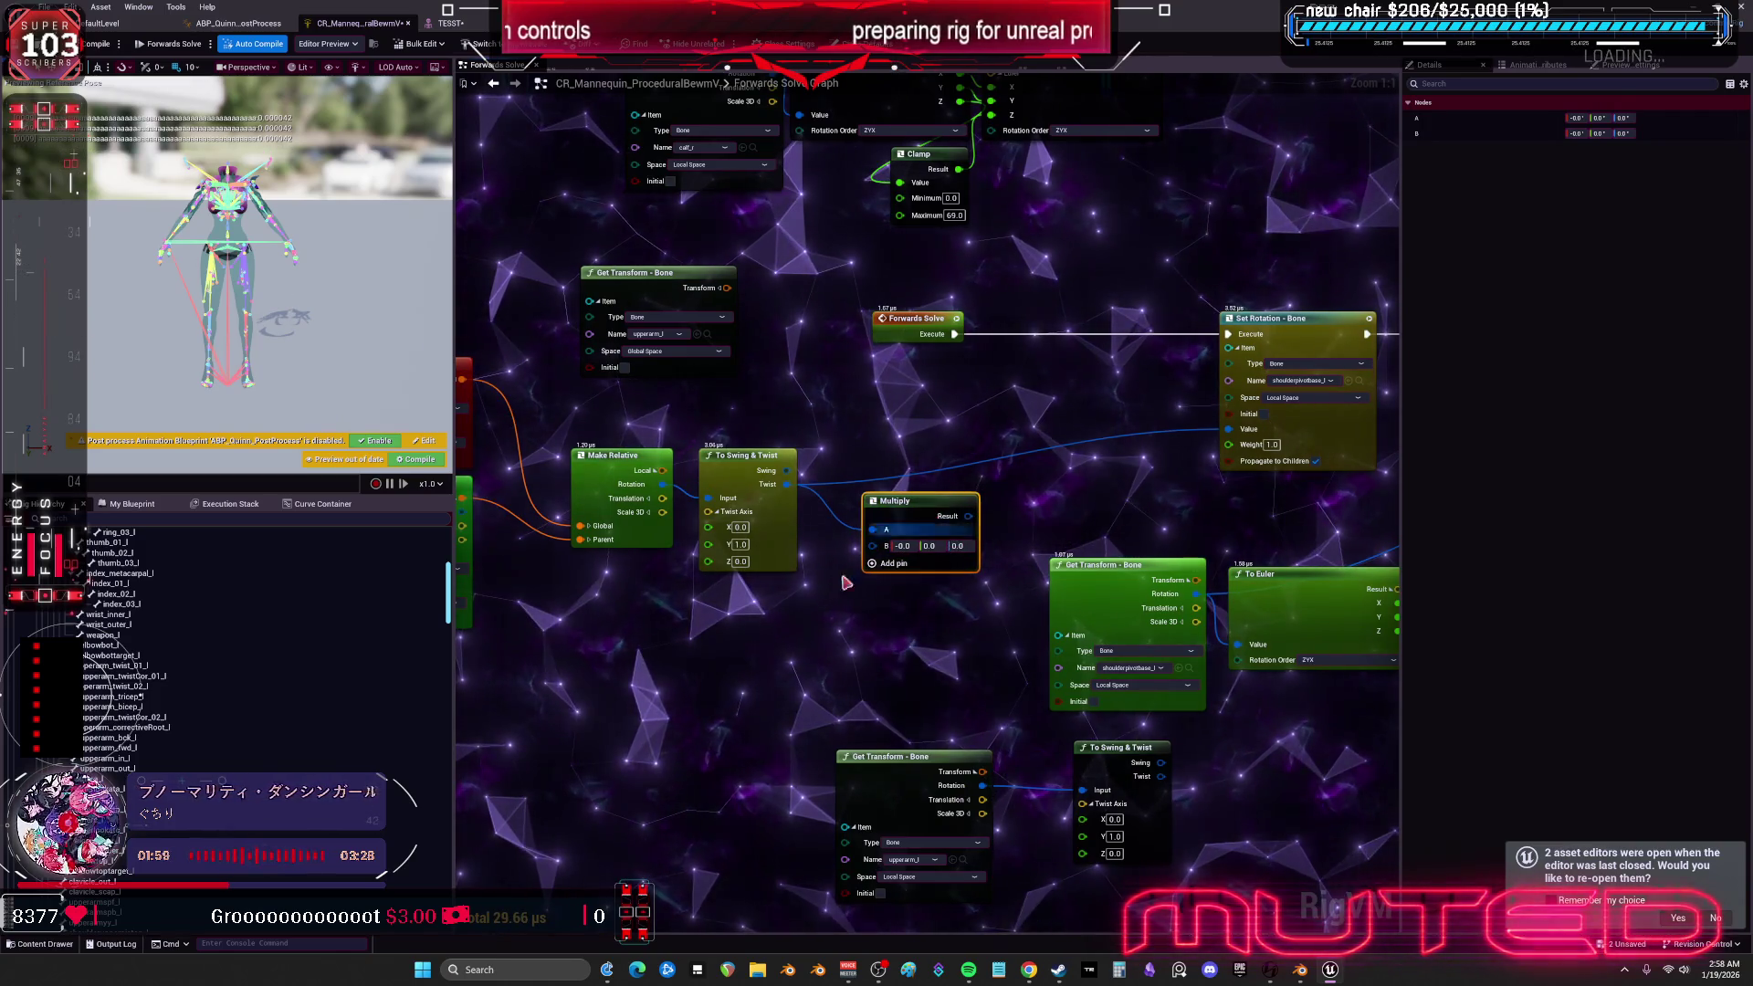
left_click_drag(858, 568, 947, 634)
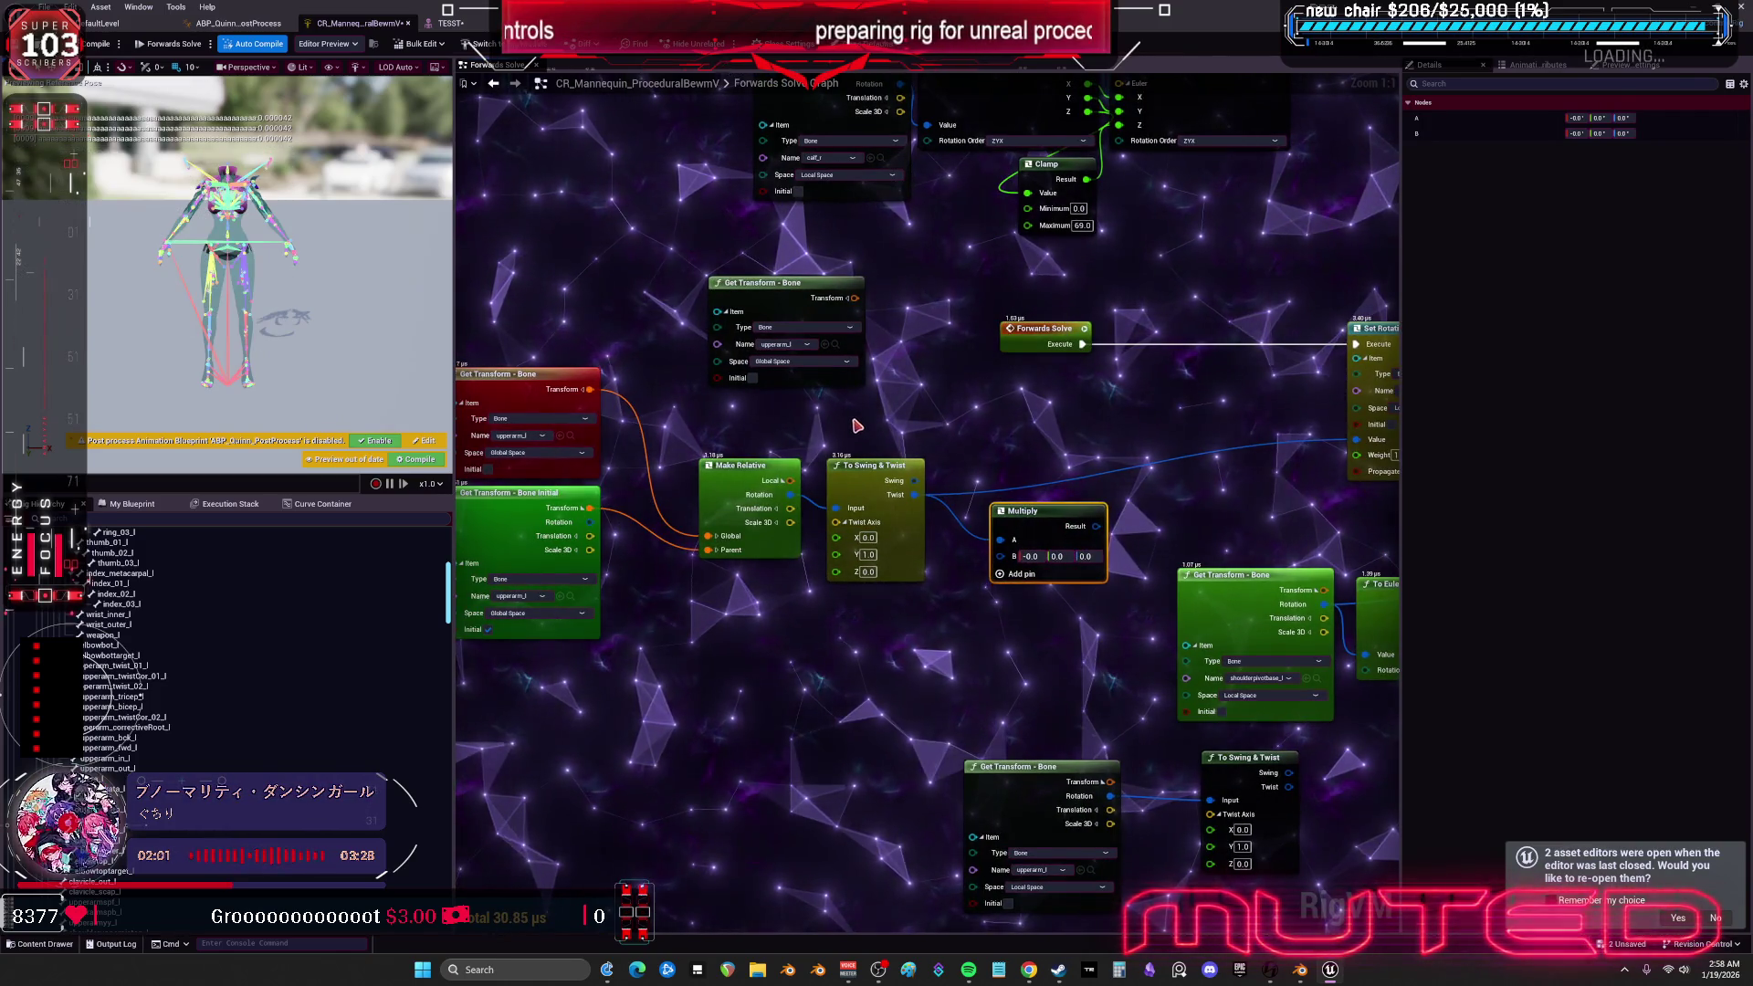
left_click(725, 428)
scroll(894, 401, "down", 1)
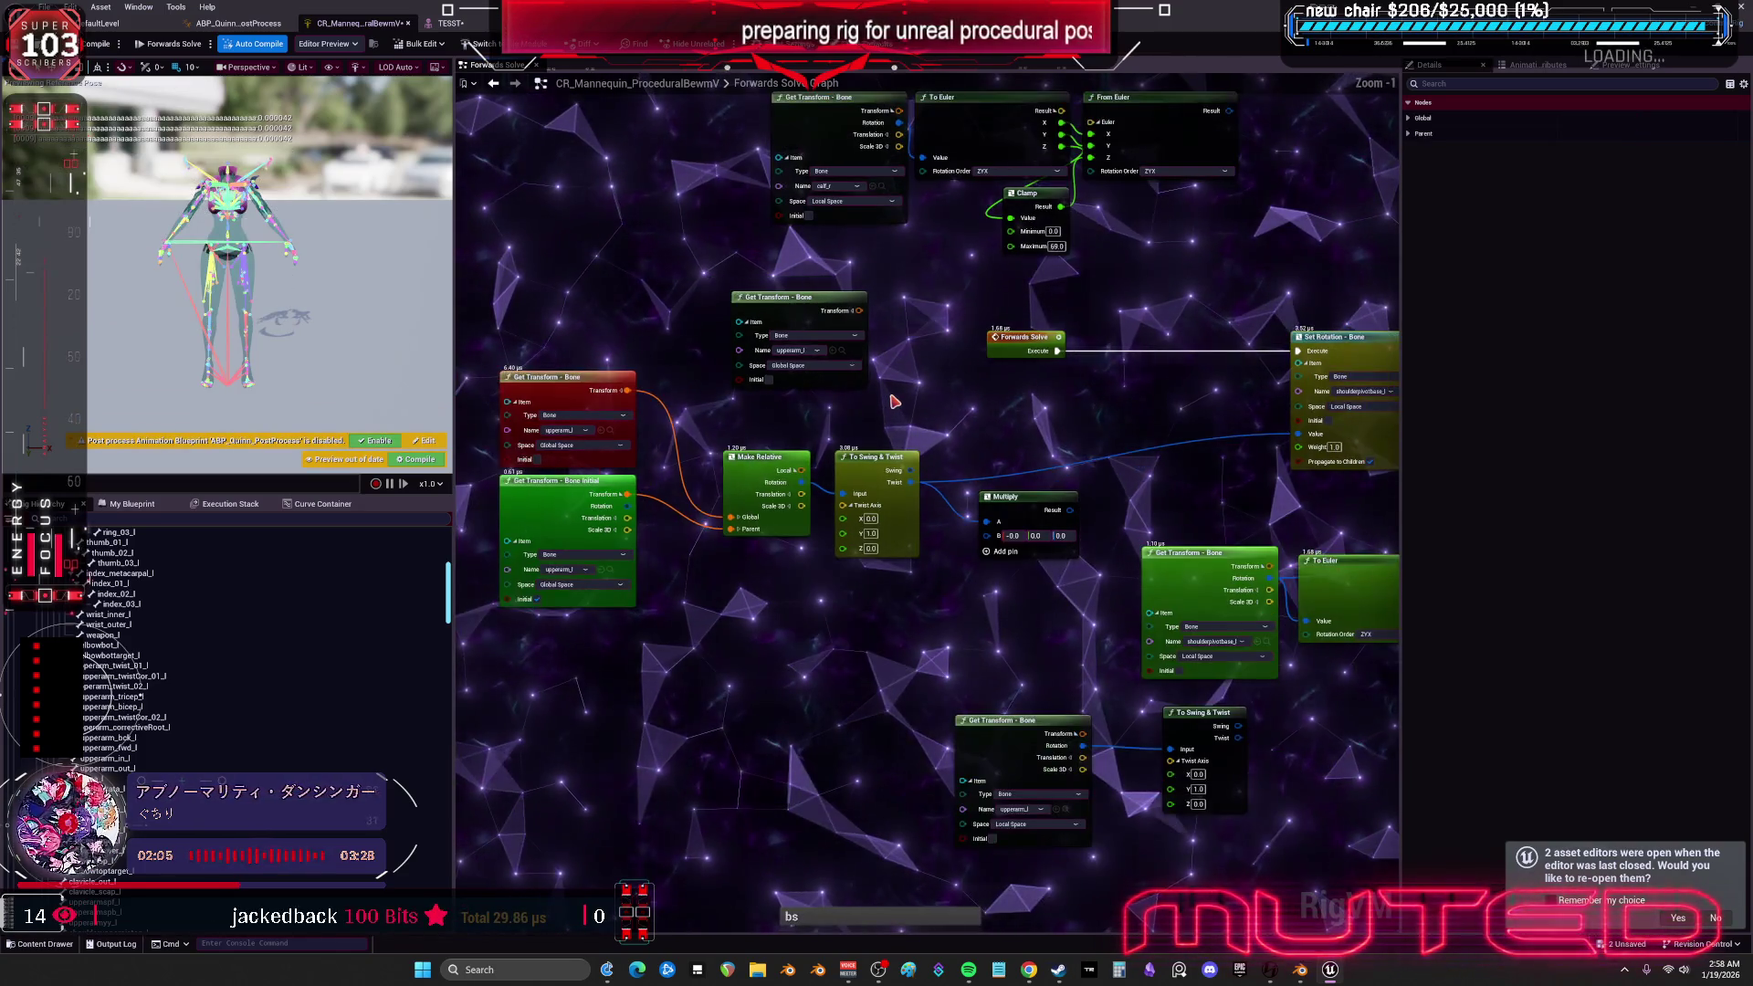
left_click_drag(950, 411, 902, 463)
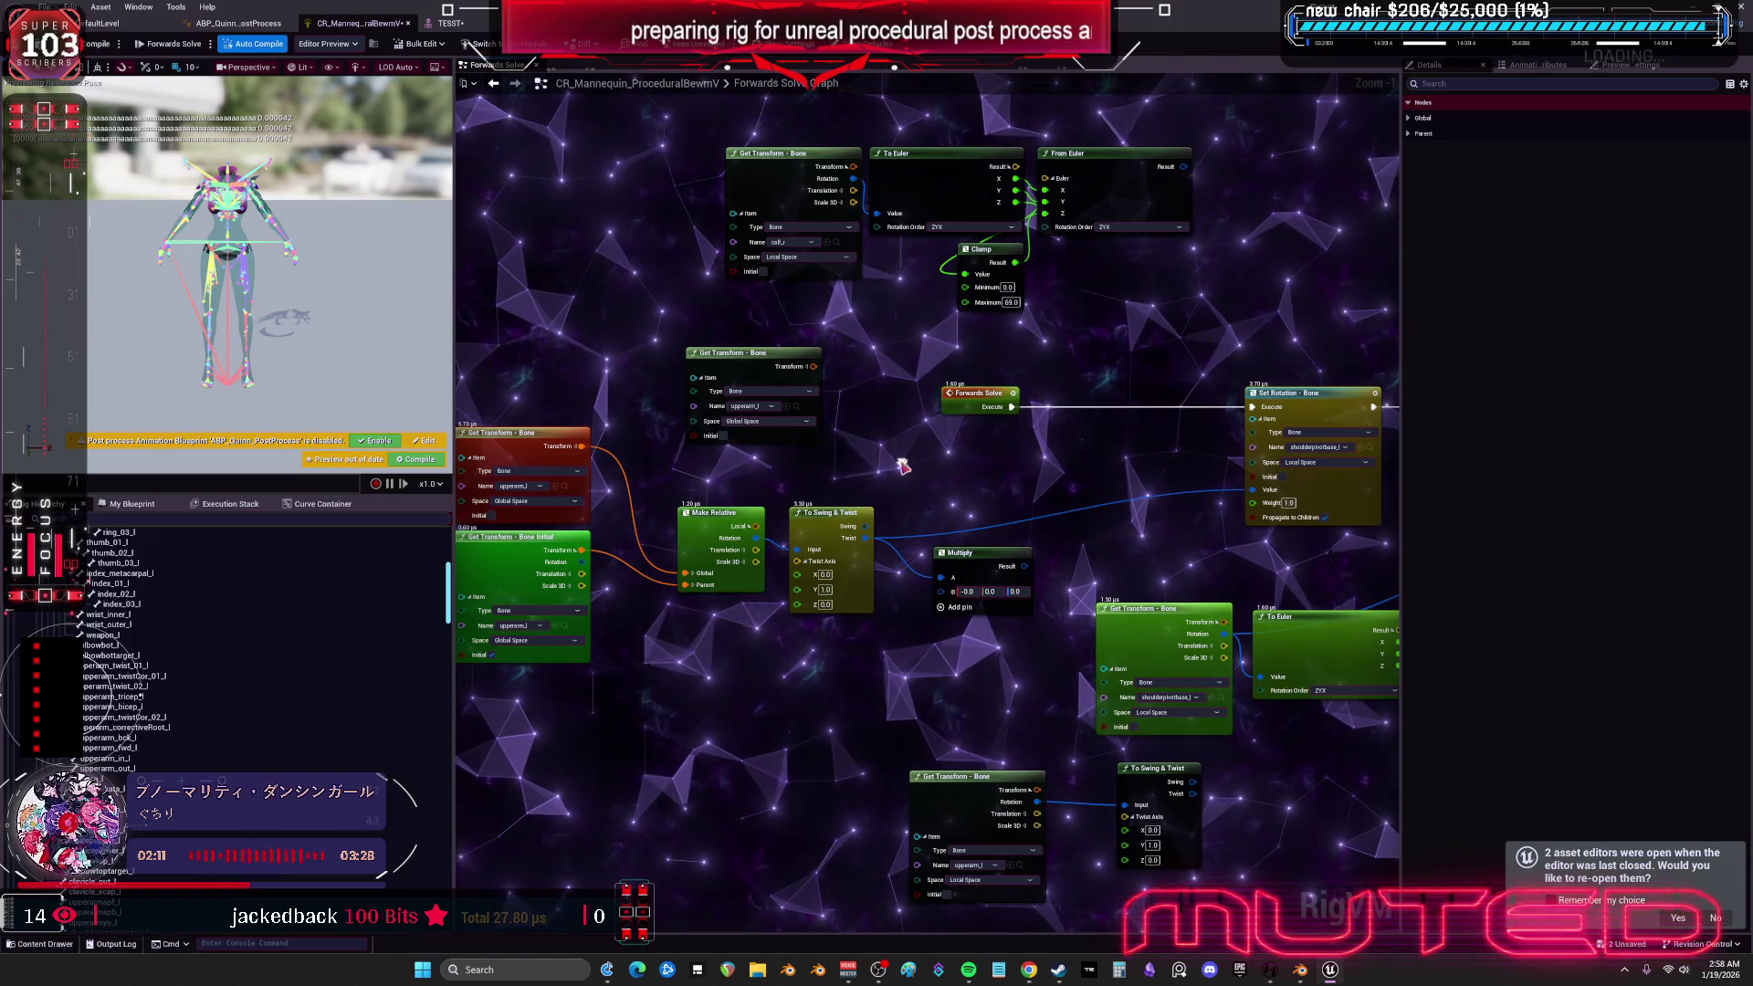
mouse_move(826, 416)
left_mouse_down()
mouse_move(1067, 368)
mouse_move(834, 356)
left_mouse_up()
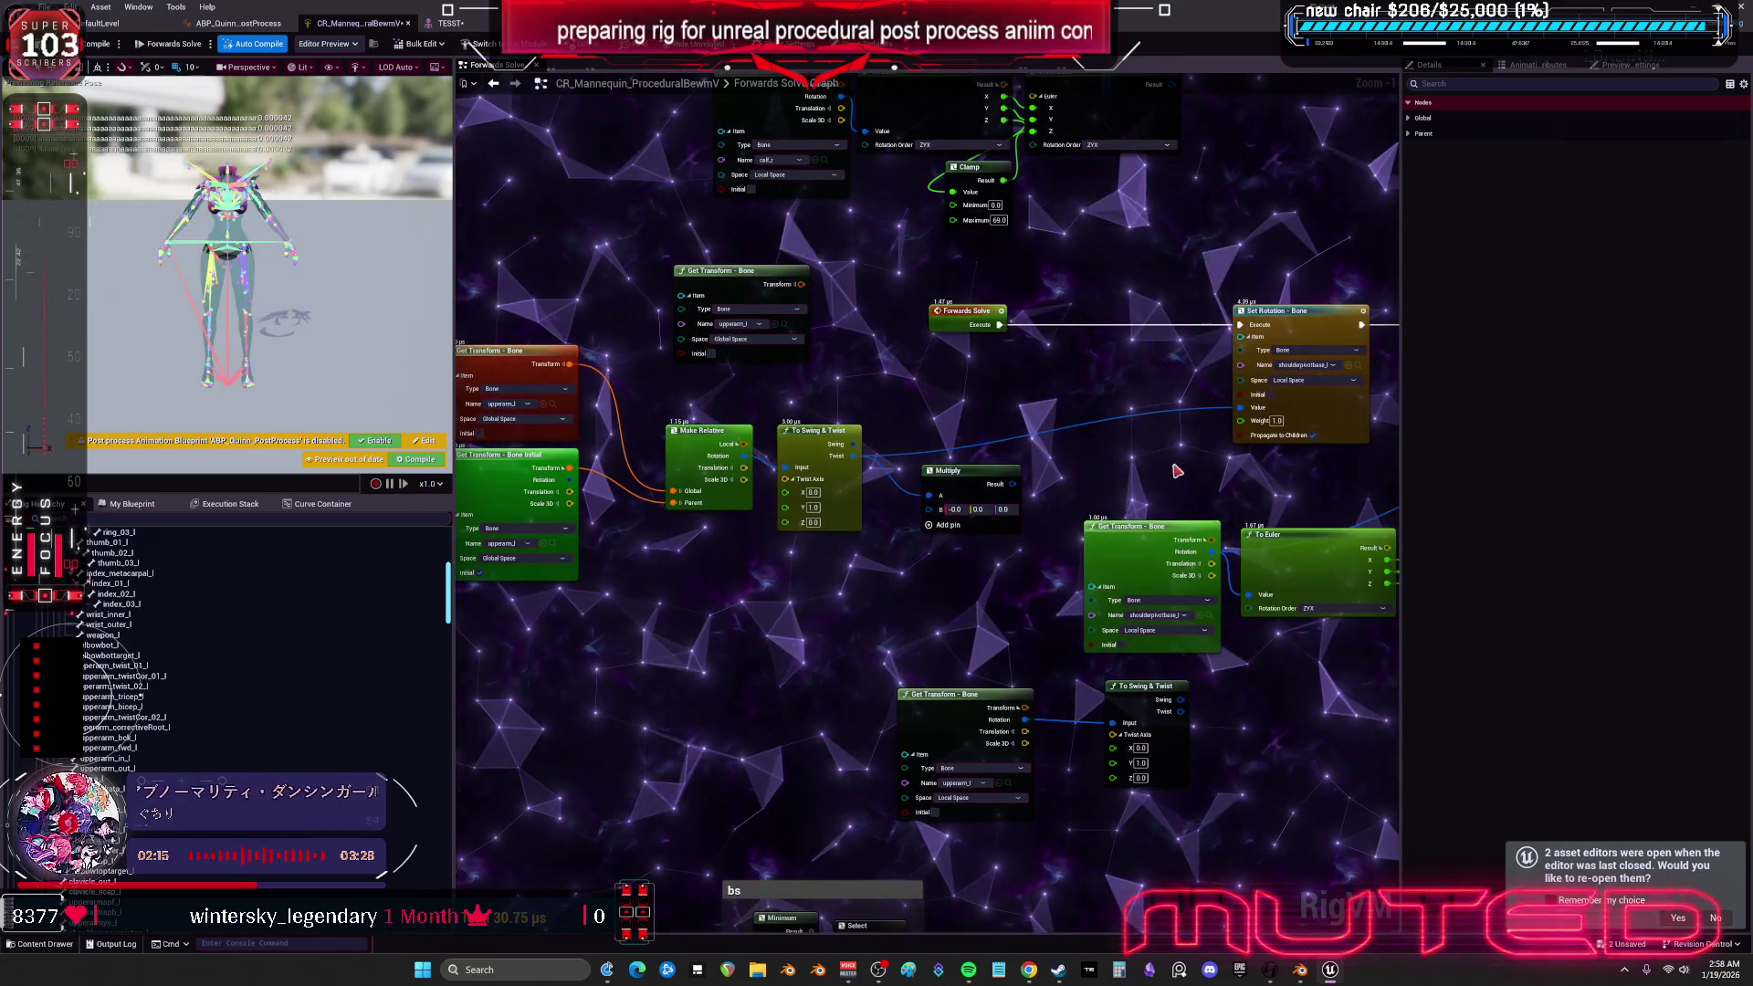
- Duplicate the shoulder-pivot Get Transform and wire its Rotation into Multiply's B
left_click_drag(1155, 539, 1212, 553)
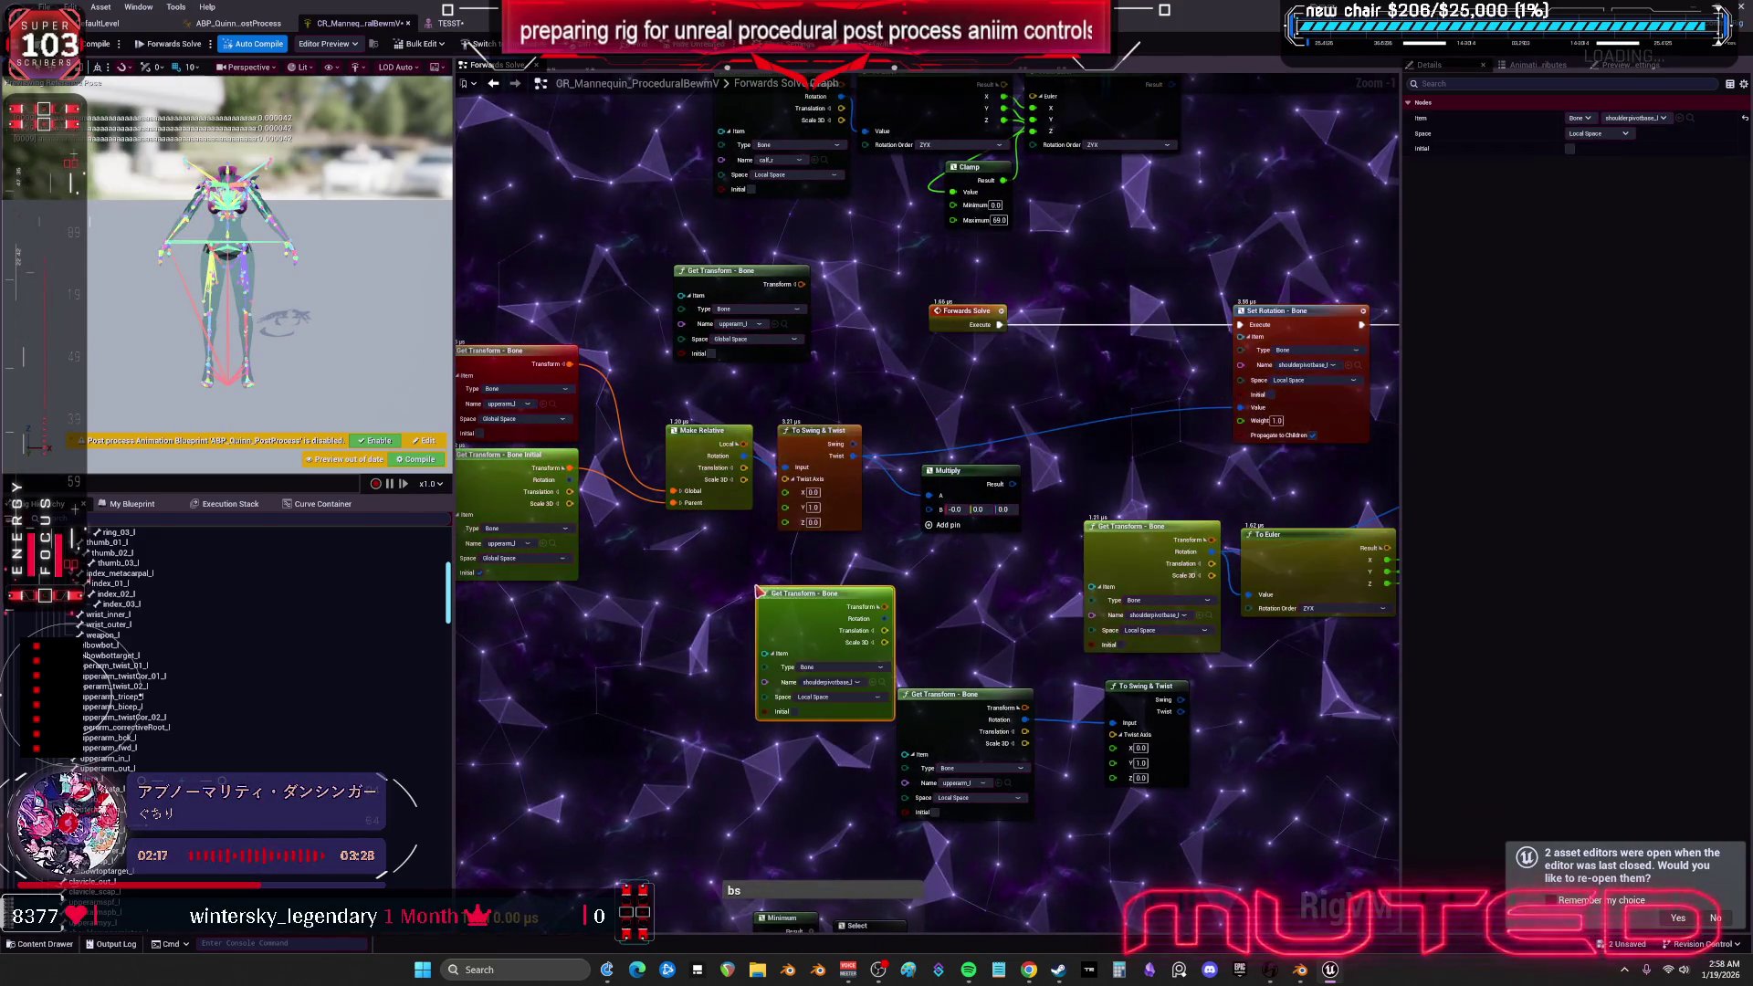
key("ctrl+c")
key("ctrl+v")
mouse_move(849, 584)
left_mouse_down()
mouse_move(932, 509)
mouse_move(1187, 444)
left_mouse_up()
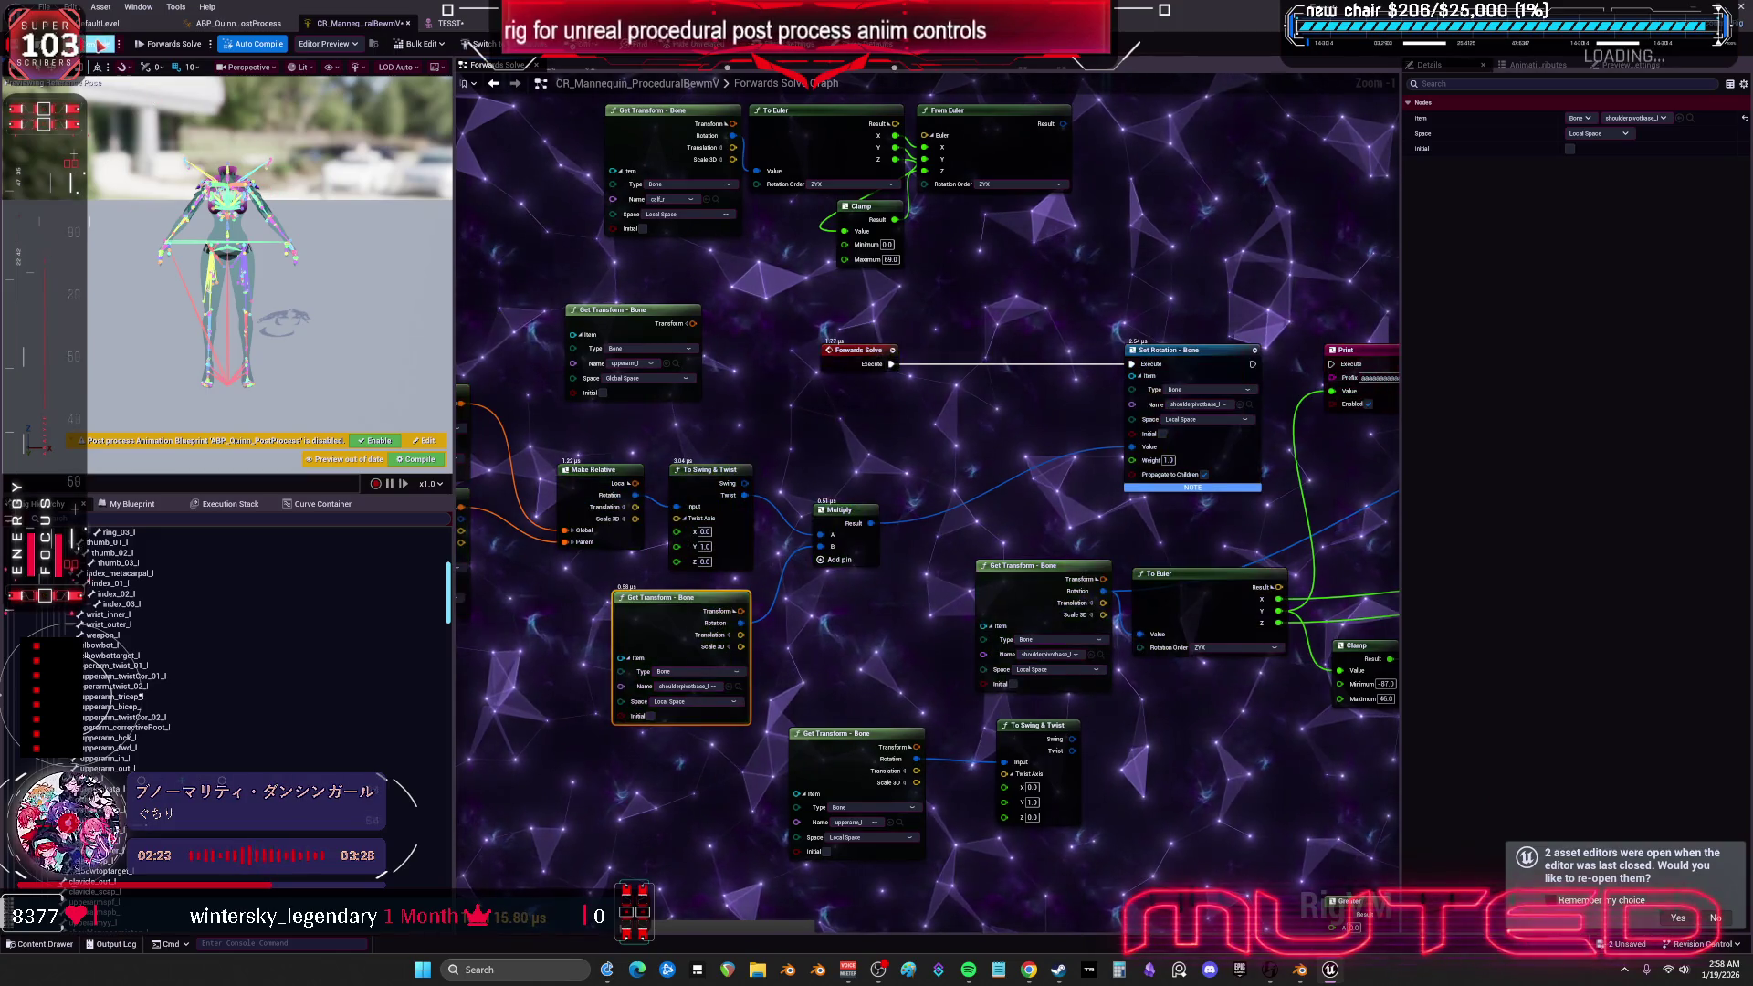
left_click(448, 22)
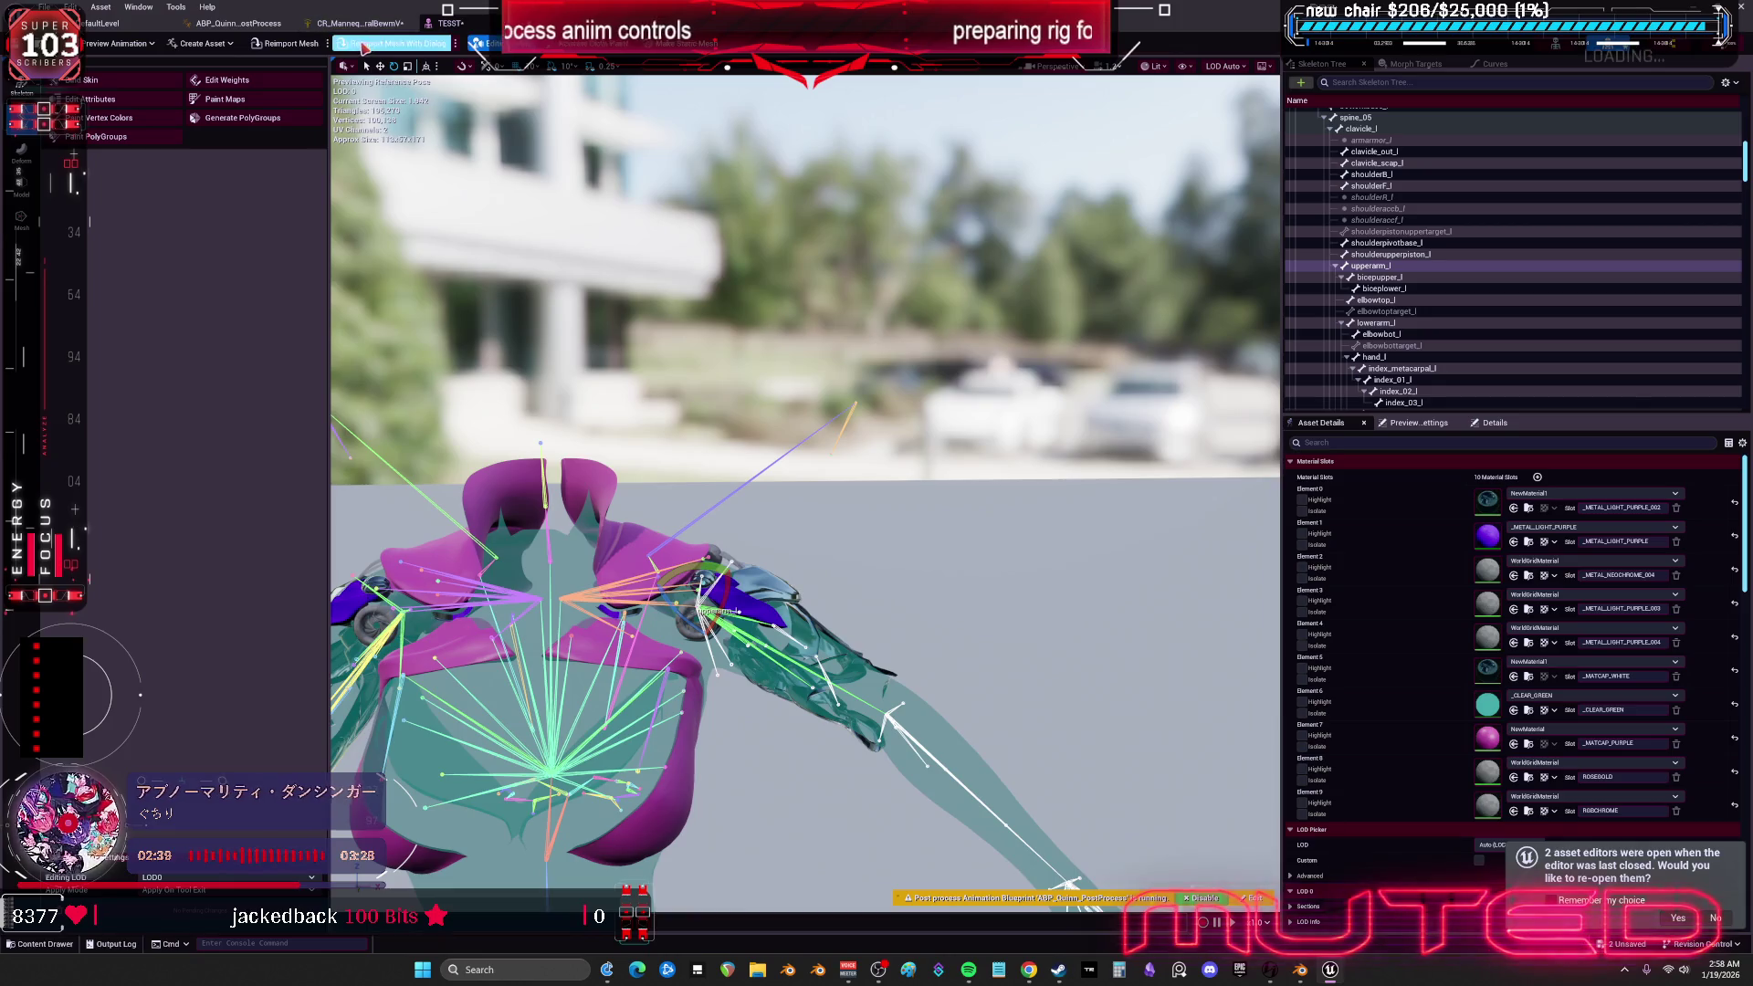
- Move the upper-arm nodes aside and connect From Euler's Result to Set Rotation's Value
left_click(355, 23)
mouse_move(942, 448)
left_mouse_down()
mouse_move(1080, 293)
mouse_move(1013, 338)
left_mouse_up()
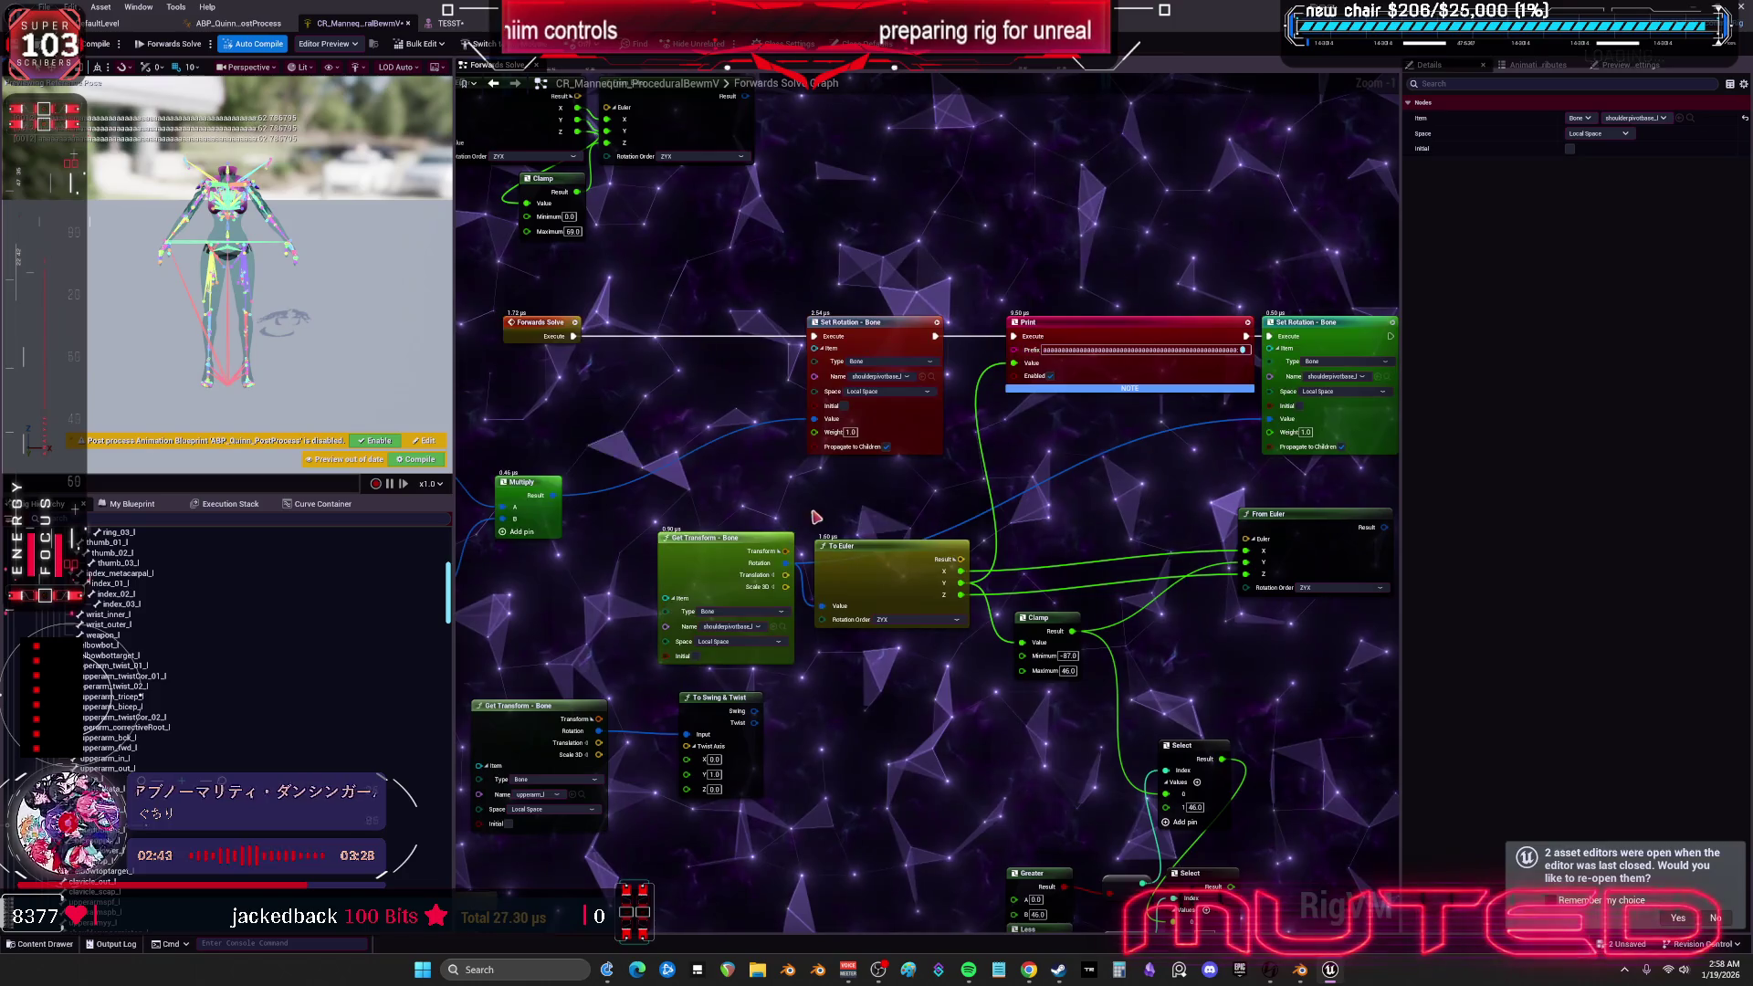
mouse_move(945, 512)
left_mouse_down()
mouse_move(945, 425)
mouse_move(1036, 342)
left_mouse_up()
mouse_move(822, 594)
left_mouse_down()
mouse_move(625, 572)
mouse_move(728, 725)
left_mouse_up()
left_click_drag(1299, 605, 1036, 647)
left_click_drag(979, 392, 908, 509)
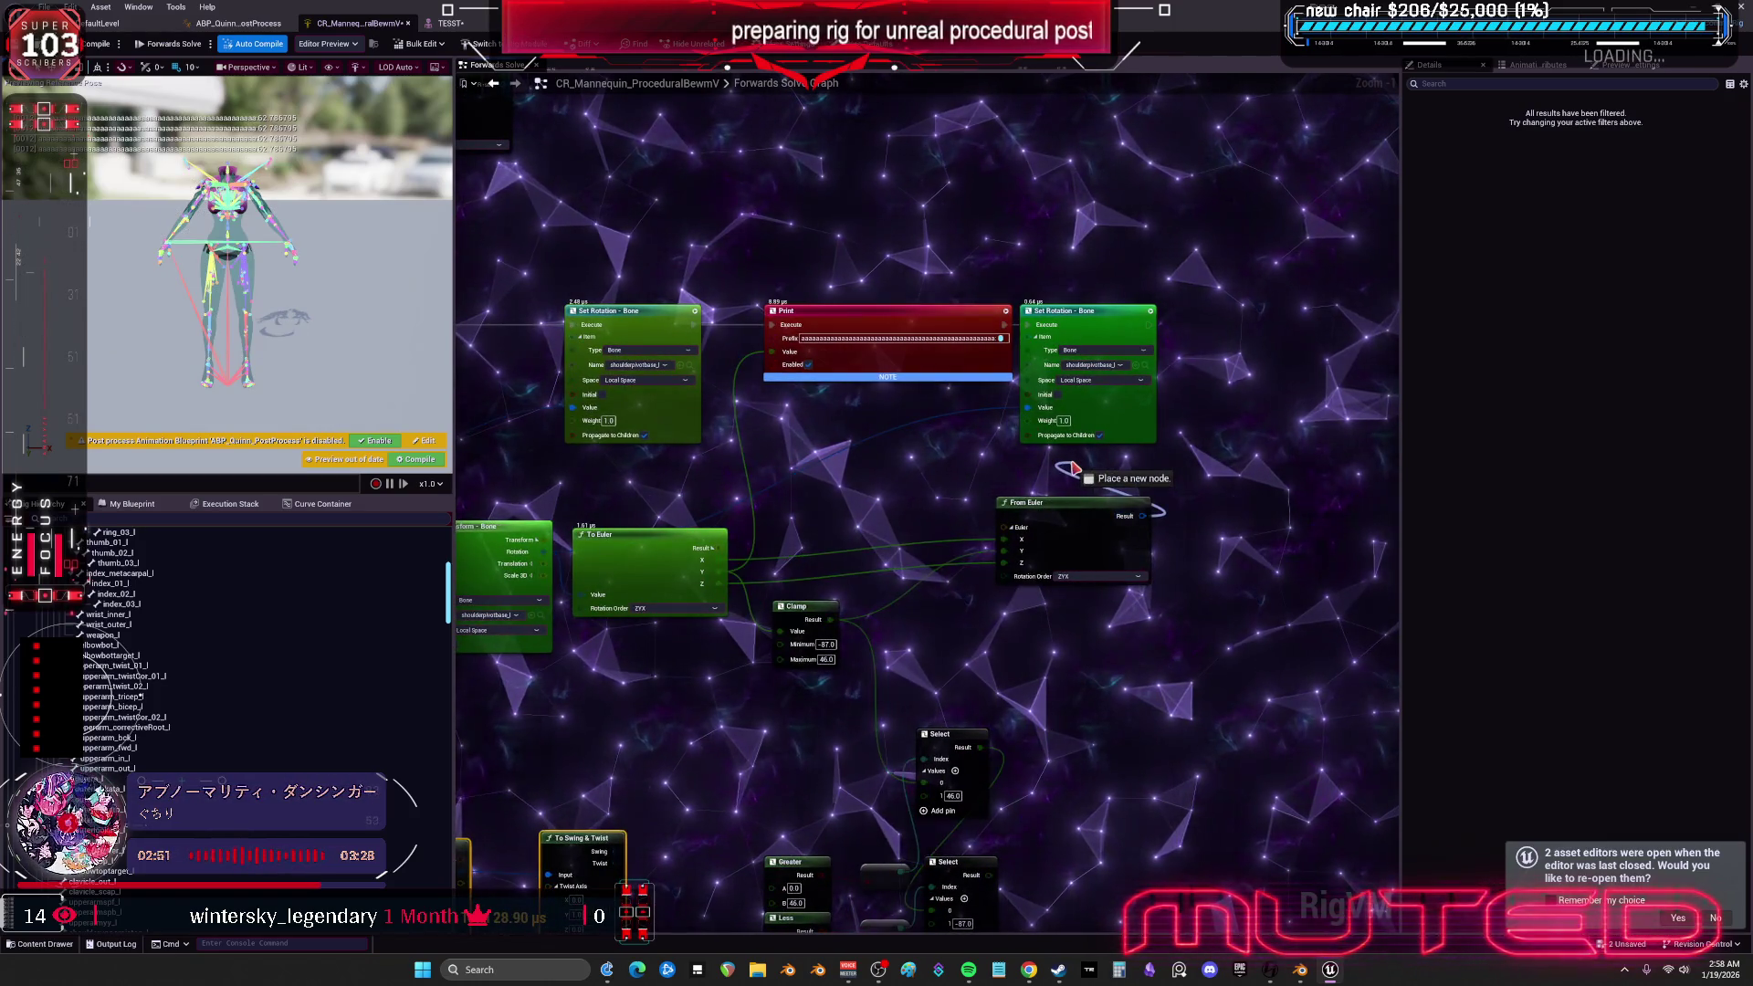
left_click_drag(1142, 516, 1032, 414)
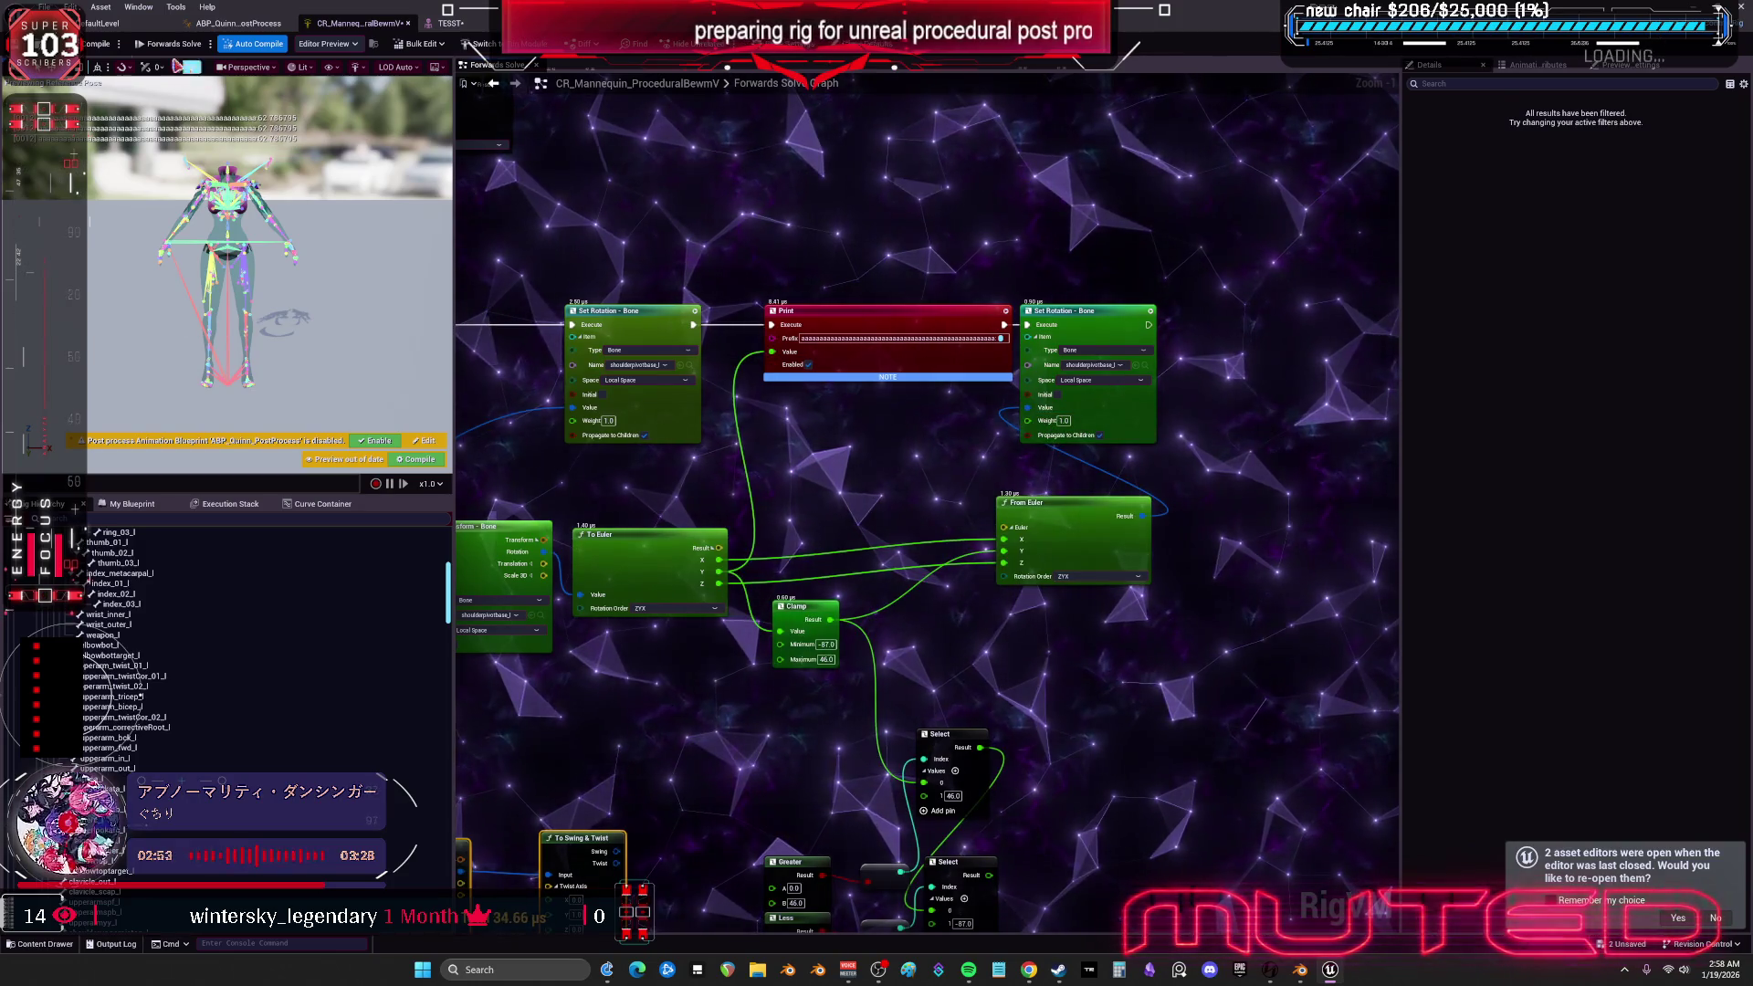
- Preview the result in TESST, then return to the Forwards Solve graph
left_click(449, 23)
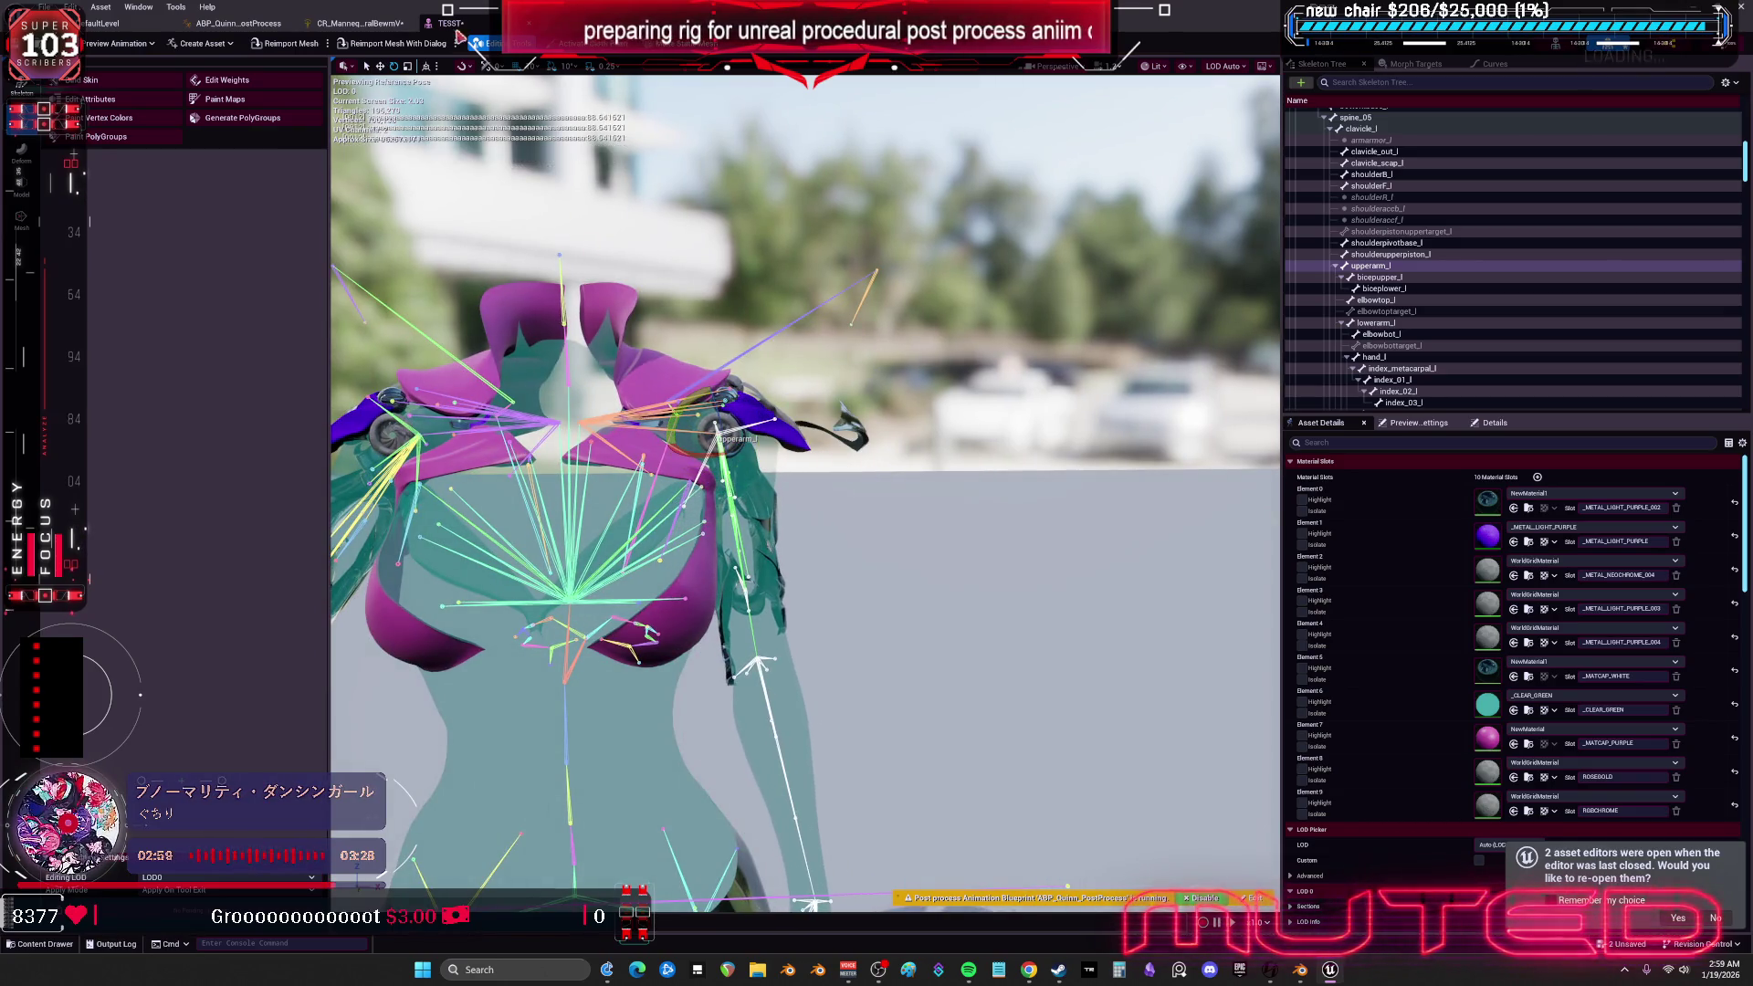
left_click(244, 22)
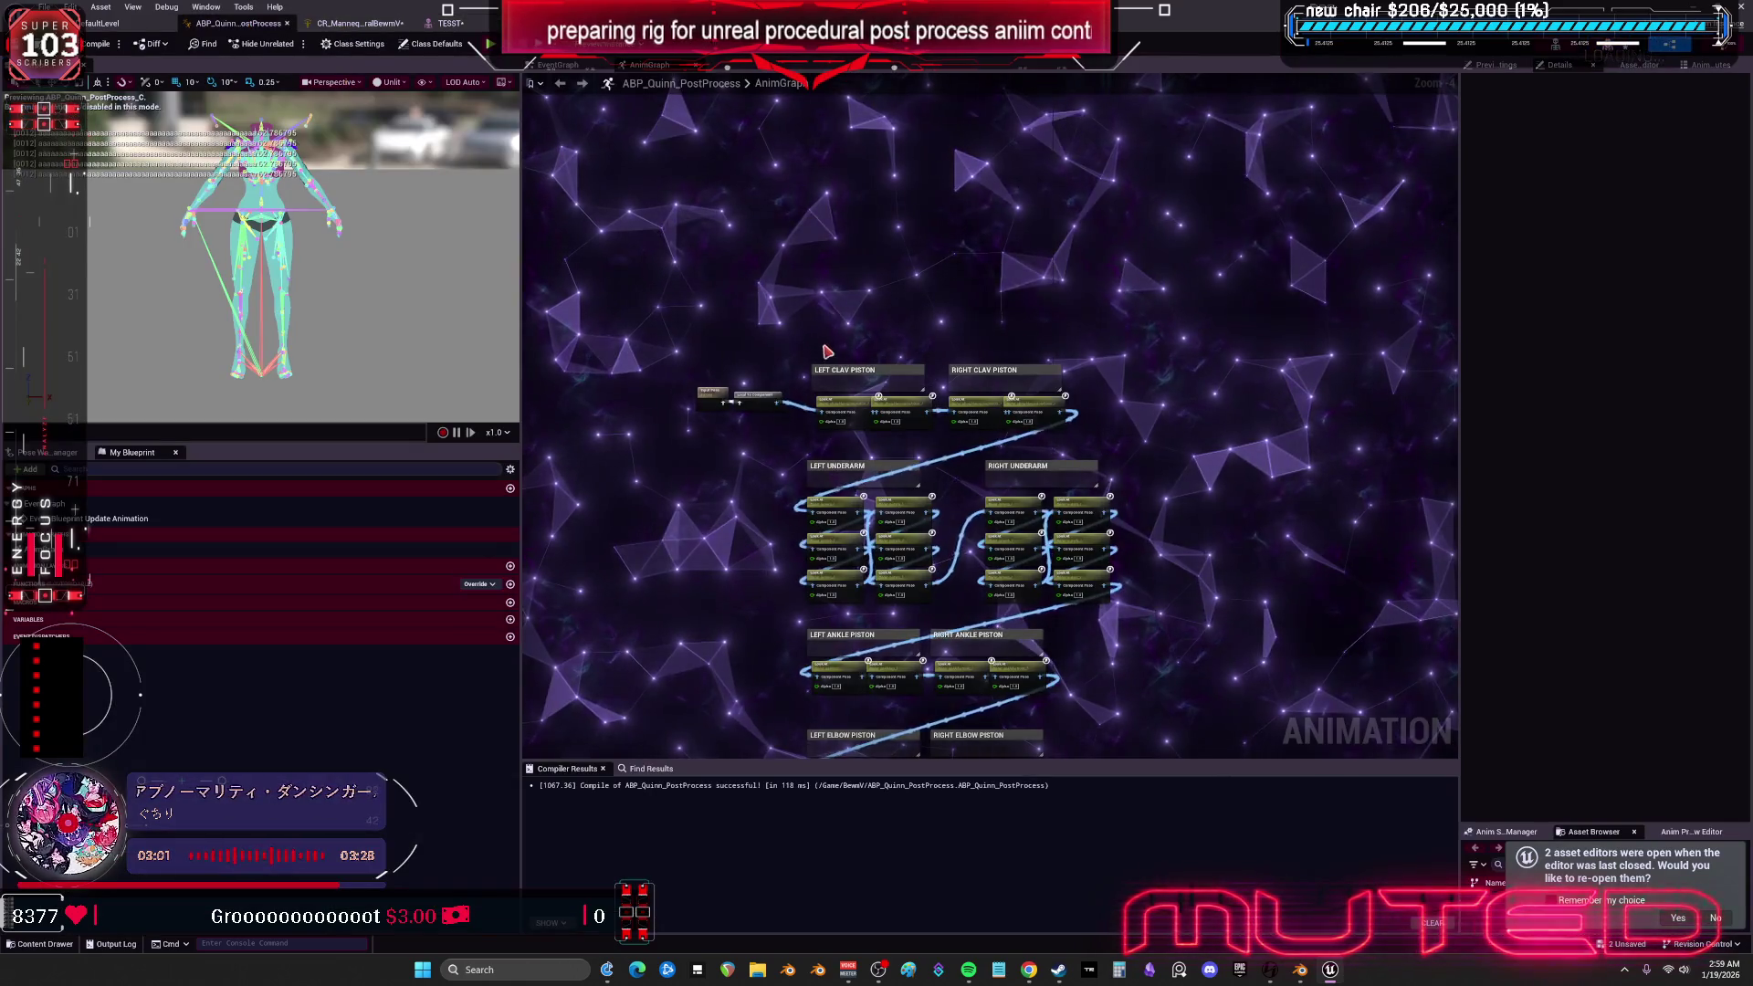
left_click(359, 23)
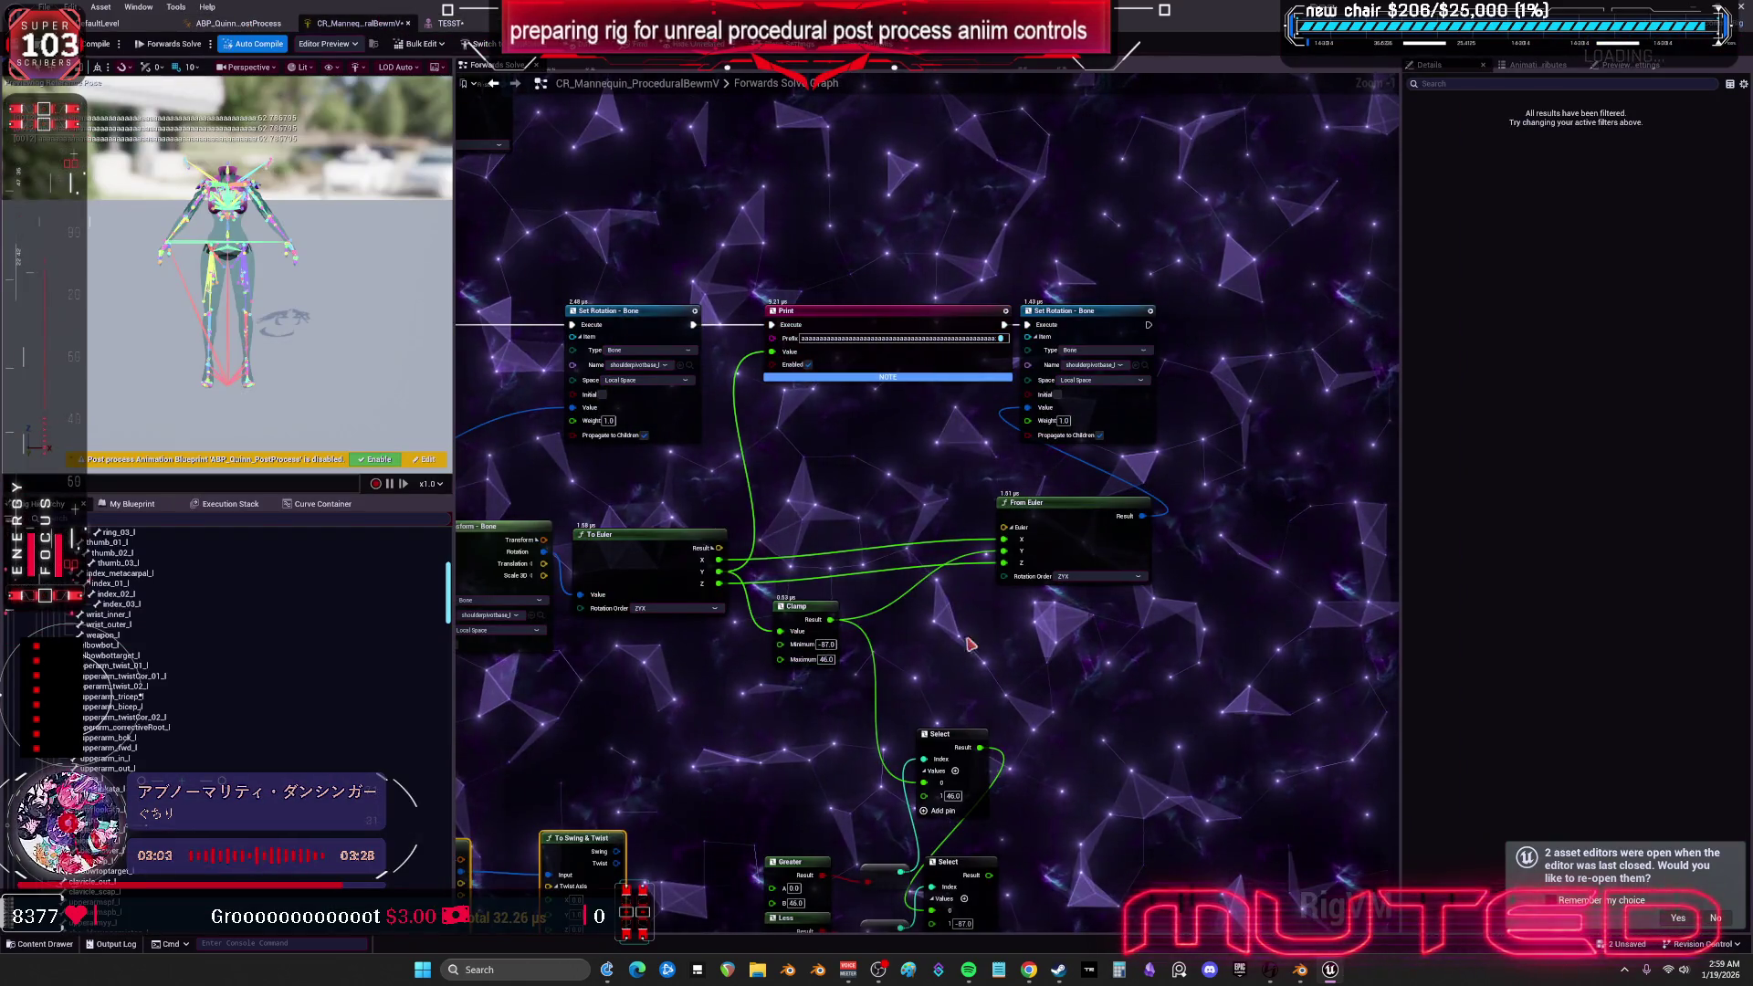
left_click_drag(479, 464, 764, 448)
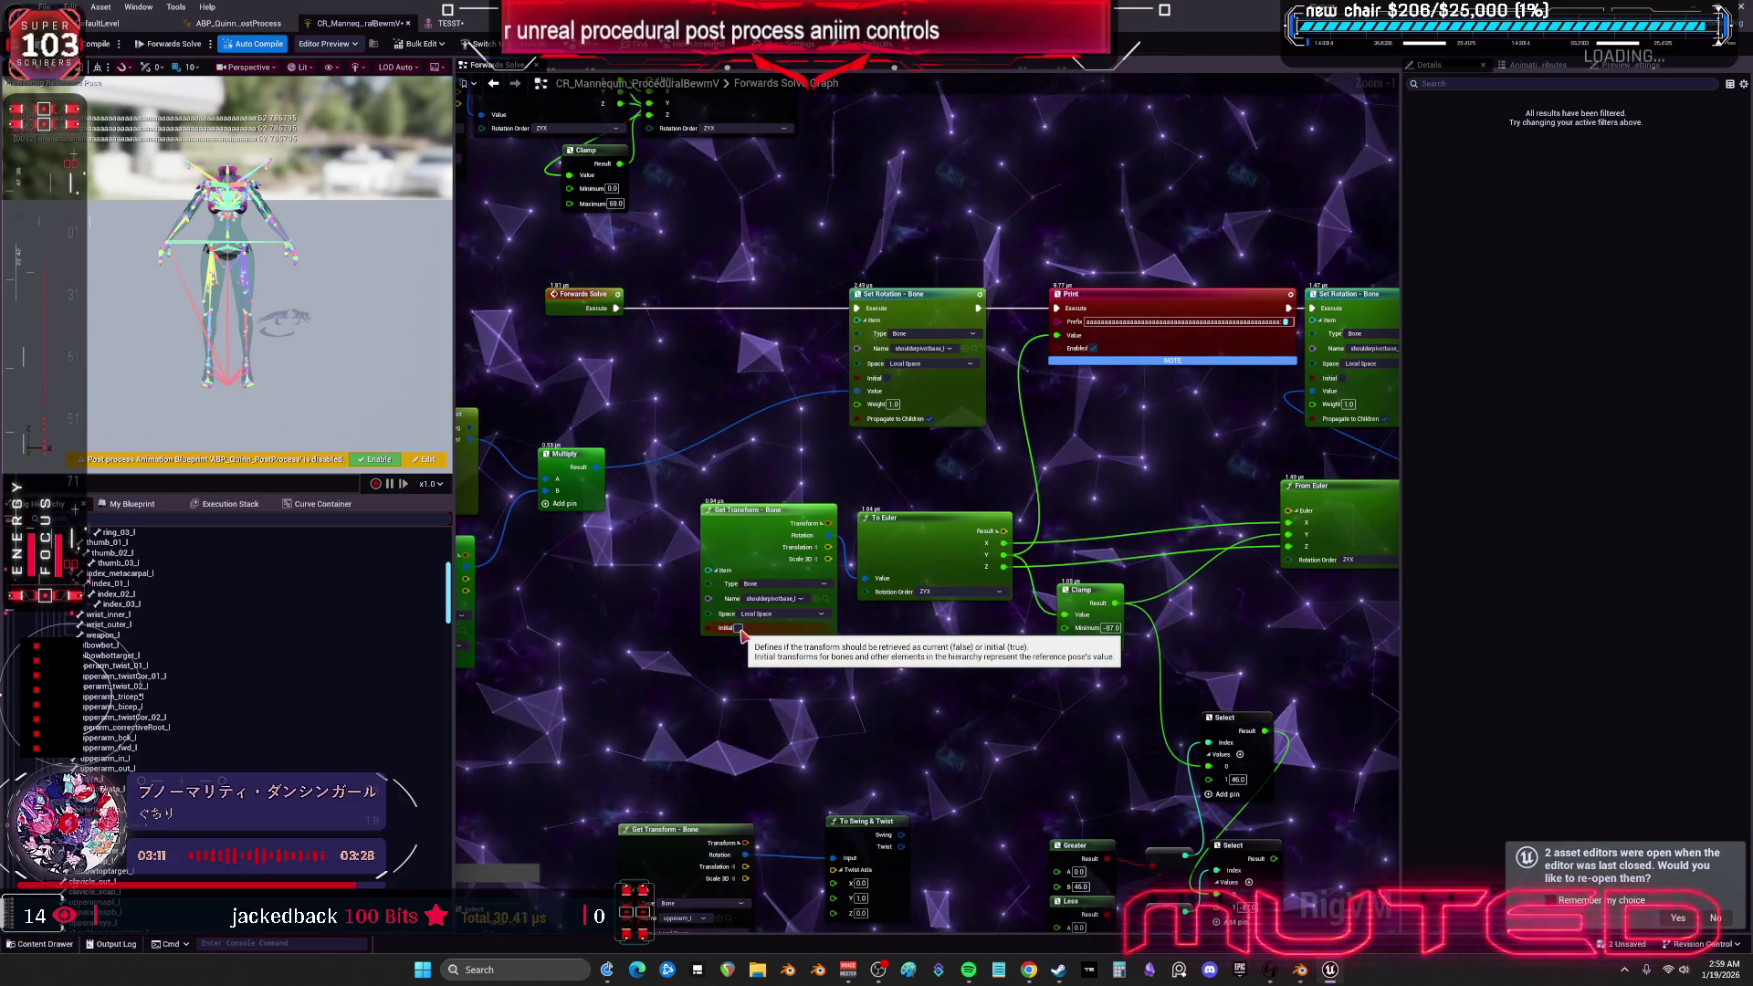
left_click_drag(741, 632, 908, 614)
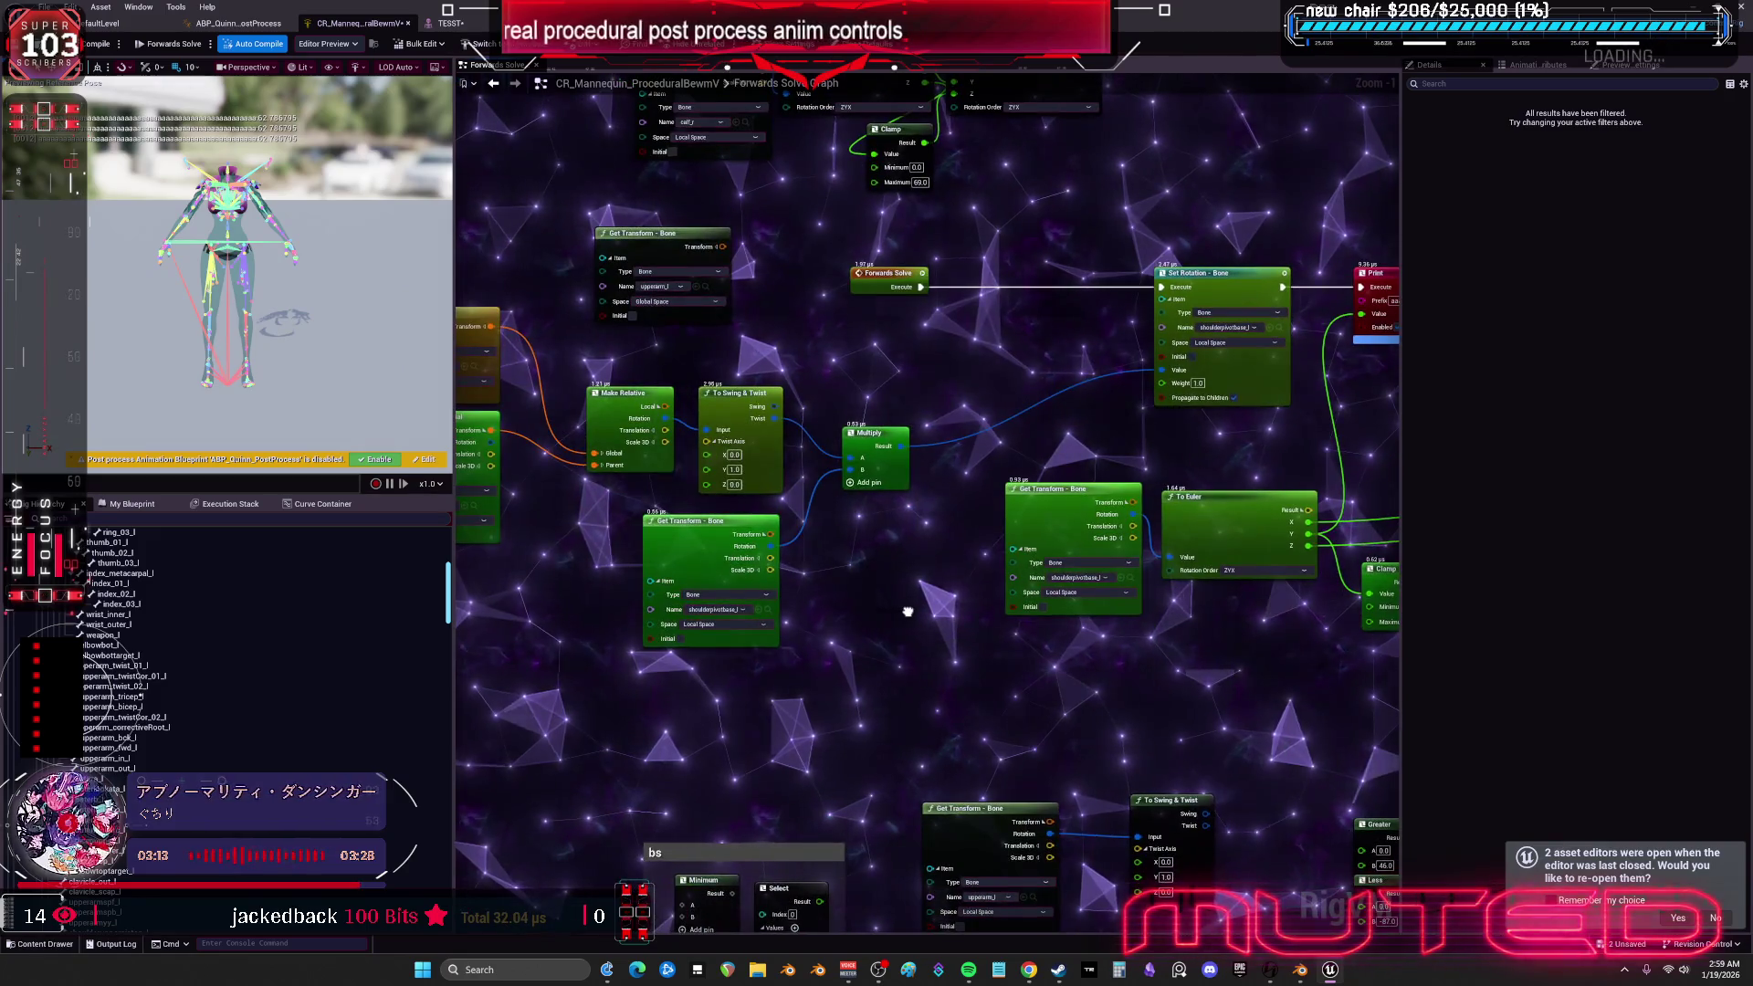
- Tick Initial on the copied shoulder-pivot Get Transform and check it in TESST
left_click(676, 639)
mouse_move(753, 608)
left_mouse_down()
mouse_move(872, 577)
mouse_move(900, 590)
mouse_move(808, 615)
left_mouse_up()
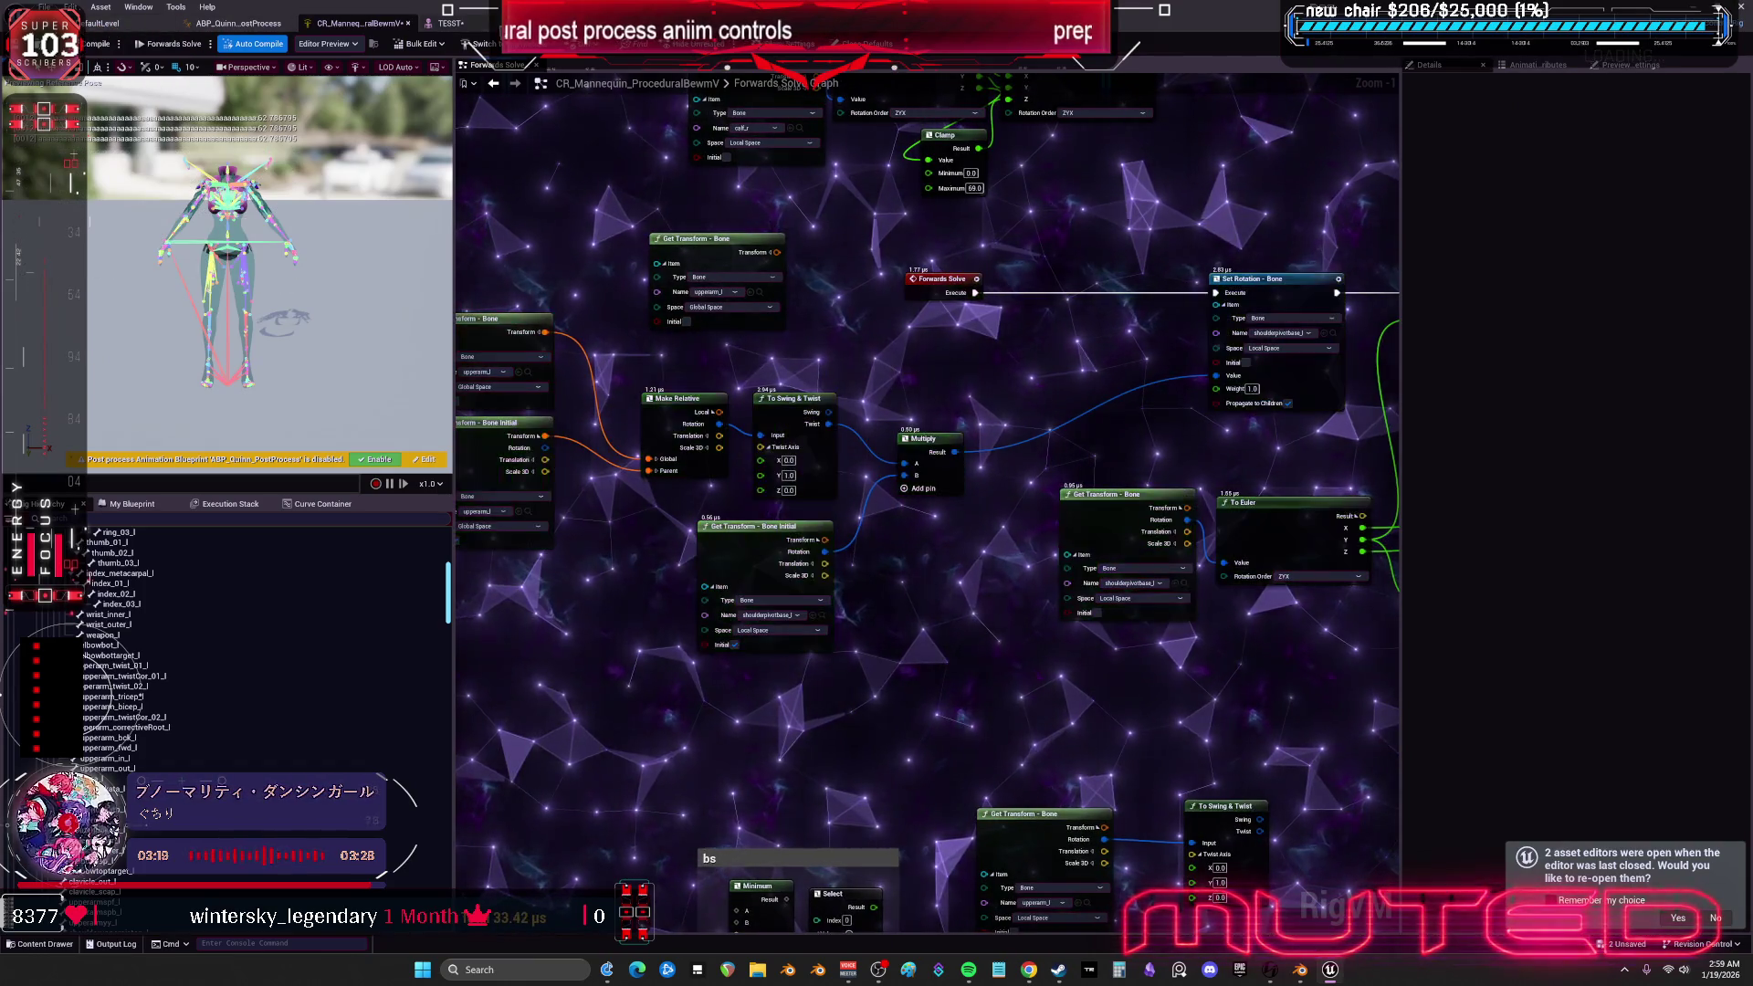
left_click(449, 22)
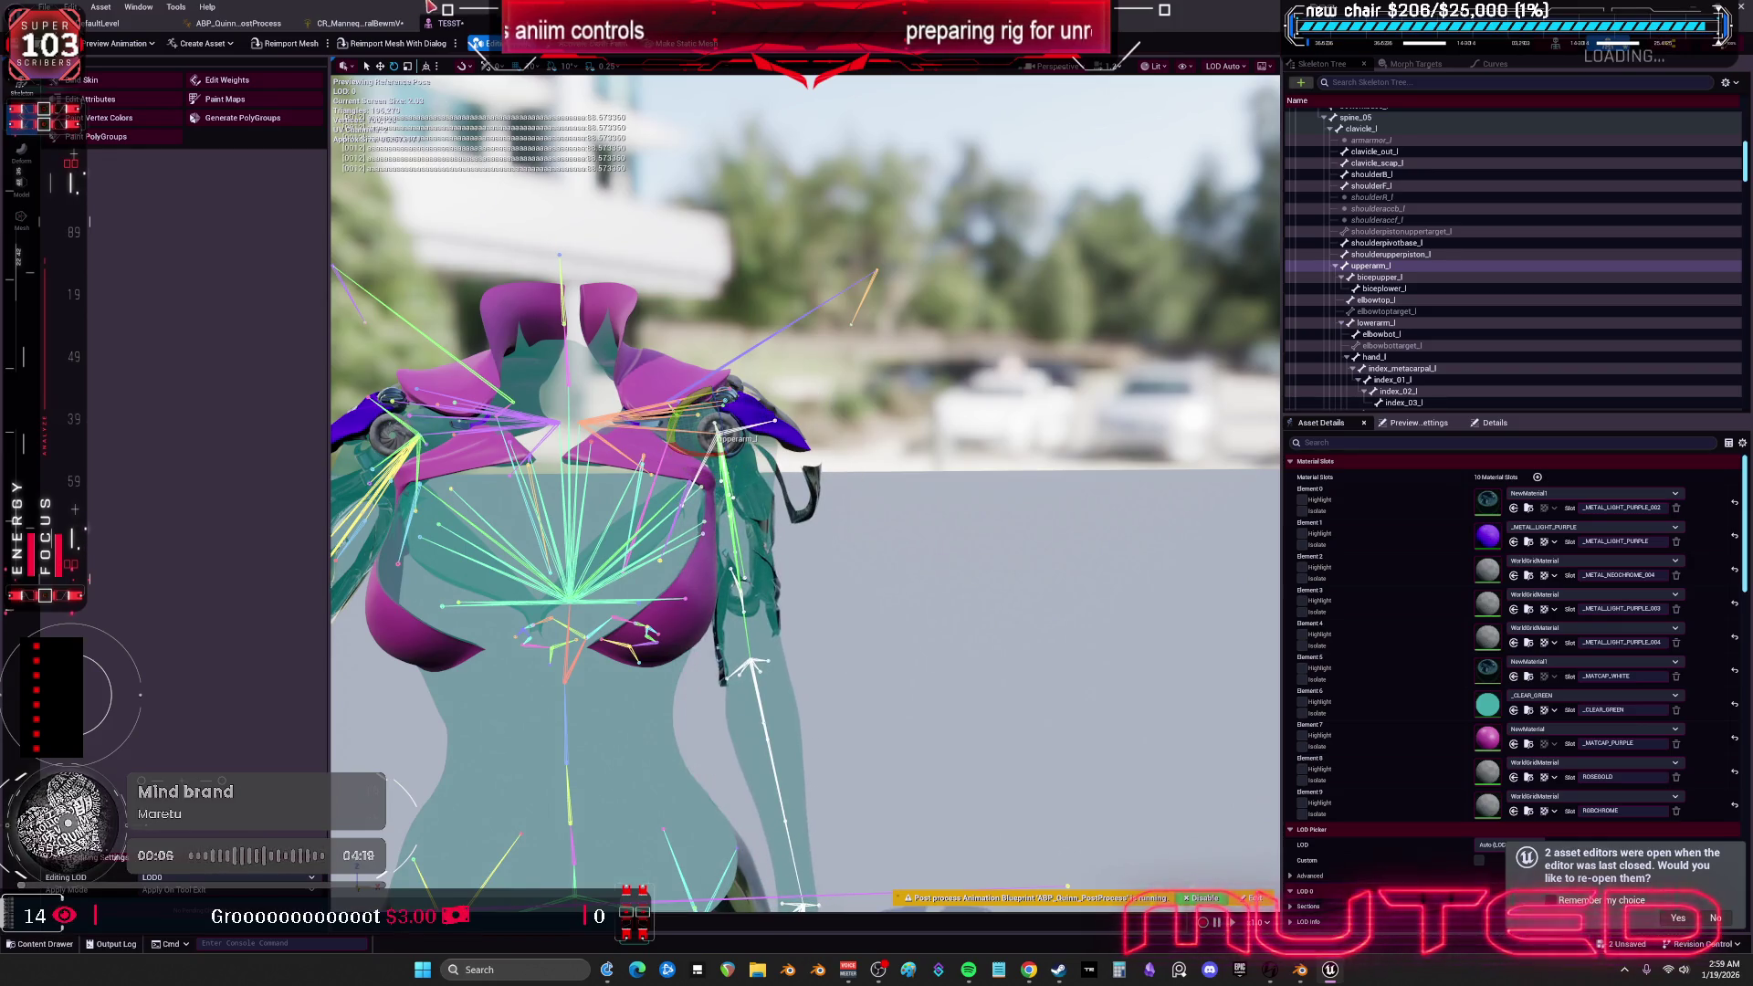
key("ctrl+Tab")
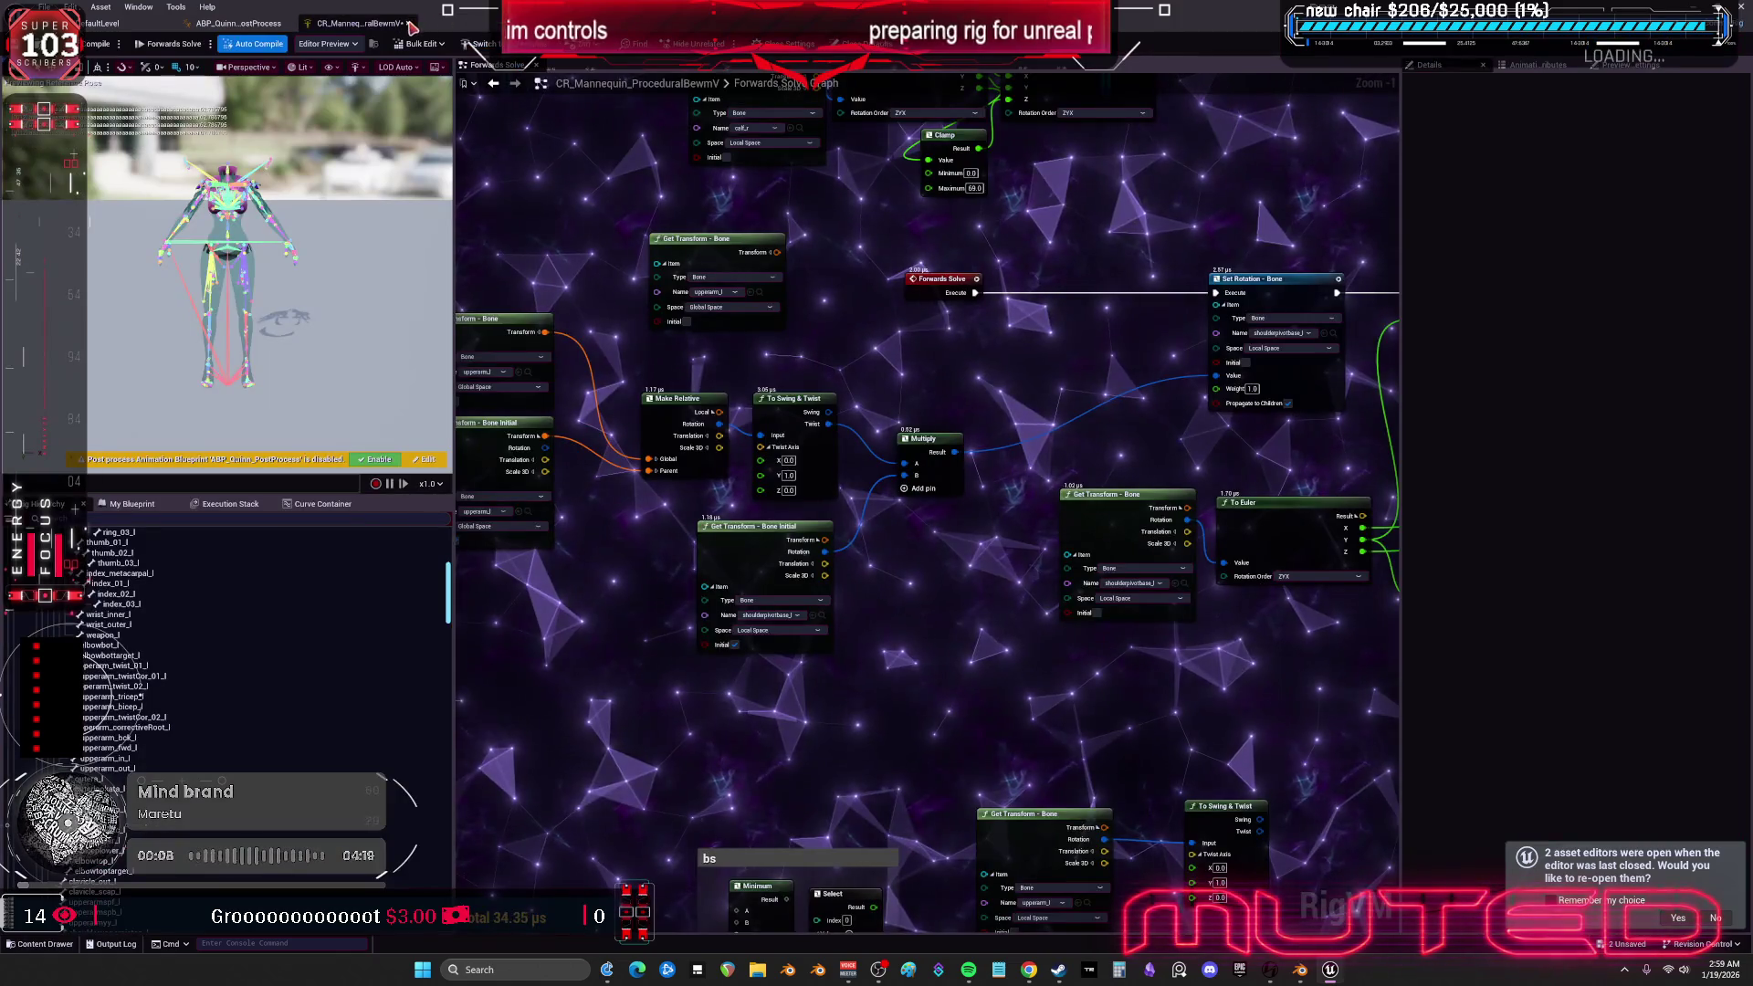
- Bring the Unreal editor to the front and Save All assets
left_click(1325, 975)
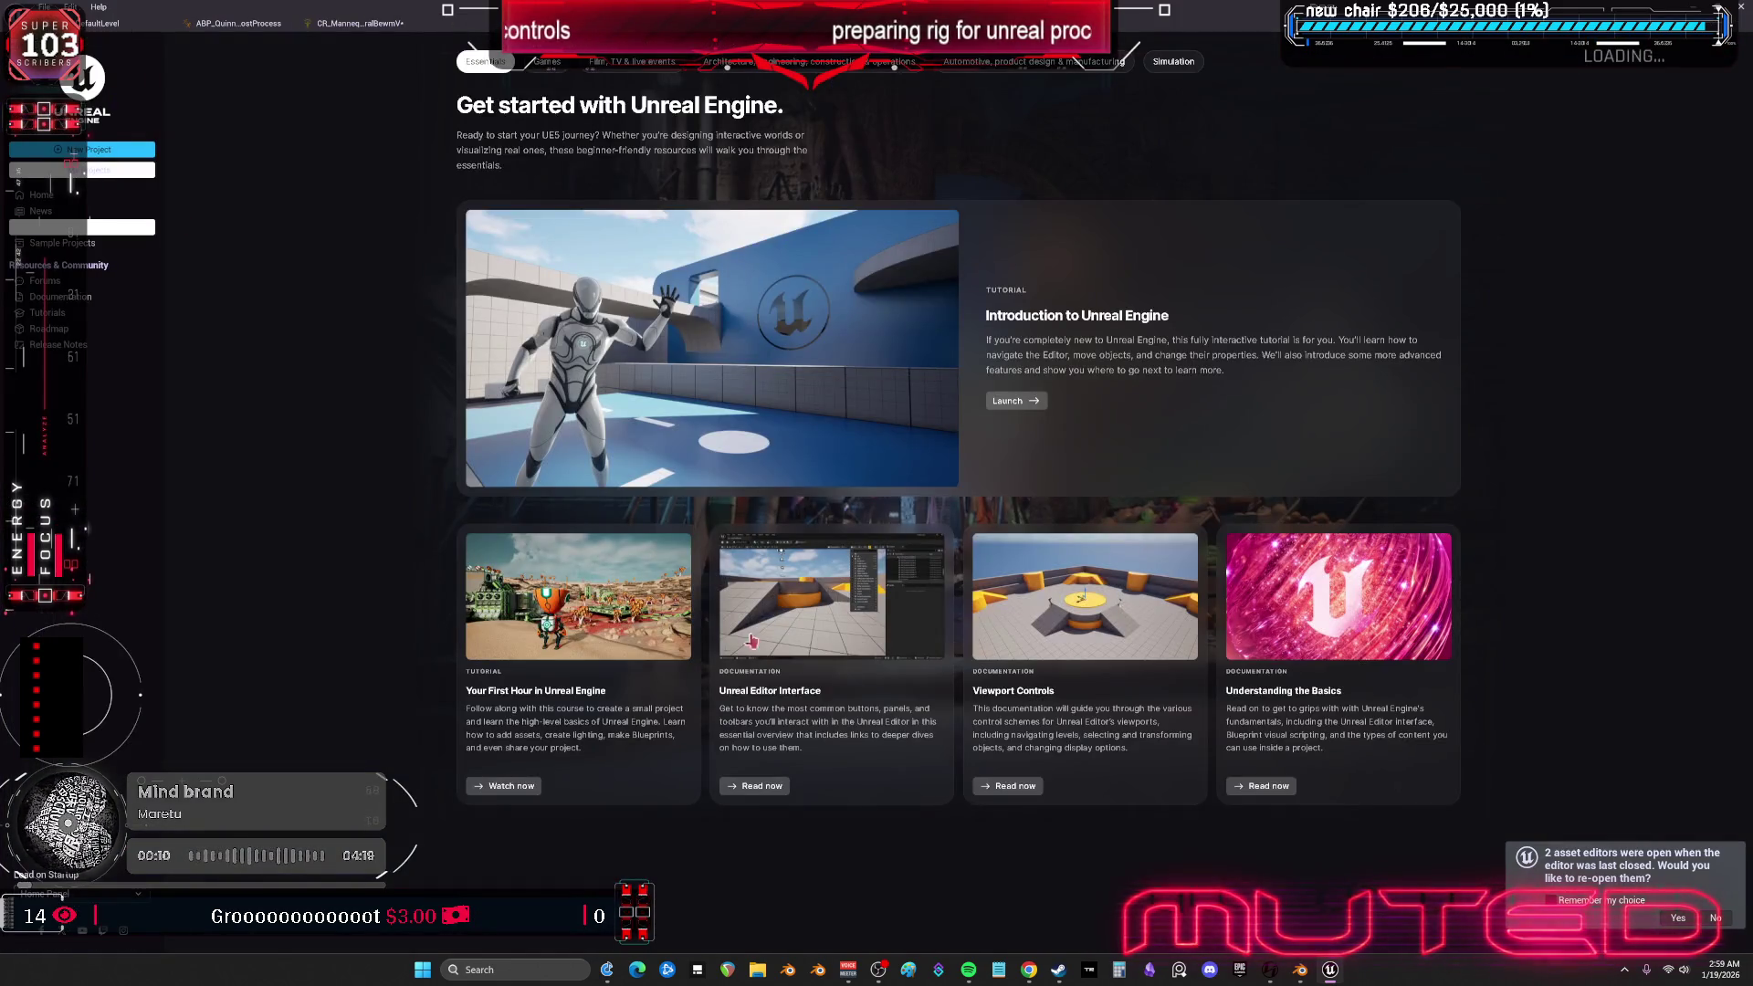
left_click(1326, 976)
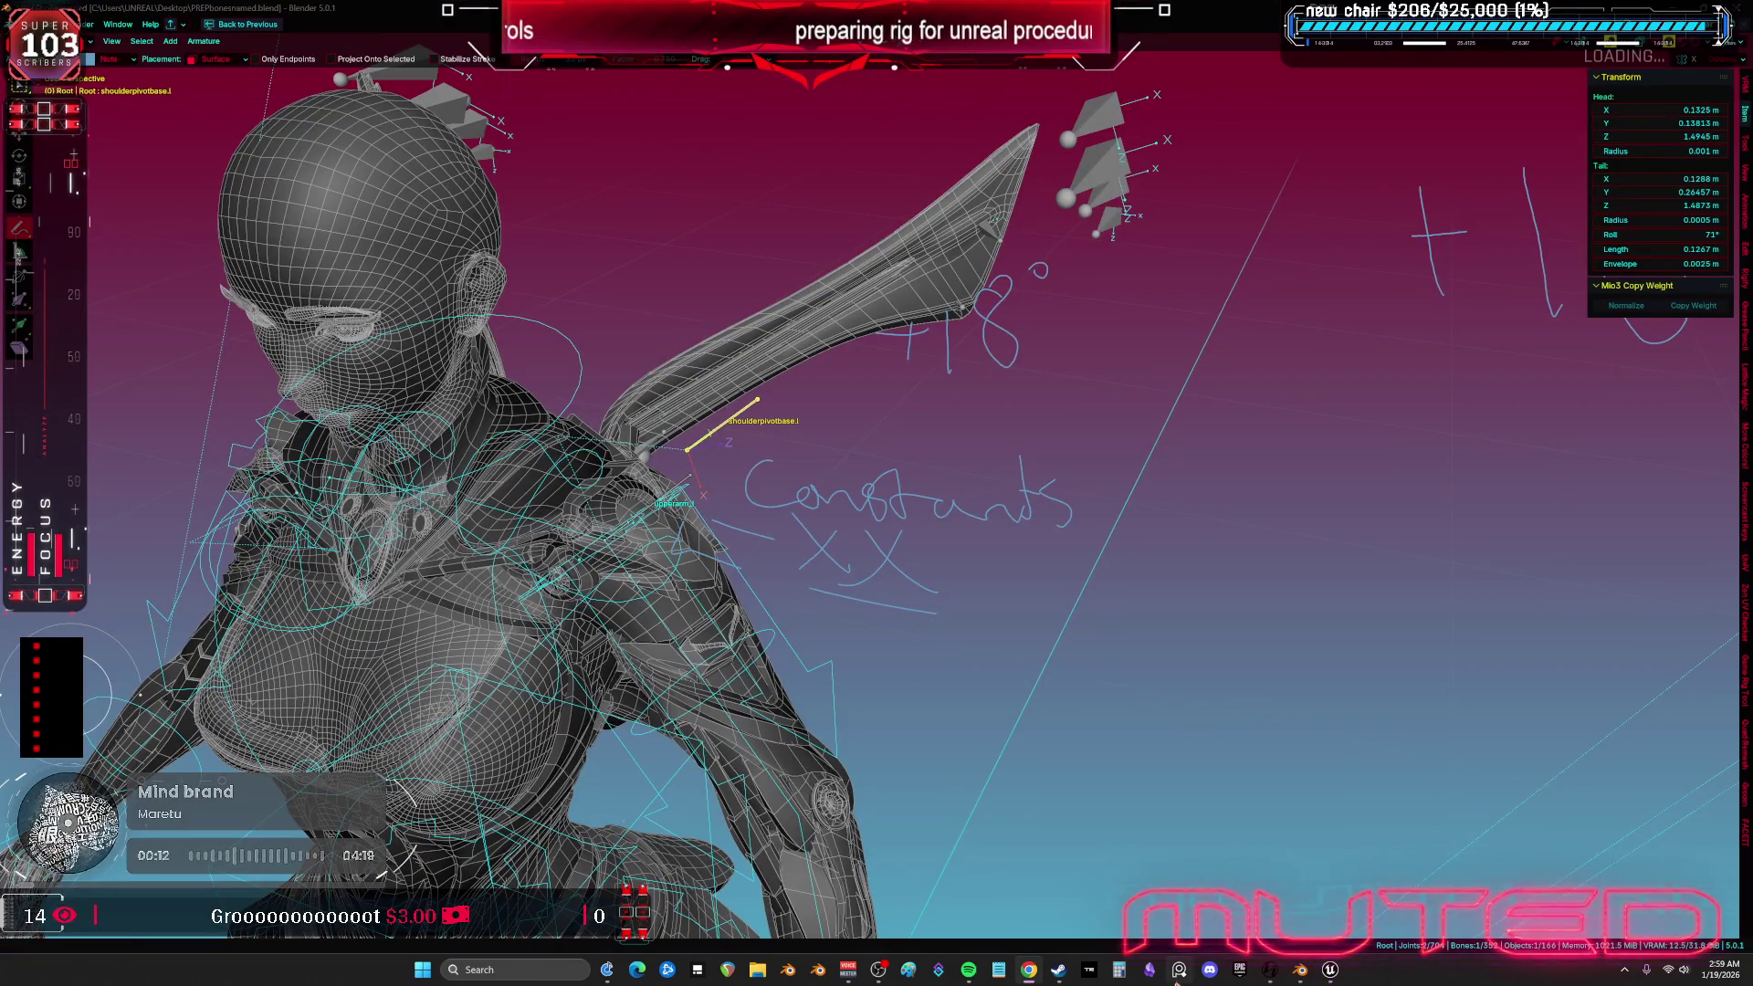
left_click(1330, 975)
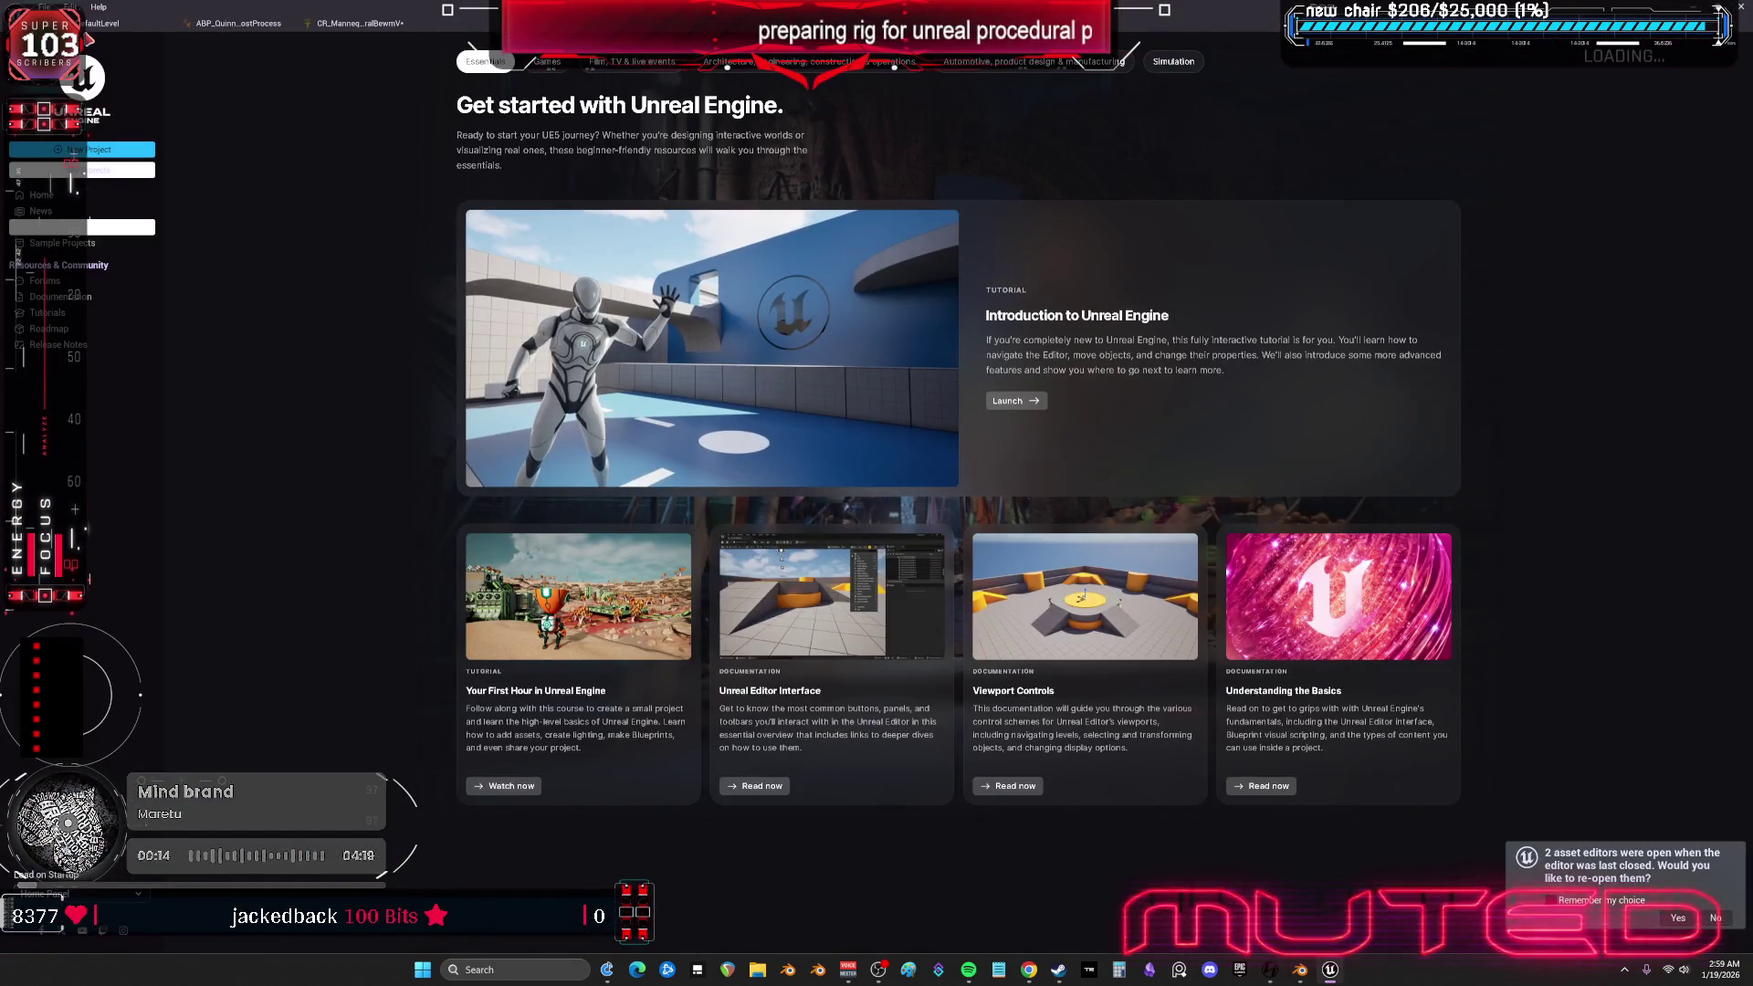
left_click(1330, 976)
left_click(44, 6)
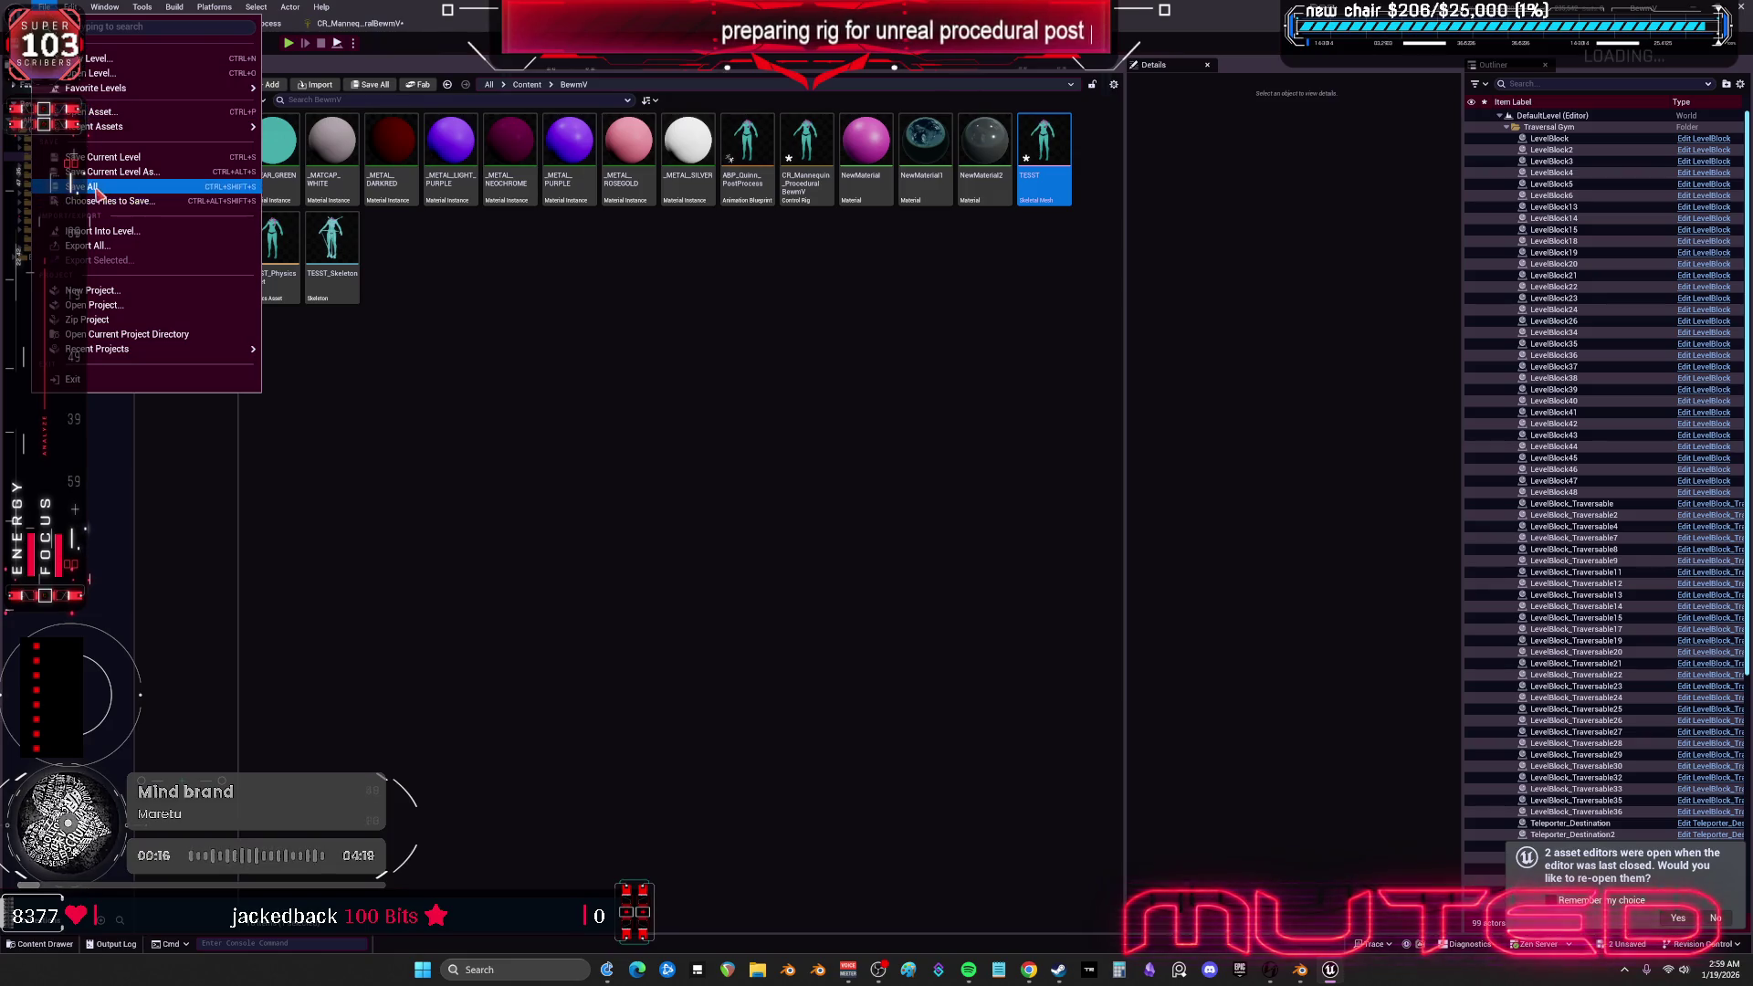
left_click(55, 183)
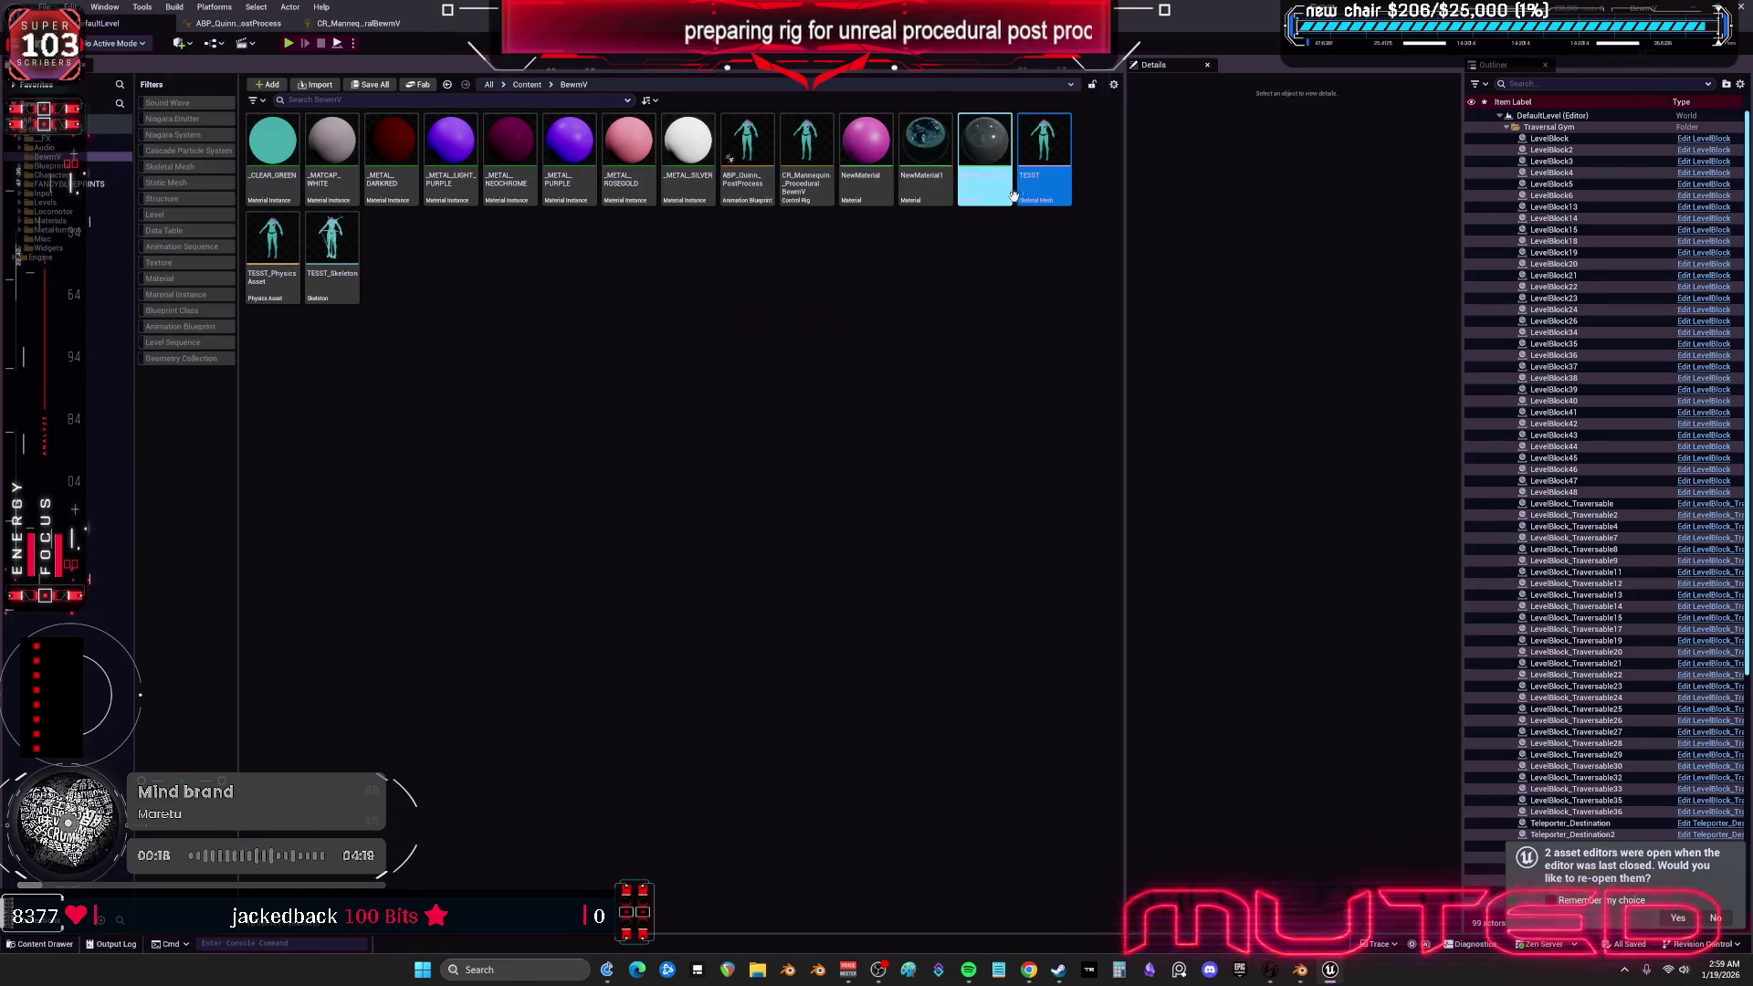
- Open CR_Mannequin_ProceduralBewmV and delete every bone in its Rig Hierarchy
double_click(805, 141)
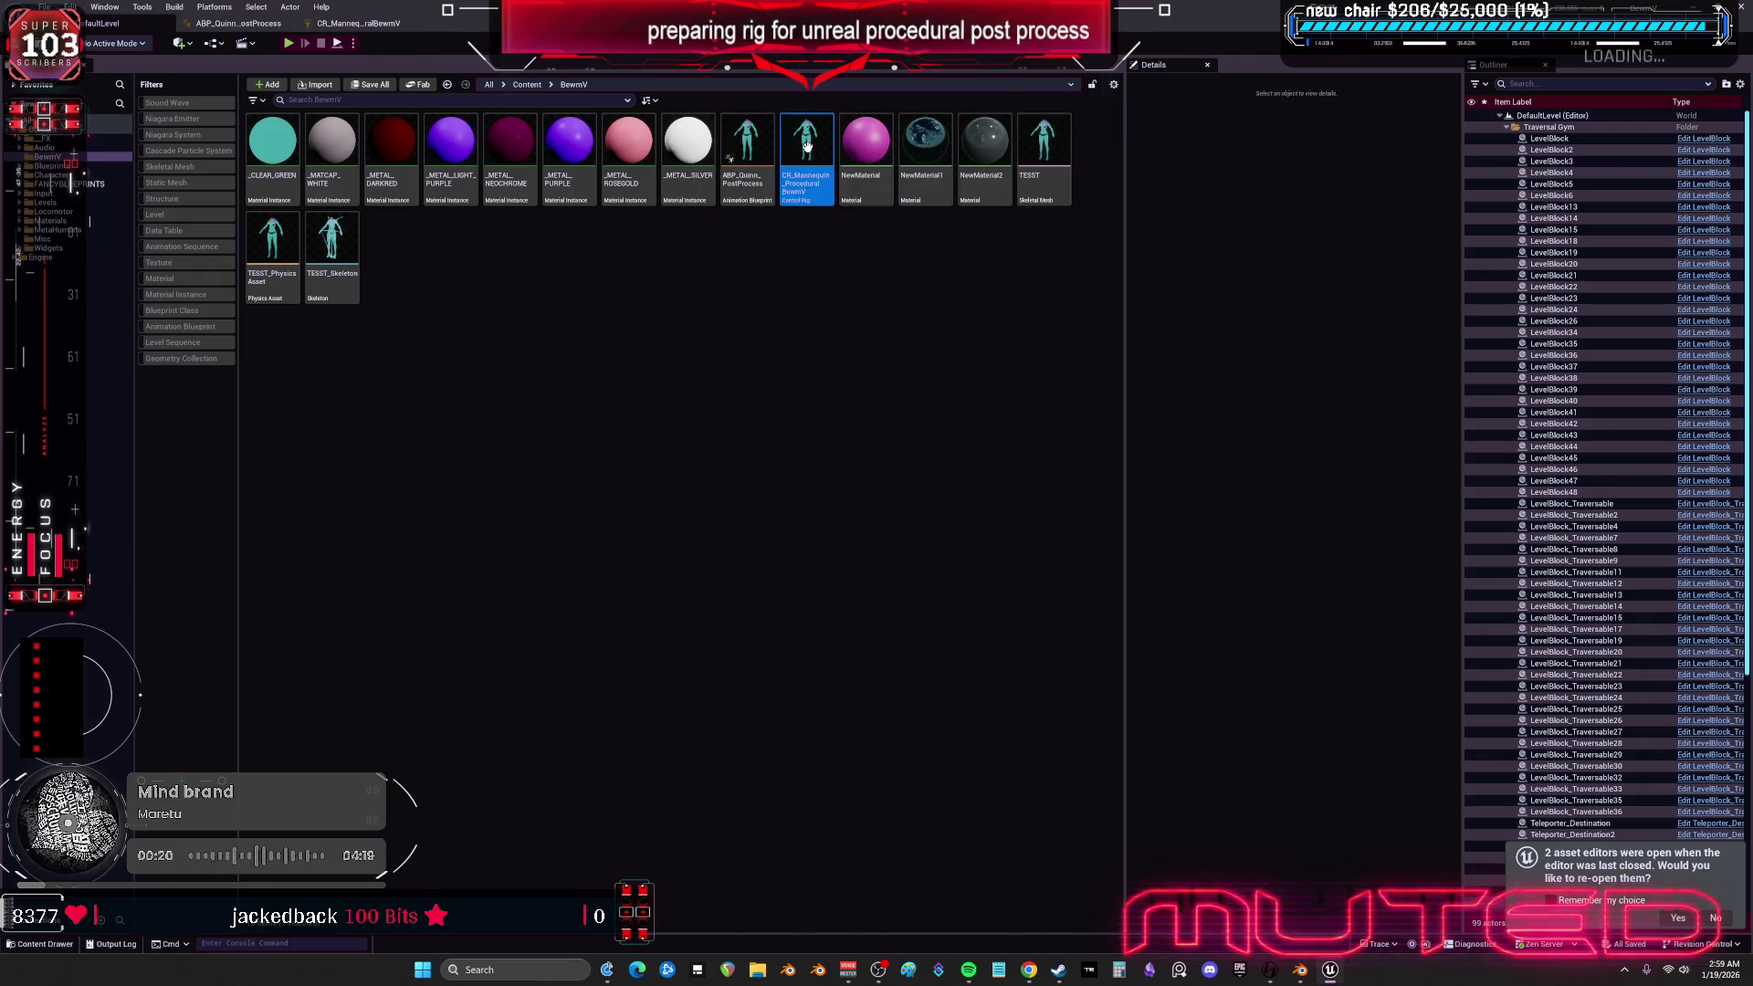
left_click(228, 657)
key("ctrl+a")
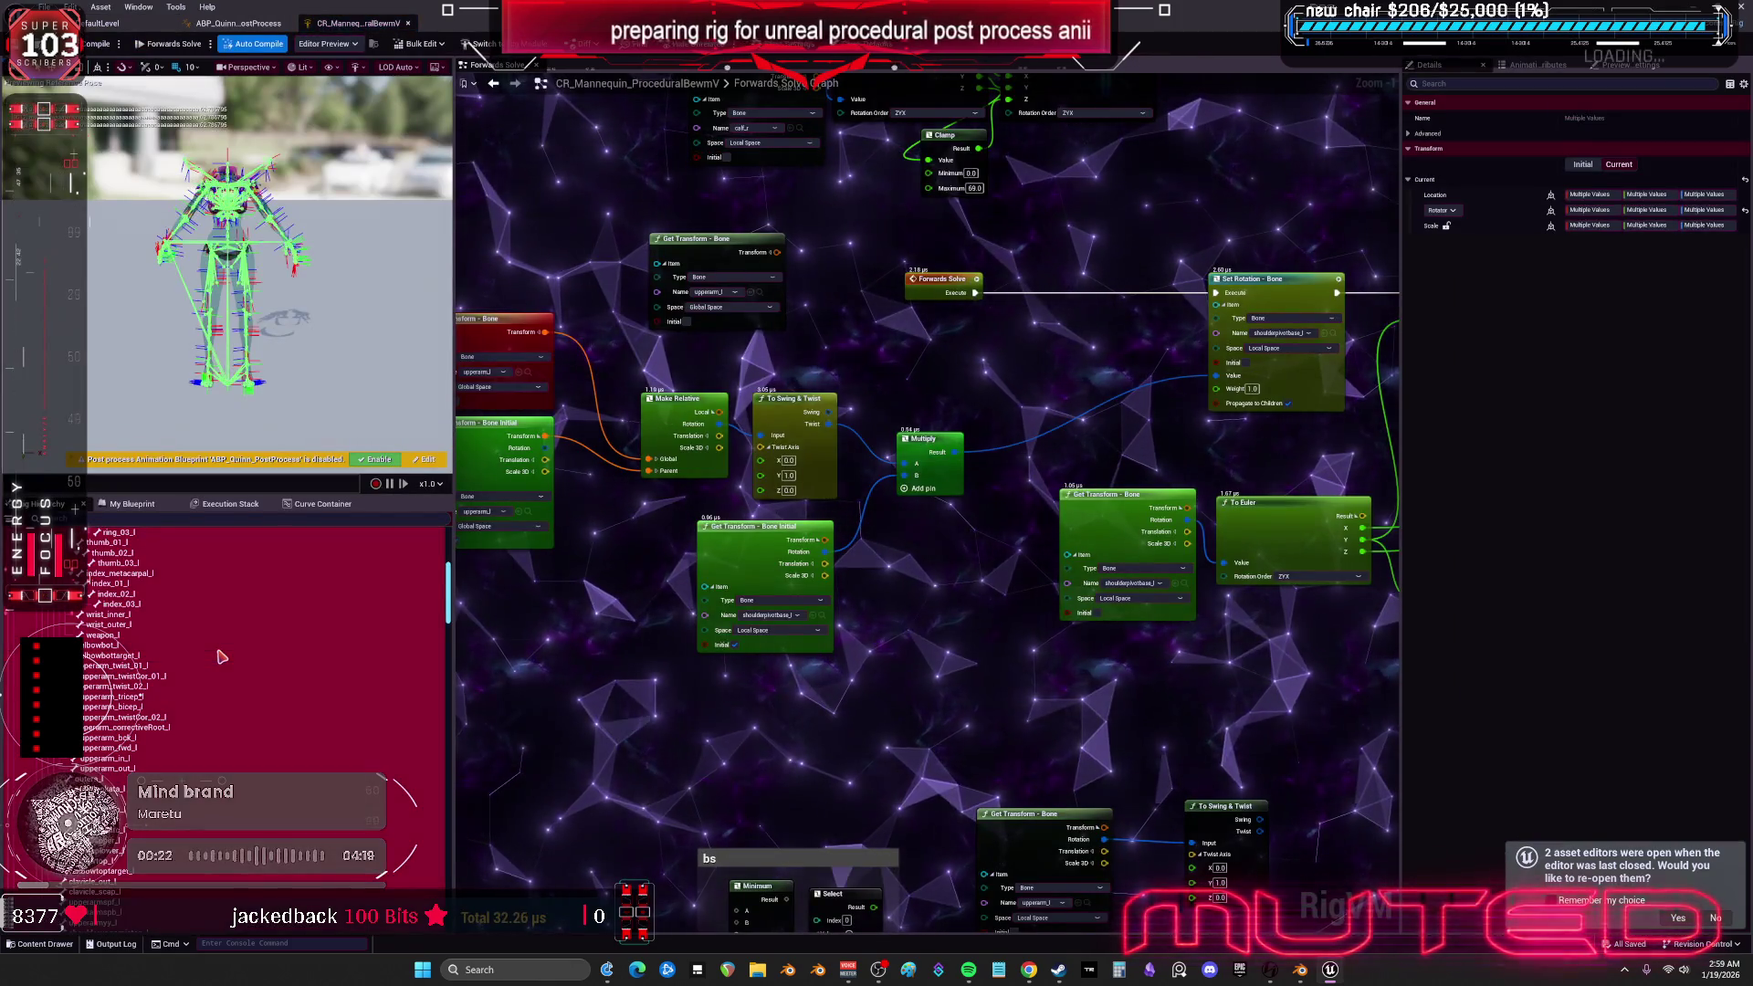
key("Delete")
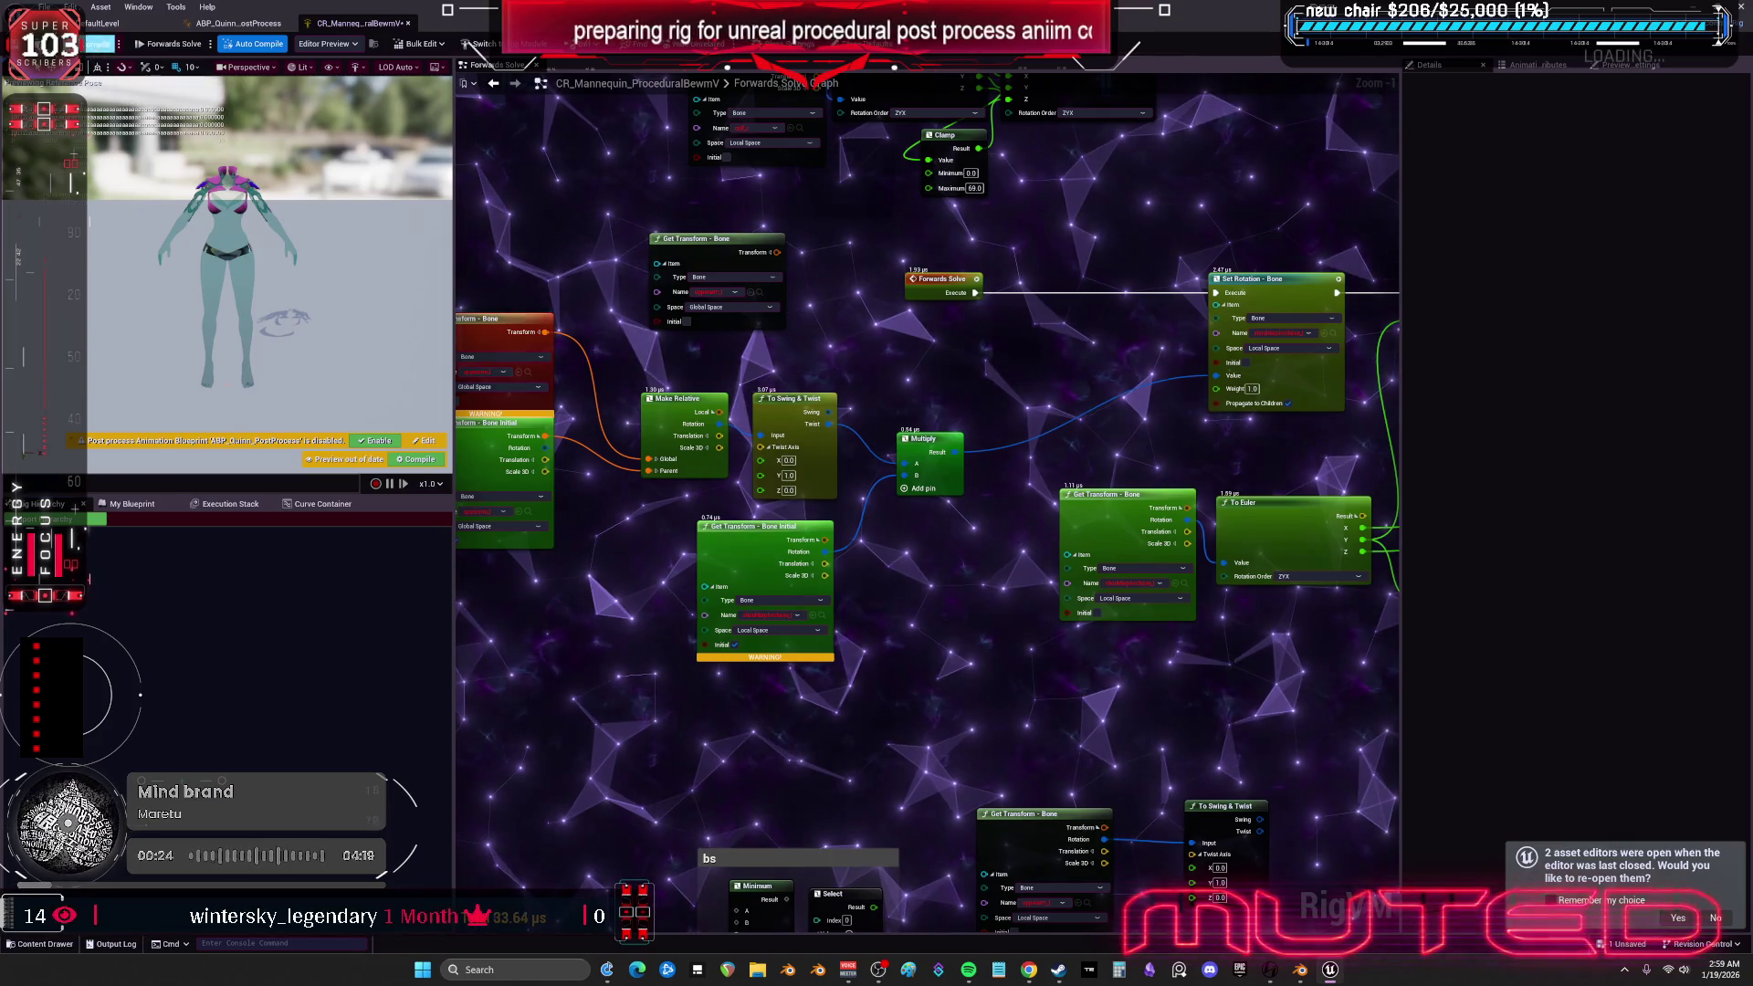
- Reimport the rig's bone hierarchy from the TESST mesh and save
key("ctrl+s")
left_click(91, 519)
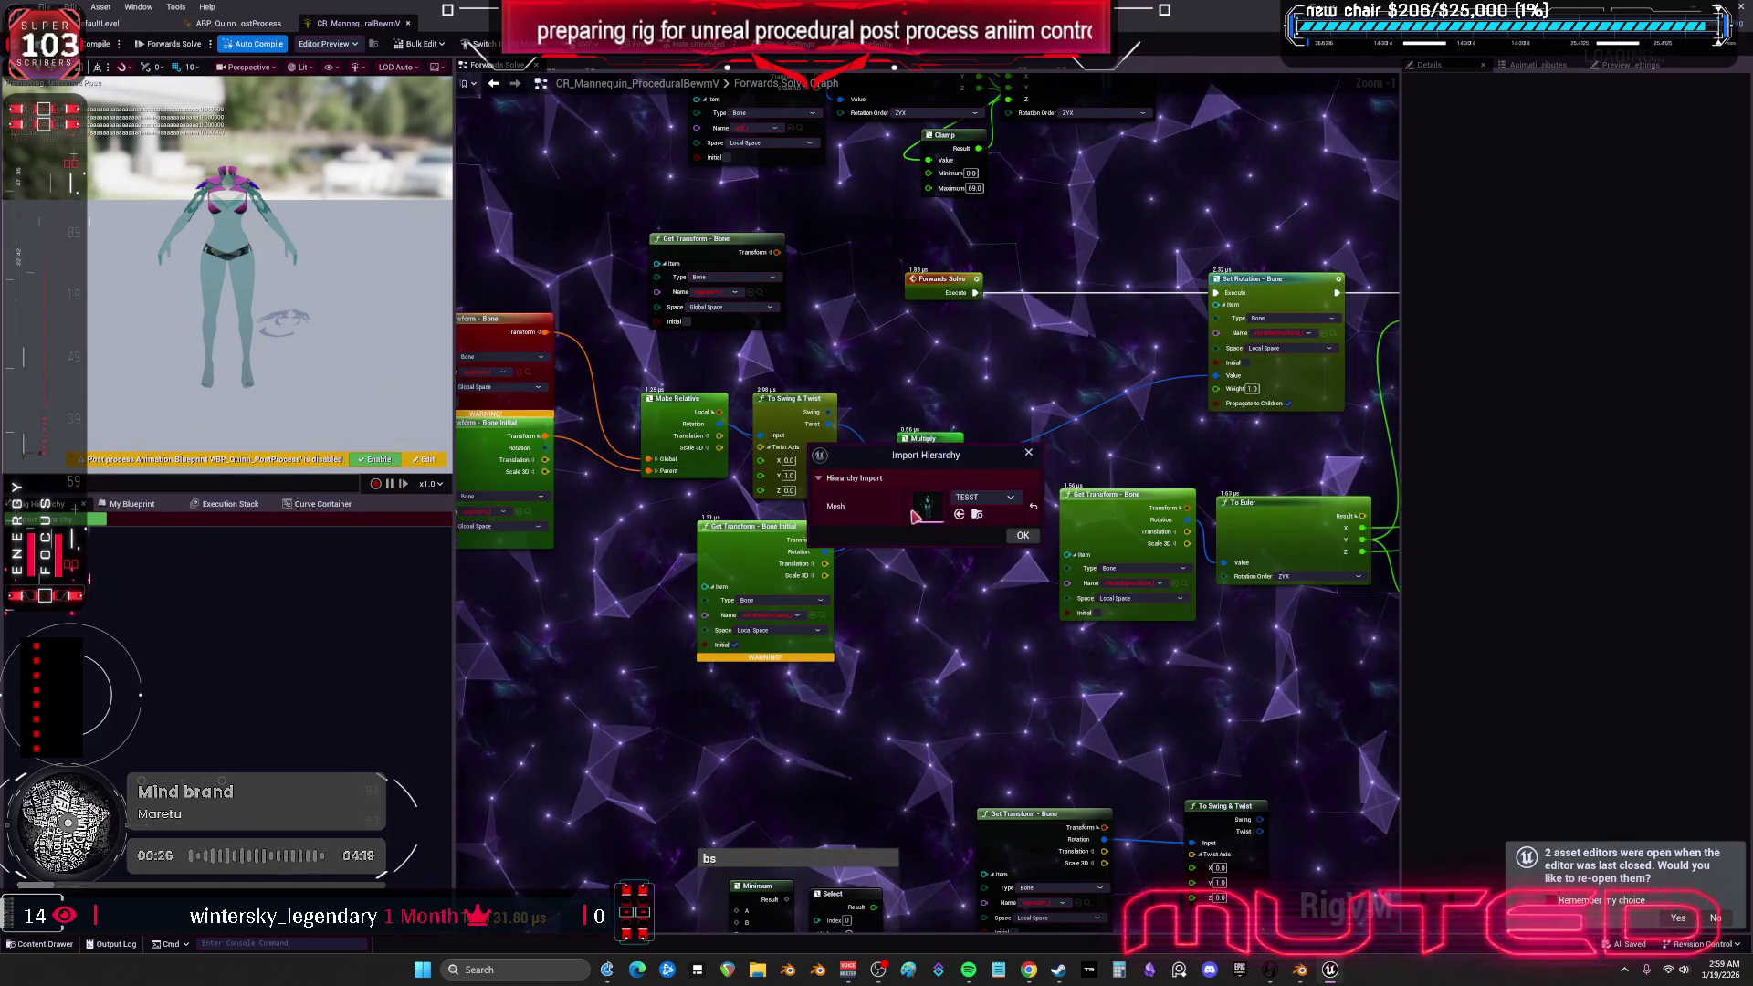
left_click(1021, 536)
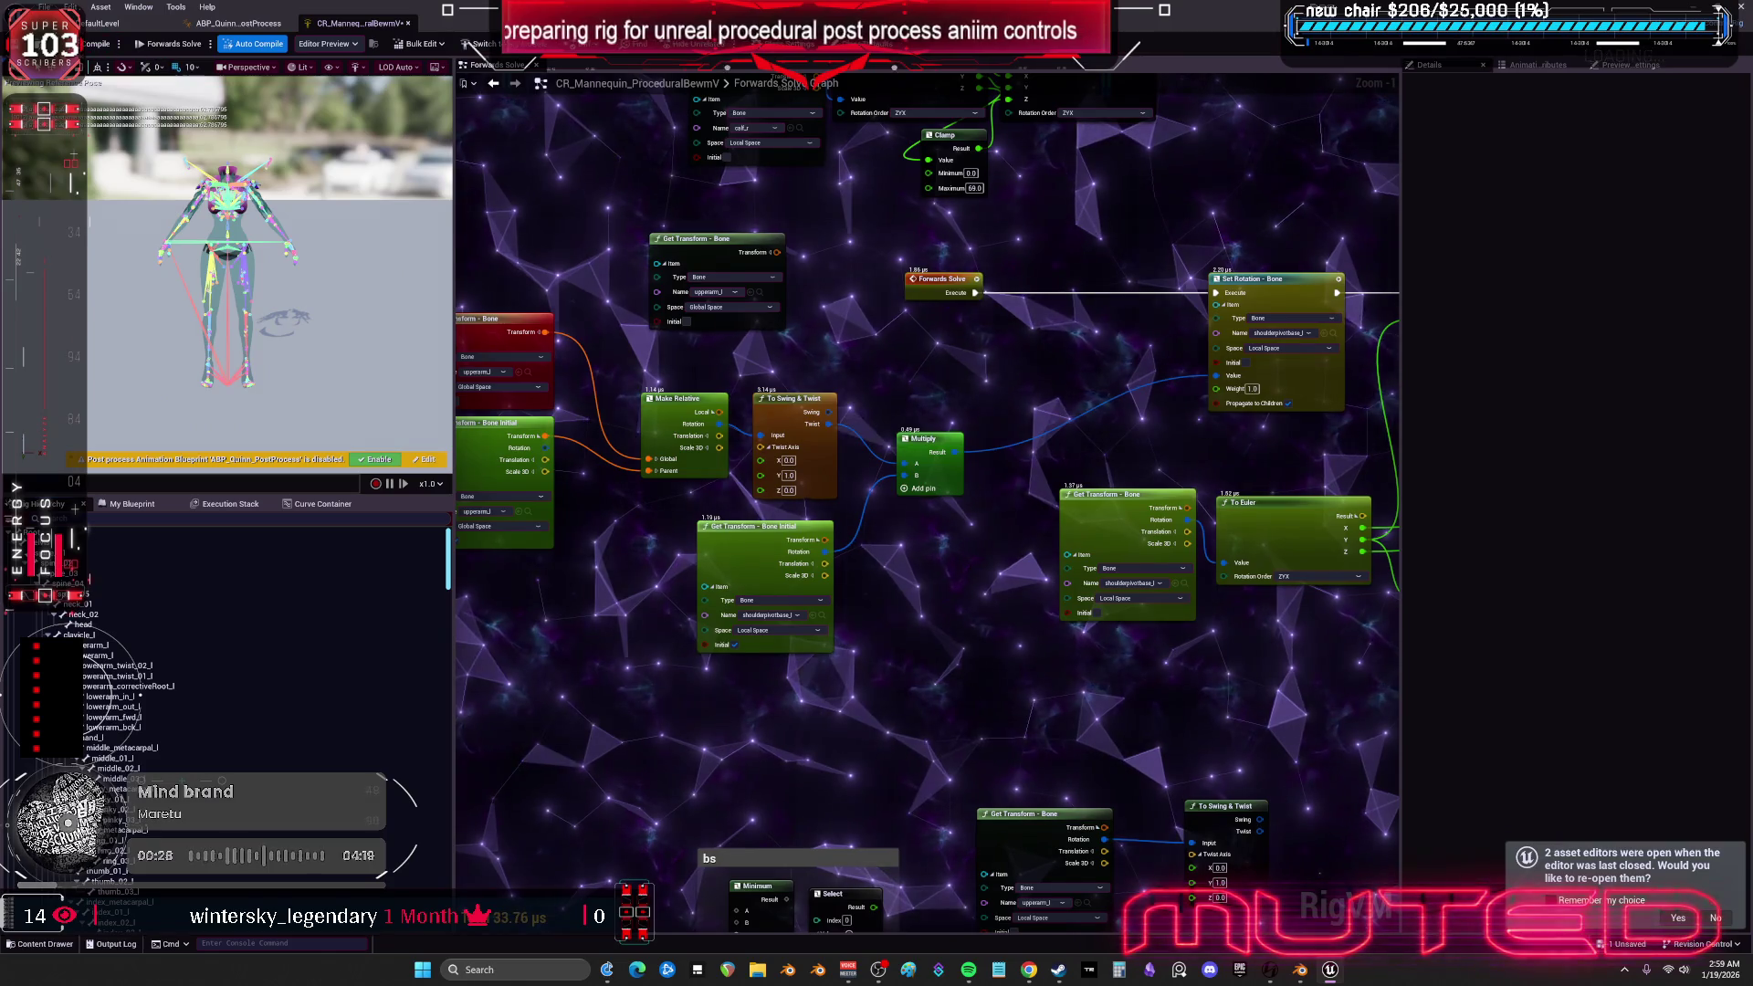
key("ctrl+s")
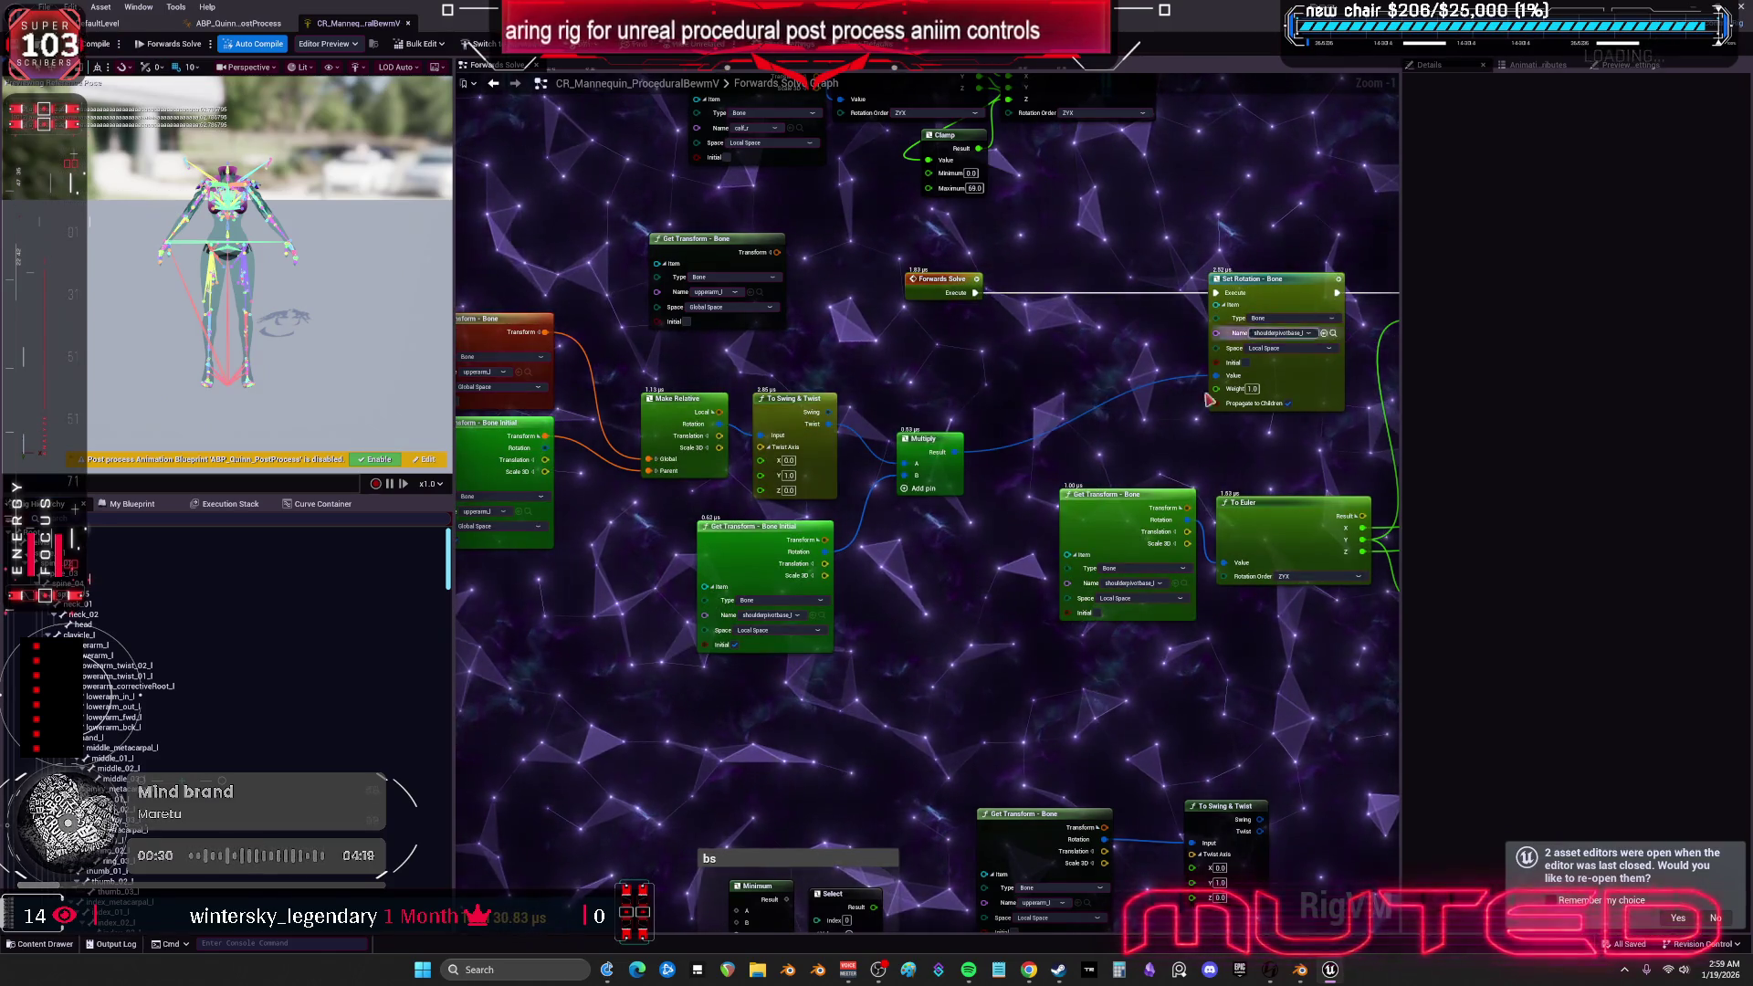
- Rearrange the Get Transform - Bone Initial and To Swing & Twist nodes in the graph
mouse_move(952, 377)
left_mouse_down()
mouse_move(1194, 392)
mouse_move(966, 367)
left_mouse_up()
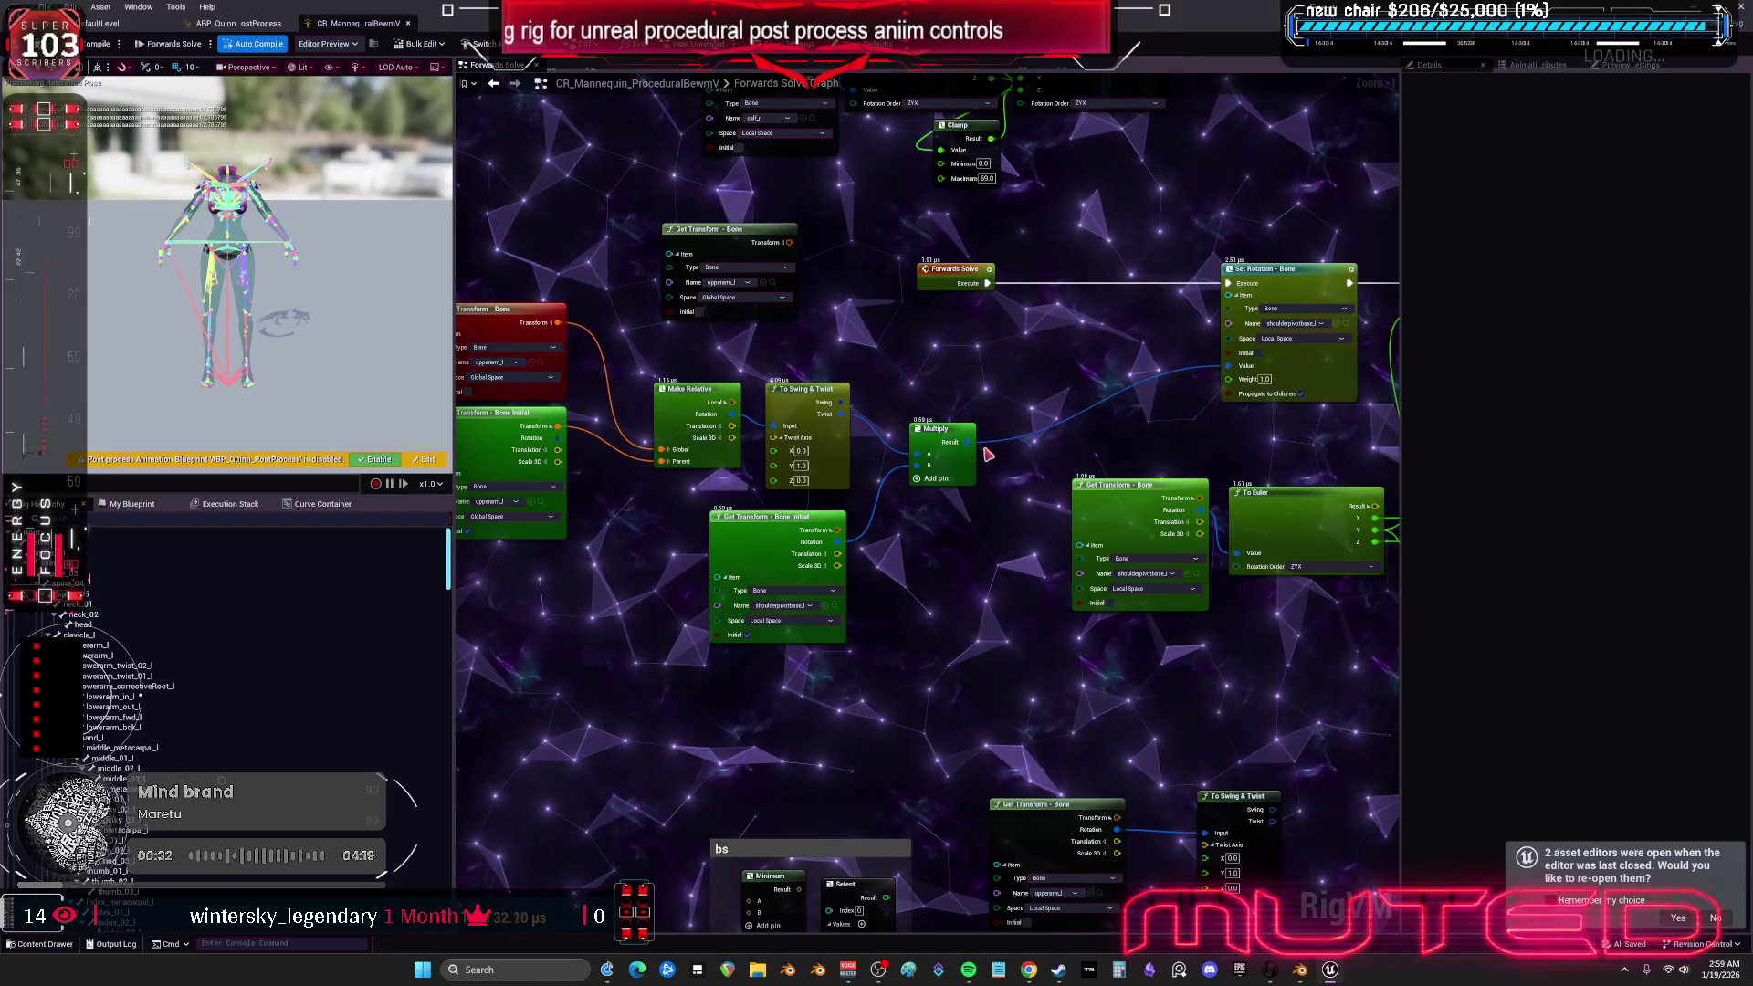
left_click_drag(966, 443, 974, 472)
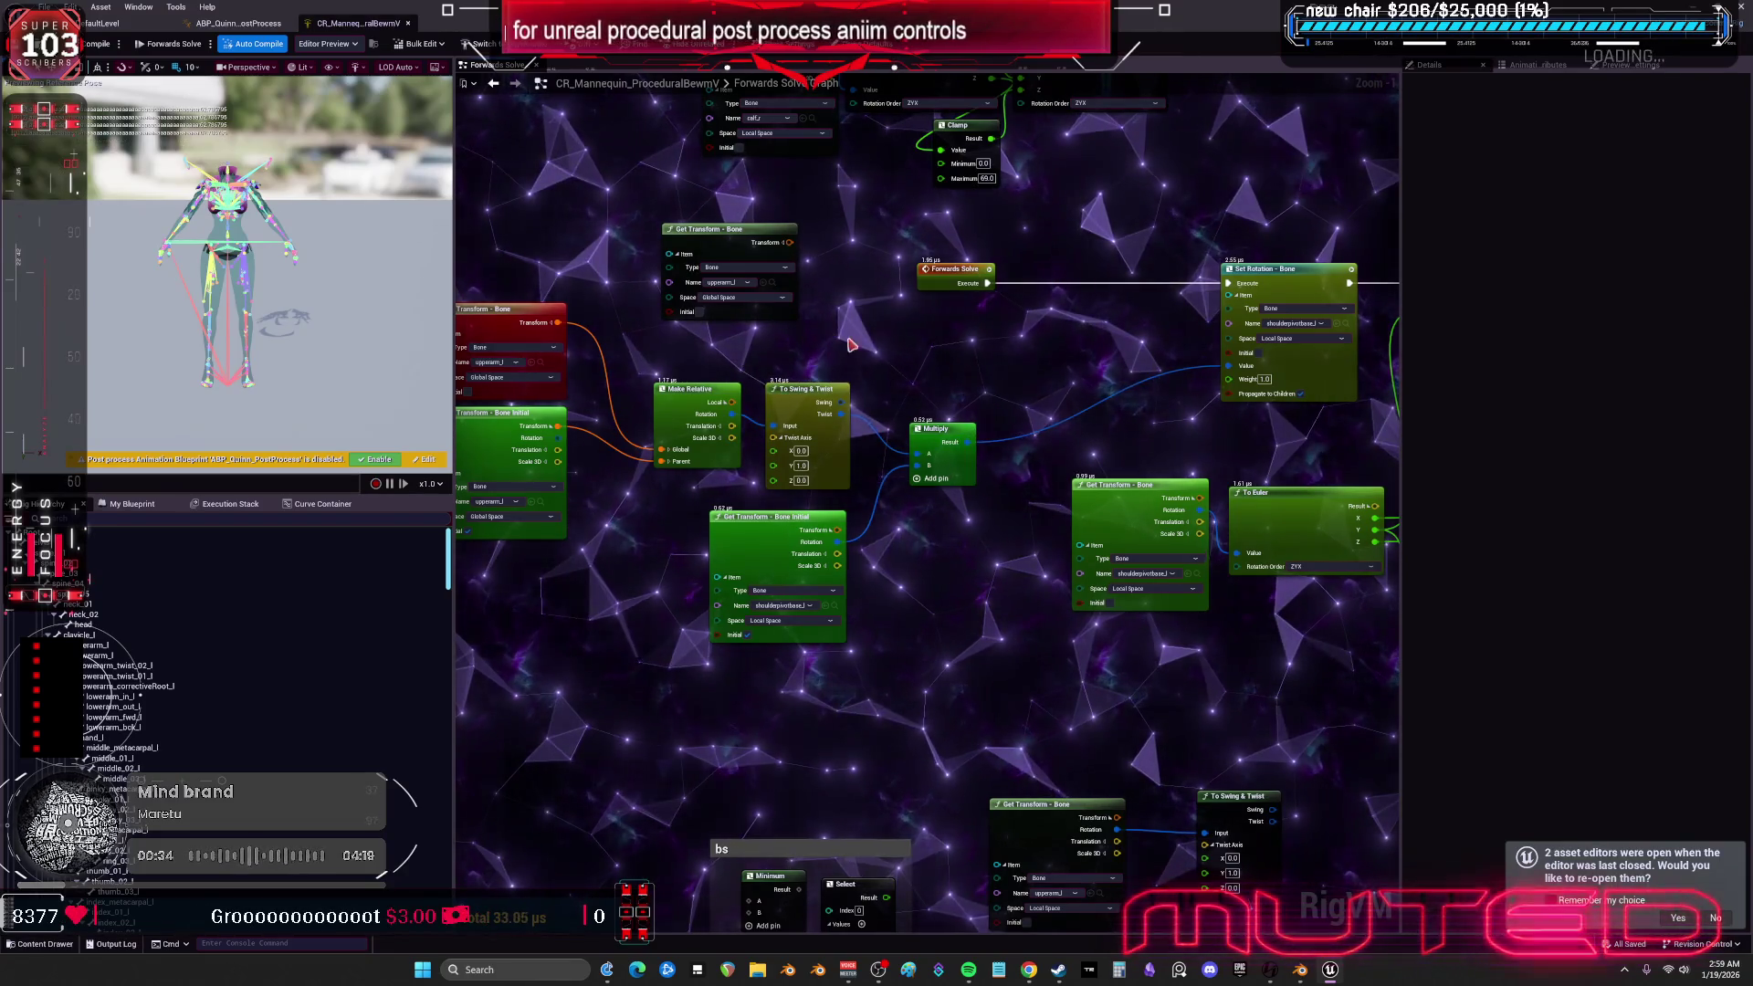
left_click_drag(901, 517, 799, 502)
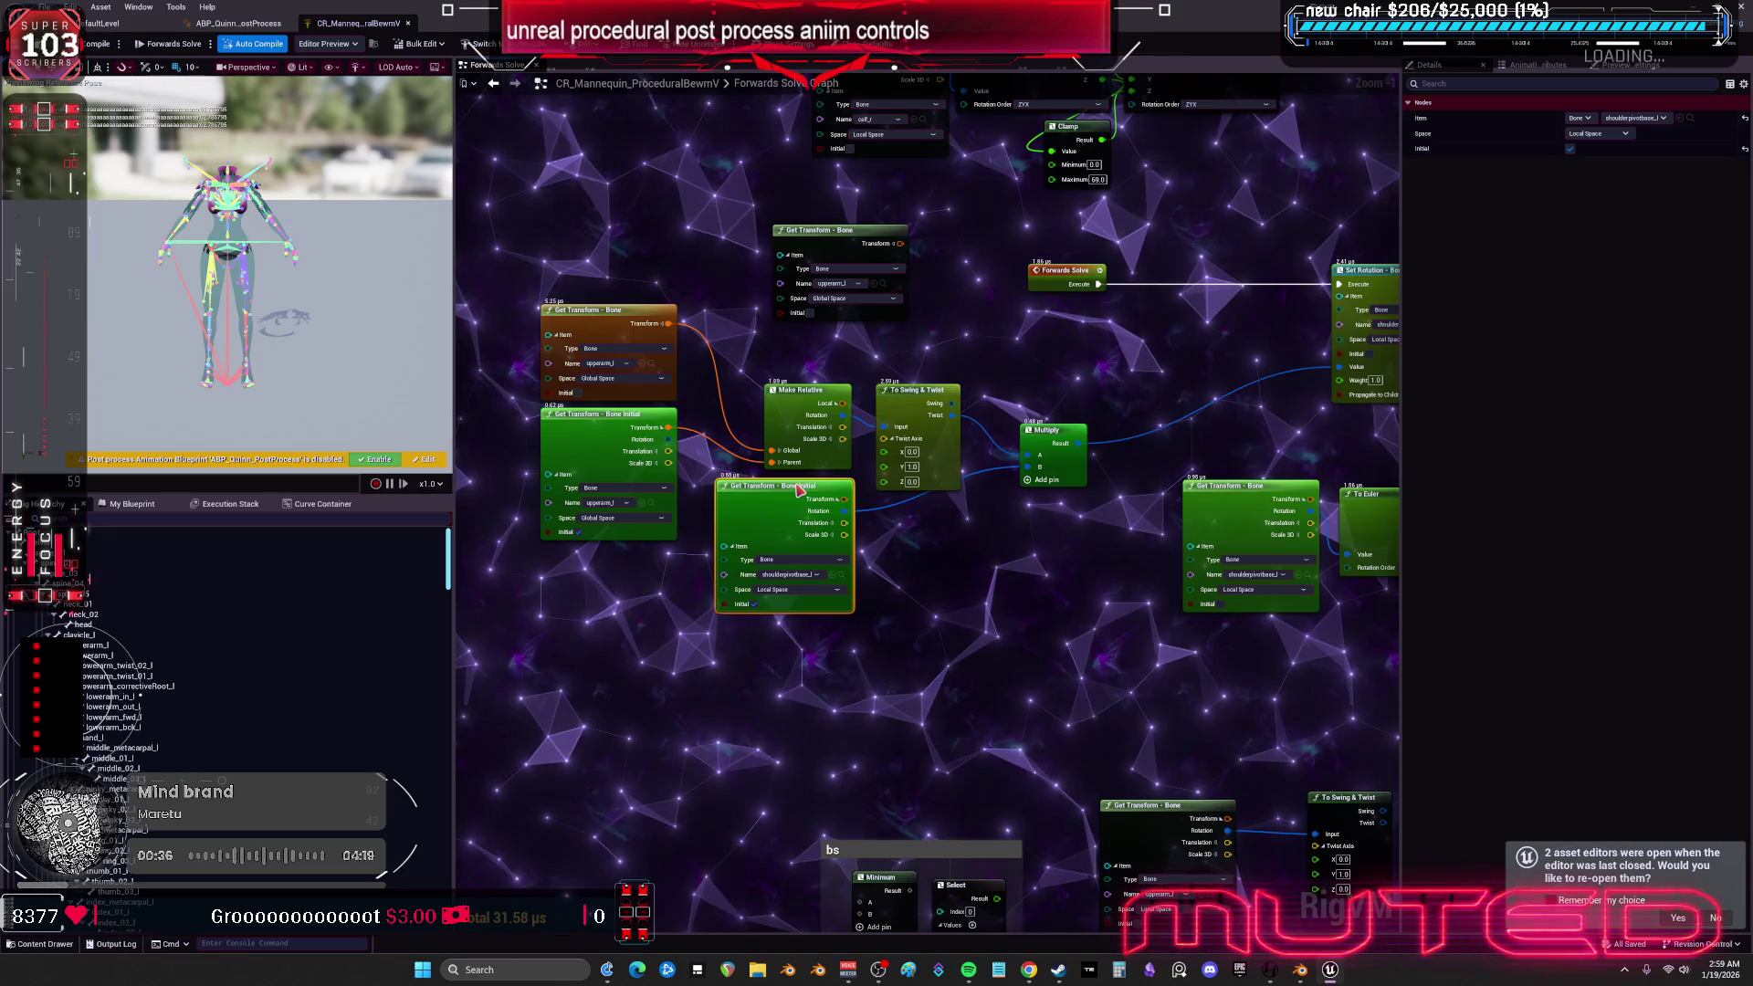
mouse_move(923, 402)
left_mouse_down()
mouse_move(1073, 370)
mouse_move(990, 400)
mouse_move(1215, 381)
left_mouse_up()
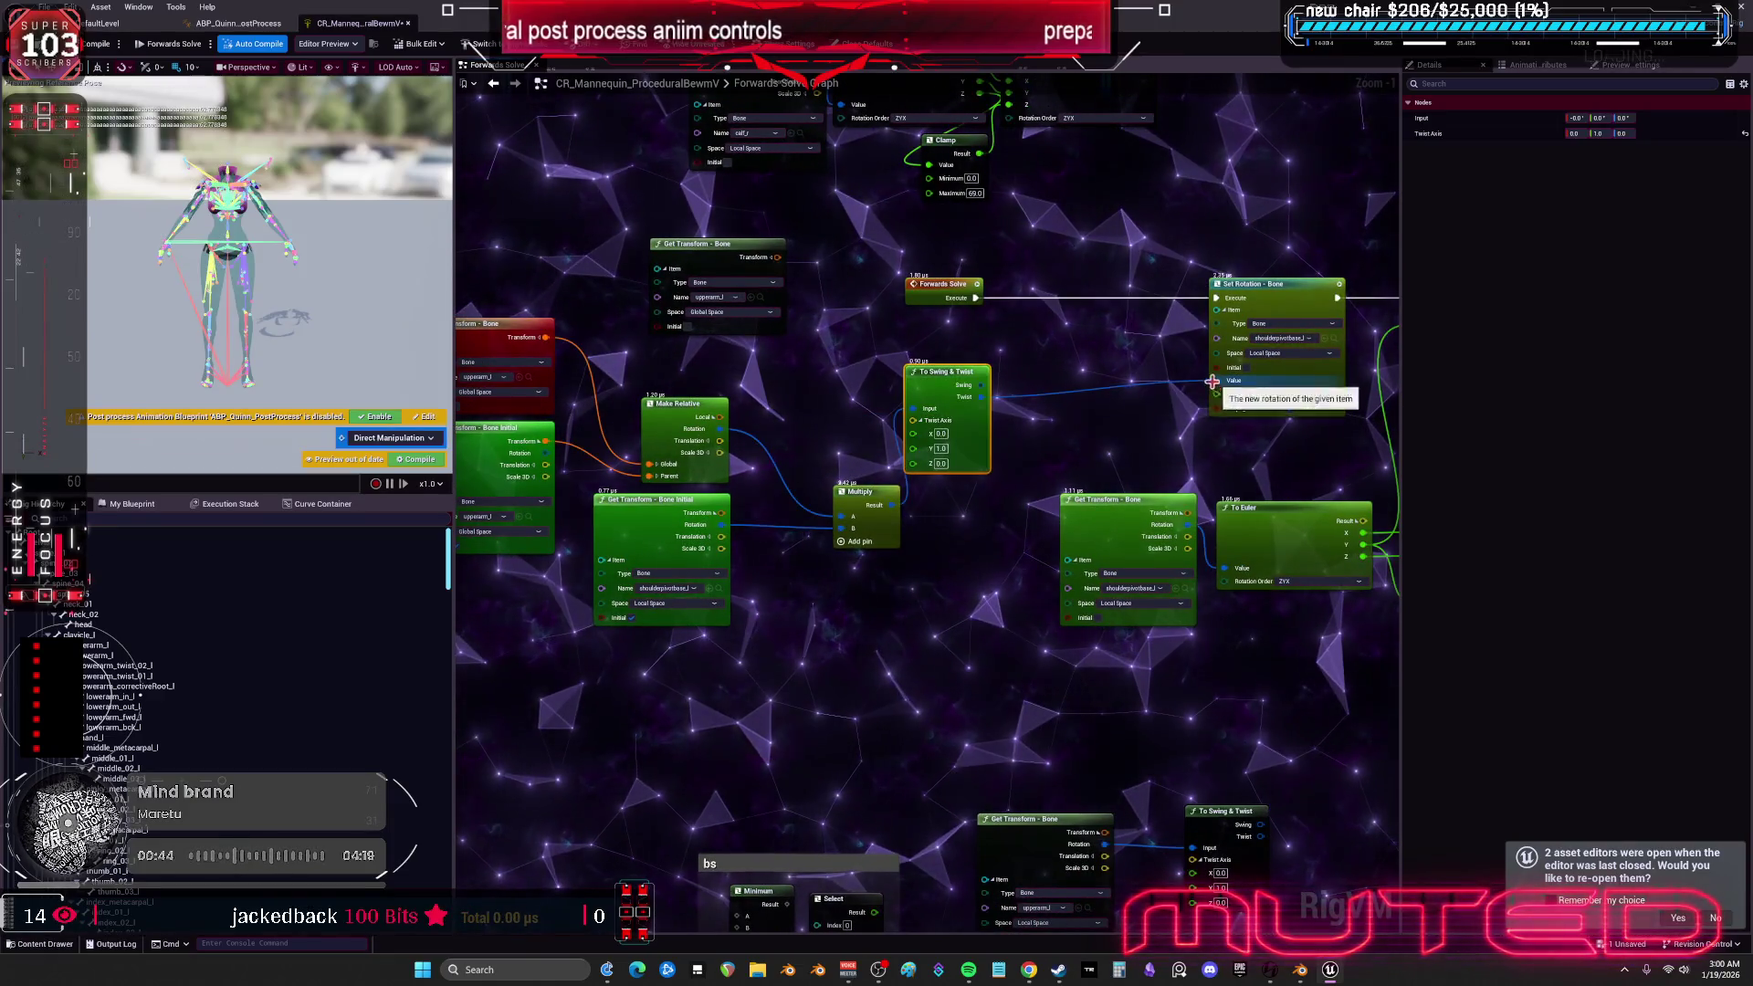
left_click_drag(1330, 330, 1091, 311)
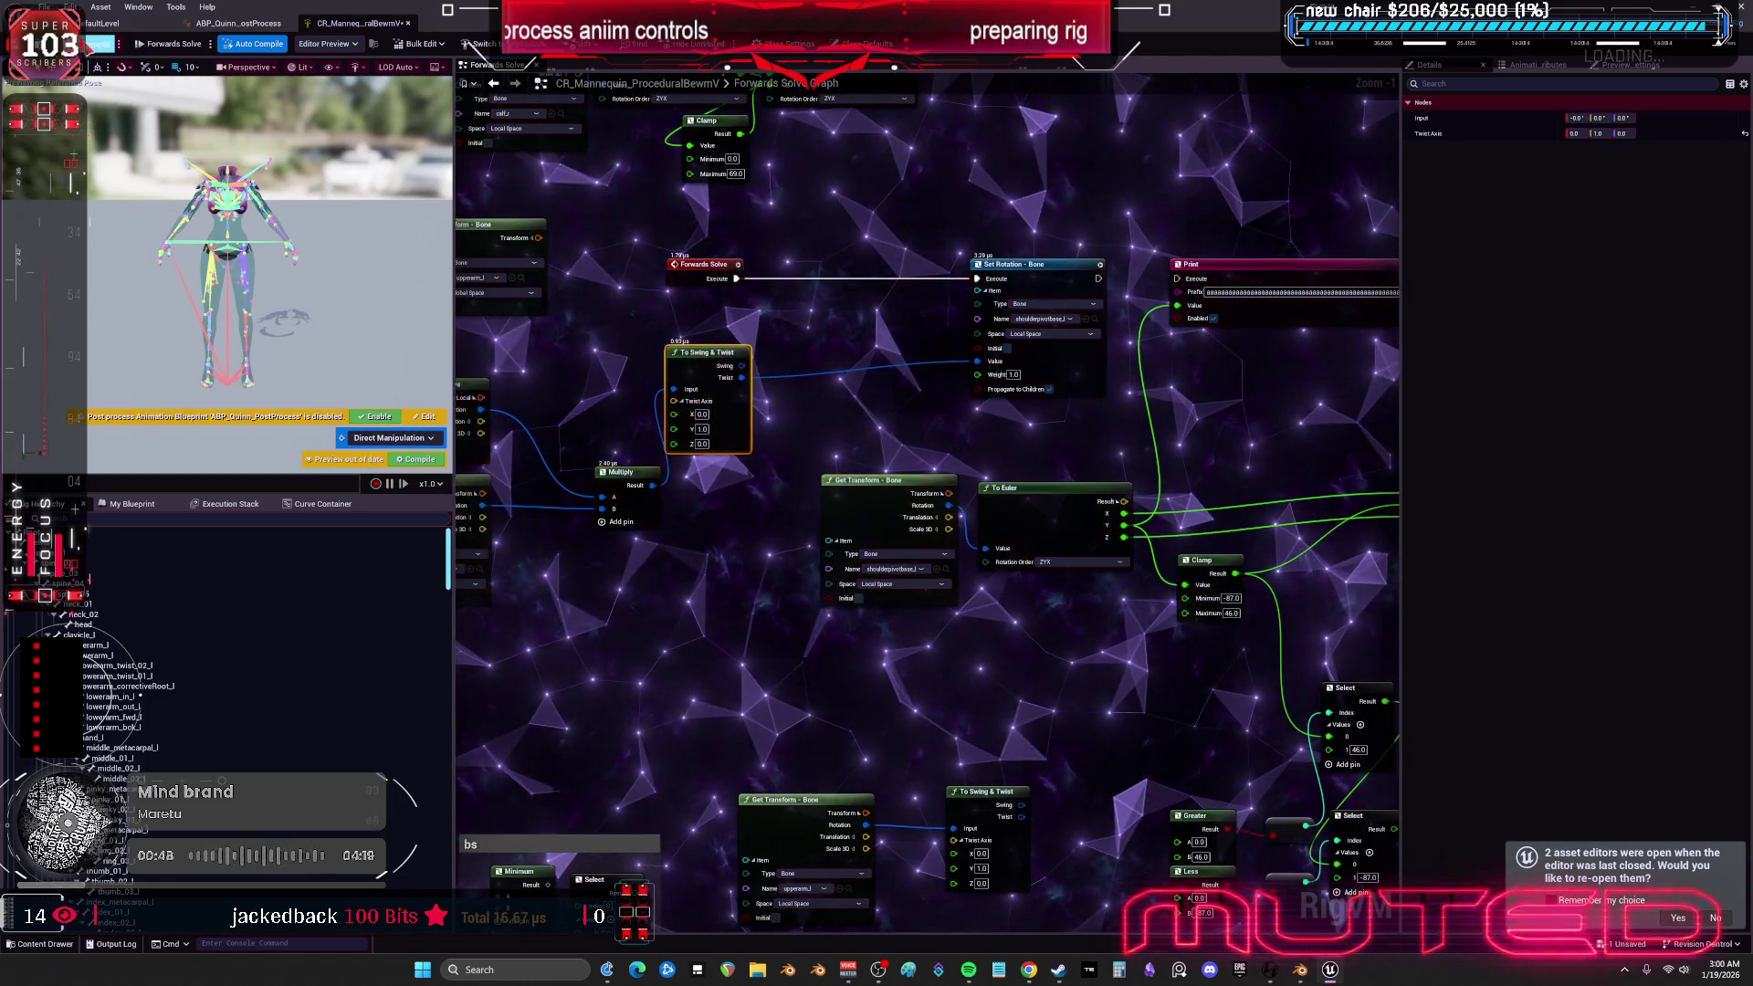
key("ctrl+space")
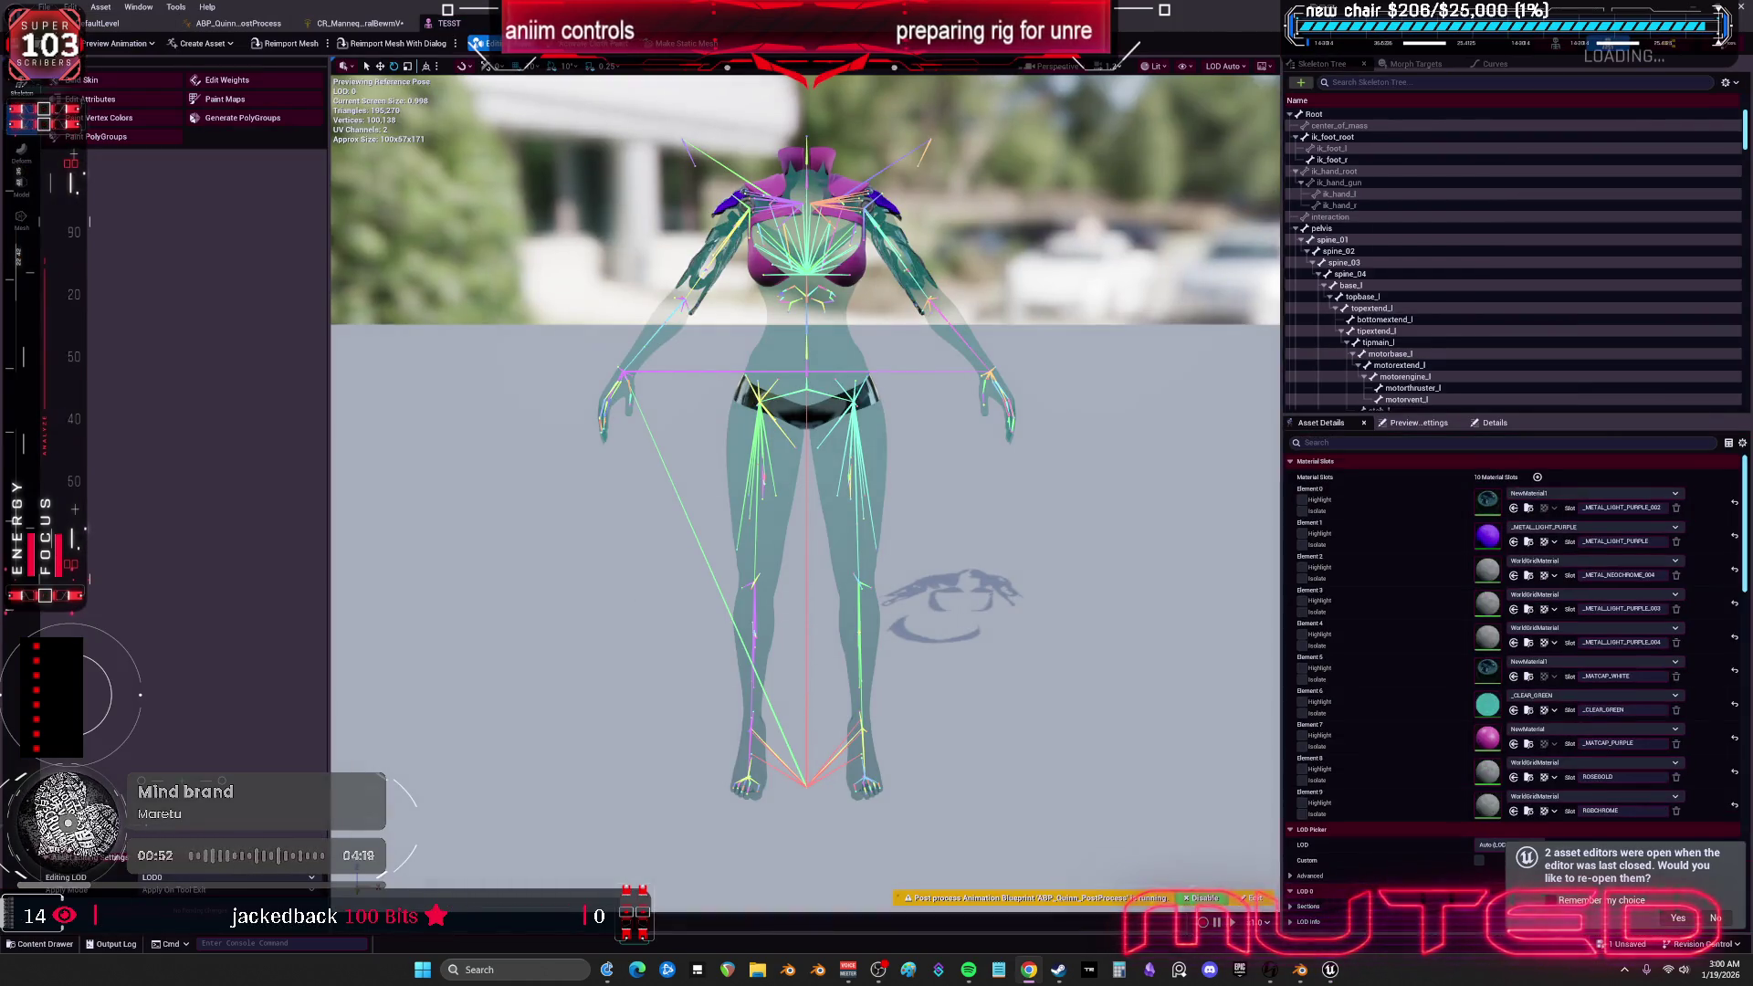
- Rotate TESST's upperarm_l up, out sideways, then down alongside the body
scroll(806, 494, "up", 3)
scroll(786, 298, "down", 2)
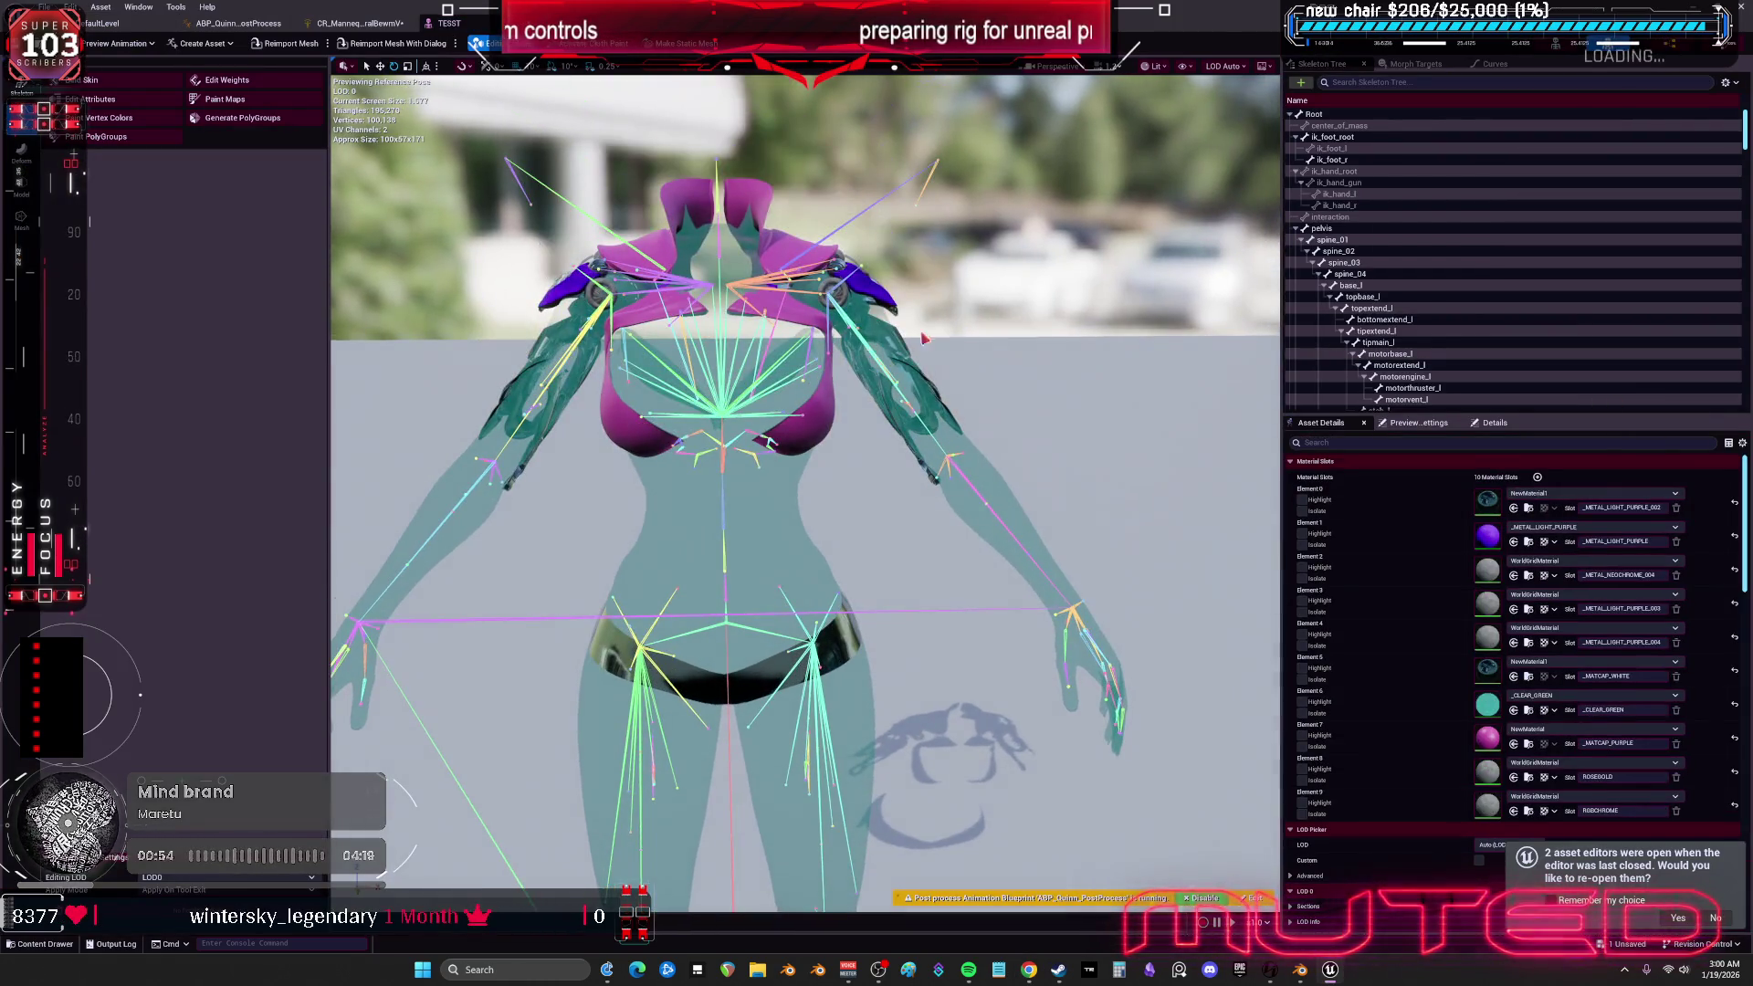
left_click(786, 299)
mouse_move(786, 299)
left_mouse_down()
mouse_move(845, 236)
mouse_move(813, 367)
mouse_move(863, 356)
mouse_move(881, 302)
mouse_move(854, 256)
mouse_move(838, 365)
mouse_move(854, 347)
mouse_move(821, 274)
mouse_move(835, 356)
left_mouse_up()
left_click_drag(803, 457, 739, 466)
mouse_move(849, 315)
left_mouse_down()
mouse_move(905, 285)
mouse_move(776, 319)
mouse_move(858, 314)
mouse_move(828, 266)
mouse_move(807, 302)
left_mouse_up()
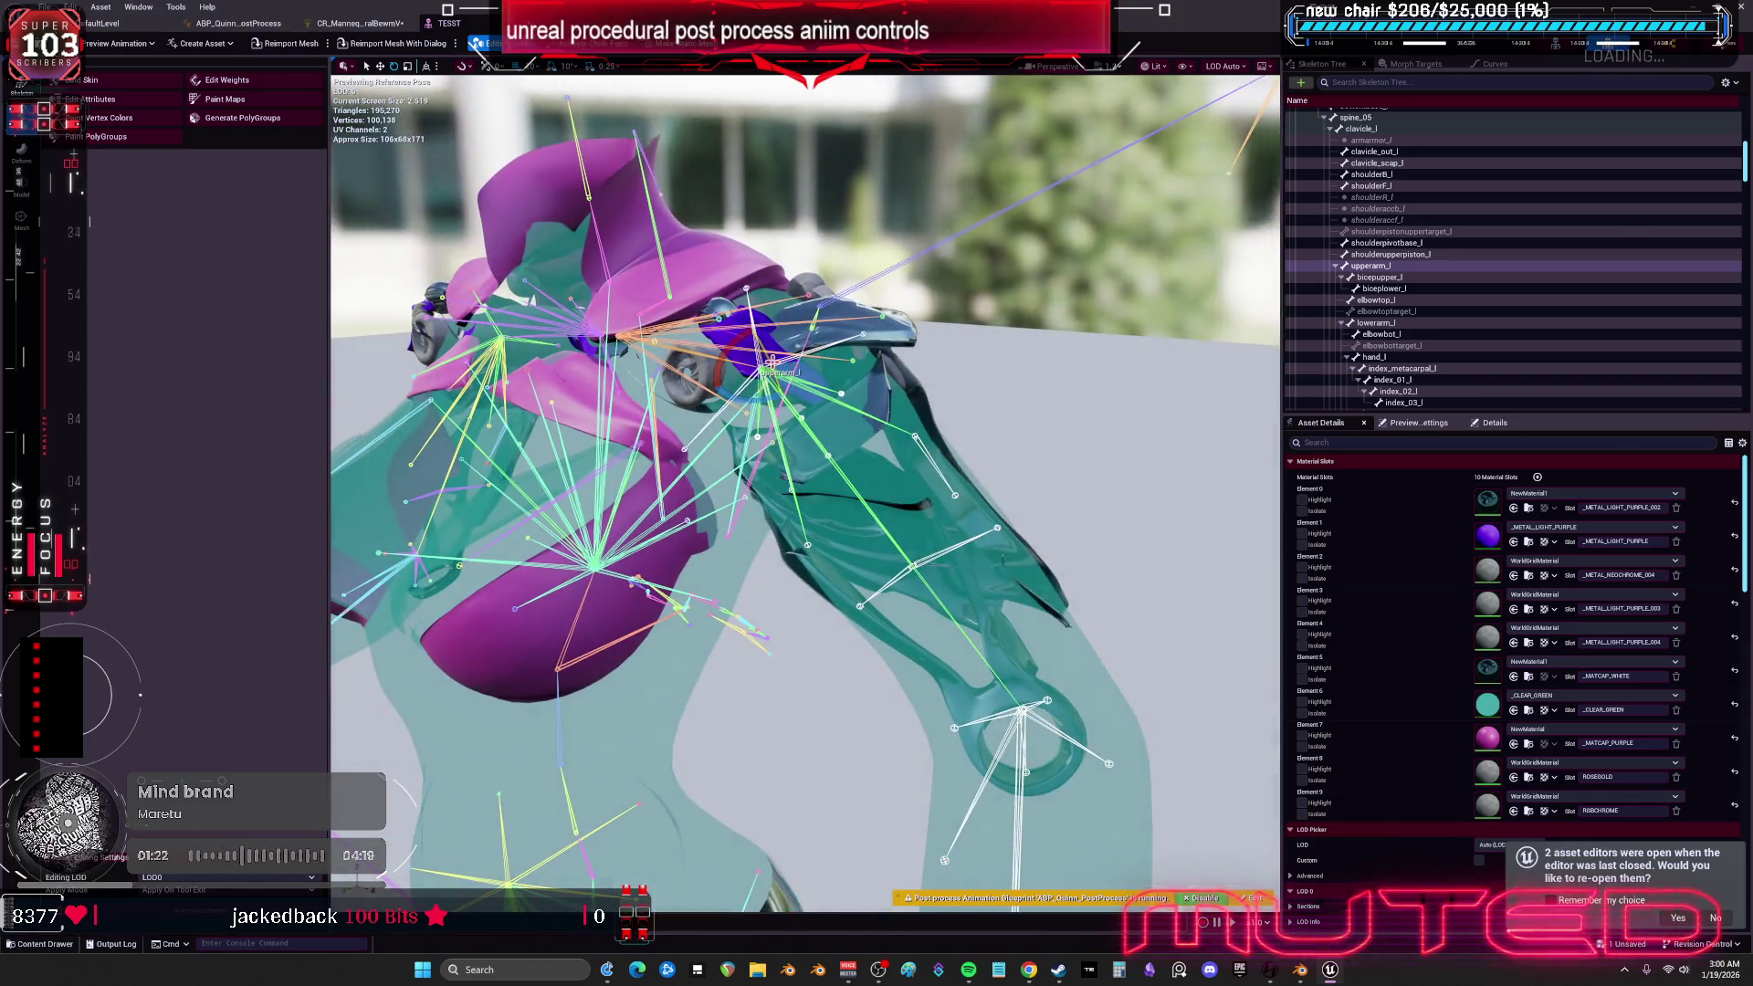
left_click_drag(772, 363, 771, 443)
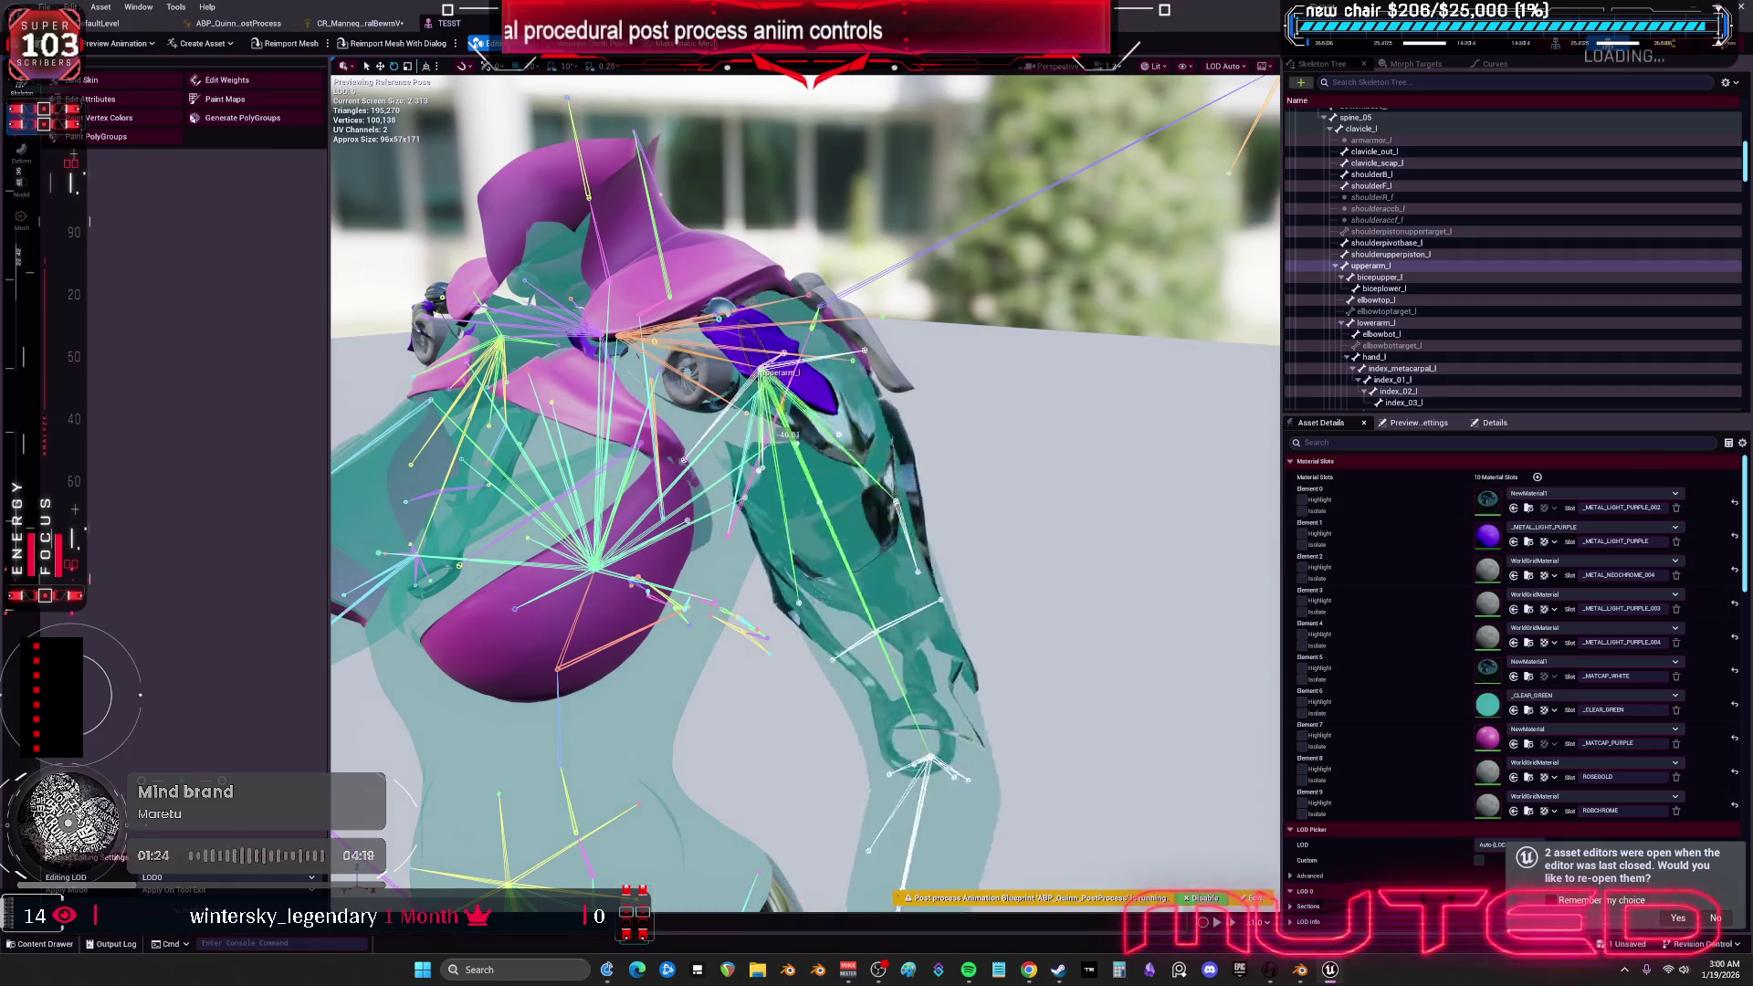
left_click(118, 27)
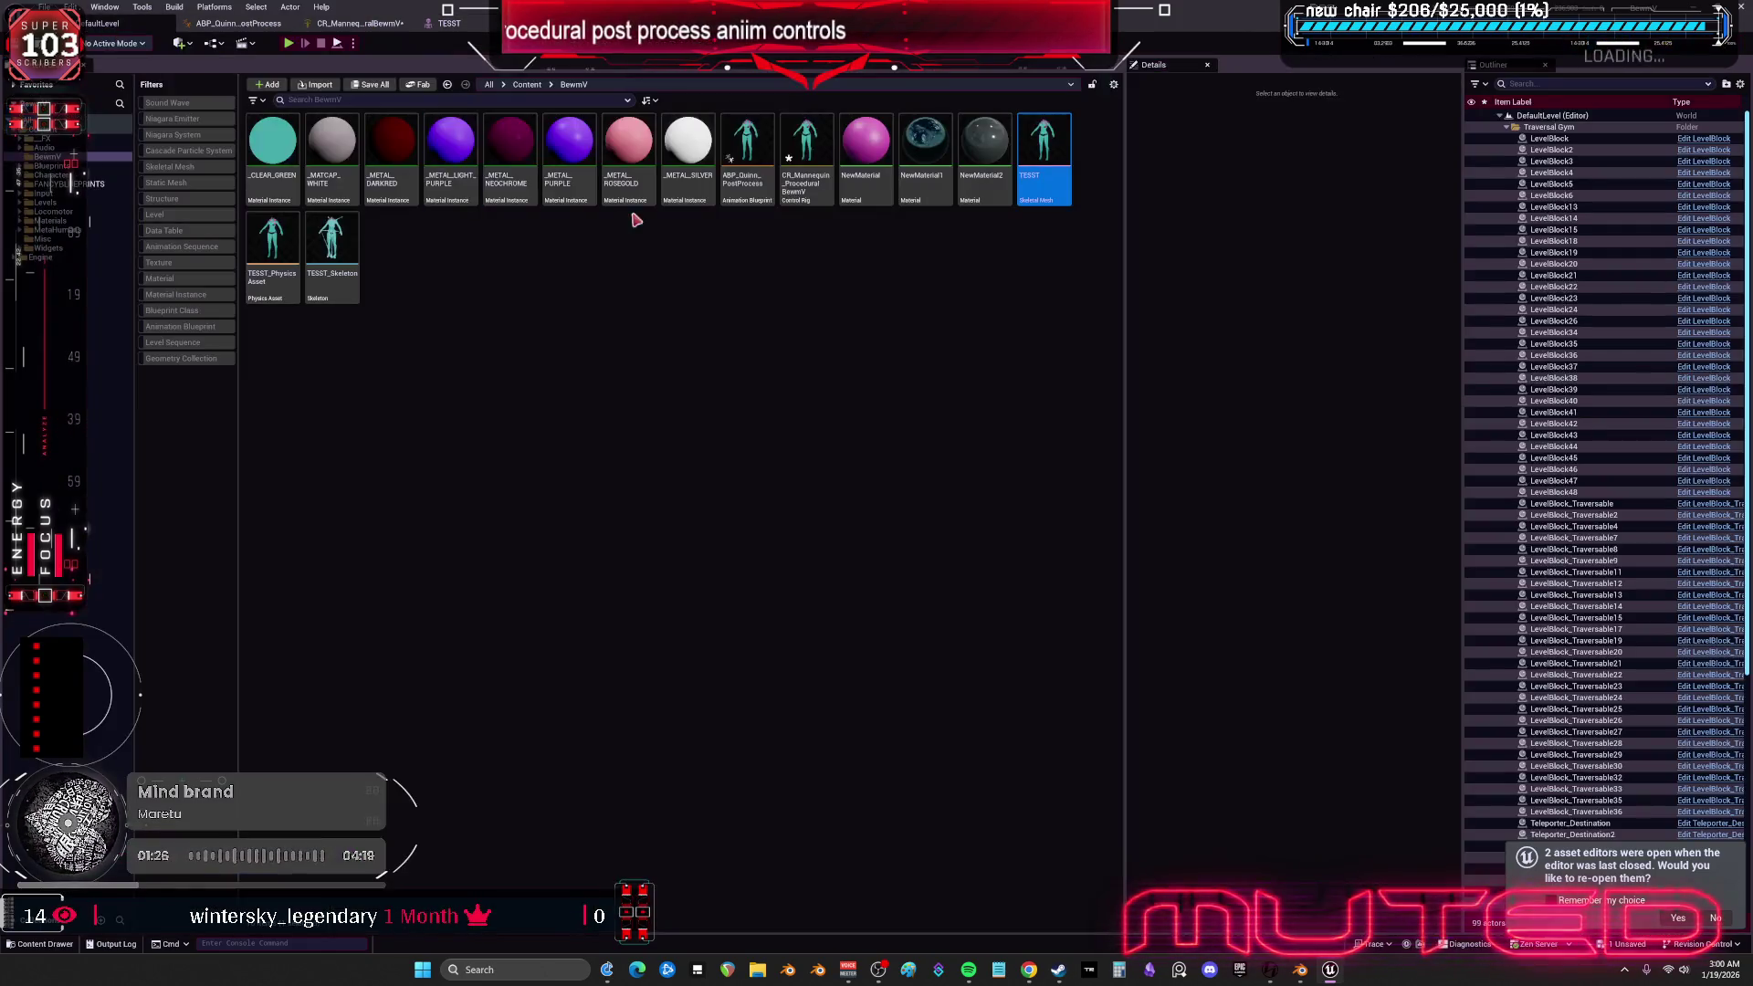
- Delete the old Euler and Clamp nodes from the Forwards Solve graph
left_click(343, 26)
mouse_move(472, 321)
left_mouse_down()
mouse_move(824, 340)
mouse_move(860, 522)
mouse_move(780, 543)
left_mouse_up()
left_click_drag(1229, 418, 1160, 392)
left_click_drag(754, 290, 754, 291)
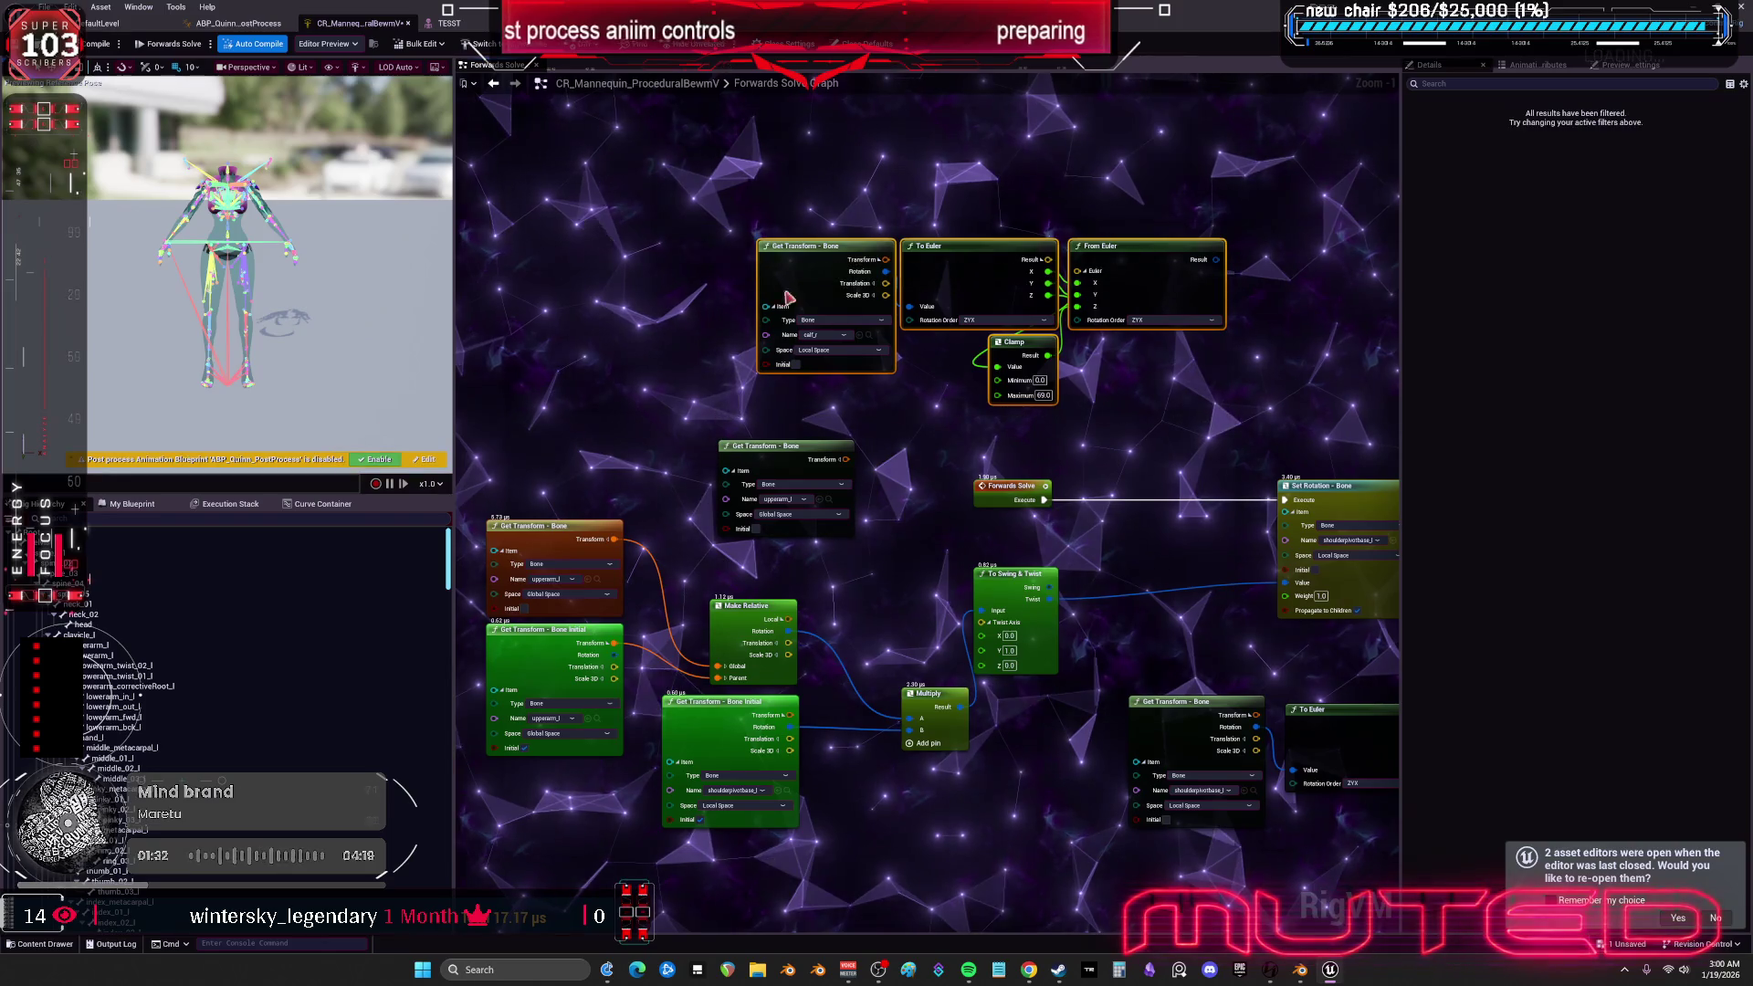
key("Delete")
left_click_drag(945, 523, 995, 339)
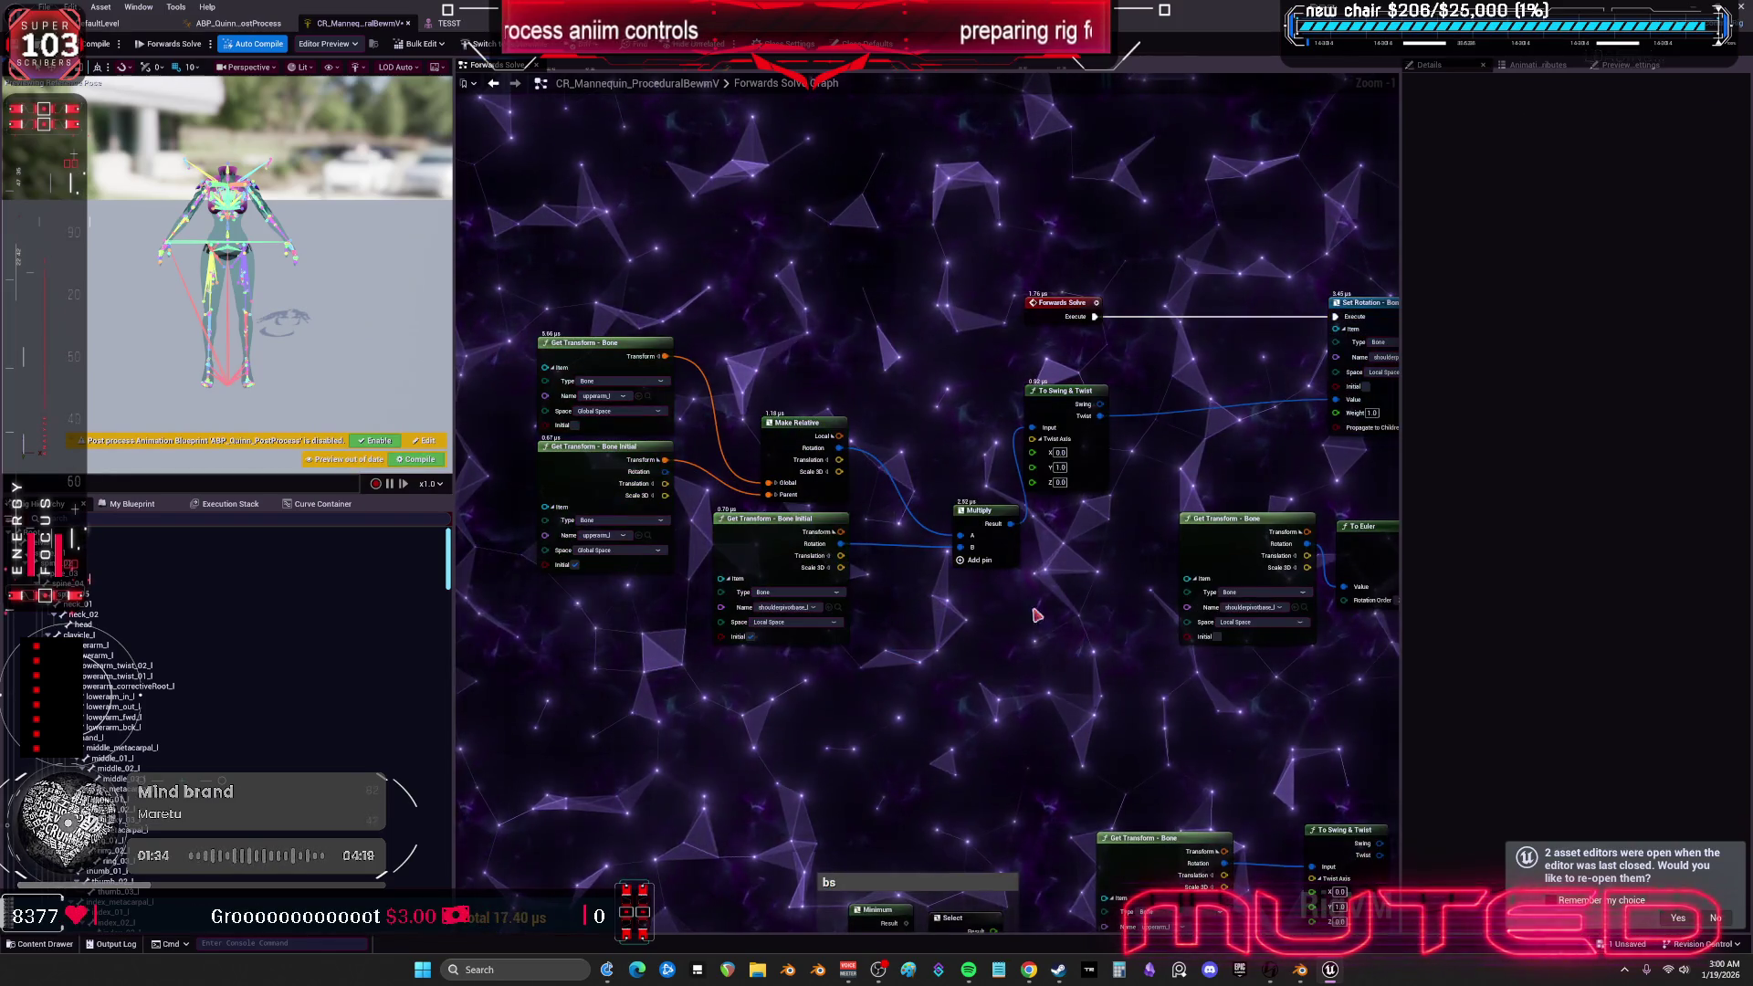
- Reposition Multiply, Get Transform, Forwards Solve and Set Rotation nodes, chaining Print after Set Rotation
left_click_drag(951, 506, 933, 498)
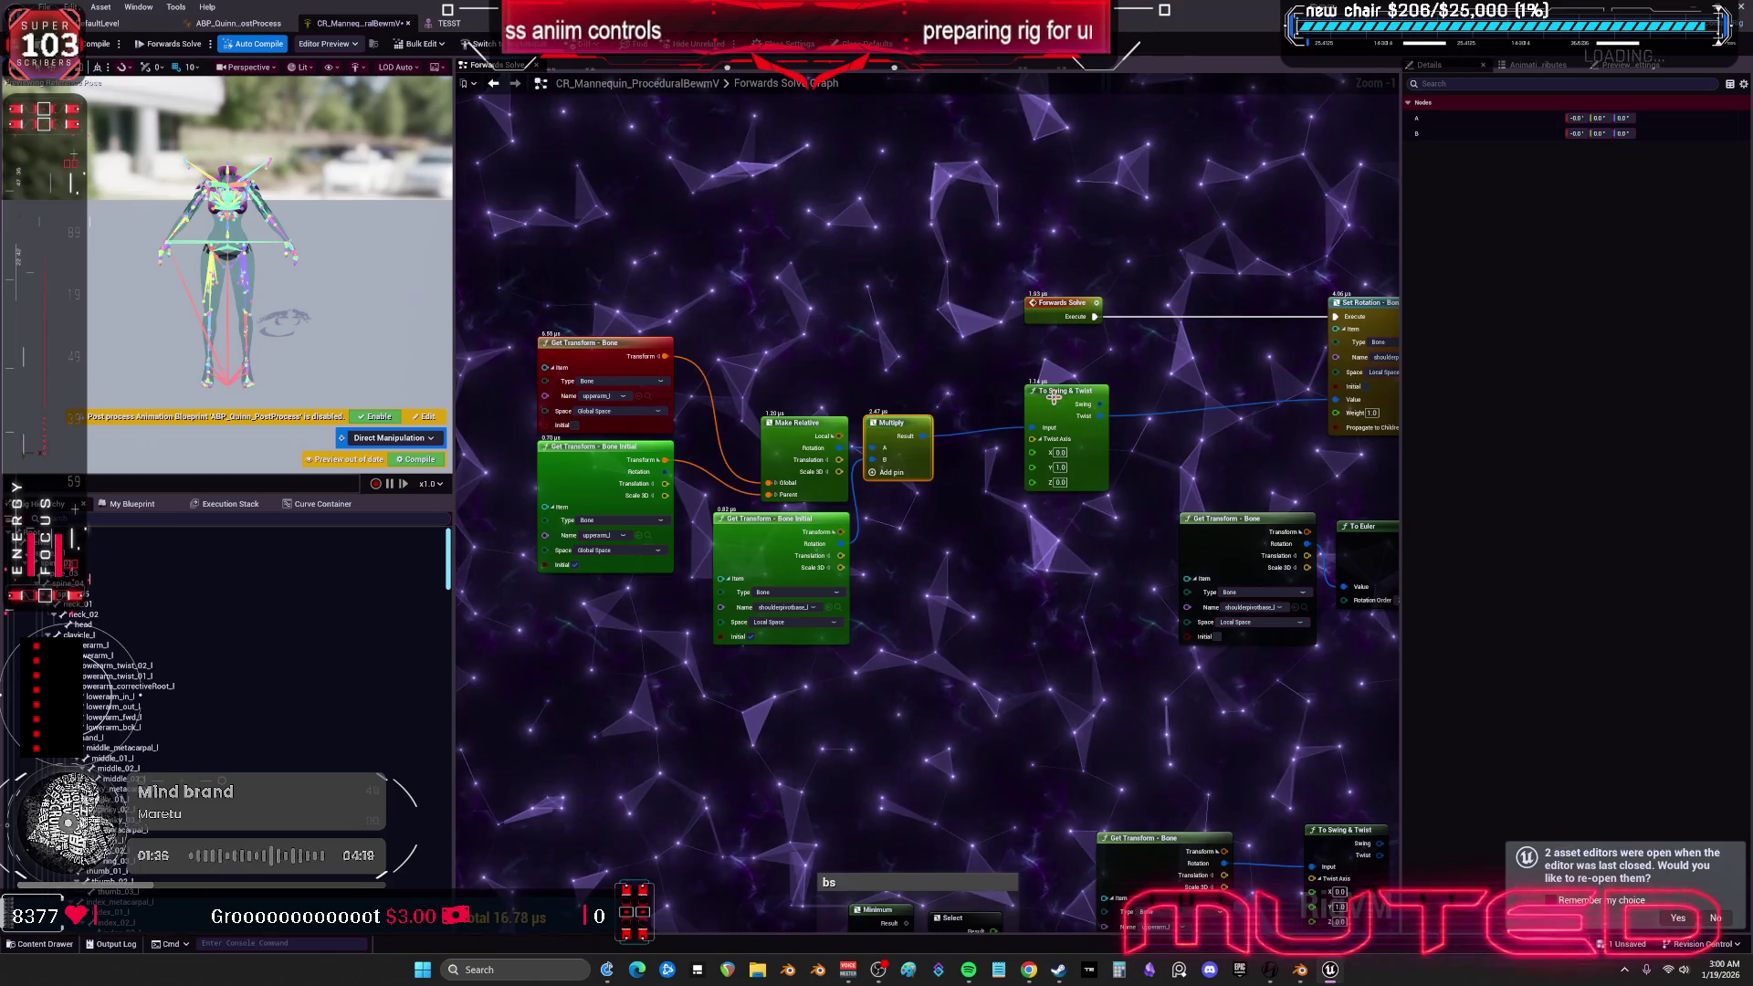
left_click_drag(589, 378, 589, 473)
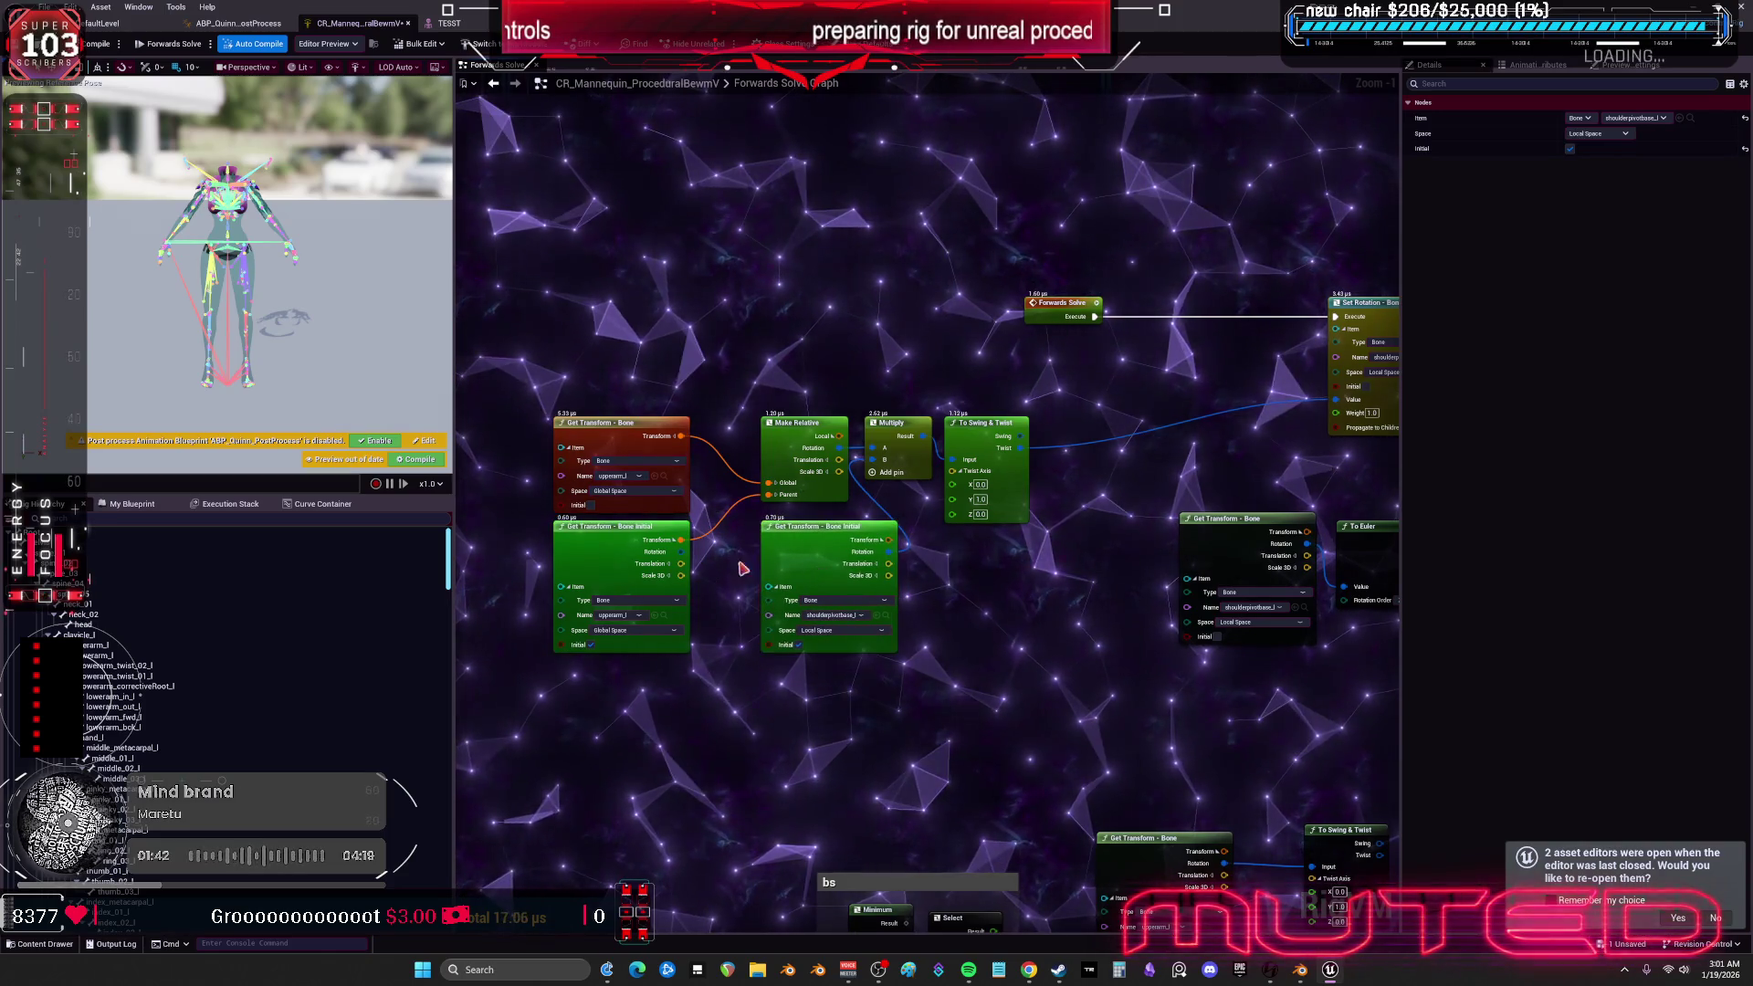
left_click_drag(1016, 313, 543, 353)
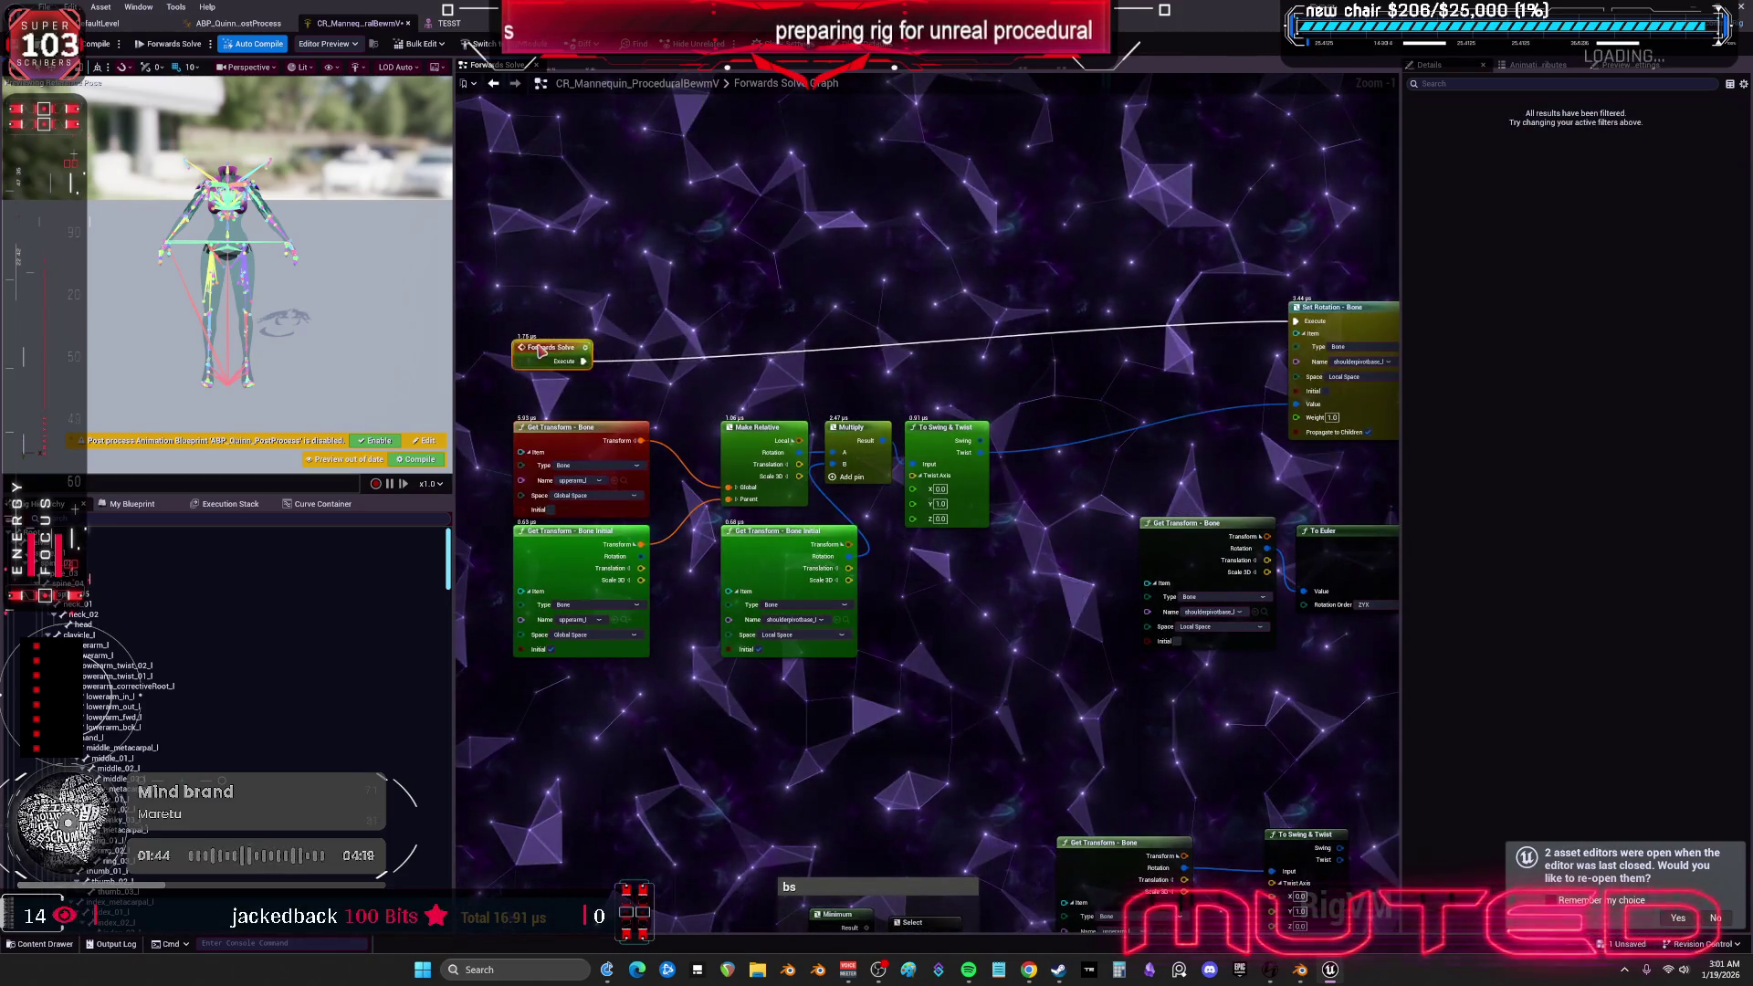
left_click_drag(1310, 333, 1151, 357)
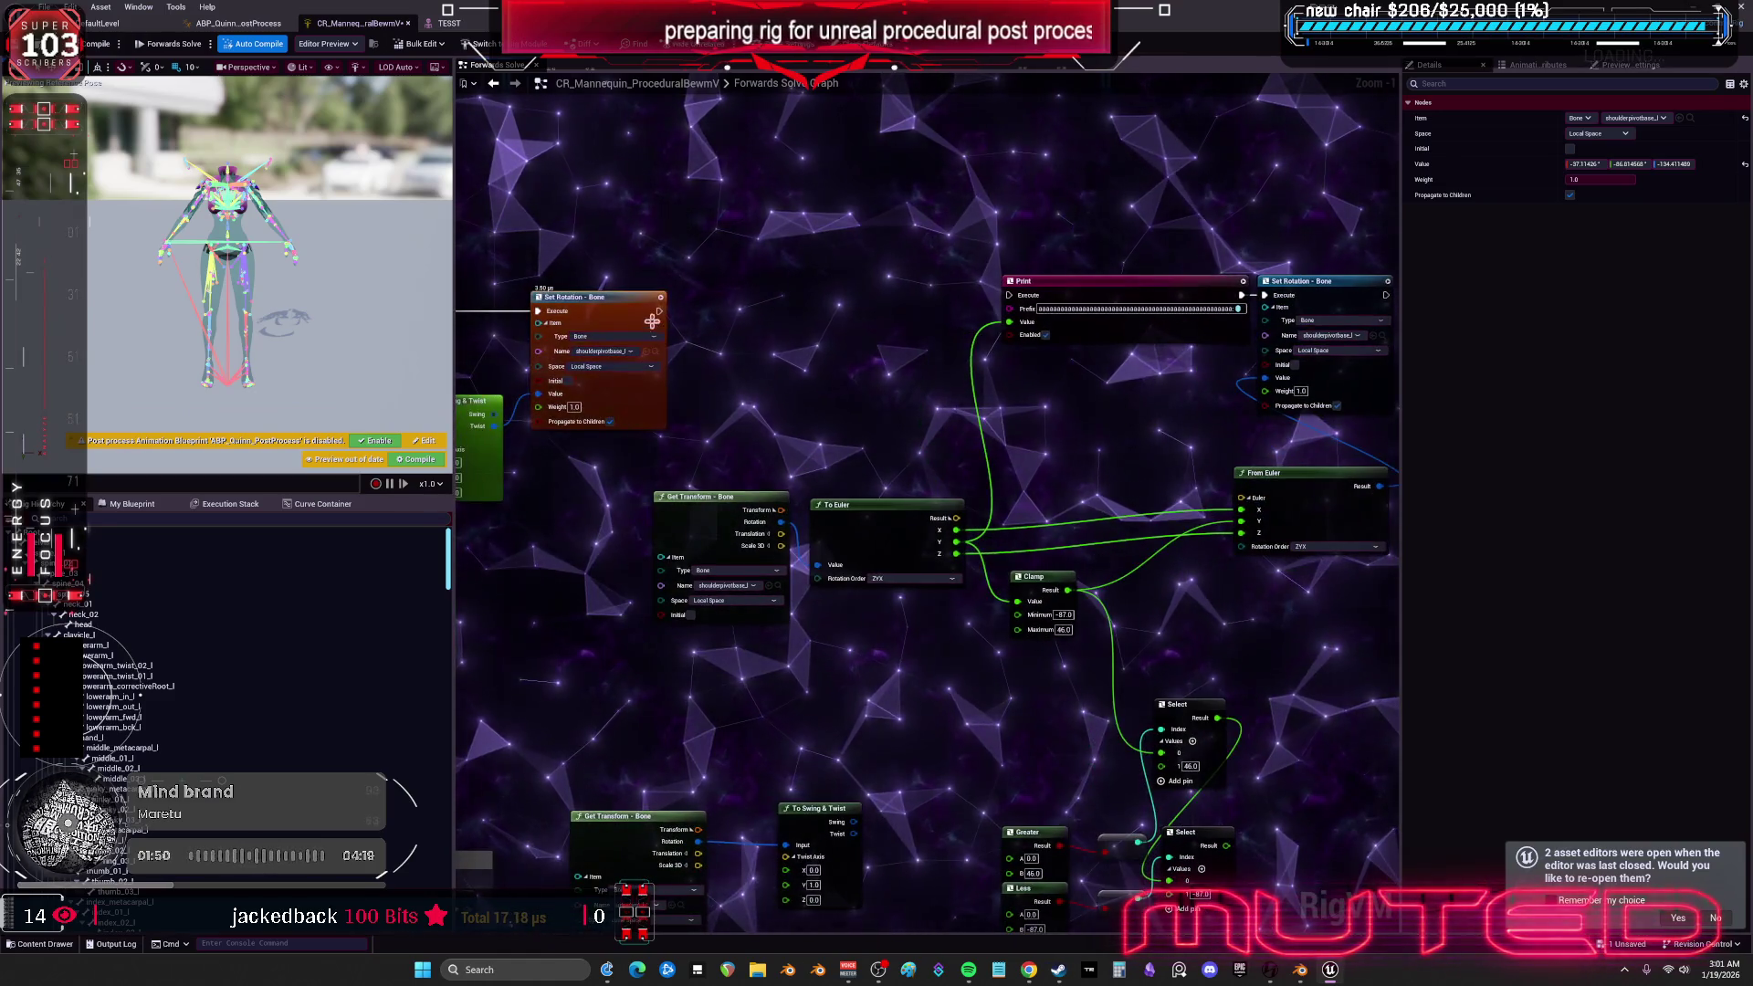
left_click_drag(1011, 304, 799, 283)
- Line up the Get Transform, To Euler, Clamp and From Euler nodes side by side
left_click_drag(819, 462, 703, 446)
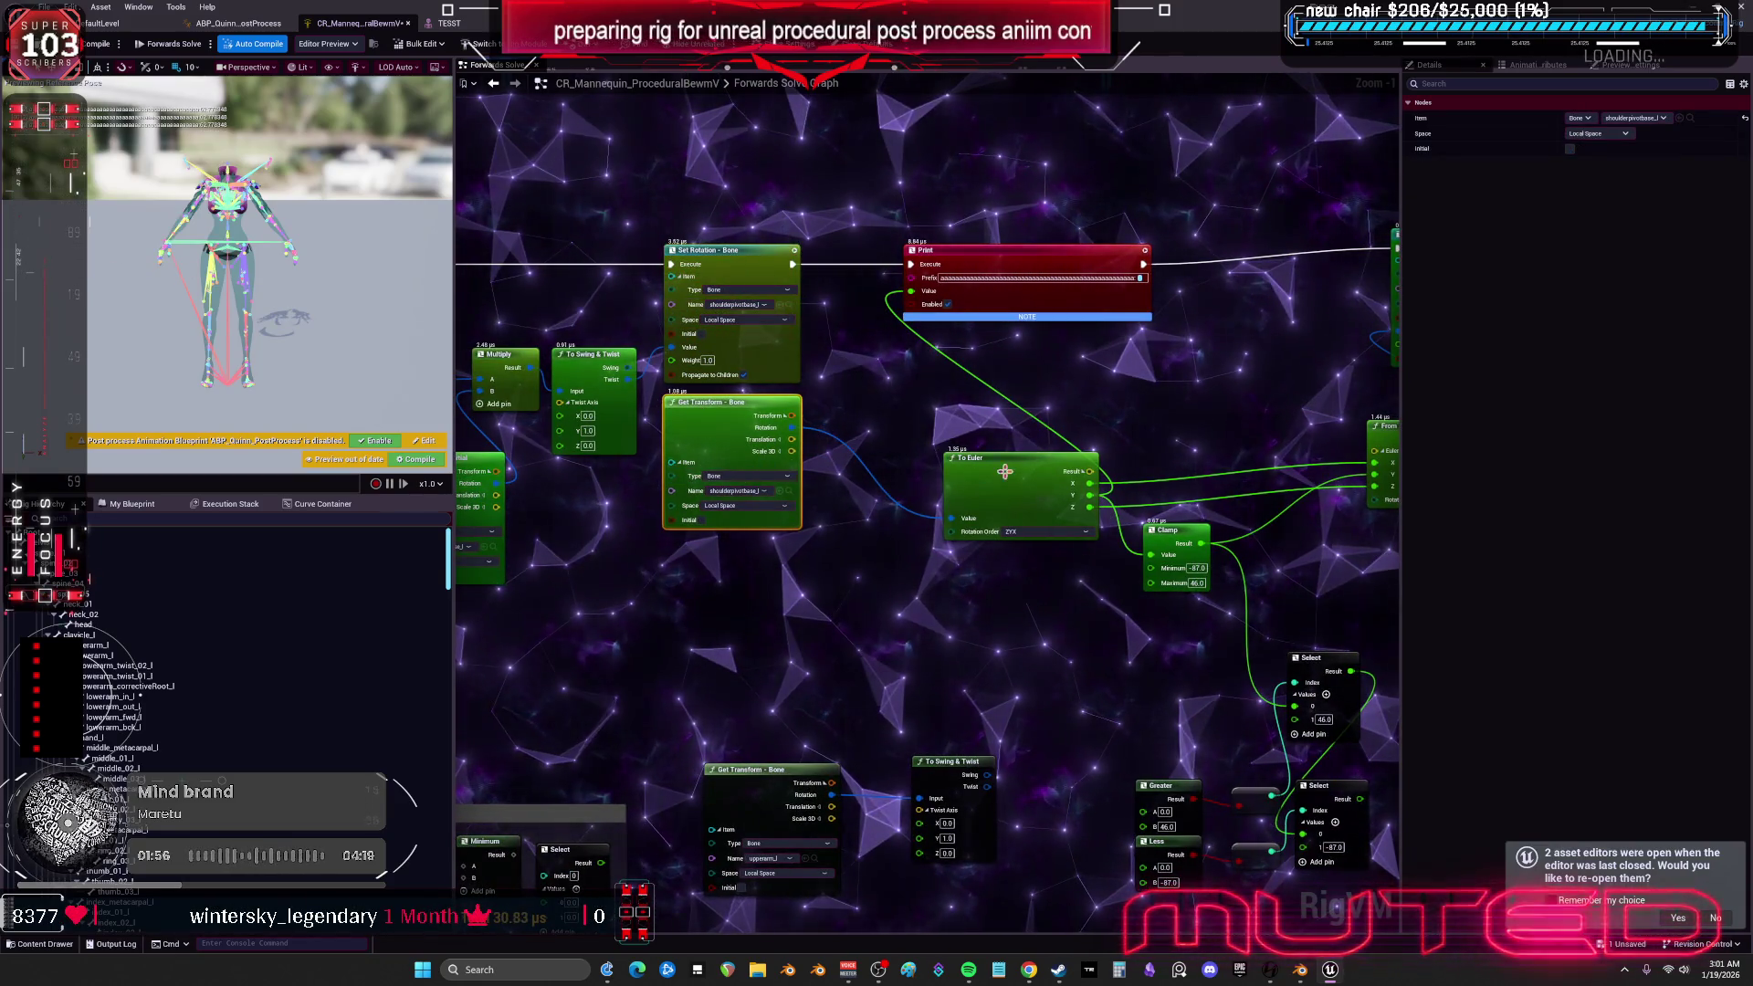
left_click_drag(1005, 471, 909, 402)
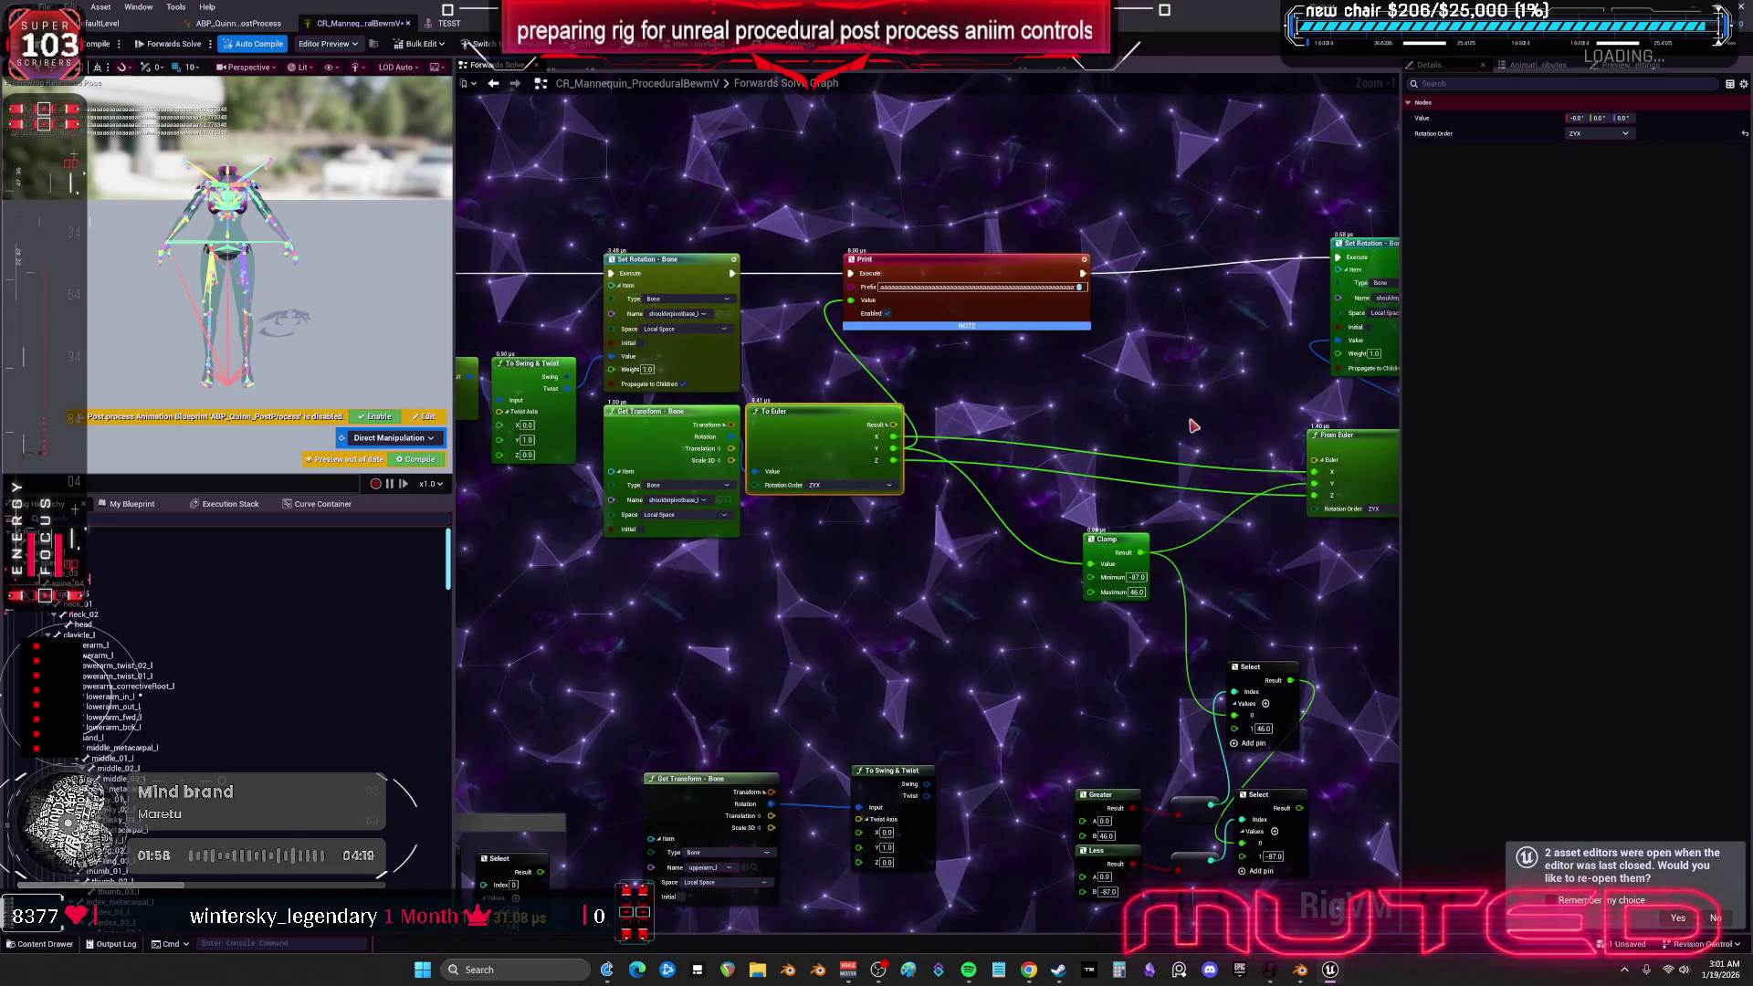
left_click_drag(1111, 542, 968, 498)
left_click_drag(1344, 440, 1086, 416)
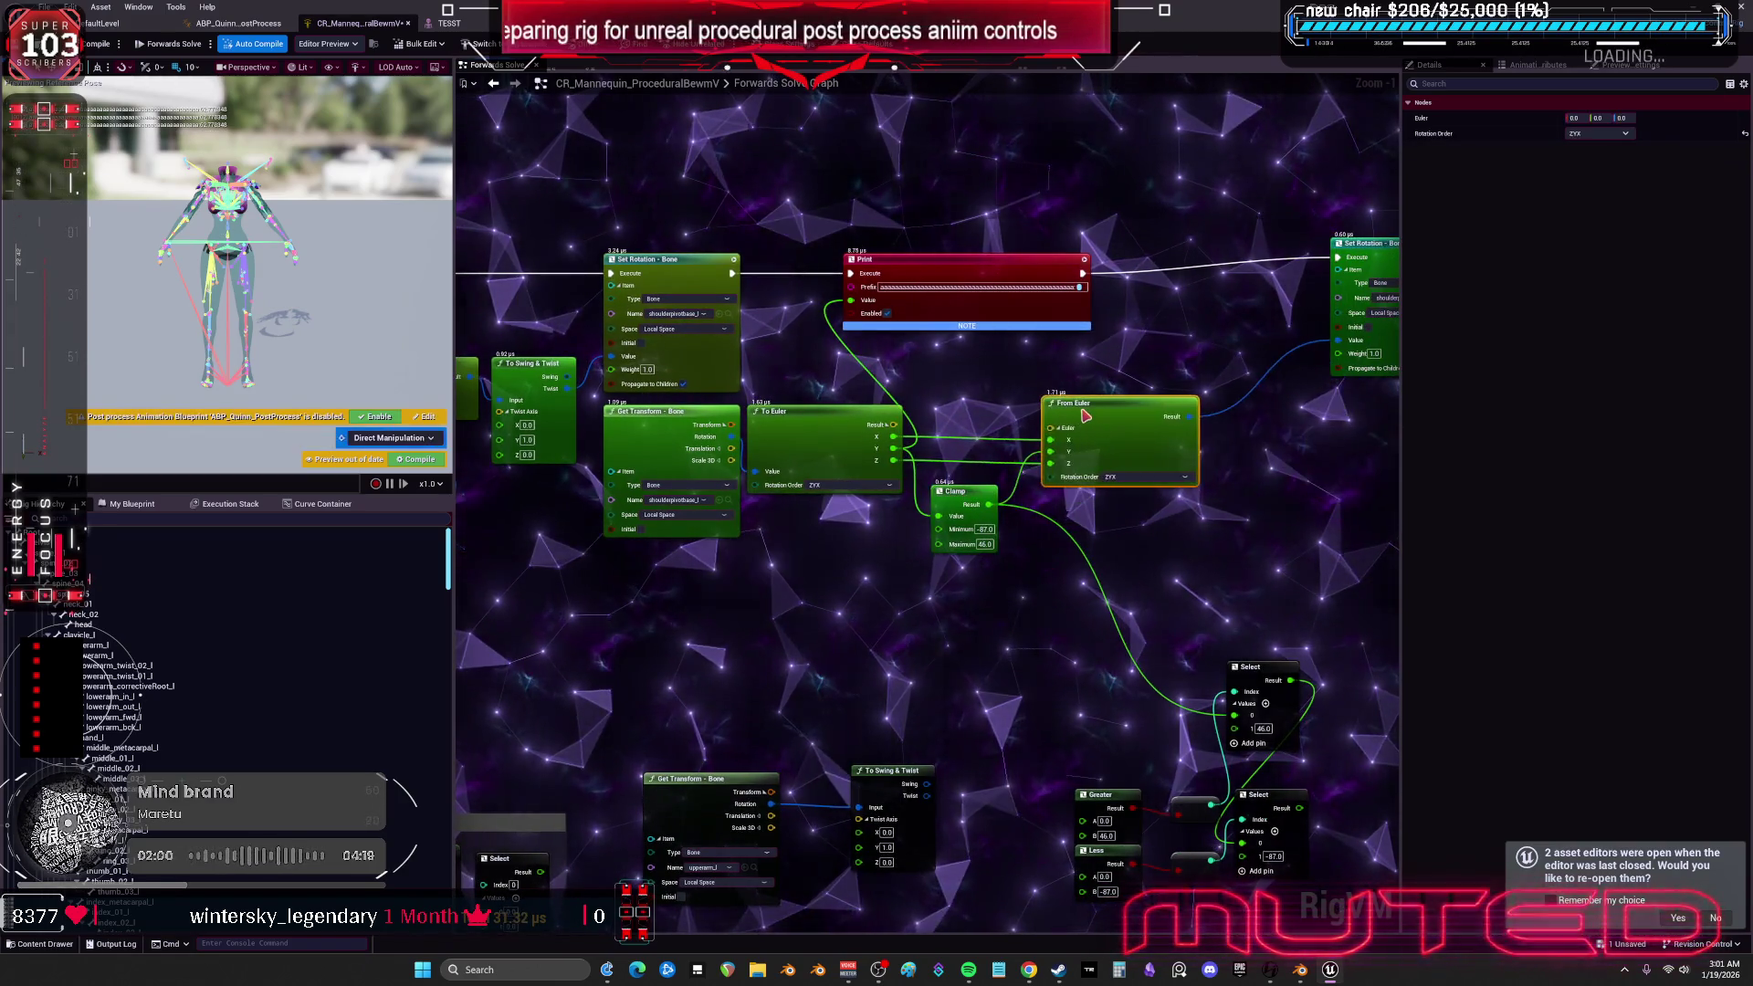
left_click_drag(1269, 255, 1244, 279)
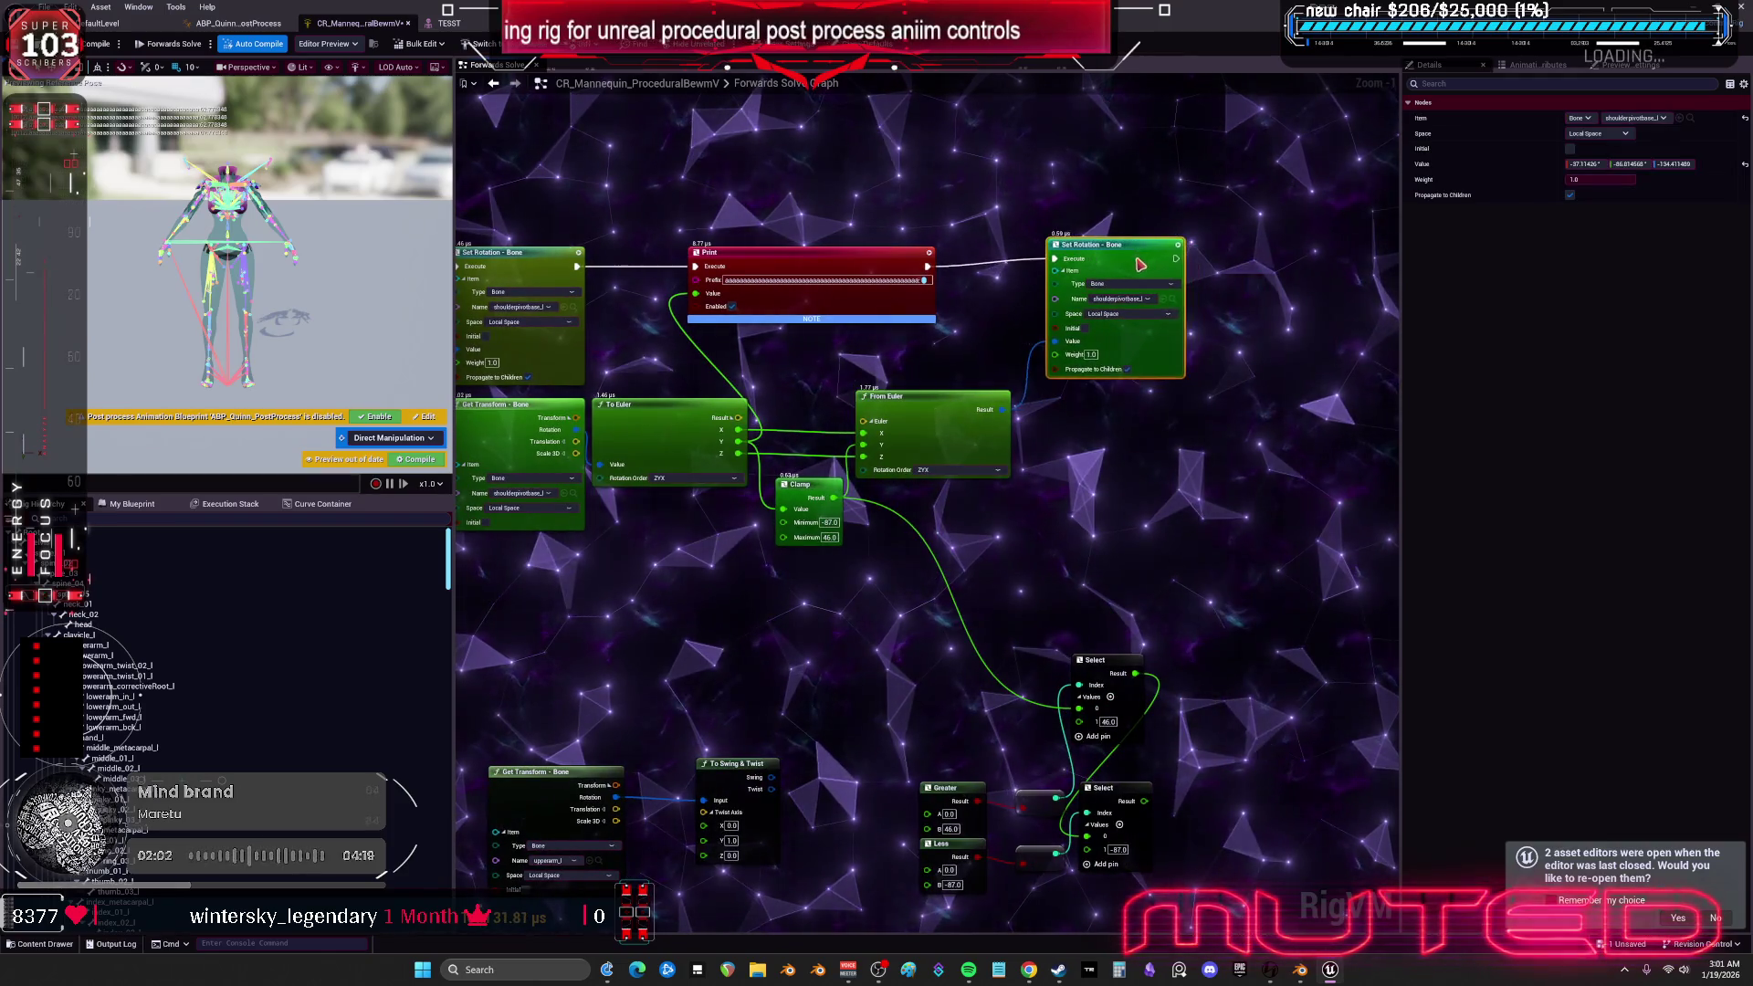
left_click_drag(816, 353, 921, 342)
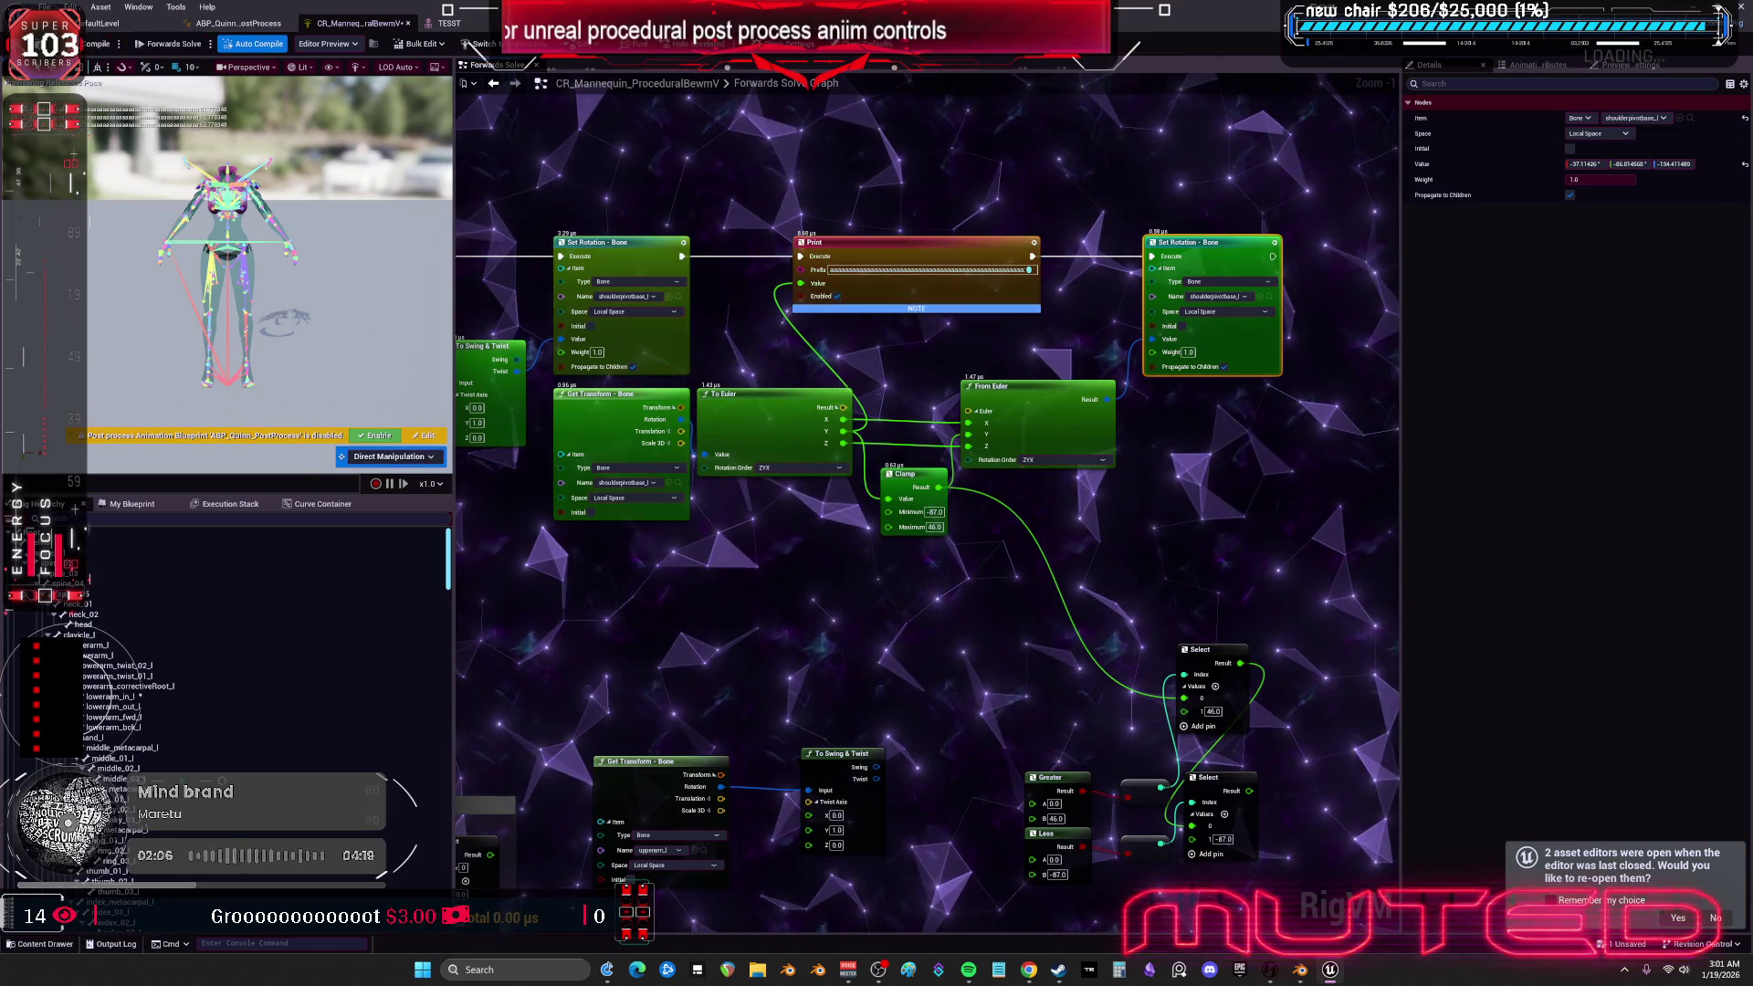
key("alt+Tab")
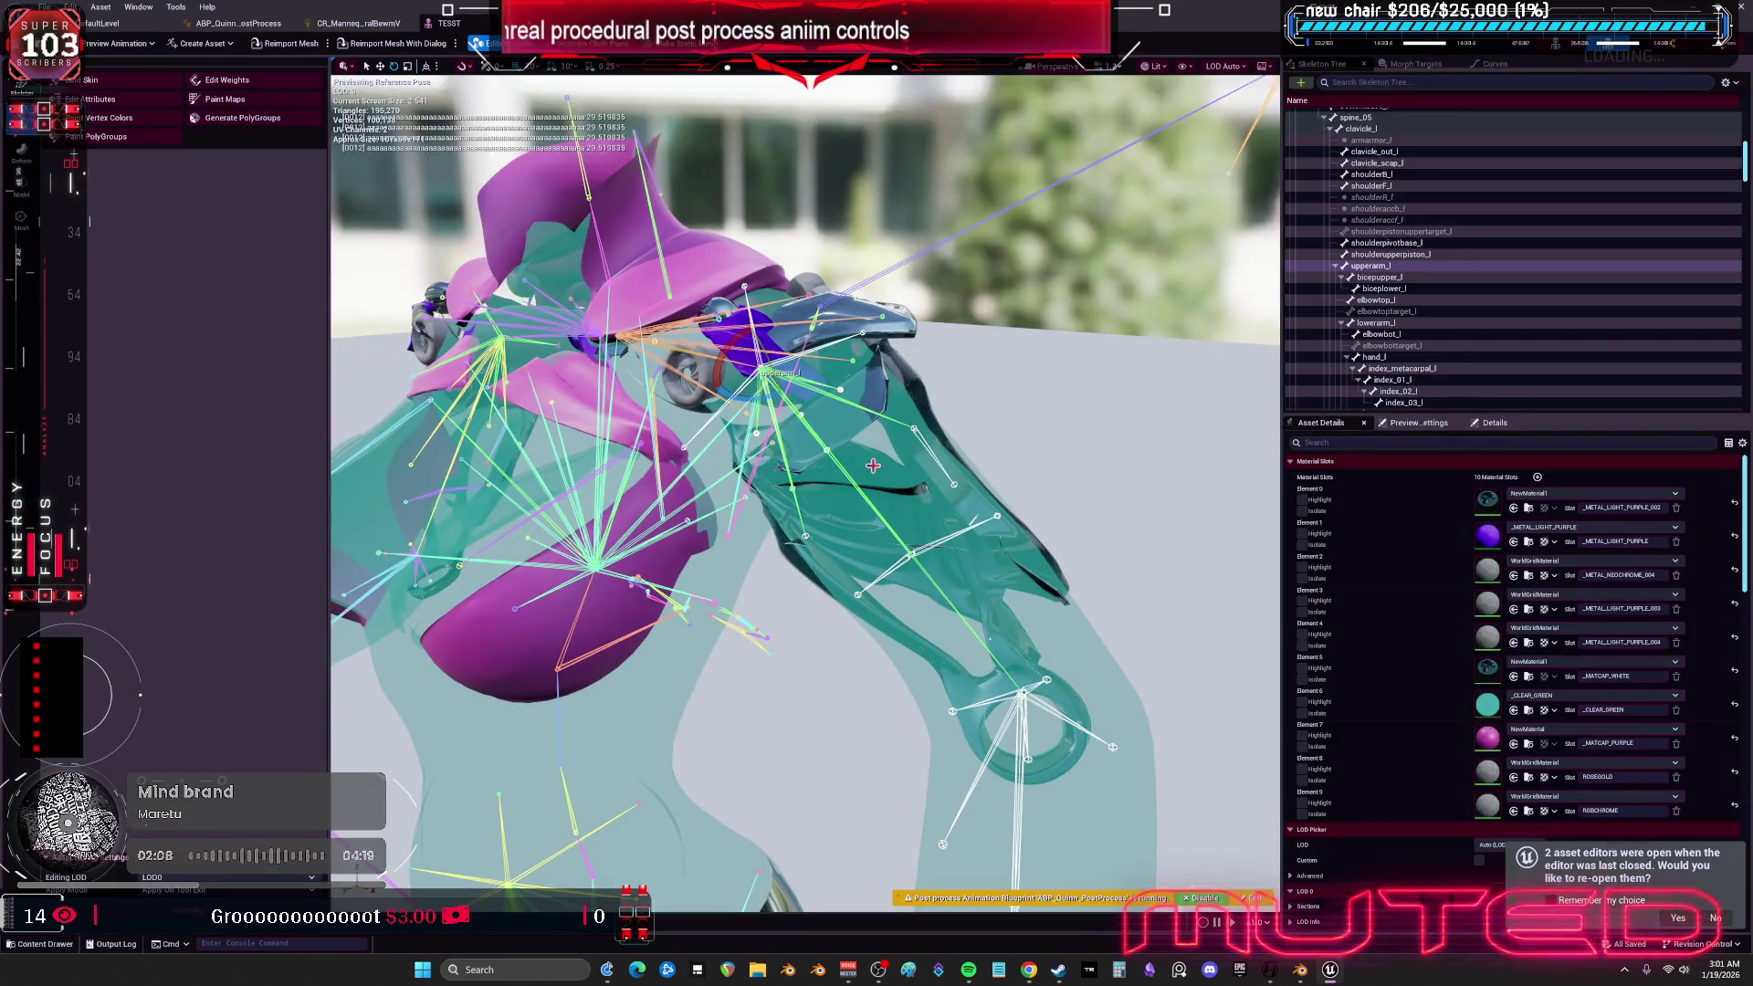
- Swing the upper arm down in the mesh preview and reframe the view on the torso
left_click_drag(775, 365, 786, 434)
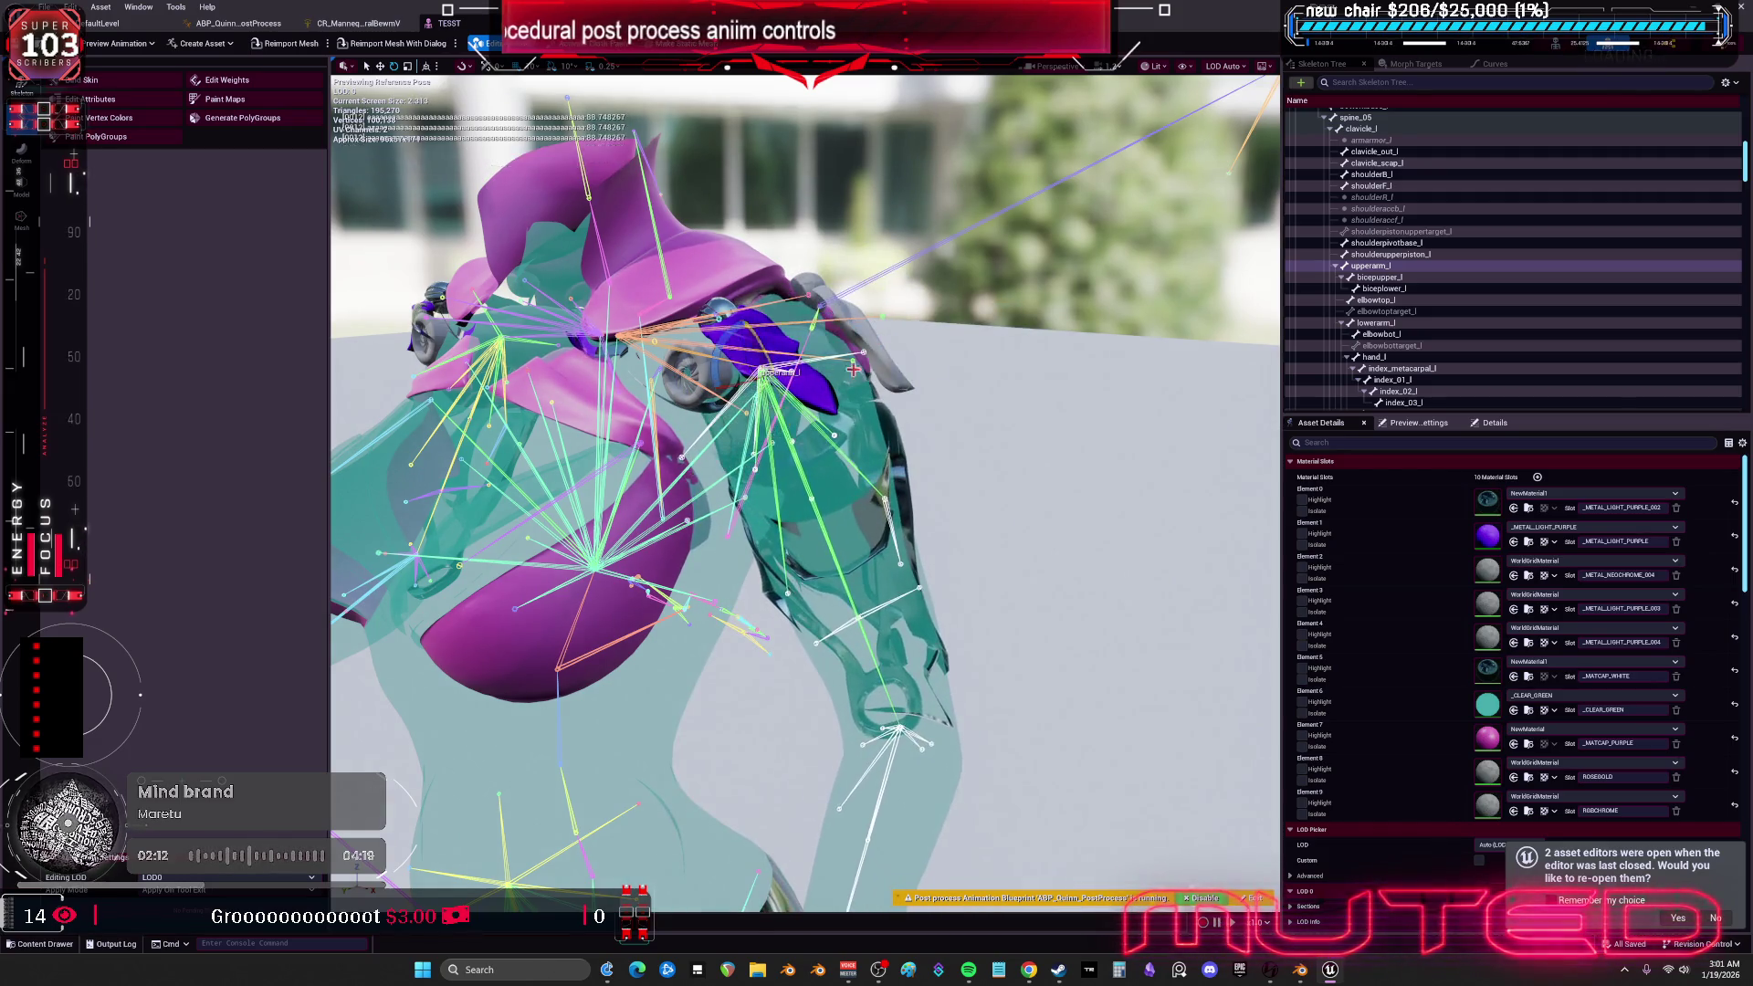
key("f")
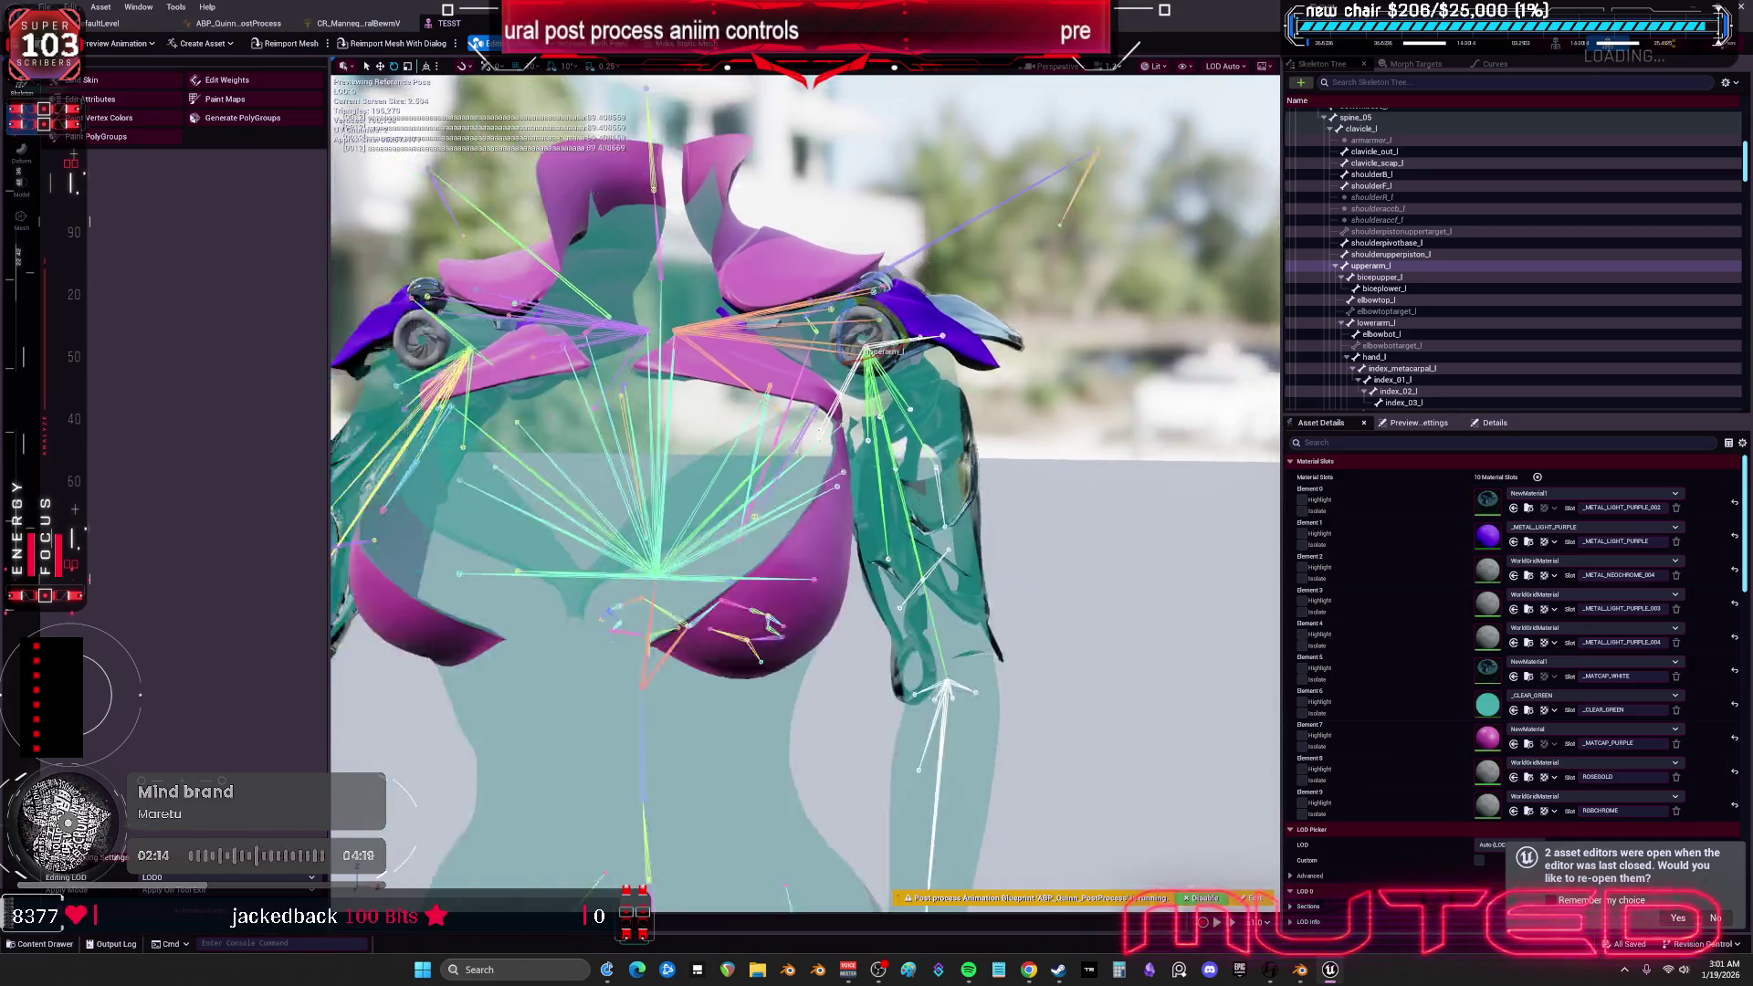
left_click(1074, 374)
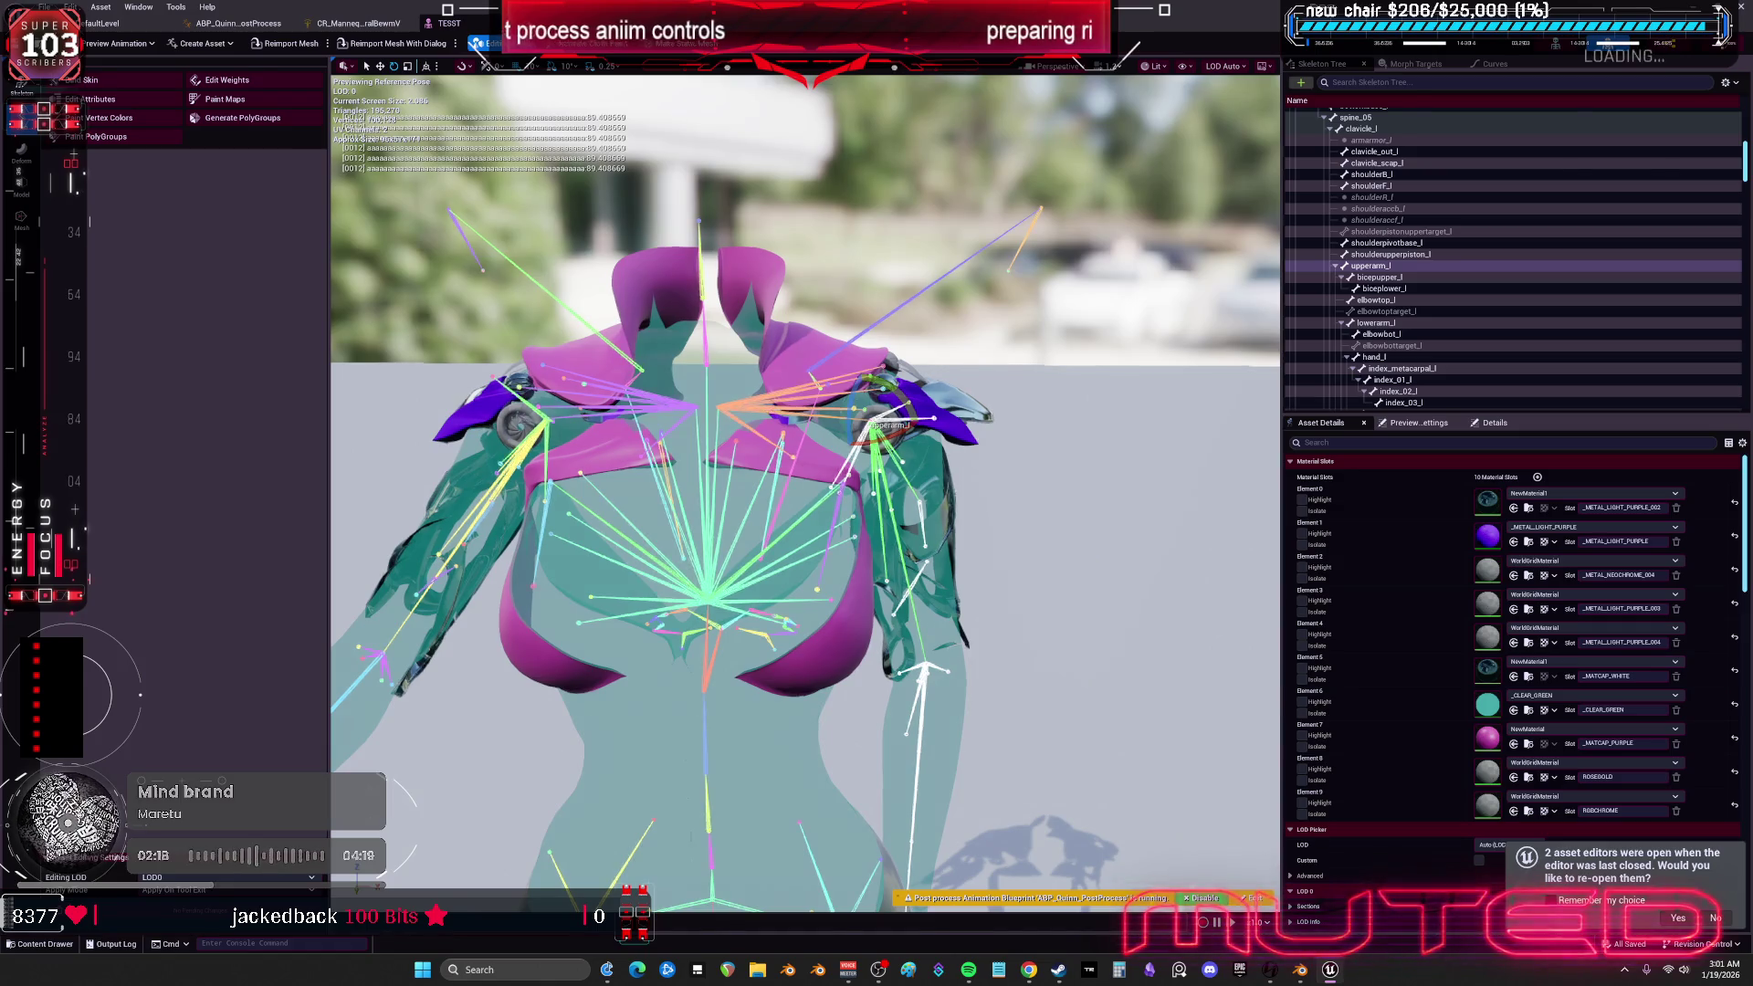
left_click(359, 23)
left_click(125, 26)
- Reopen the TESST mesh and rotate upperarm_l downward and outward to test the shoulder pivot
double_click(1035, 134)
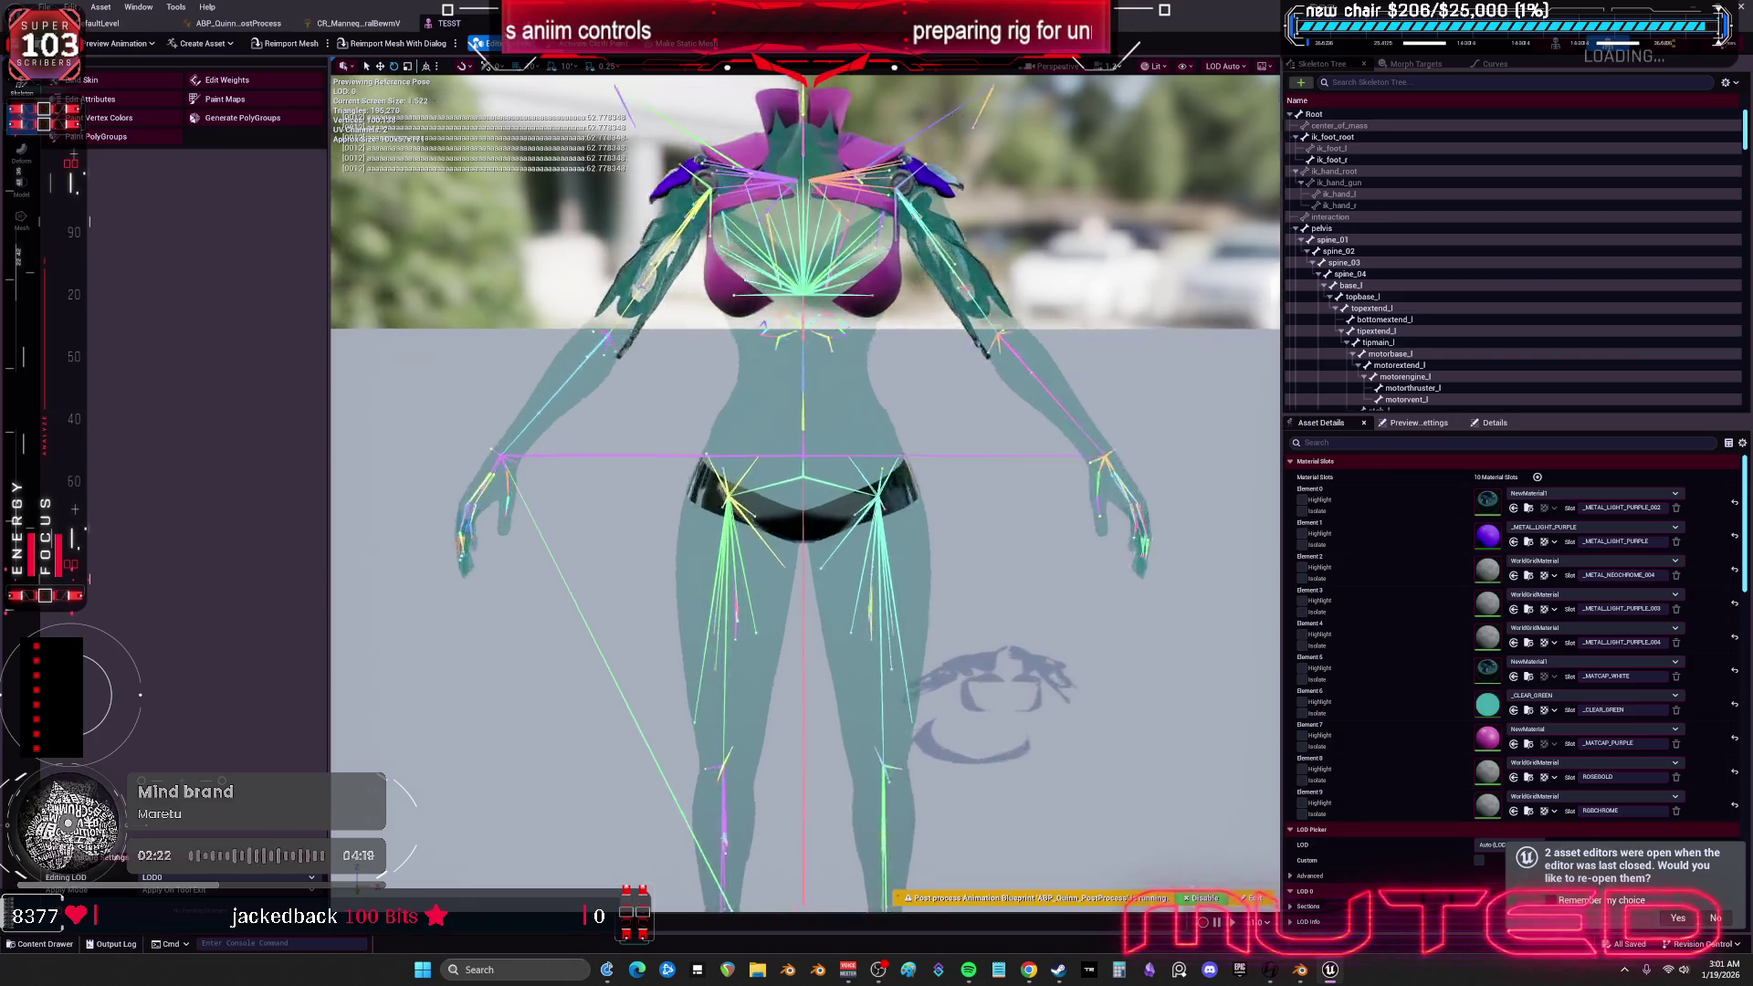
scroll(912, 536, "up", 5)
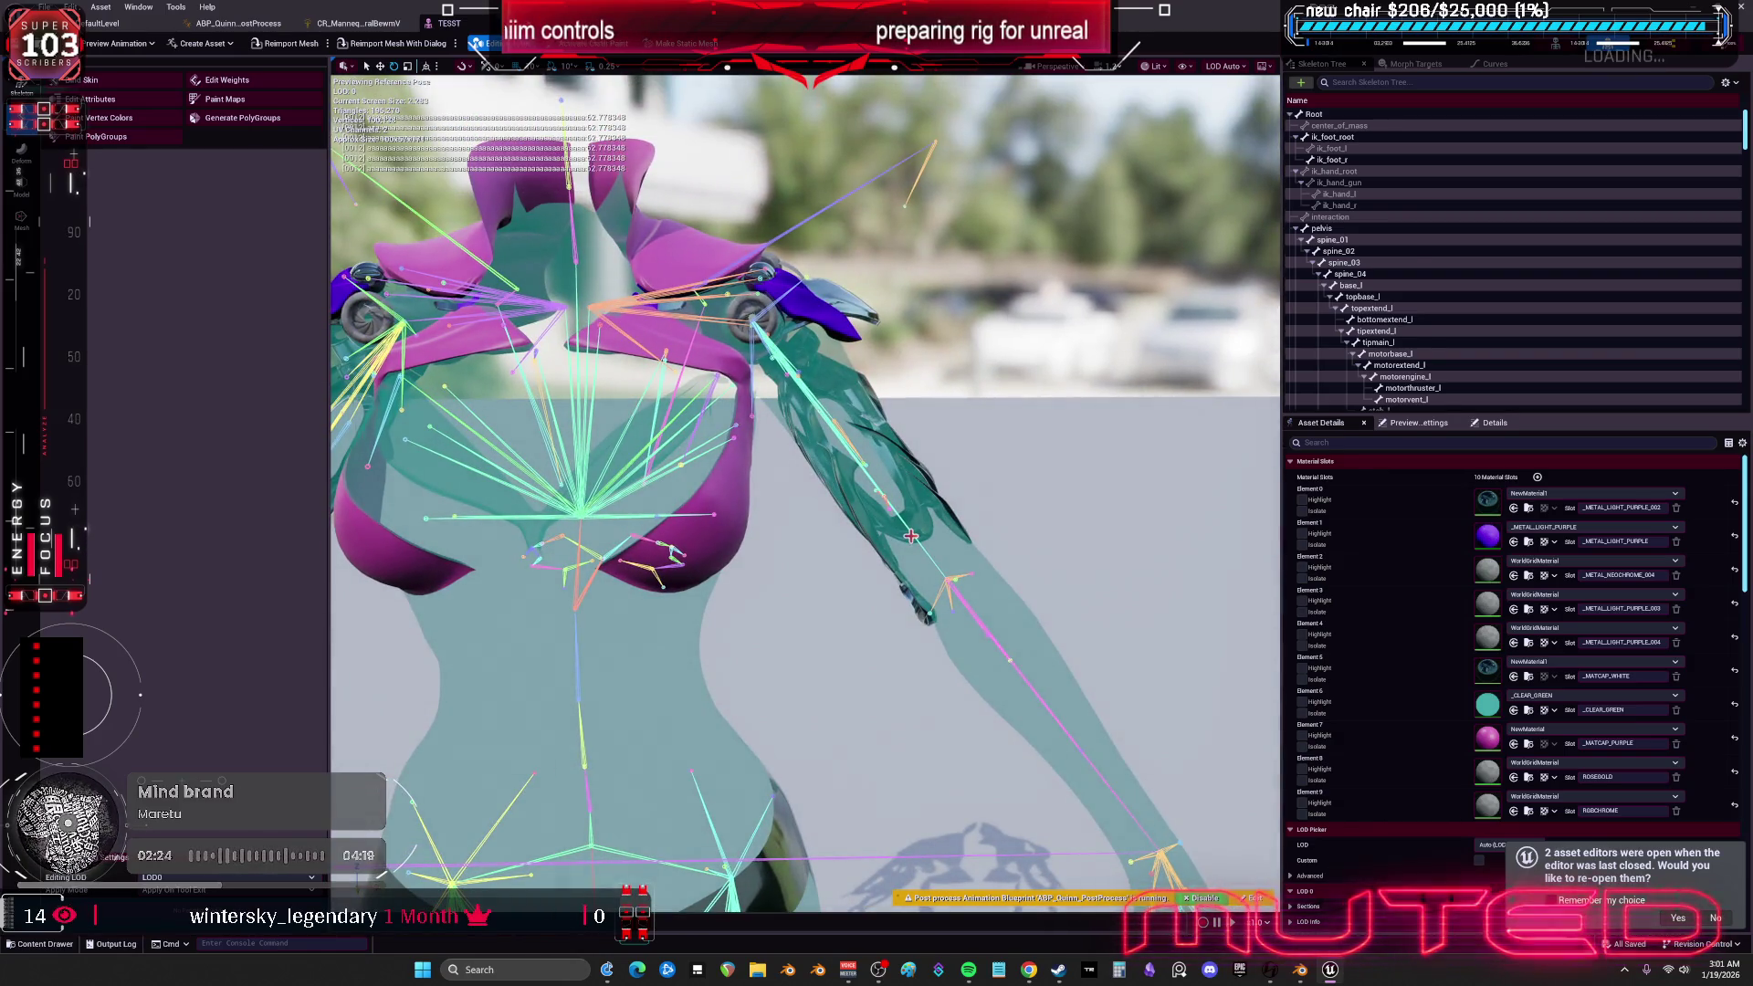
left_click(912, 536)
mouse_move(776, 361)
left_mouse_down()
mouse_move(780, 389)
mouse_move(762, 393)
left_mouse_up()
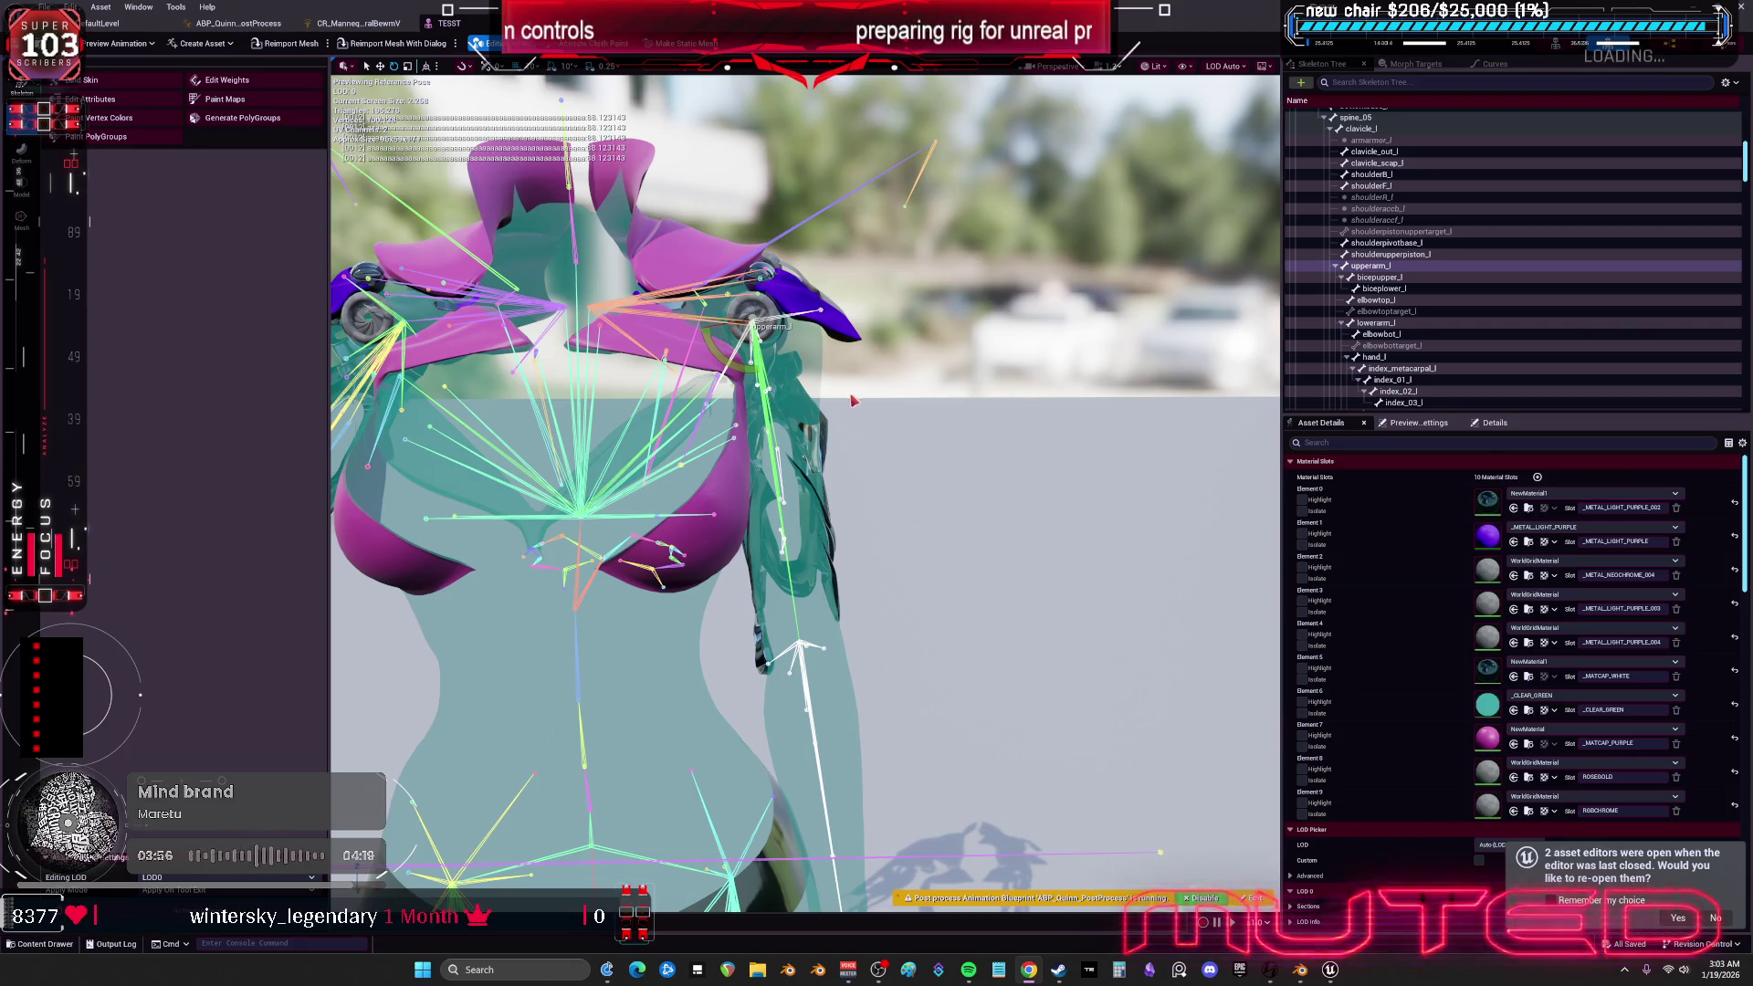
mouse_move(740, 374)
left_mouse_down()
mouse_move(767, 389)
mouse_move(762, 351)
mouse_move(777, 395)
left_mouse_up()
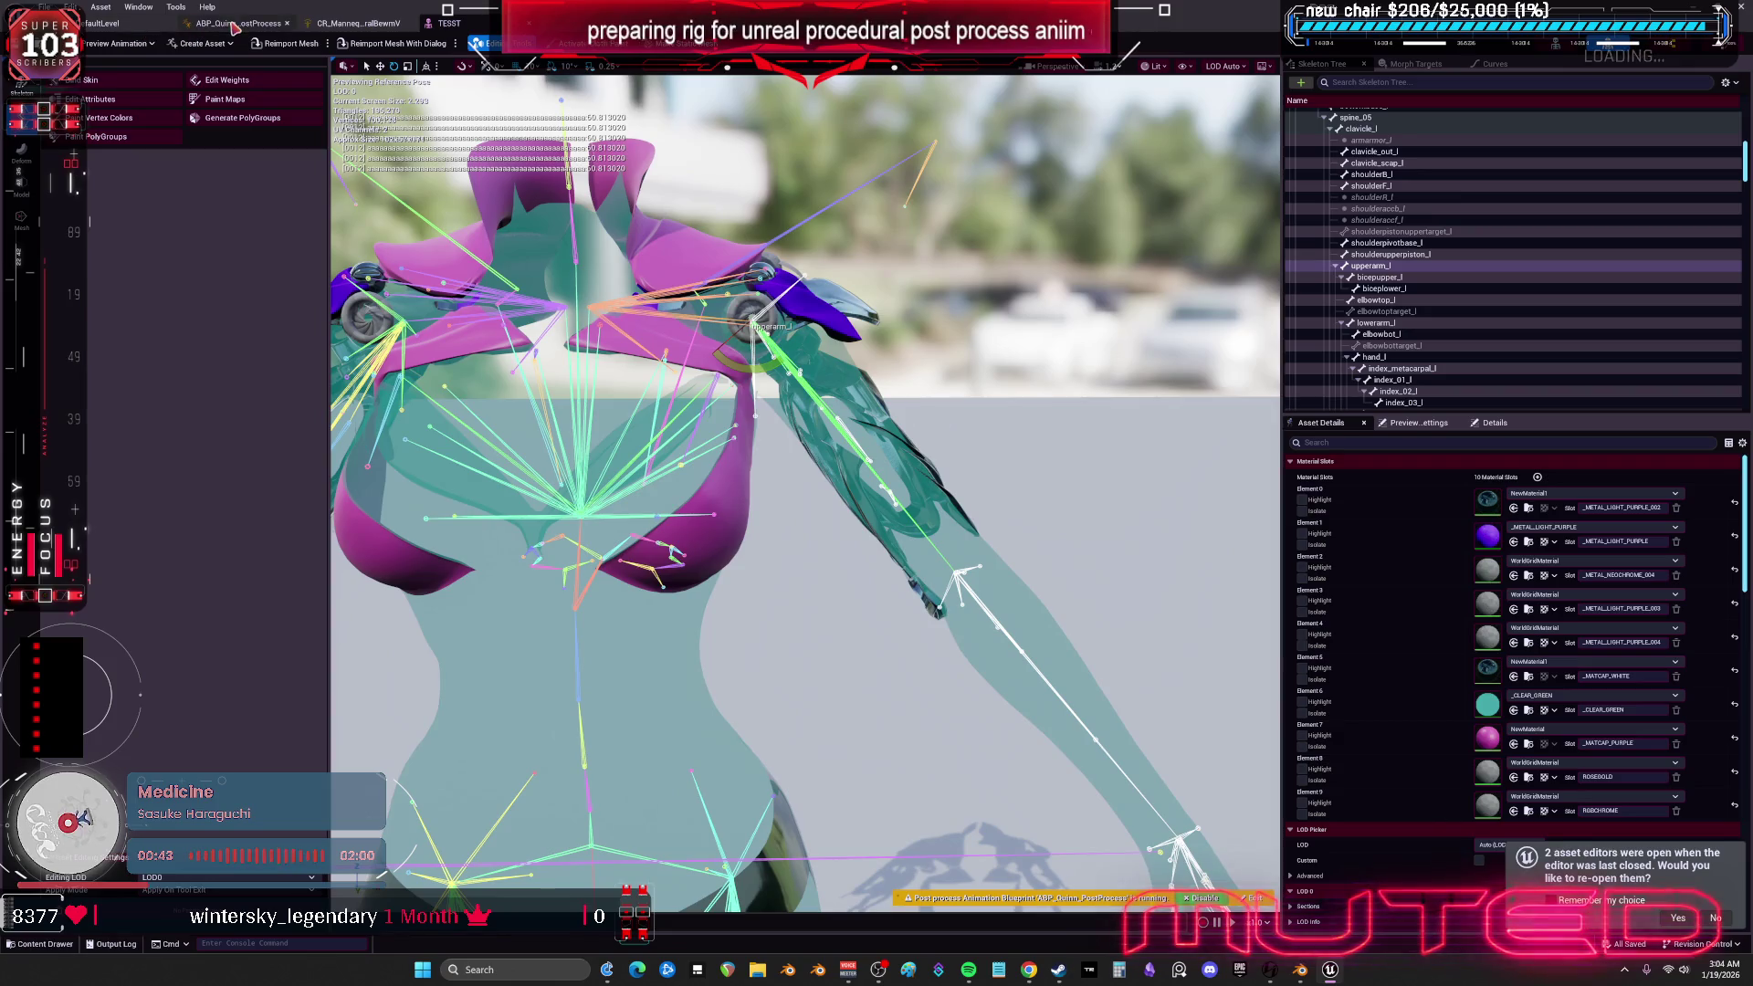
left_click(239, 23)
left_click(358, 22)
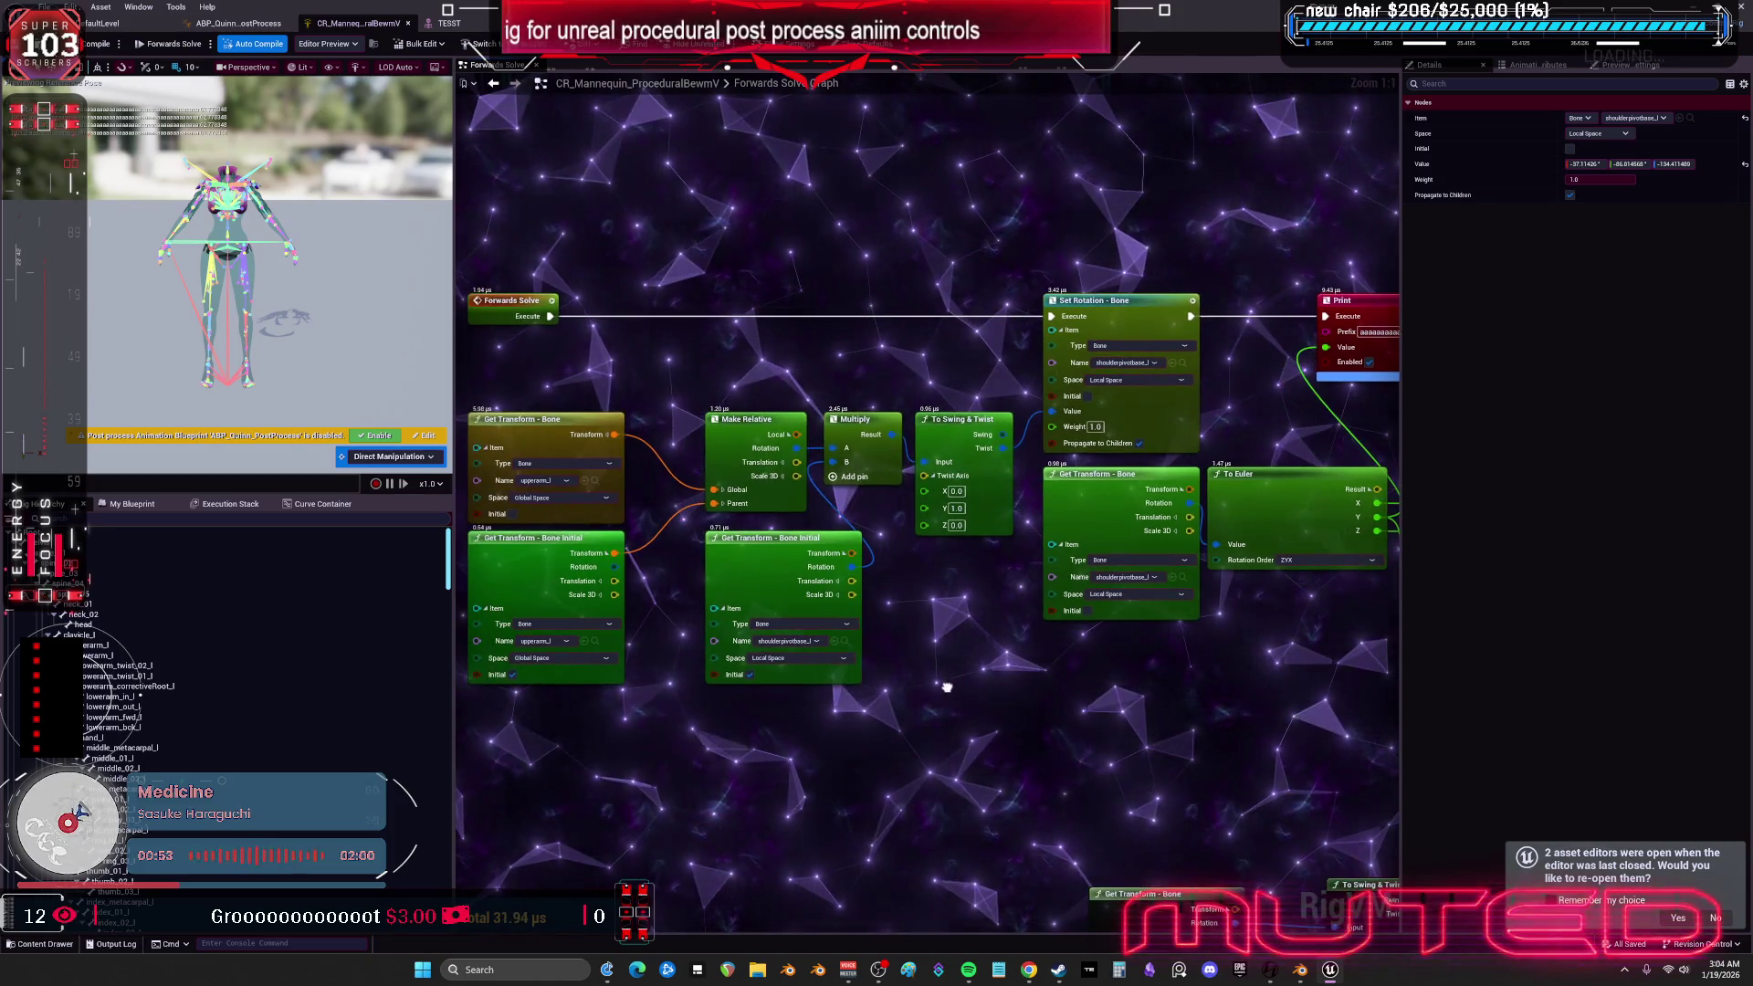
- Add a Greater node fed by the To Euler Z angle, then select the Print node
left_click_drag(947, 687, 938, 693)
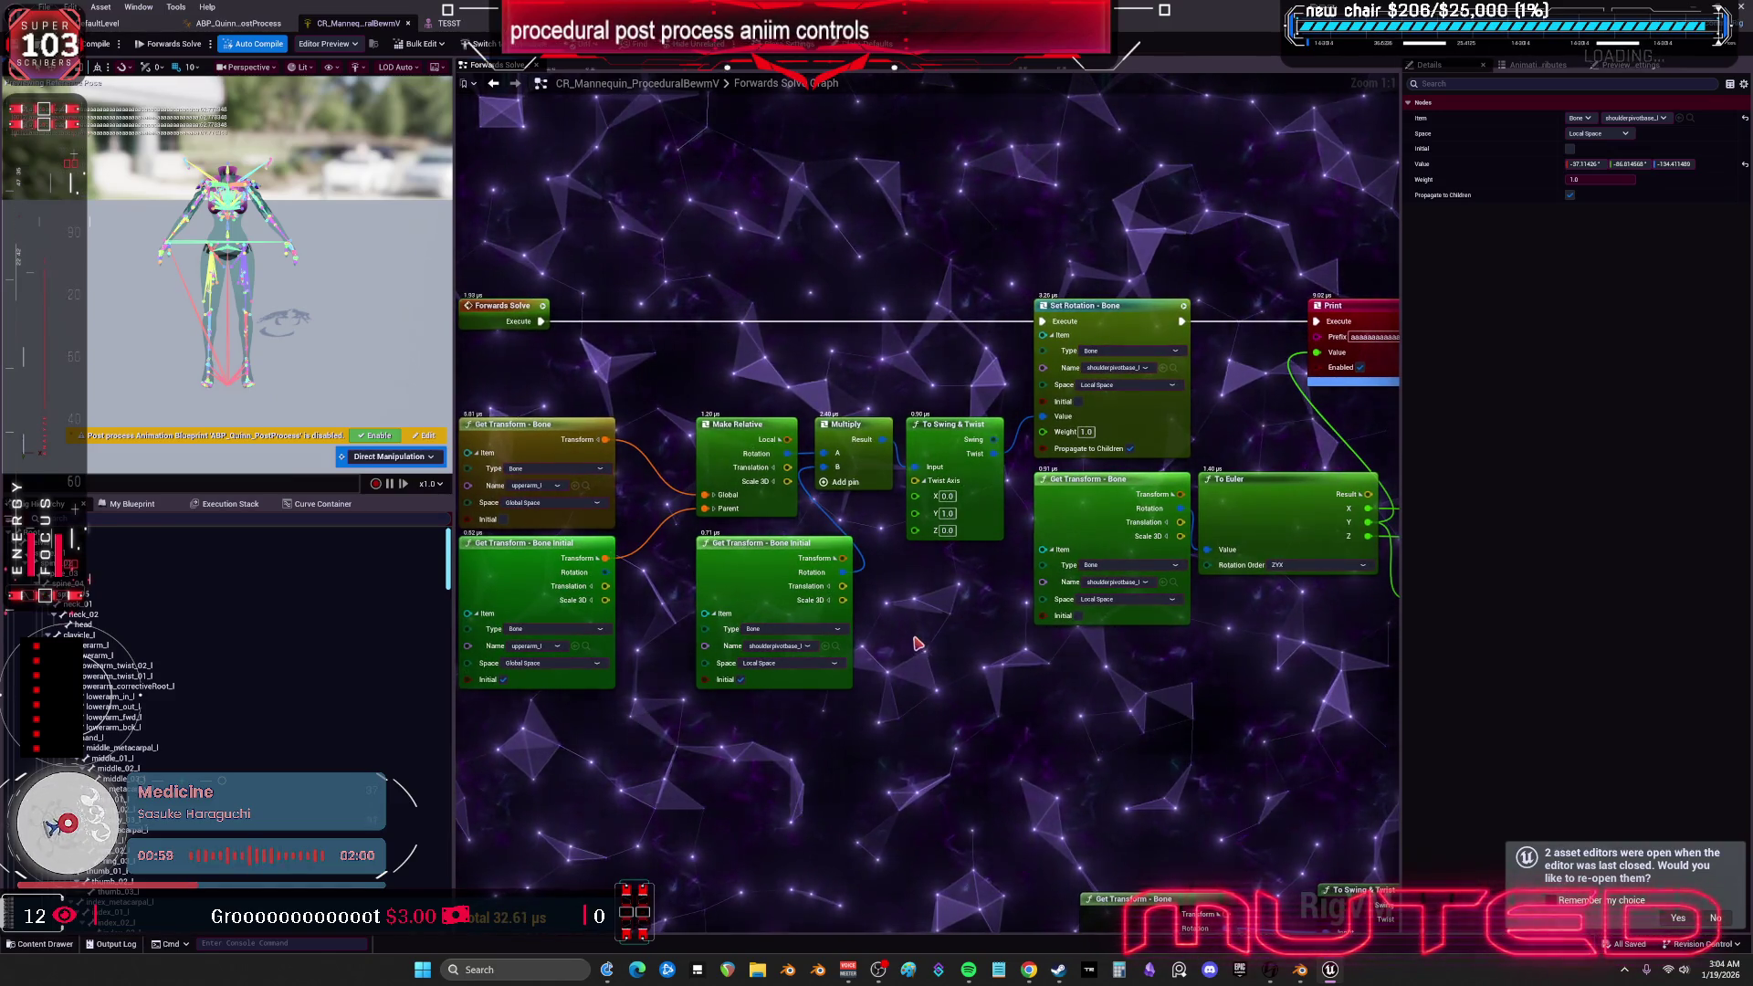
scroll(921, 628, "down", 1)
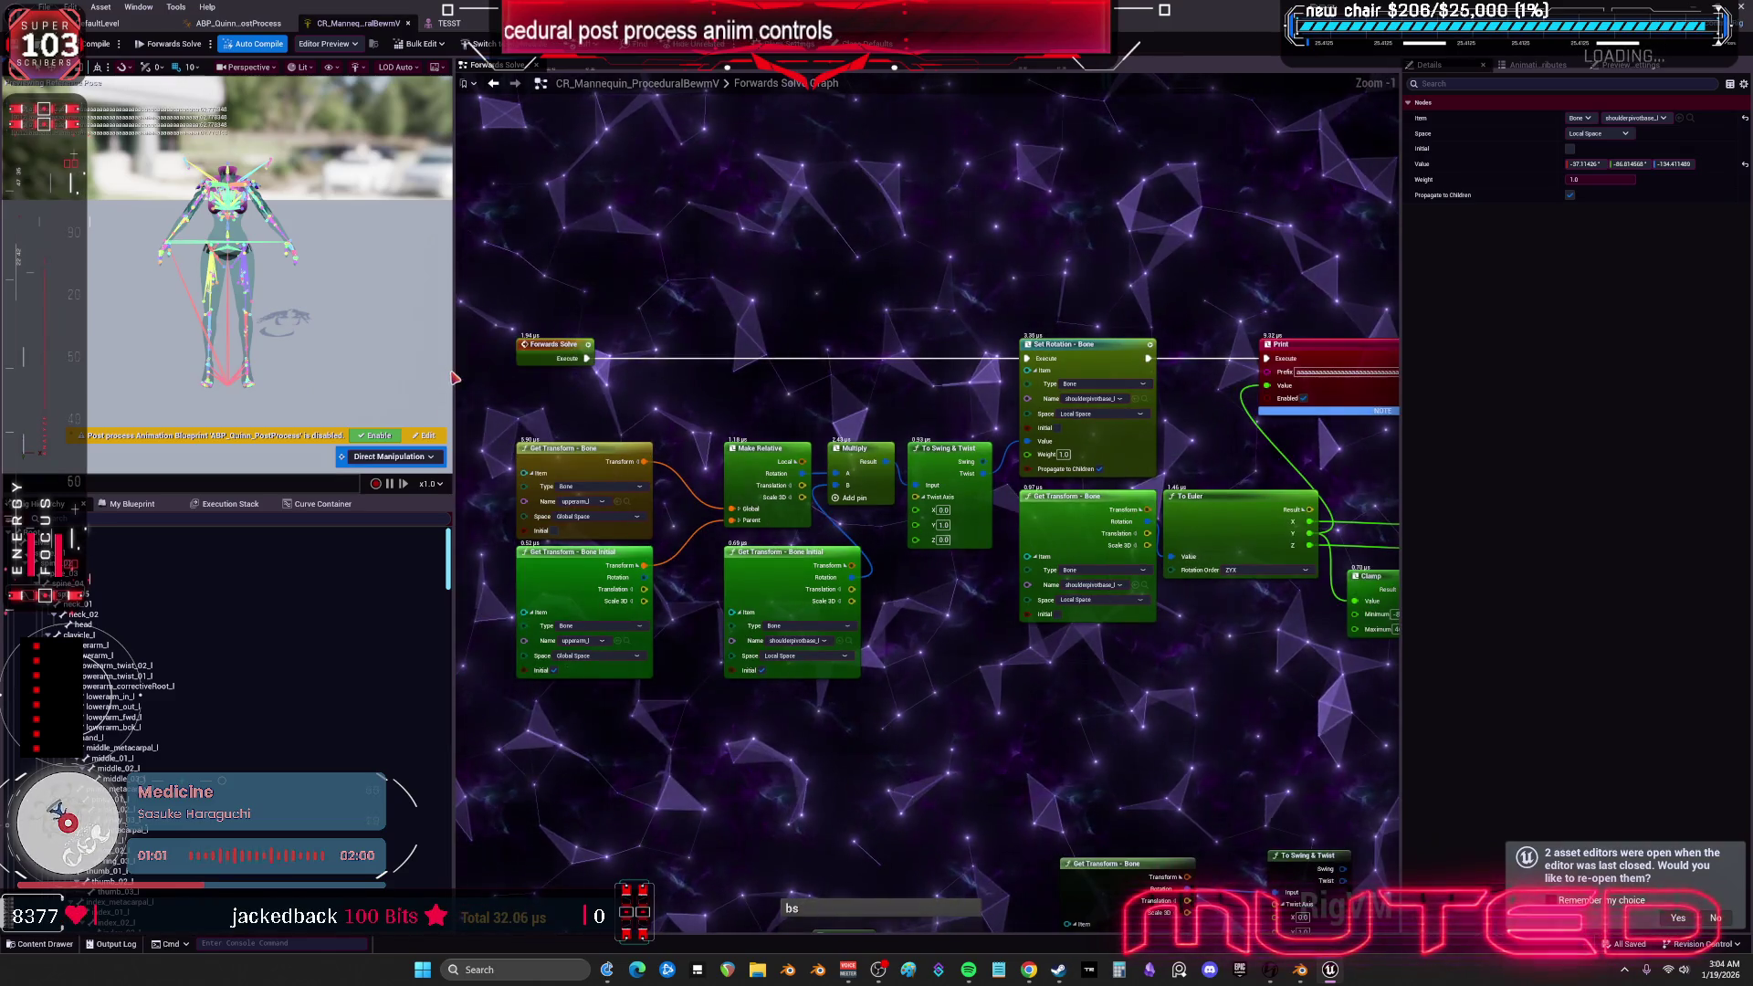
left_click_drag(1370, 457, 950, 410)
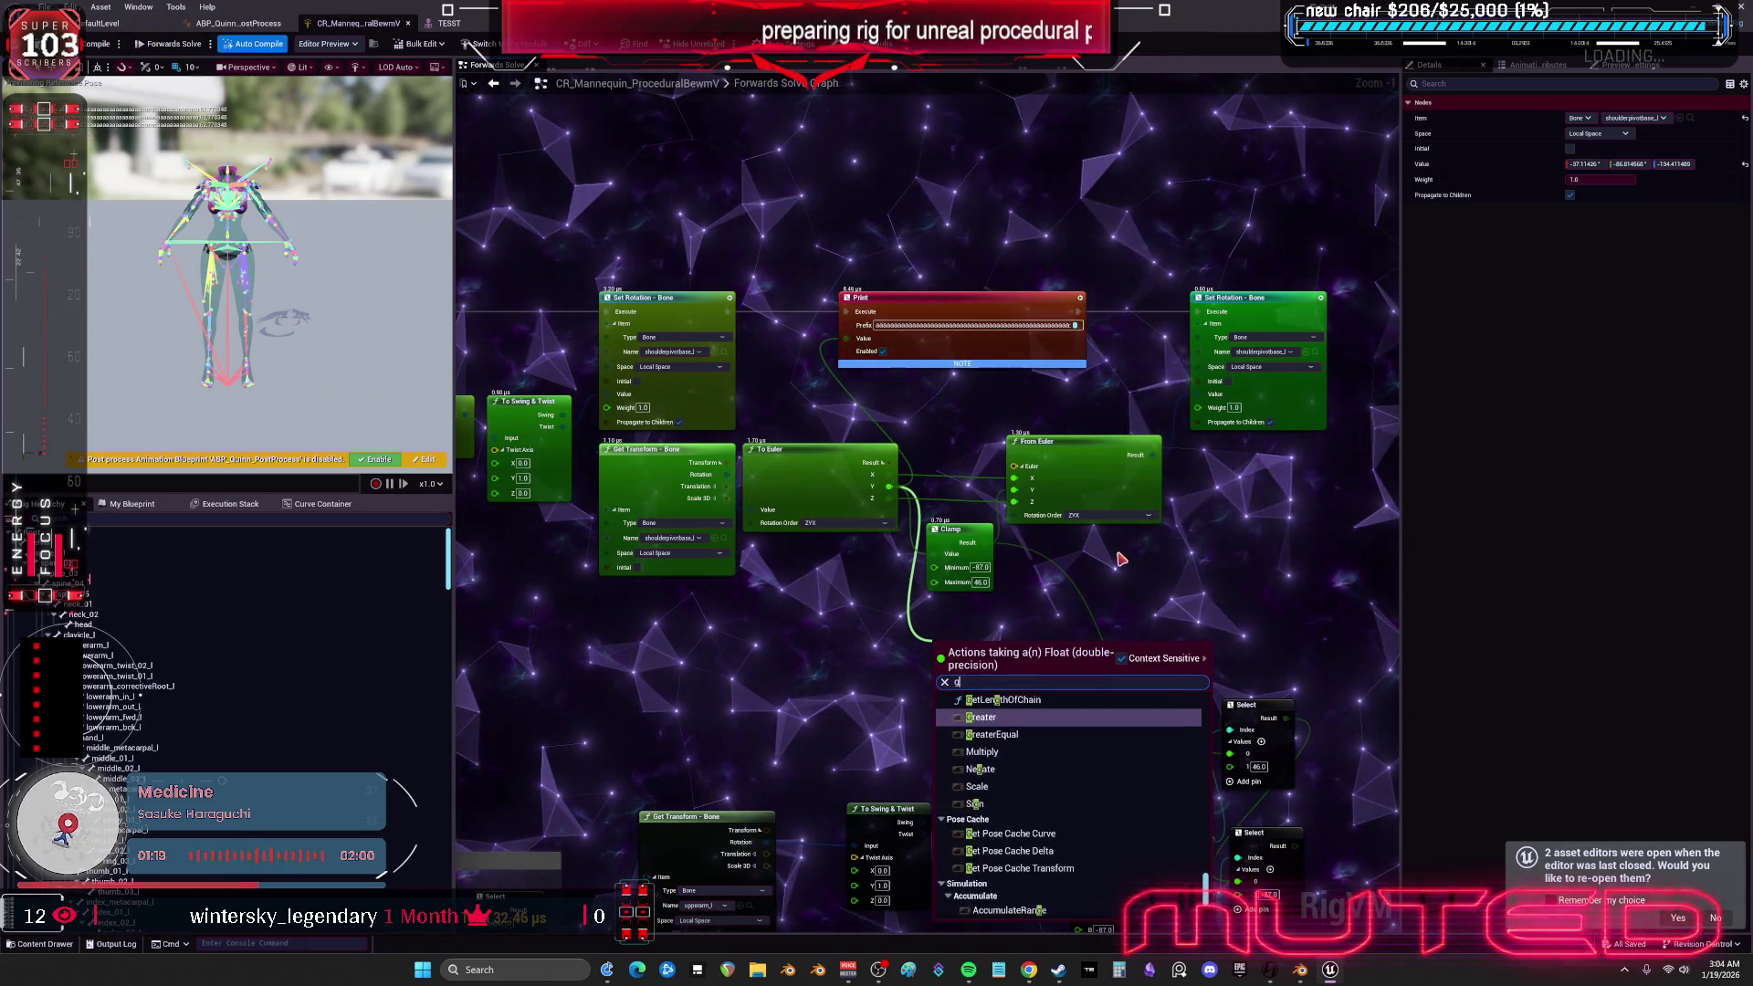
left_click(1042, 714)
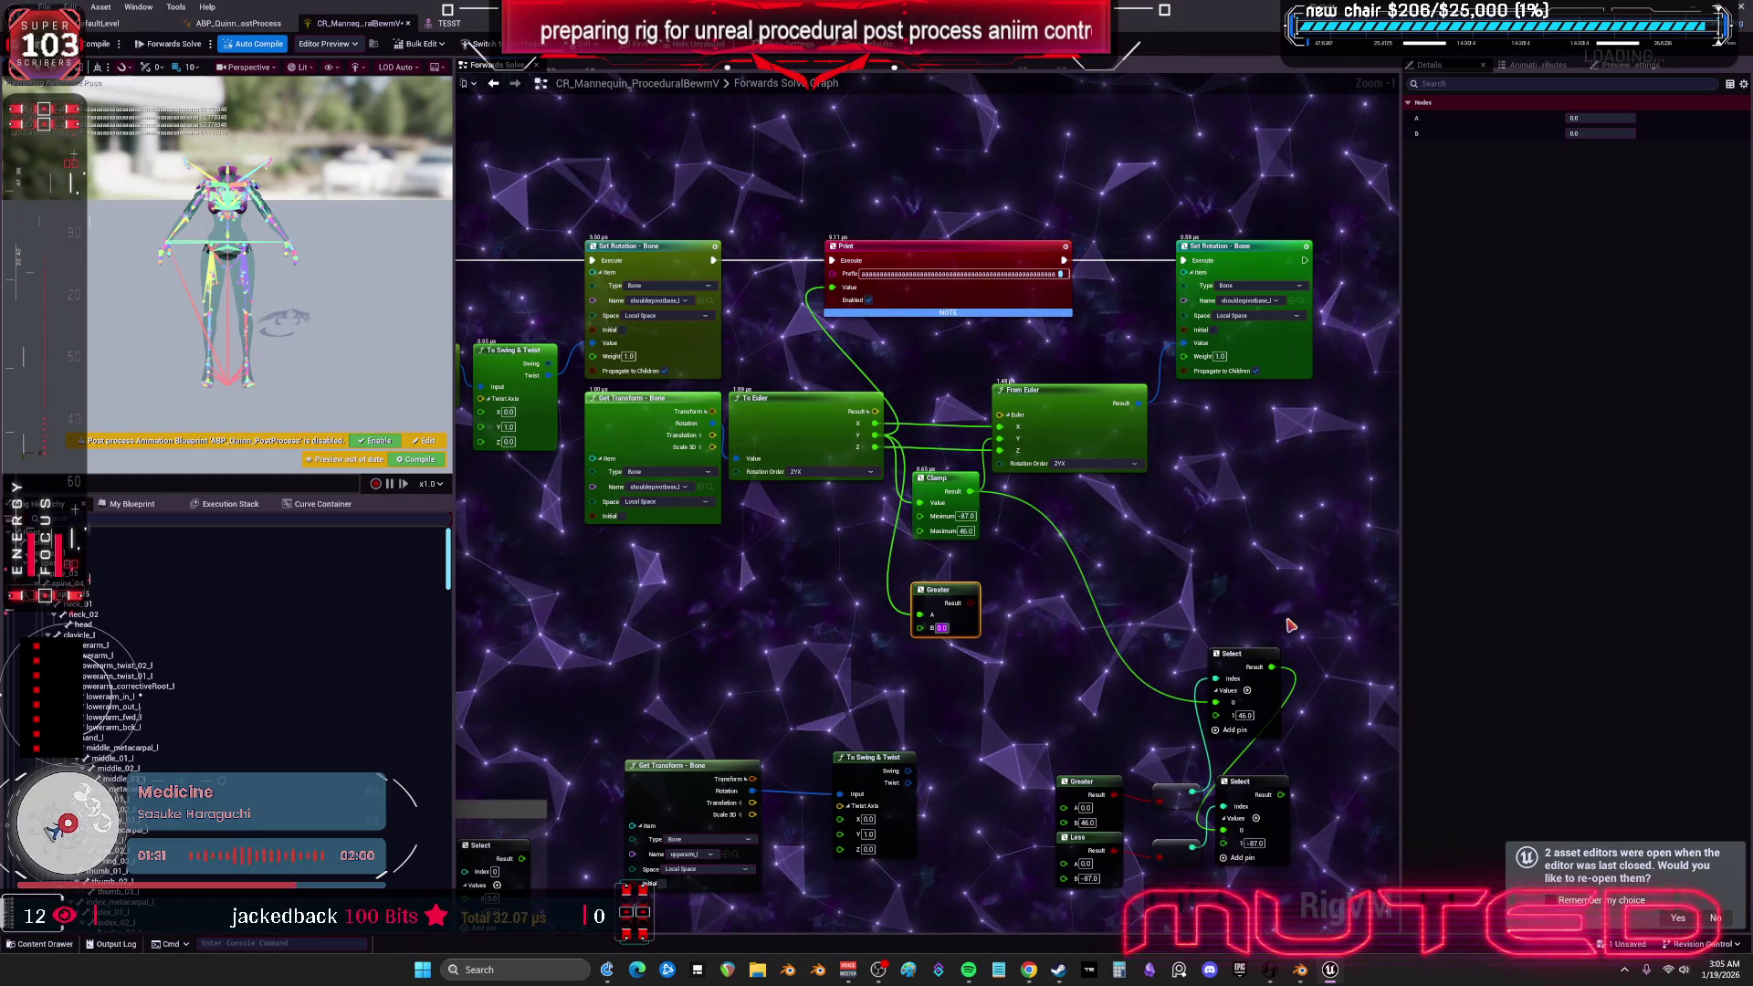
left_click(976, 466)
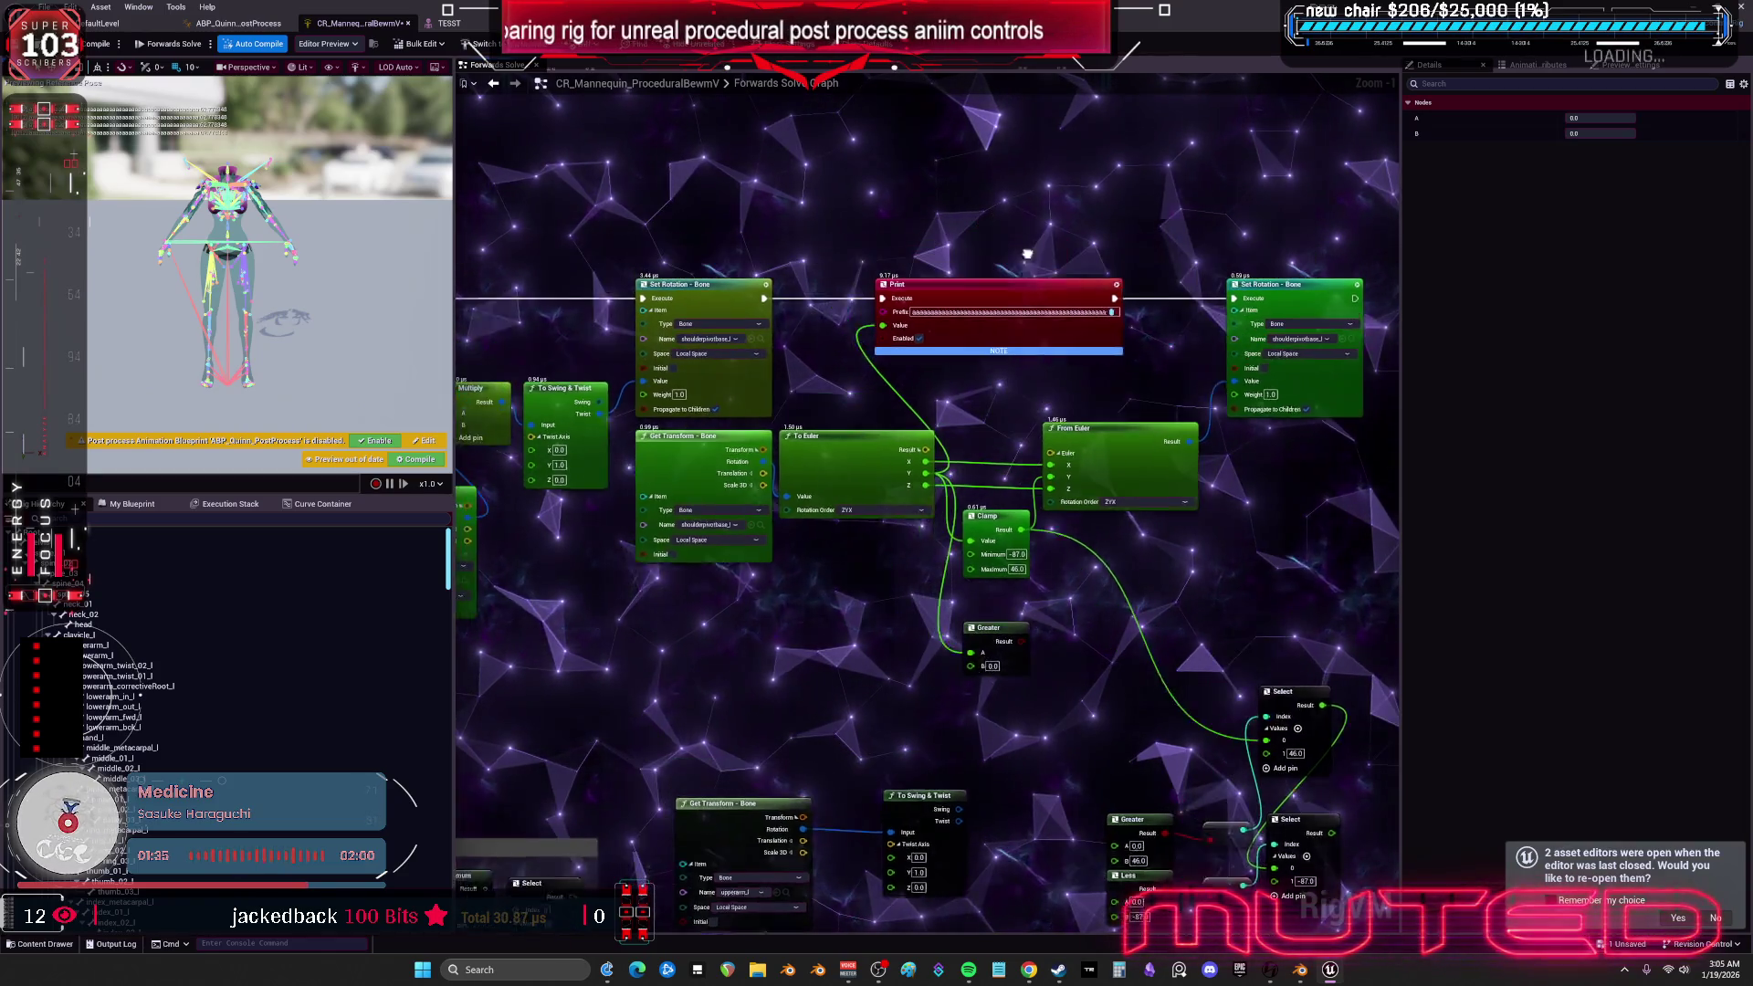
left_click_drag(996, 308, 993, 311)
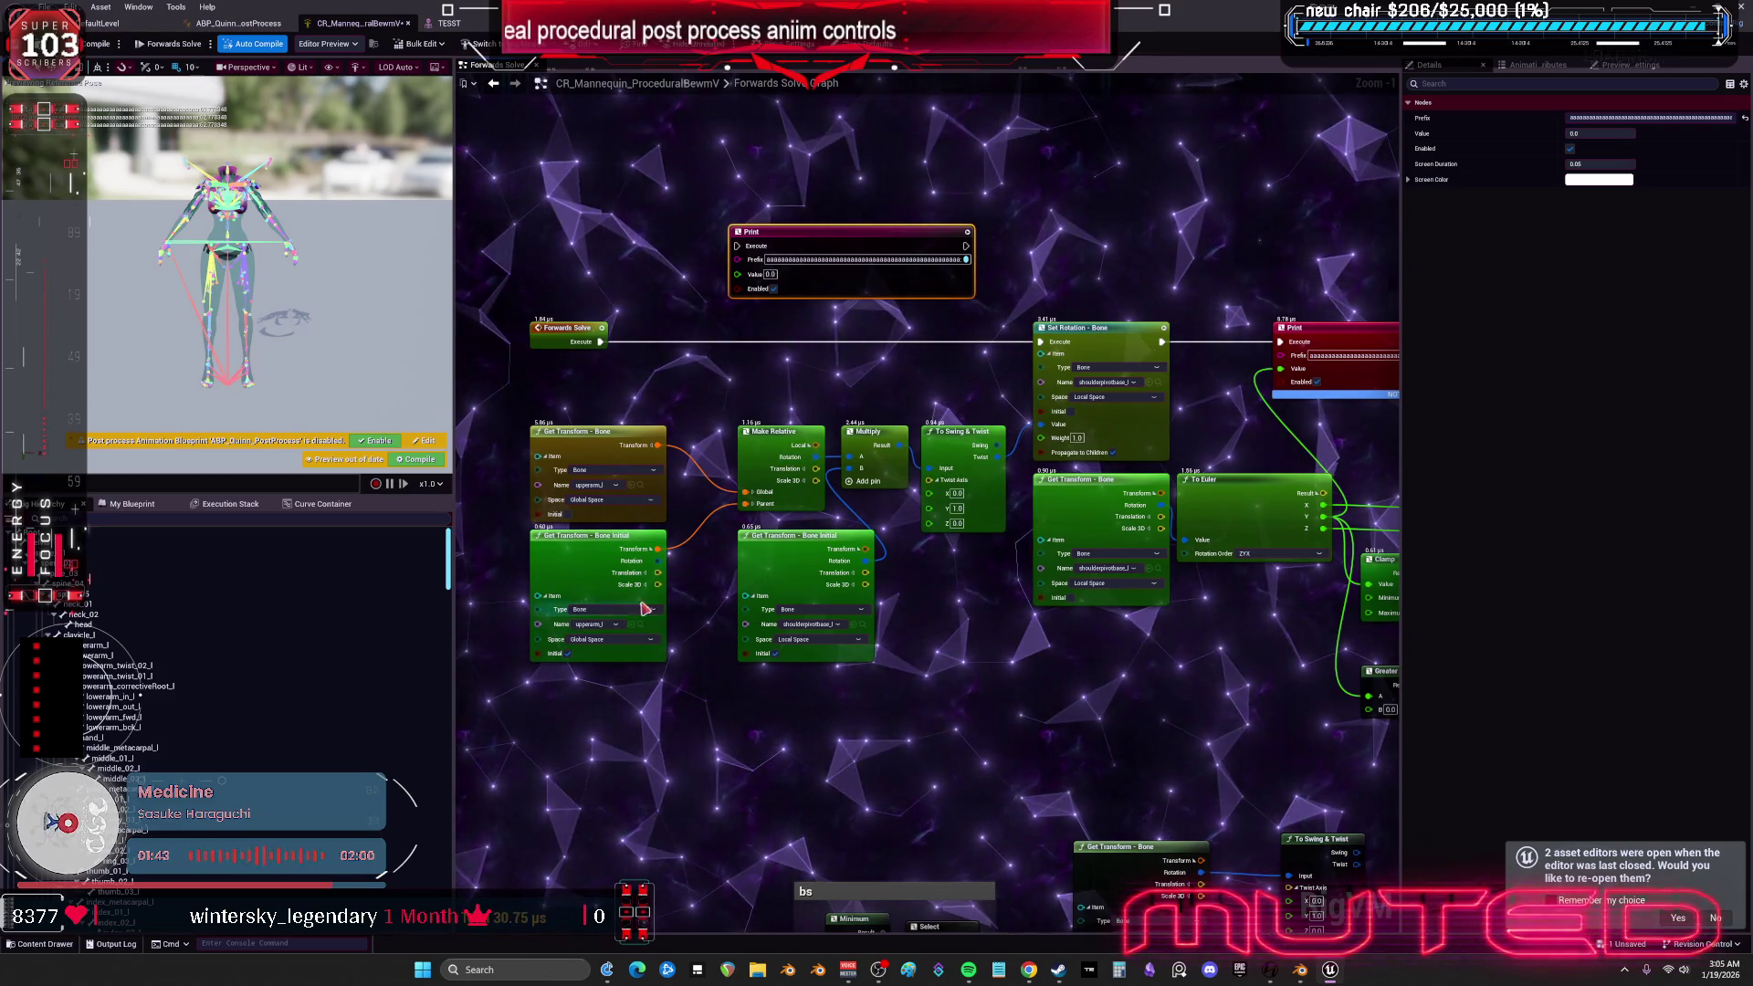
- Move Get Transform - Bone up and switch it and Get Transform - Bone Initial to Local Space
left_click_drag(635, 440, 631, 390)
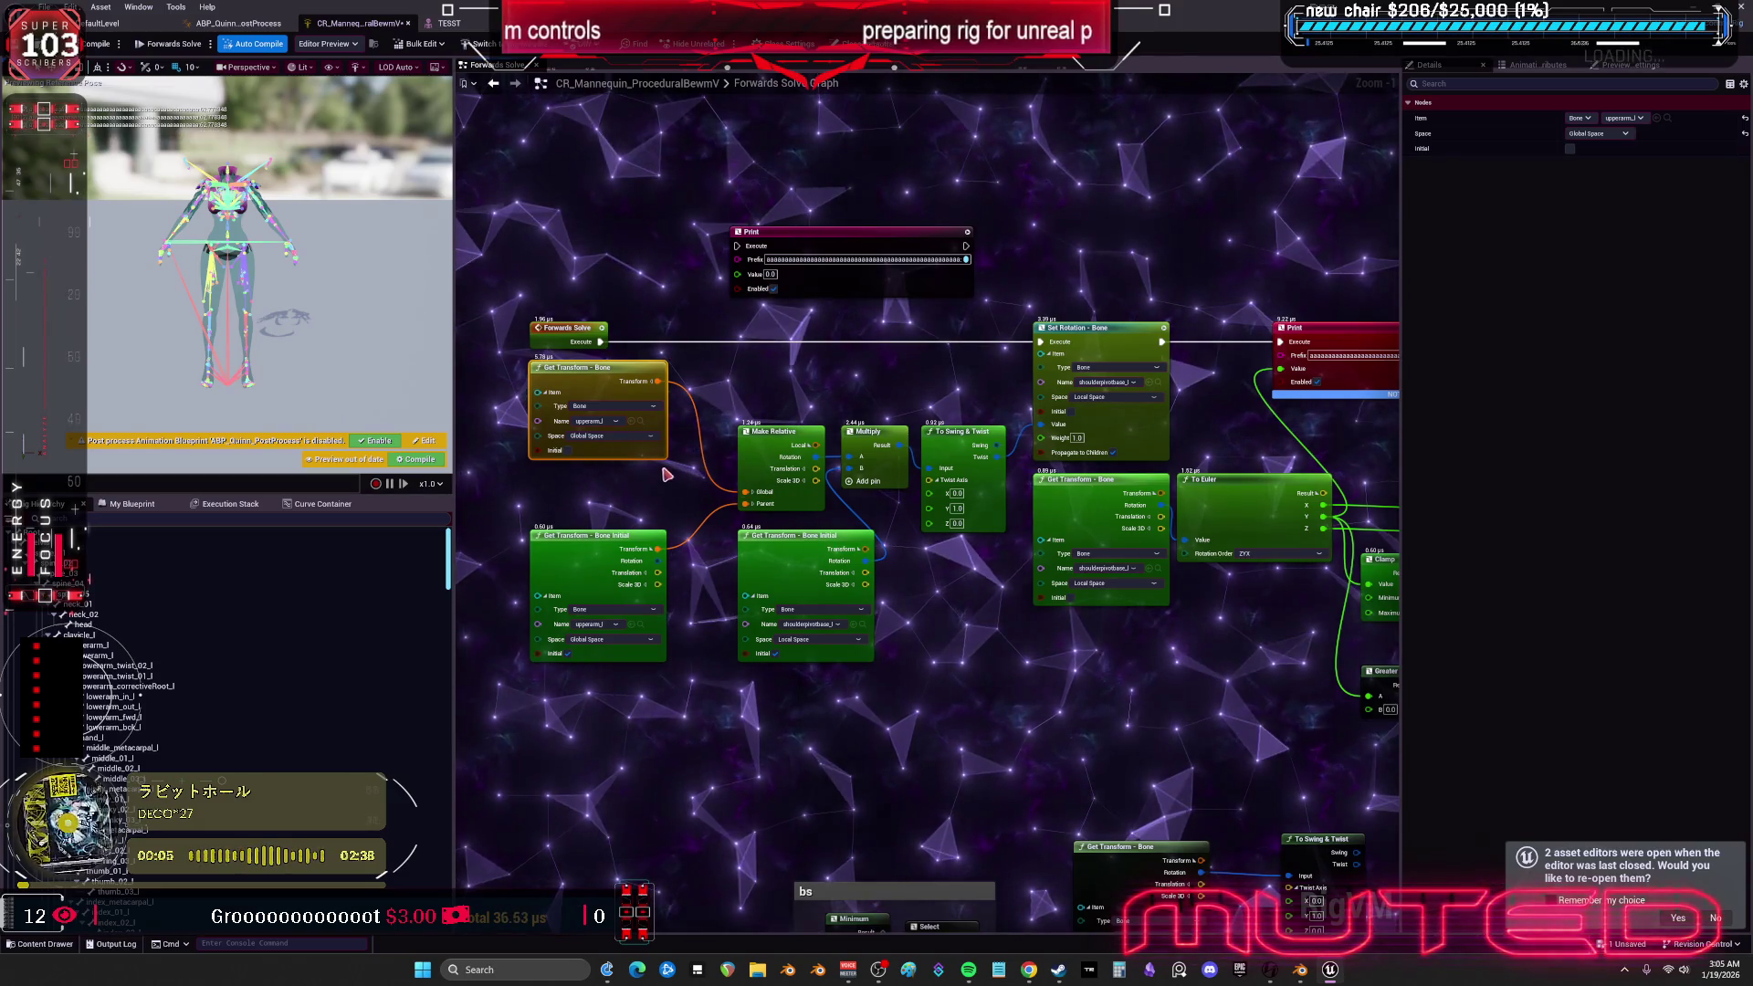
scroll(625, 448, "down", 3)
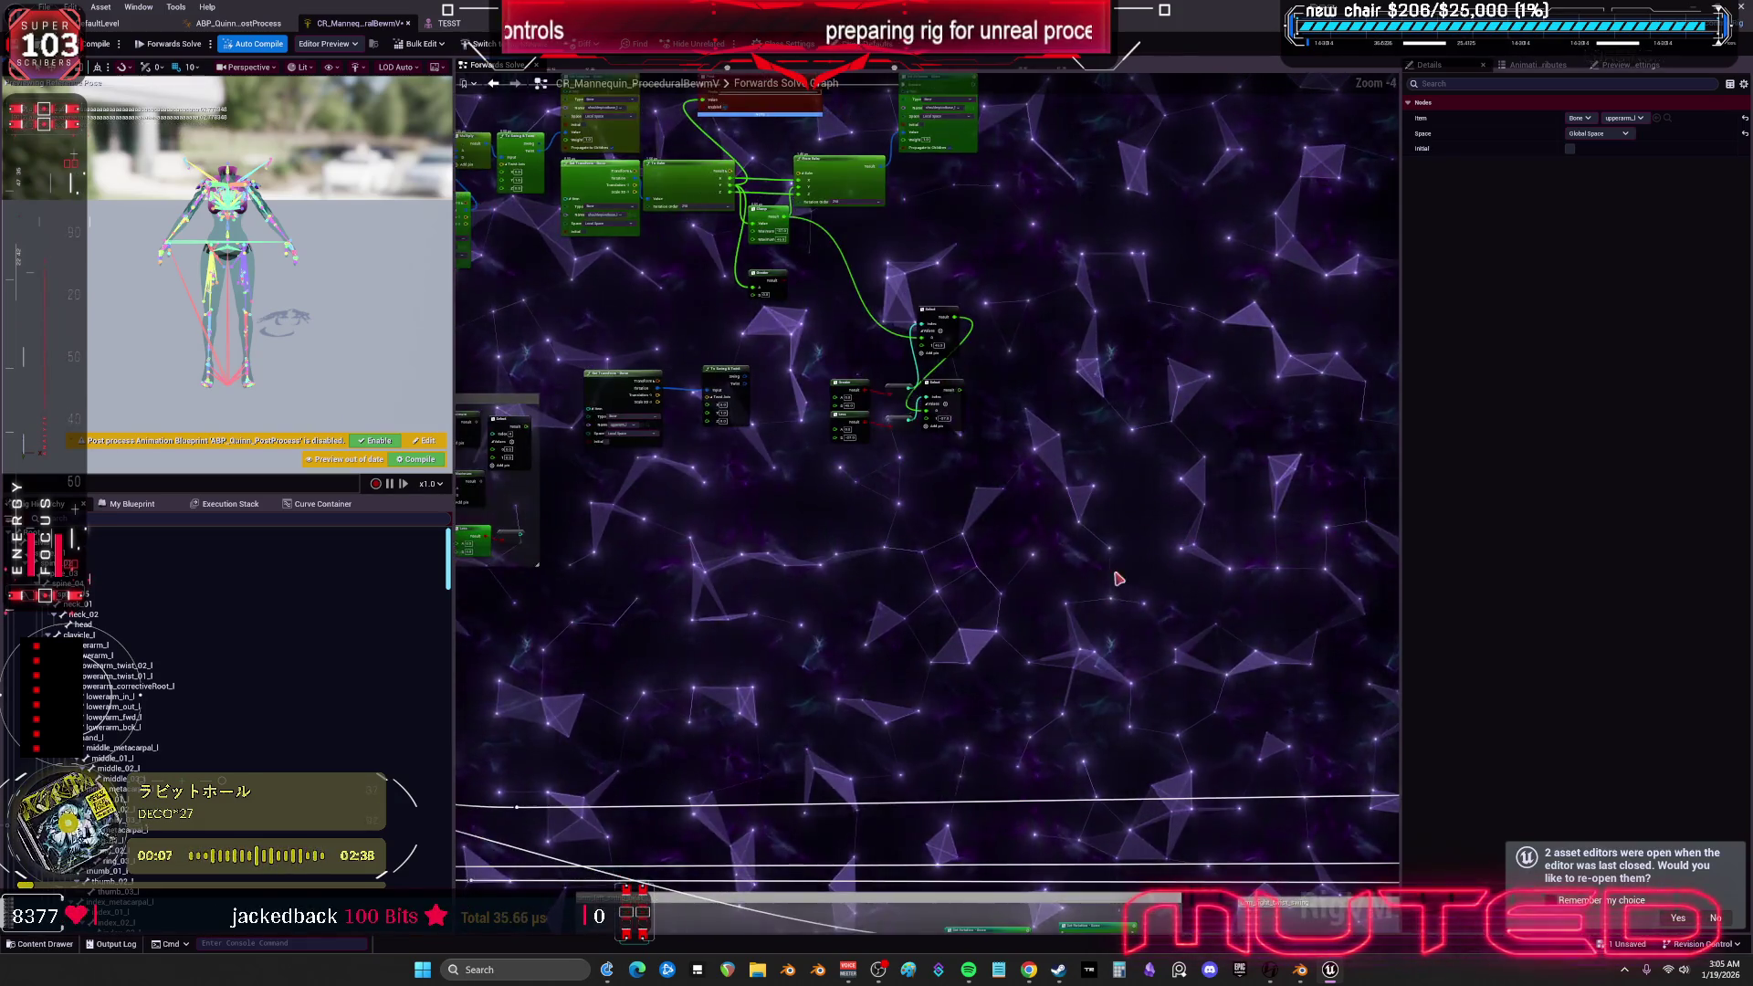
left_click_drag(487, 802, 893, 633)
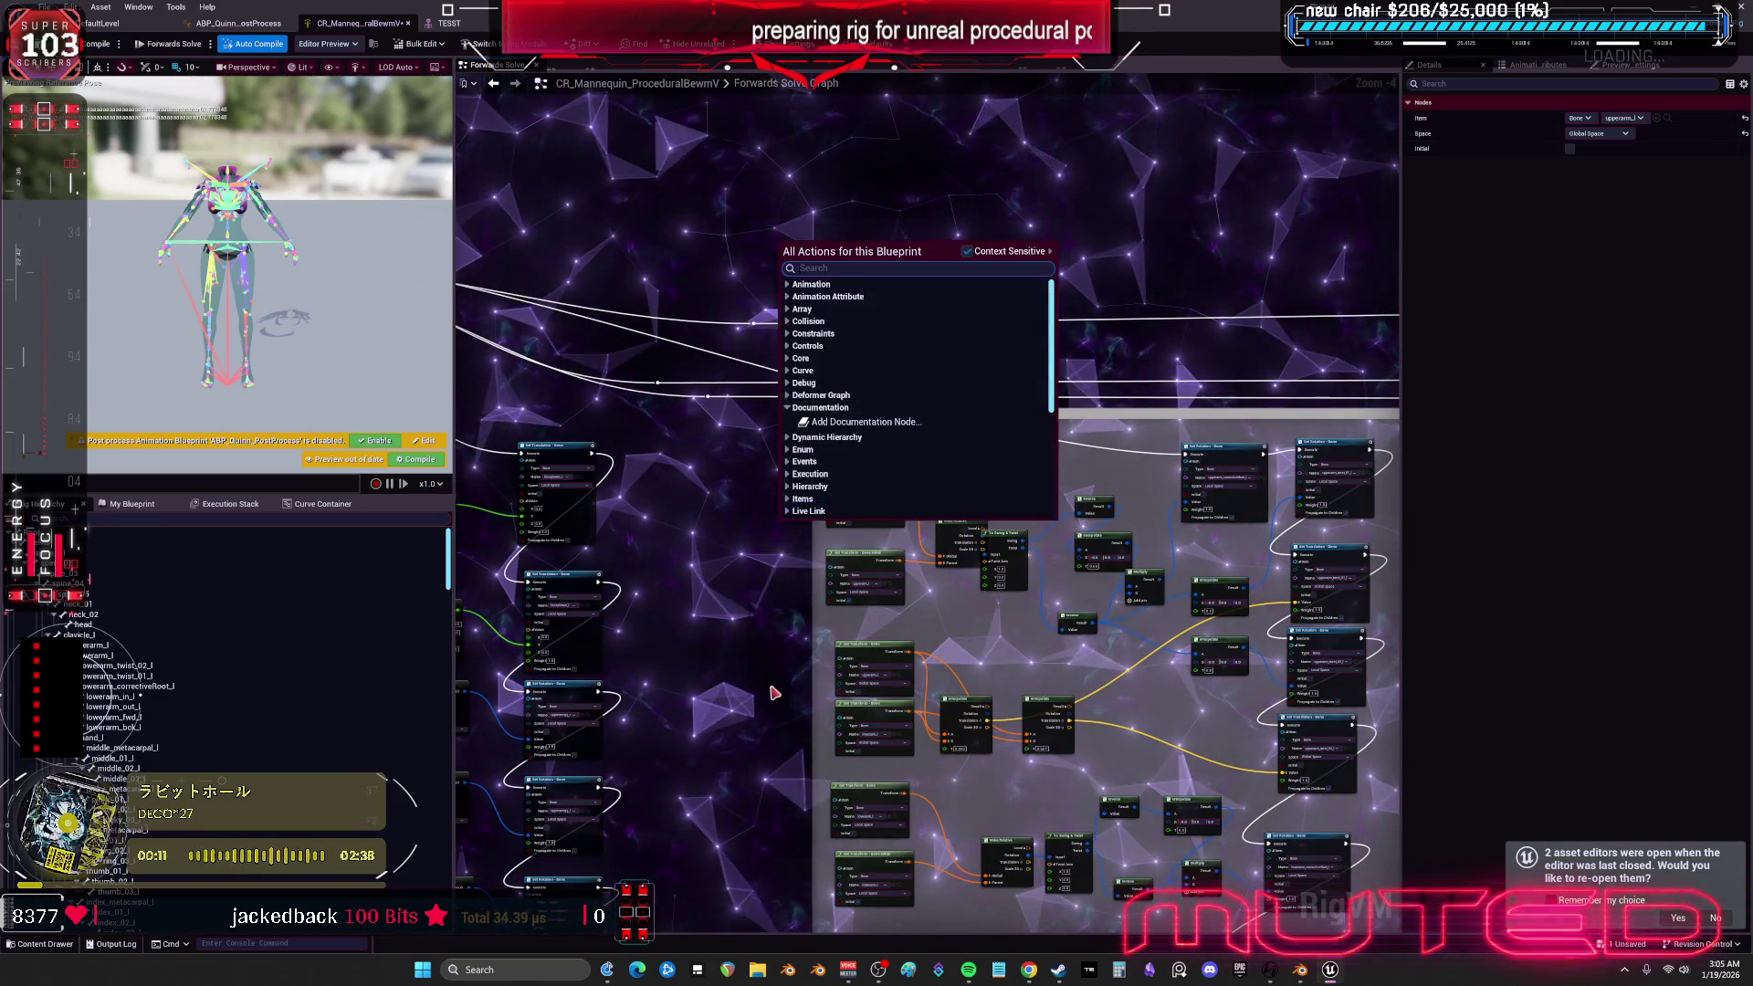
left_click(715, 437)
scroll(804, 502, "up", 5)
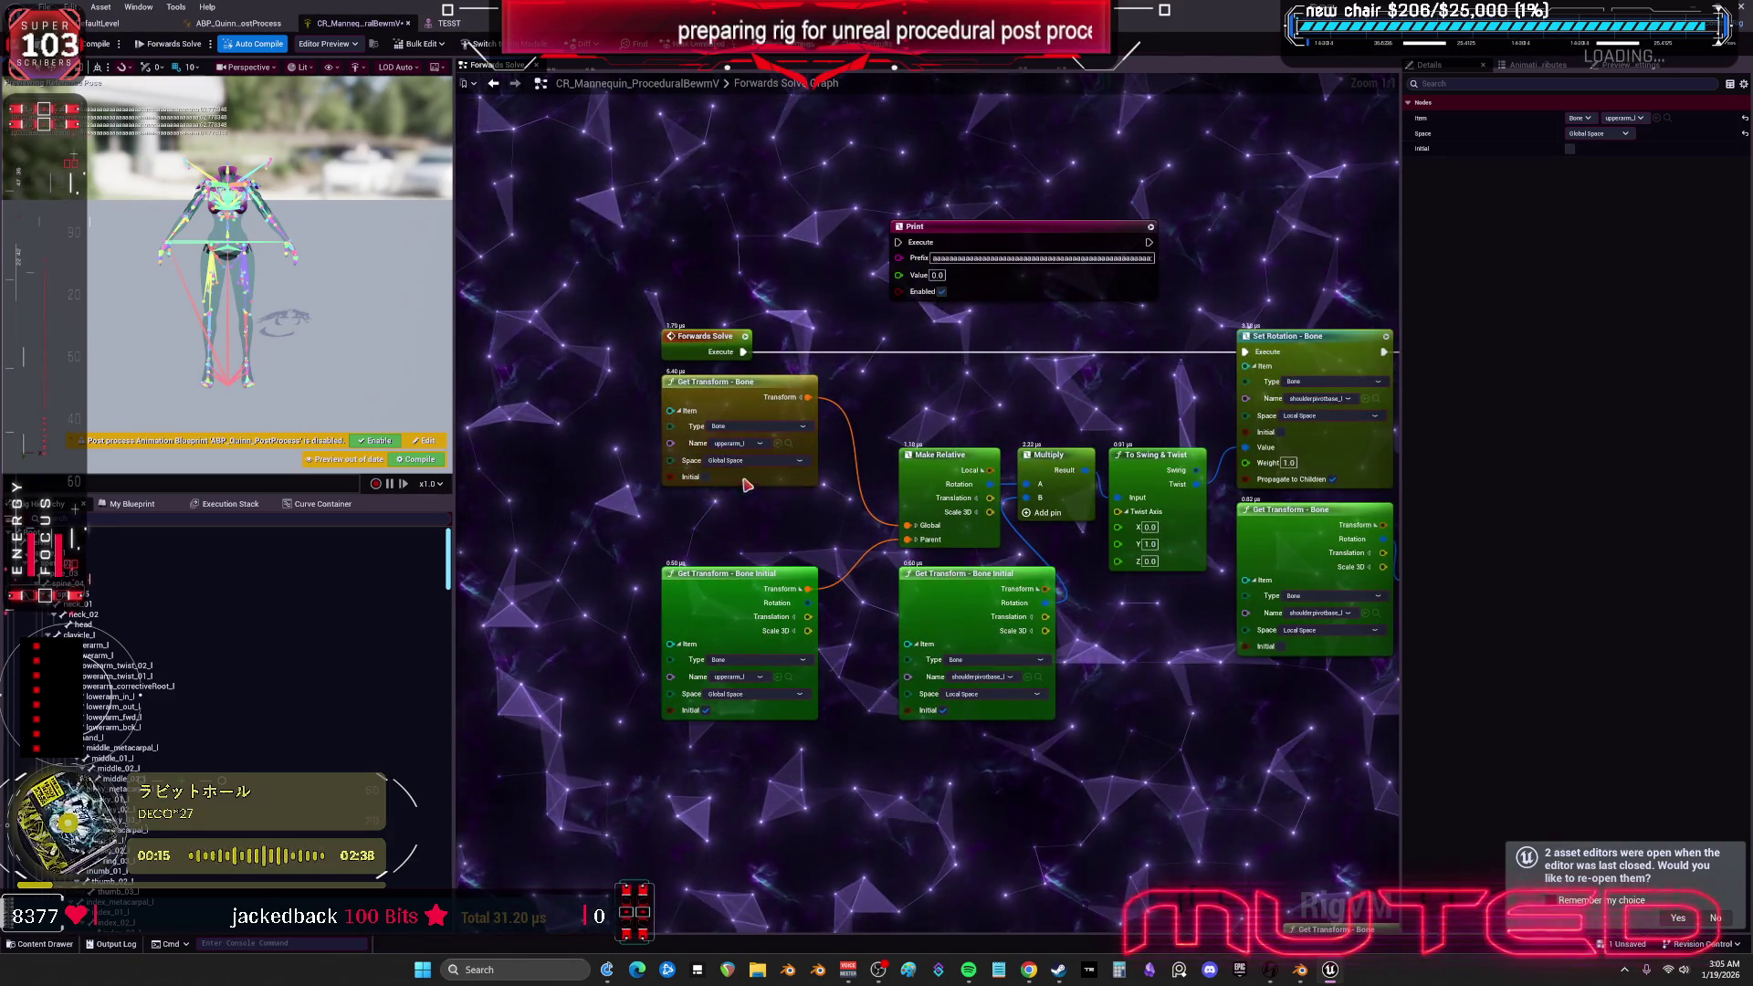
left_click(744, 478)
left_click(747, 696)
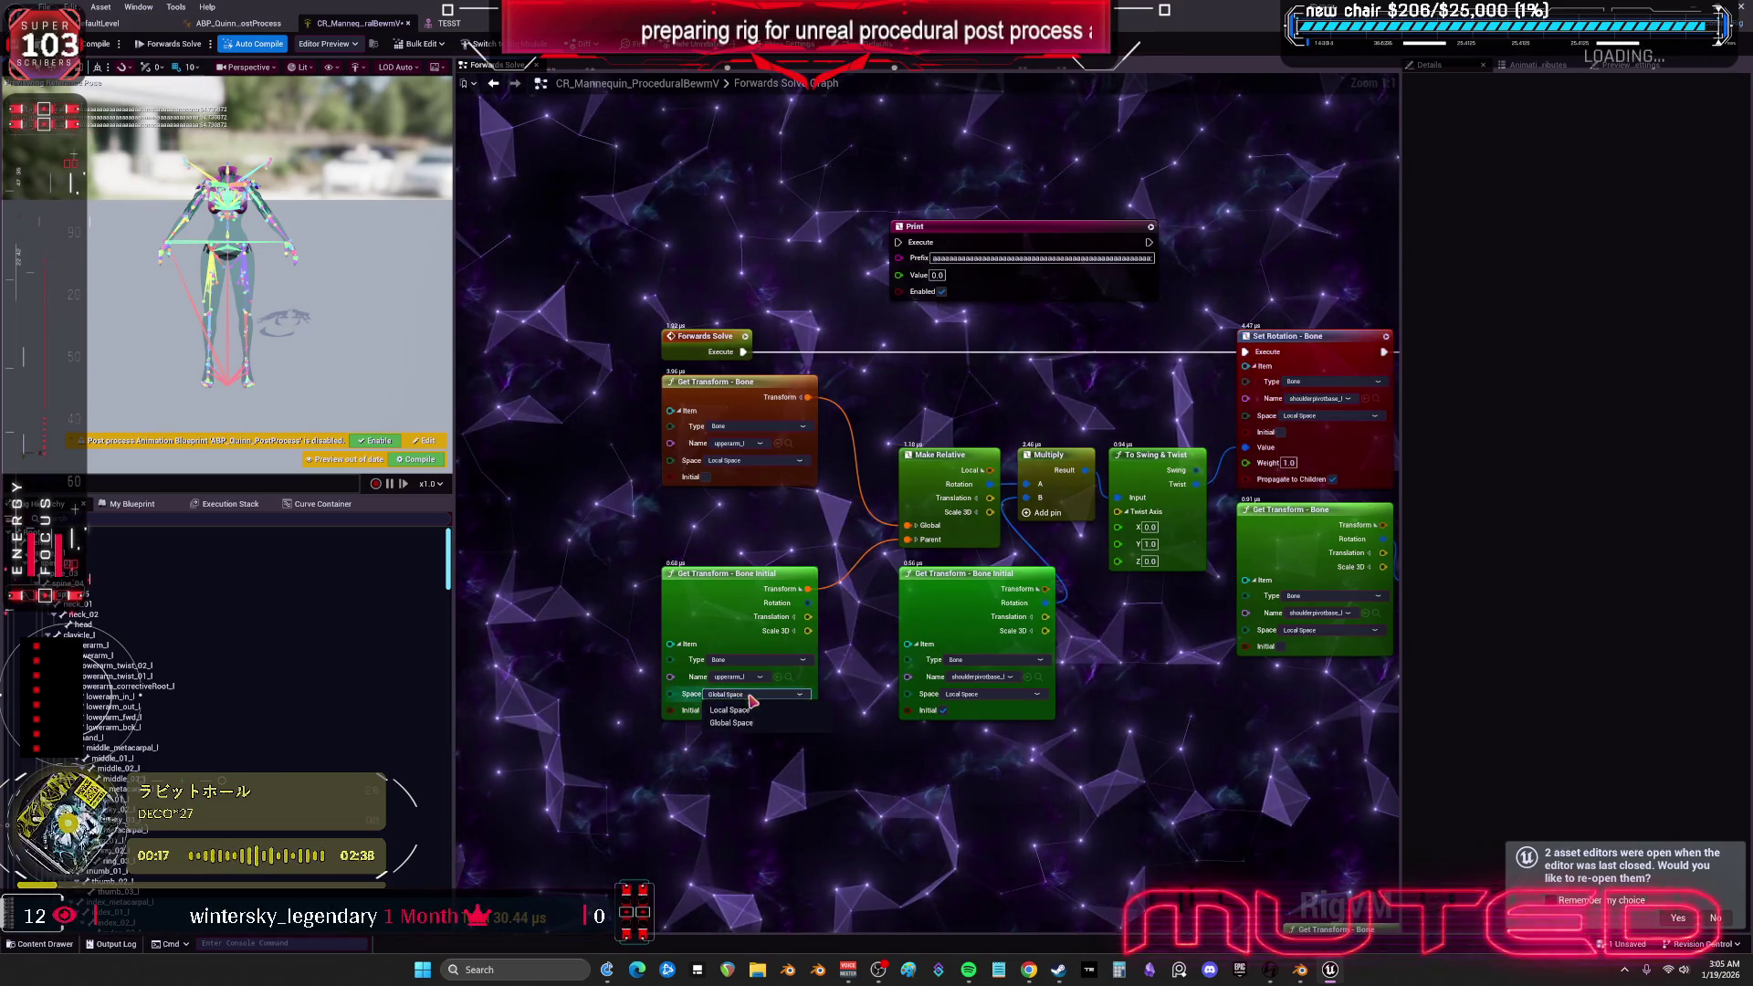
left_click(752, 710)
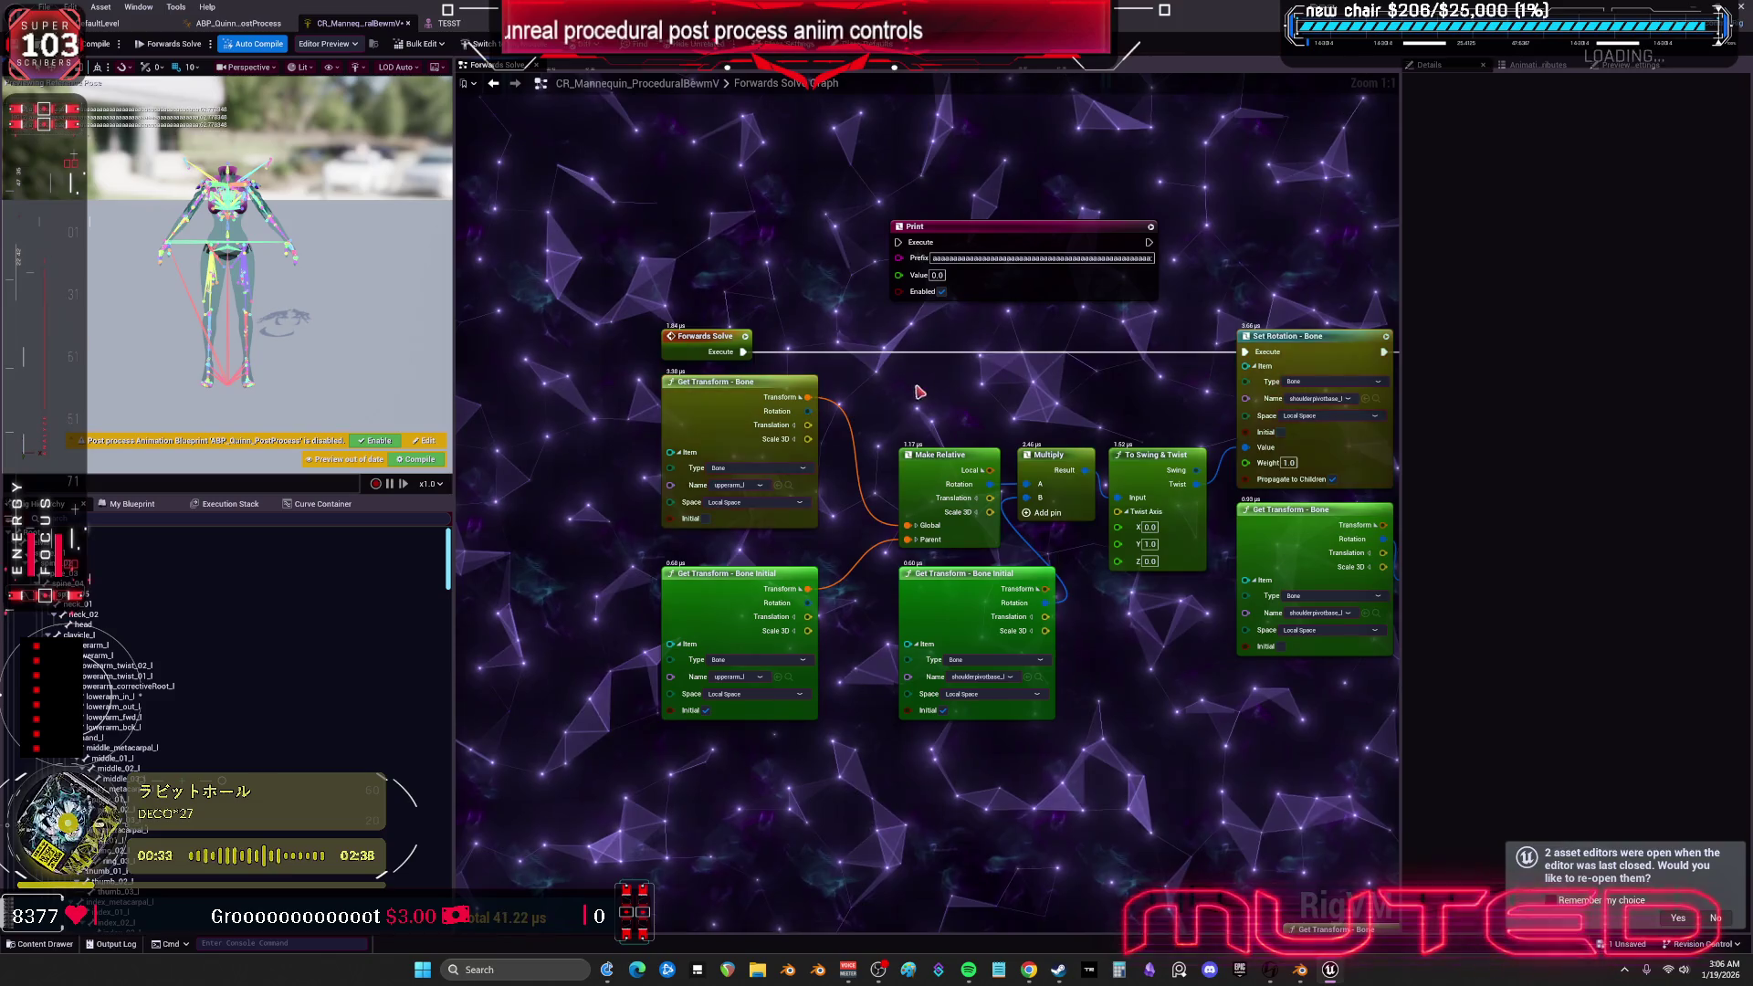
left_click_drag(1119, 683, 830, 630)
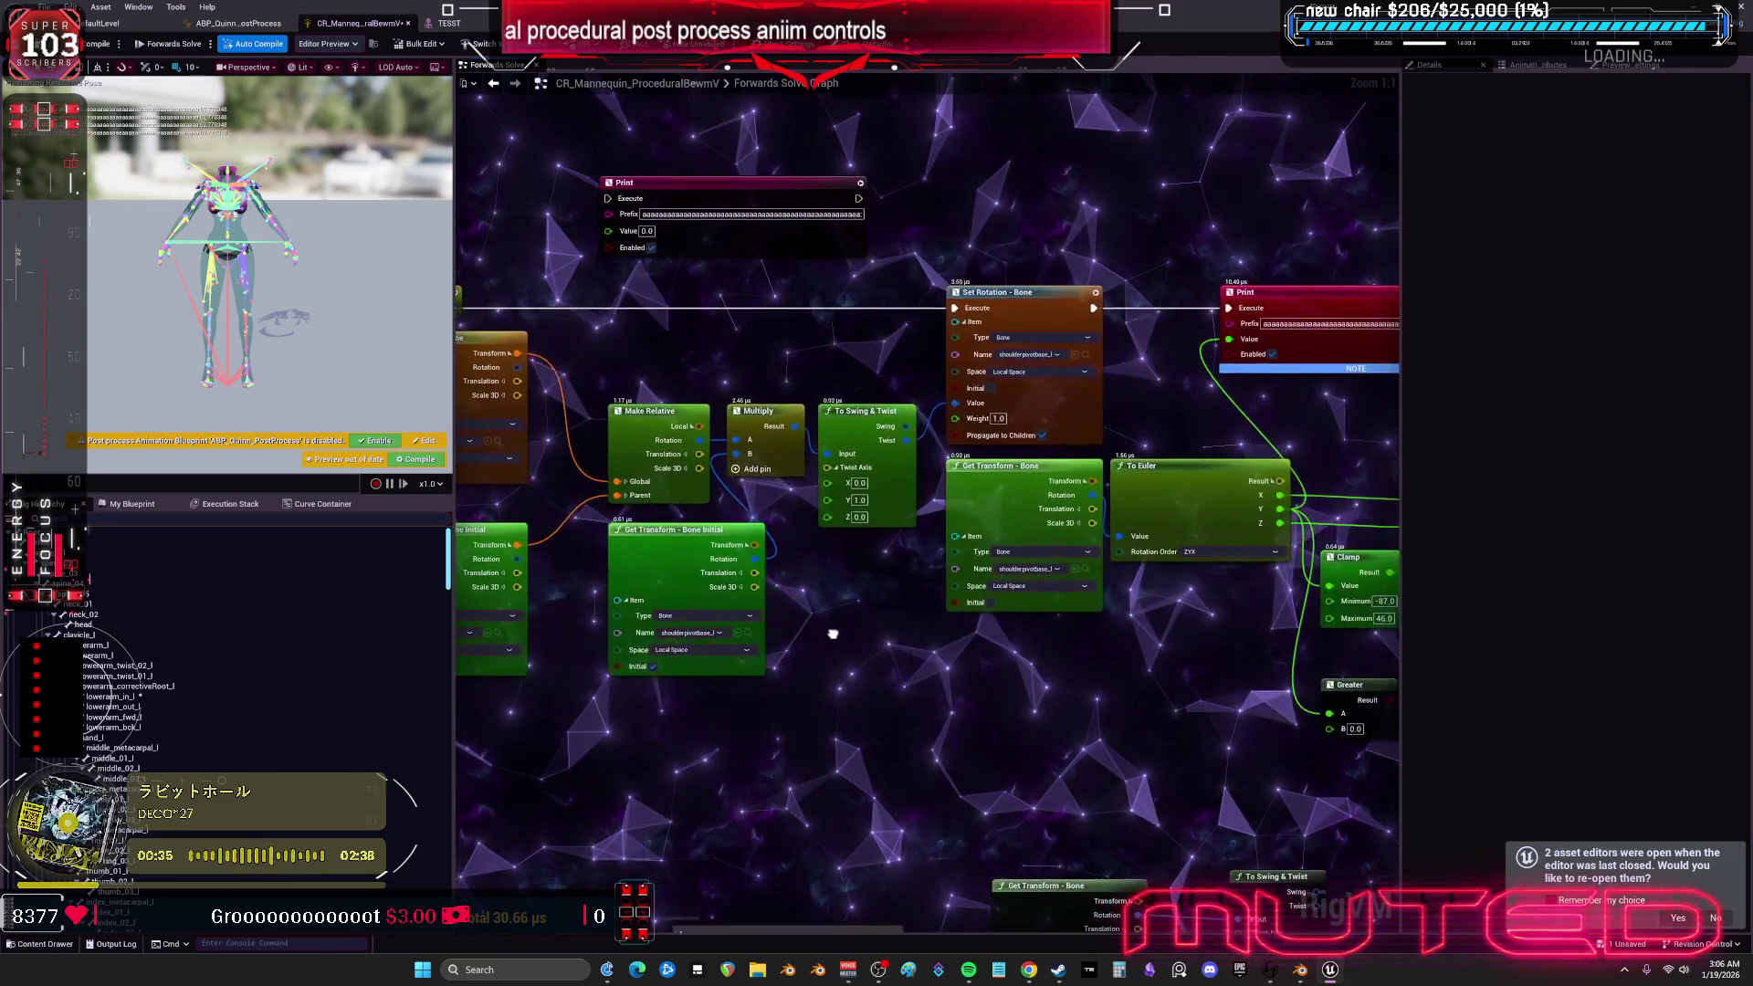
- Feed the bone rotation into To Euler's Value and place the Print node beside To Euler
left_click(1190, 497)
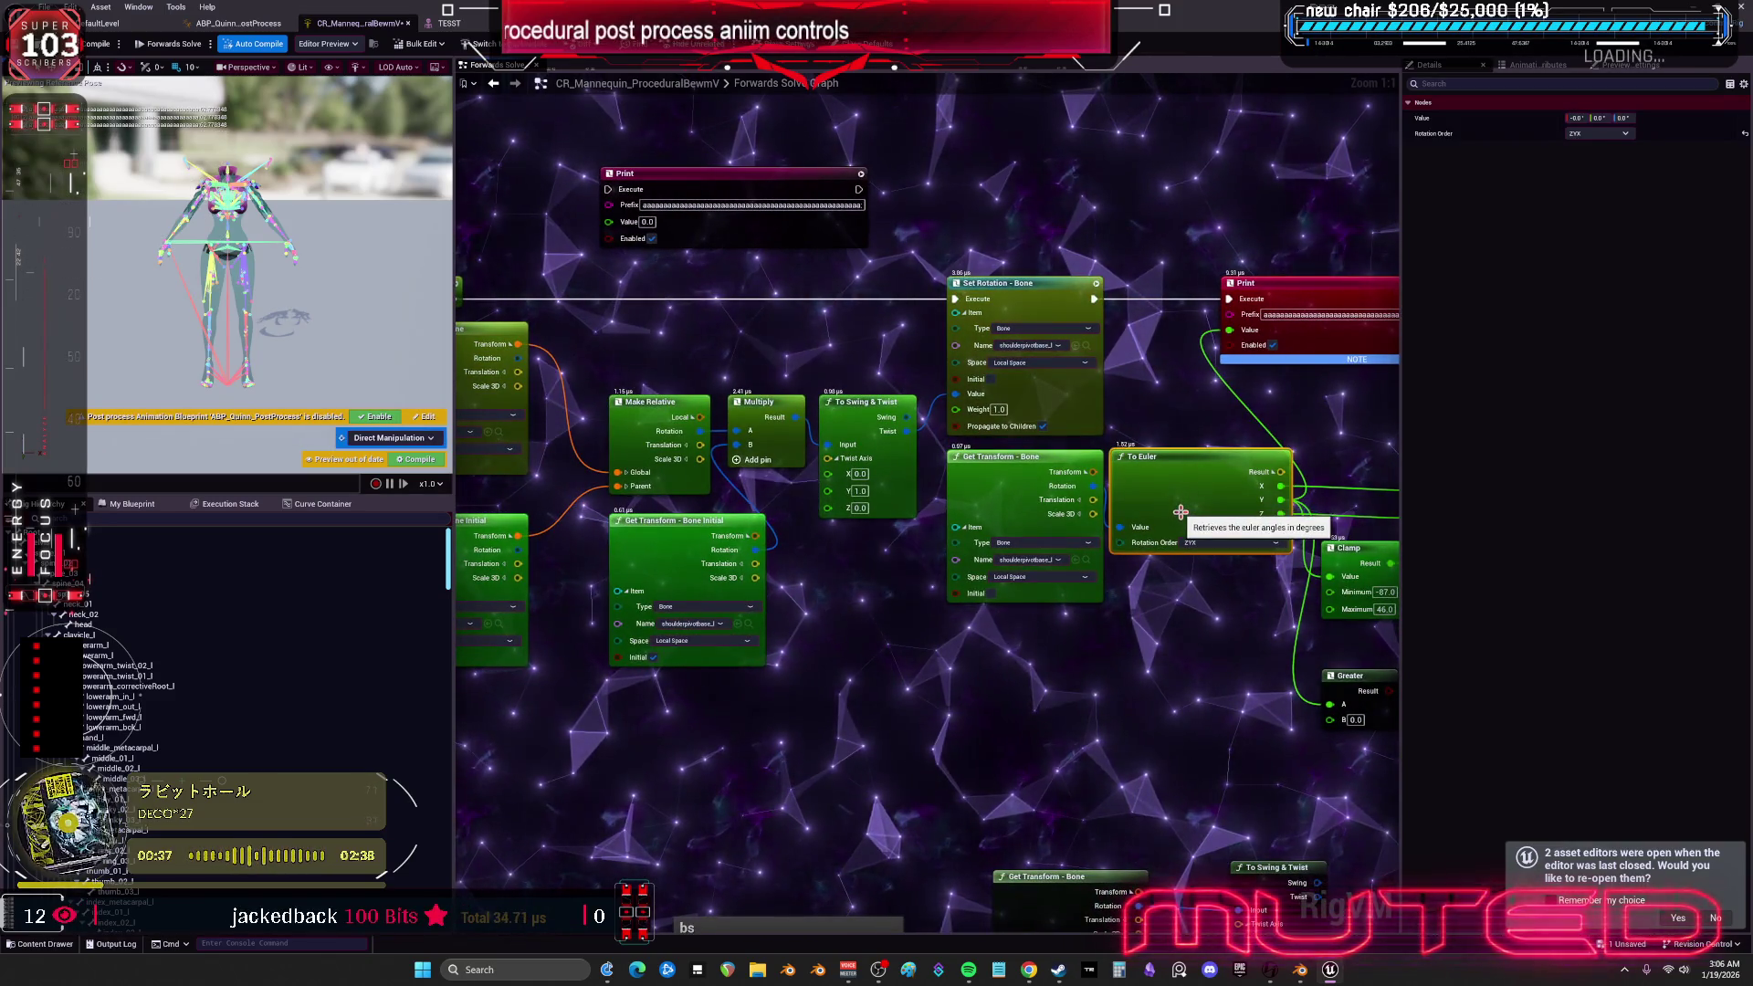
mouse_move(1181, 512)
left_mouse_down()
mouse_move(1395, 640)
mouse_move(685, 312)
left_mouse_up()
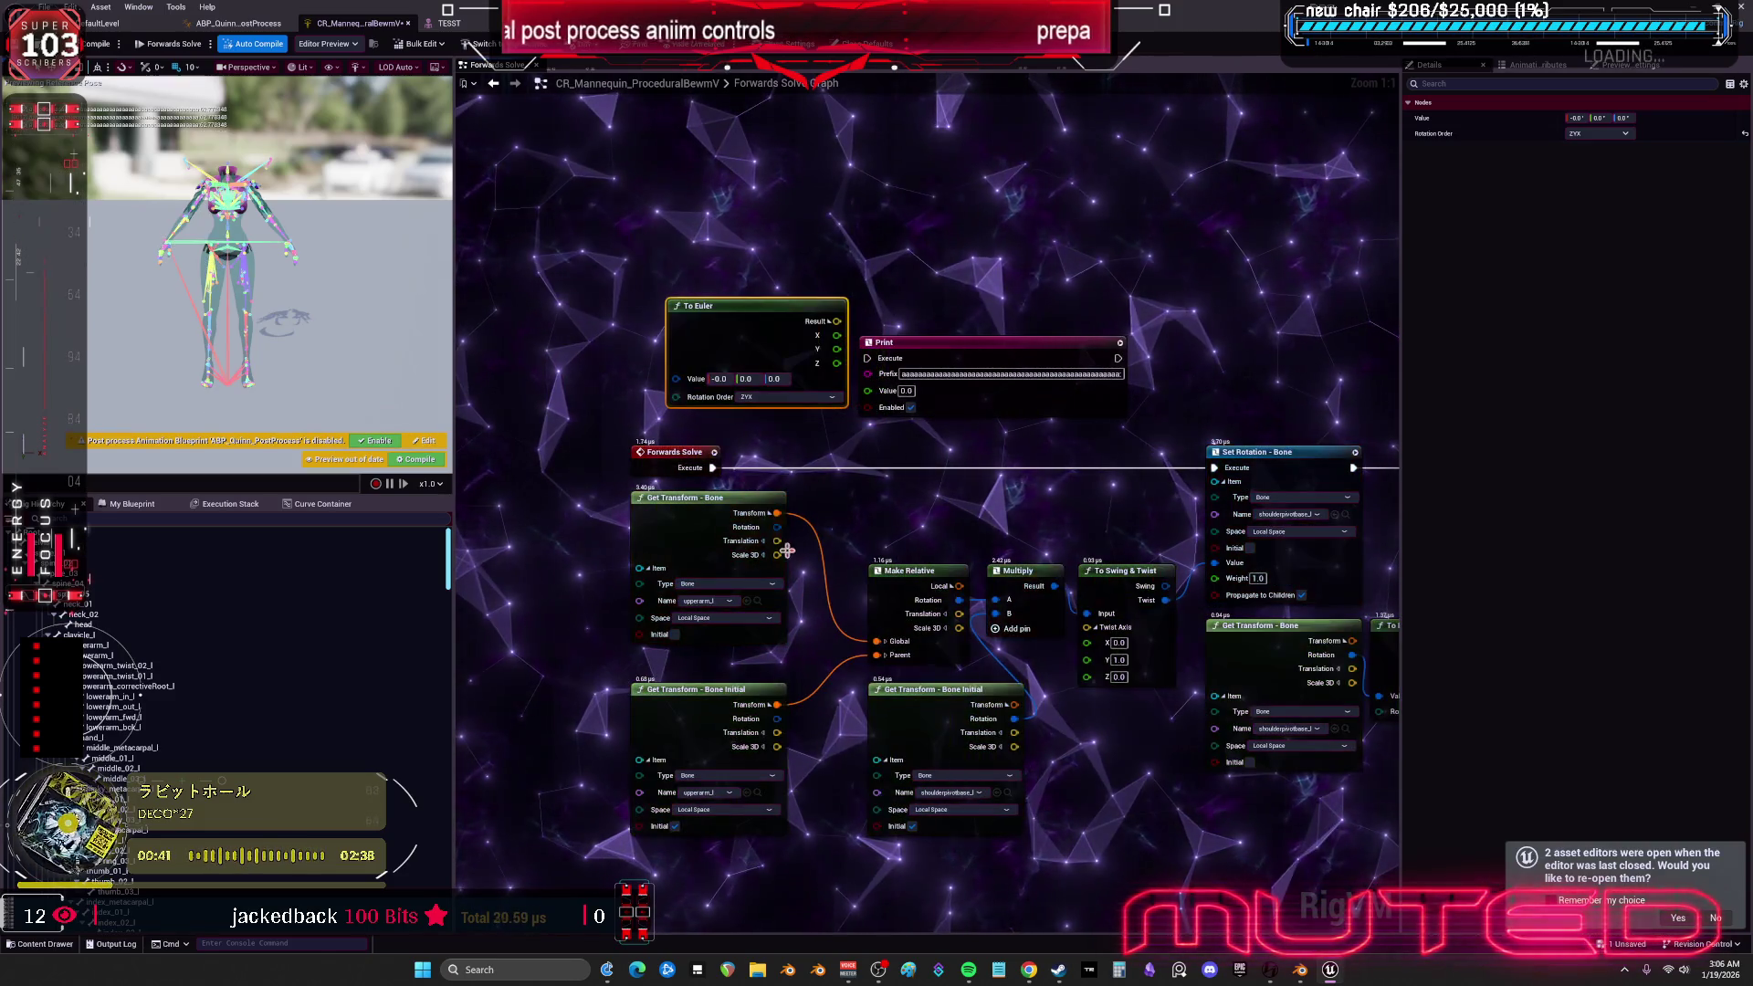
left_click_drag(680, 384, 678, 380)
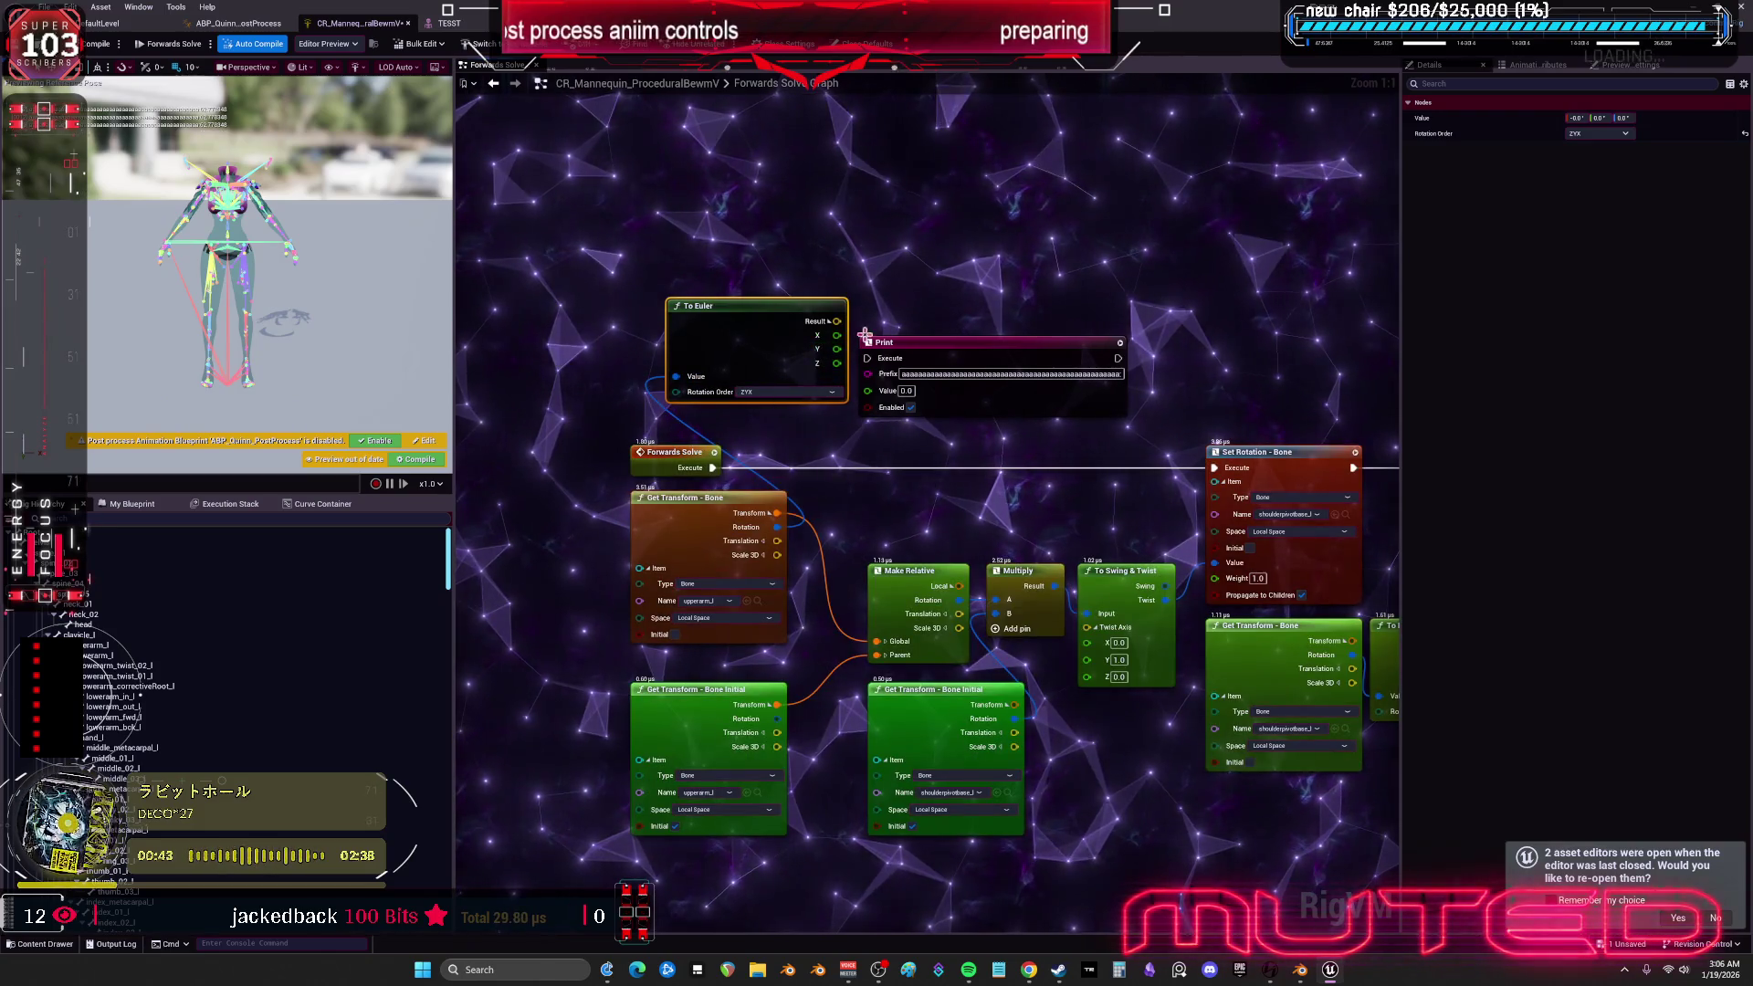
left_click_drag(858, 342, 886, 315)
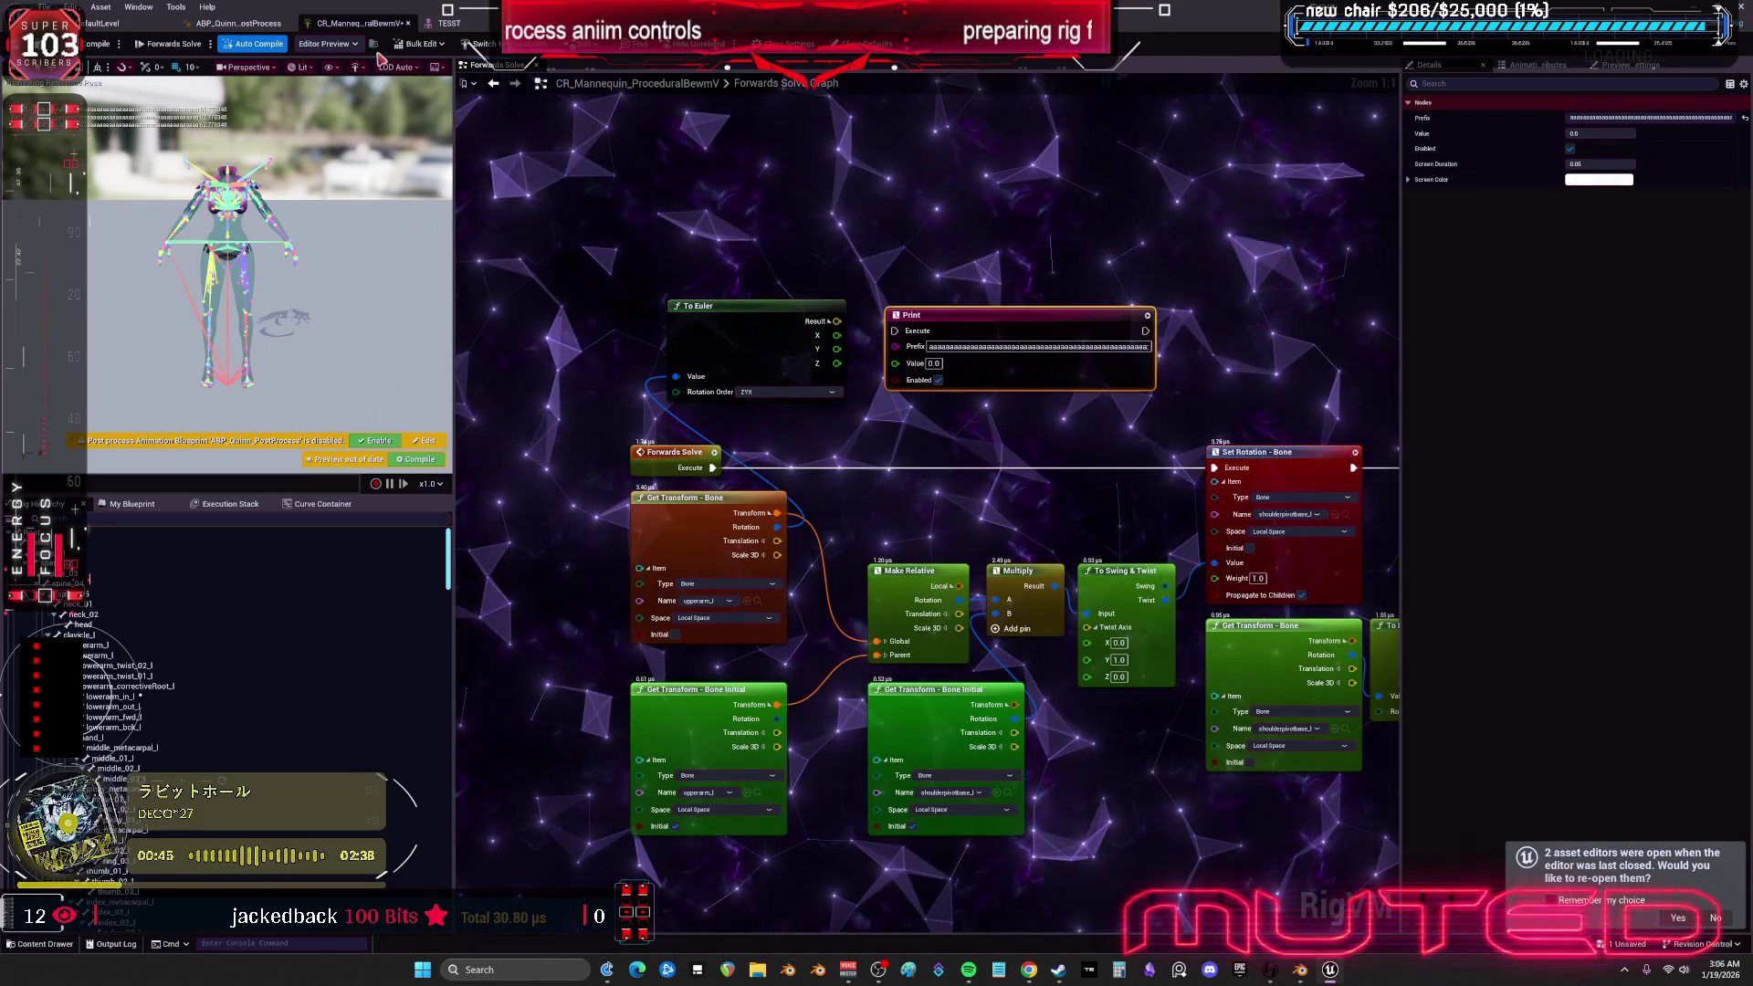
left_click(447, 23)
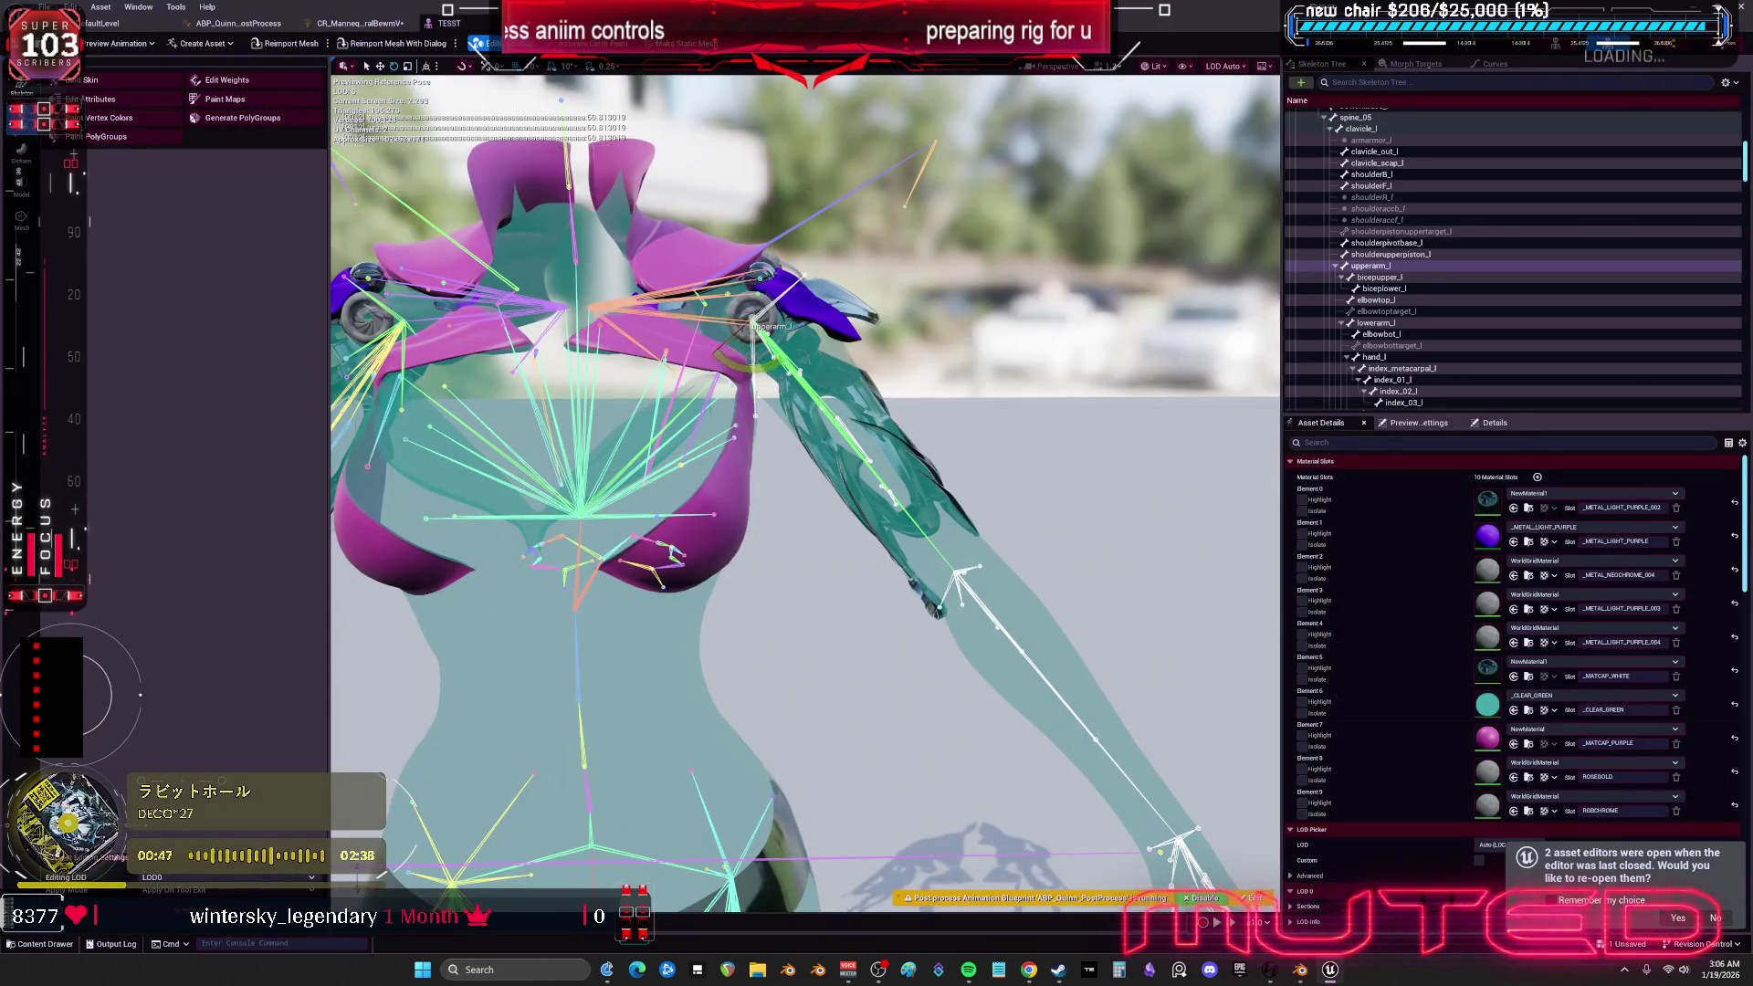
scroll(868, 457, "down", 3)
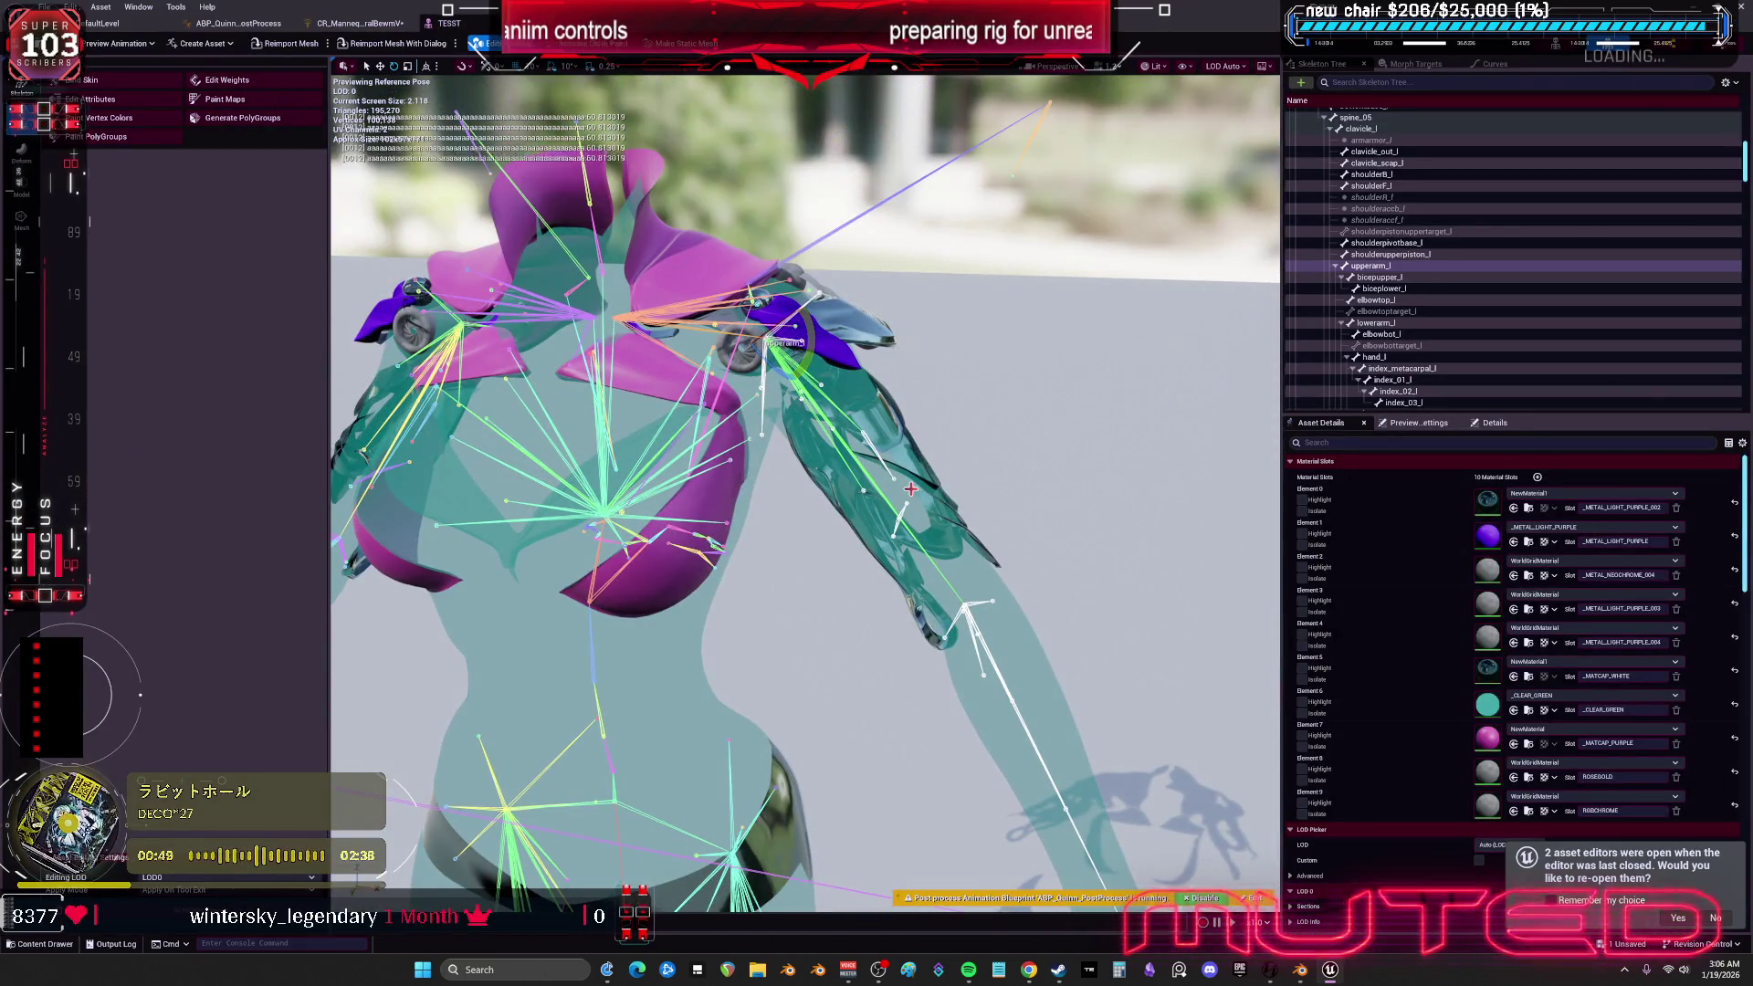
left_click(364, 25)
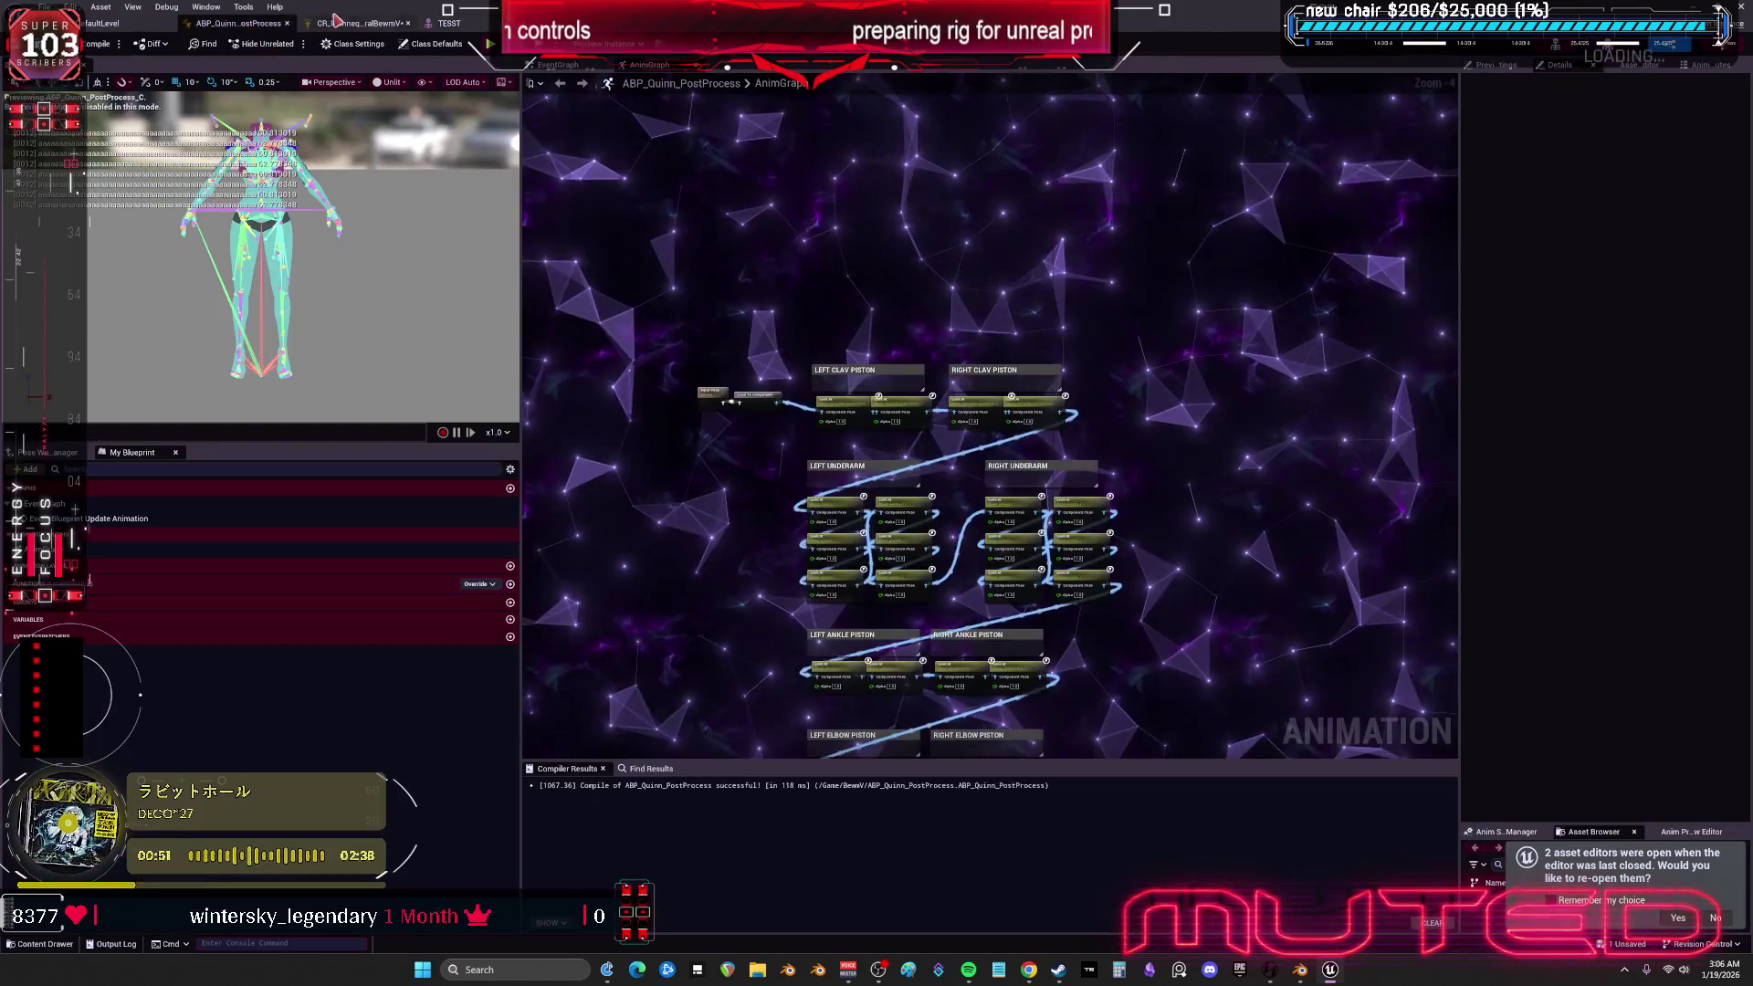
- Print the To Euler Y angle between Forwards Solve and Set Rotation, then Save All
left_click_drag(837, 348, 895, 363)
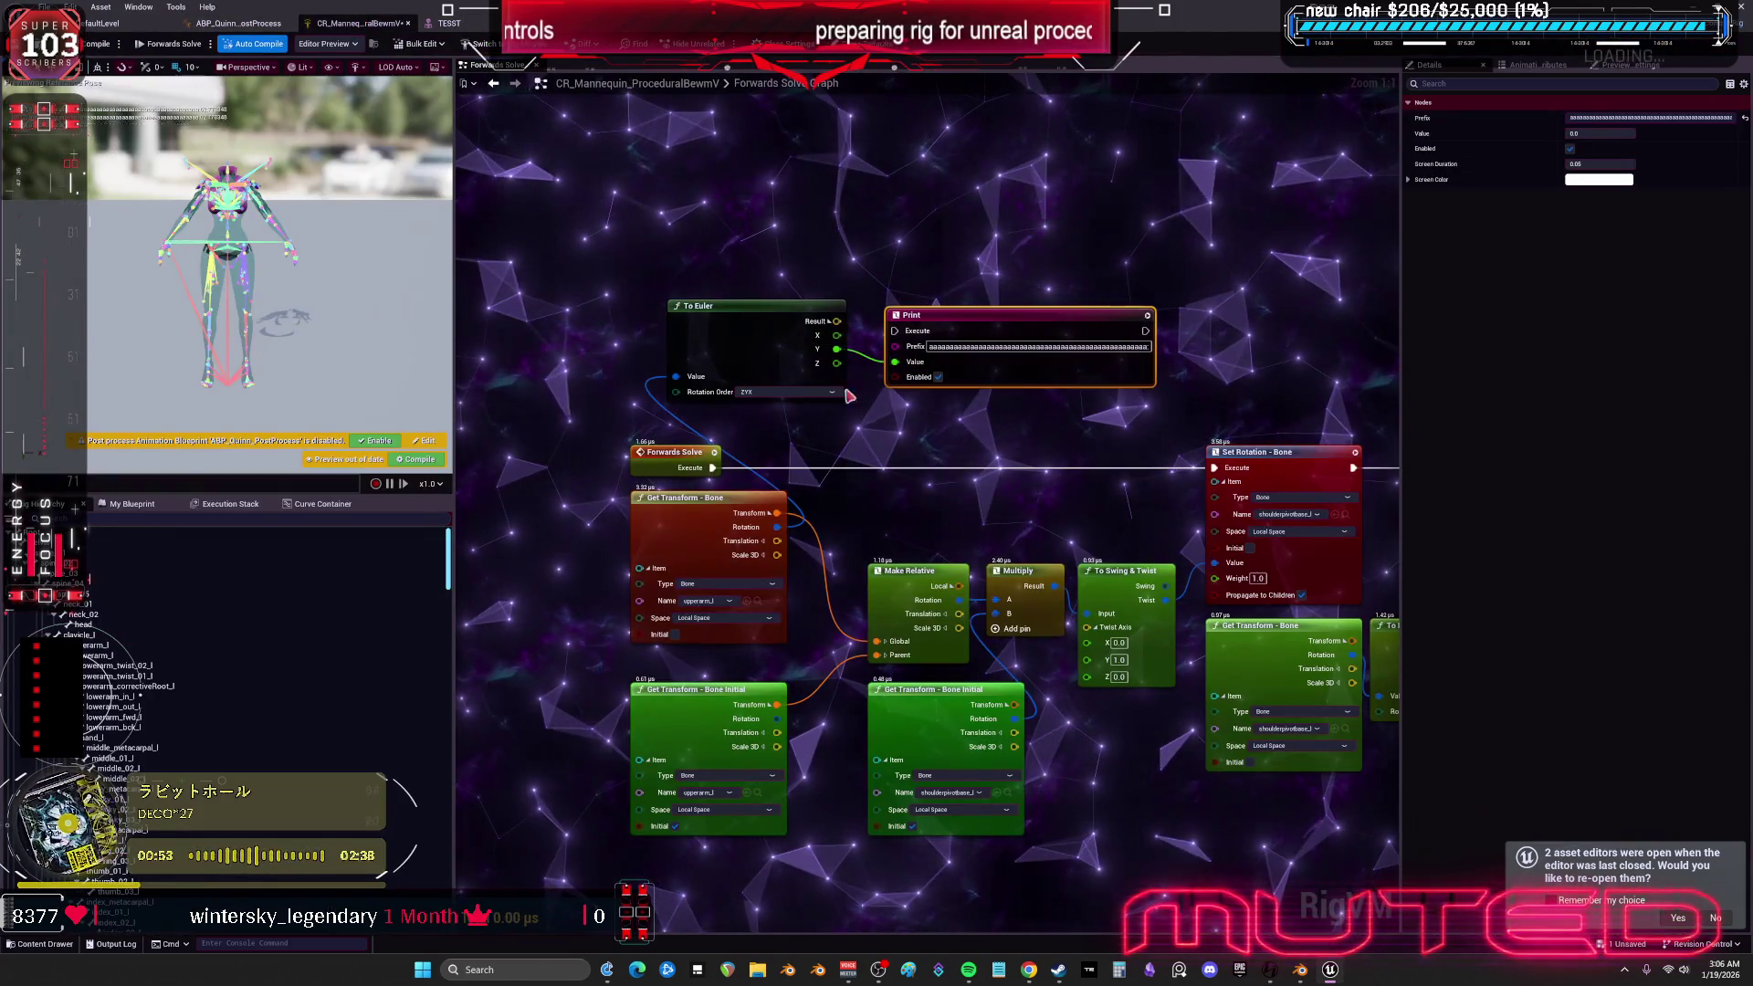
left_click_drag(714, 467, 895, 331)
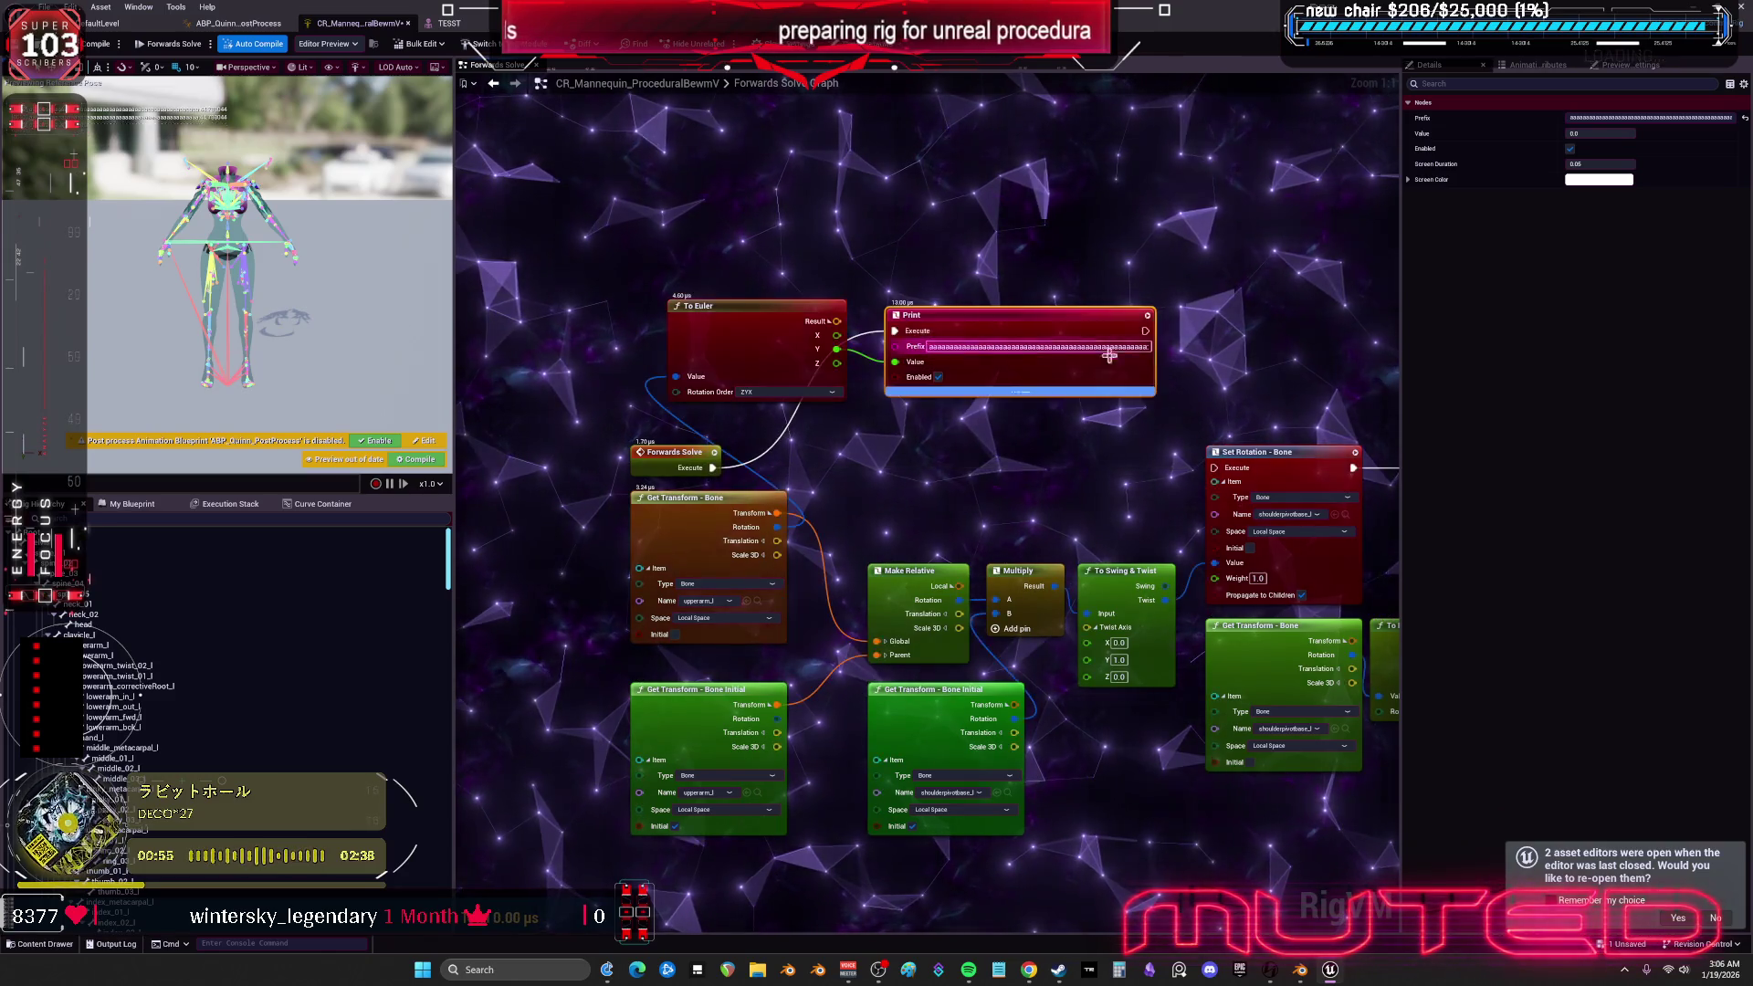
left_click_drag(1147, 331, 1214, 468)
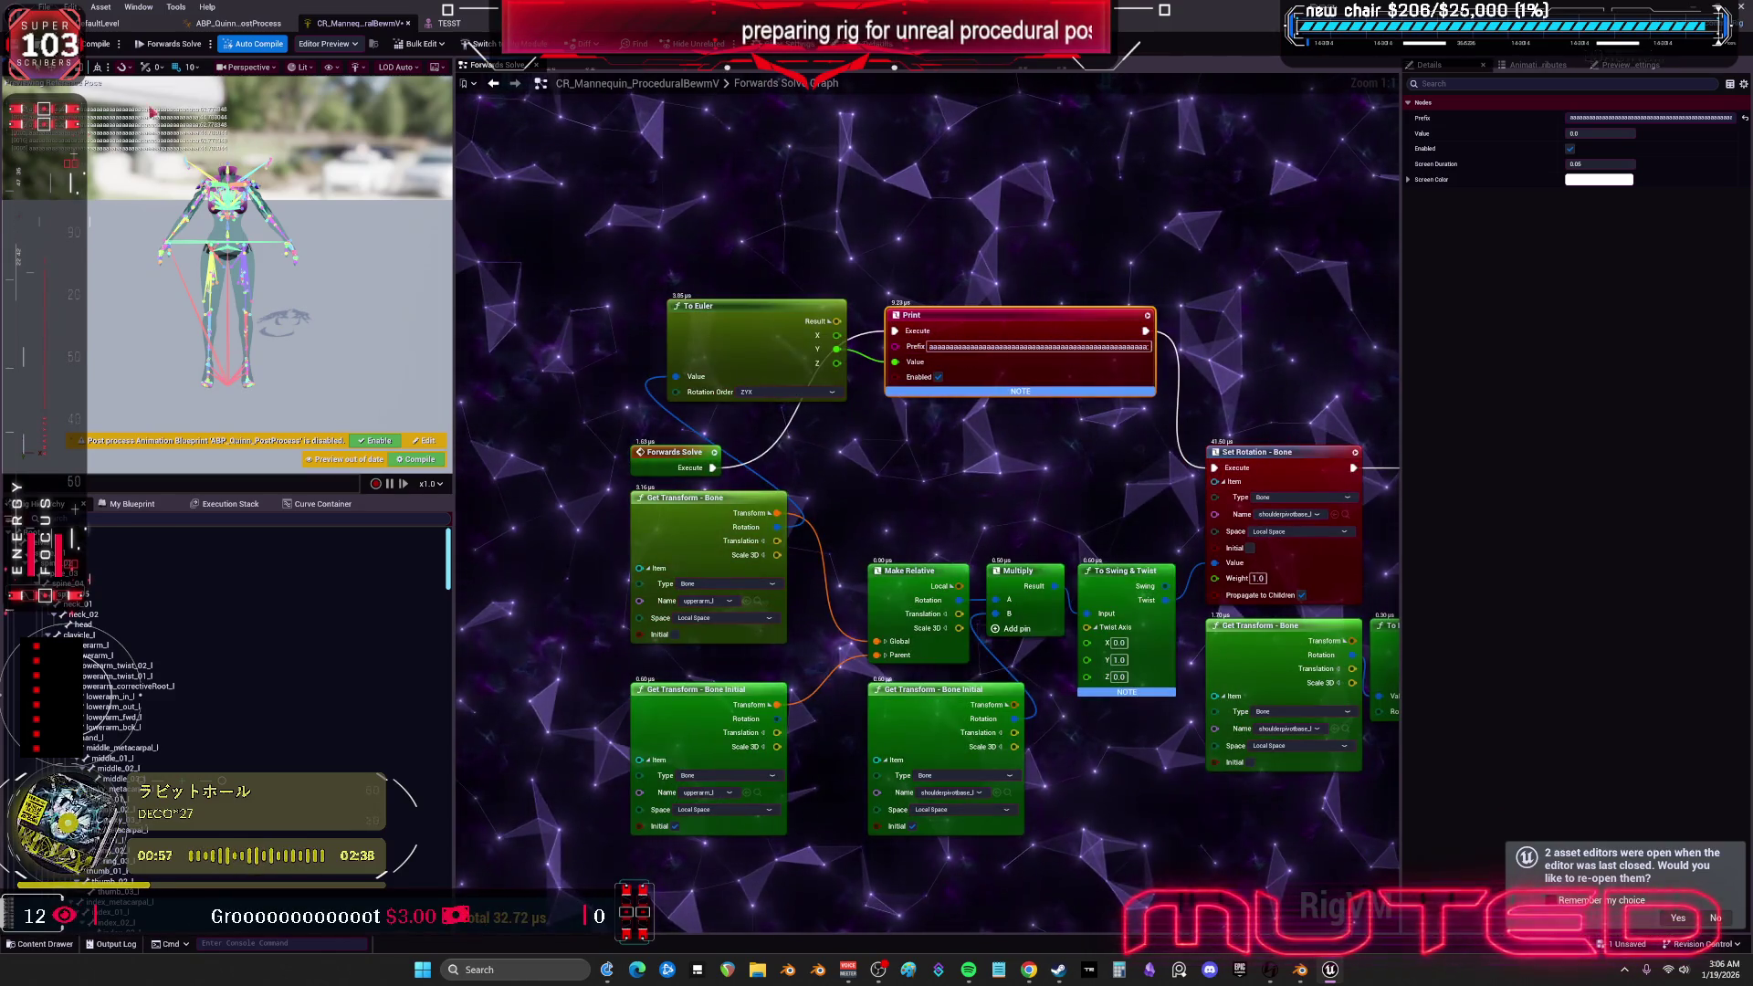
left_click(98, 44)
left_click(44, 7)
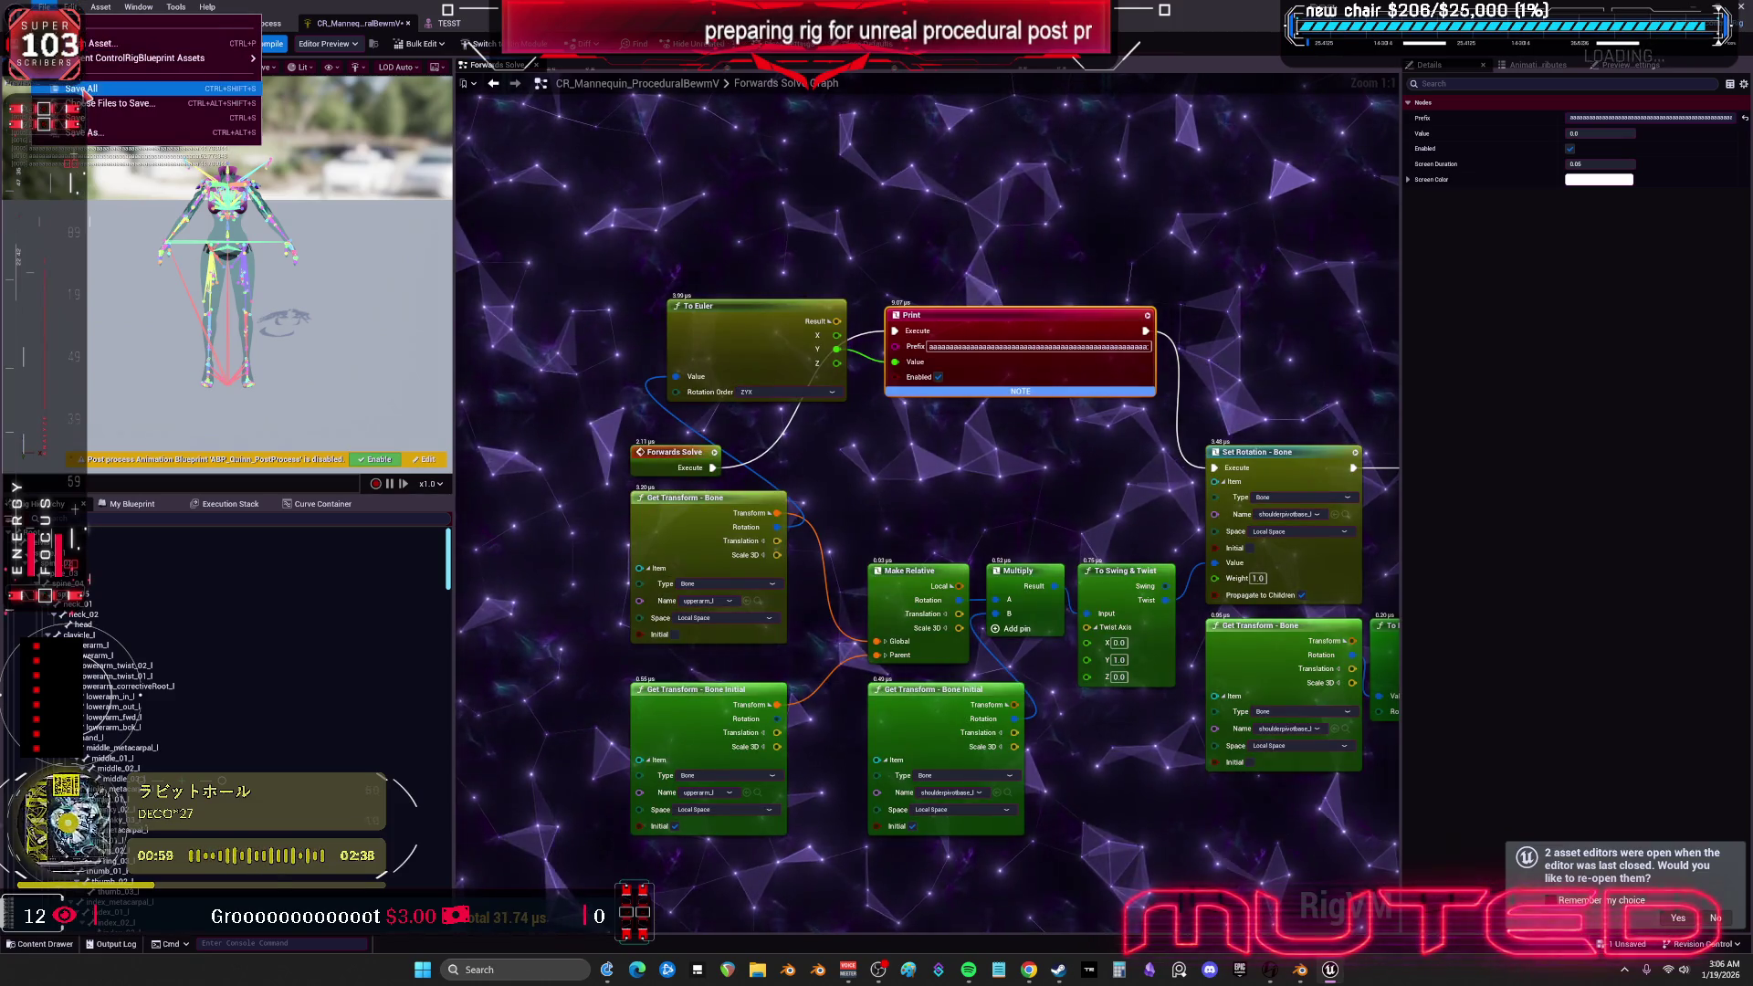
left_click(113, 117)
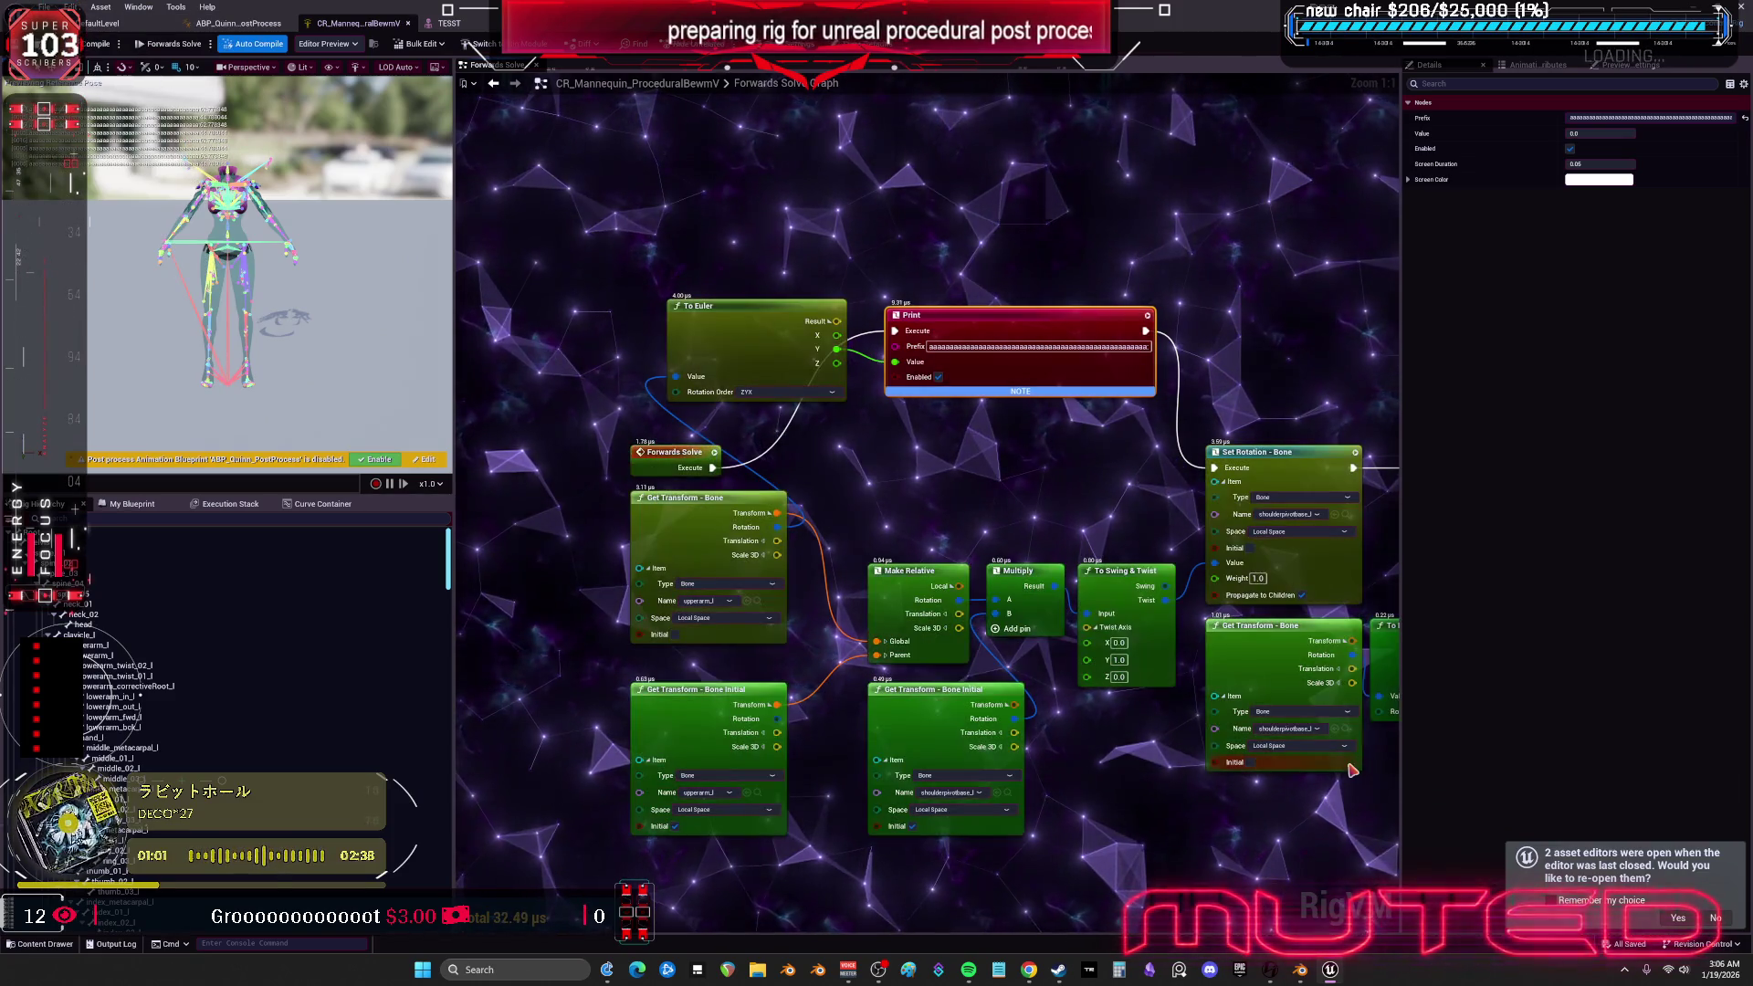
left_click(447, 23)
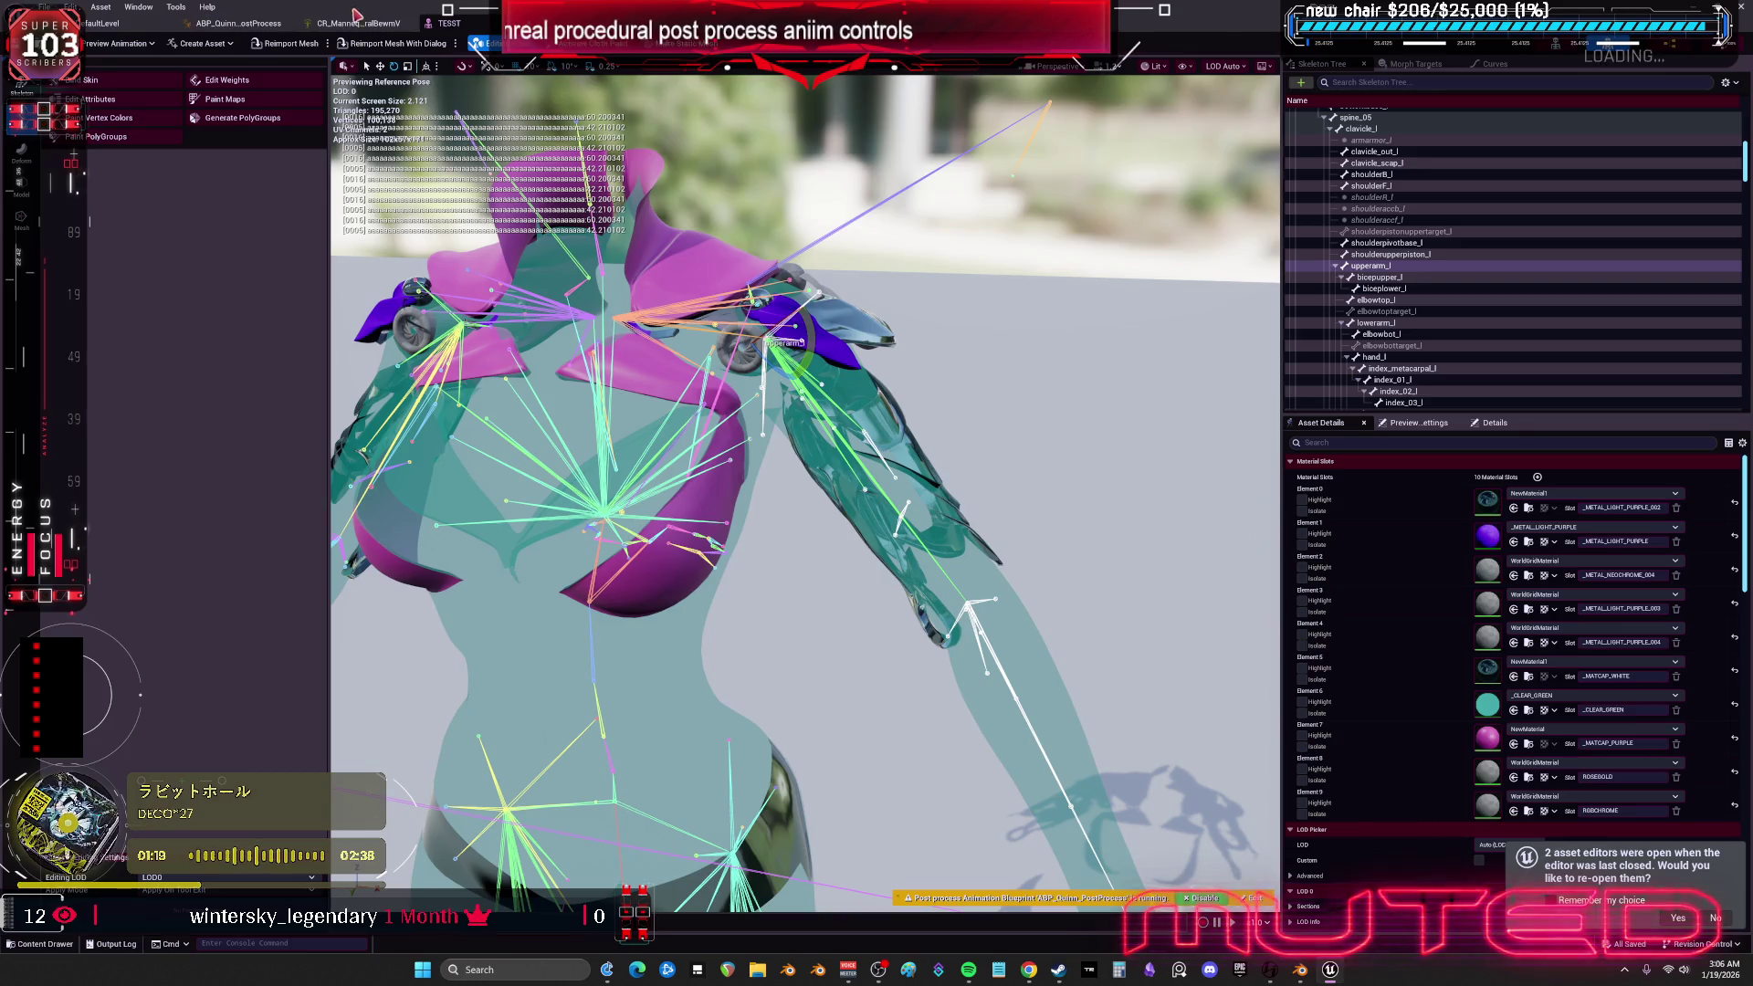
- Go back to the CR_Mannequin graph after checking the printed angle values
left_click(356, 18)
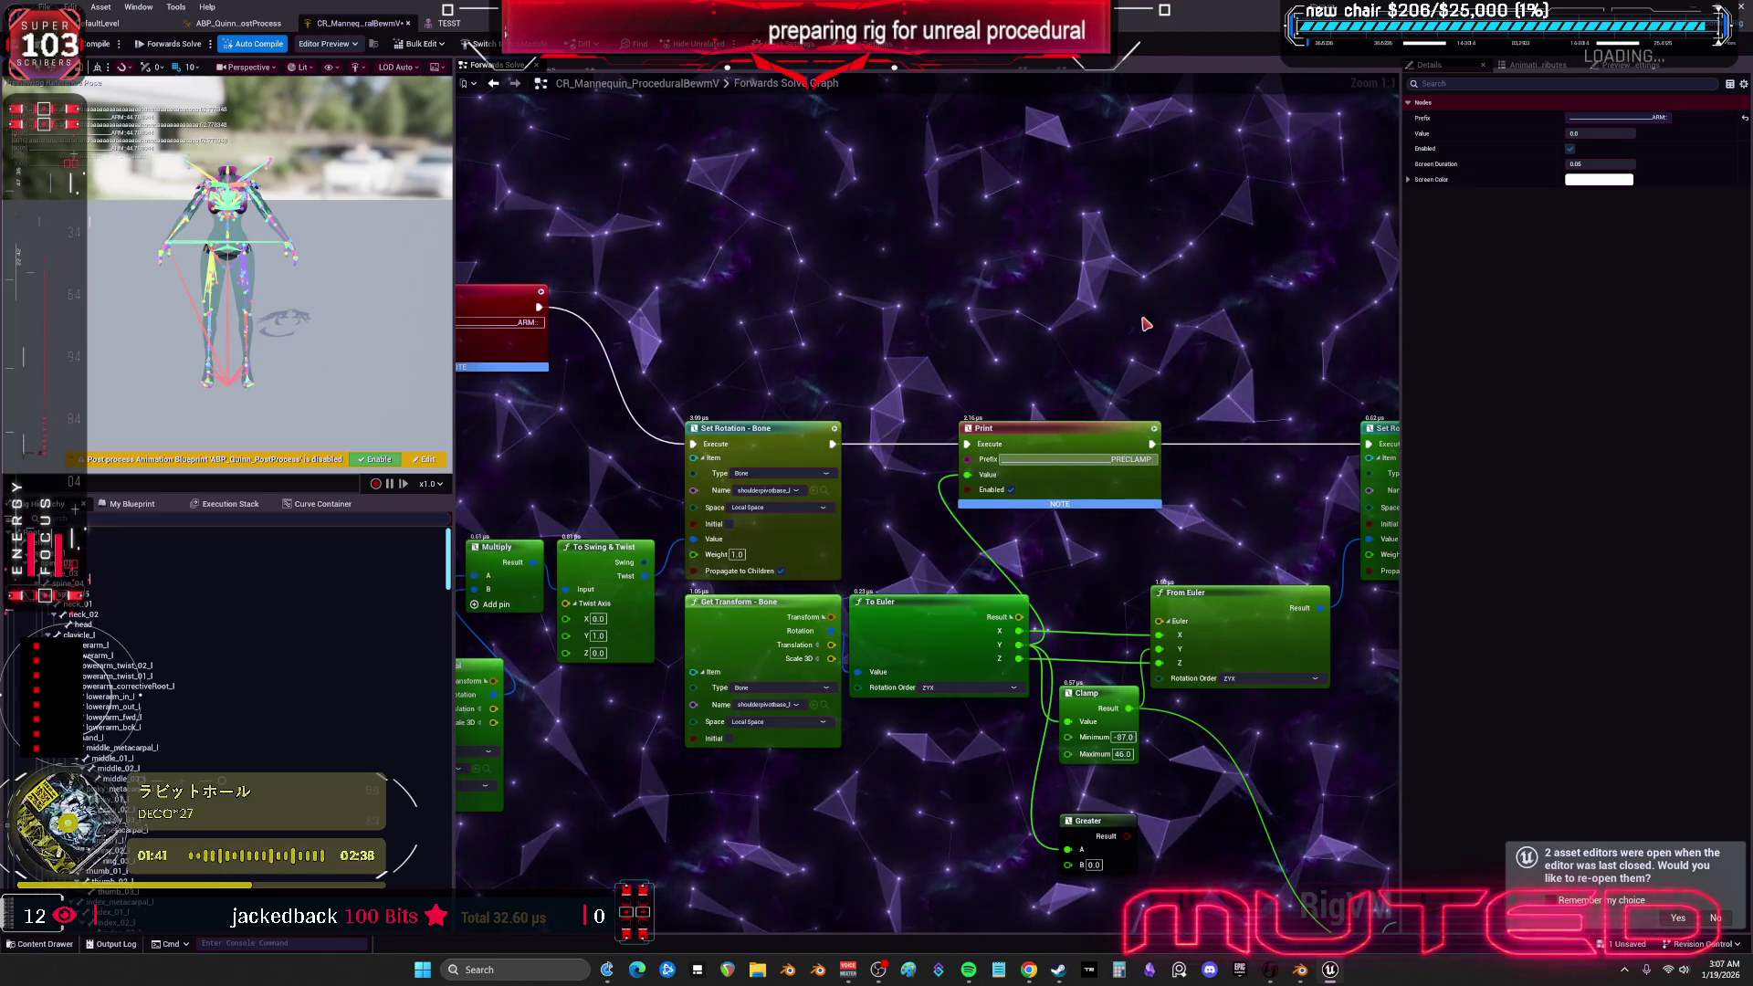
- Reopen the TESST skeletal mesh from the Content Browser and select the upperarm_l bone
left_click(1141, 324)
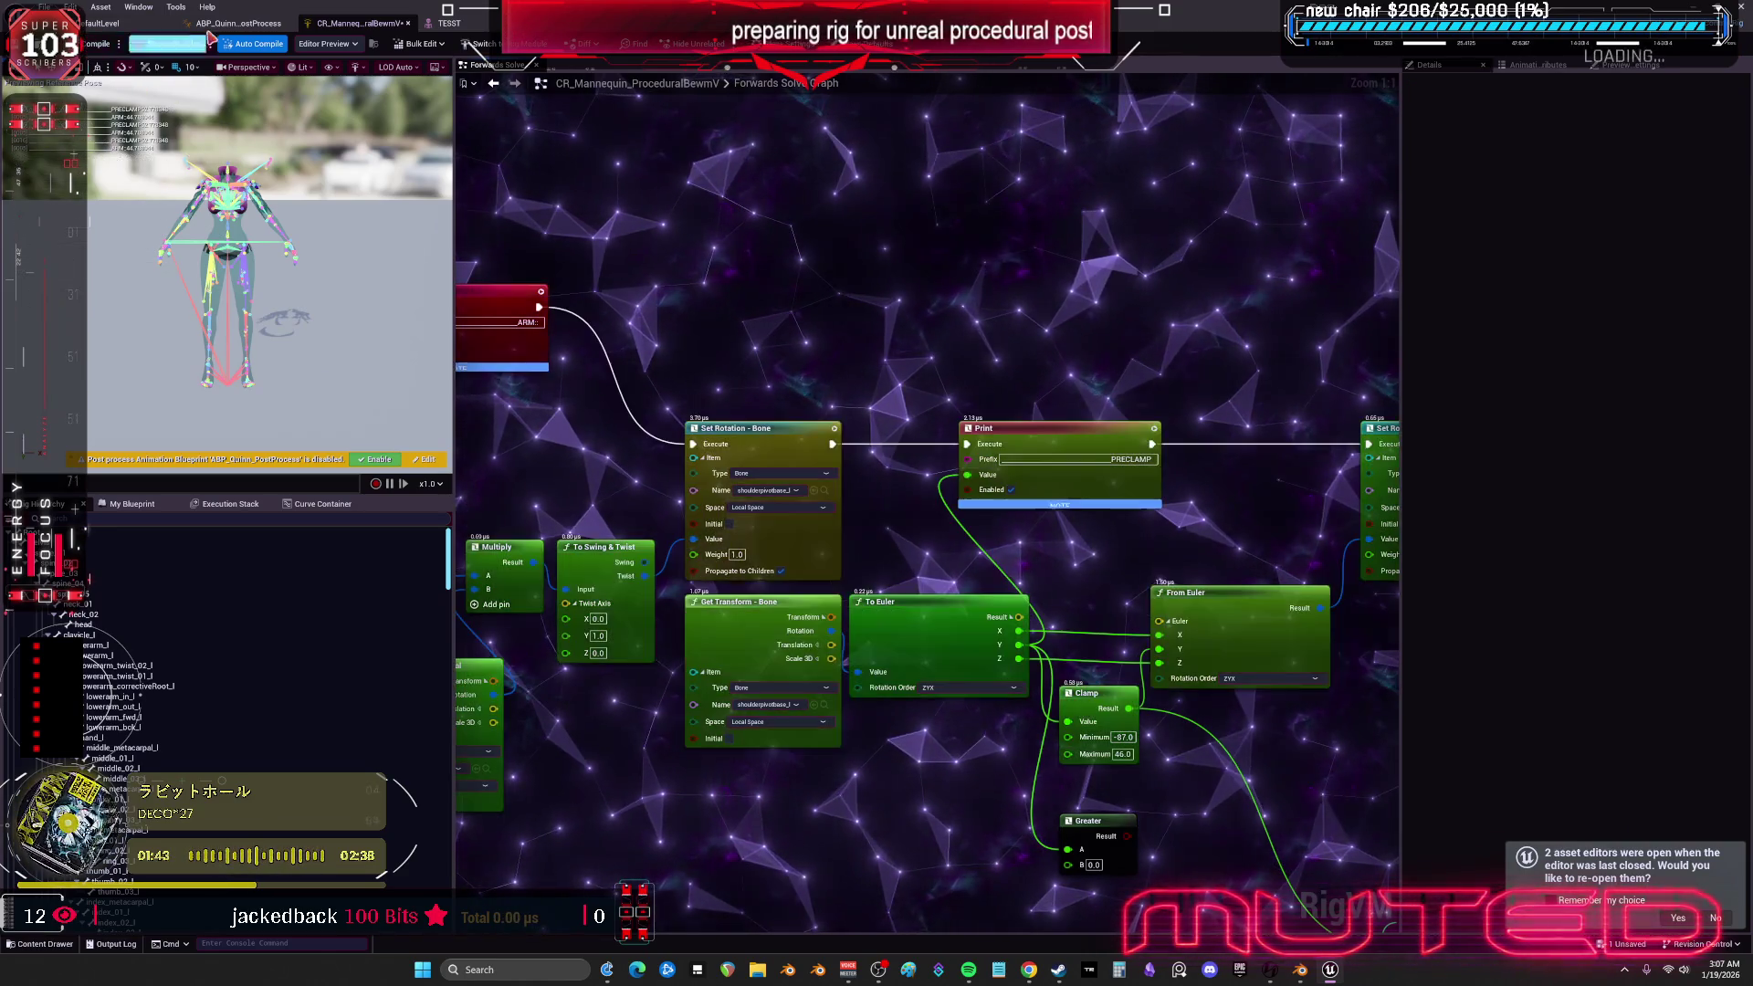
left_click(448, 22)
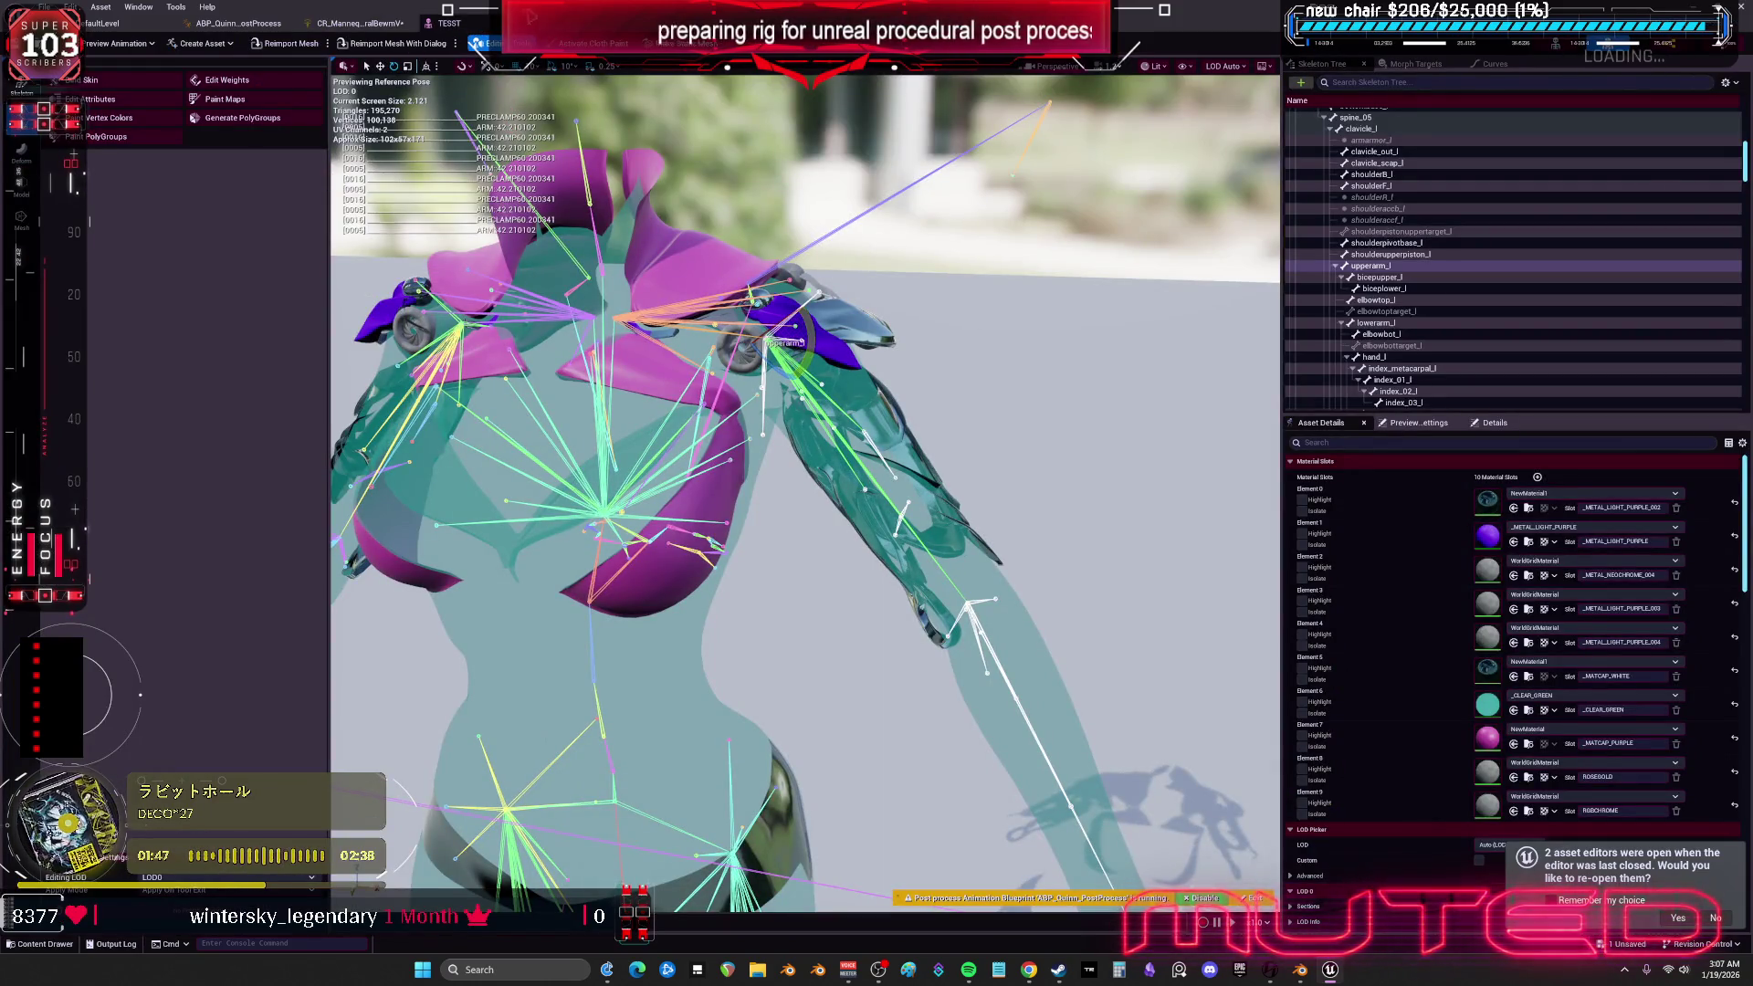
left_click(238, 23)
left_click(116, 28)
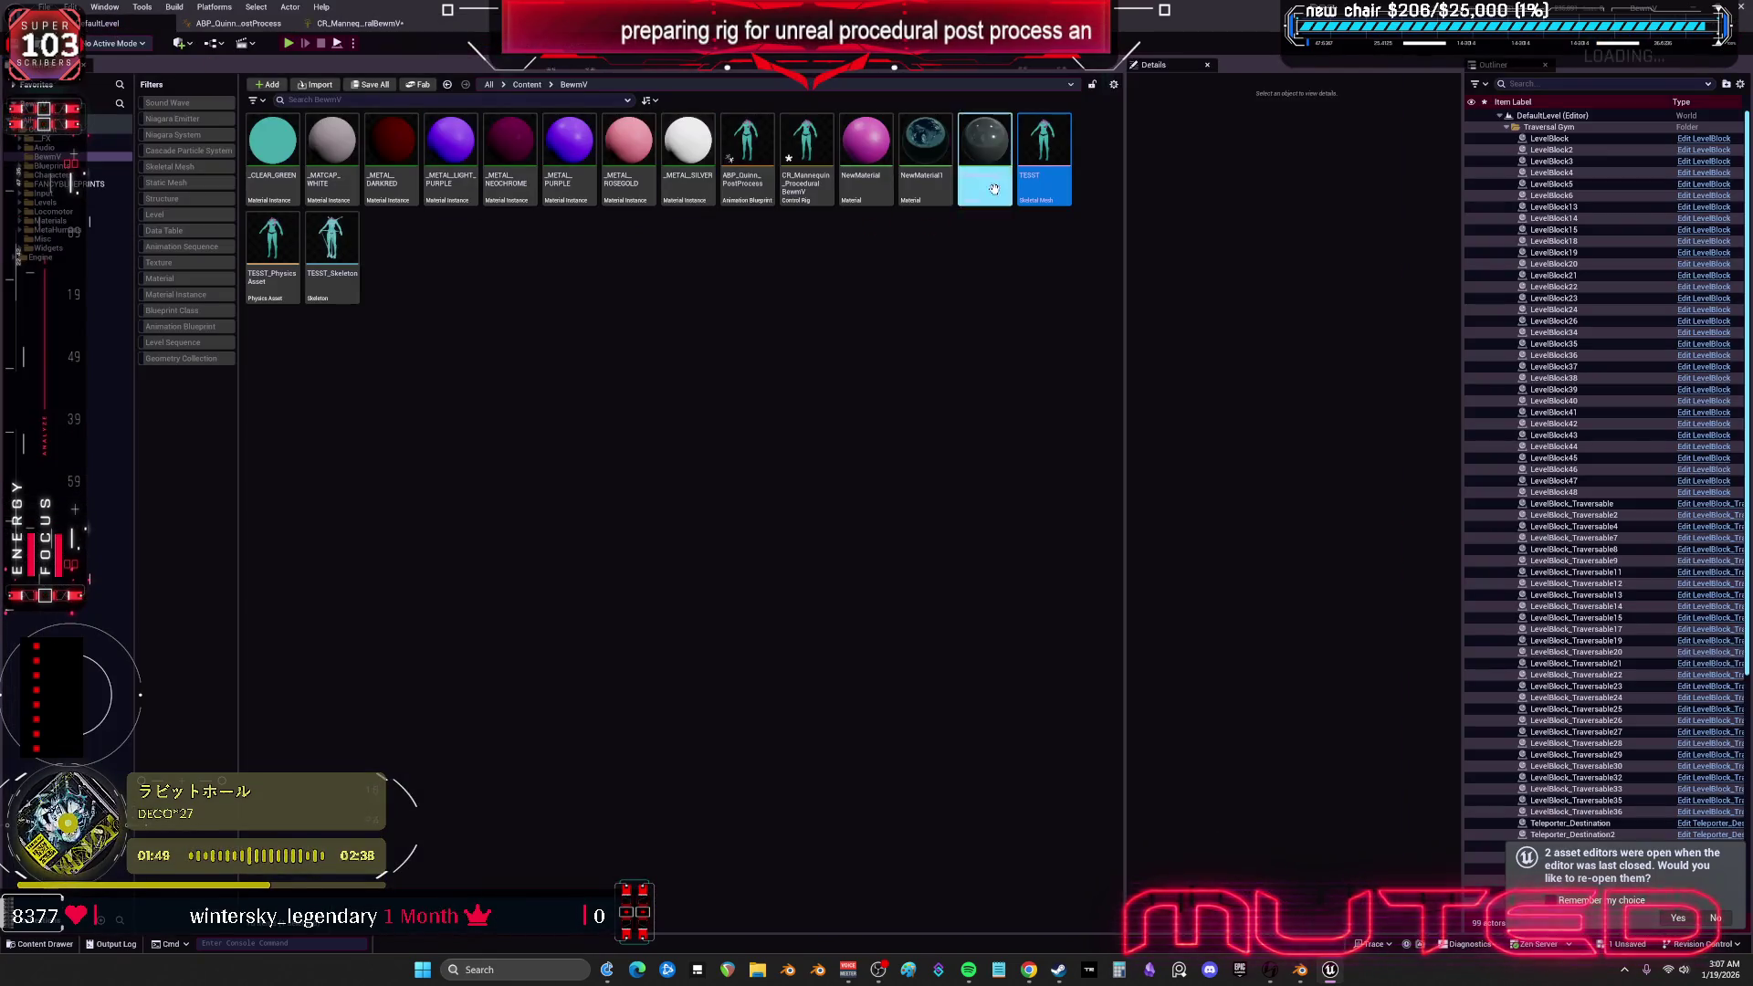
left_click(43, 7)
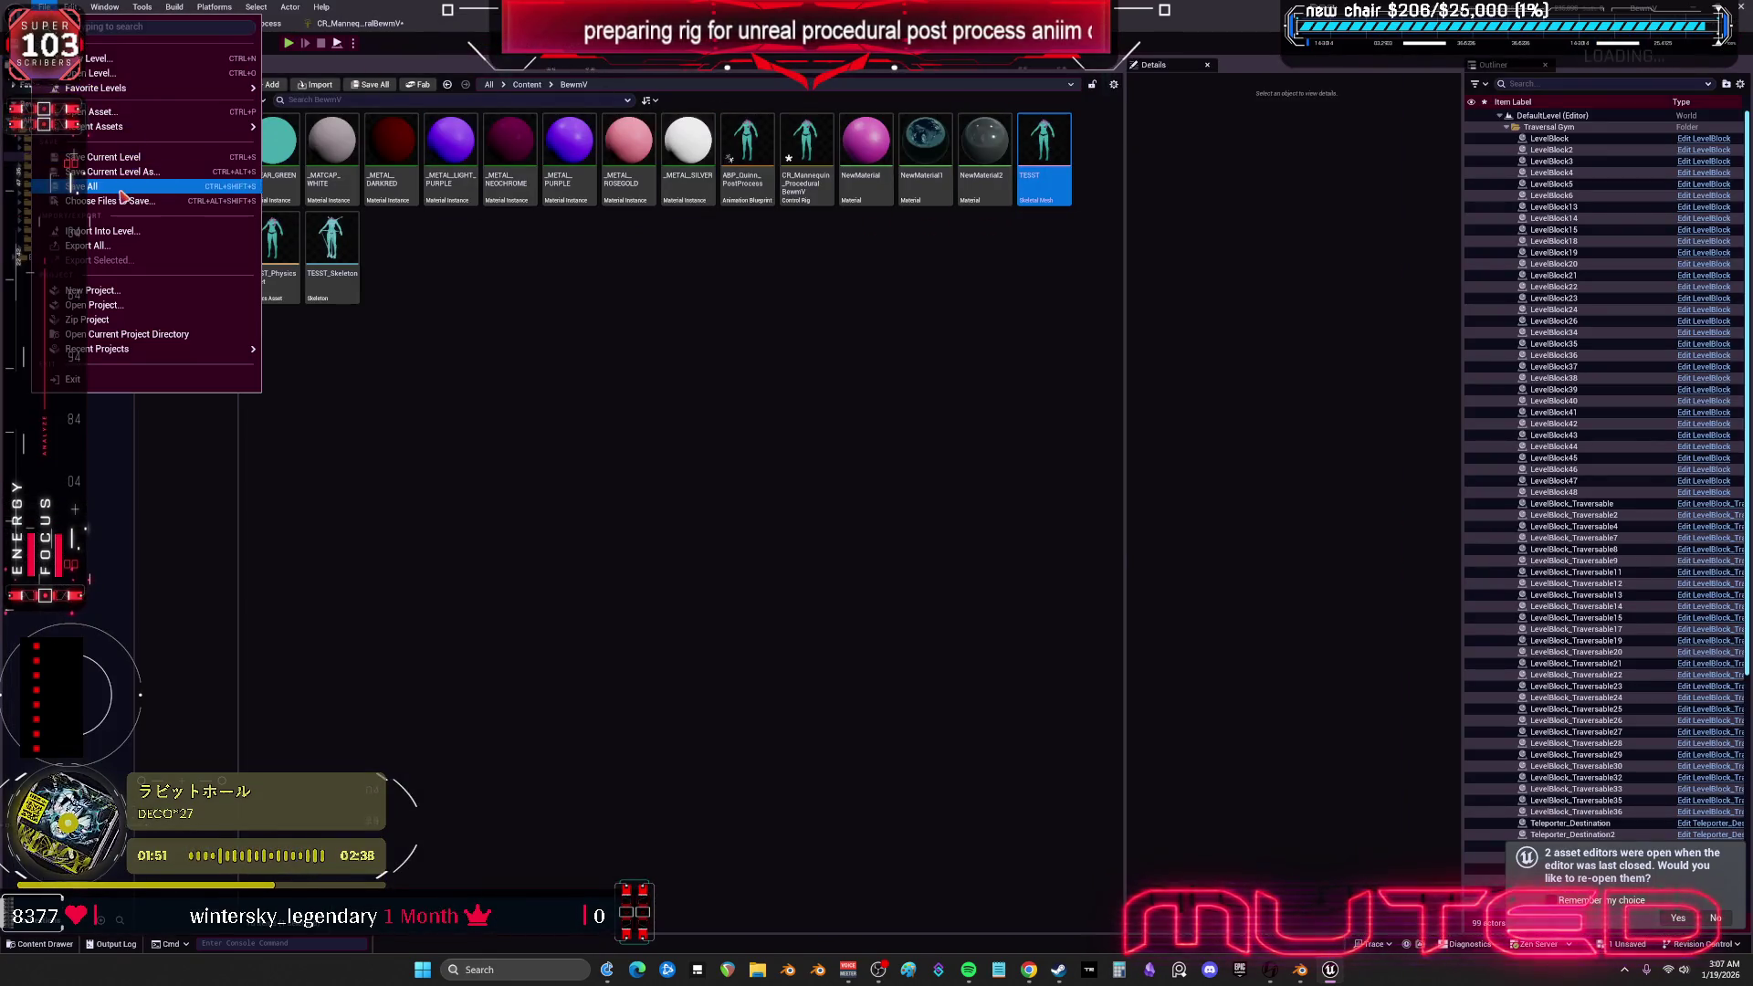
key("Escape")
double_click(1034, 137)
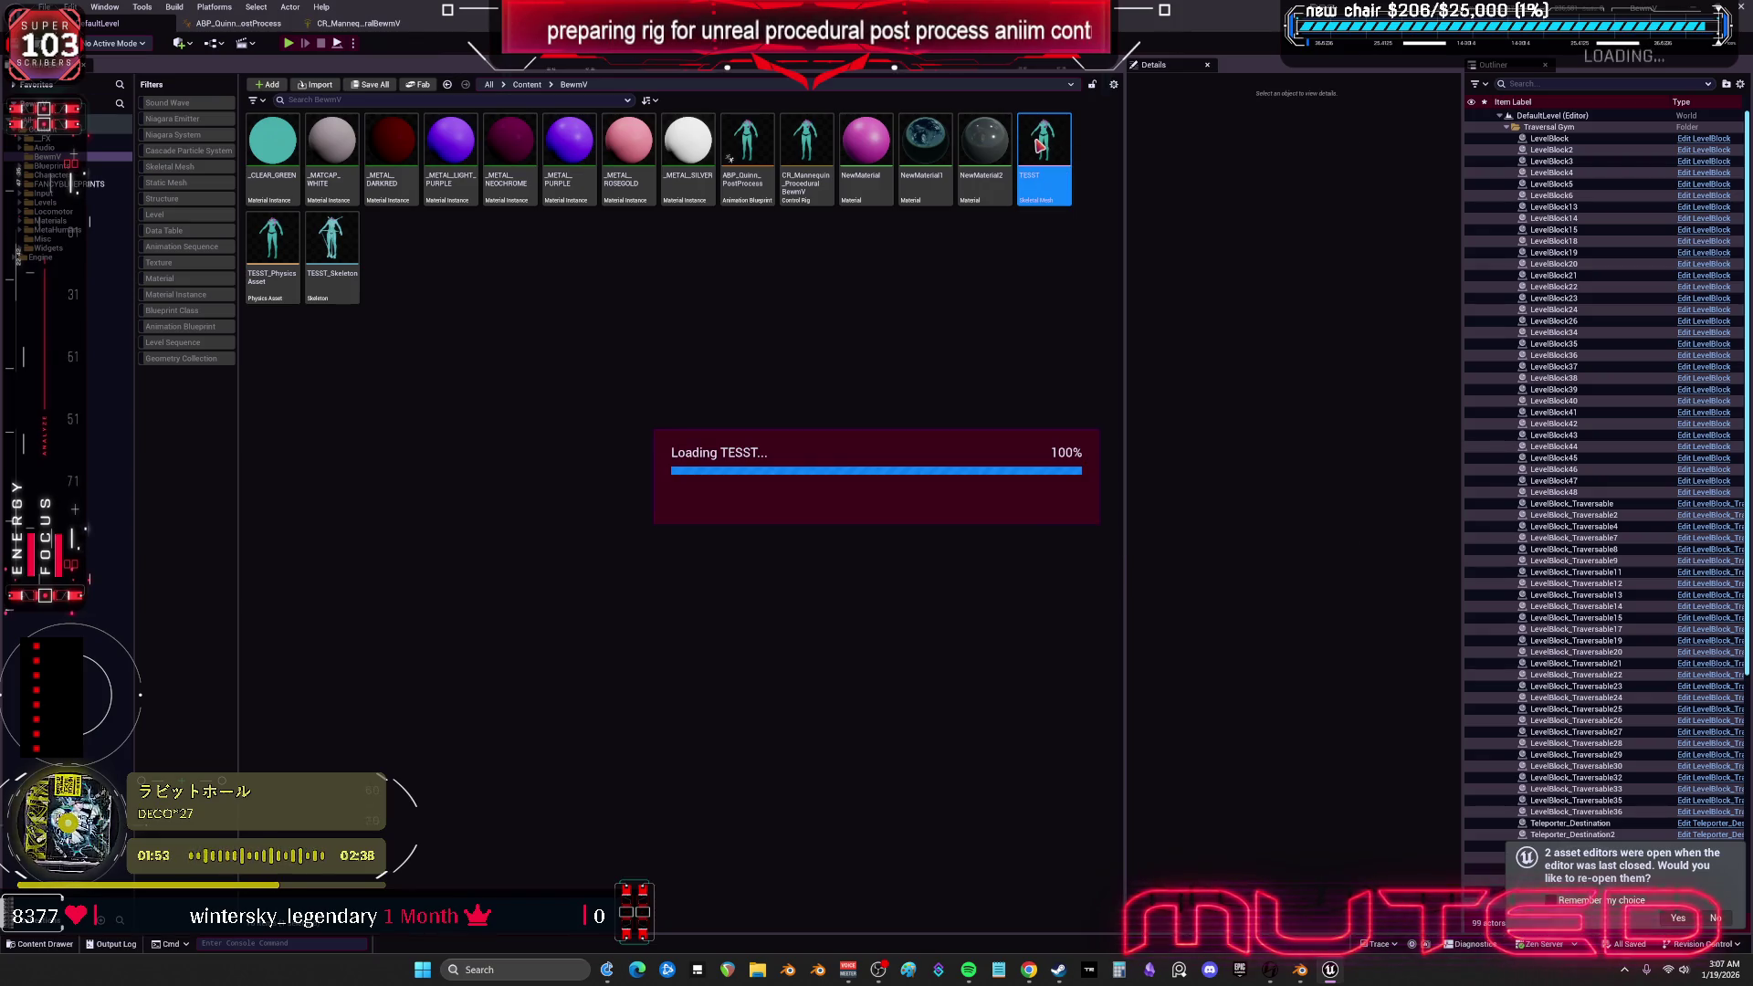
scroll(804, 636, "up", 5)
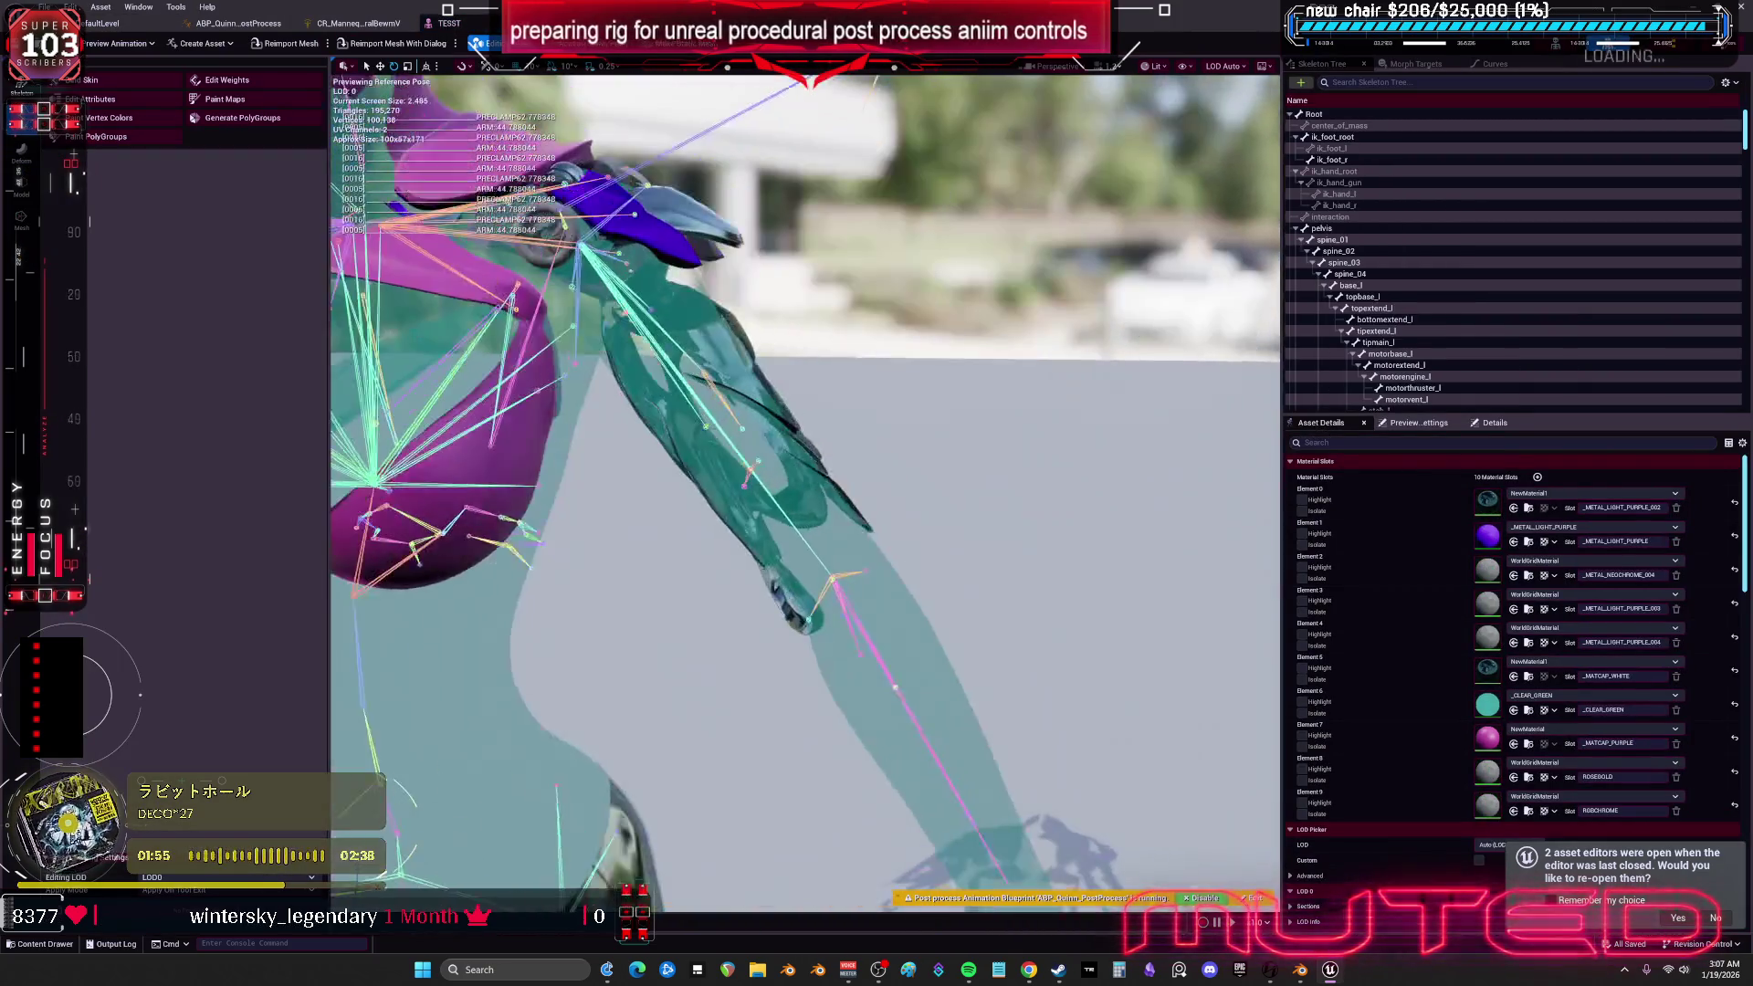
left_click(804, 637)
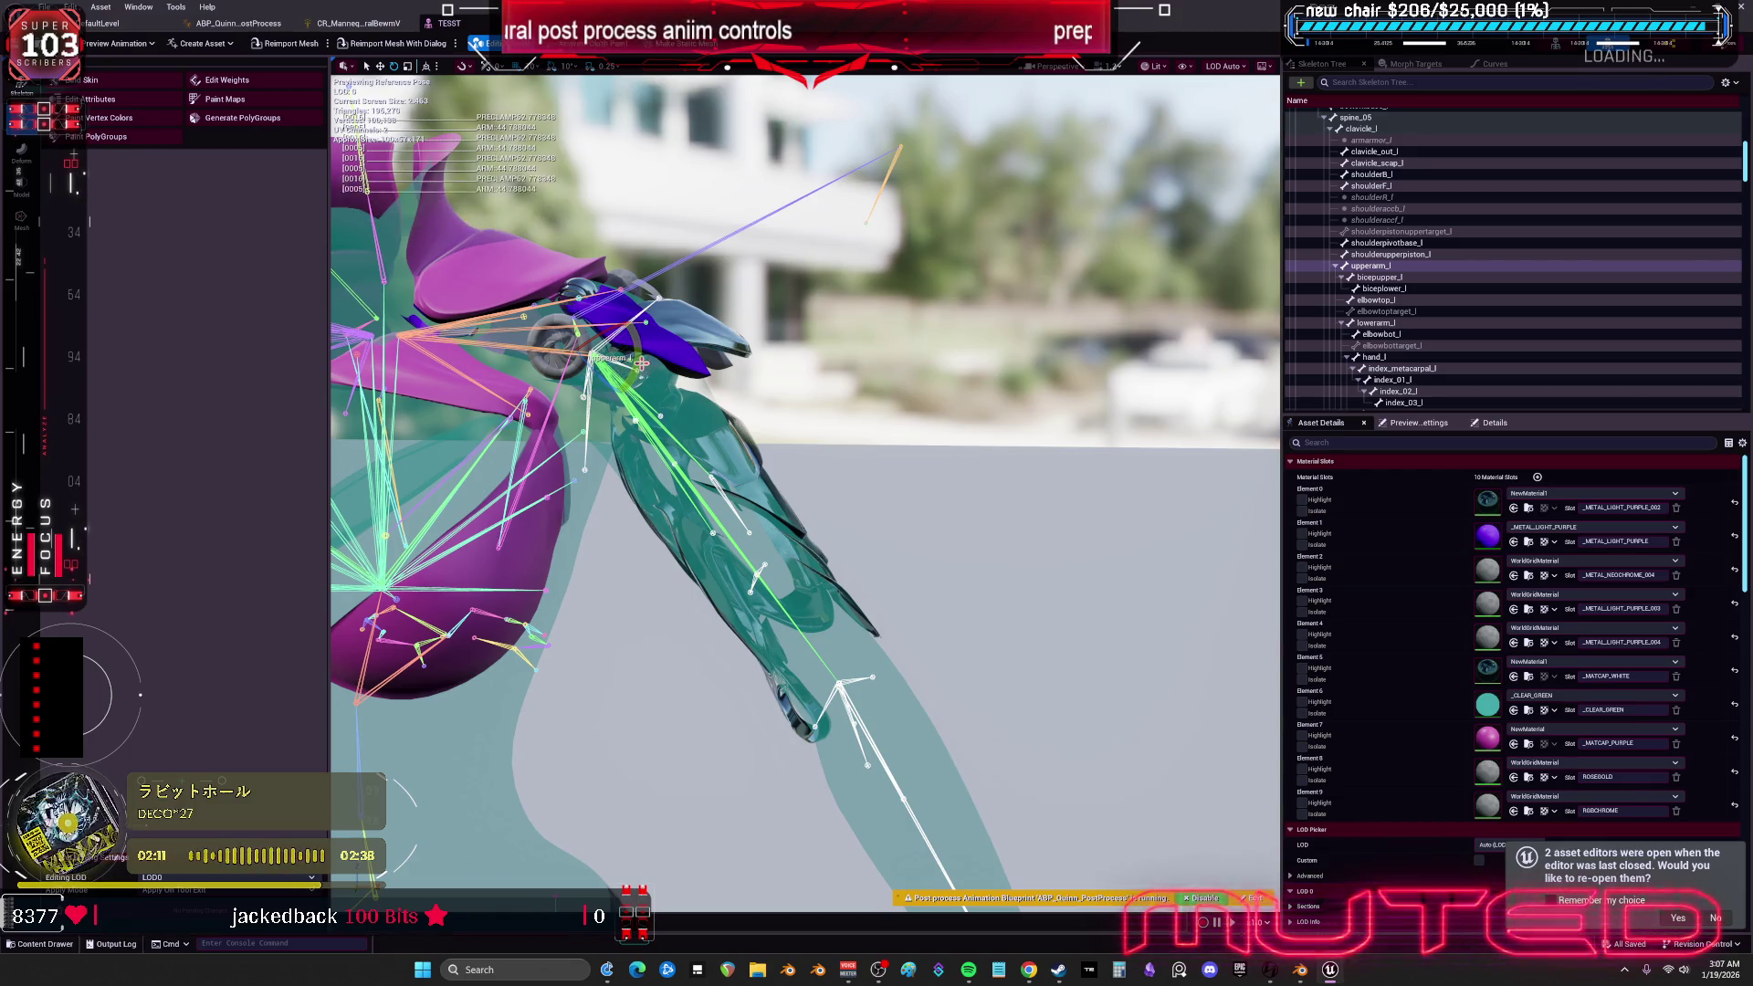
- Rotate upperarm_l about -8.6 degrees and watch the PRECLAMP print values update
mouse_move(636, 347)
left_mouse_down()
mouse_move(594, 426)
mouse_move(621, 420)
mouse_move(579, 425)
mouse_move(559, 419)
mouse_move(658, 349)
mouse_move(630, 315)
mouse_move(559, 292)
mouse_move(500, 340)
mouse_move(621, 295)
mouse_move(643, 402)
mouse_move(669, 356)
left_mouse_up()
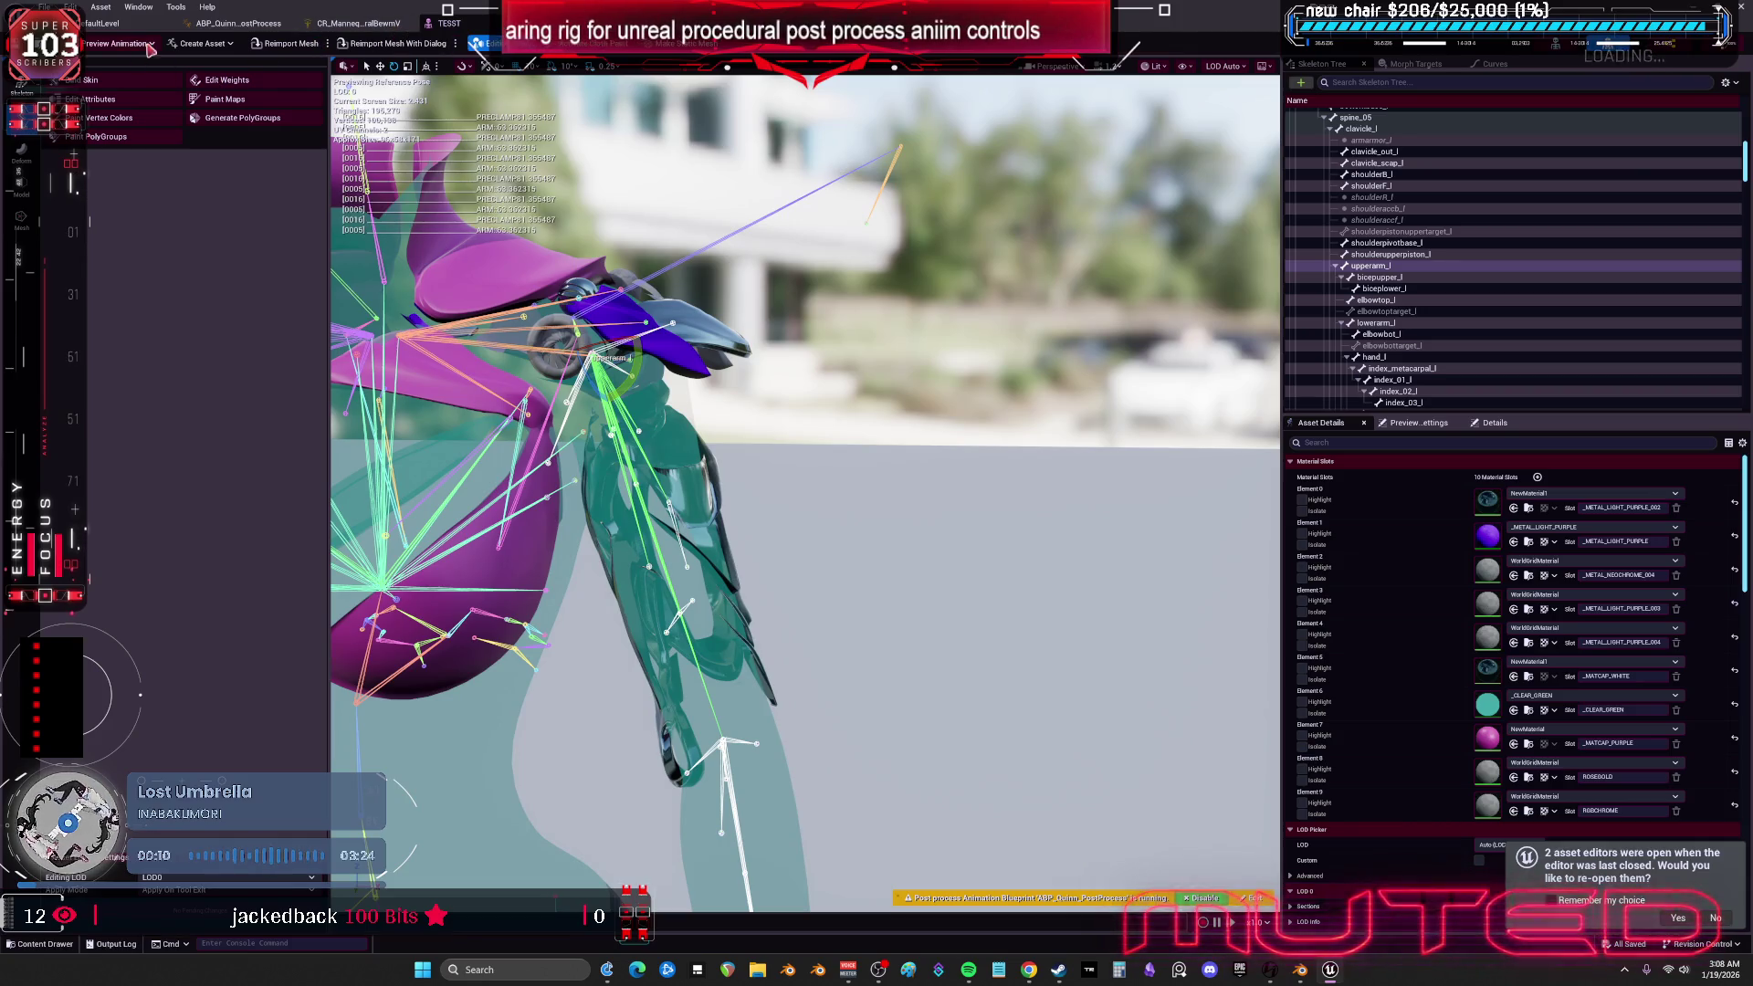
left_click(358, 23)
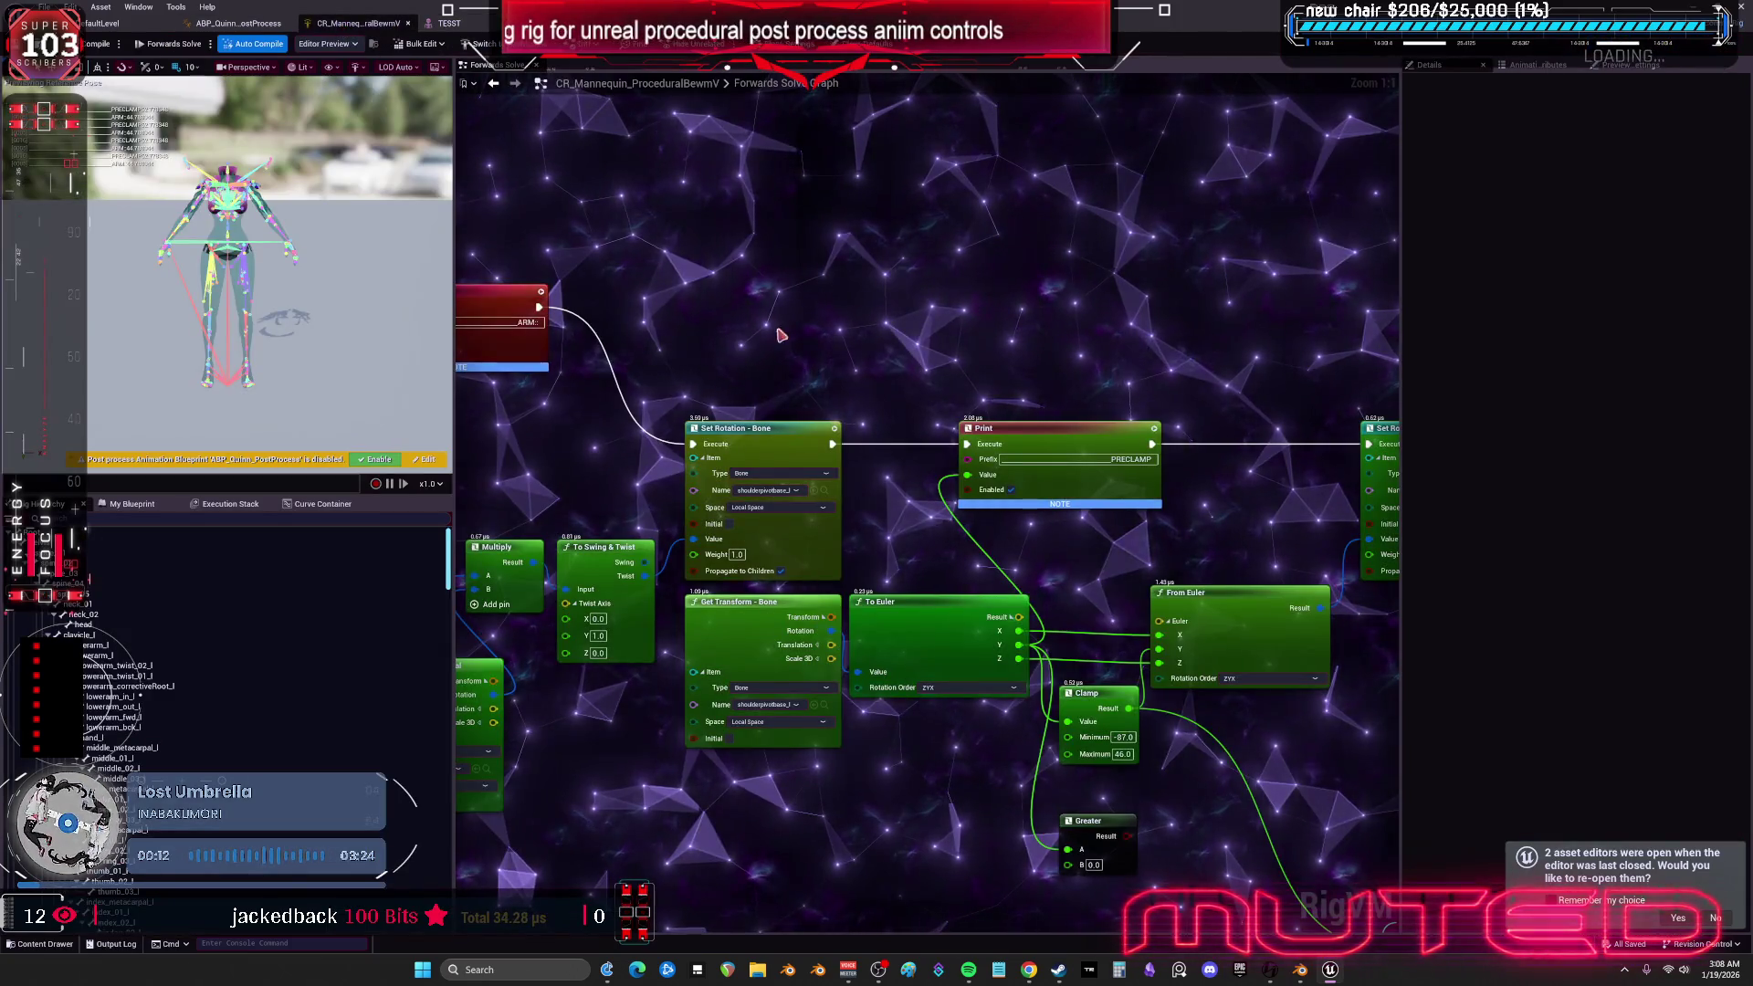
- Add a Greater-than-60 check and a Branch node, wiring the Greater result into Branch's Condition
left_click_drag(627, 338, 714, 312)
mouse_move(525, 345)
left_mouse_down()
mouse_move(766, 374)
mouse_move(828, 413)
left_mouse_up()
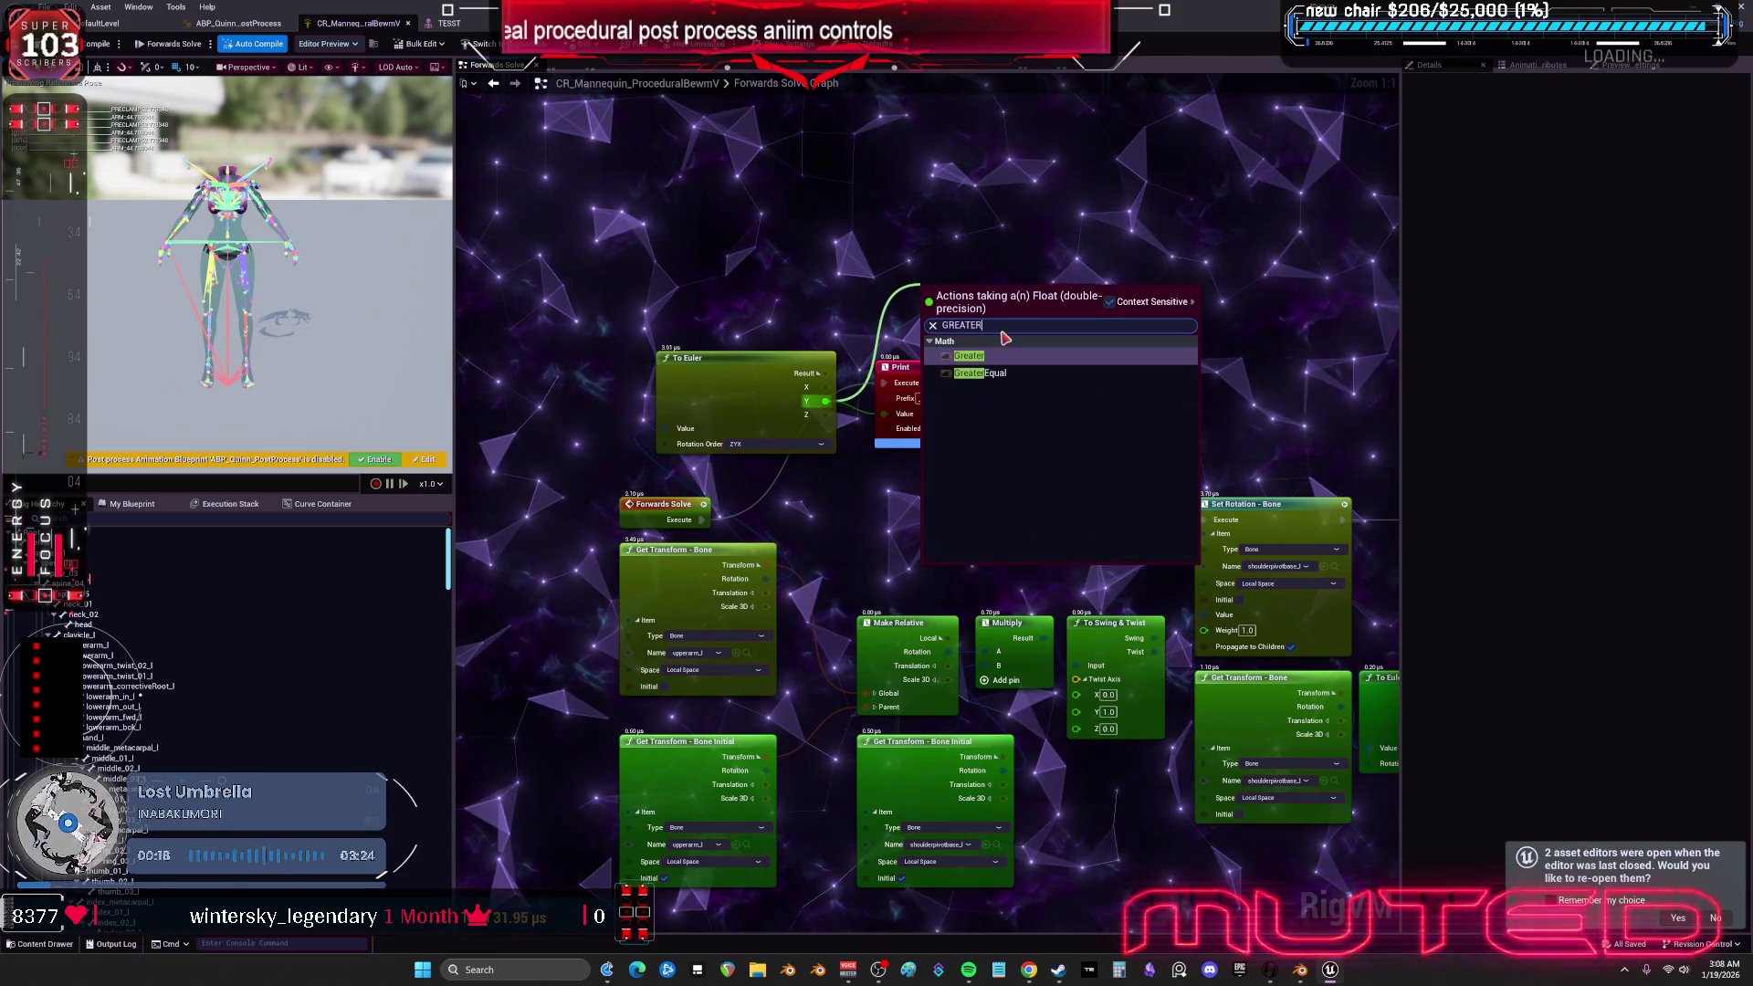
key("Return")
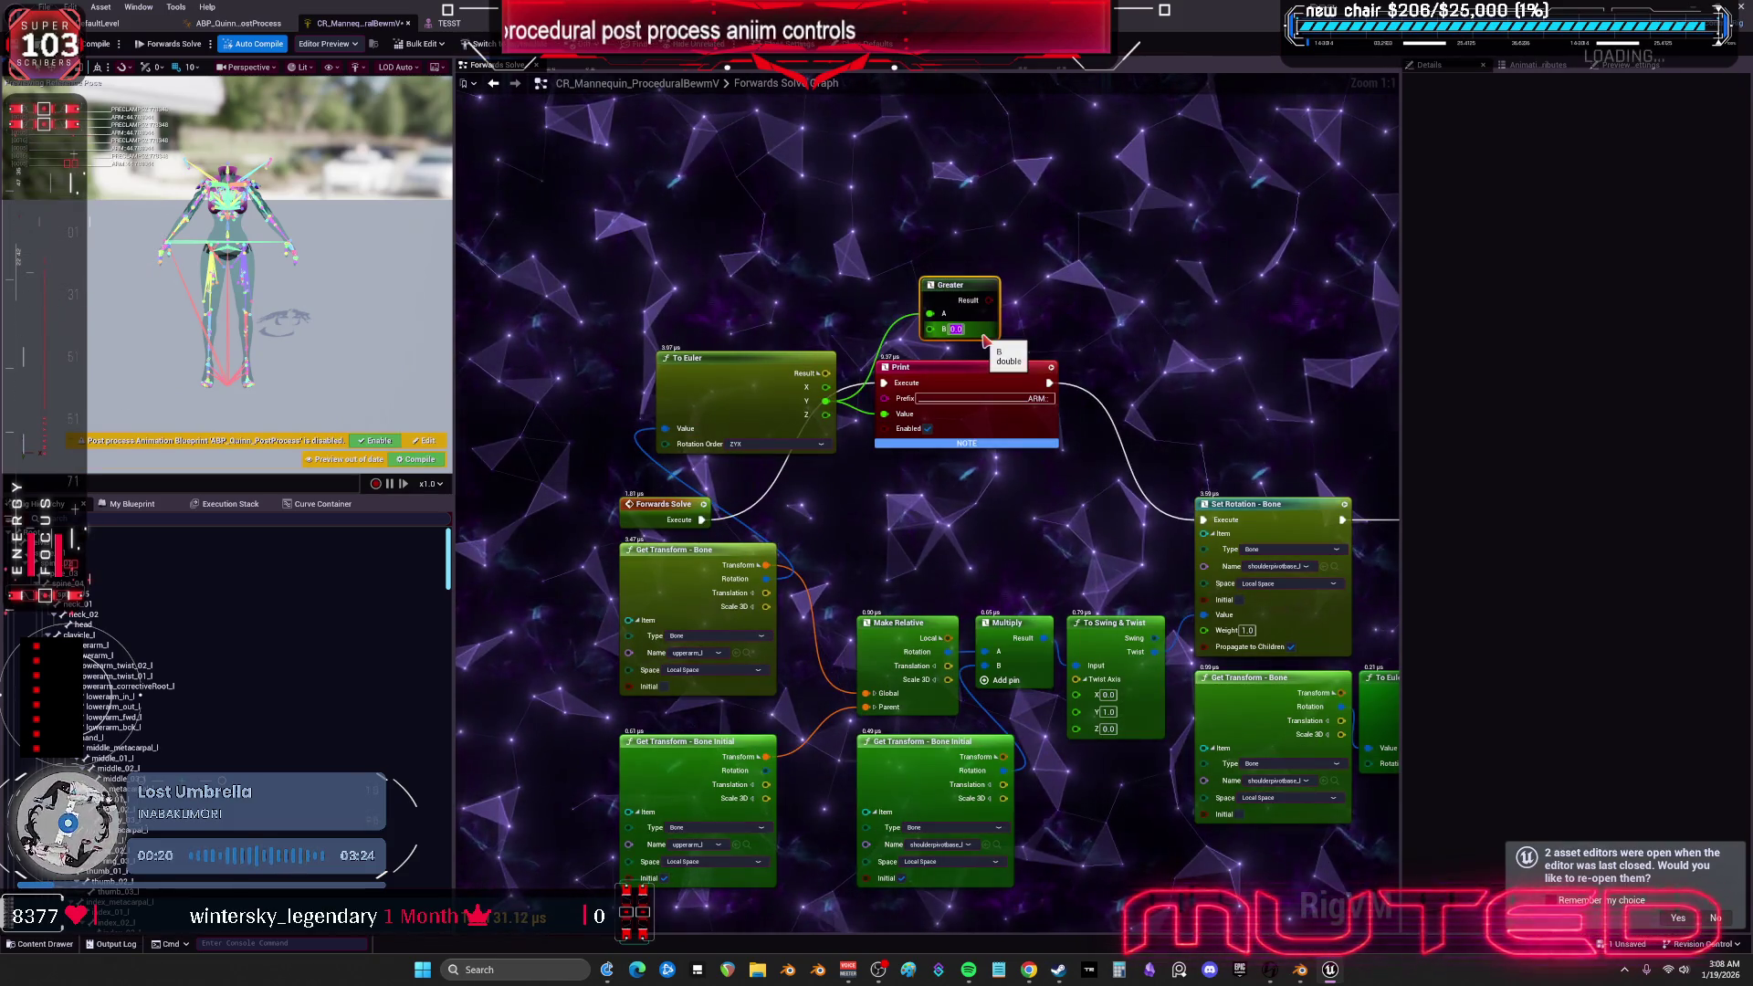
right_click(1056, 290)
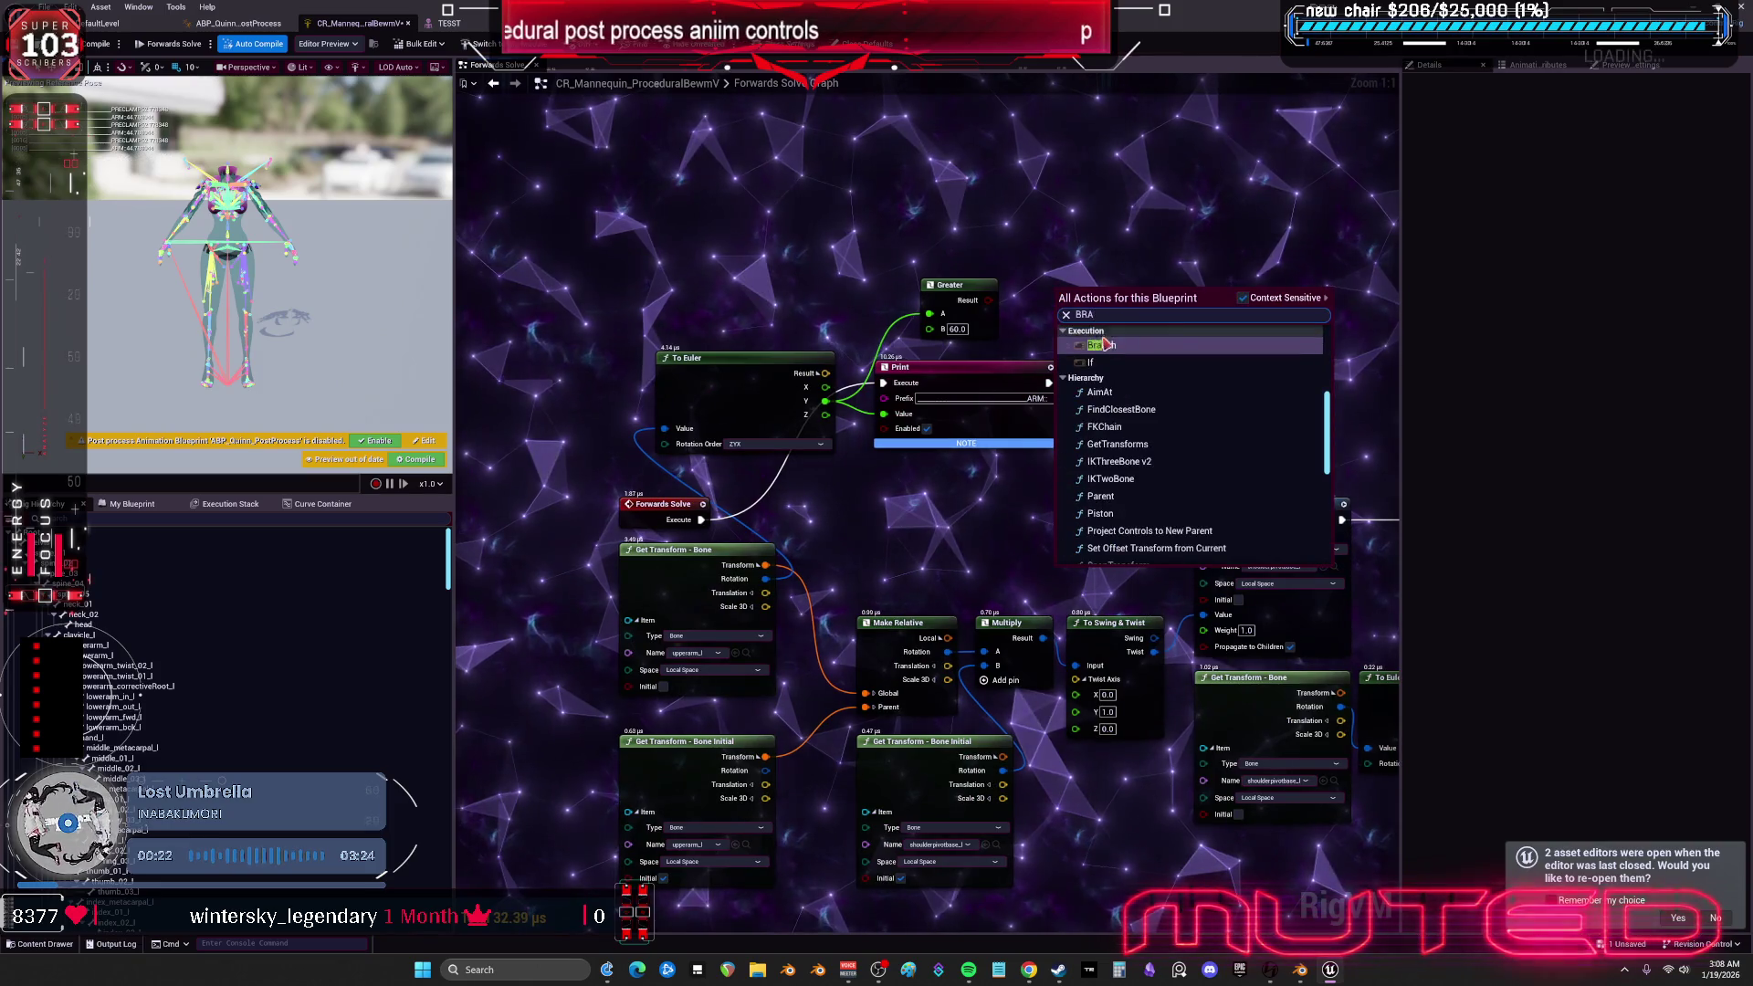
left_click(1103, 344)
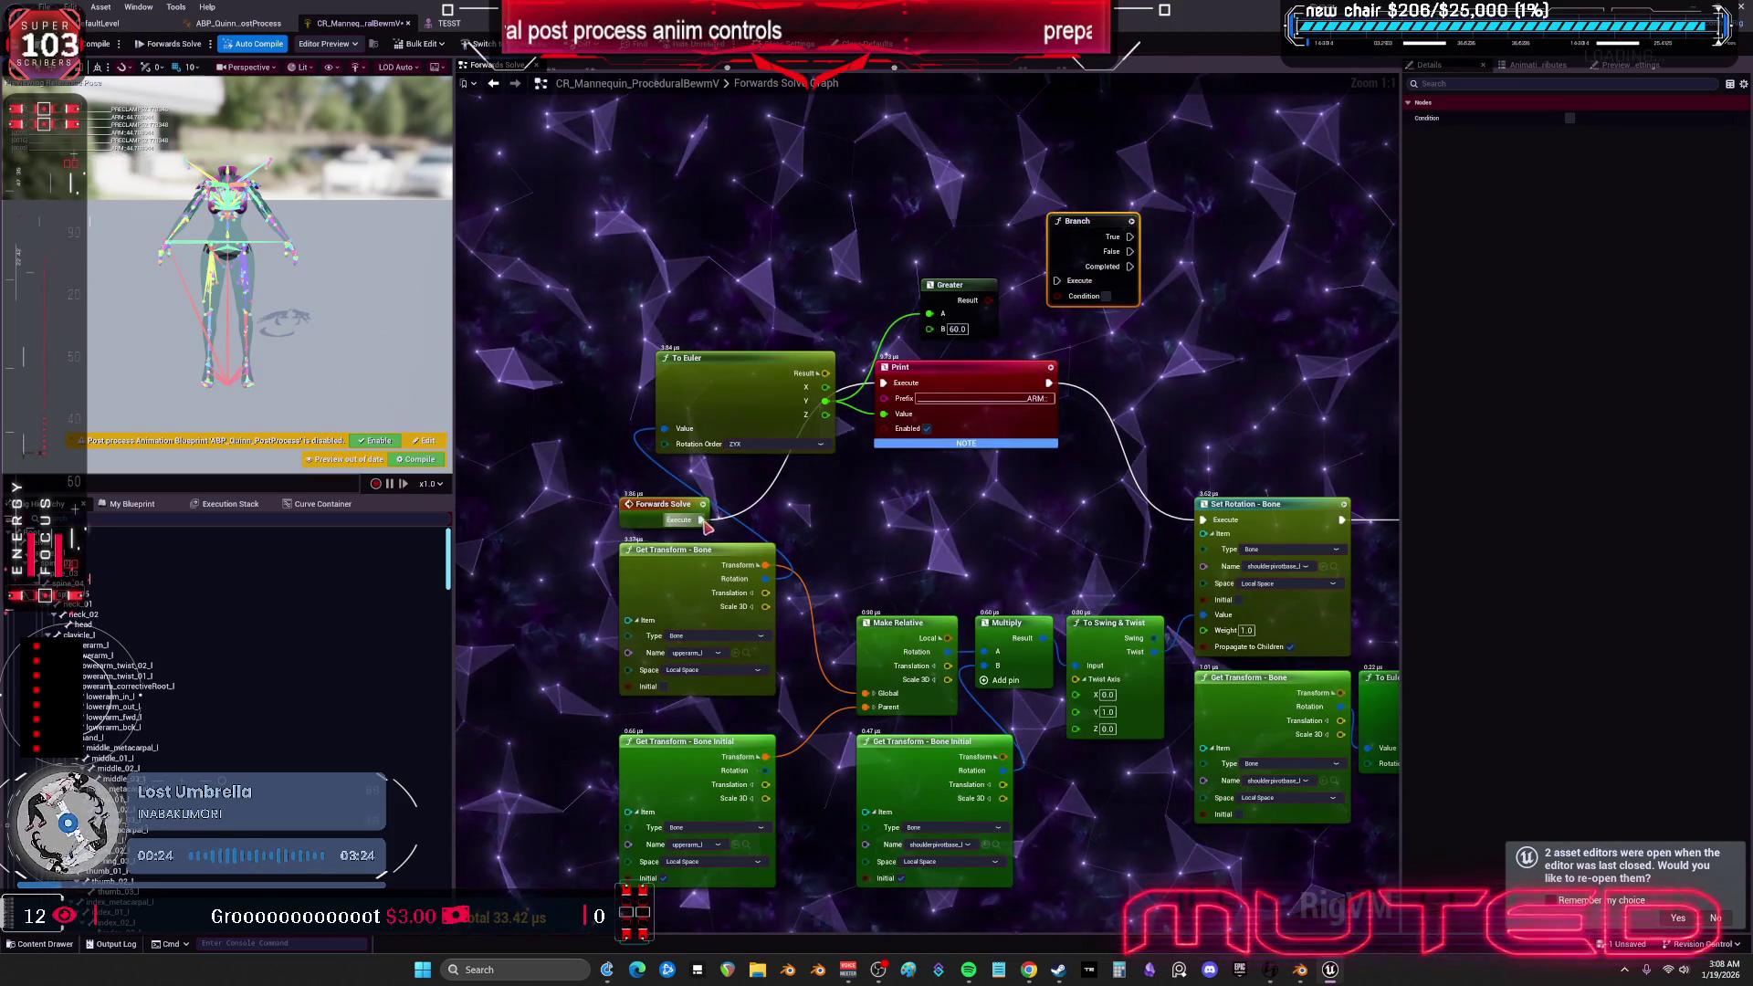
left_click_drag(1061, 286, 1061, 286)
mouse_move(950, 285)
left_mouse_down()
mouse_move(956, 221)
mouse_move(1059, 309)
left_mouse_up()
mouse_move(1129, 253)
left_mouse_down()
mouse_move(996, 247)
mouse_move(722, 310)
mouse_move(748, 373)
left_mouse_up()
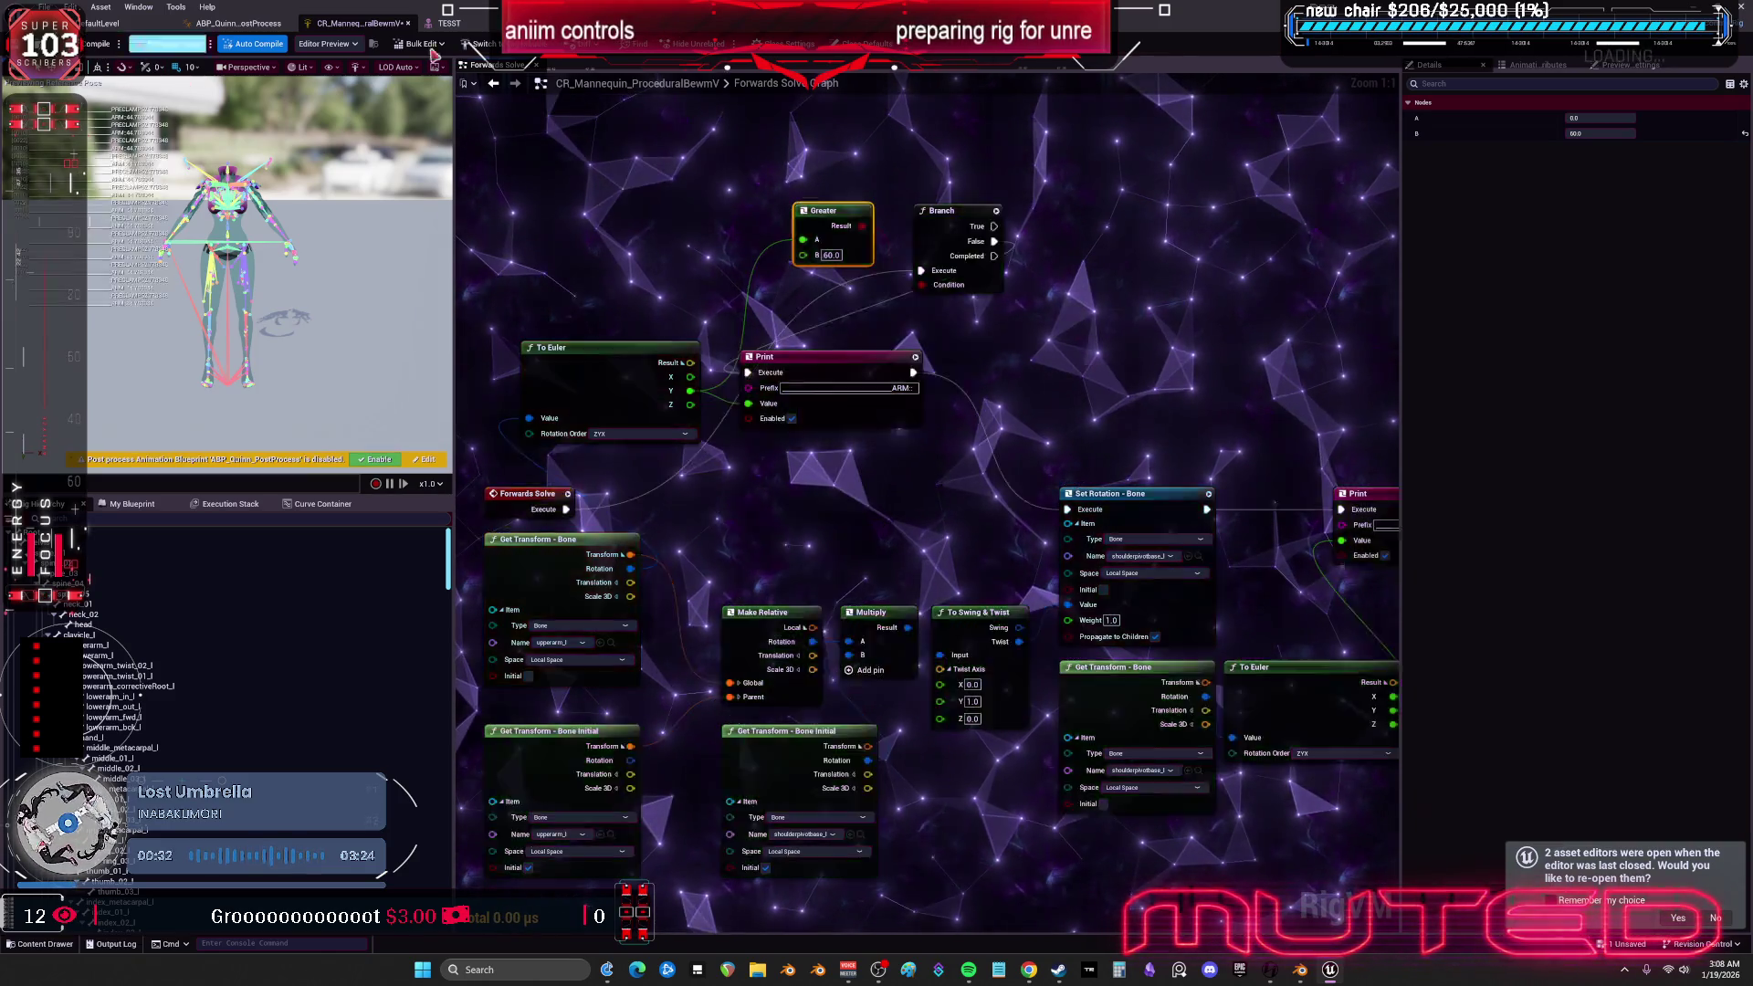
left_click(447, 23)
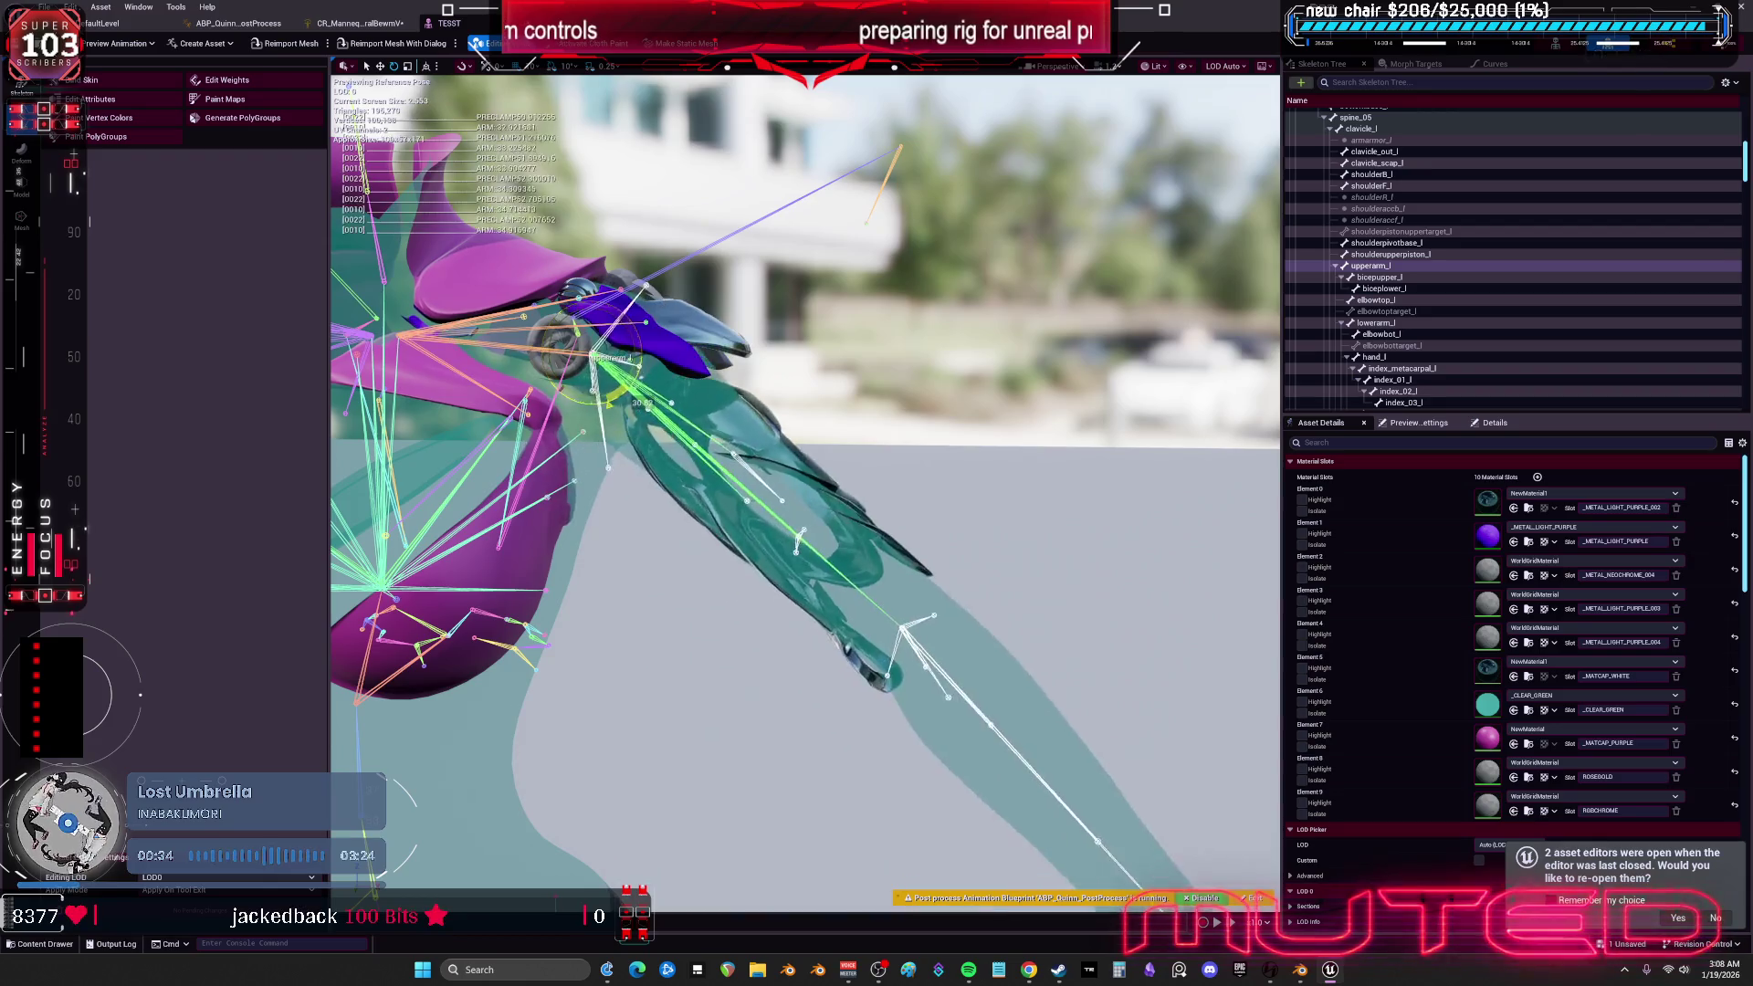
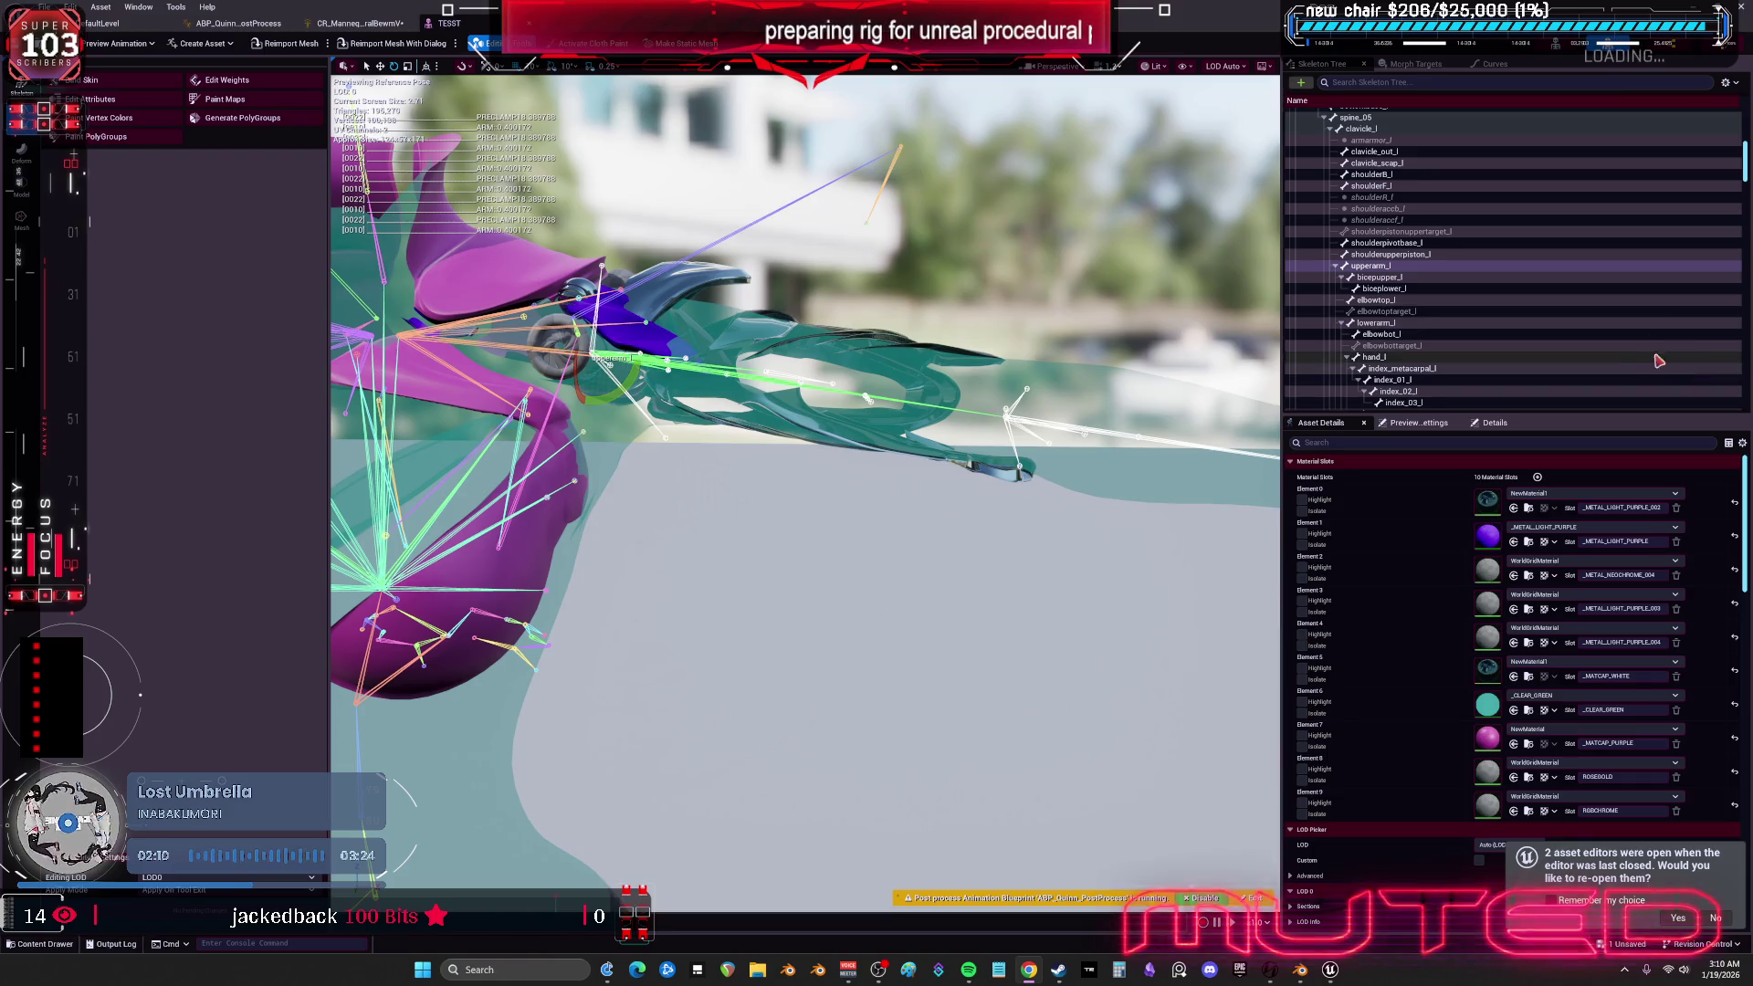
- Rotate the left upper arm about 84° down so it hangs beside the body
scroll(814, 378, "down", 10)
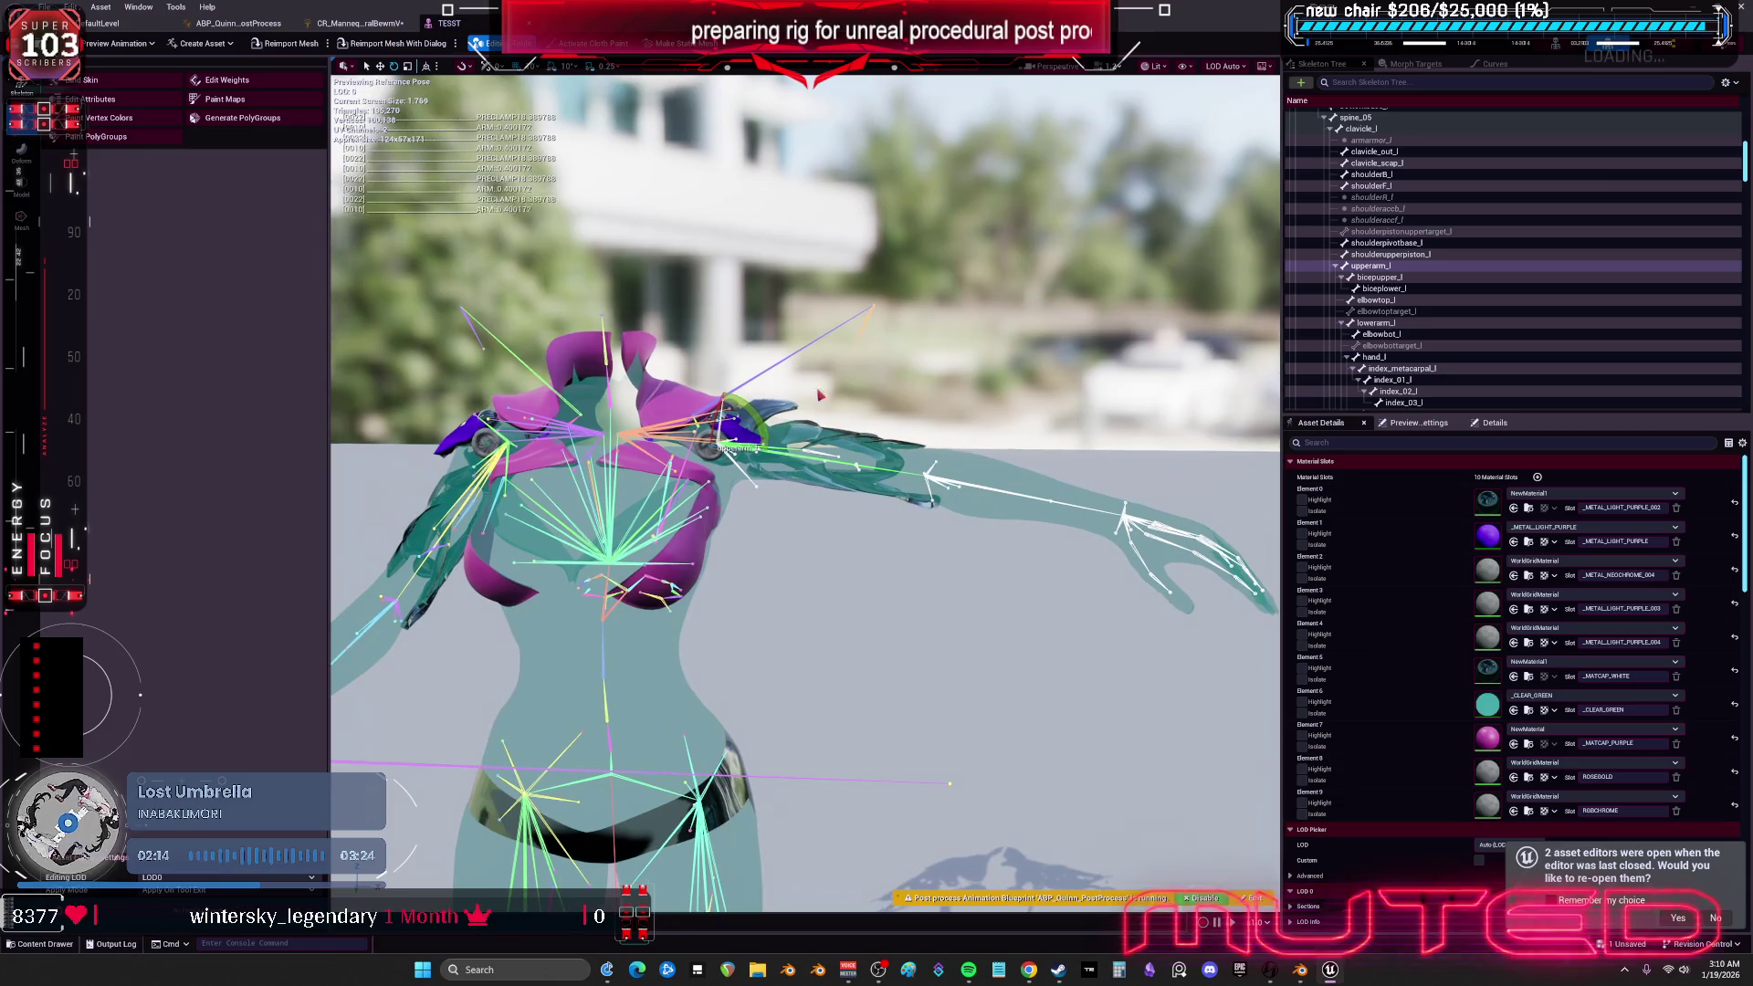
mouse_move(756, 419)
left_mouse_down()
mouse_move(758, 587)
mouse_move(758, 529)
left_mouse_up()
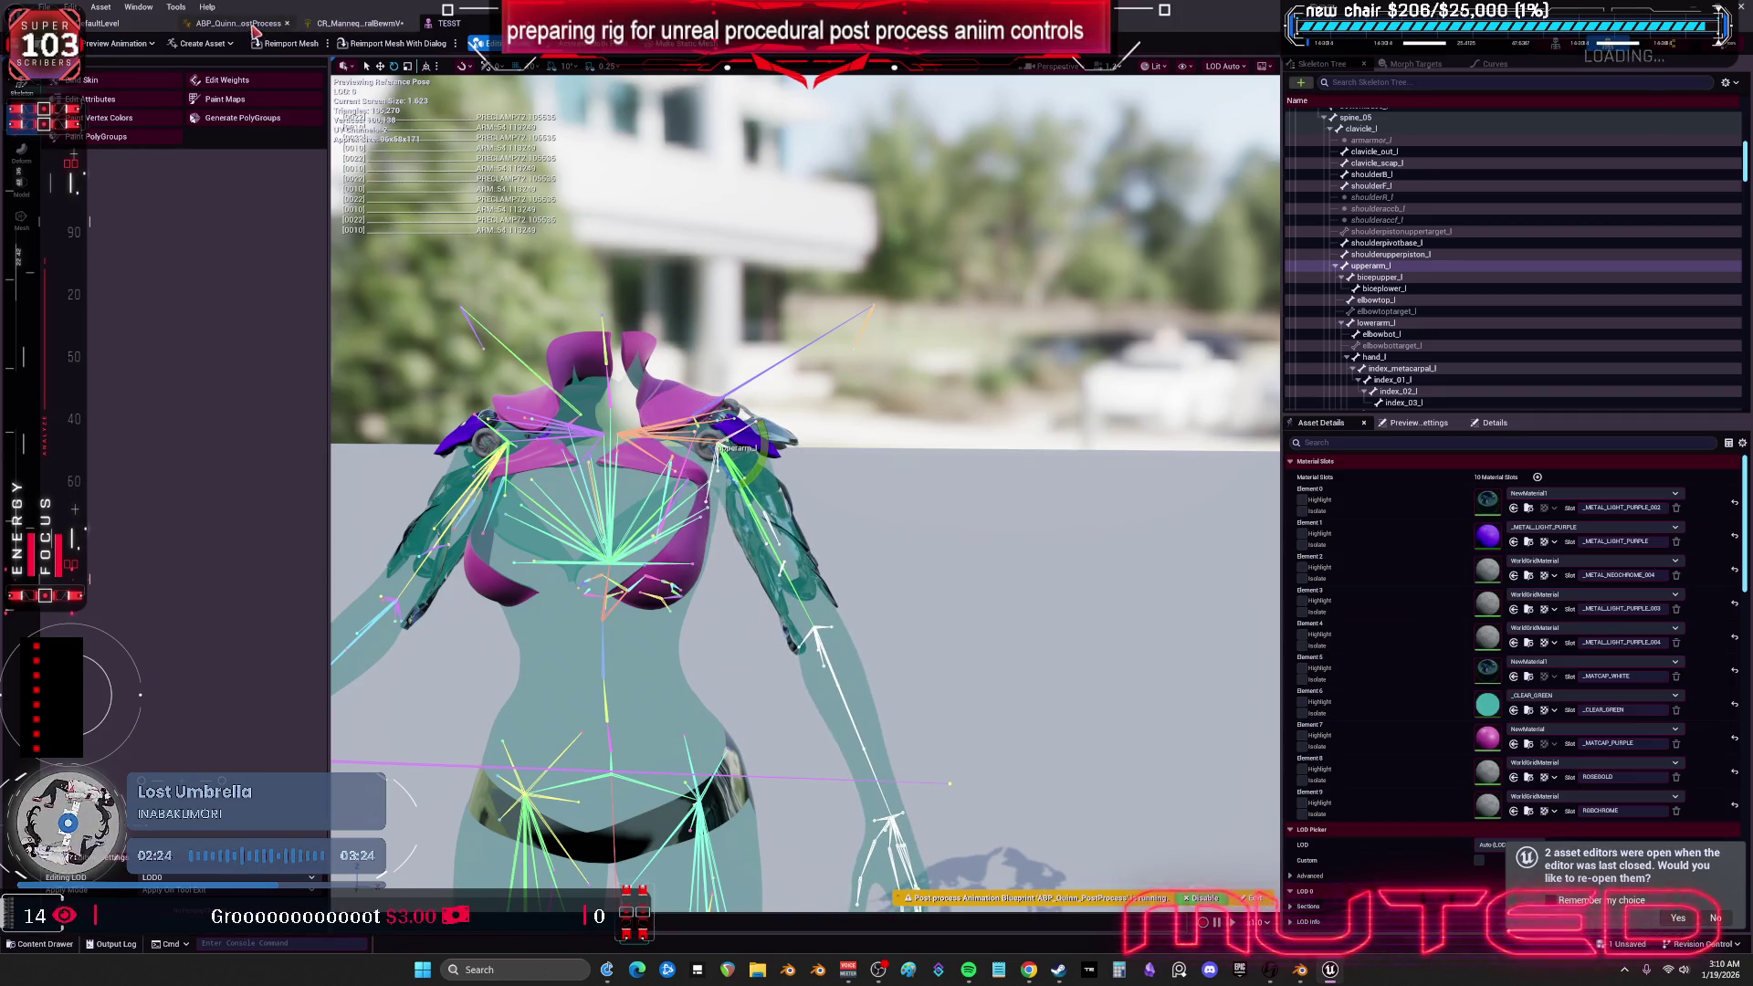
left_click(313, 28)
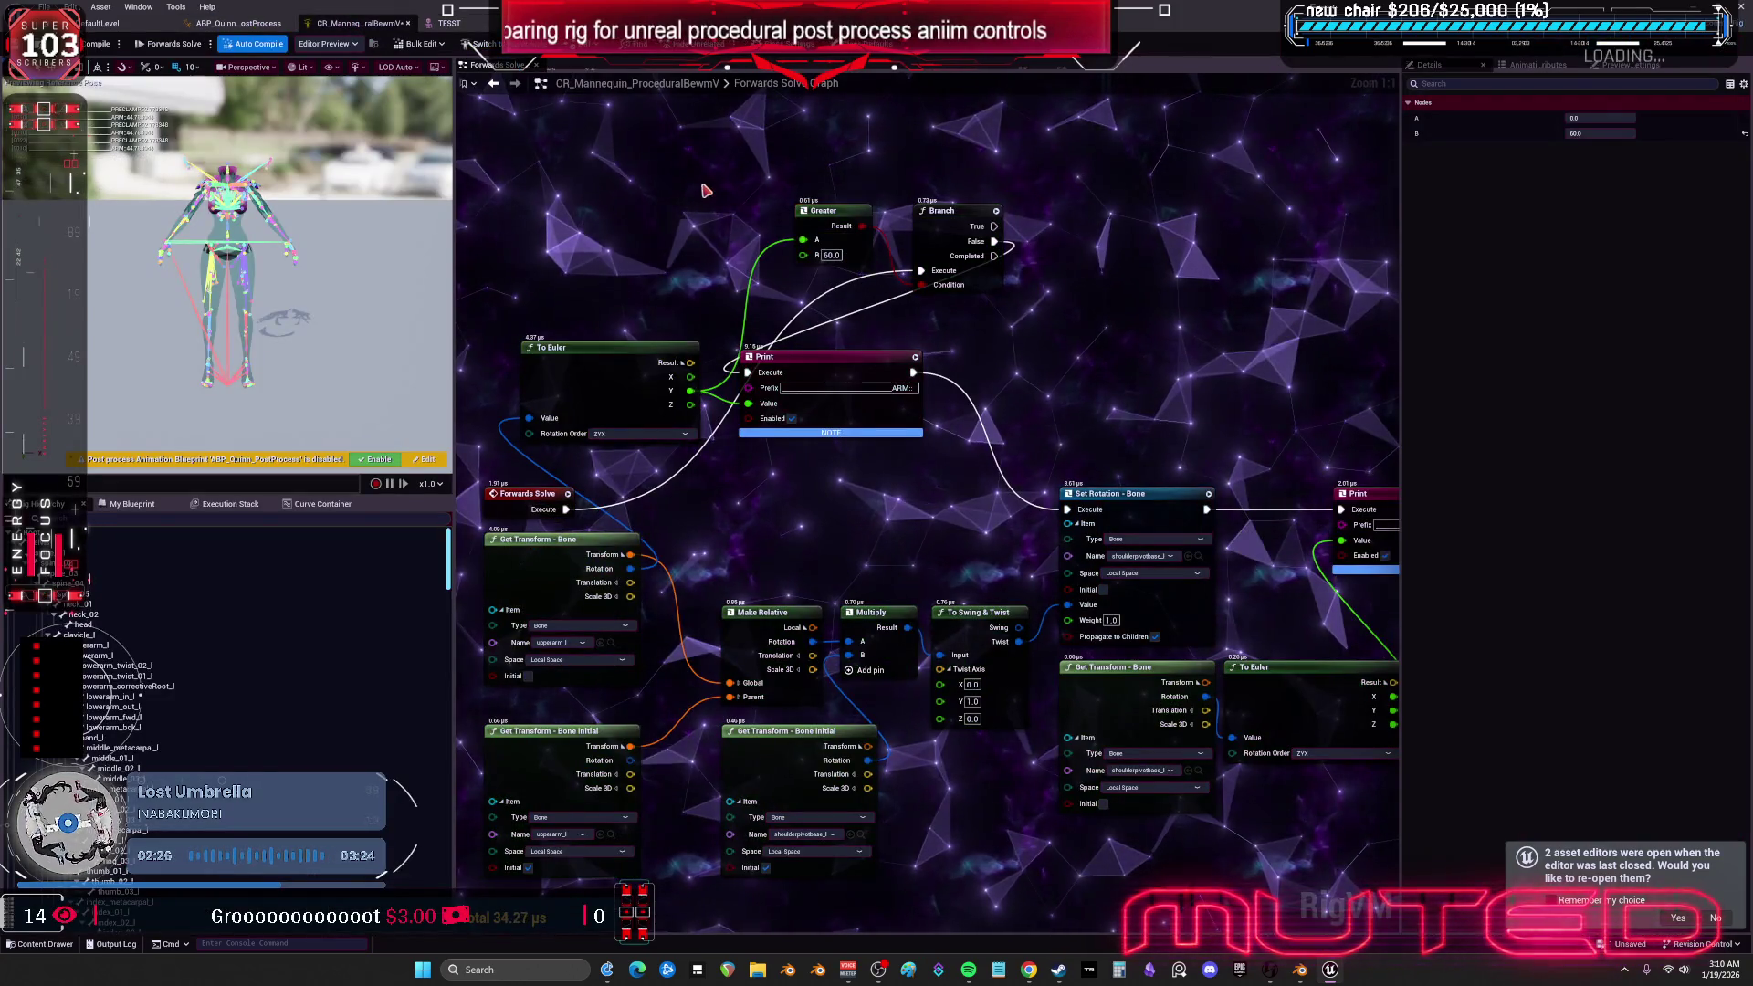
- Rearrange the Greater, Branch and Print nodes and wire Forwards Solve straight into Print
left_click_drag(821, 223, 694, 160)
left_click_drag(950, 228, 931, 173)
left_click_drag(822, 365, 993, 320)
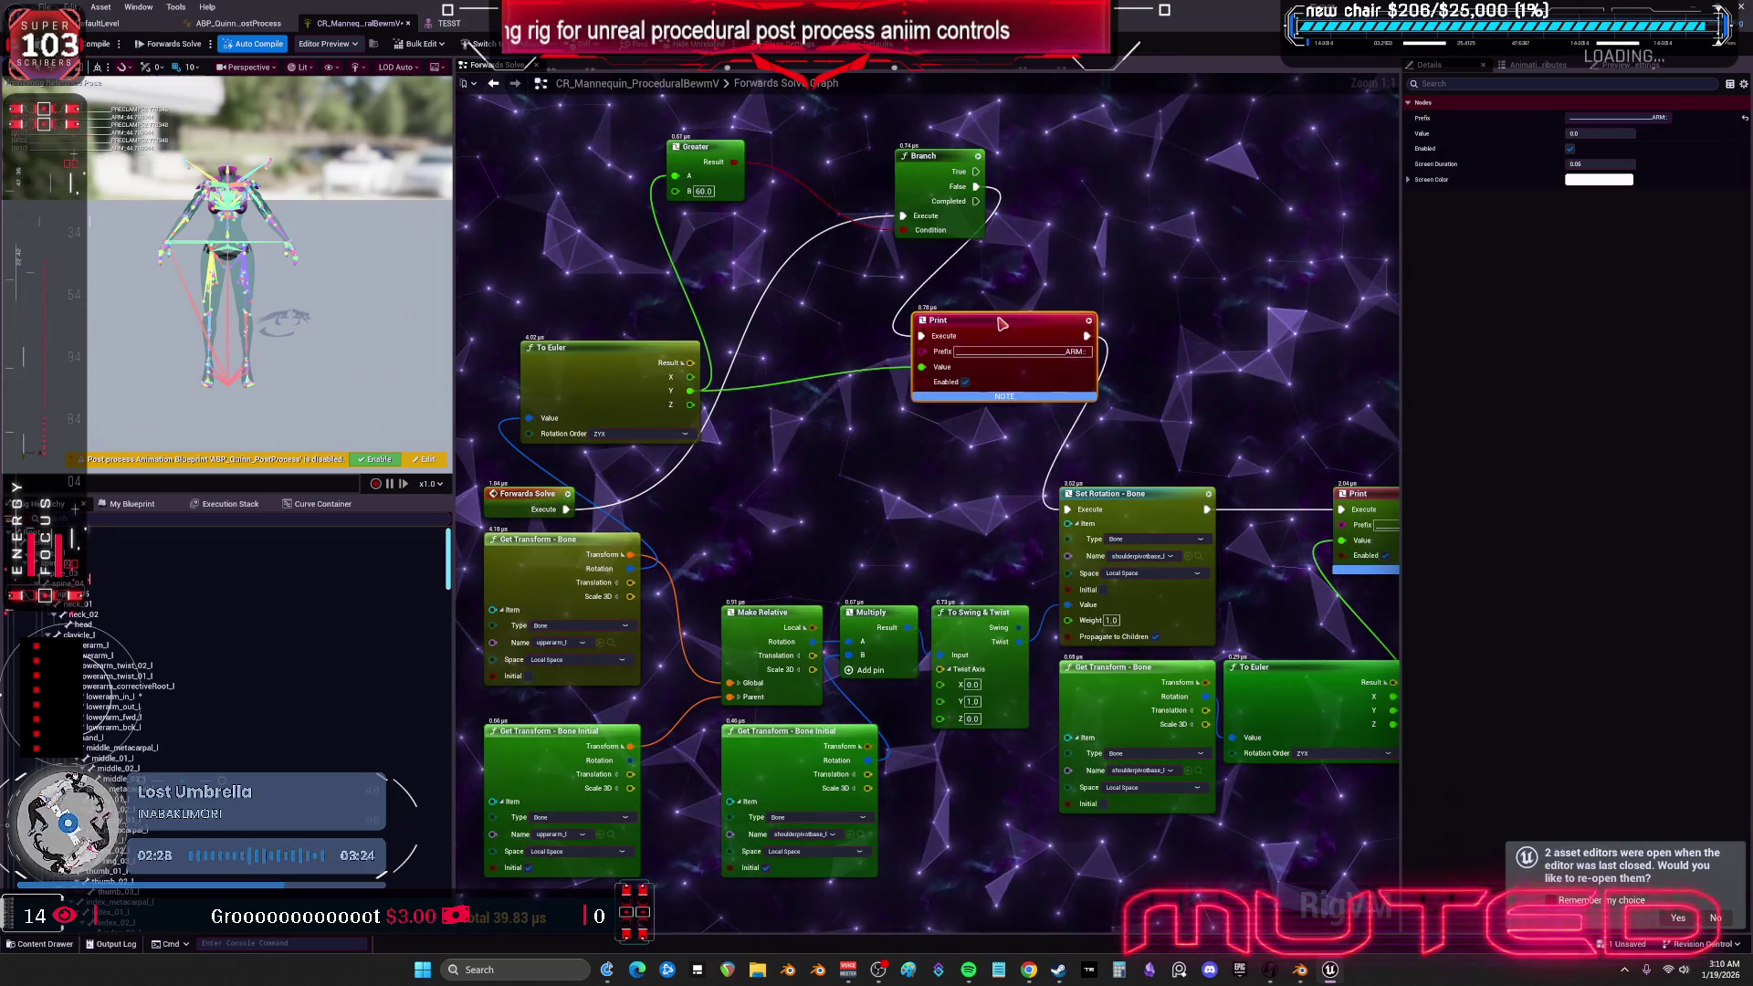
left_click_drag(566, 508, 922, 326)
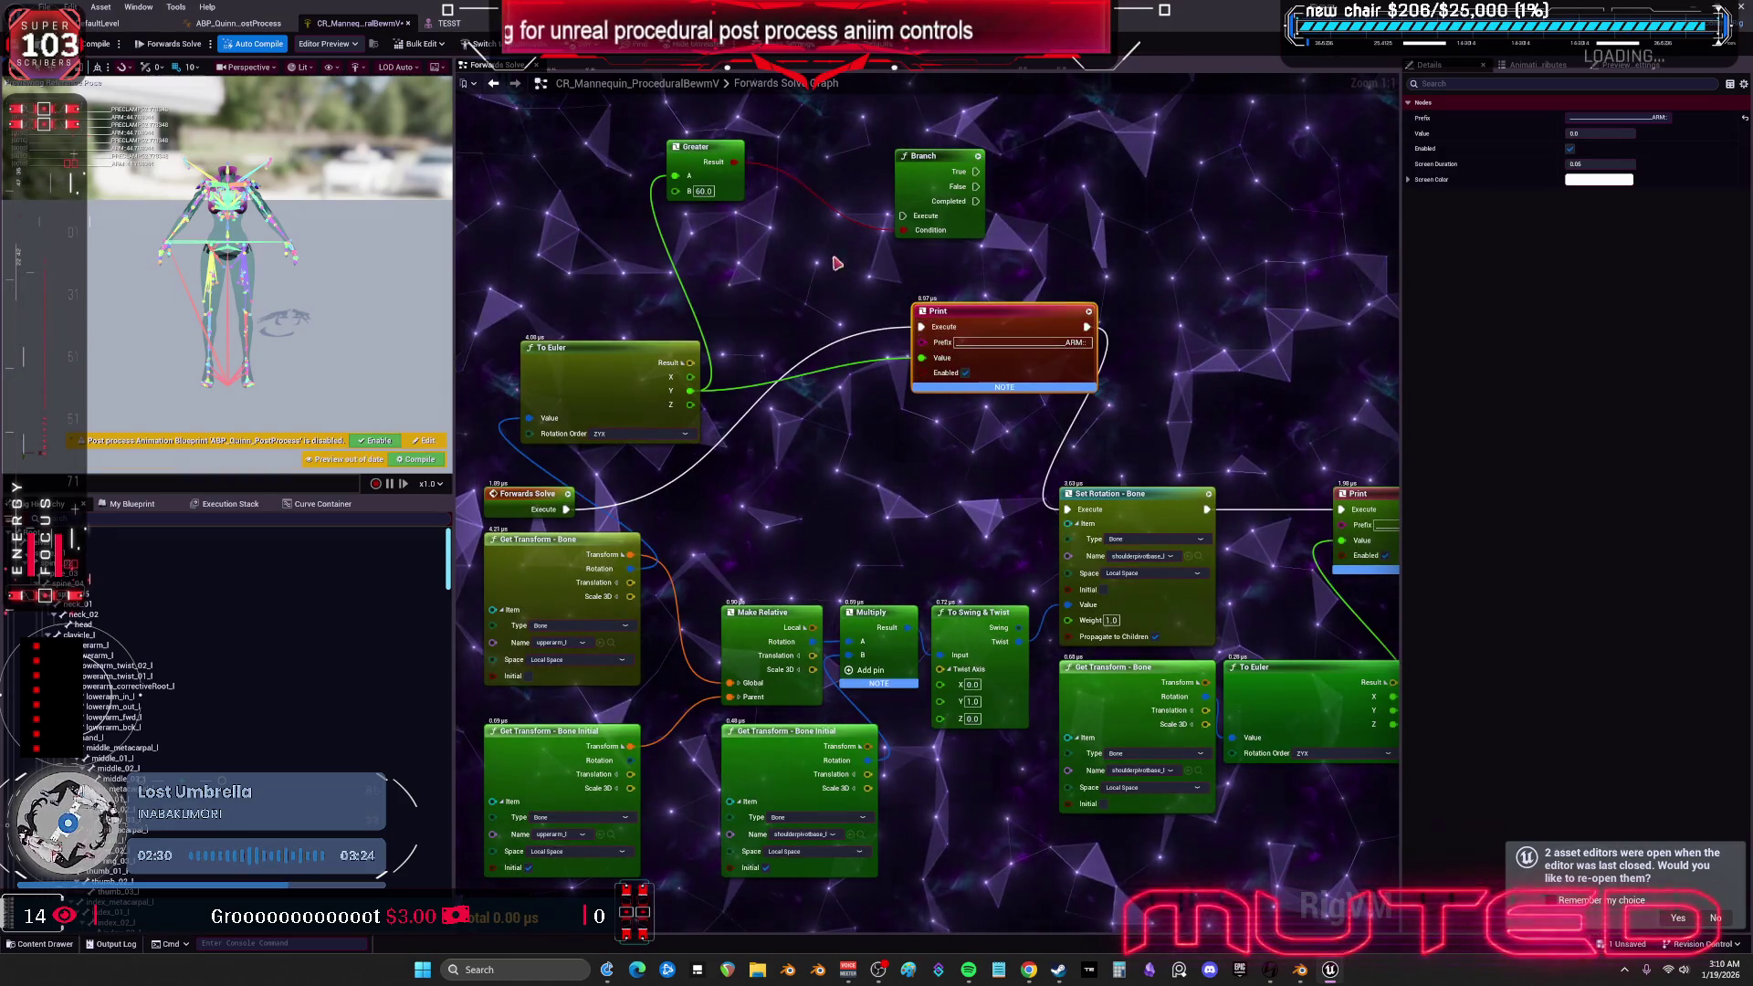
- In the TESST preview, rotate the left upper arm down toward the body
left_click(445, 24)
left_click_drag(767, 473, 742, 491)
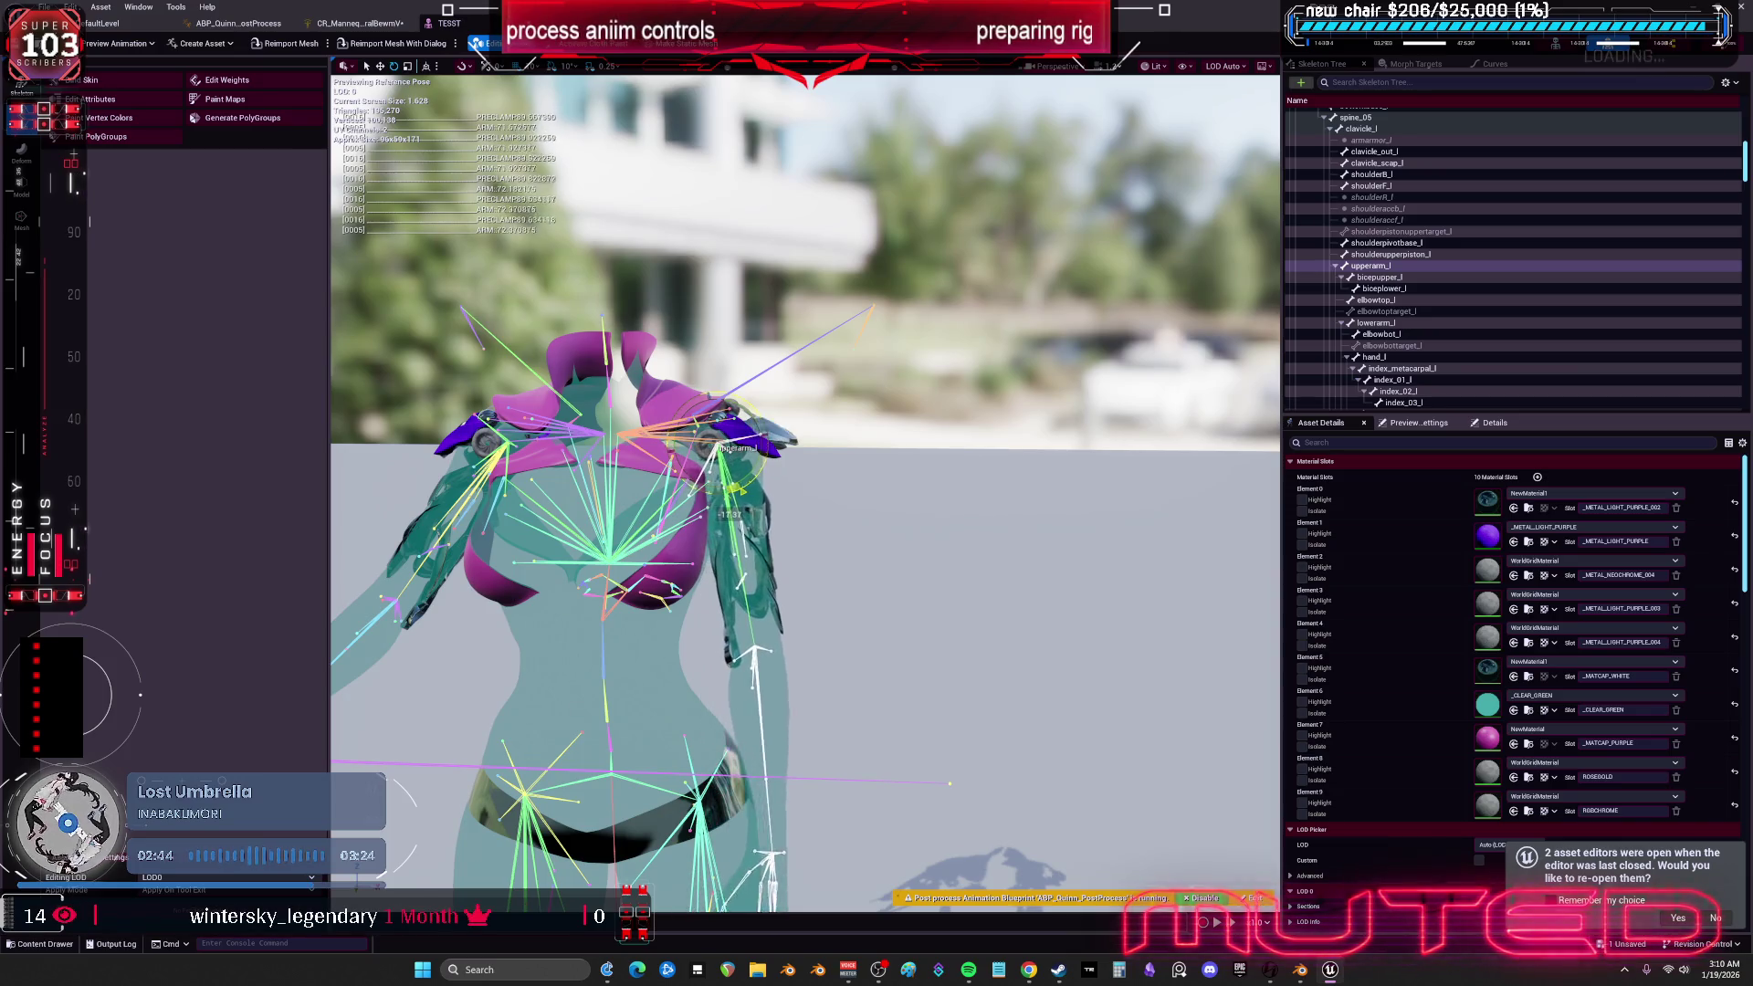
left_click_drag(737, 488, 747, 495)
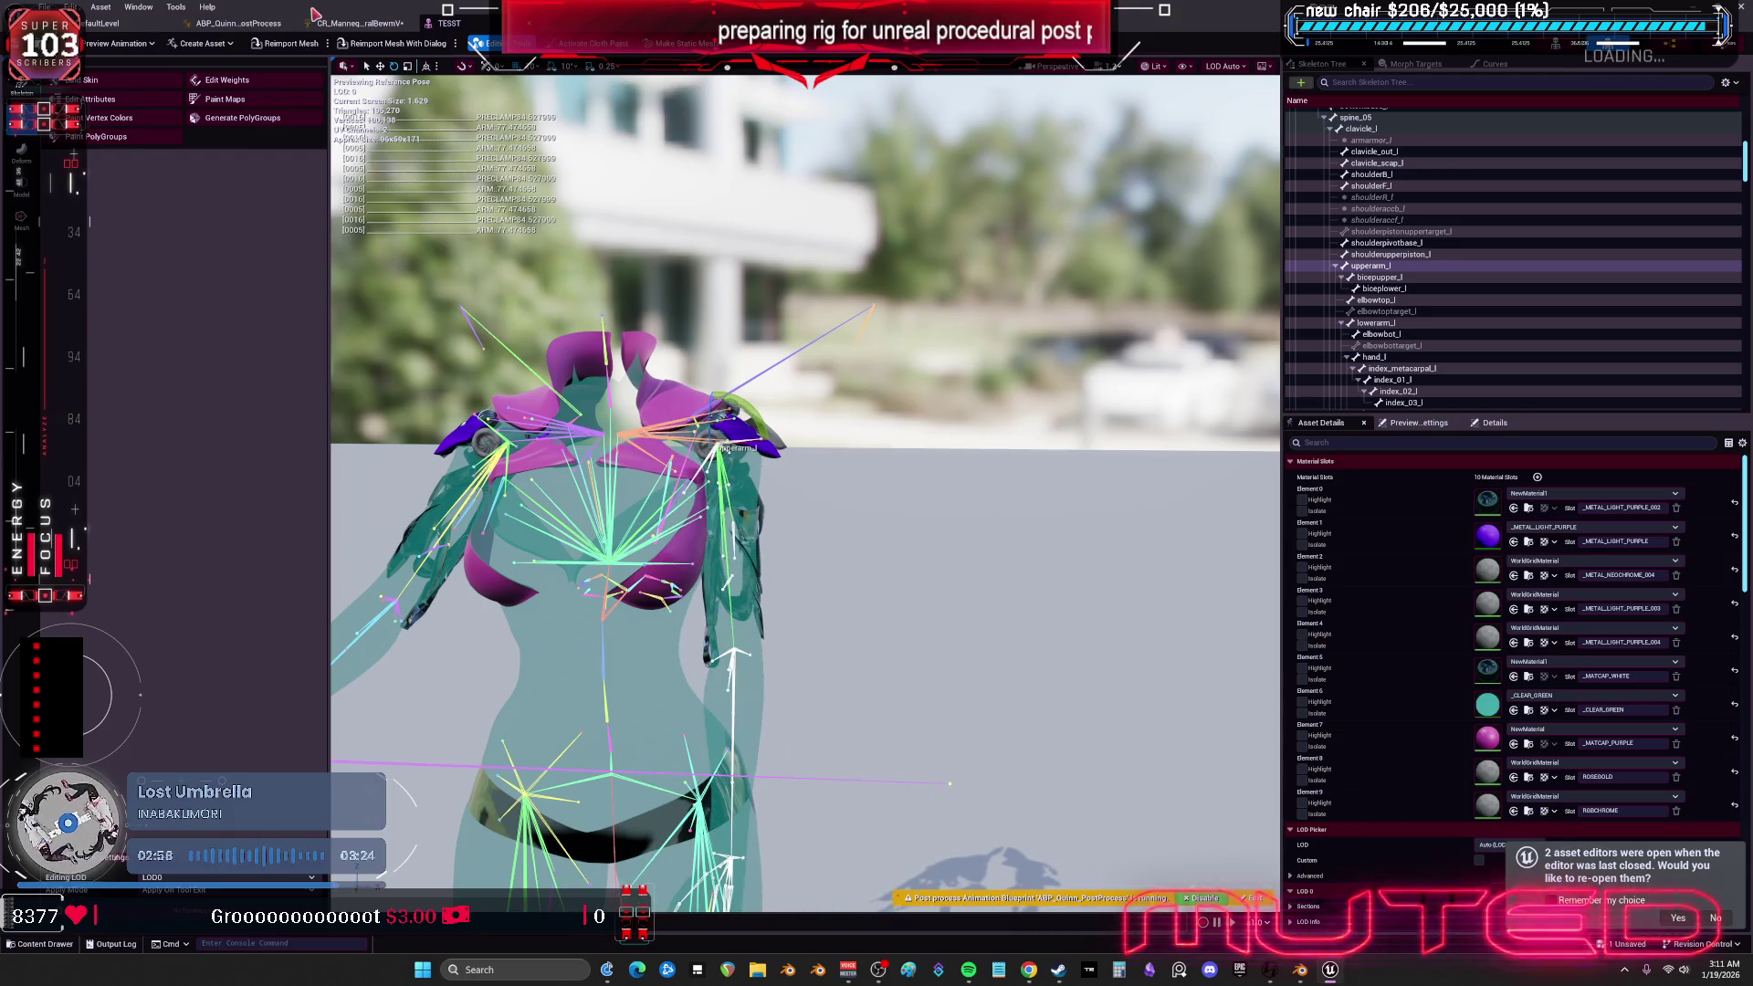
- Return to the main level editor
left_click(98, 23)
- Connect the To Euler node's Result to the Set Rotation node's Value
left_click(356, 23)
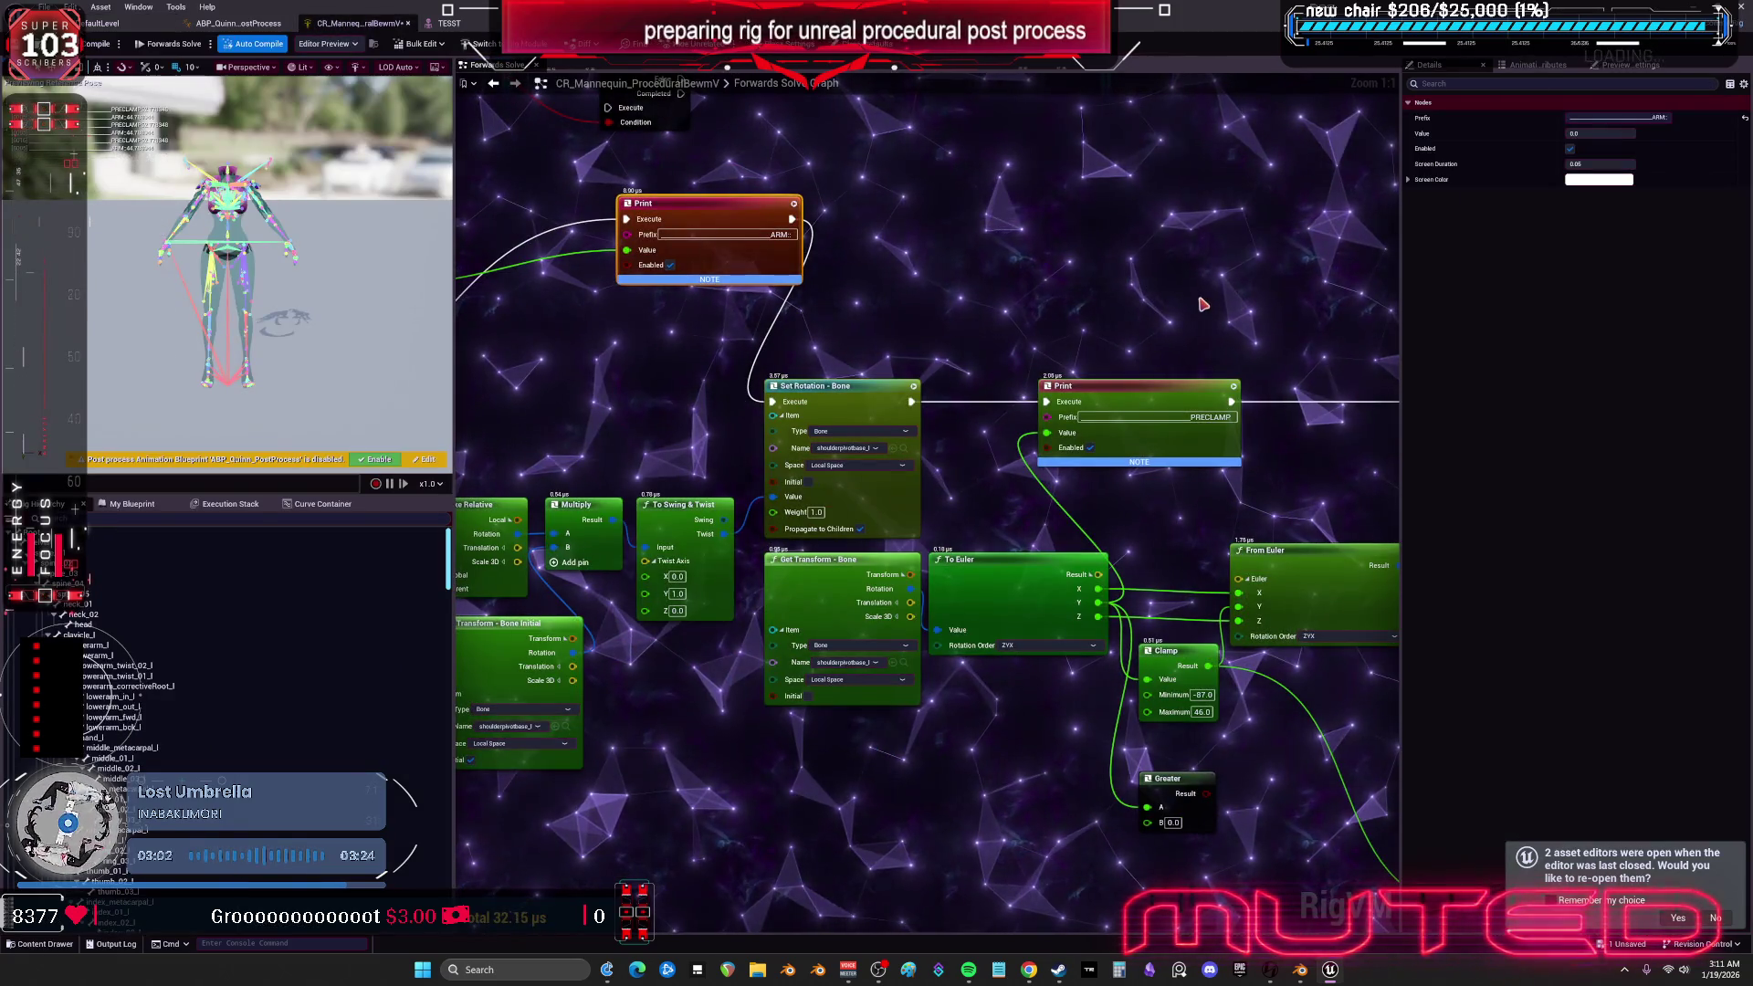
left_click_drag(1087, 516, 899, 513)
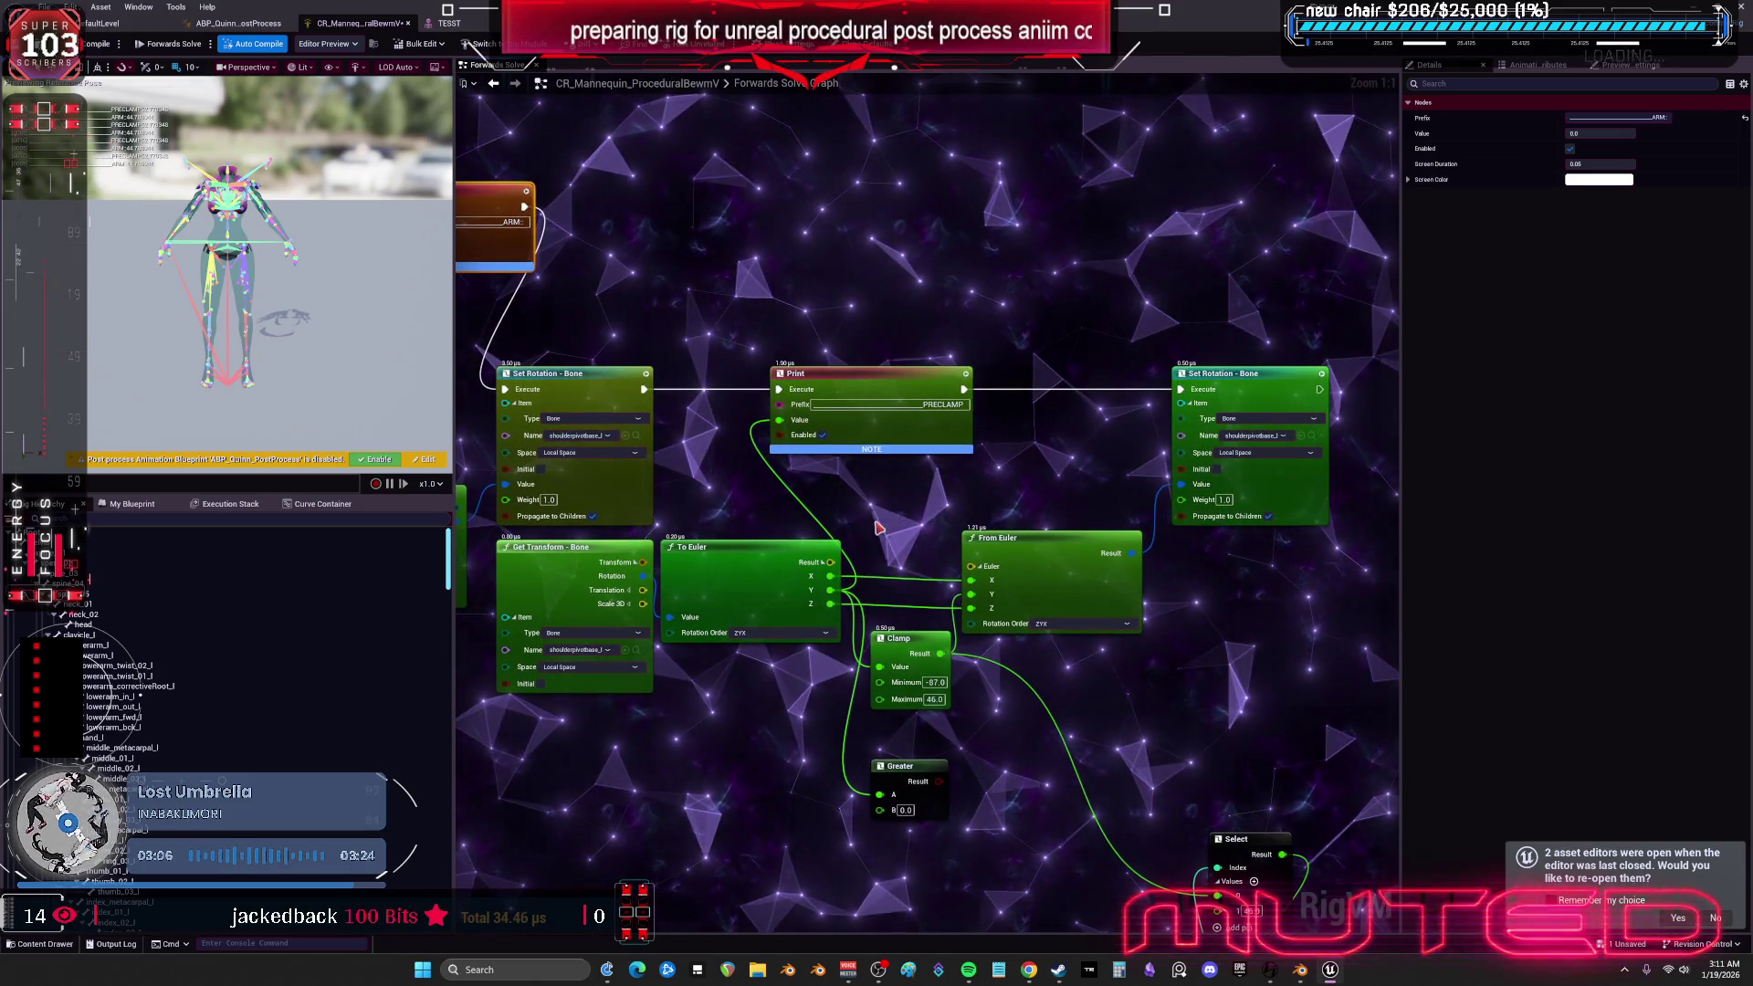
left_click_drag(680, 595, 688, 595)
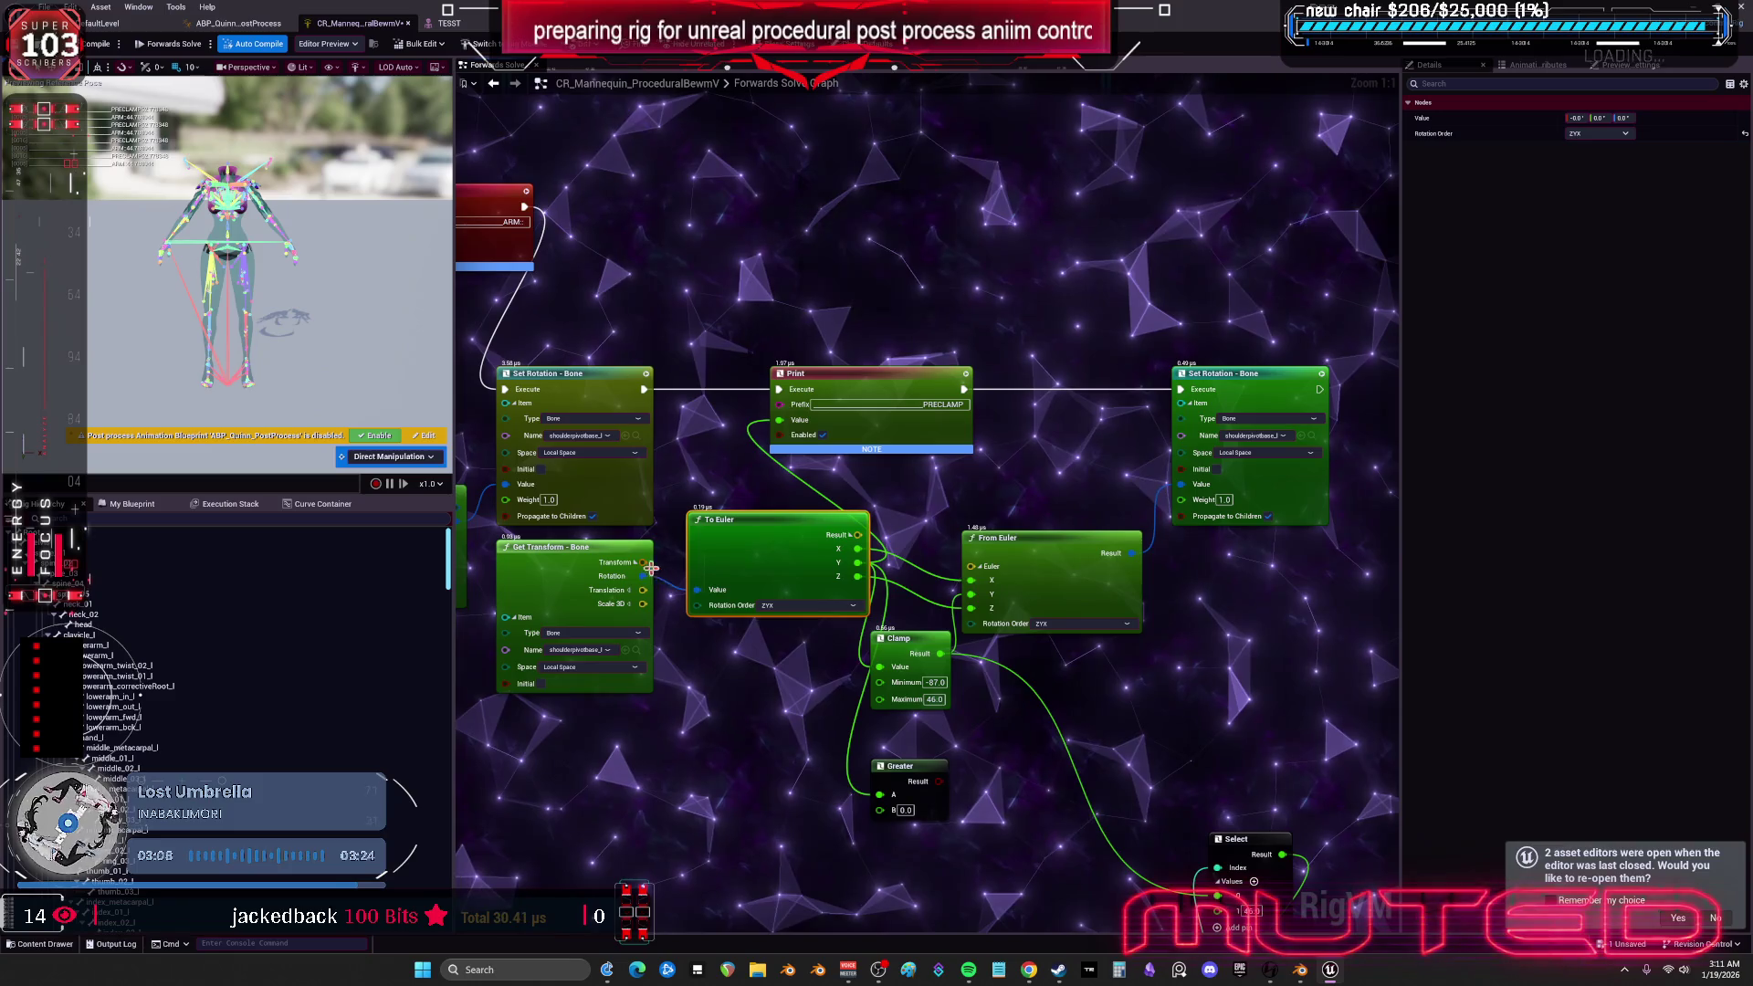
left_click_drag(1185, 496, 1188, 491)
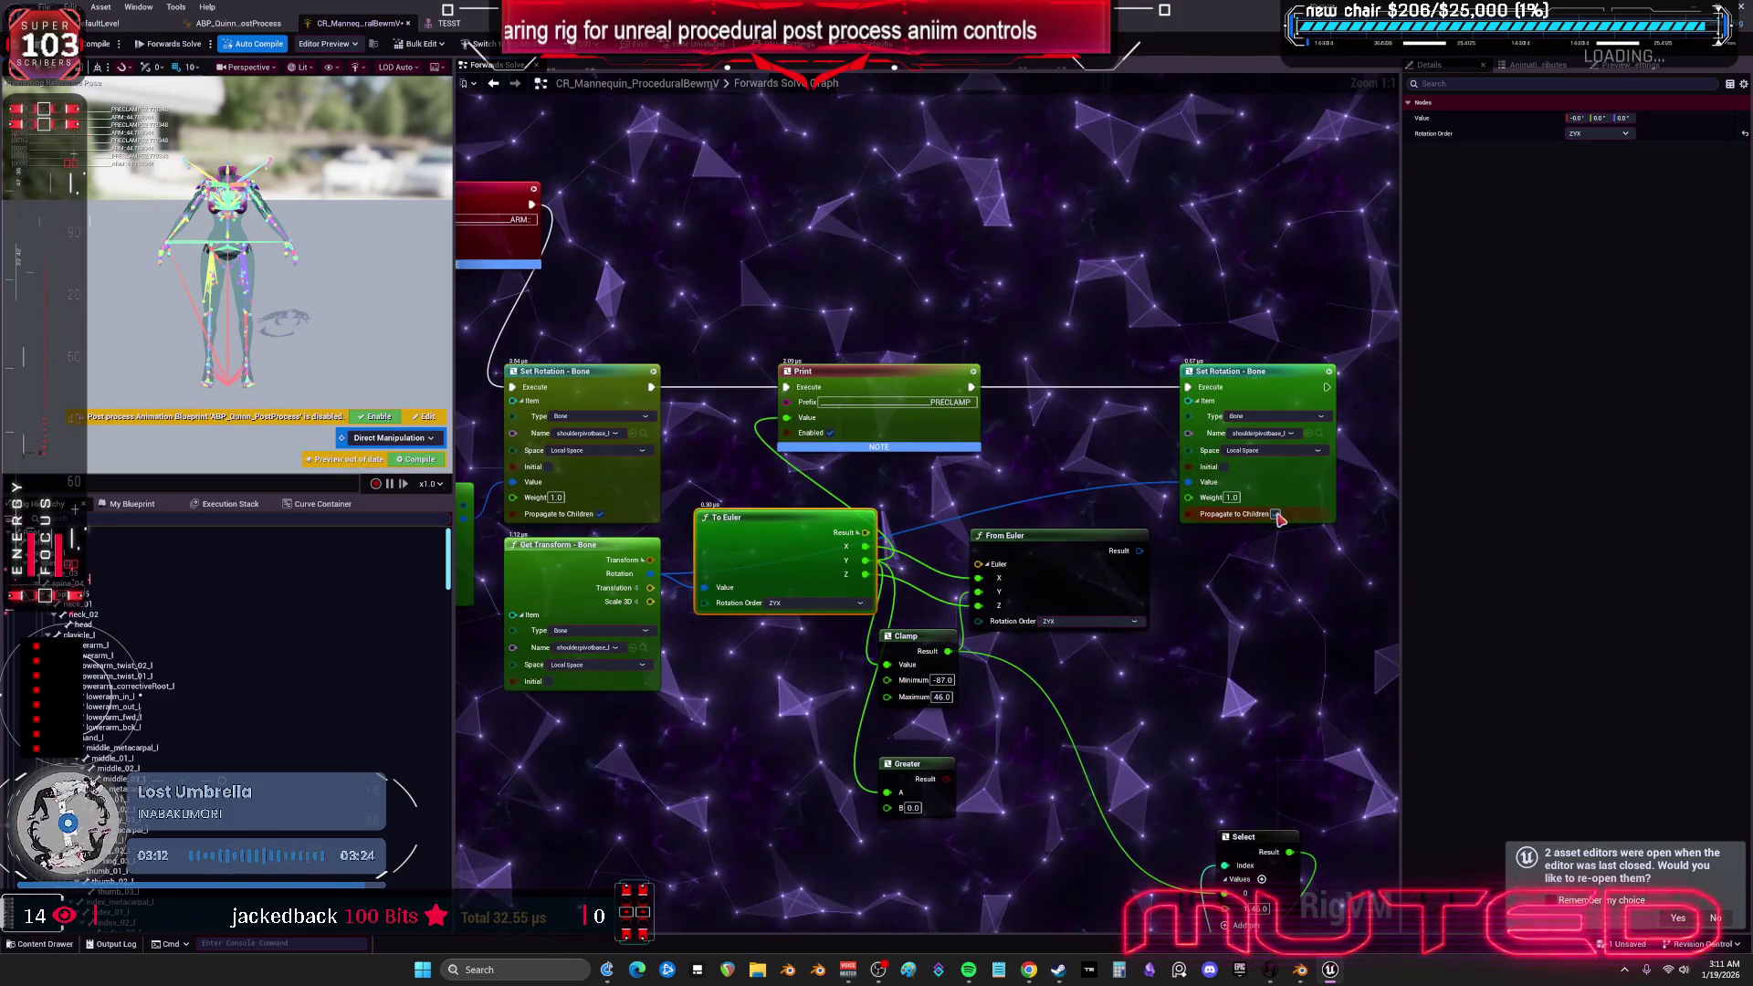
- Raise the left upper arm up and out to test the rotation
mouse_move(555, 565)
left_mouse_down()
mouse_move(867, 538)
mouse_move(1208, 454)
left_mouse_up()
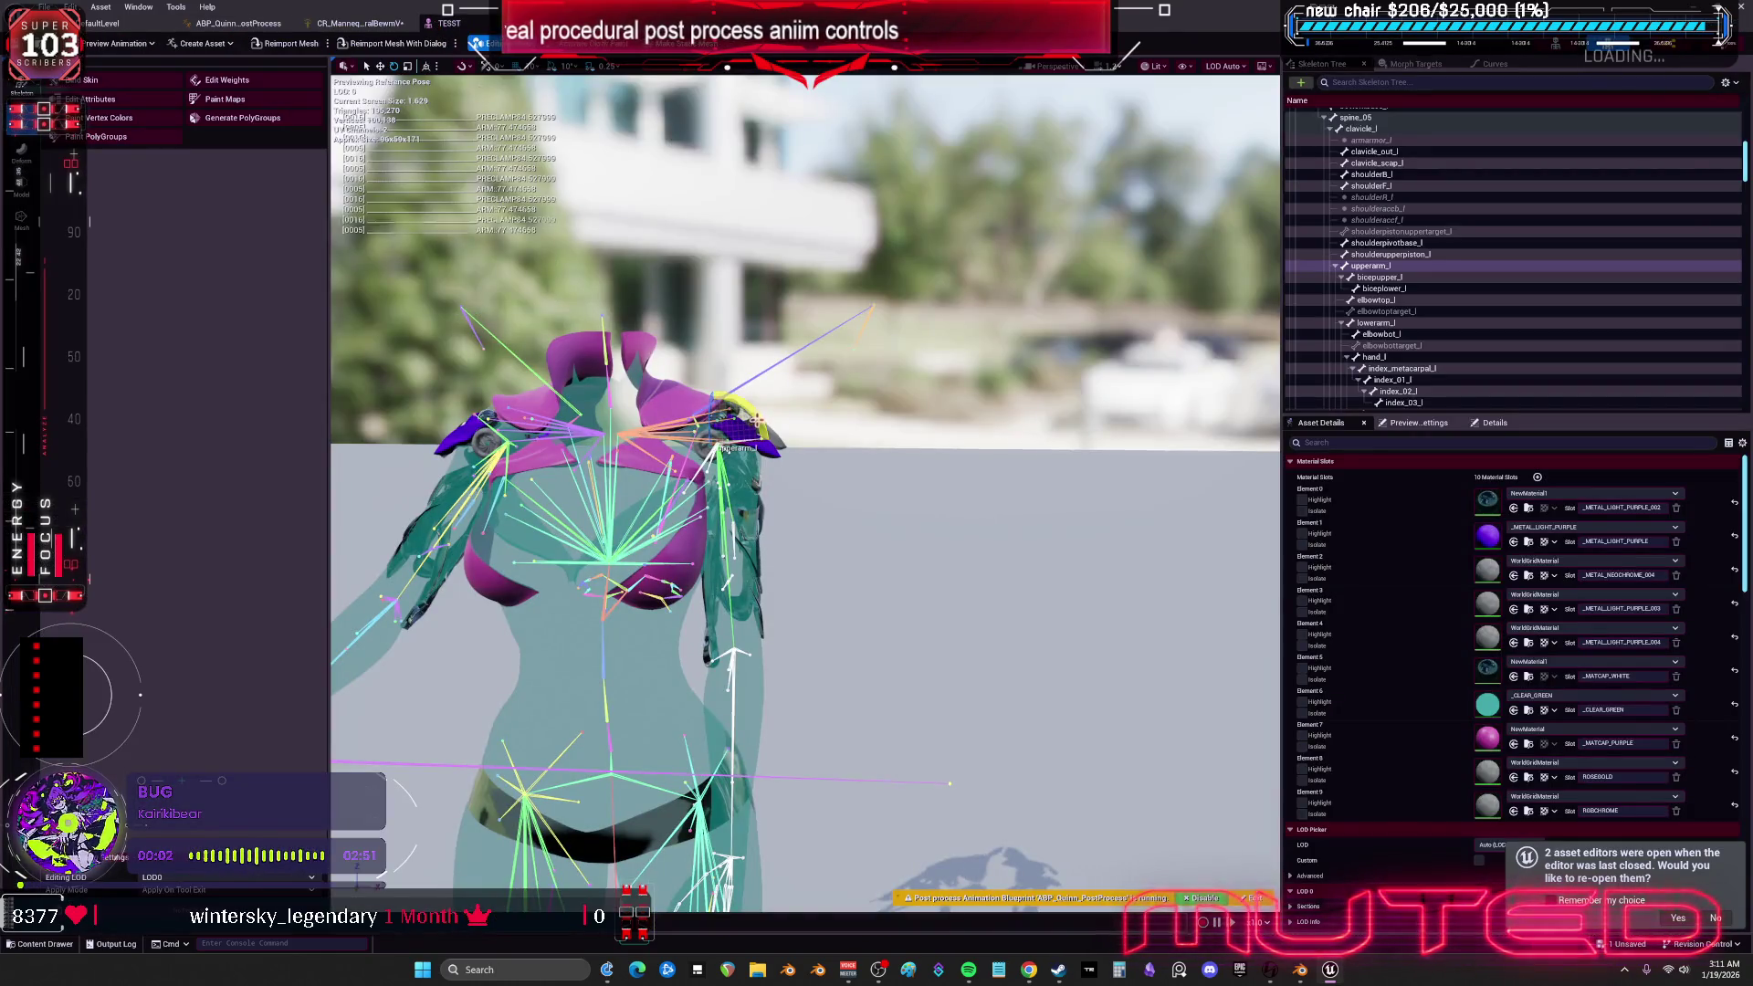
mouse_move(757, 417)
left_mouse_down()
mouse_move(804, 360)
mouse_move(785, 429)
mouse_move(726, 512)
mouse_move(703, 498)
mouse_move(722, 416)
mouse_move(758, 411)
mouse_move(772, 484)
mouse_move(721, 511)
mouse_move(777, 456)
mouse_move(712, 514)
mouse_move(532, 259)
left_mouse_up()
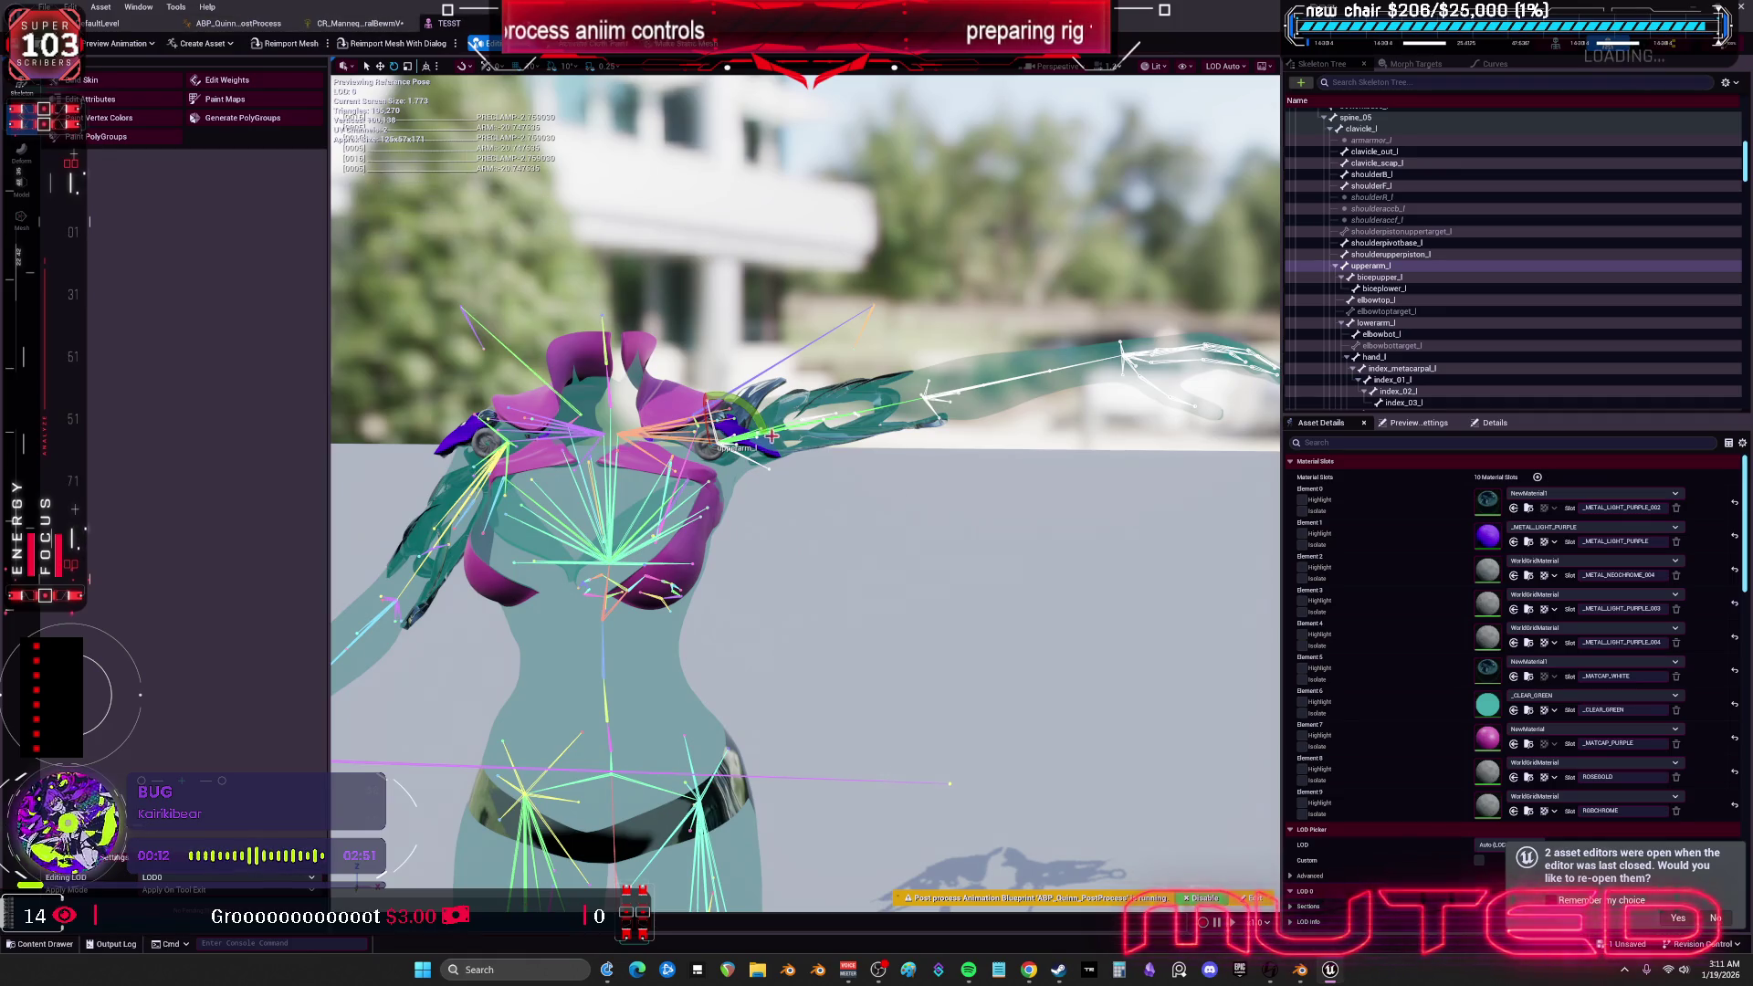
- Reopen the TESST skeletal mesh and swing upperarm_l slightly down
scroll(657, 318, "up", 2)
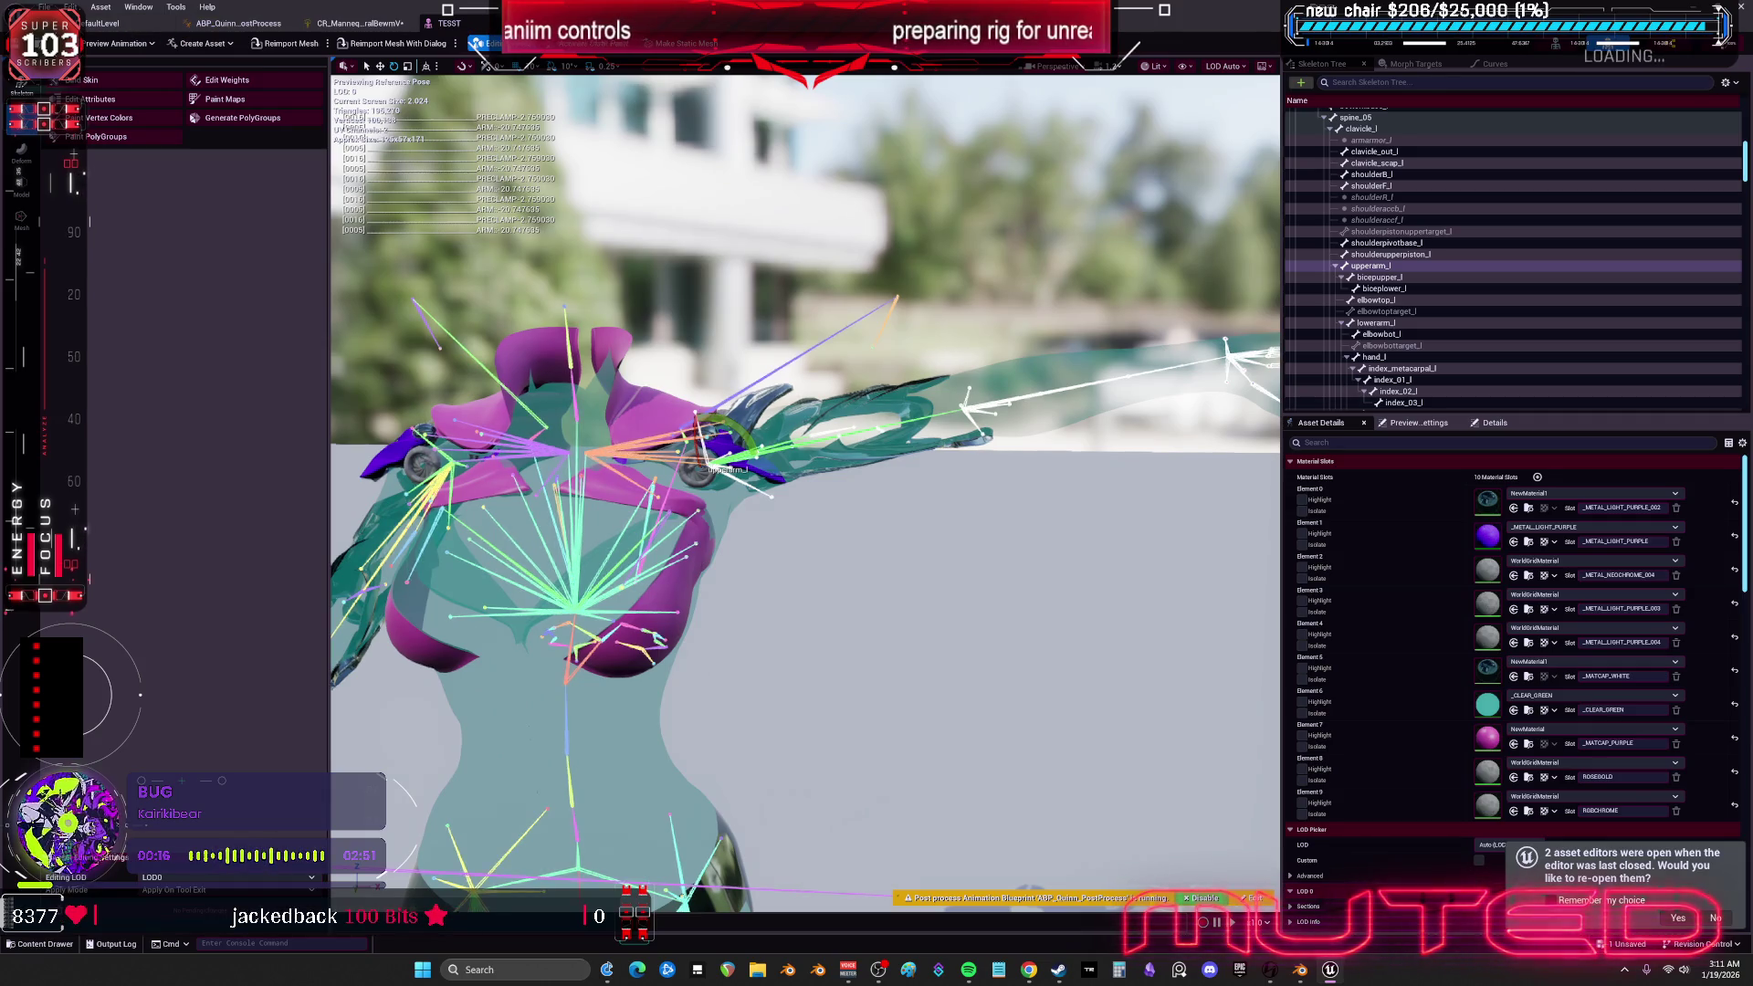
left_click(361, 23)
left_click(100, 25)
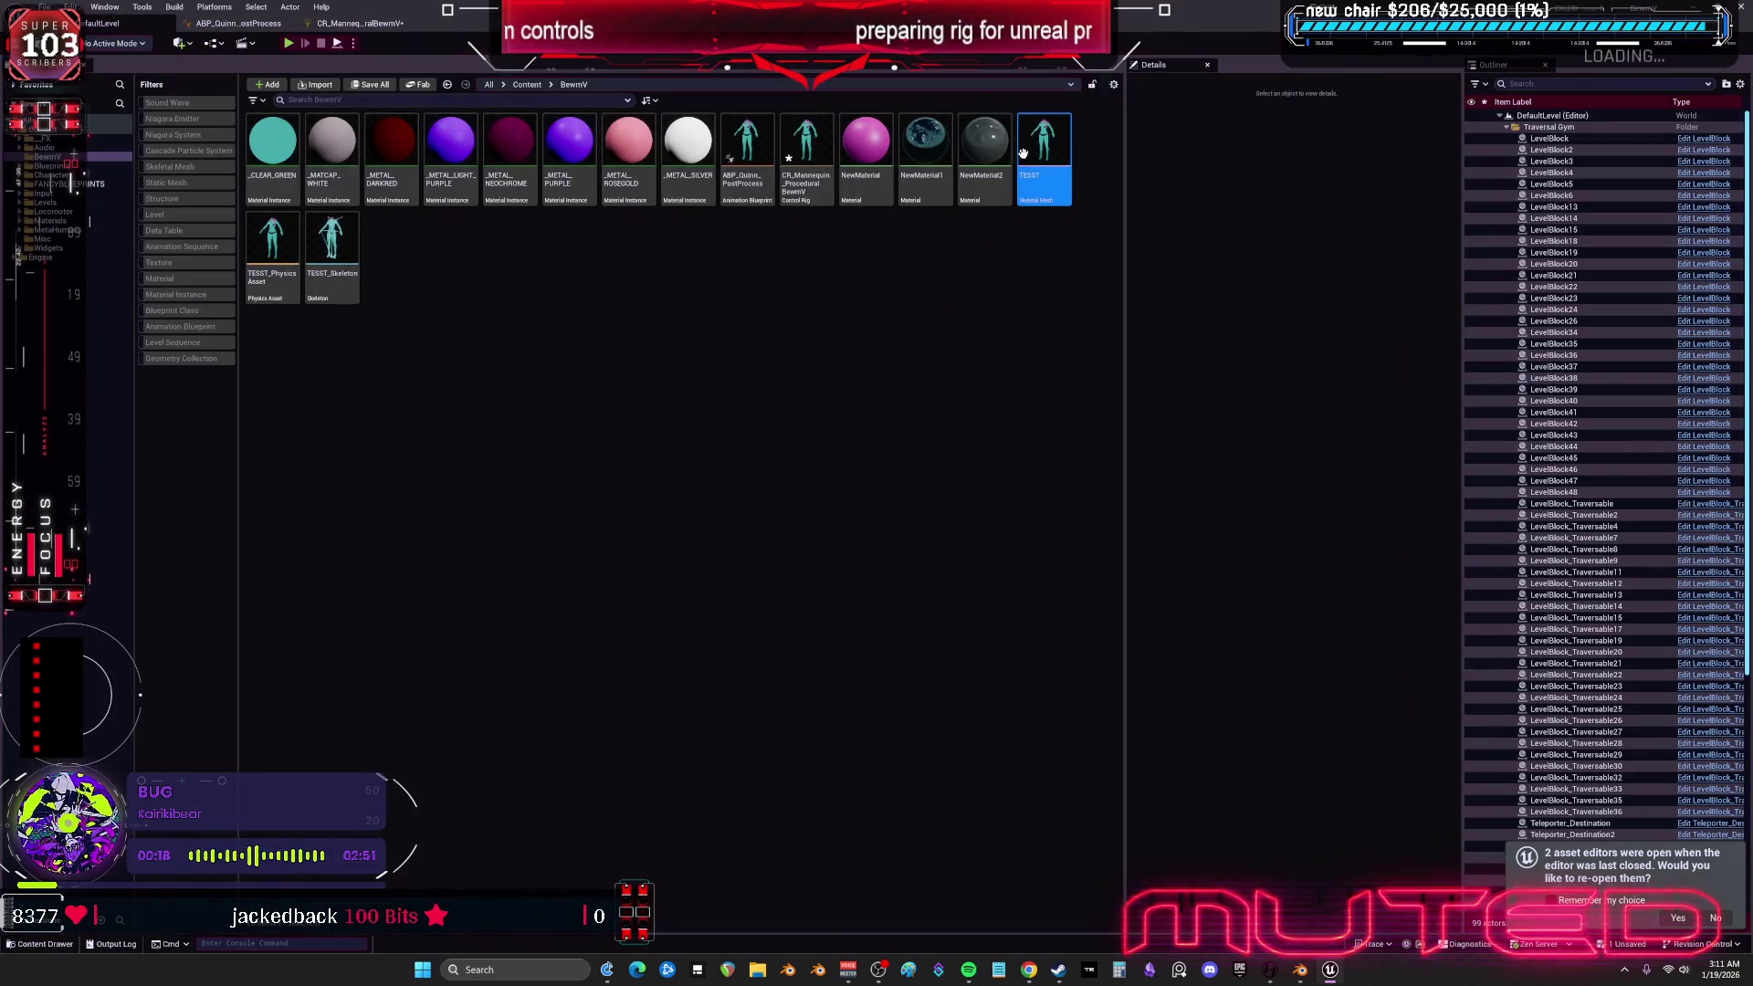
double_click(1053, 182)
scroll(806, 493, "up", 4)
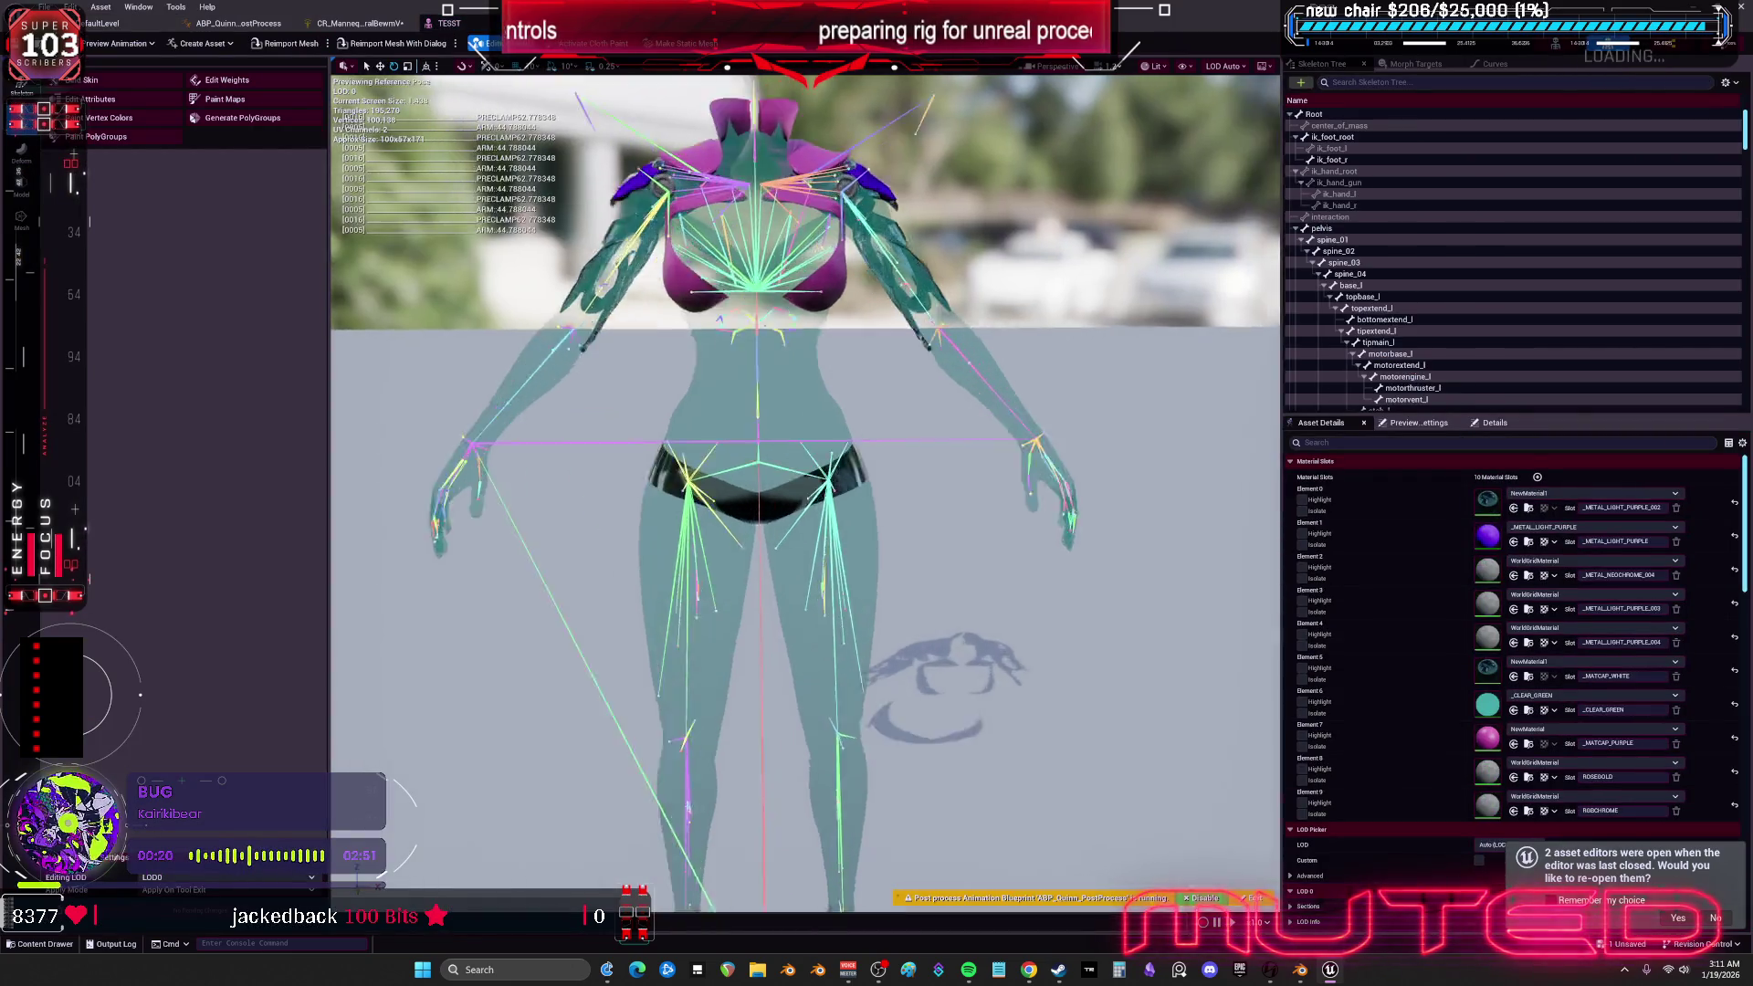
left_click(1007, 462)
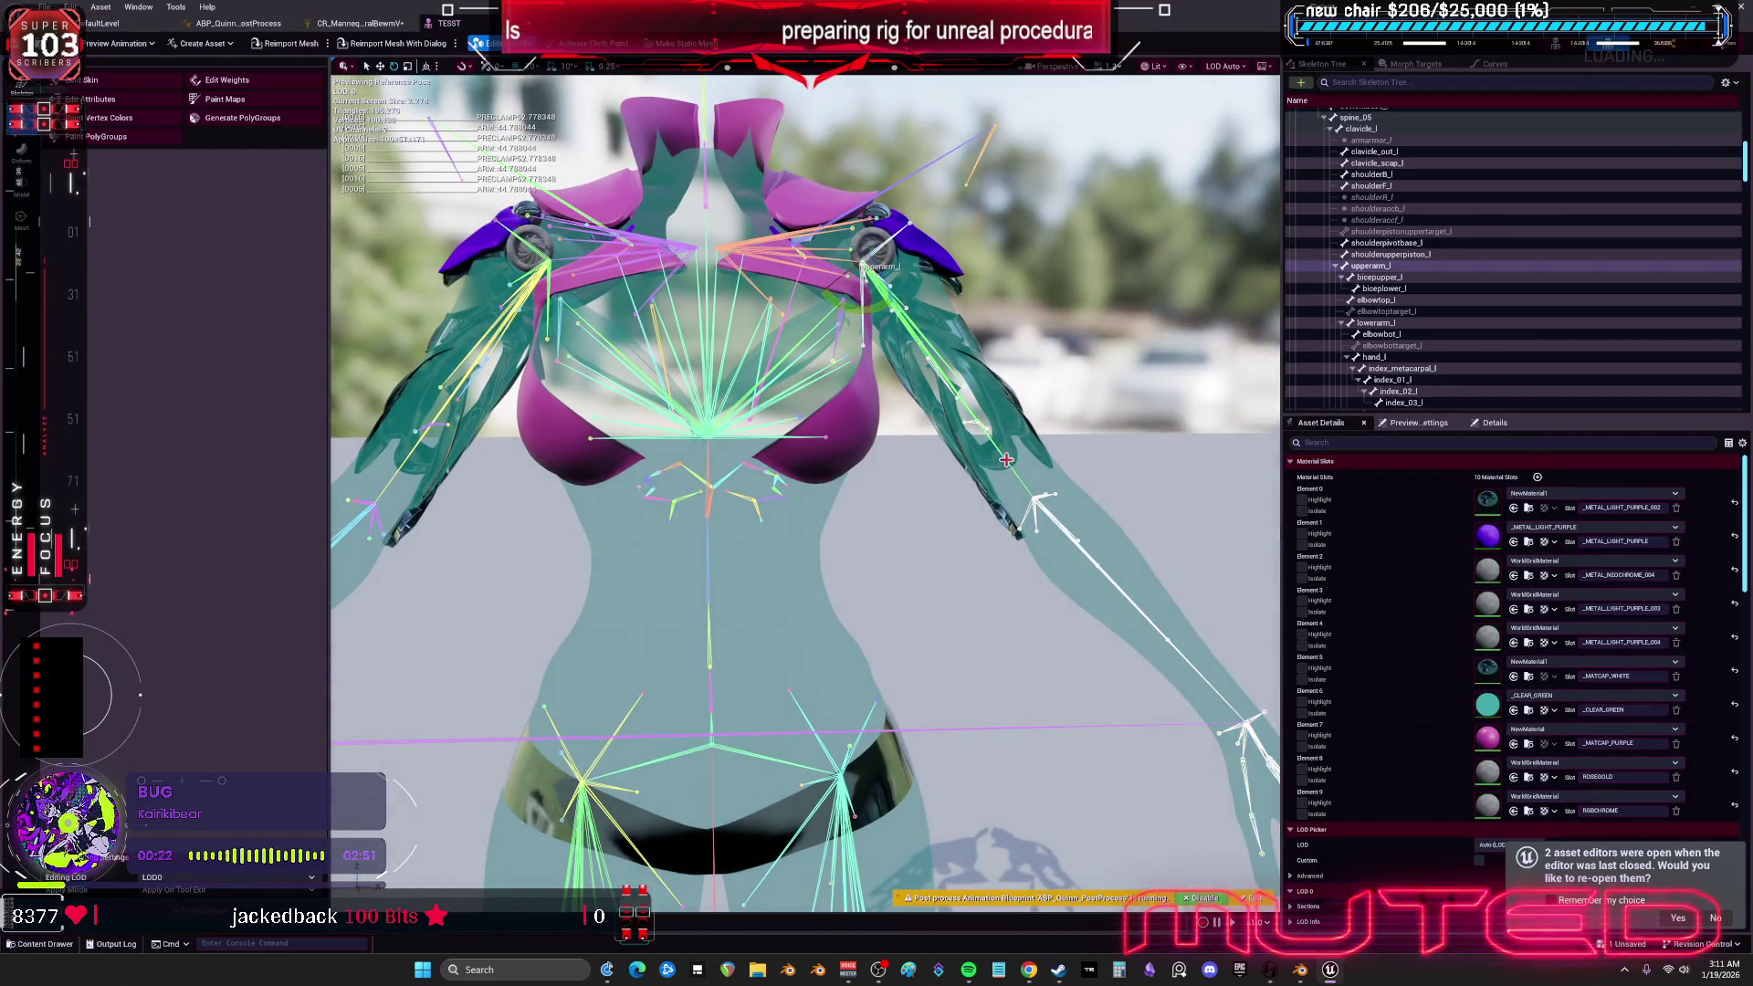
left_click_drag(871, 311, 893, 317)
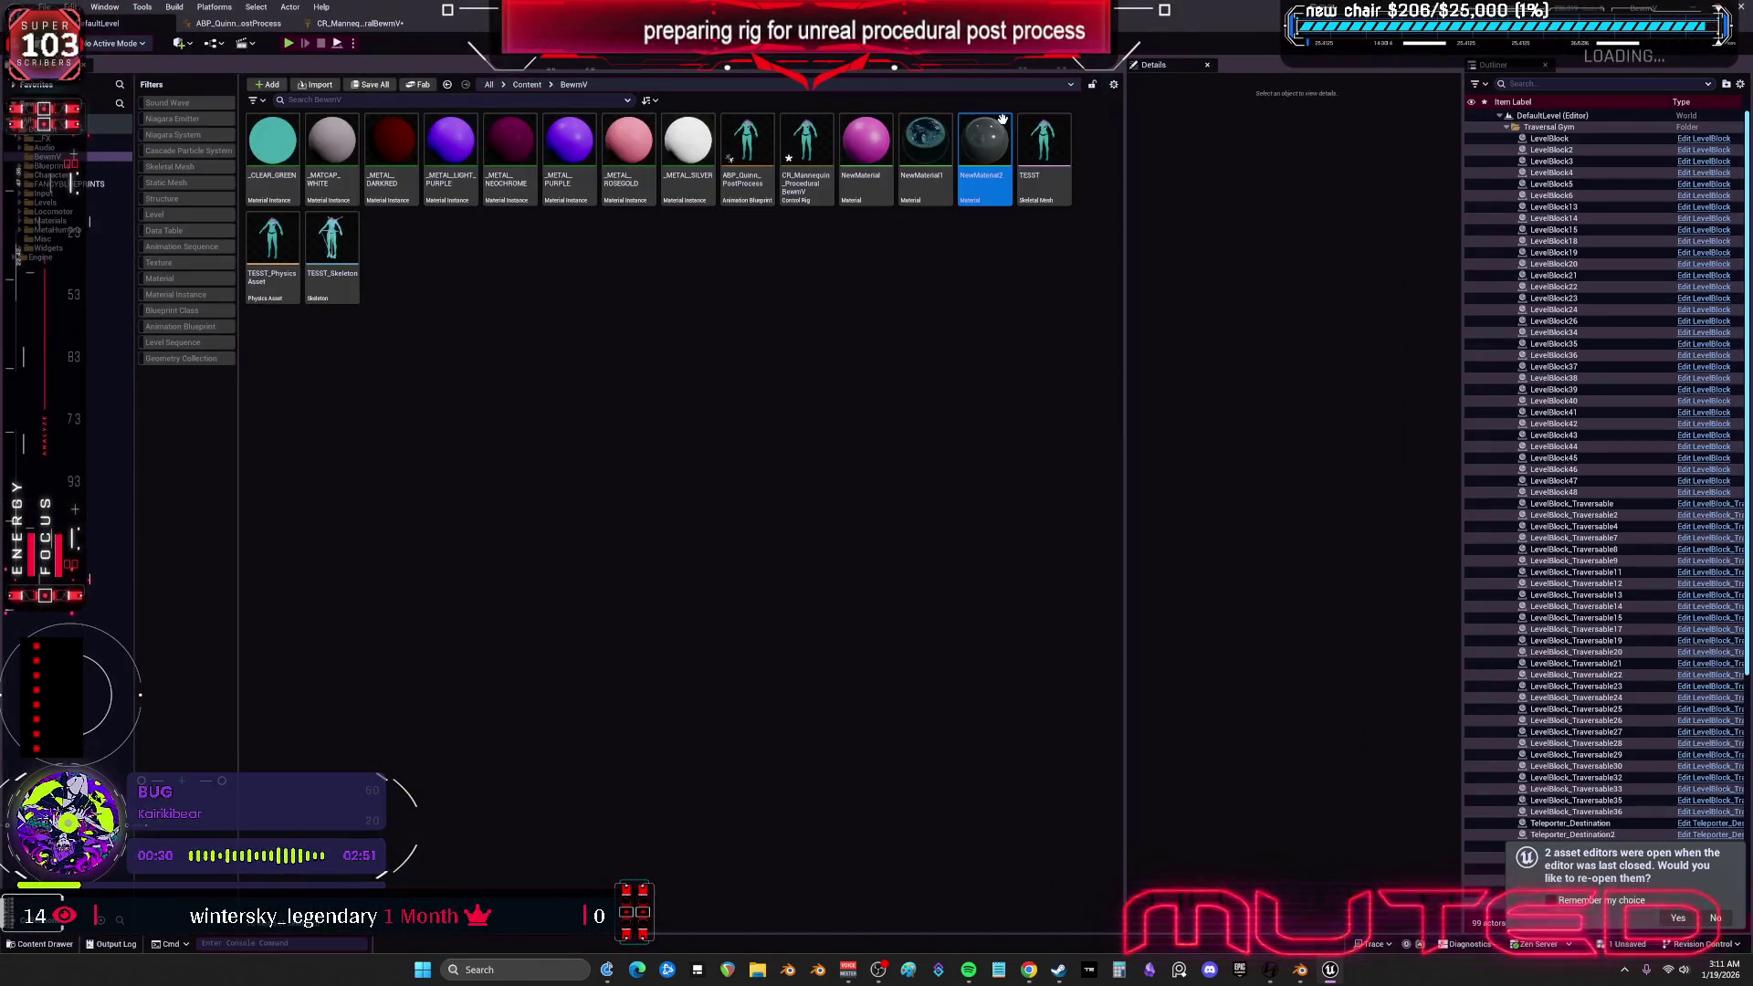
- Move Forwards Solve beside Print, relink its execution to Print and recompile
left_click(1060, 131)
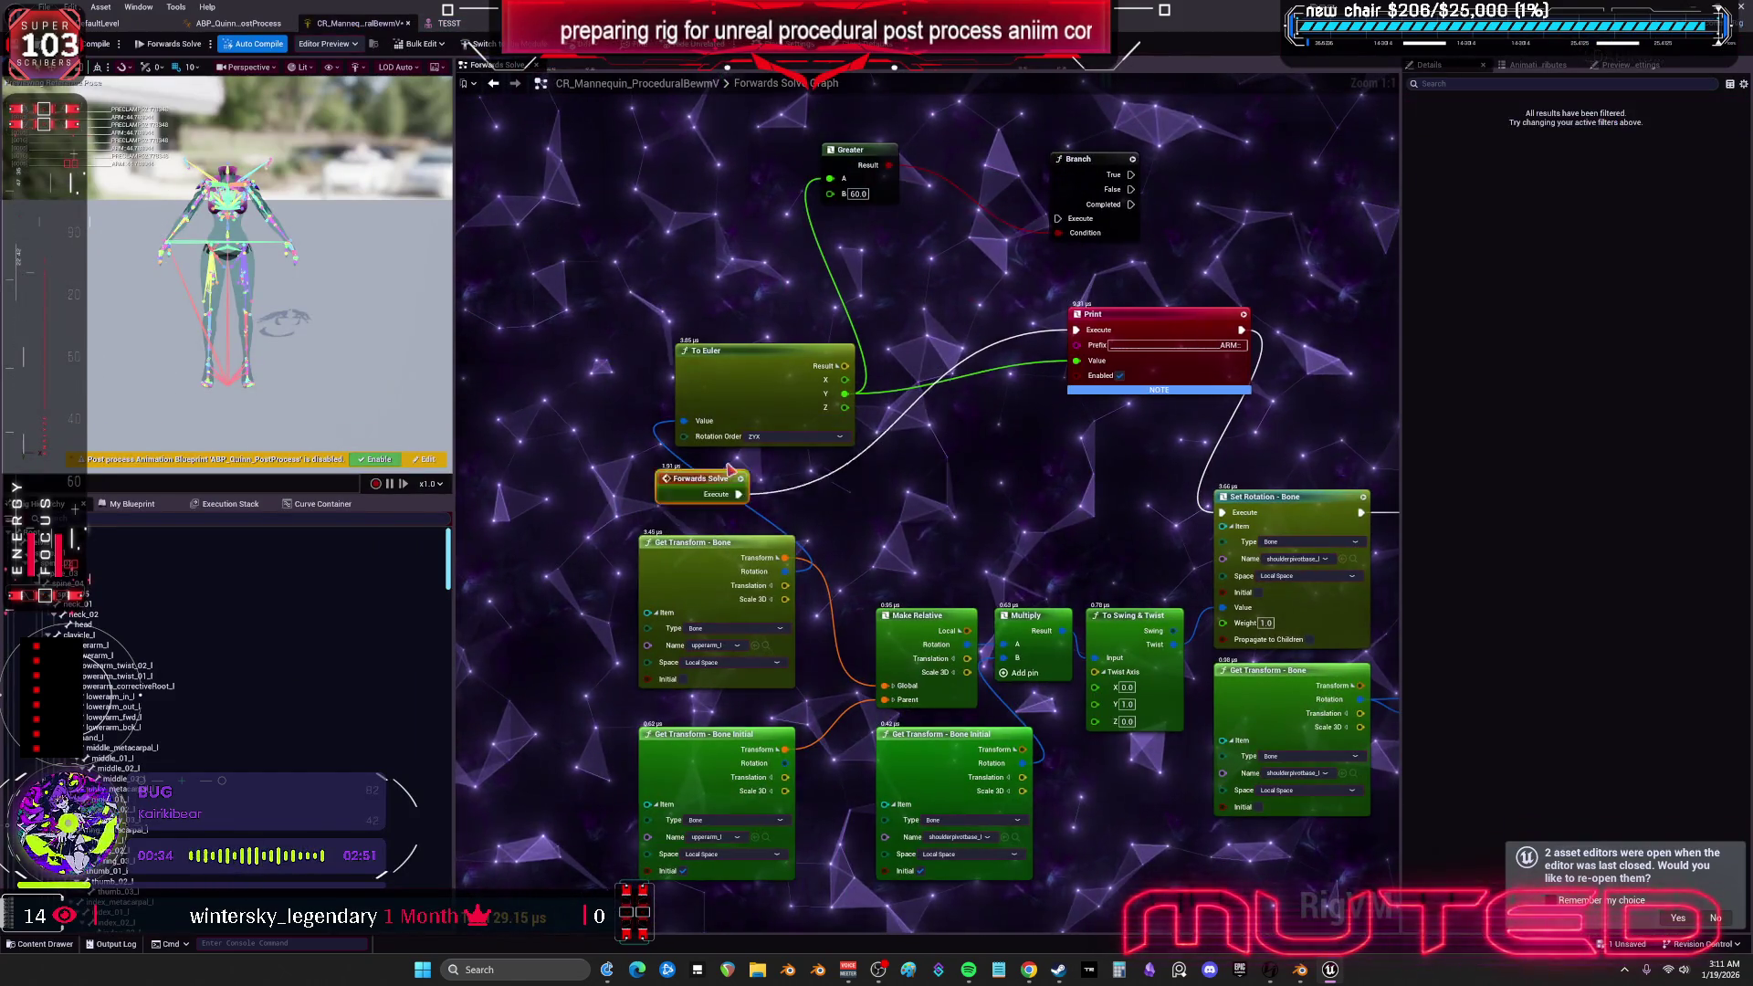
left_click_drag(677, 517, 934, 307)
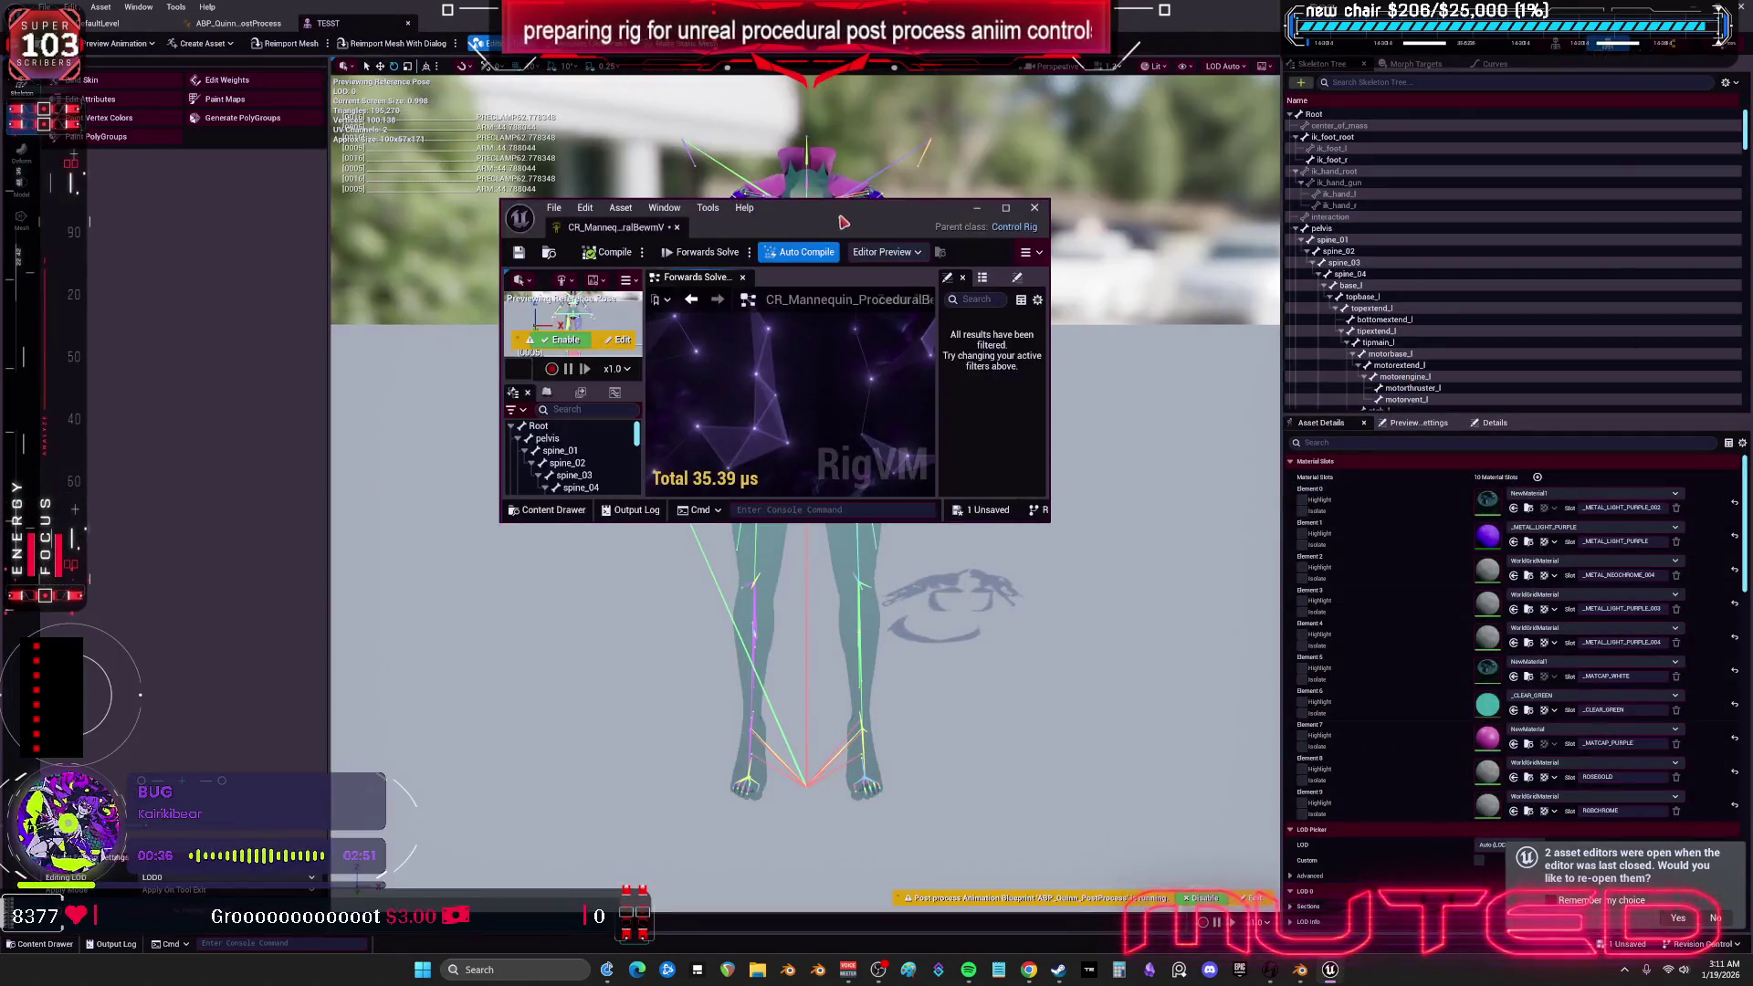
scroll(933, 339, "up", 10)
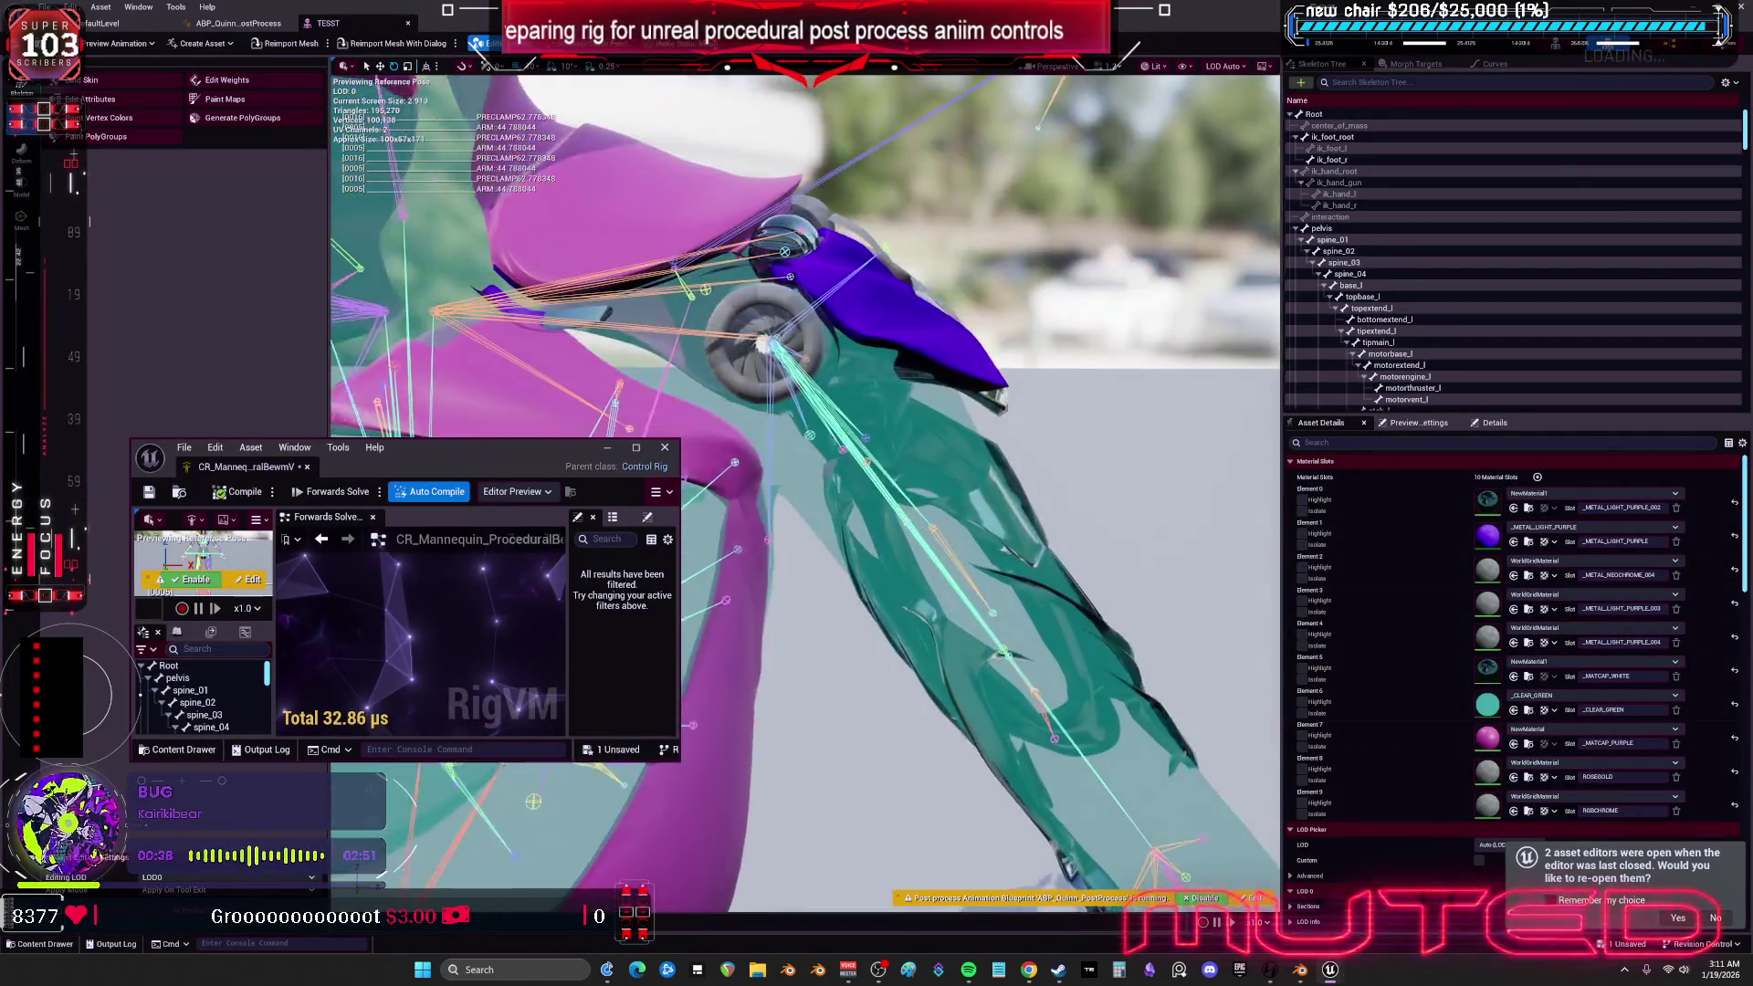
scroll(445, 657, "down", 2)
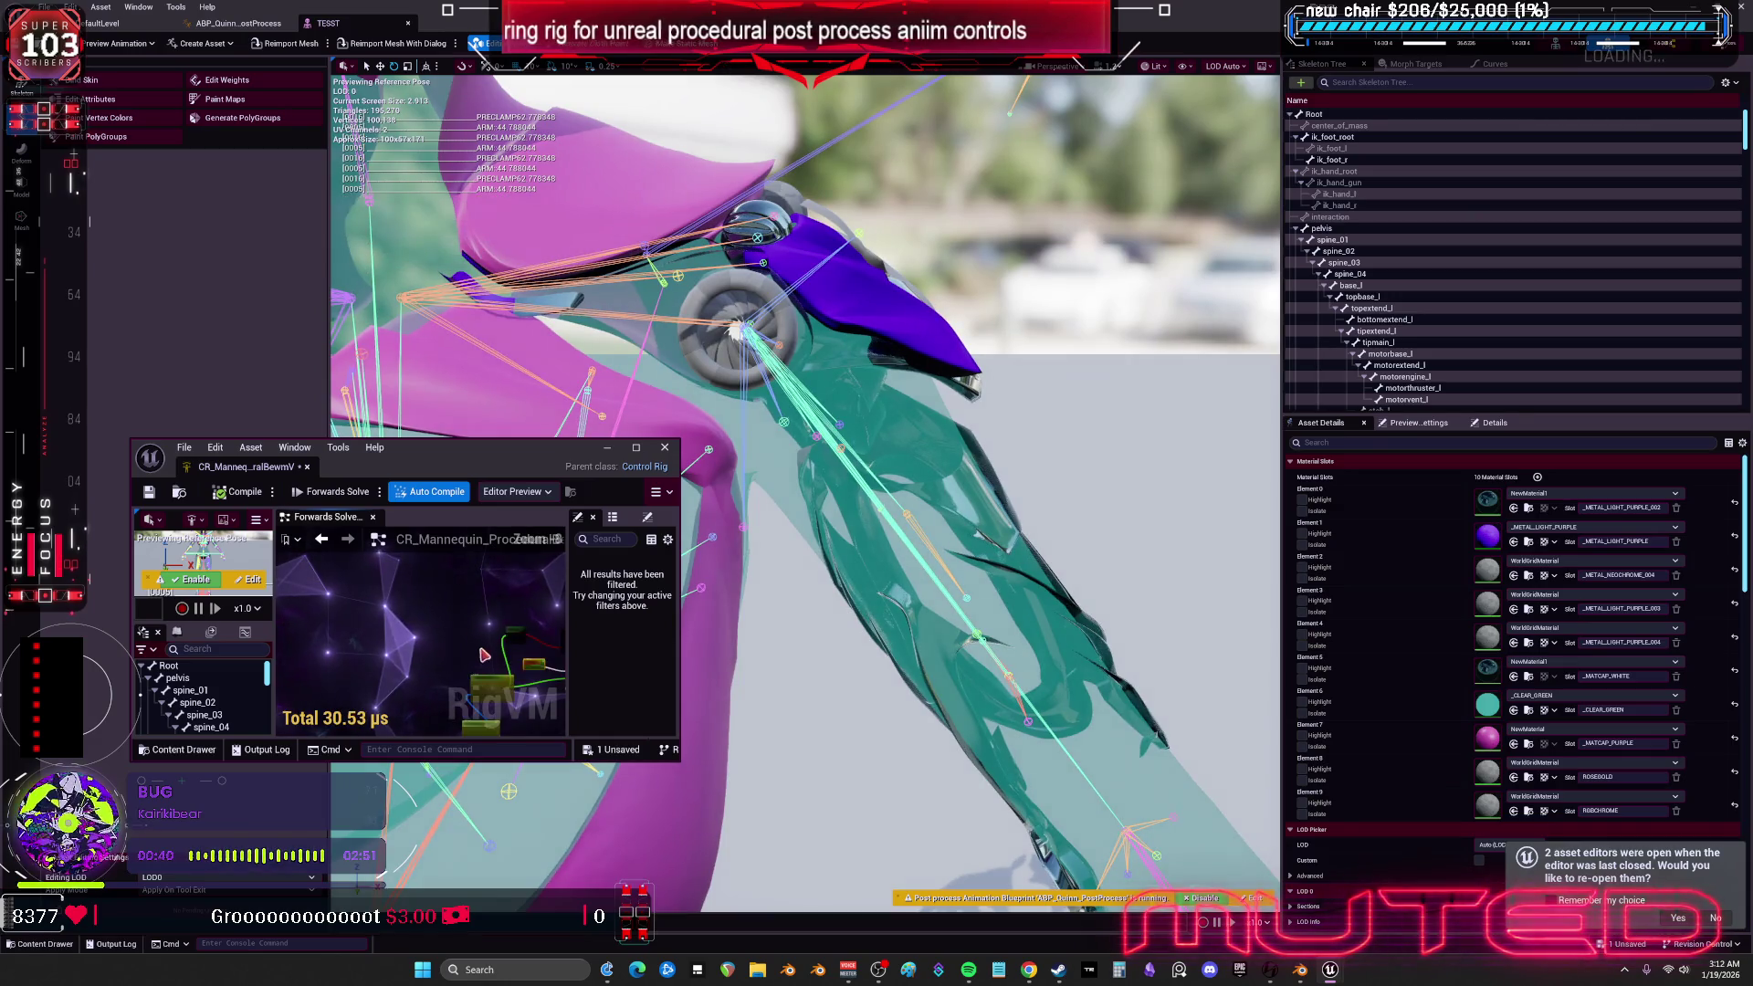
scroll(457, 643, "up", 3)
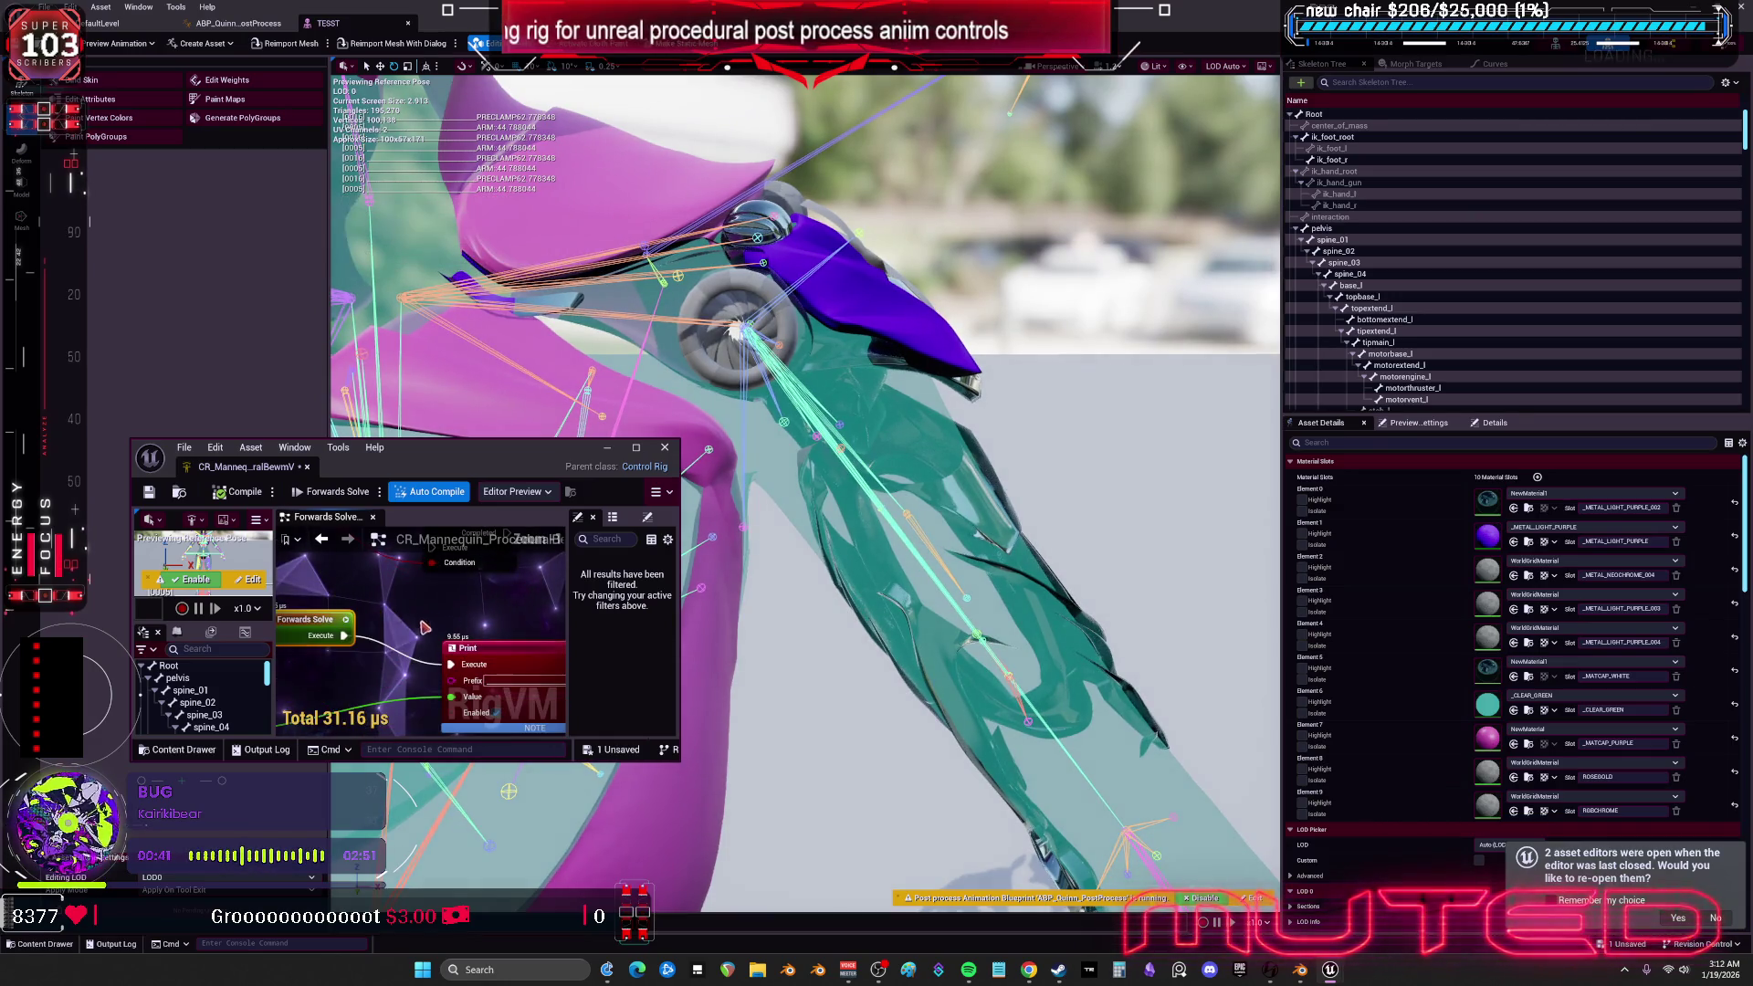
left_click(346, 637, "alt")
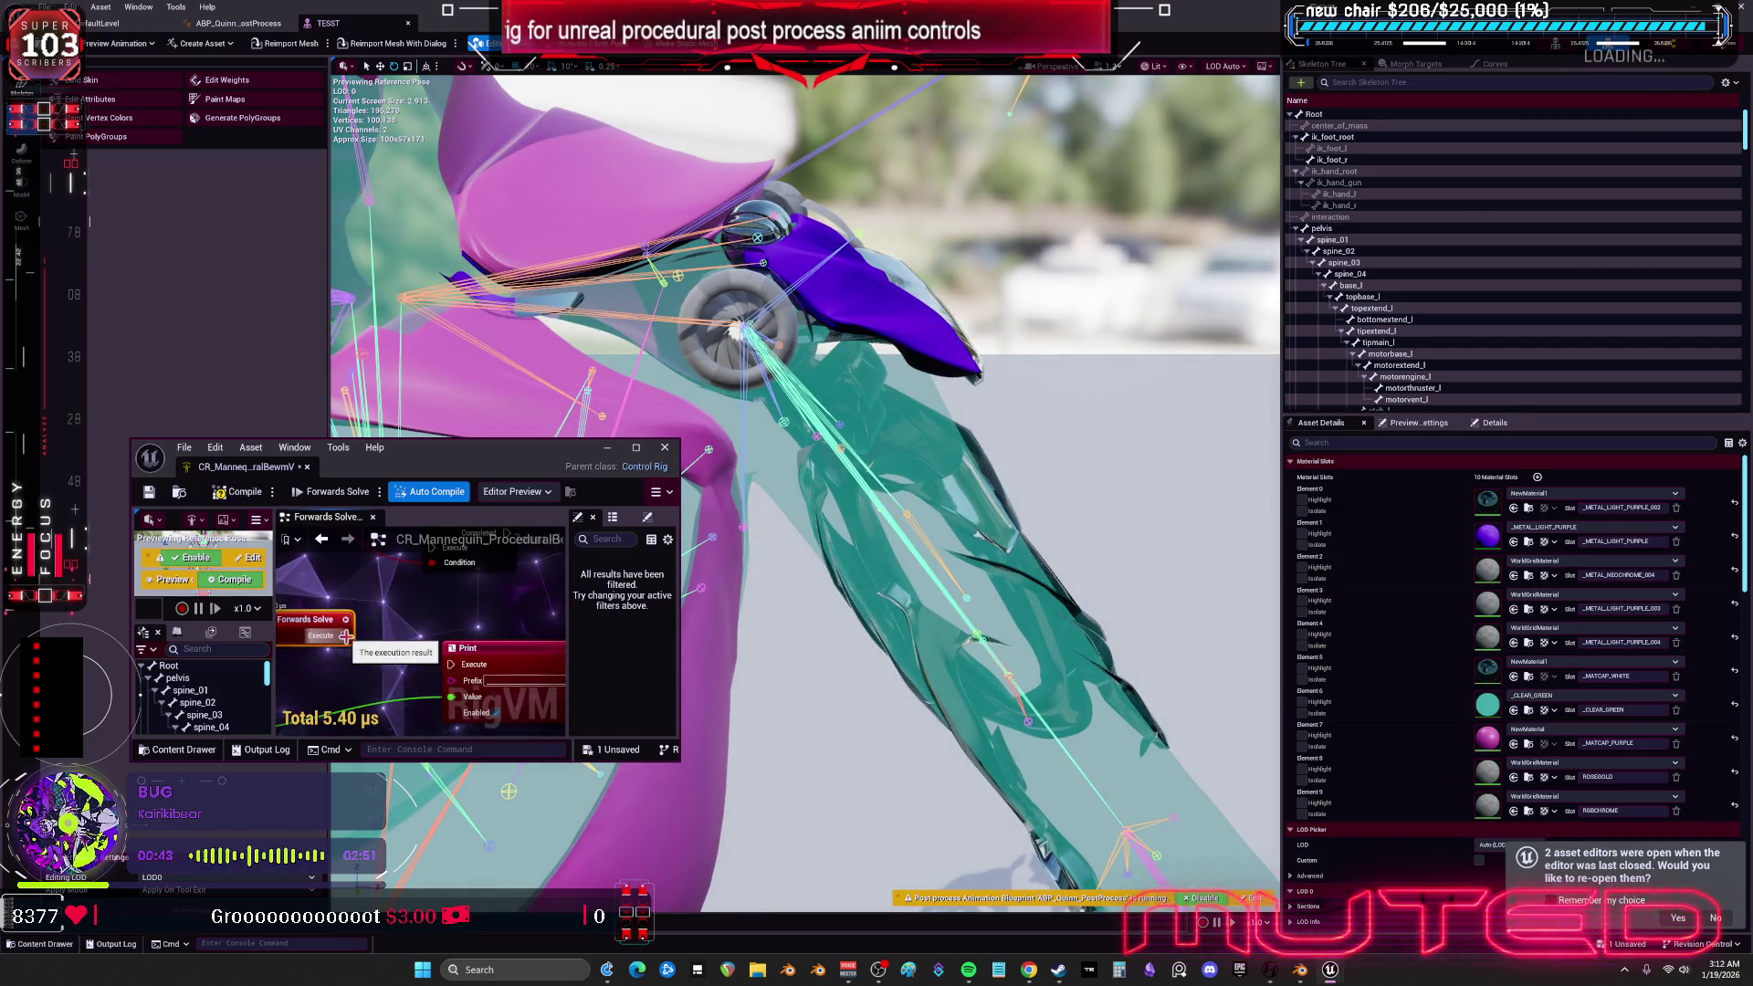
left_click(239, 493)
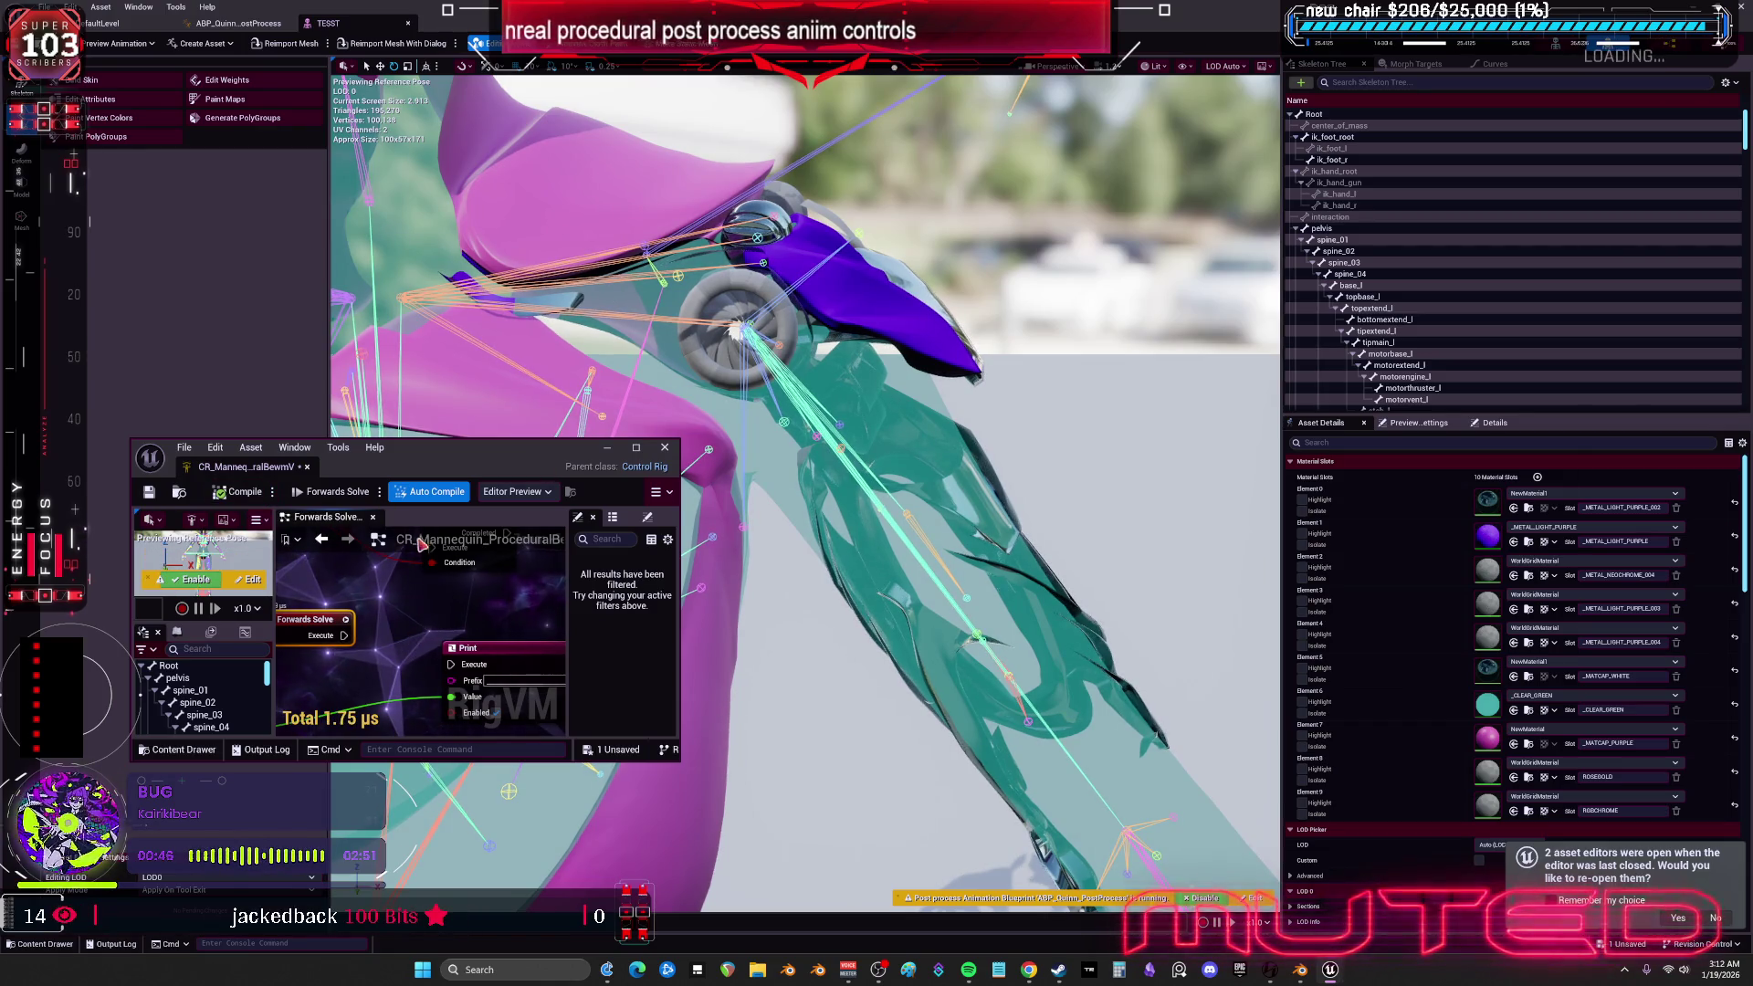
left_click_drag(348, 636, 451, 665)
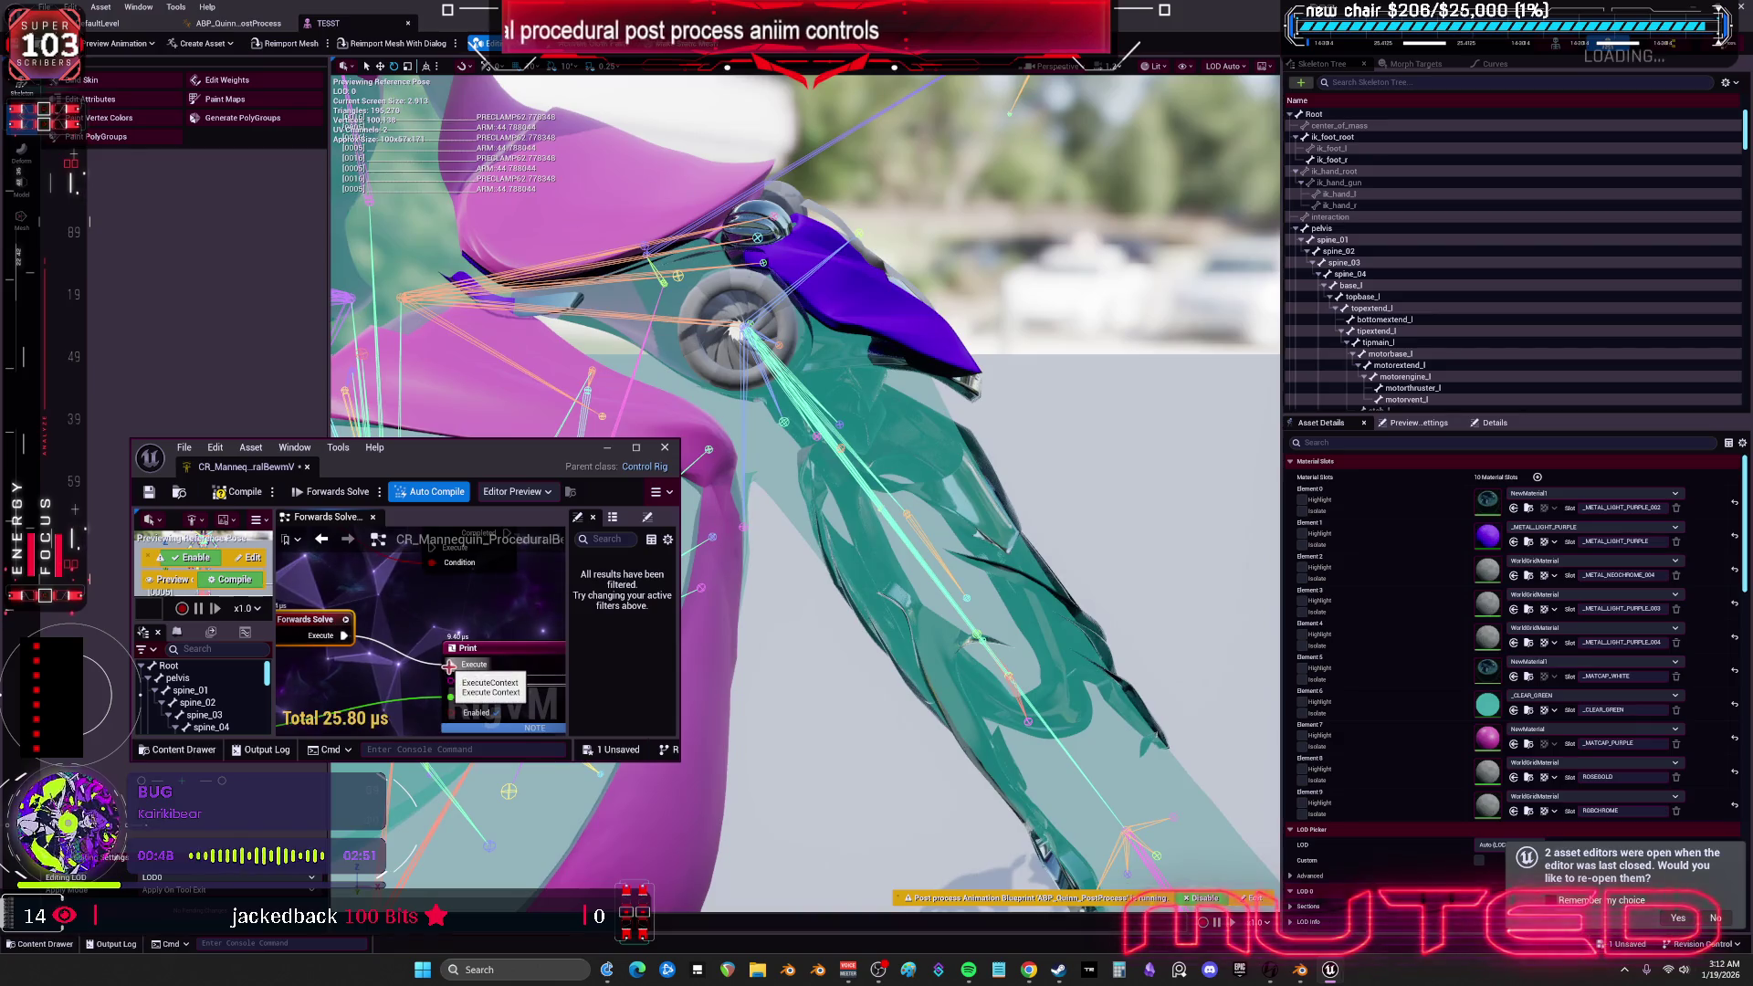
- Reposition Make Relative and To Swing & Twist, and wire a rotation into Set Rotation's Value
double_click(556, 461)
scroll(941, 352, "up", 3)
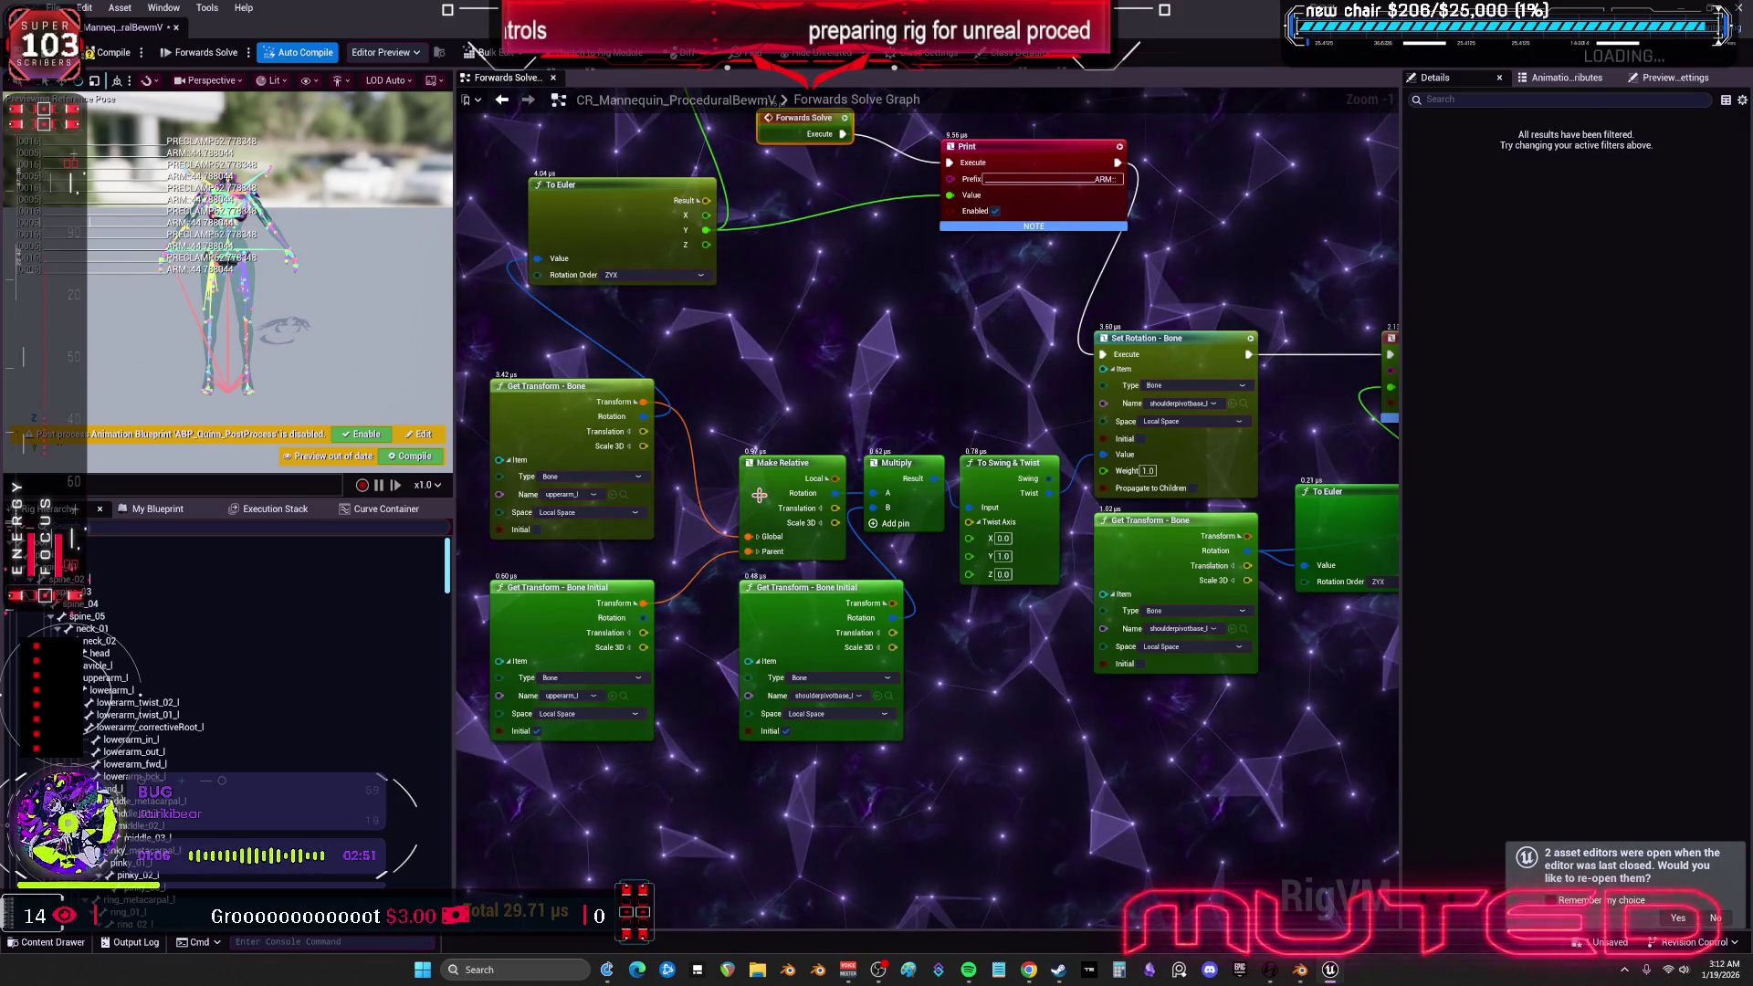
left_click_drag(759, 497, 726, 494)
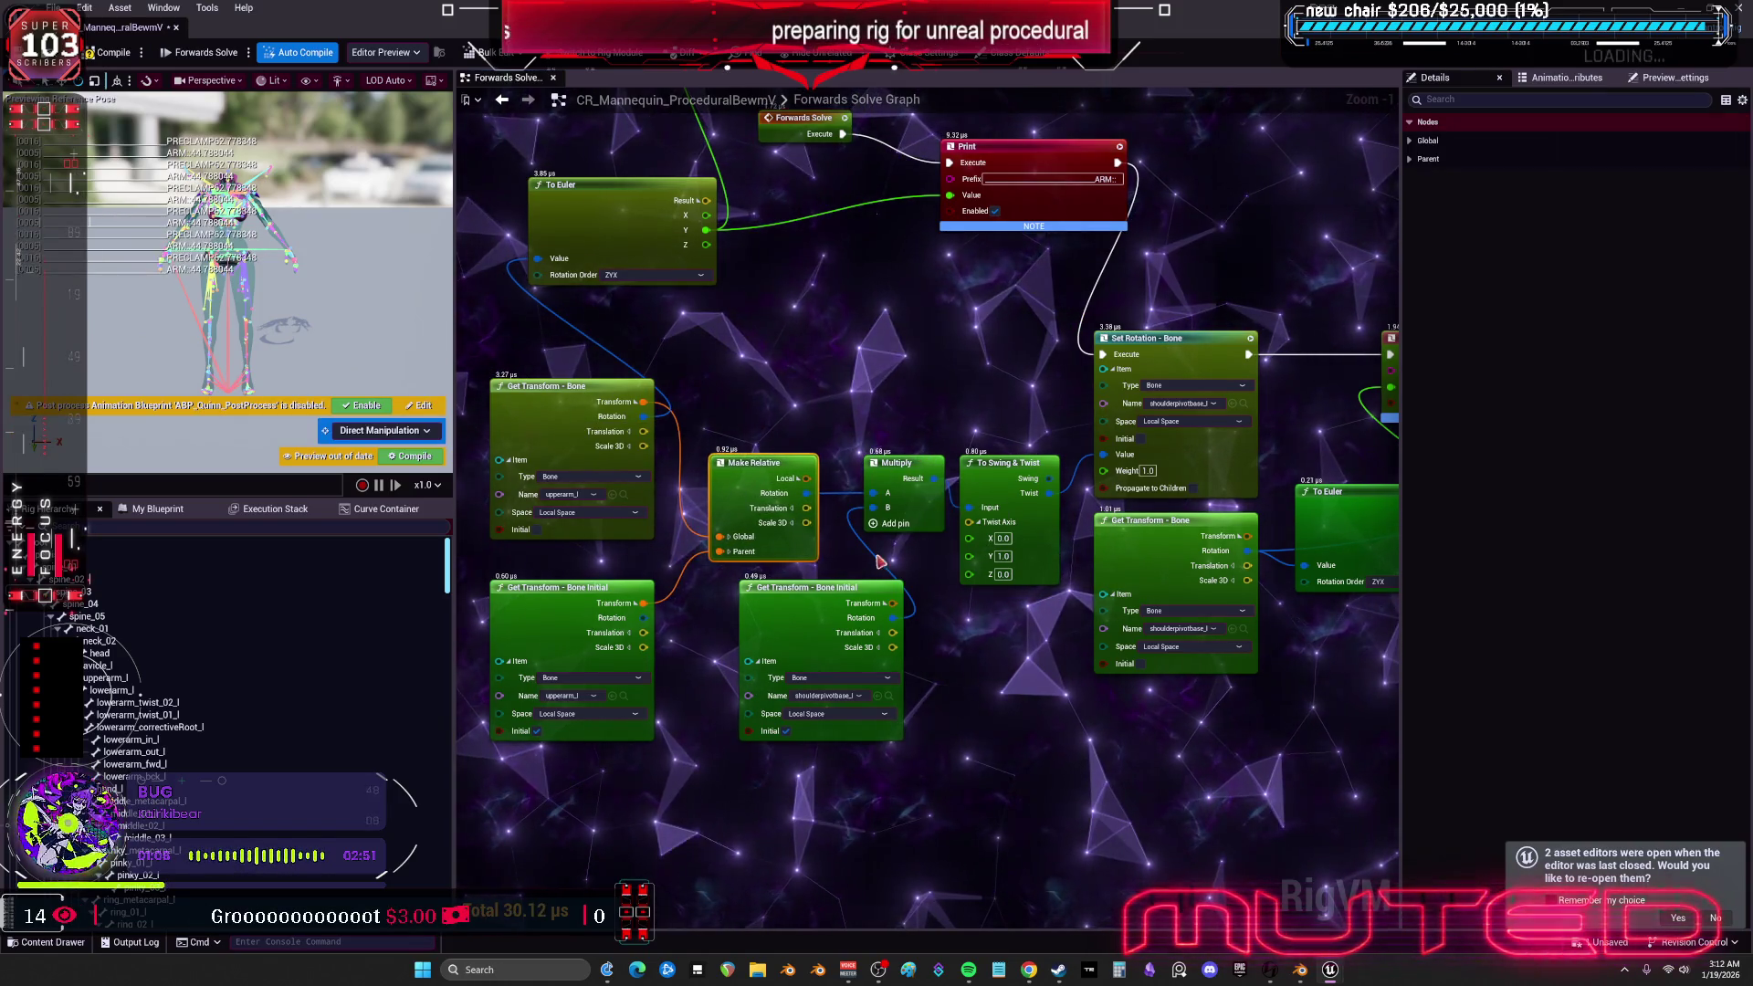
left_click(816, 601)
left_click_drag(985, 472, 973, 567)
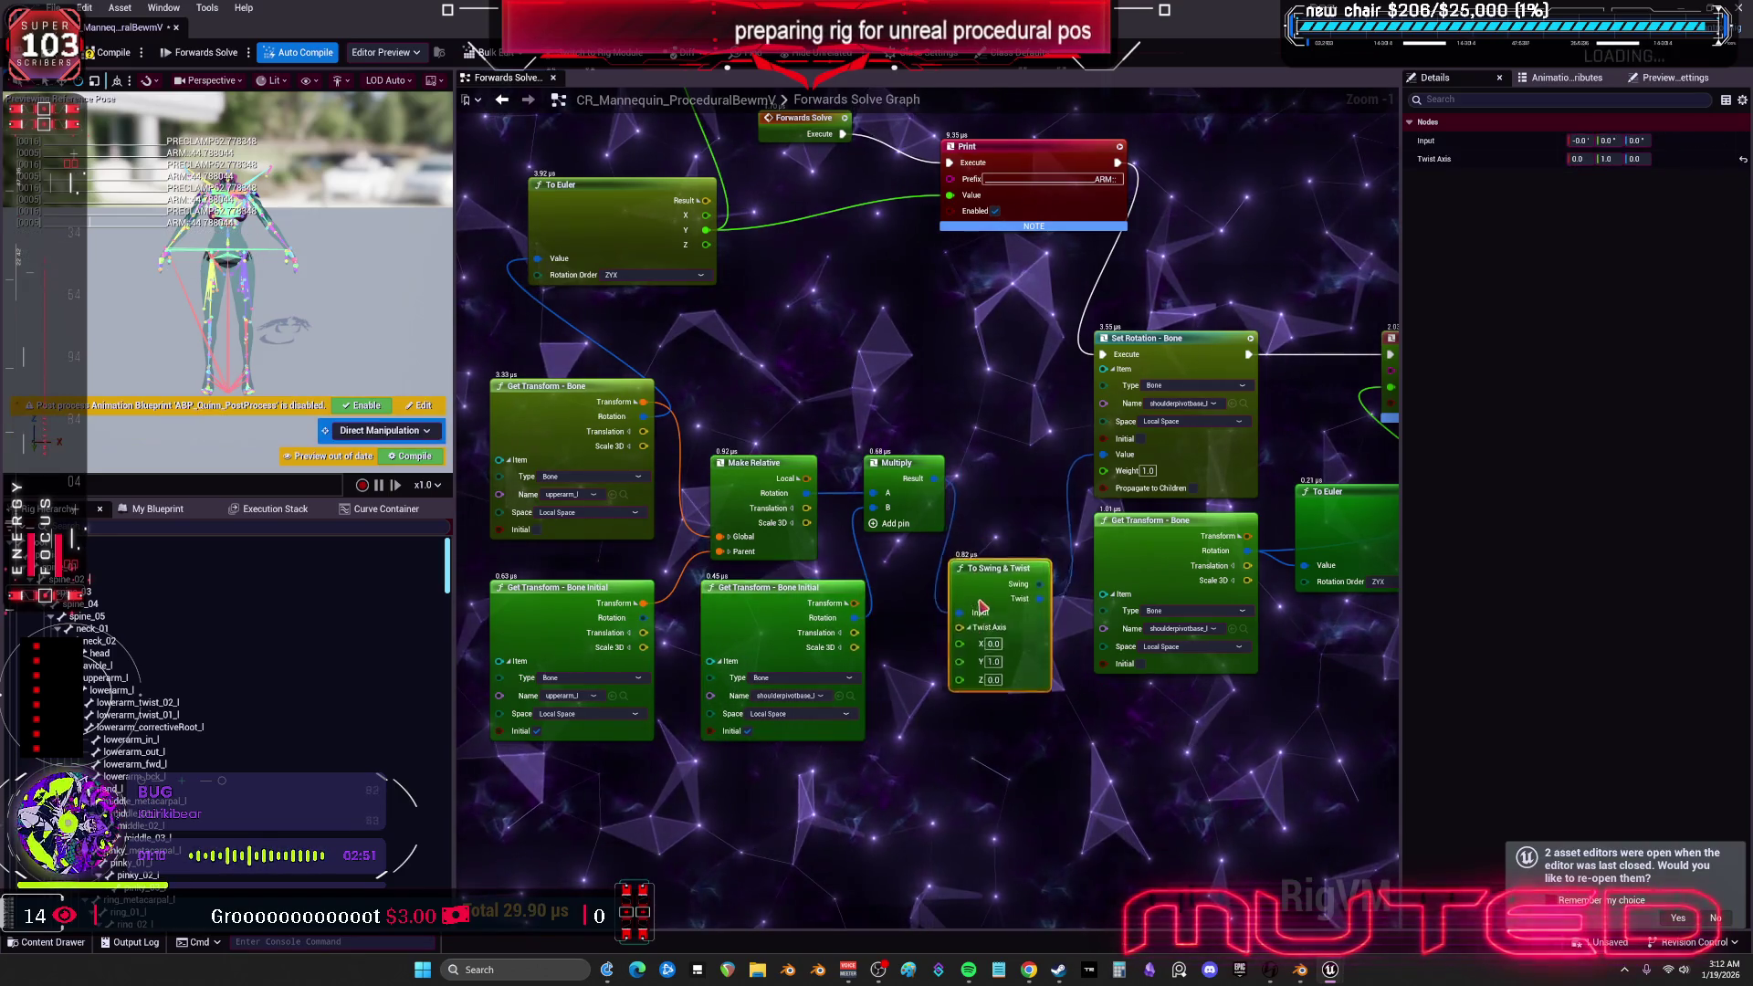
left_click_drag(1109, 461, 1110, 461)
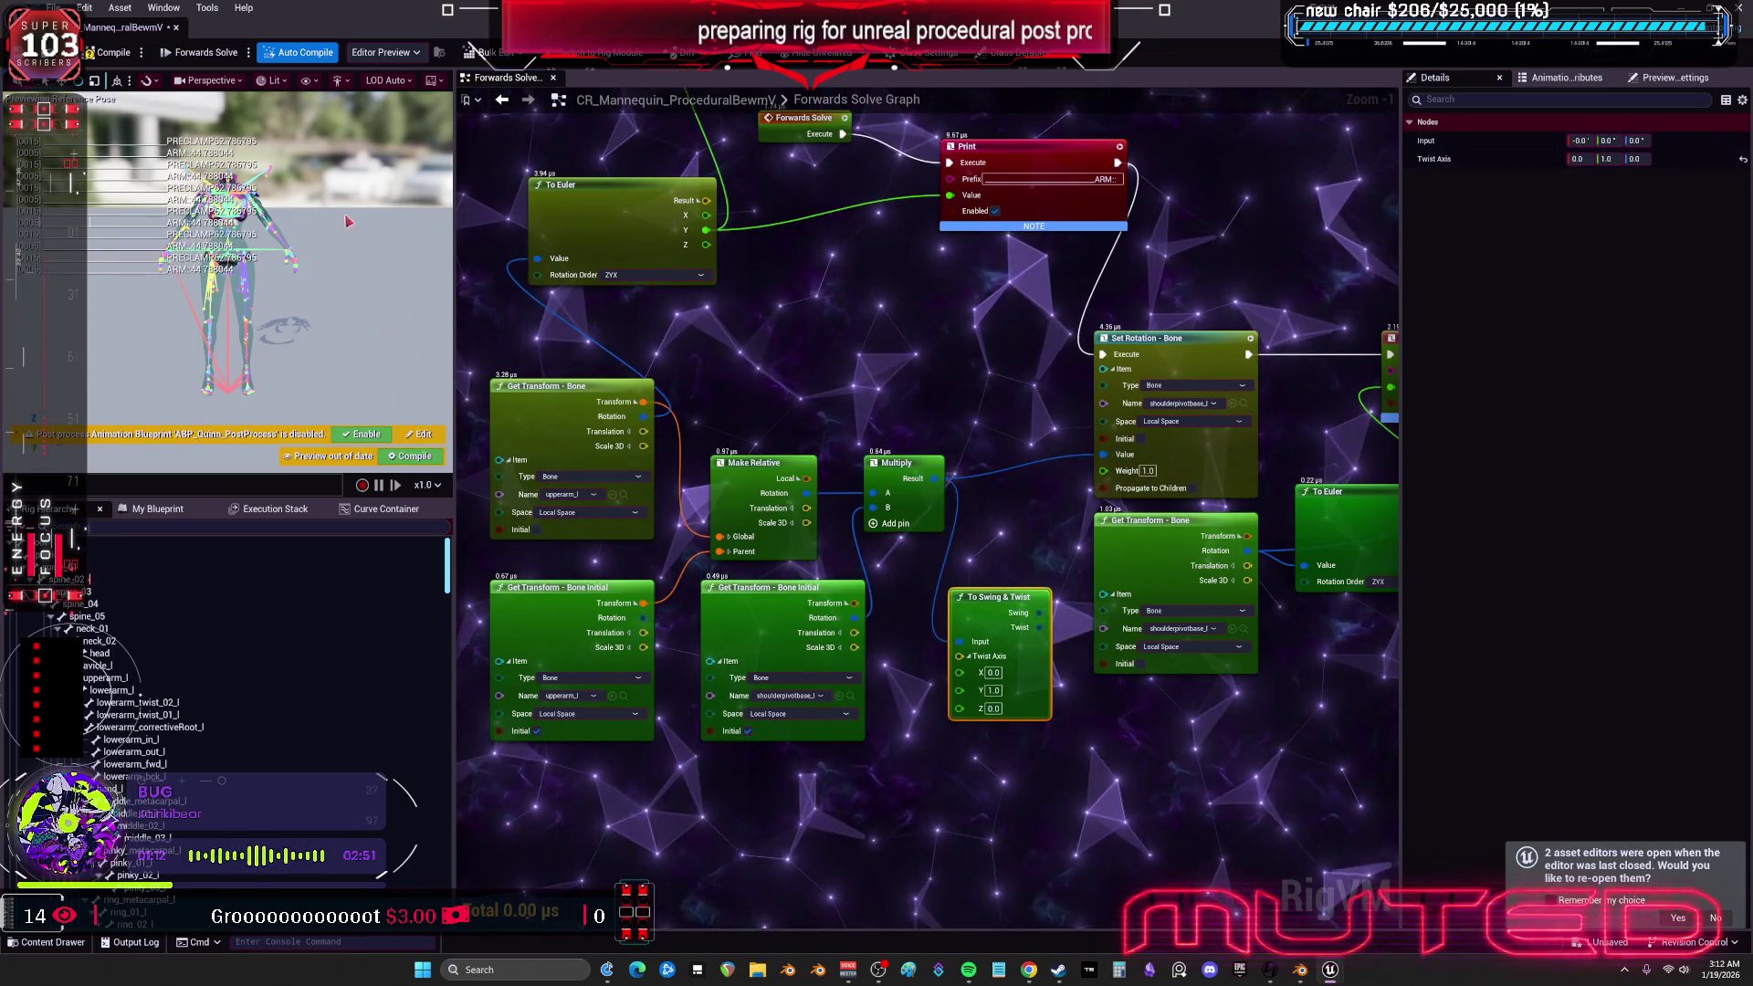
- Rewire Forwards Solve's execution into Print again and restore the editor to full size
left_click_drag(238, 27, 357, 456)
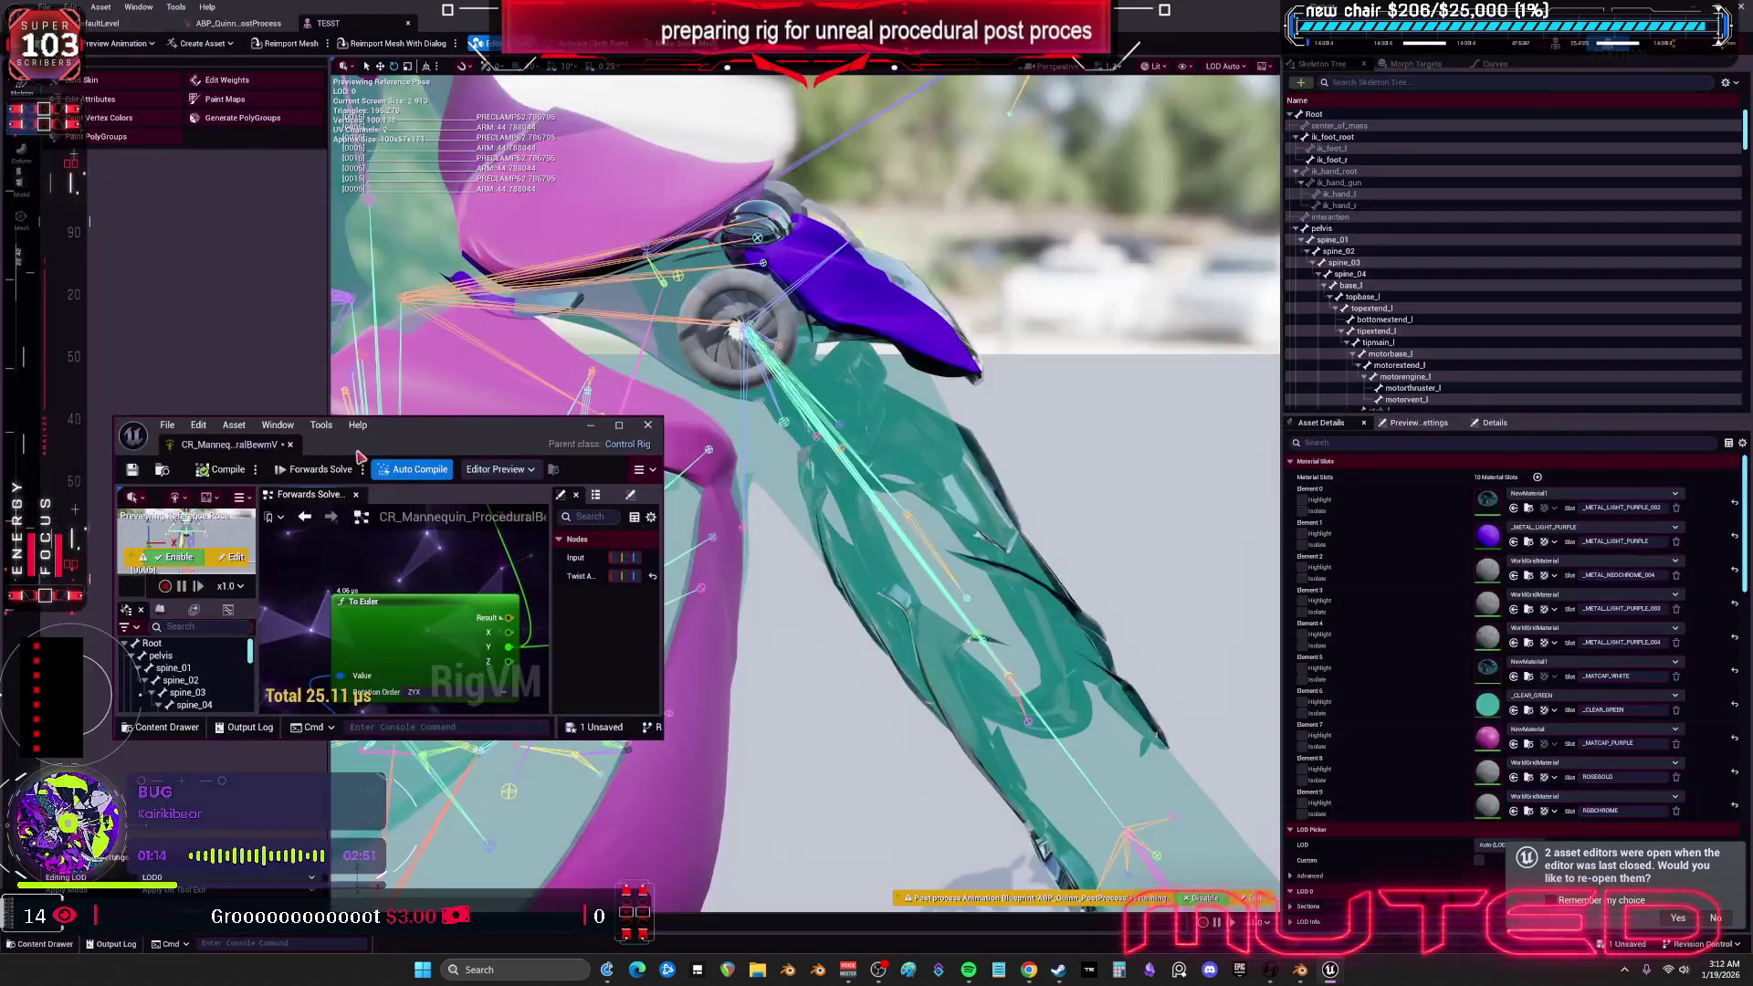
scroll(431, 621, "down", 5)
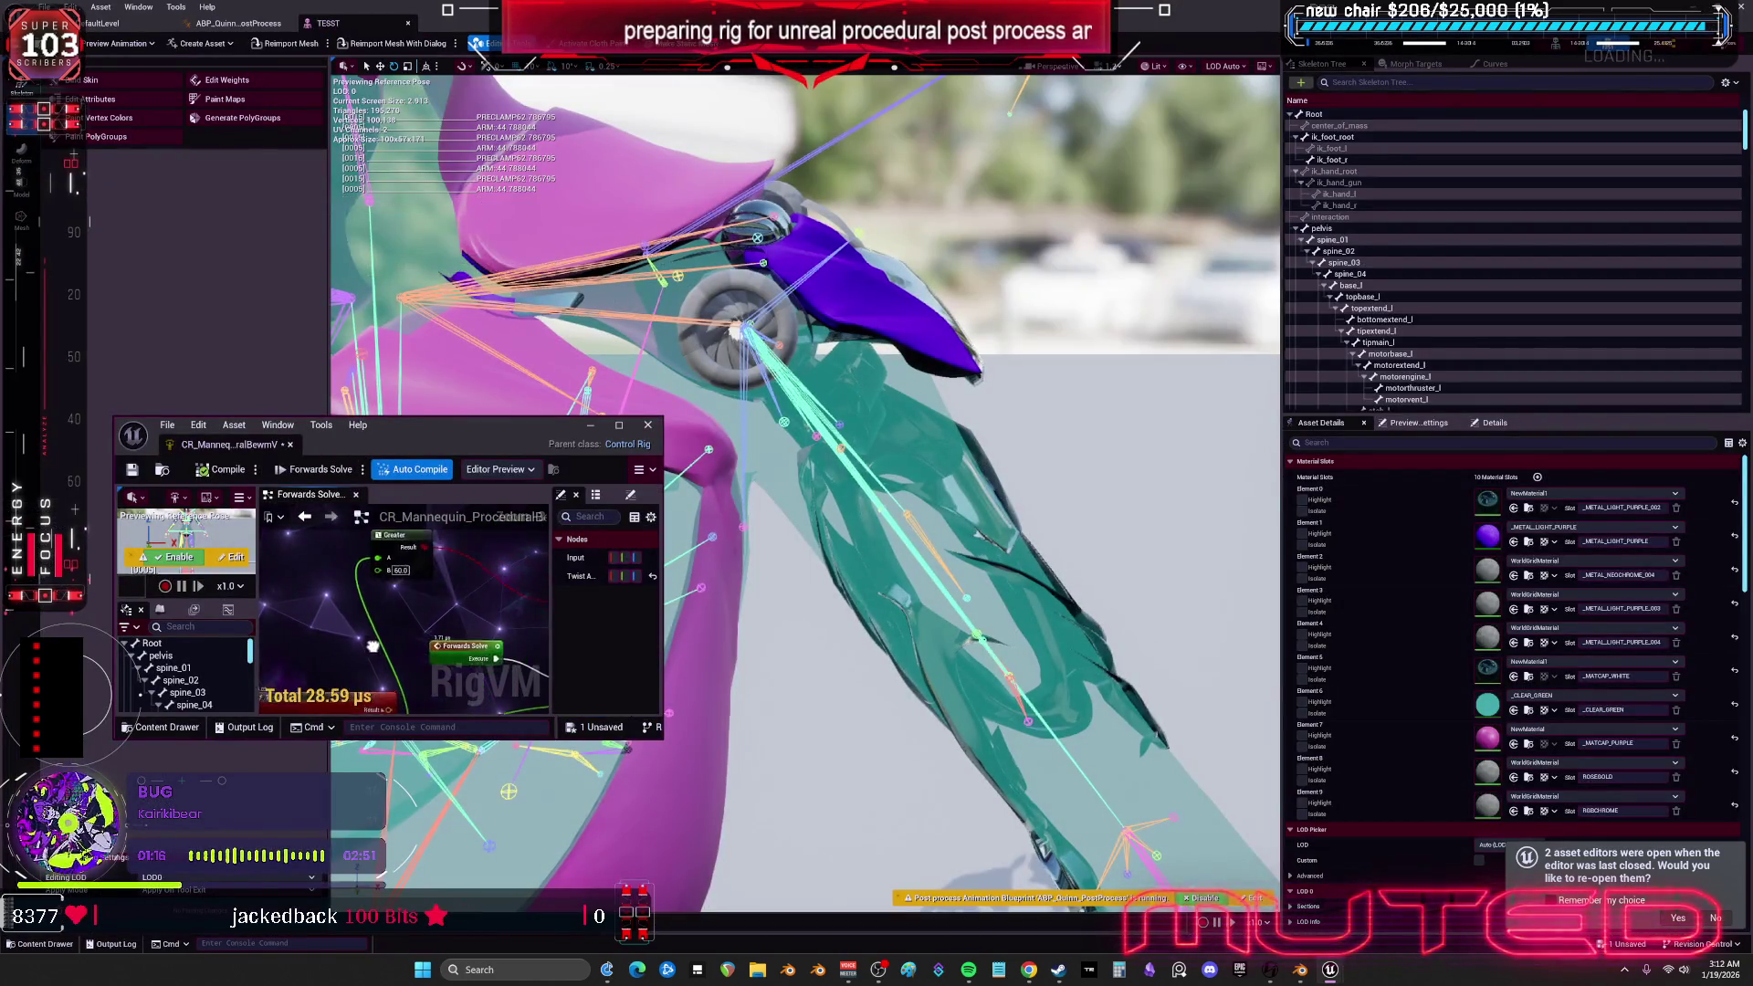
left_click(410, 636, "alt")
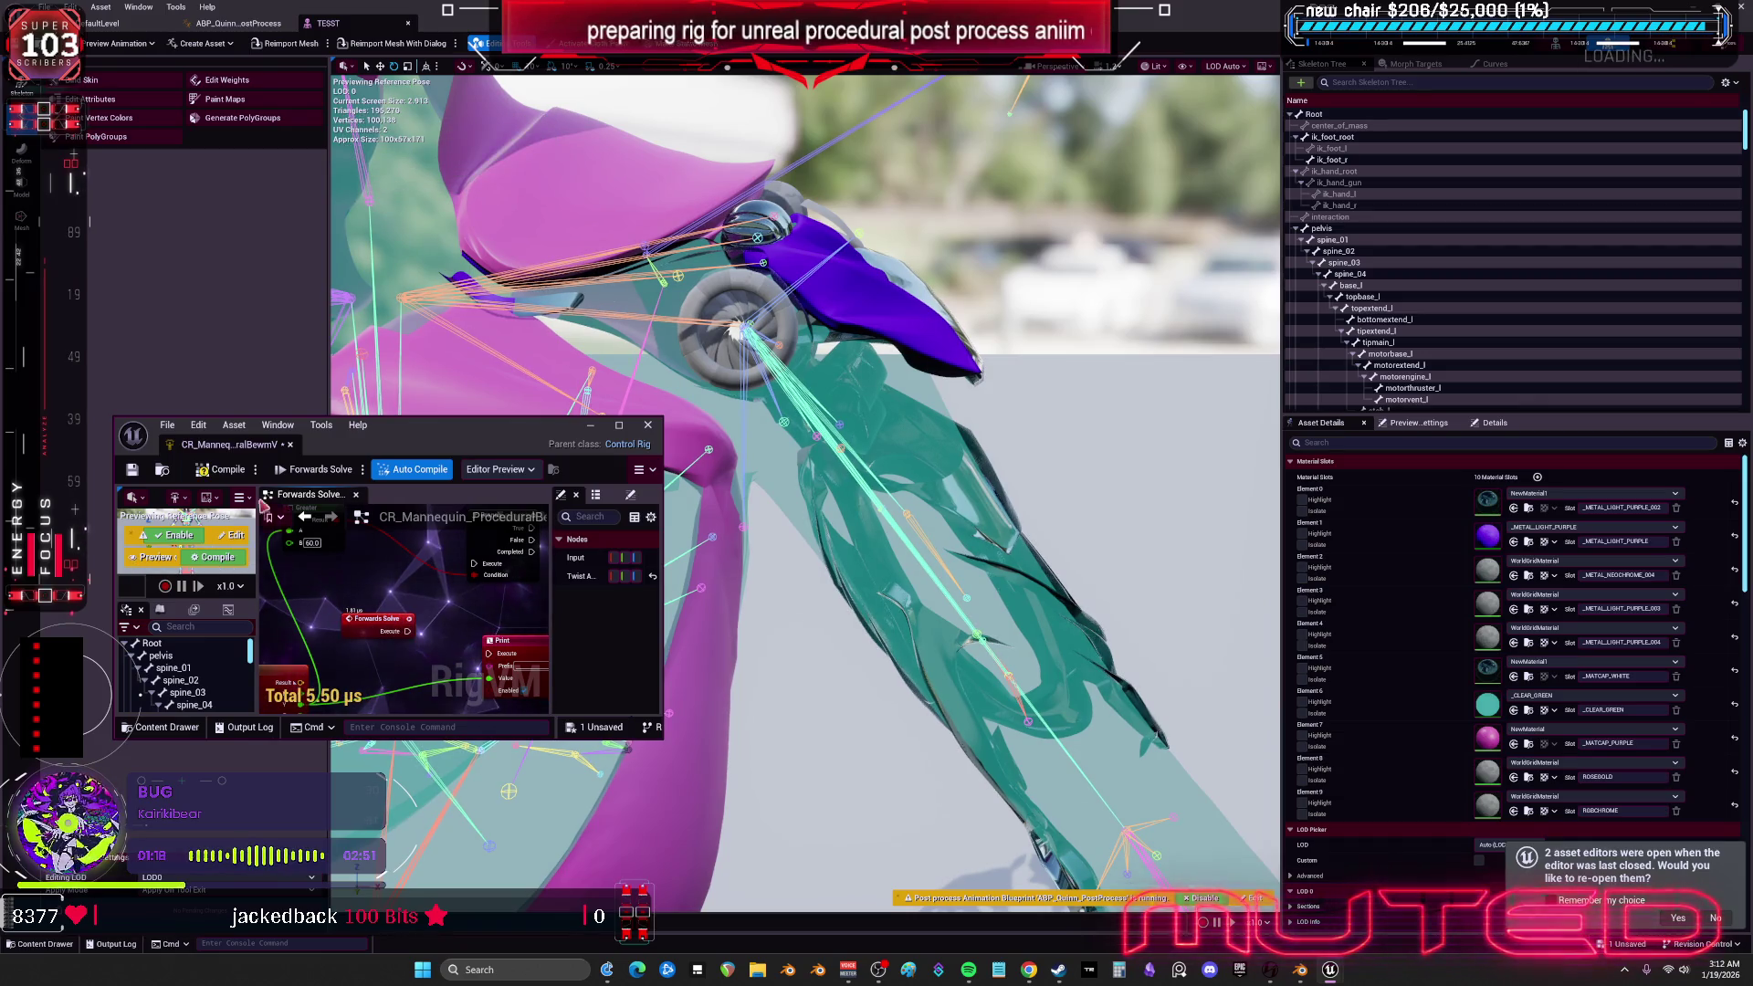
left_click_drag(410, 631, 490, 653)
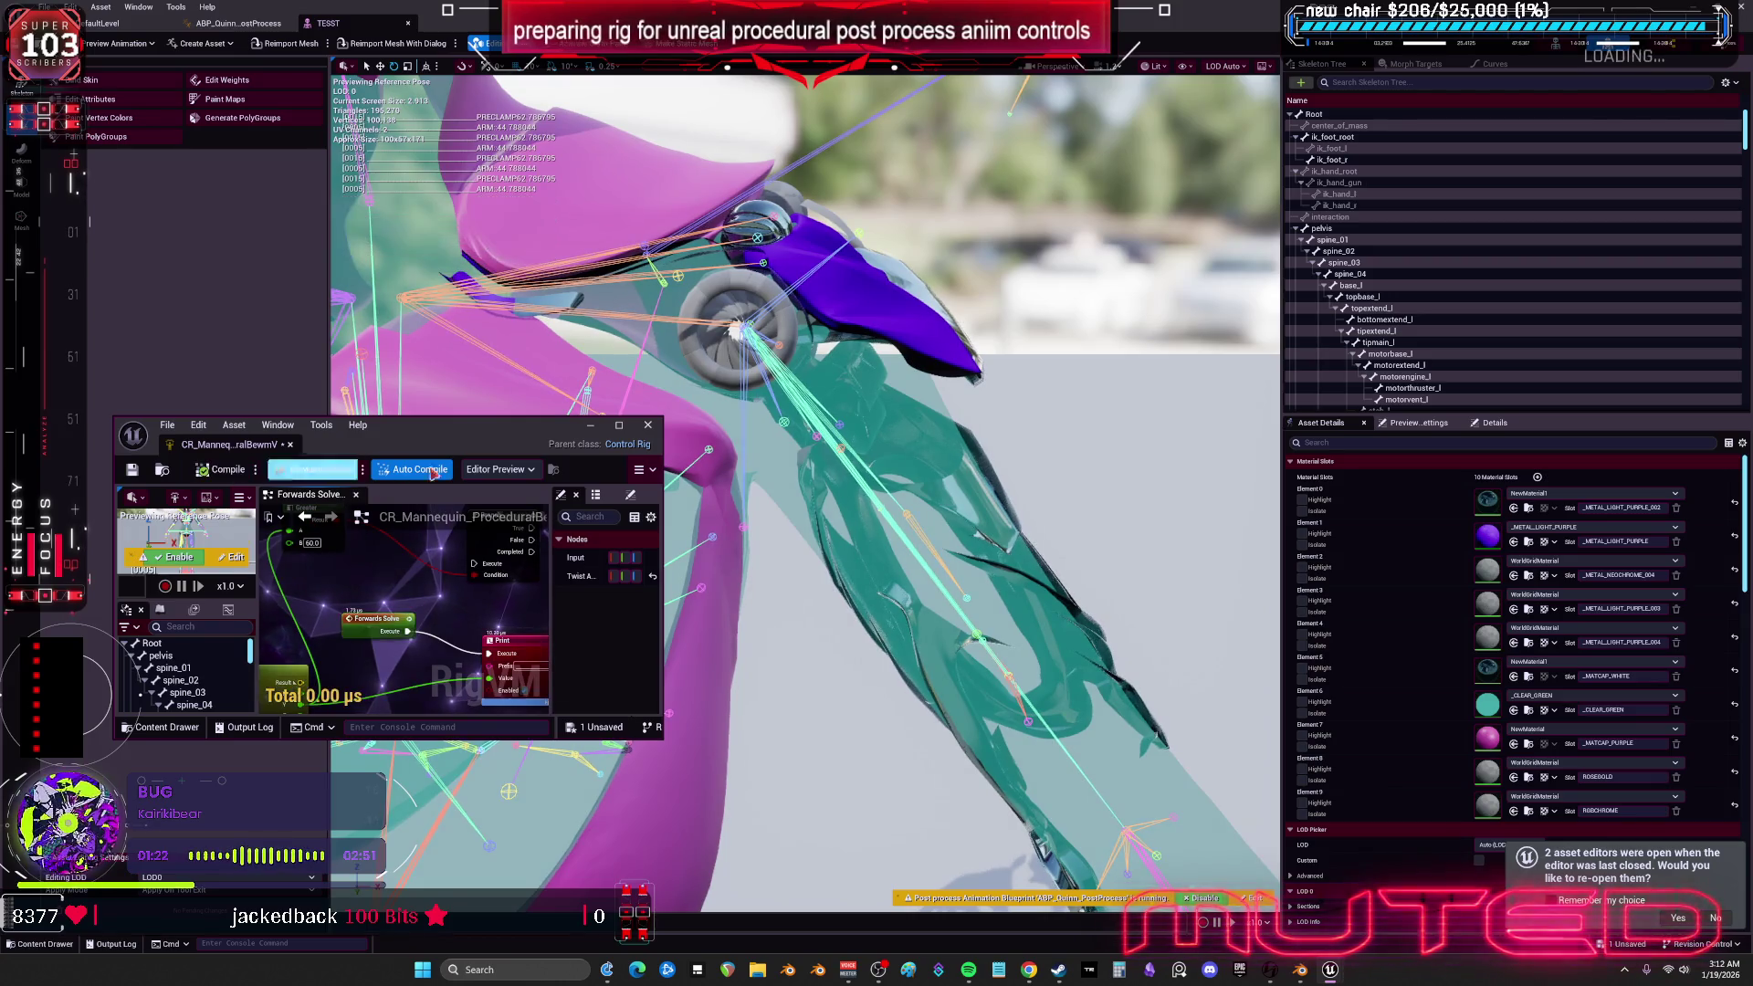
left_click(618, 424)
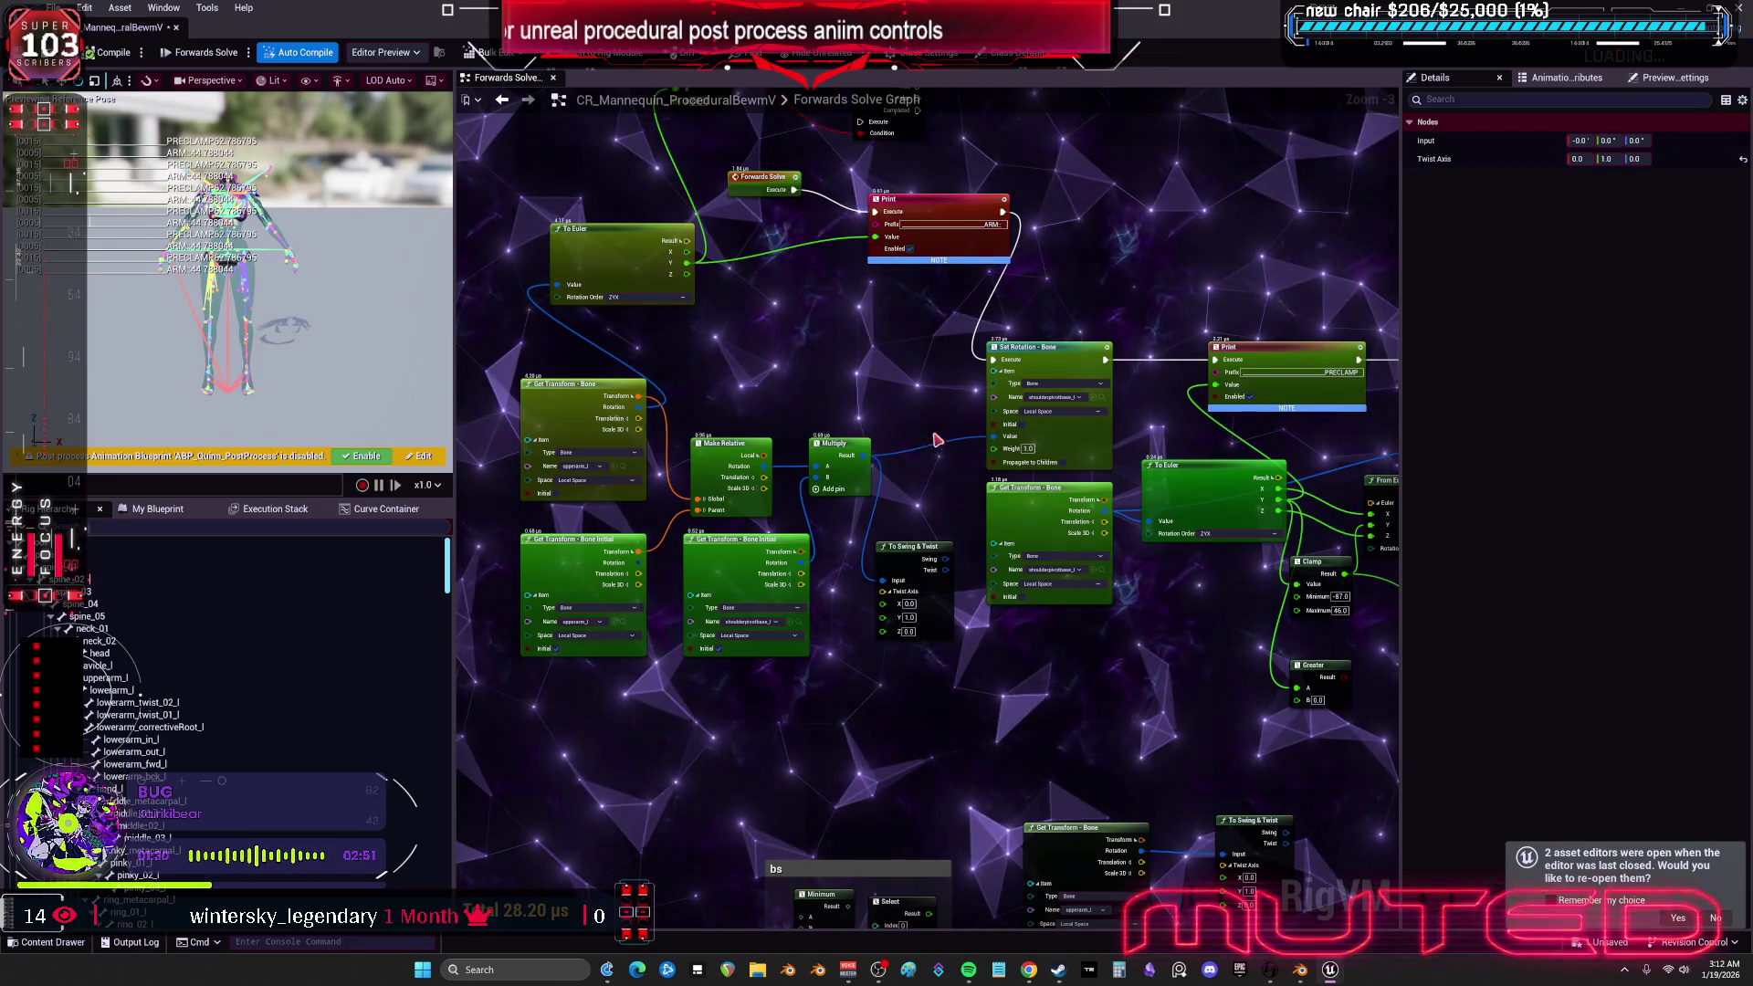
- Feed the bone's rotation into To Swing & Twist's Input, compile, and view the TESST torso
left_click_drag(916, 390, 911, 290)
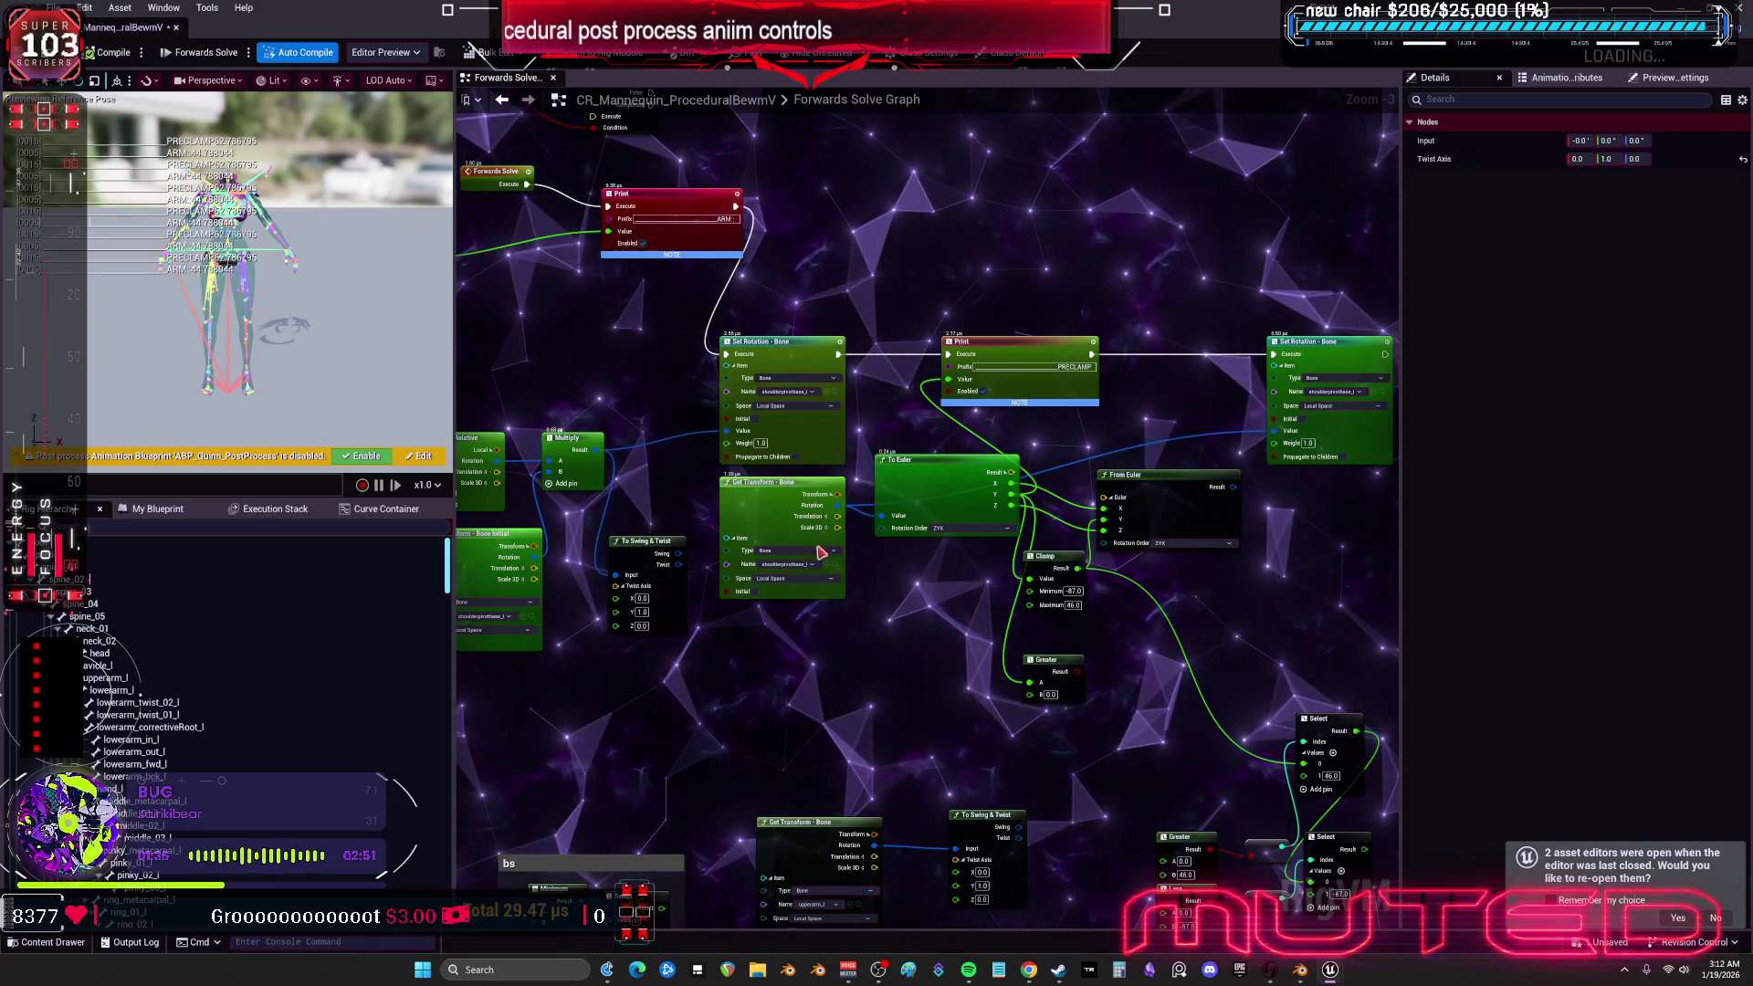
mouse_move(632, 579)
left_mouse_down()
mouse_move(845, 659)
mouse_move(882, 640)
left_mouse_up()
mouse_move(841, 507)
left_mouse_down()
mouse_move(861, 648)
mouse_move(781, 531)
left_mouse_up()
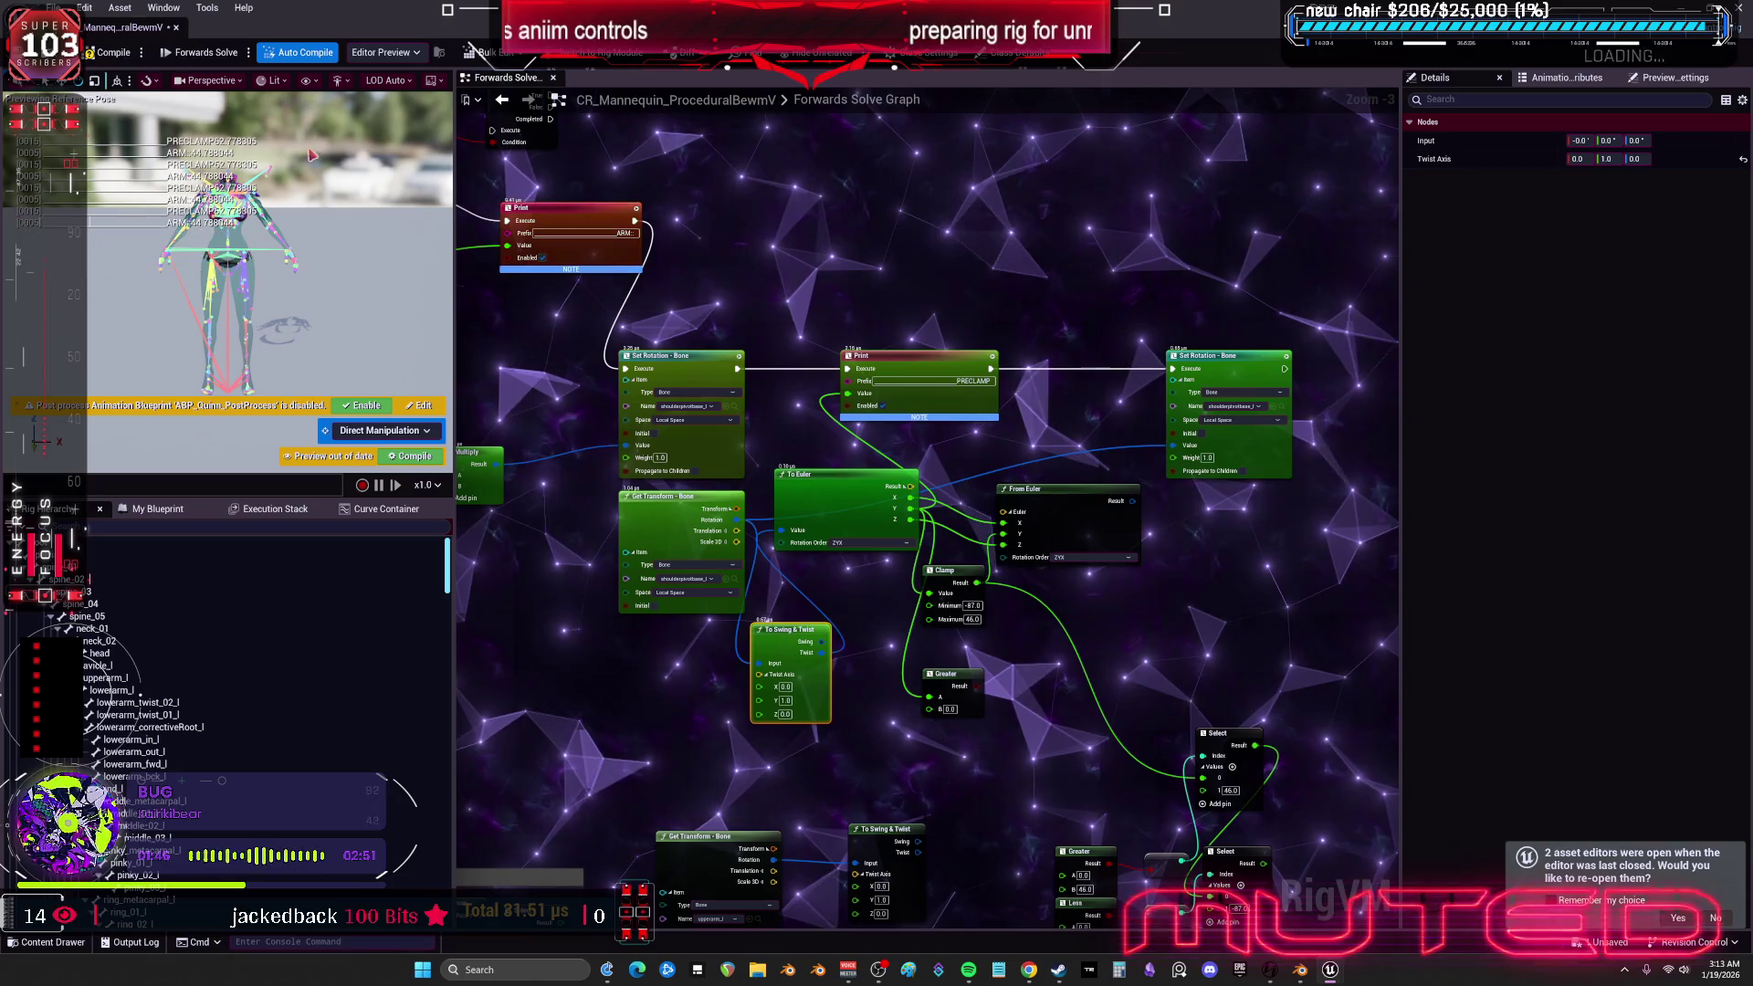
left_click(117, 53)
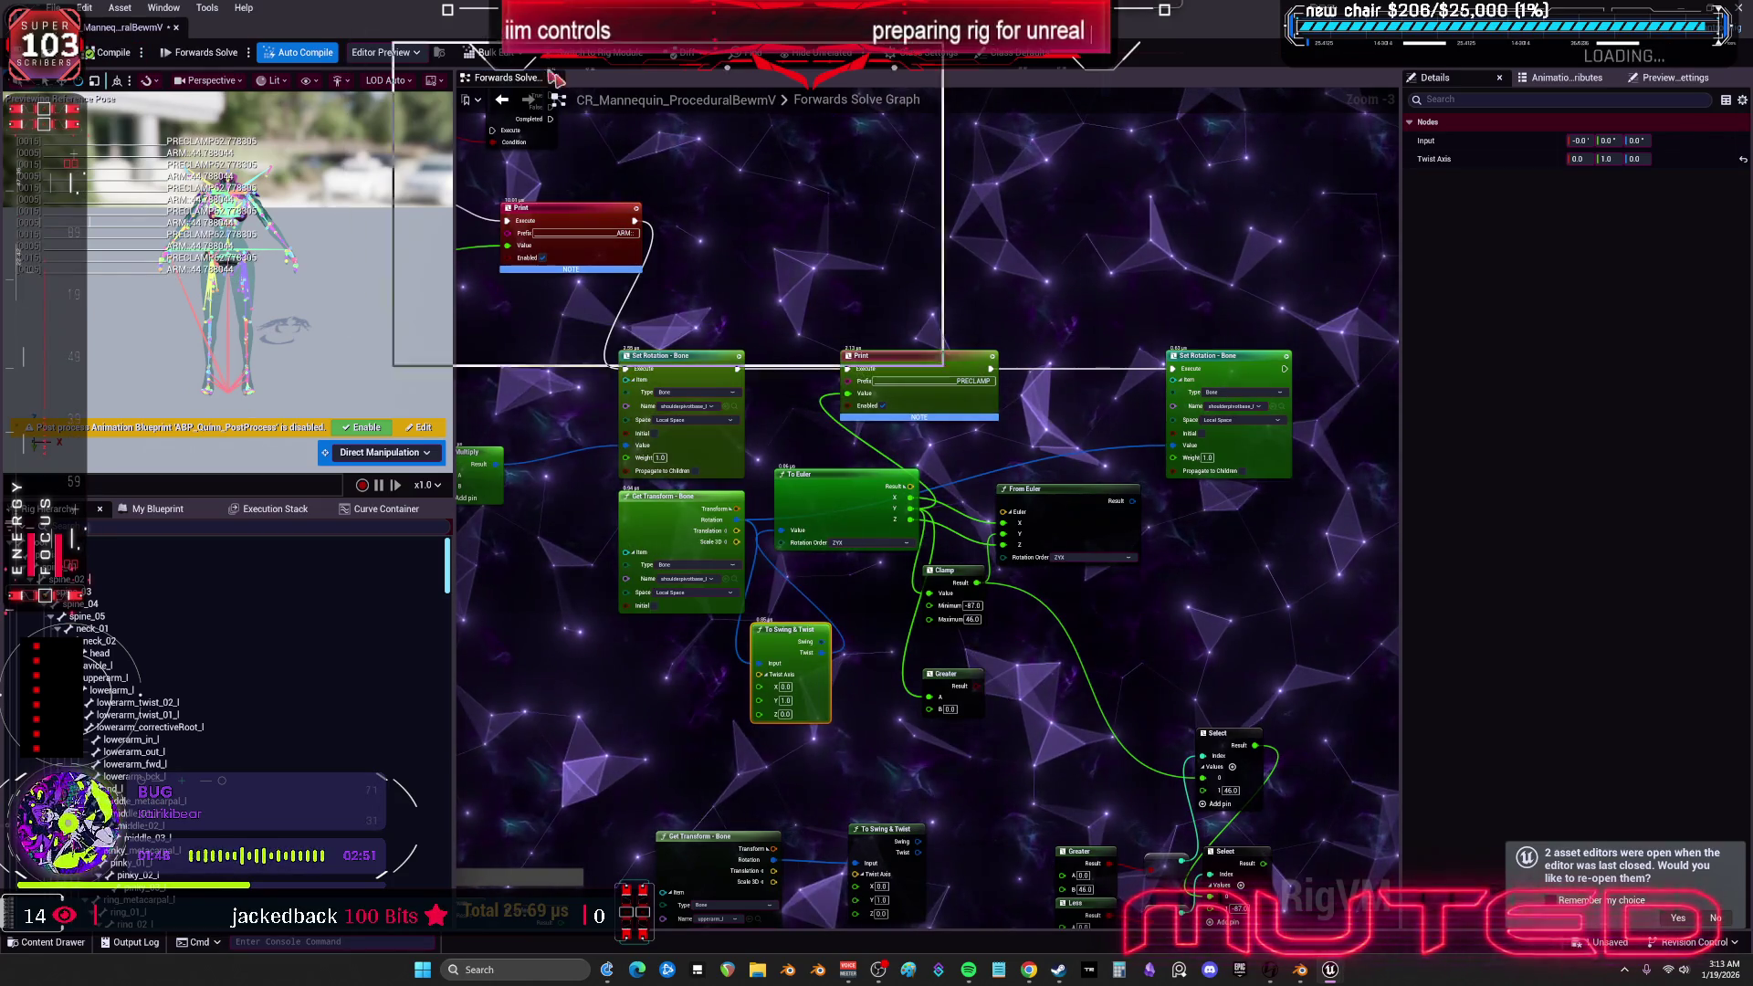
key("alt+Tab")
left_click_drag(1023, 456, 969, 484)
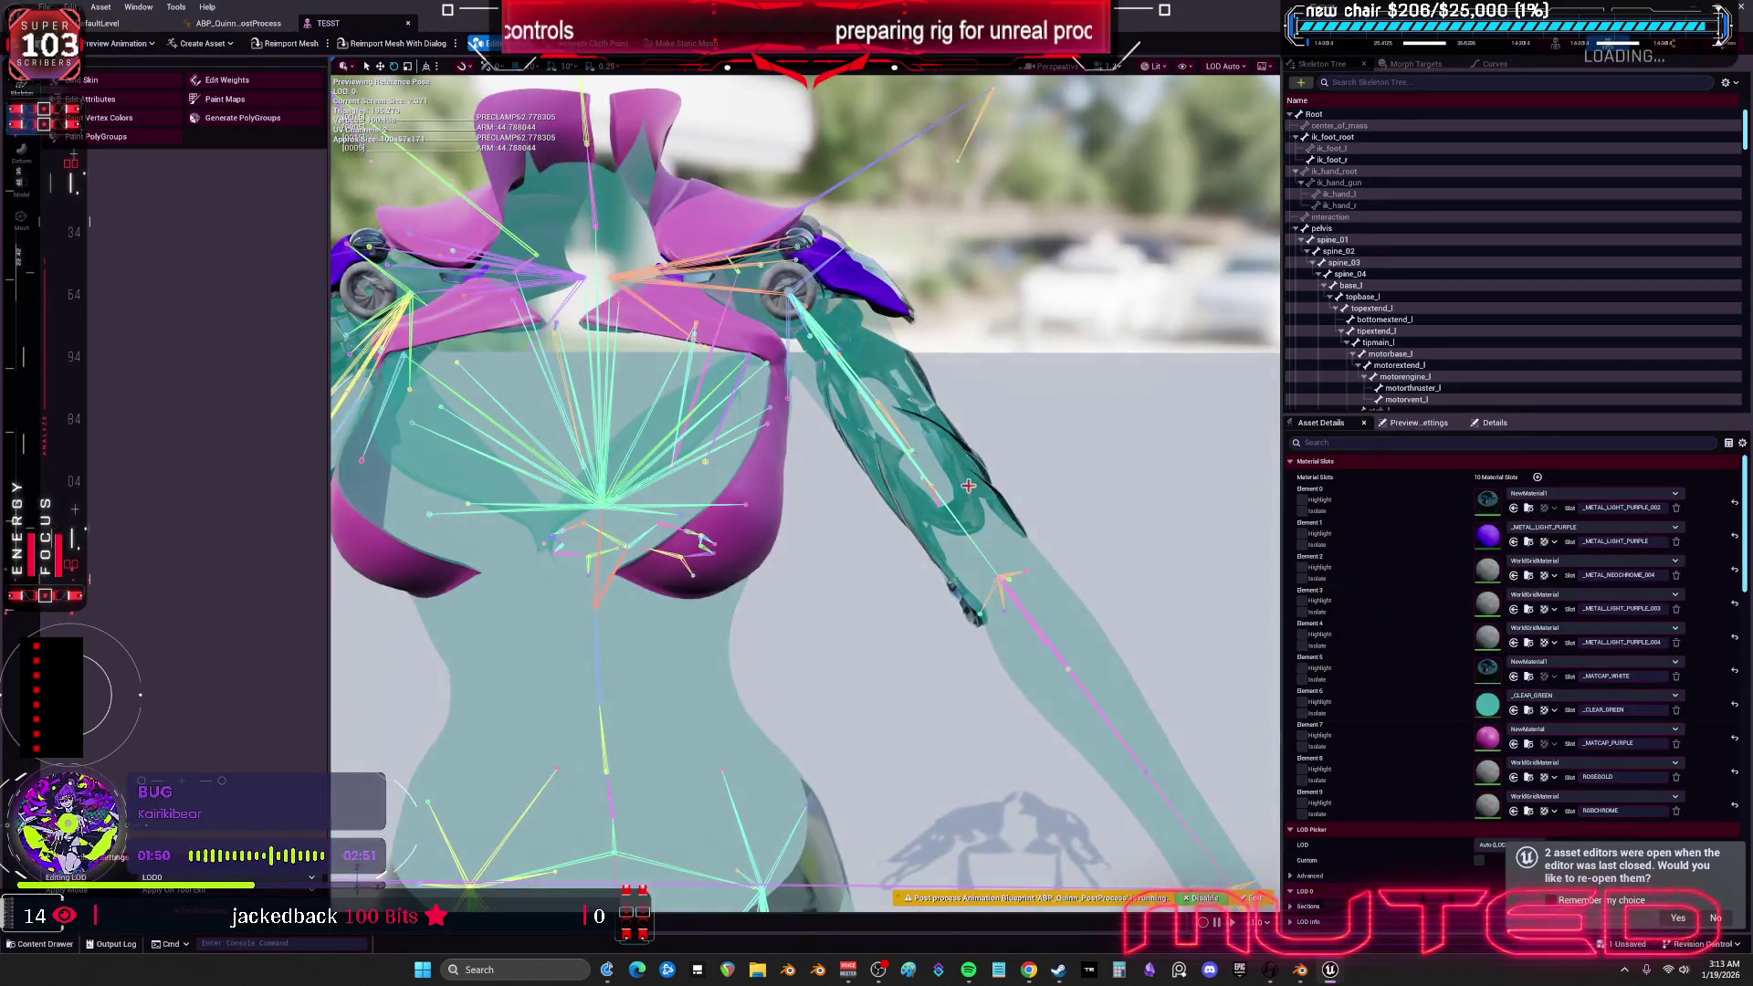
- Swing upperarm_l to test the shoulder pads, undo the rotation, and close TESST
left_click(959, 519)
left_click_drag(786, 337, 827, 313)
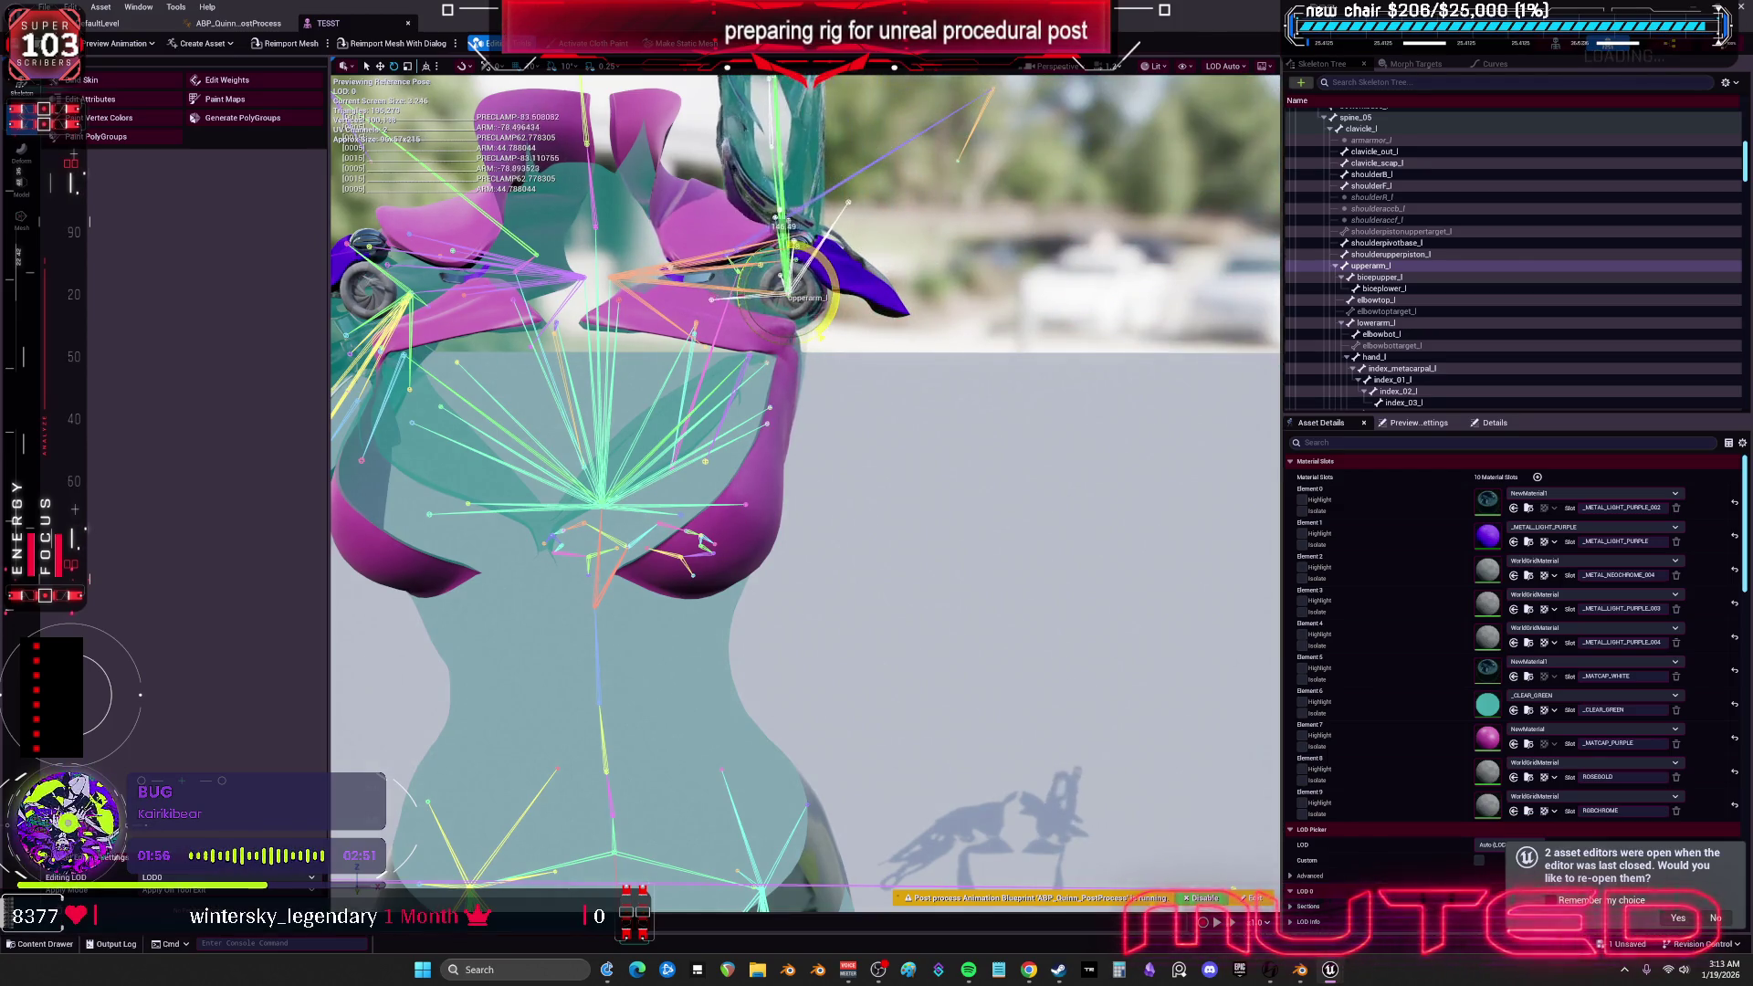
mouse_move(767, 230)
left_mouse_down()
mouse_move(804, 264)
mouse_move(812, 311)
mouse_move(785, 347)
mouse_move(749, 355)
mouse_move(804, 302)
mouse_move(824, 361)
mouse_move(877, 347)
mouse_move(1041, 512)
mouse_move(1078, 475)
mouse_move(1060, 493)
mouse_move(1023, 456)
mouse_move(1059, 511)
mouse_move(1023, 438)
mouse_move(1060, 484)
mouse_move(1022, 429)
mouse_move(1059, 456)
mouse_move(1069, 493)
mouse_move(1050, 429)
mouse_move(1032, 438)
mouse_move(1059, 493)
mouse_move(1041, 529)
mouse_move(1087, 411)
left_mouse_up()
left_click_drag(858, 318, 740, 329)
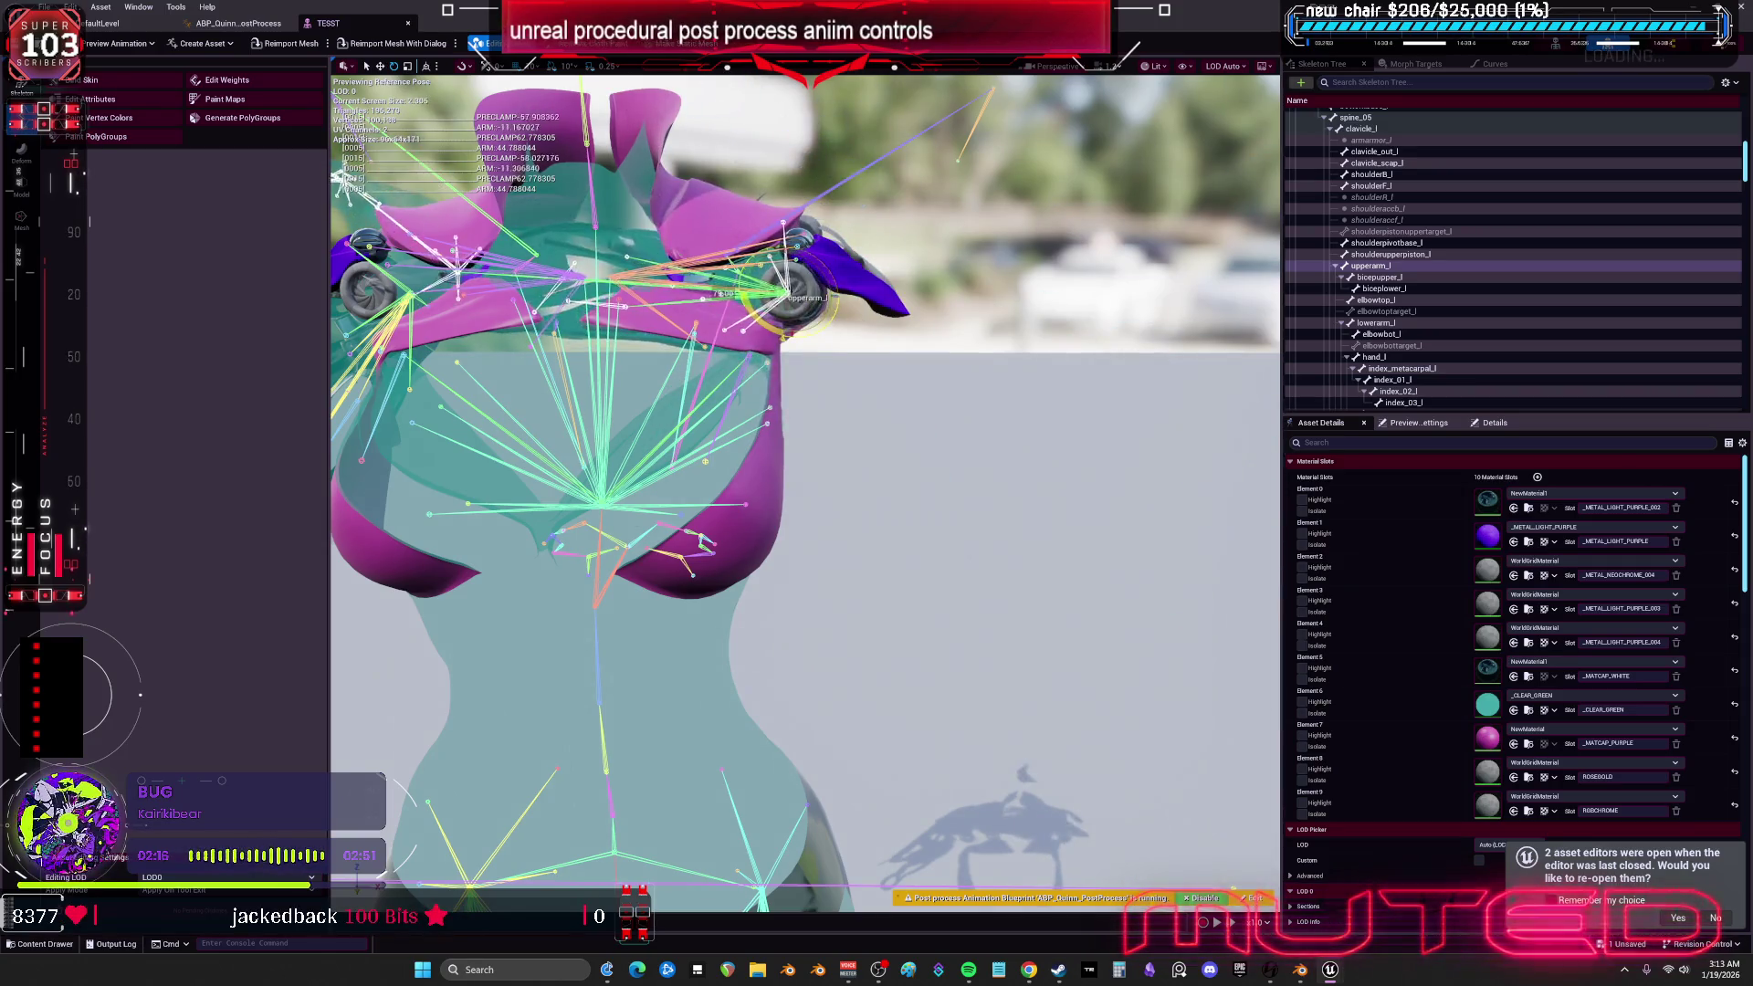
key("ctrl+z")
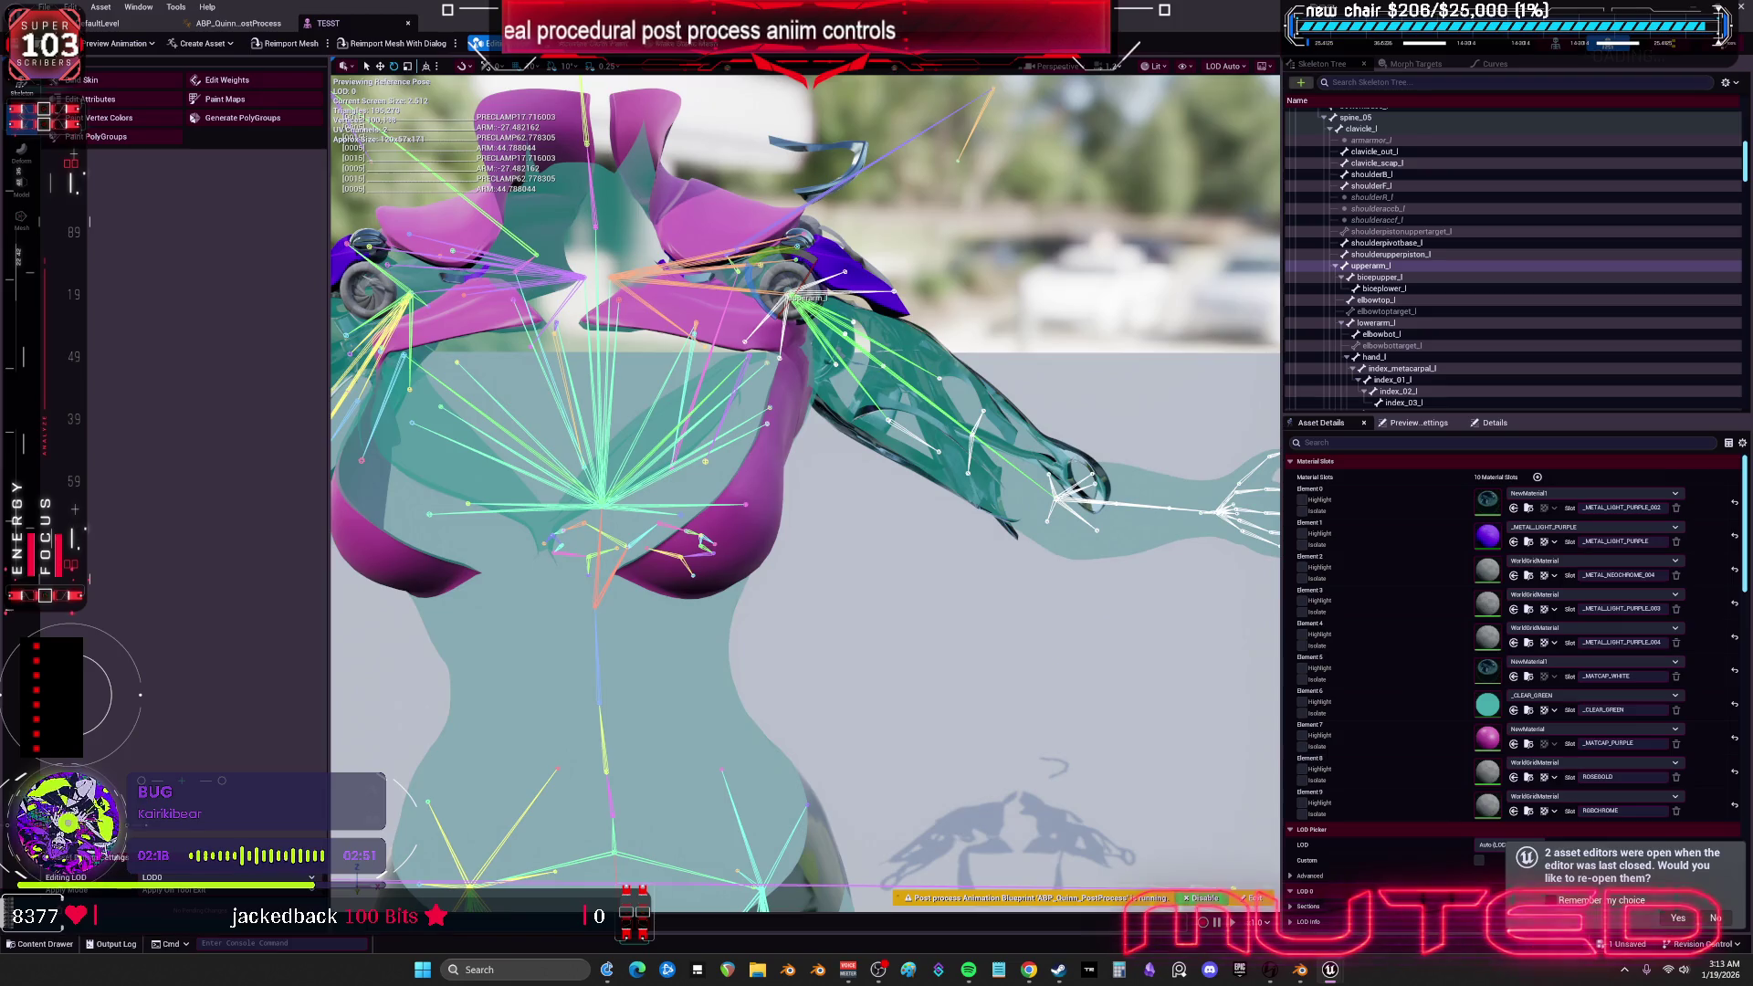
left_click(407, 24)
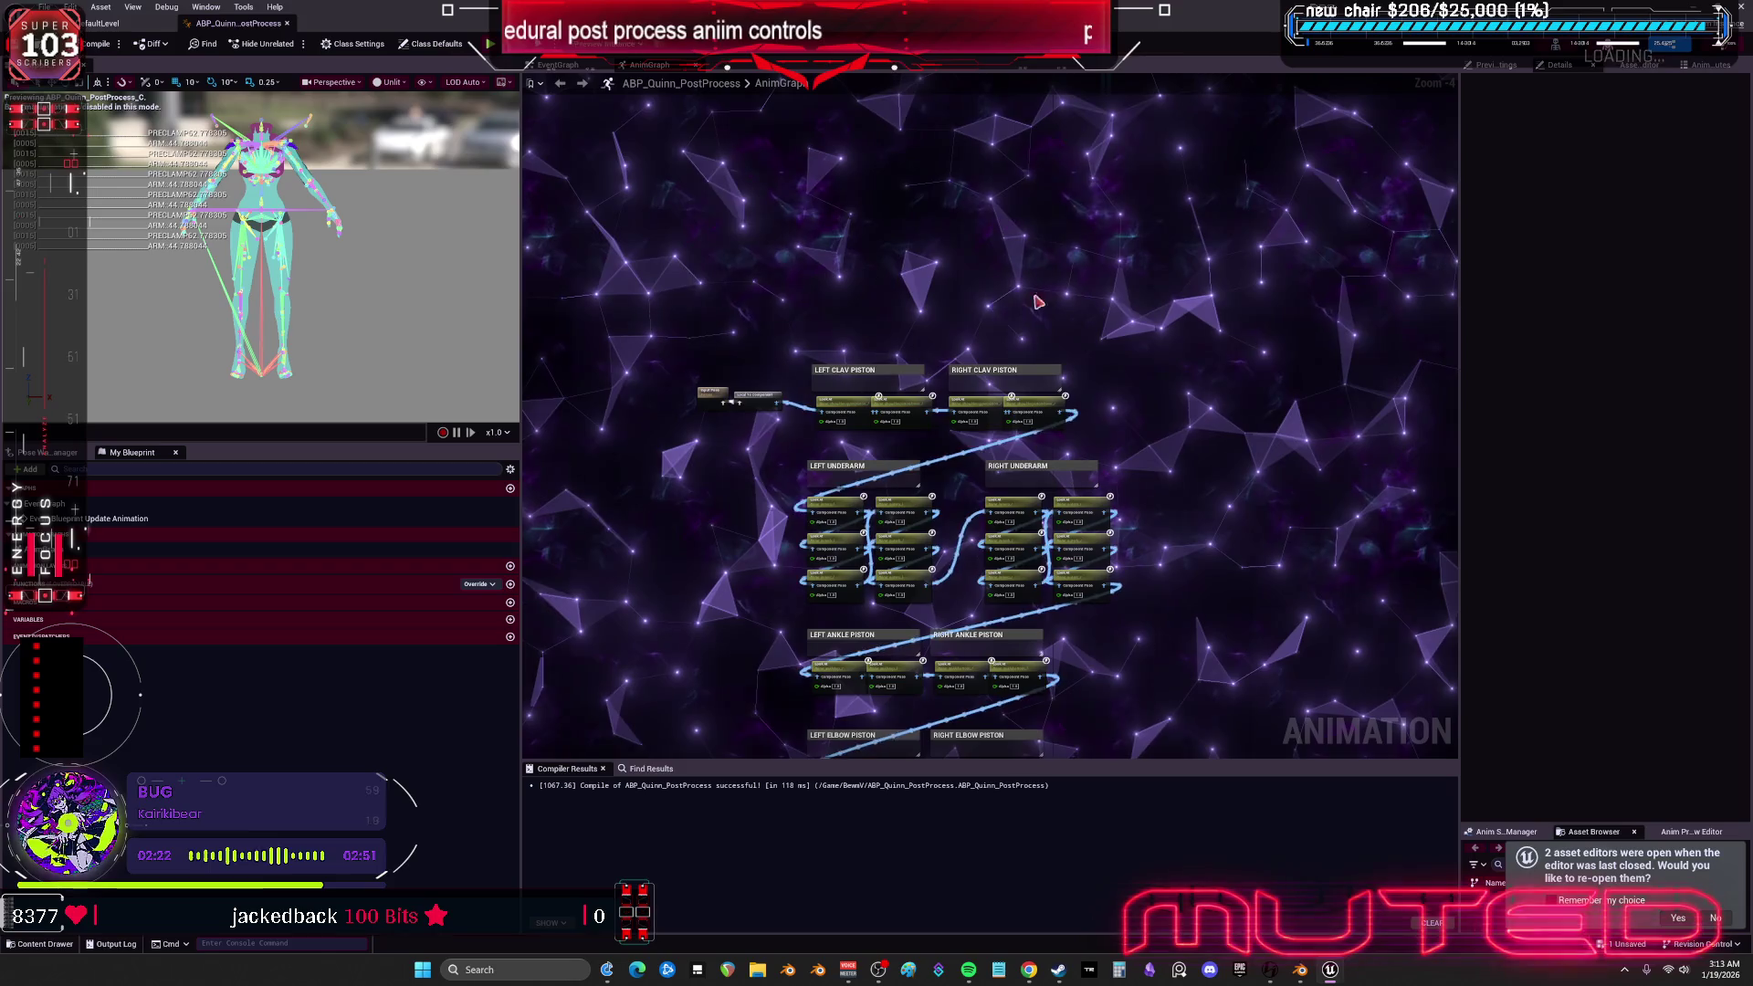
- Rearrange the To Euler, From Euler, To Swing & Twist and Set Rotation nodes
key("alt+Tab")
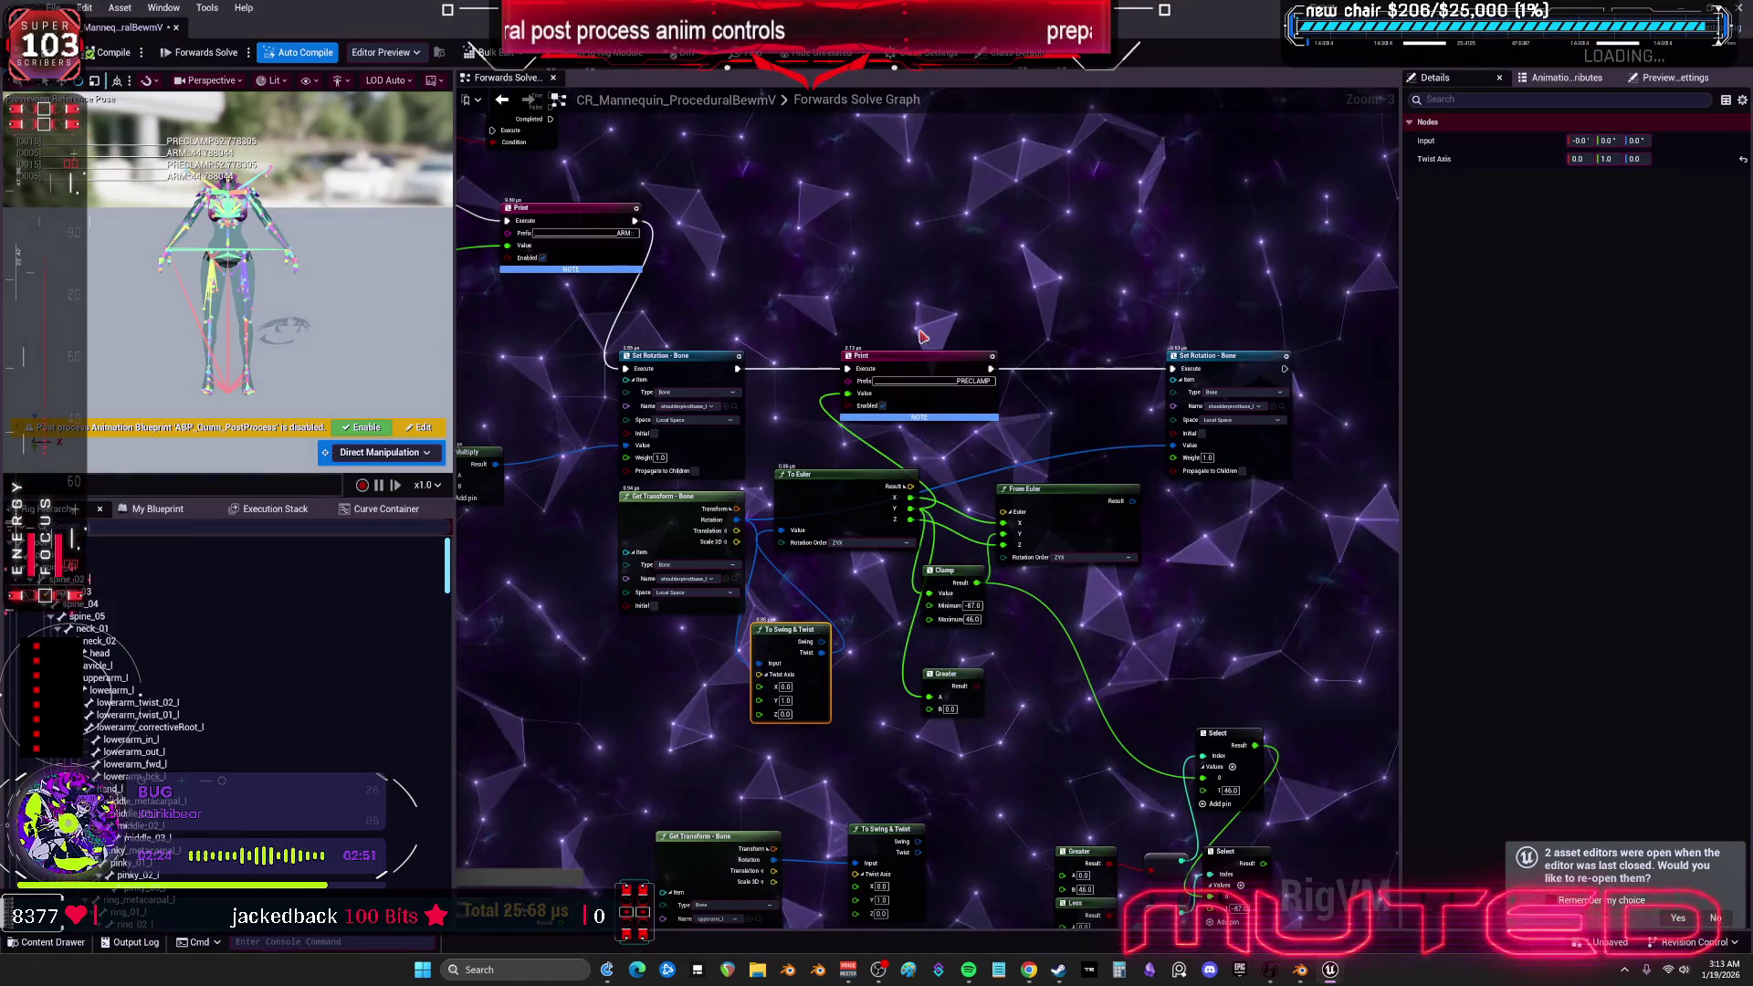
left_click_drag(1087, 549, 945, 540)
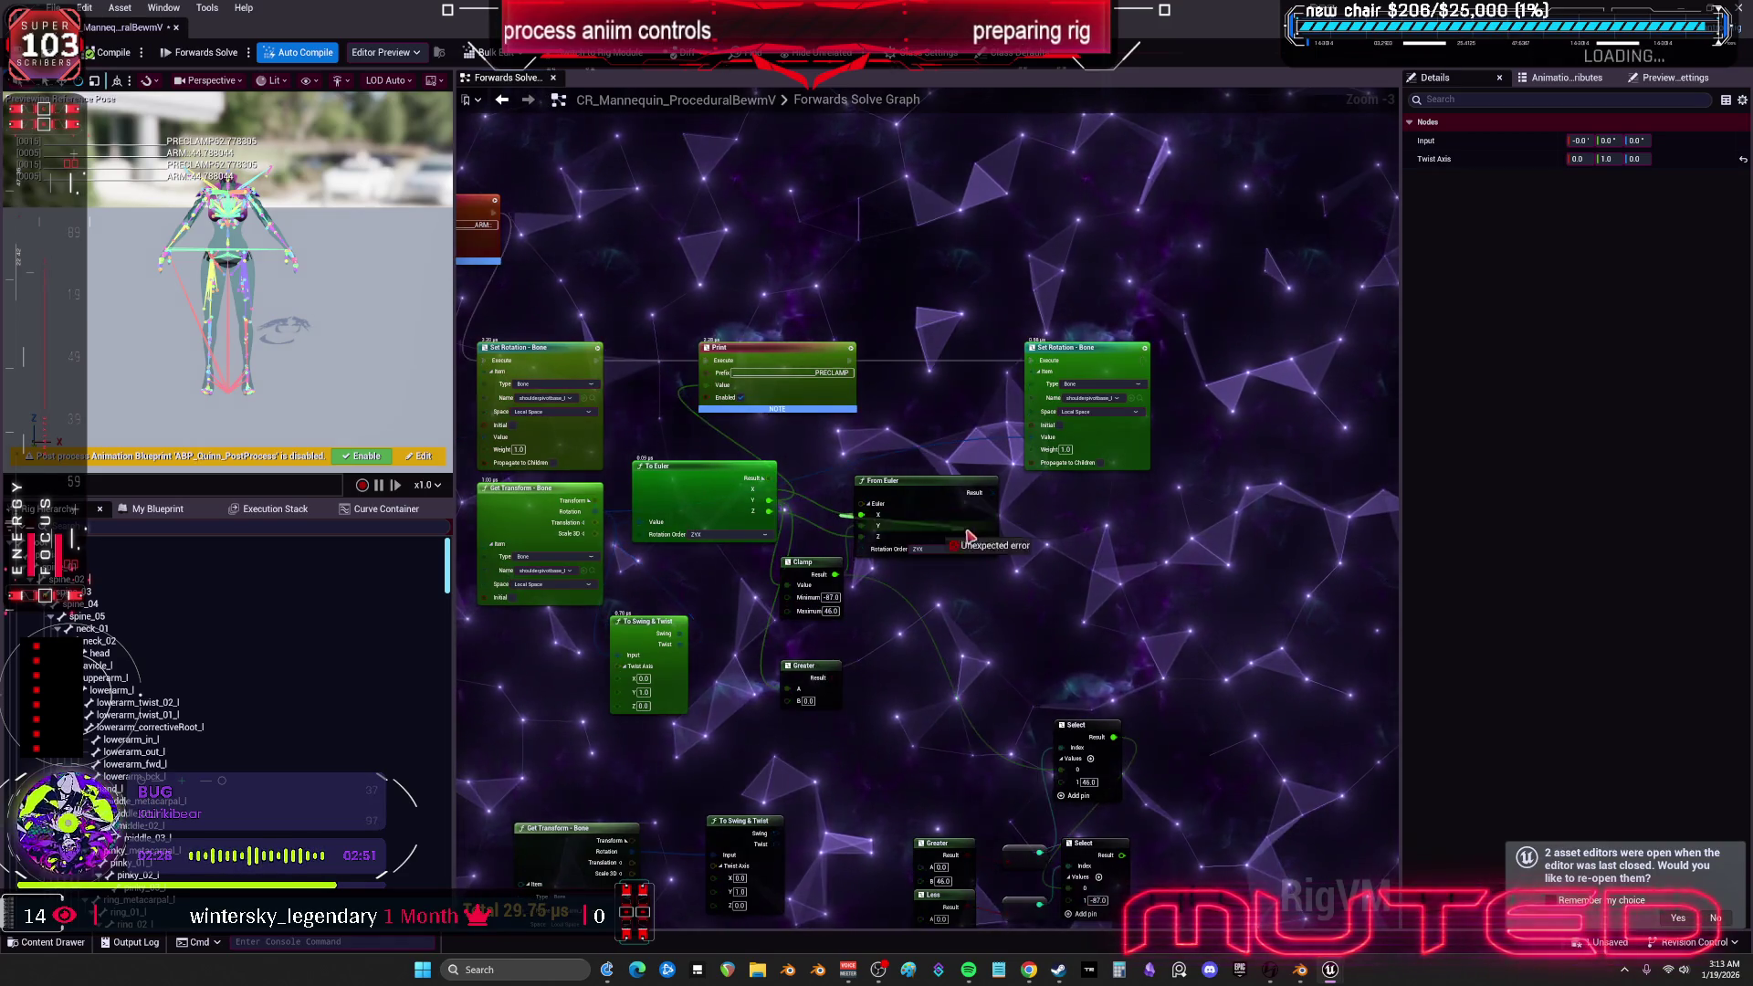
left_click_drag(751, 461, 779, 439)
left_click_drag(914, 480, 966, 467)
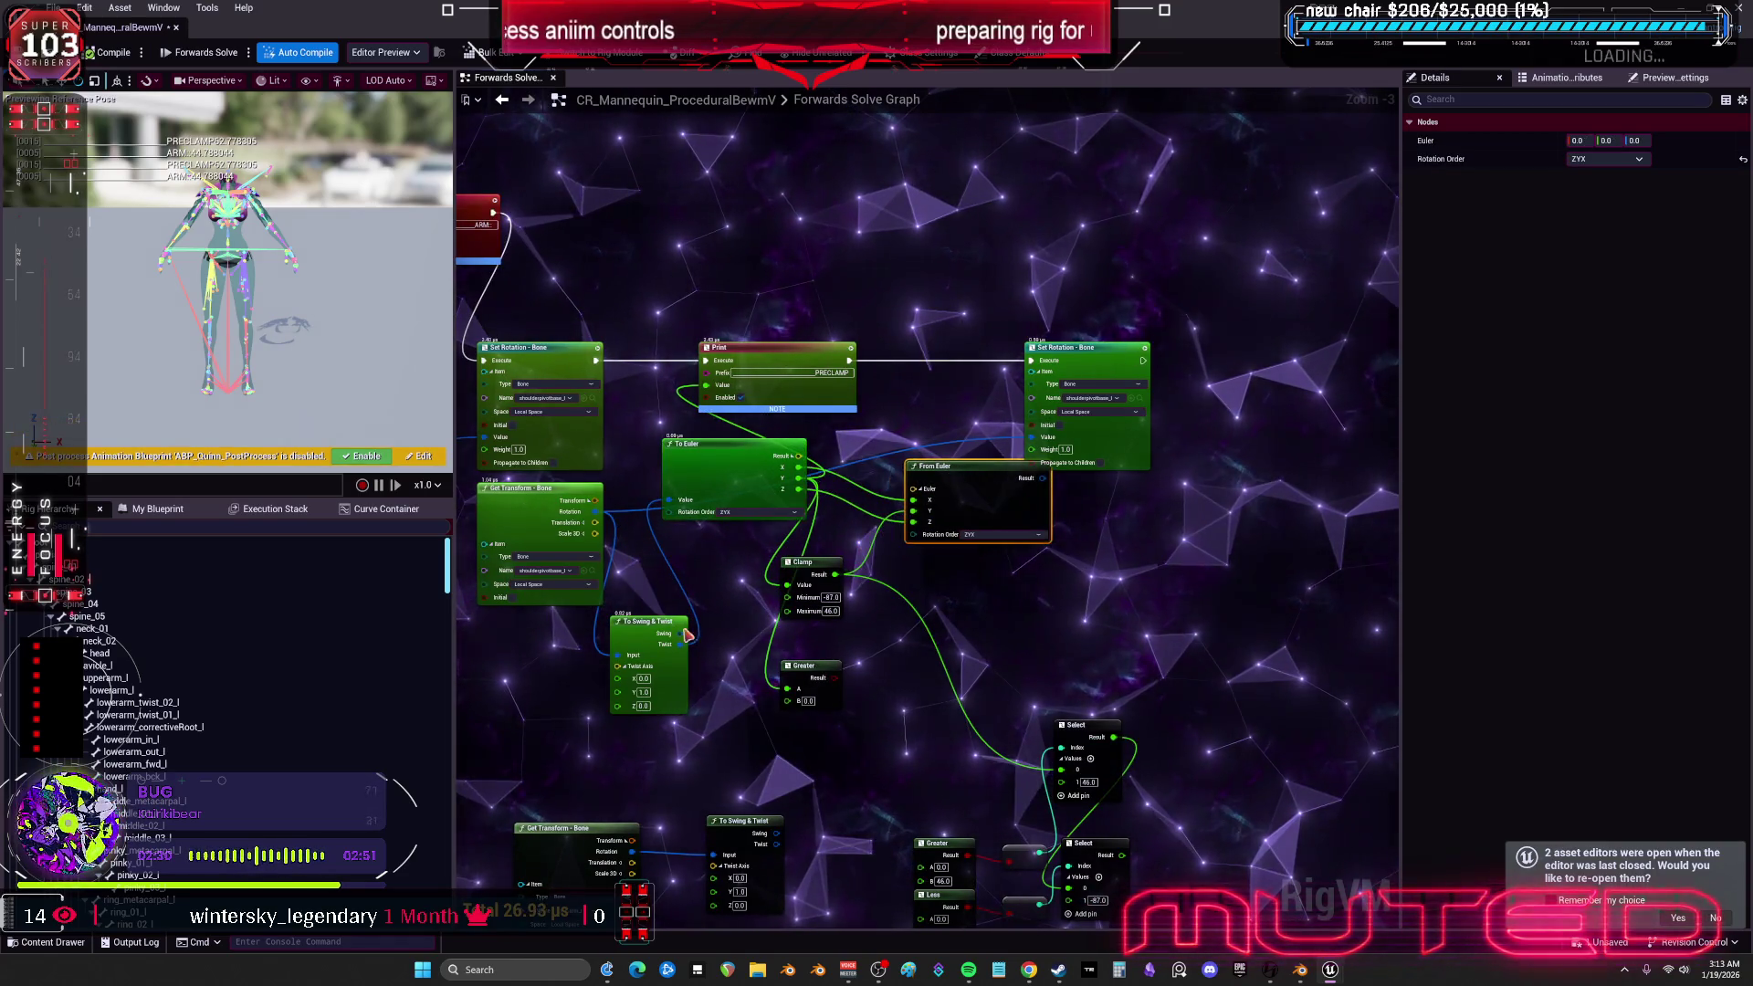
left_click_drag(668, 619, 673, 592)
left_click_drag(800, 537, 695, 566)
left_click_drag(1016, 395, 1073, 387)
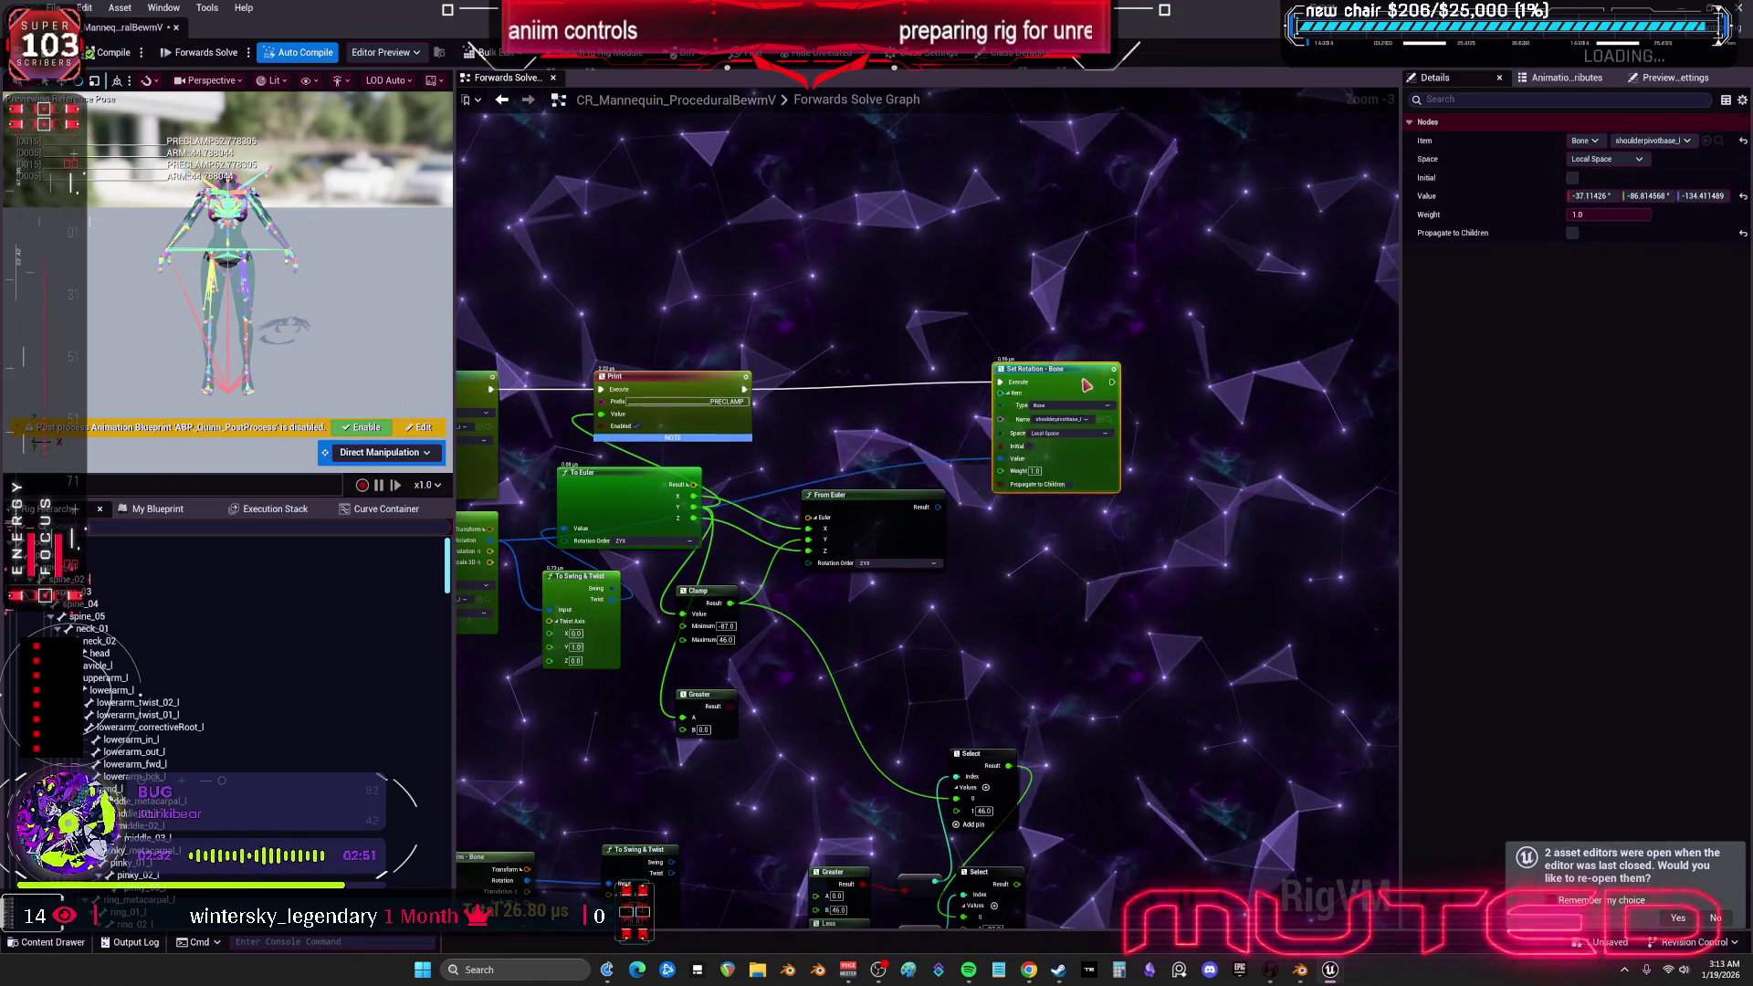
left_click_drag(848, 509, 1033, 516)
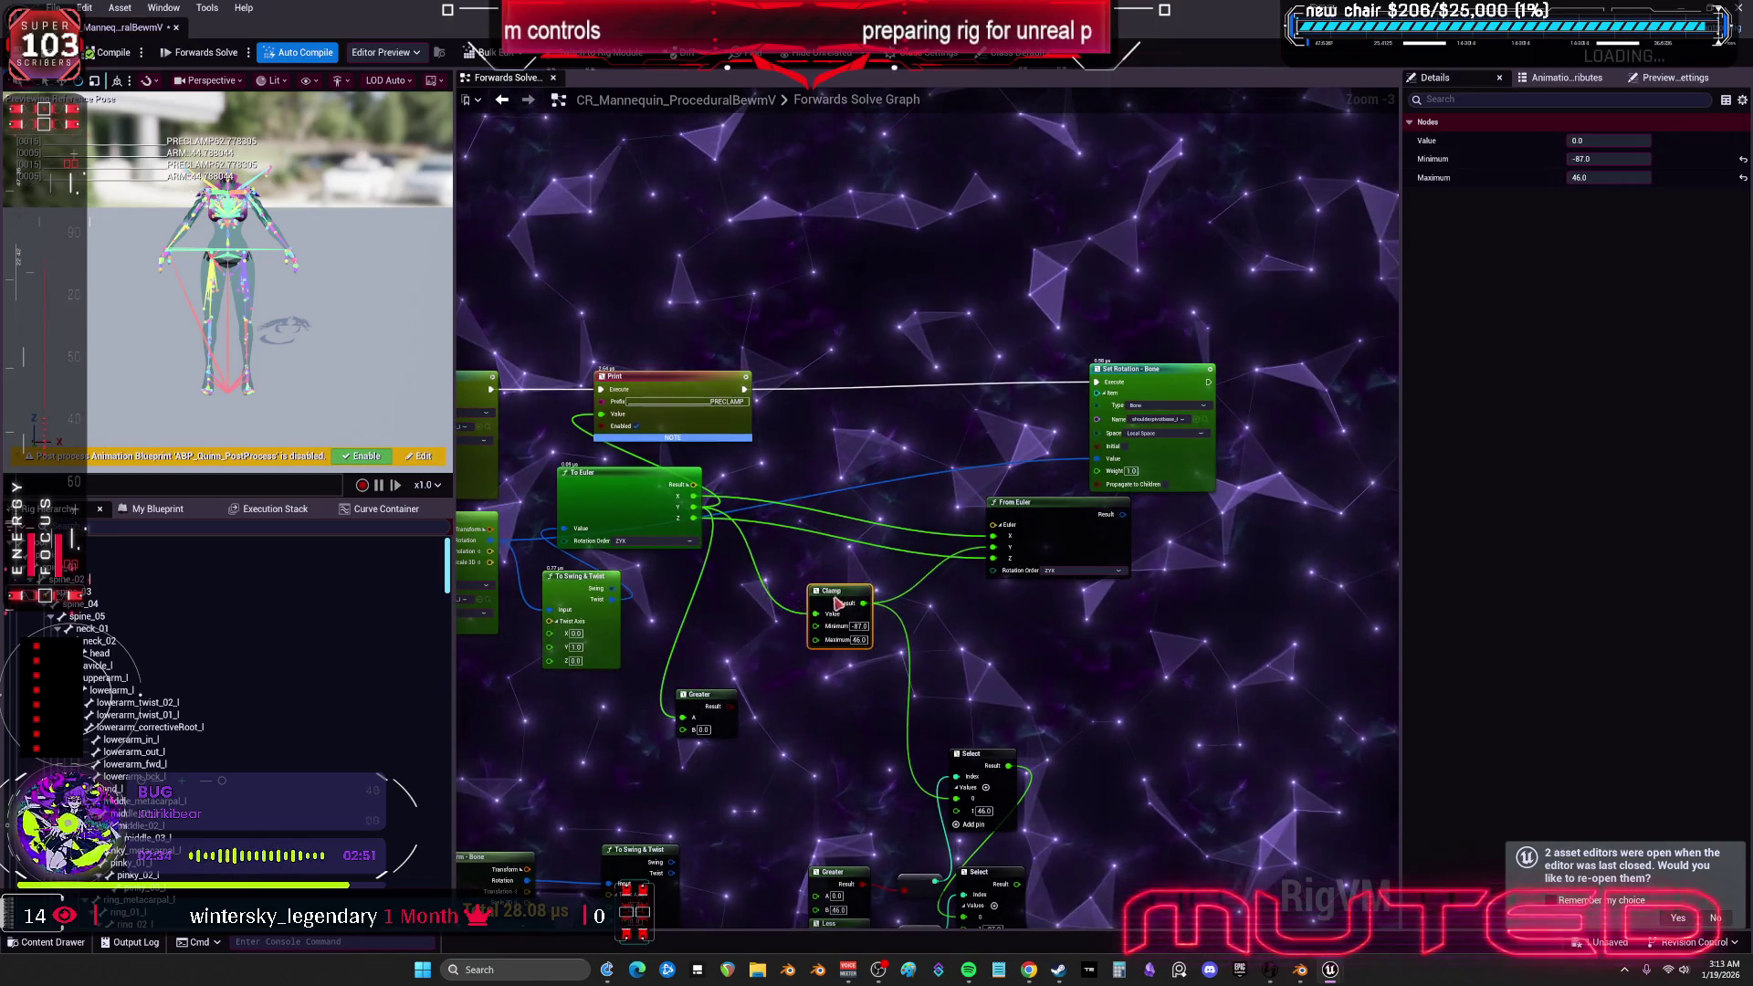
left_click_drag(676, 482, 726, 482)
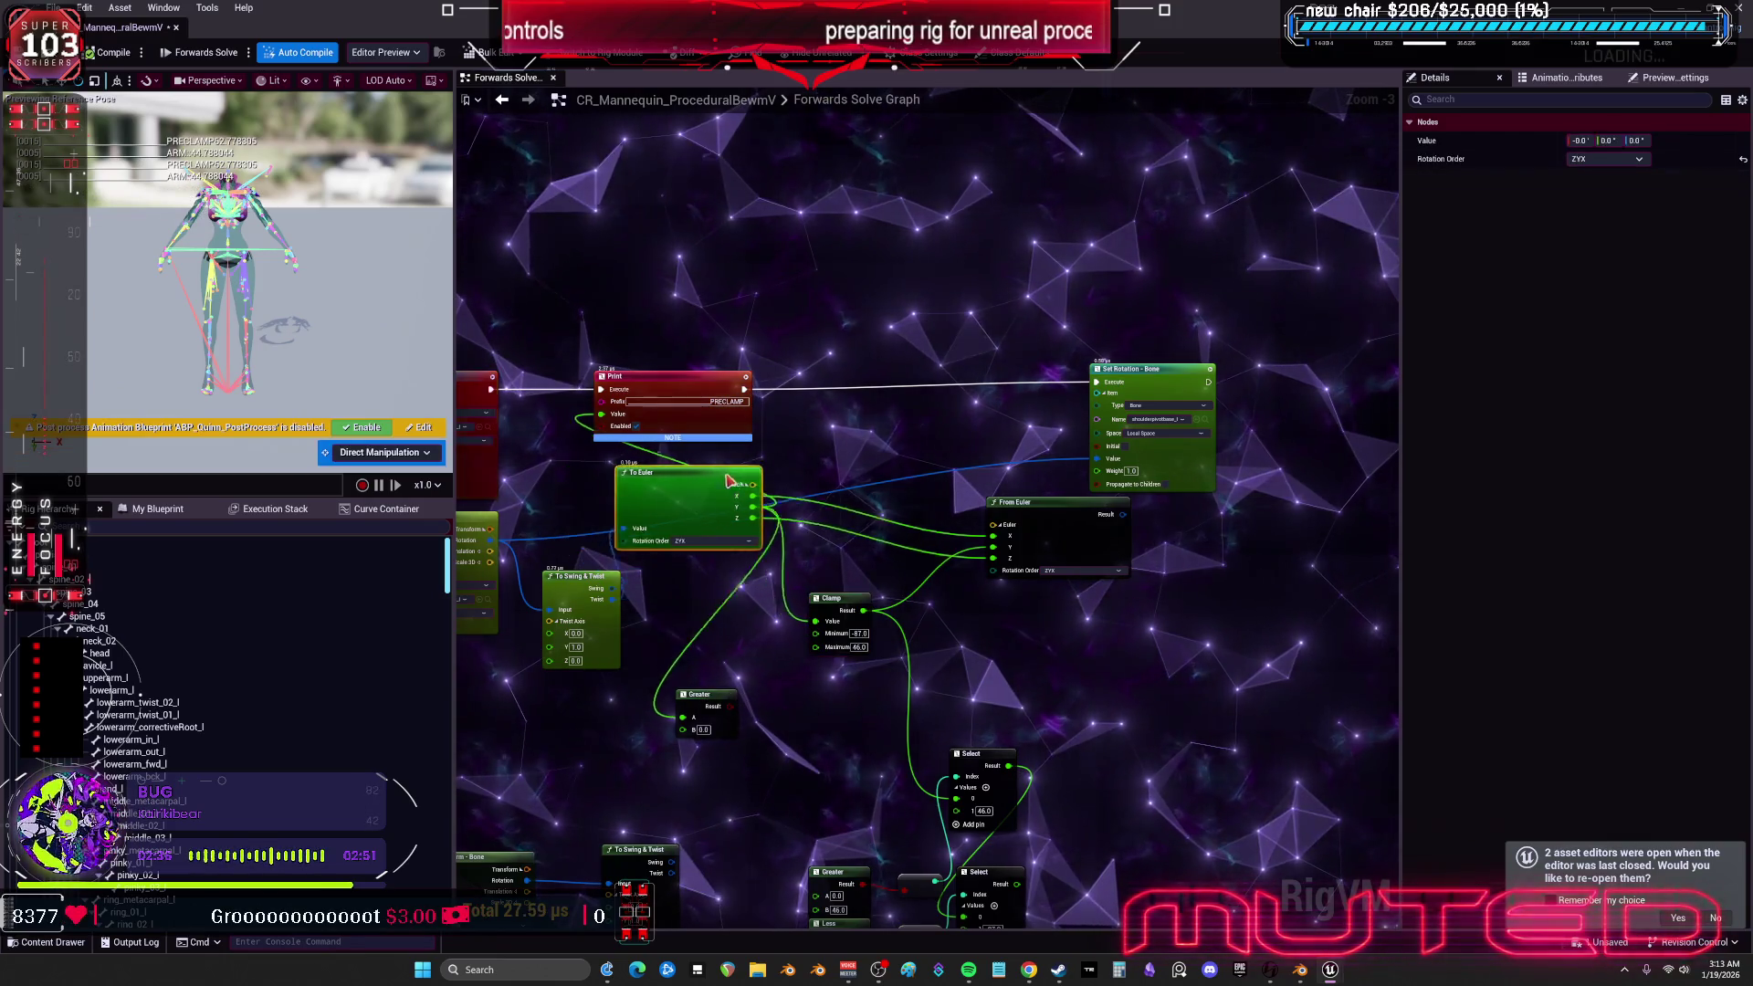
left_click_drag(585, 585, 576, 577)
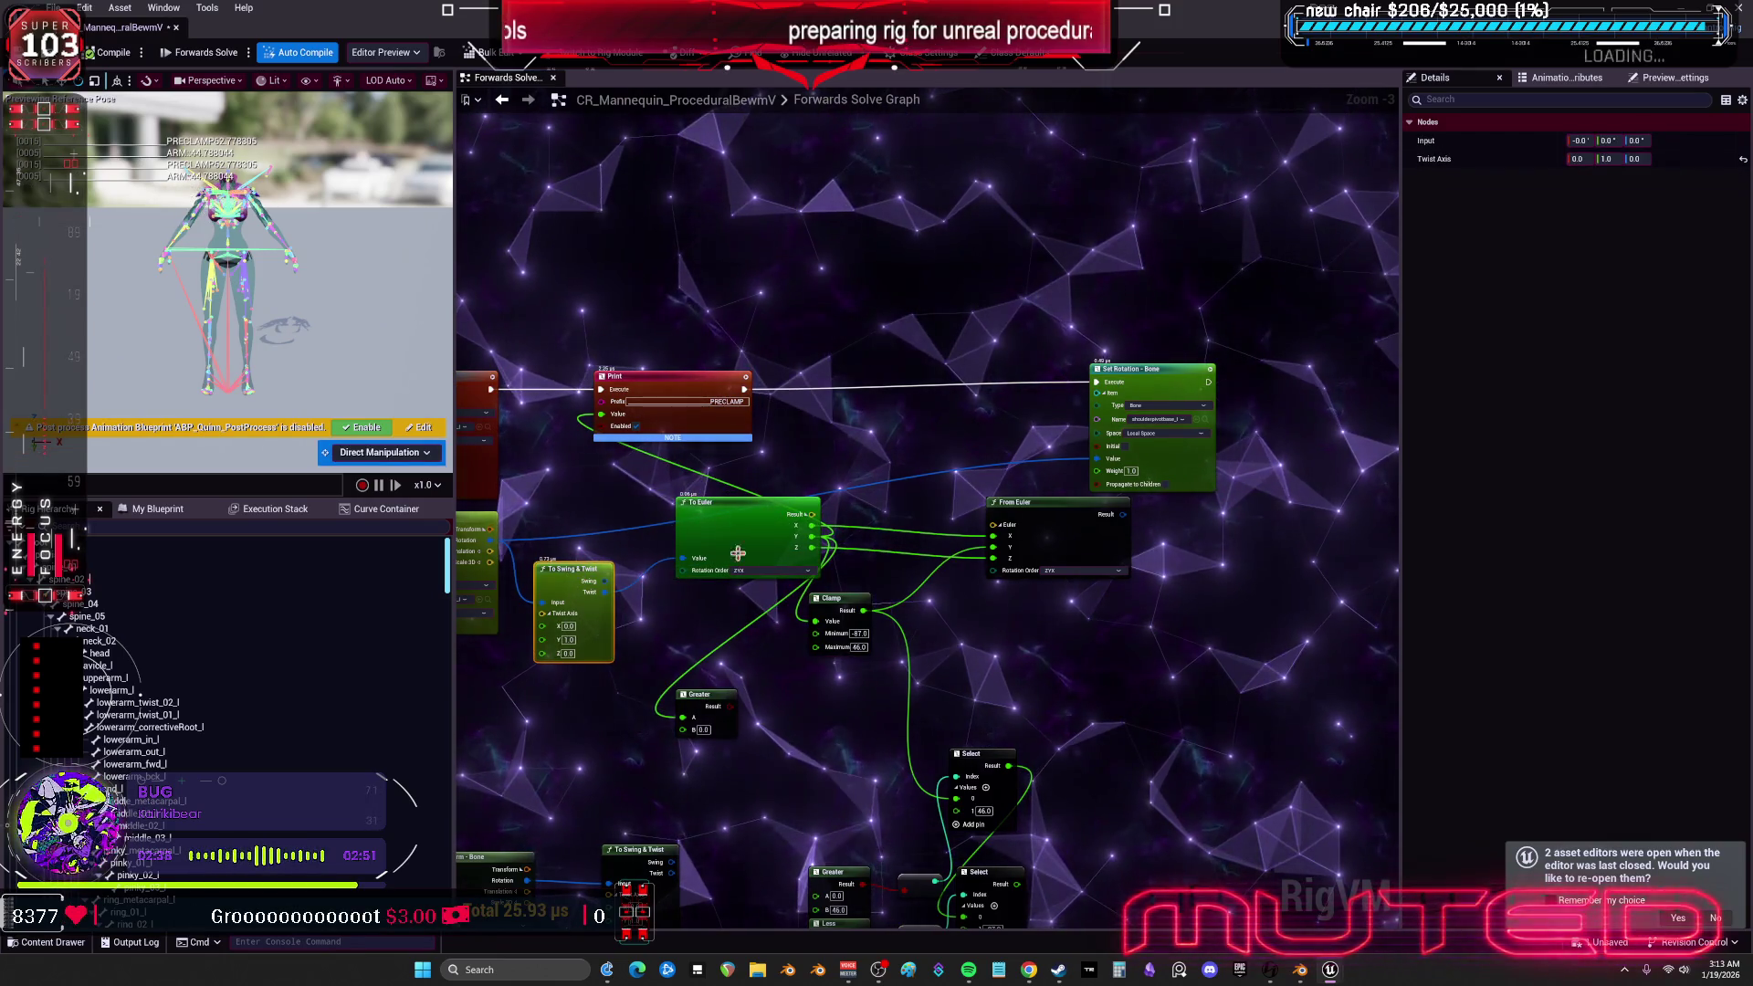
- Connect From Euler's Result to Set Rotation's Value and recompile the rig
left_click_drag(731, 502, 694, 539)
left_click_drag(712, 373, 756, 329)
left_click_drag(713, 538, 705, 517)
mouse_move(1130, 523)
left_mouse_down()
mouse_move(1014, 530)
mouse_move(1105, 461)
left_mouse_up()
left_click_drag(1153, 369, 1160, 347)
left_click_drag(941, 509, 987, 502)
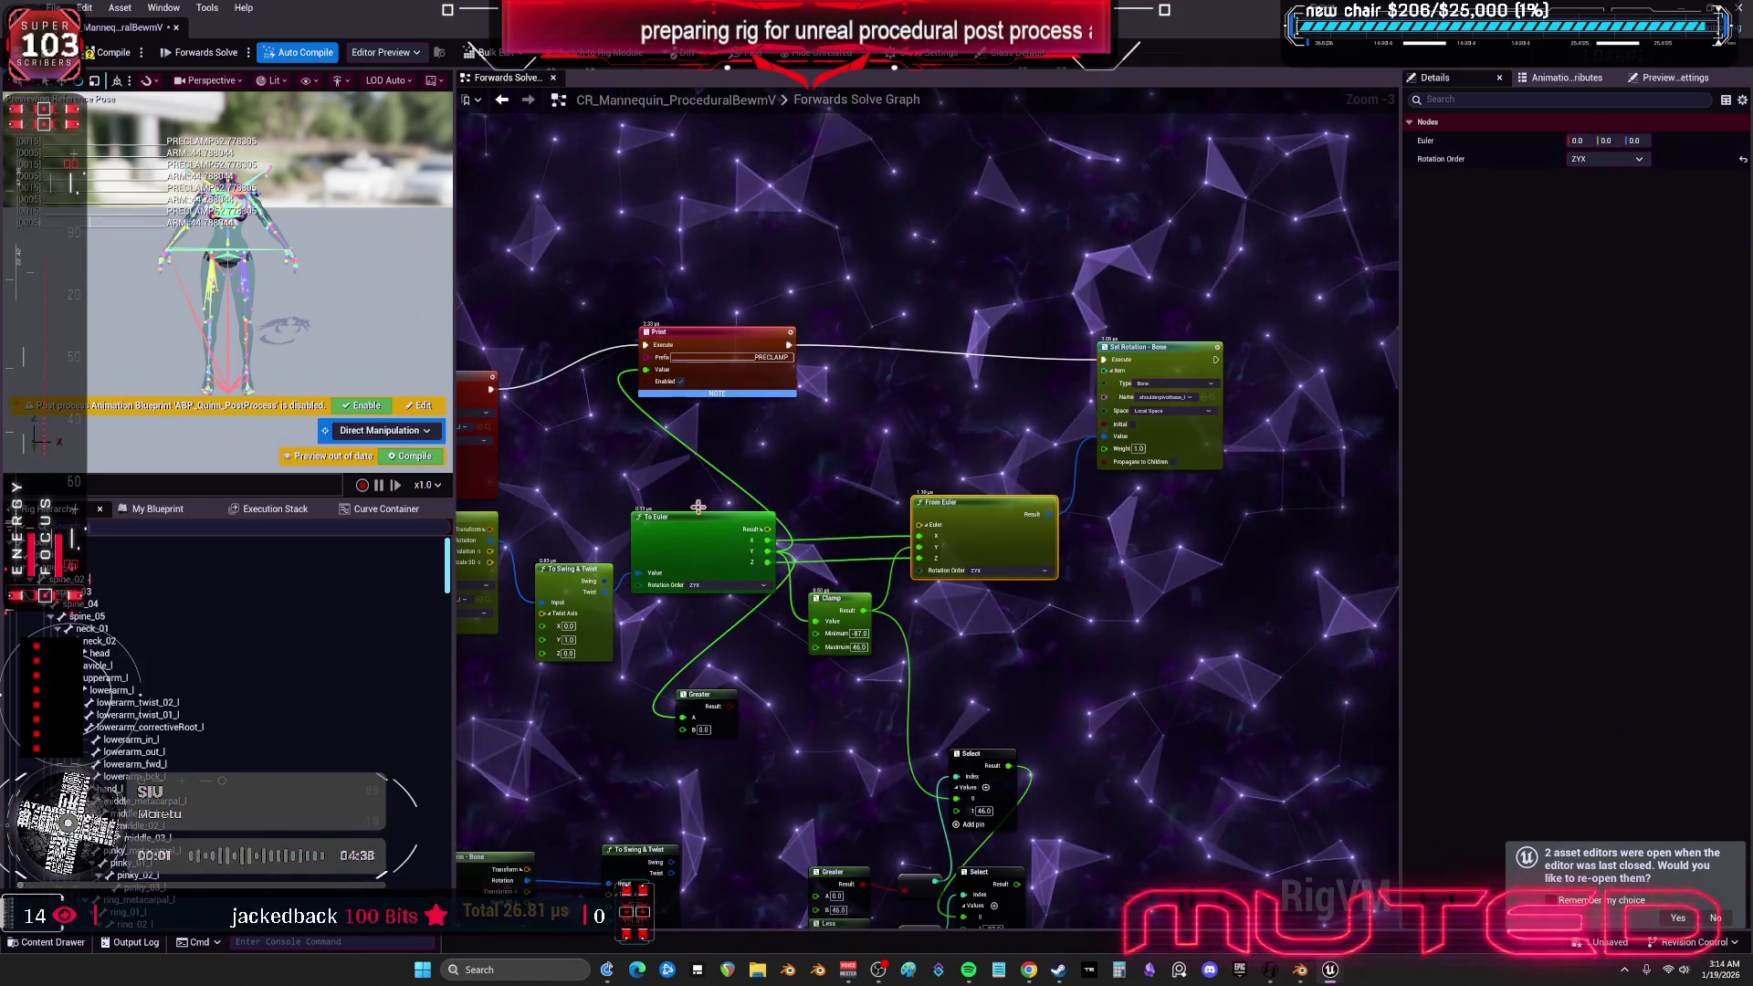
left_click(110, 52)
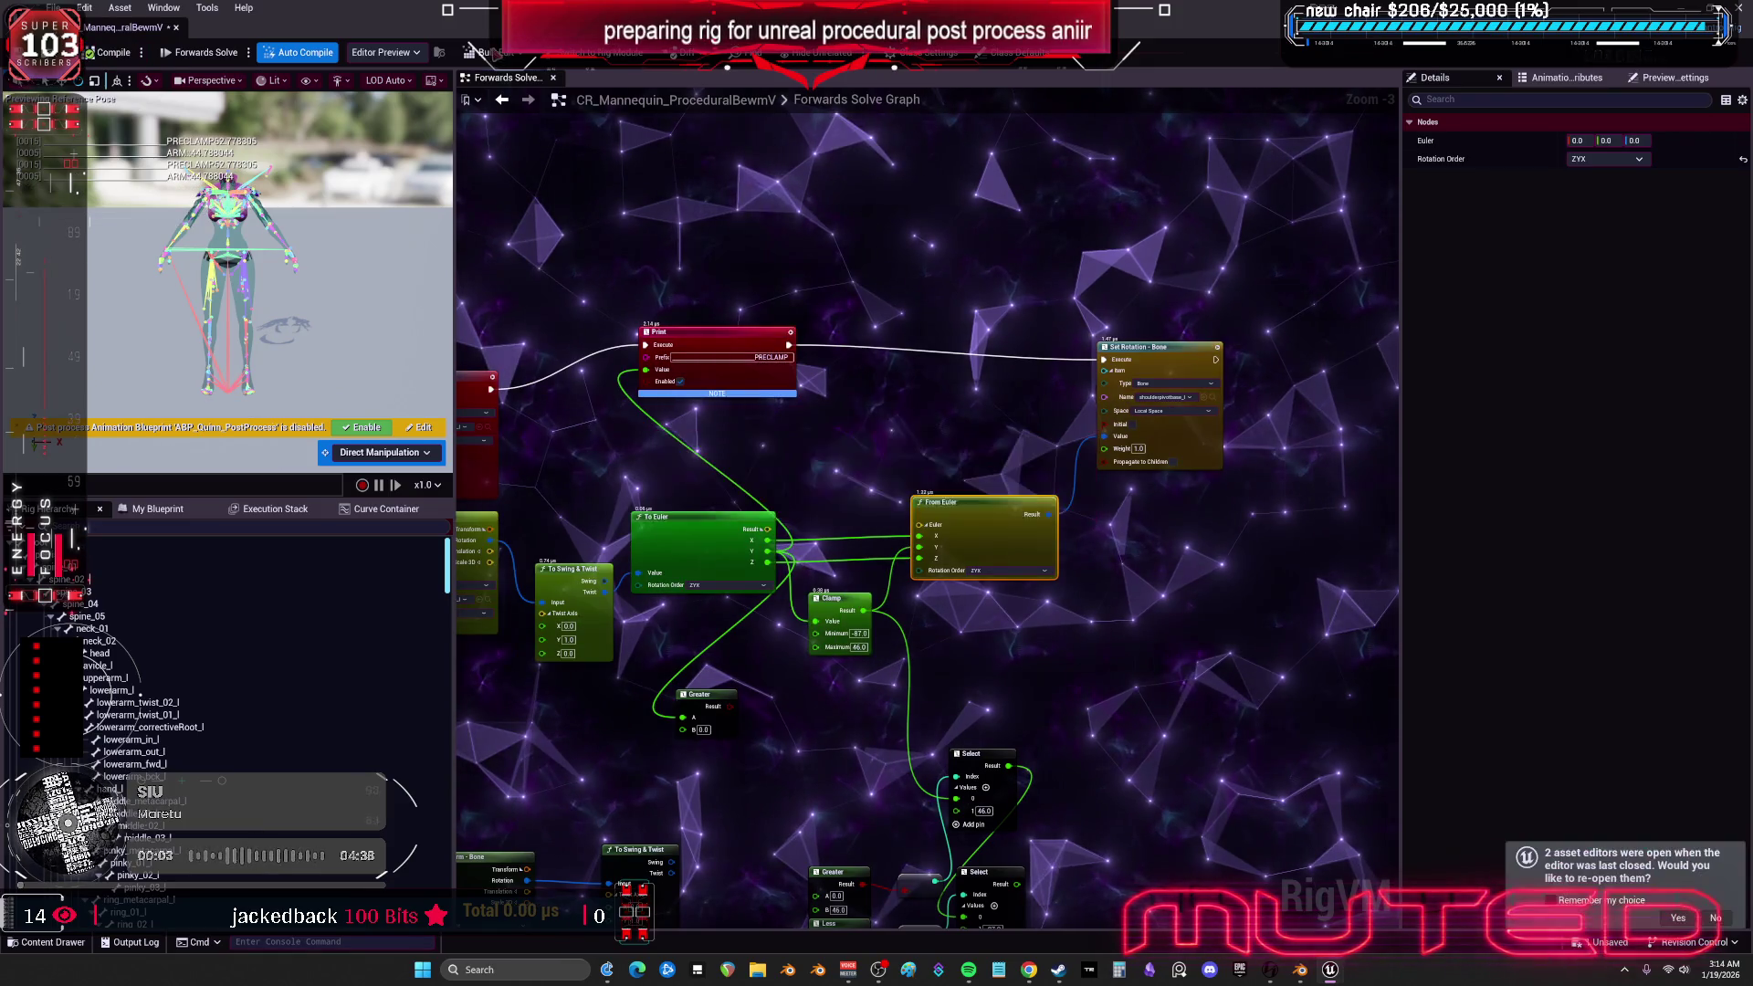
left_click(375, 53)
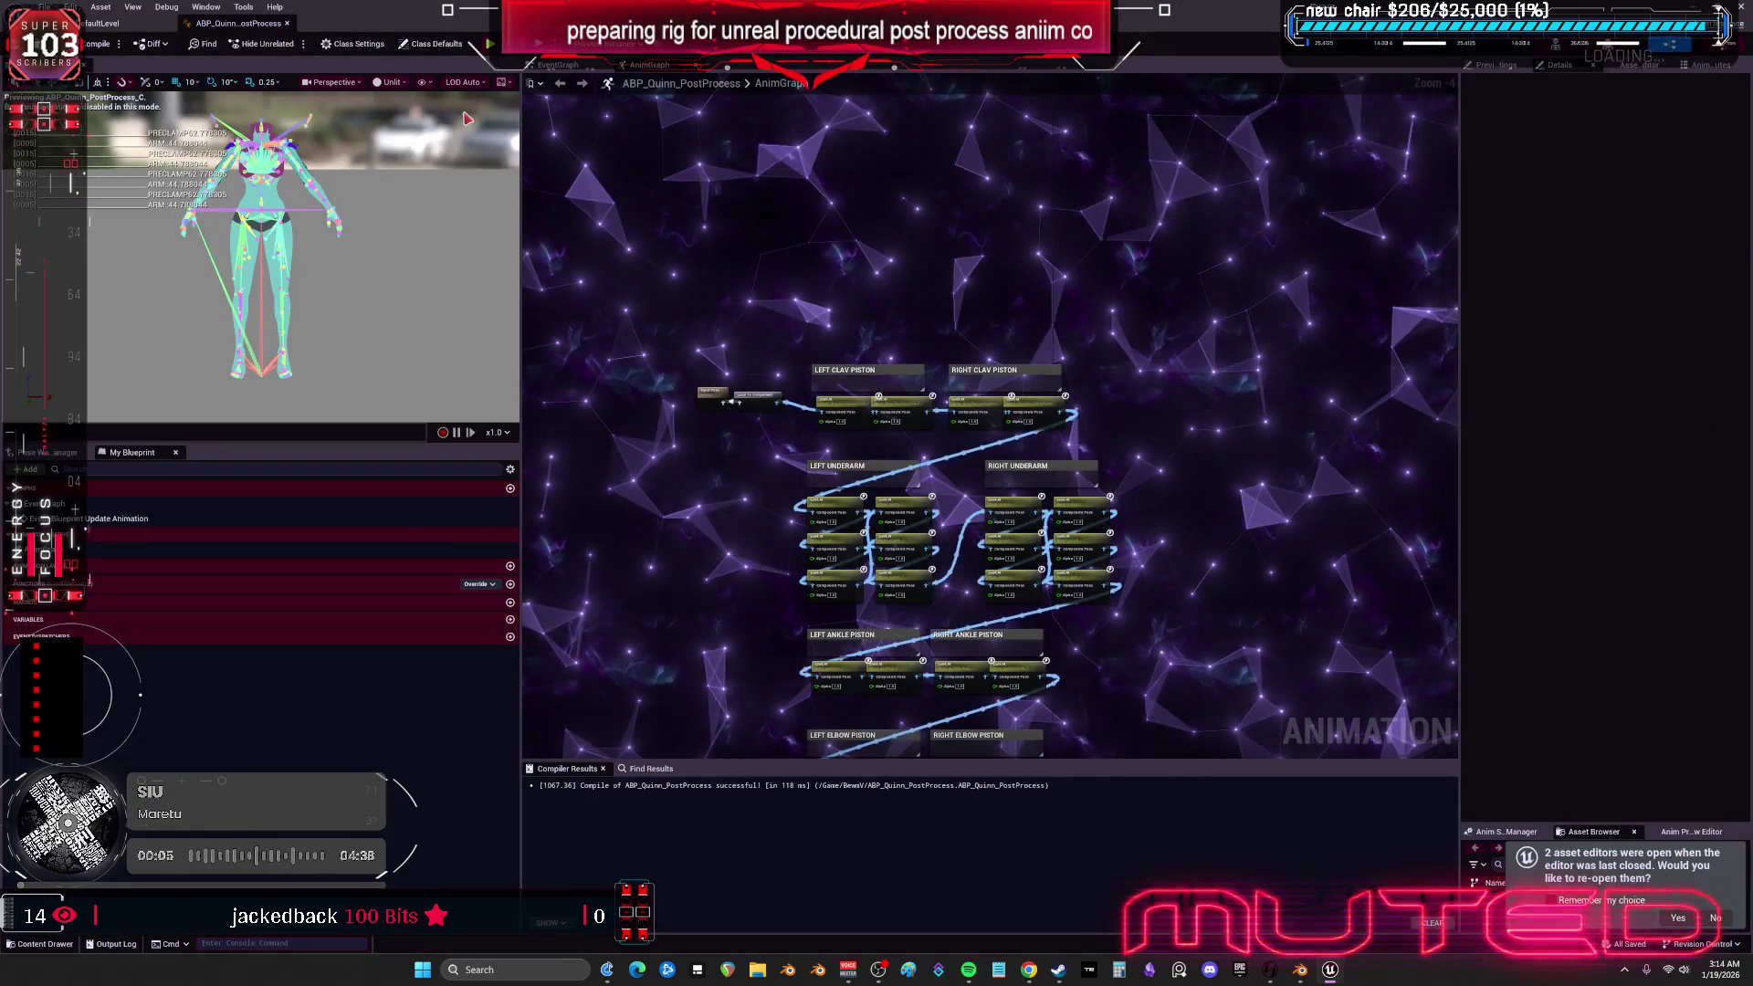
- Reopen TESST and select upperarm_l to test the shoulder pad
key("ctrl+Tab")
left_click(1057, 132)
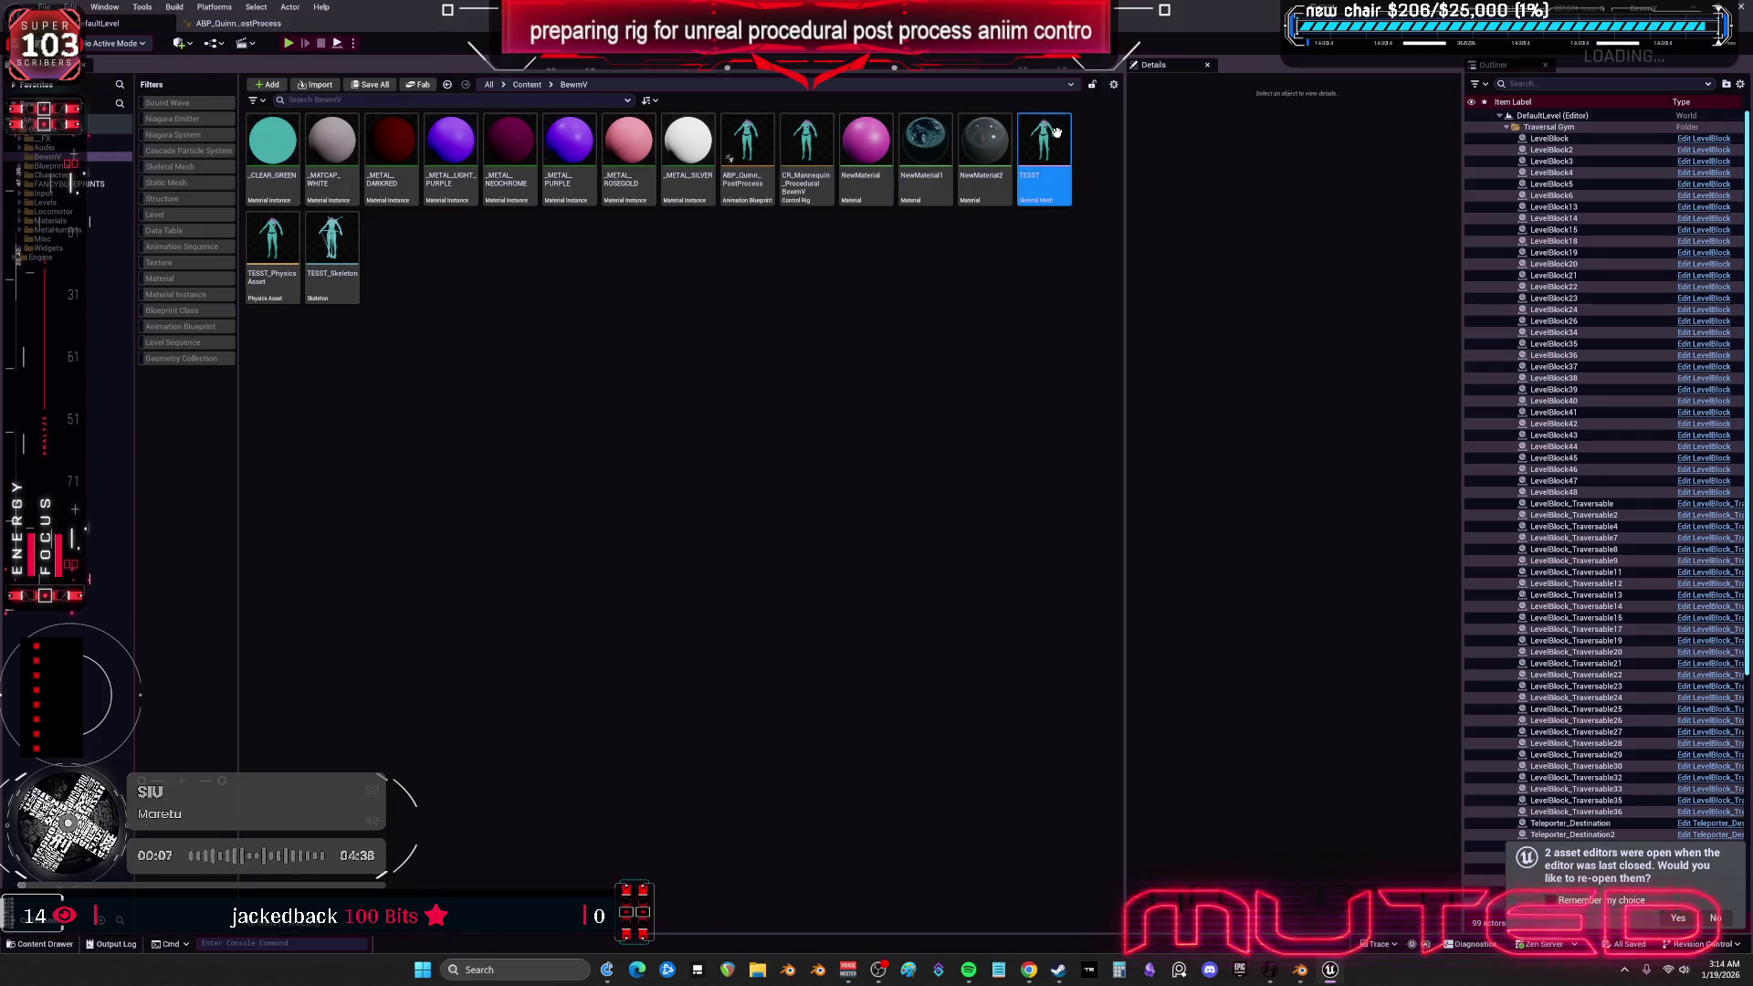
scroll(812, 467, "up", 10)
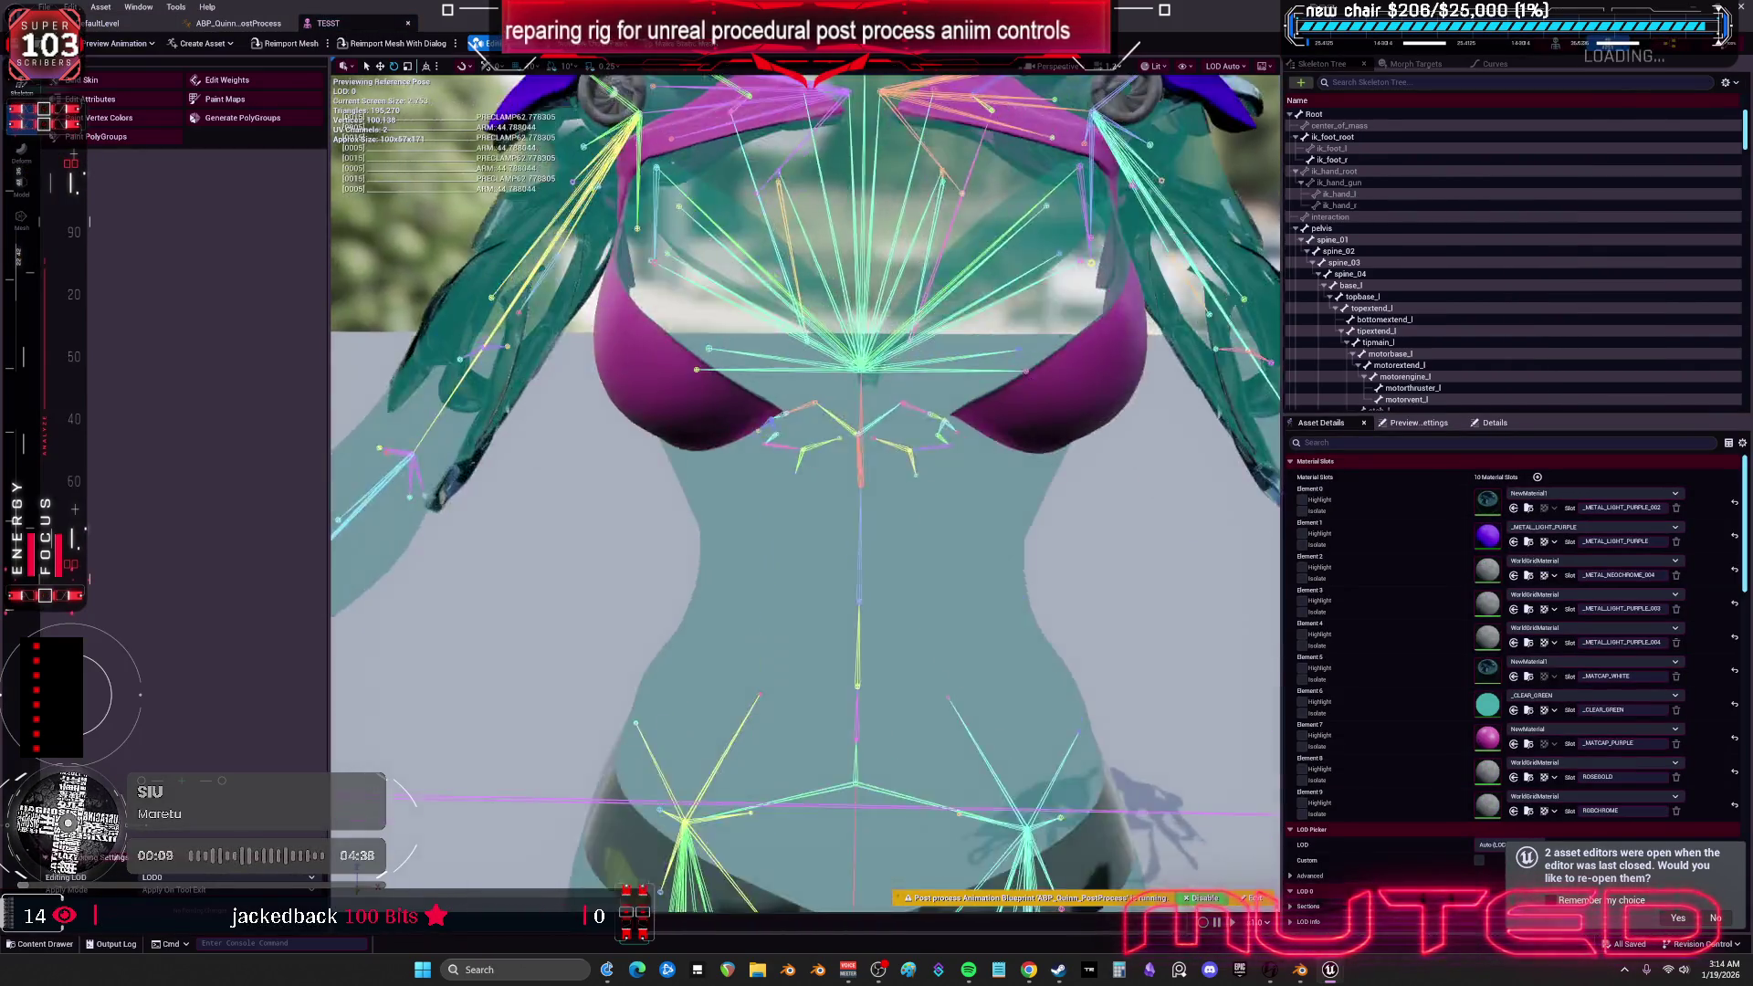
left_click(607, 217)
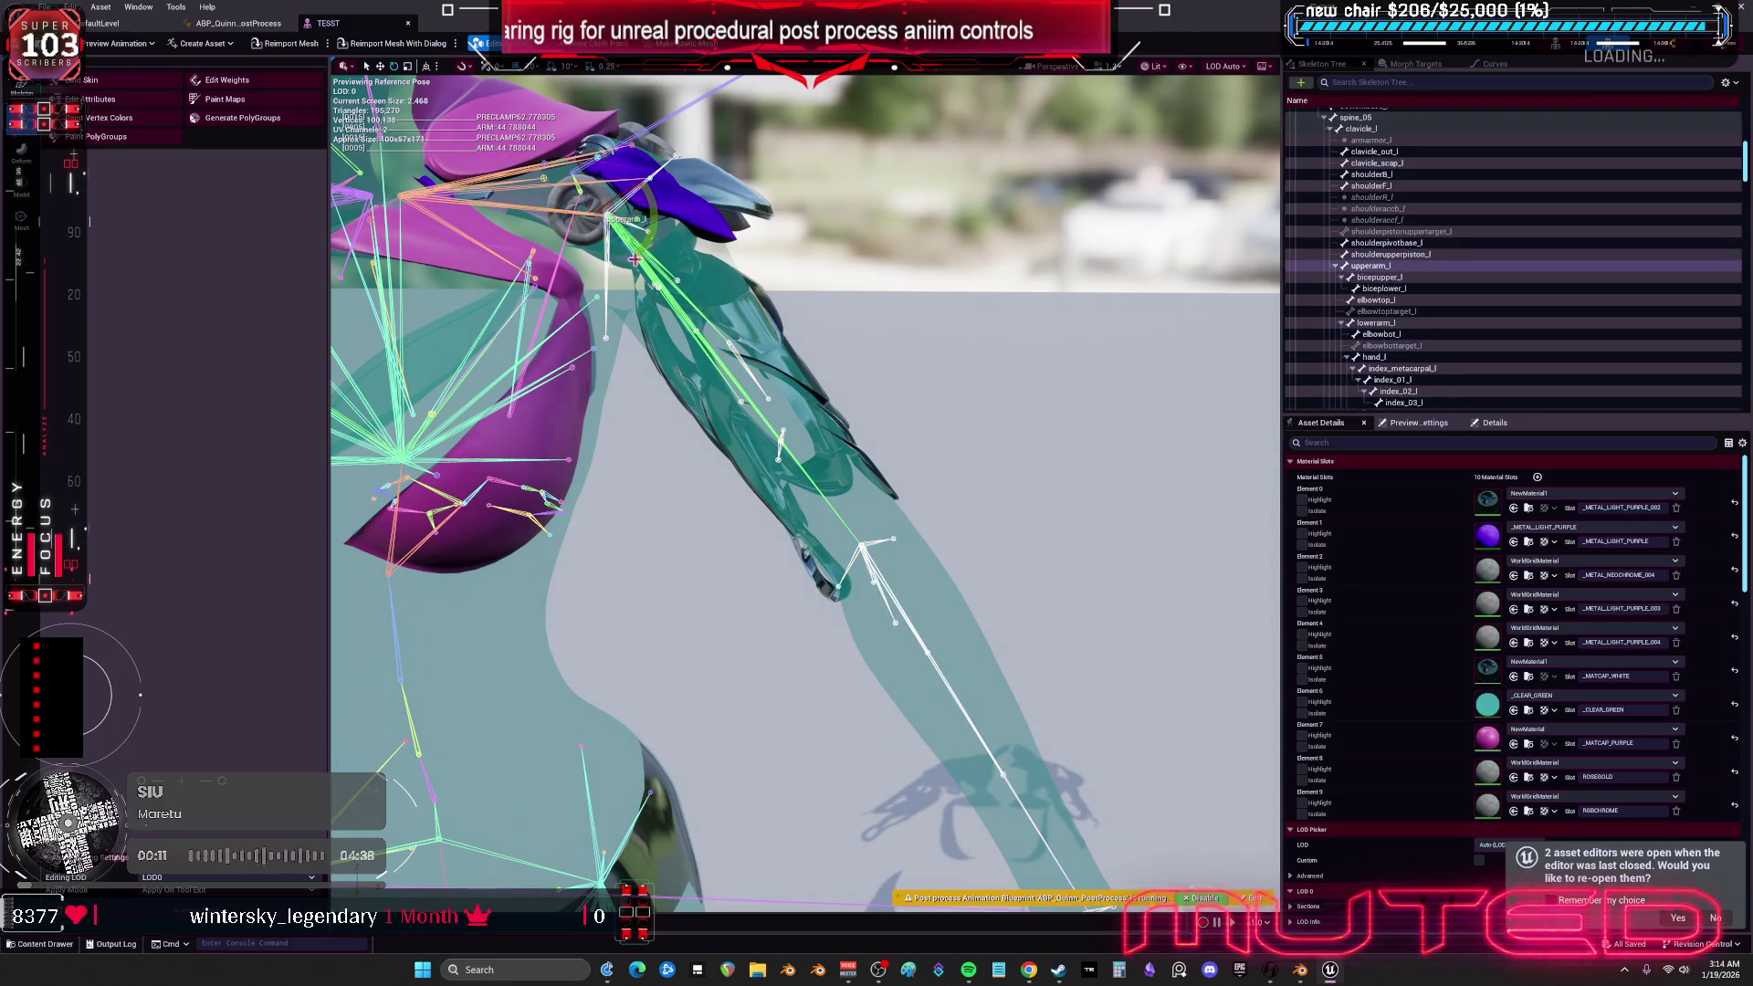